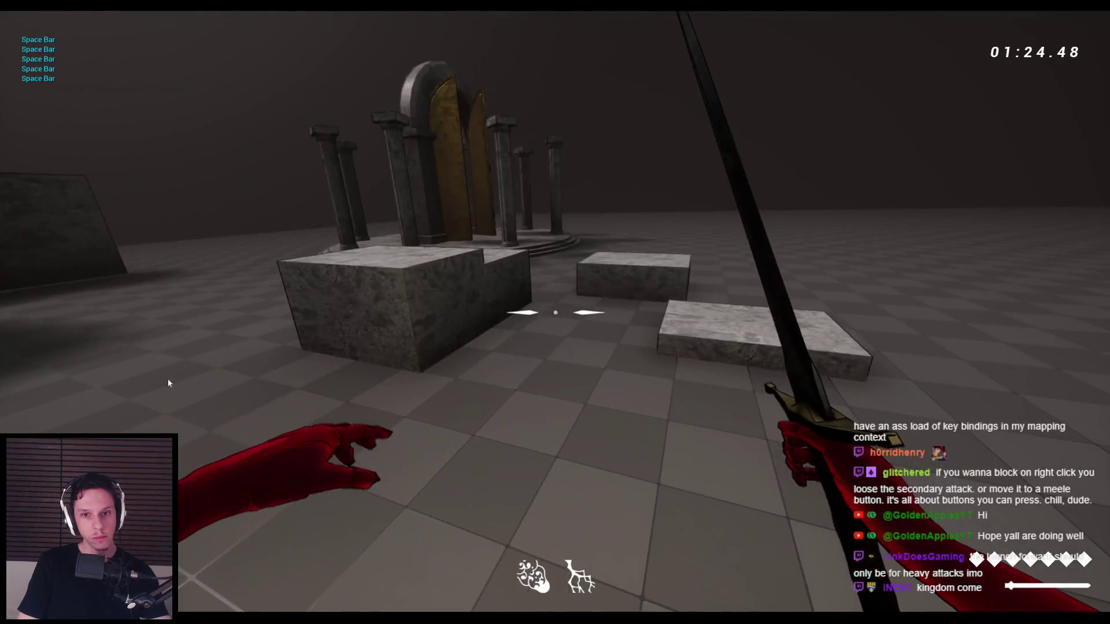
- Start a play-in-editor session, jump at the enemies, swing the sword, and grab and throw one
key(alt+p)
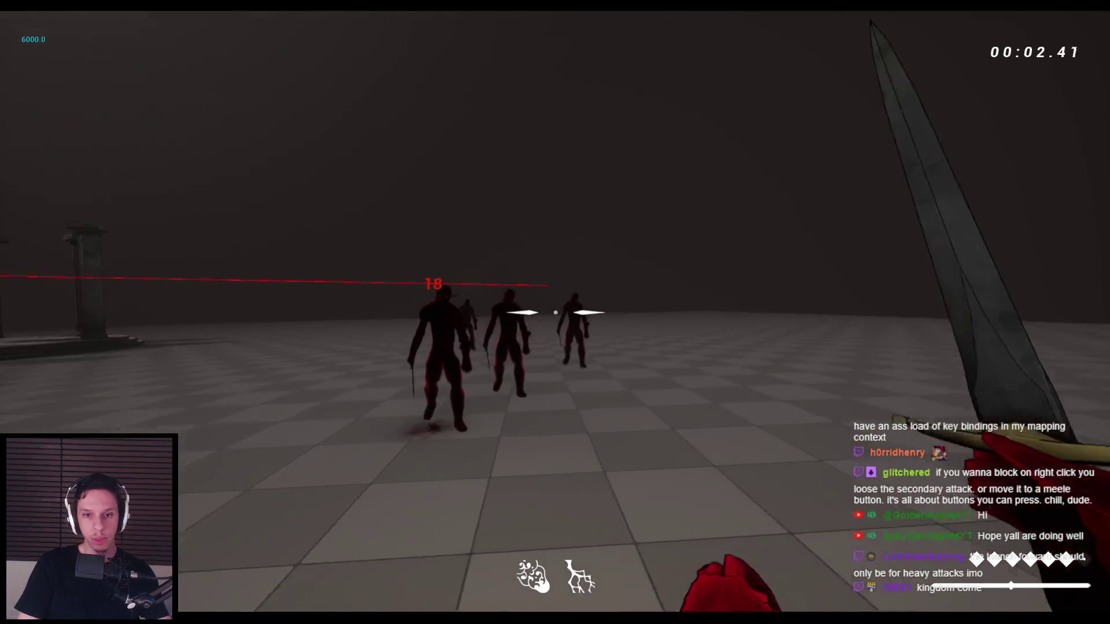
key(space)
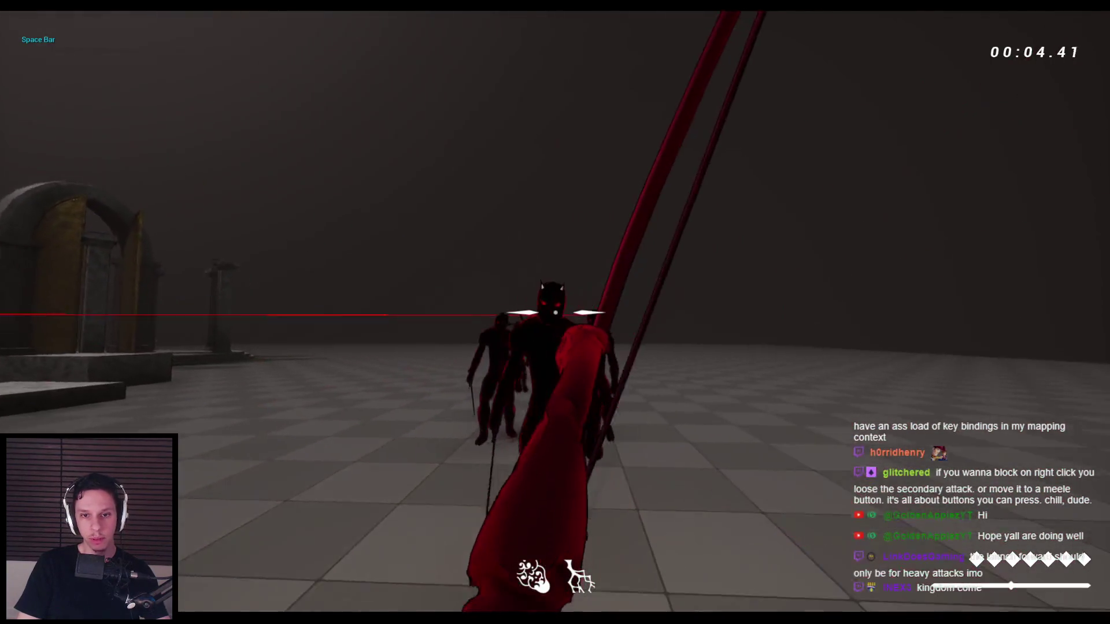
click(555, 312)
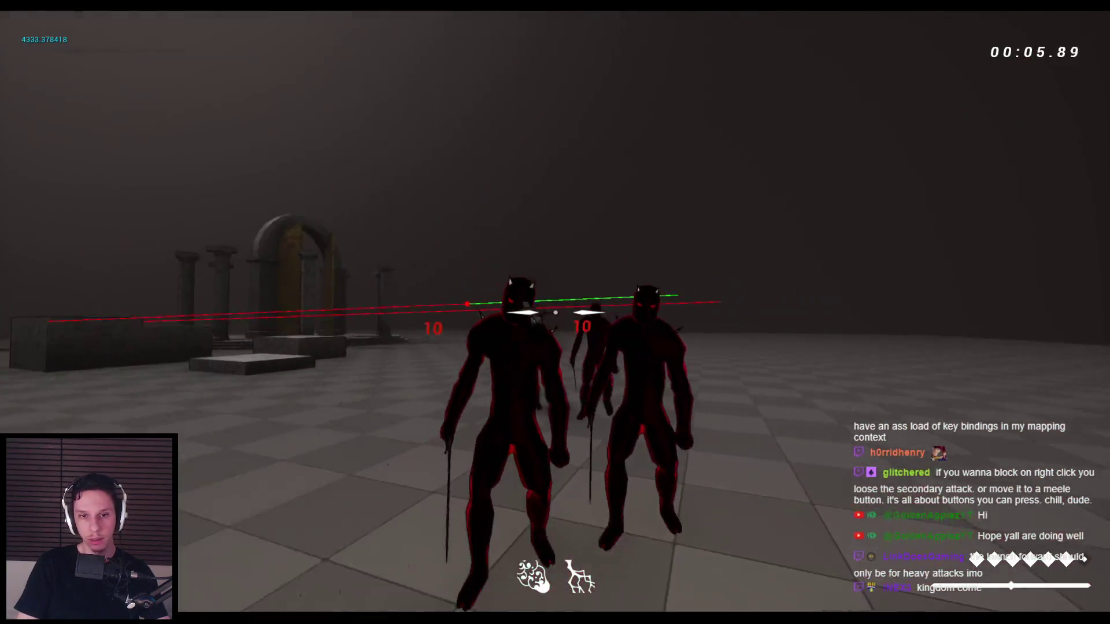
click(555, 312)
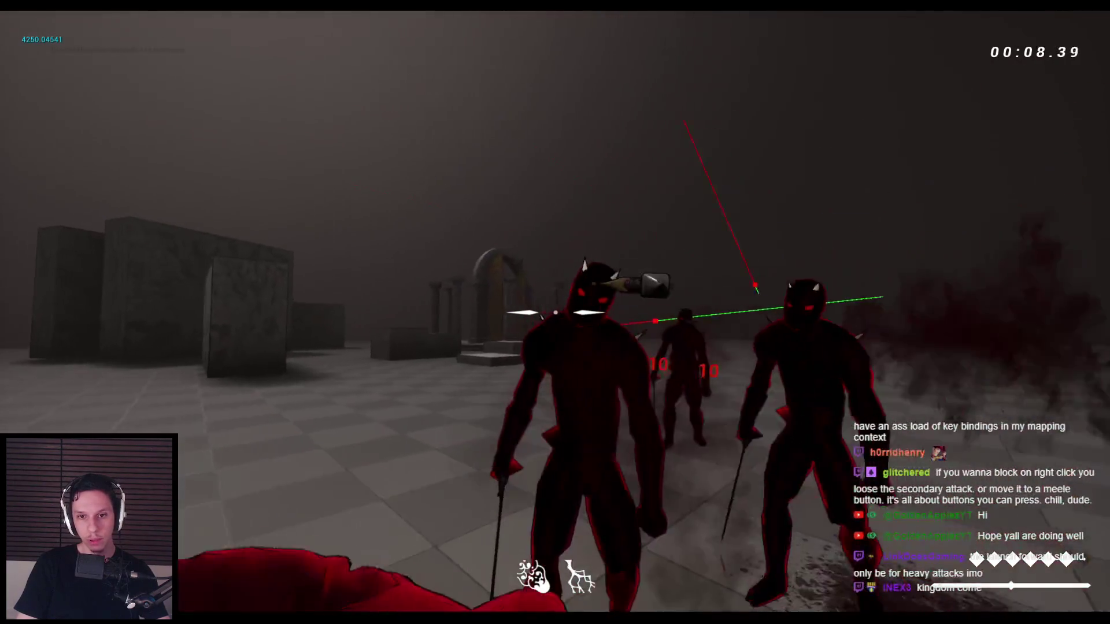
click(555, 312)
click(555, 312)
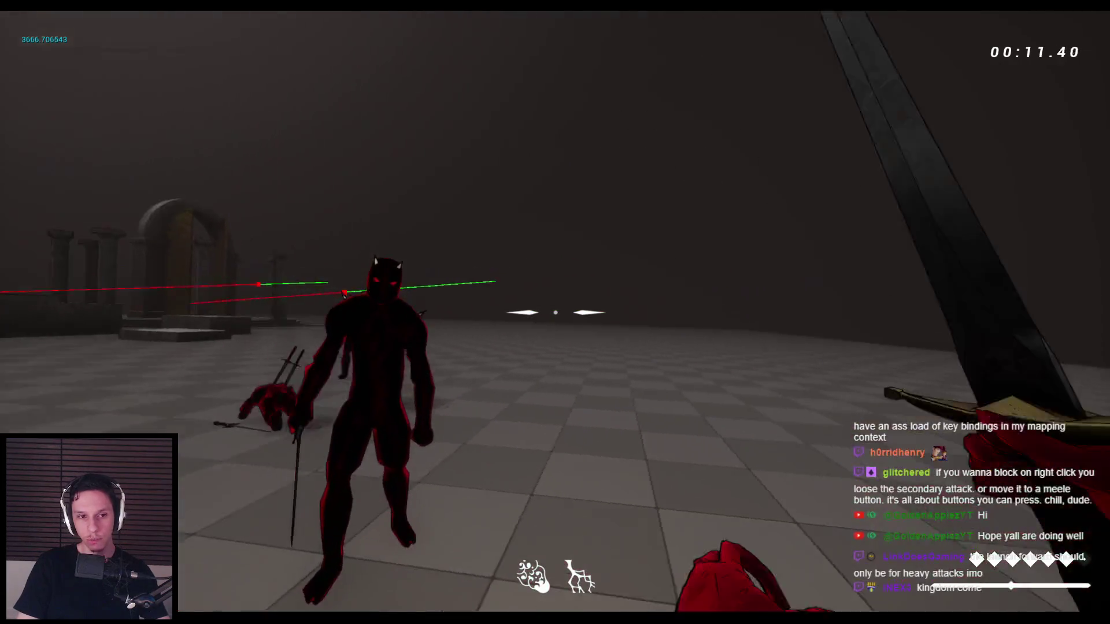
click(555, 312)
click(555, 312)
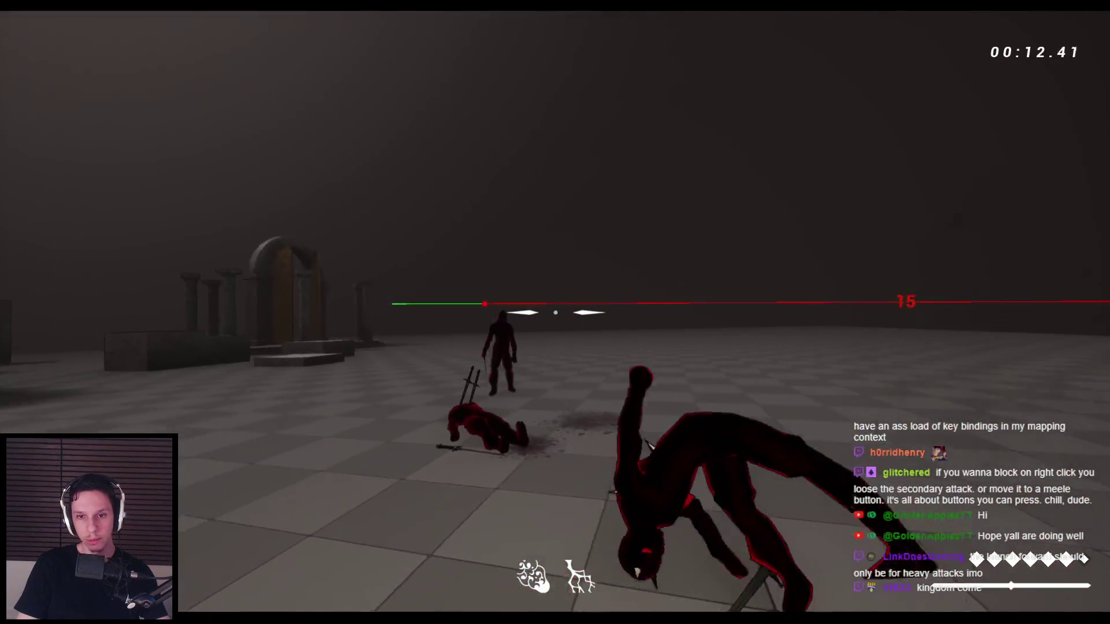
- Keep jumping and swinging to test the sword's forward launch, then end the session
key(space)
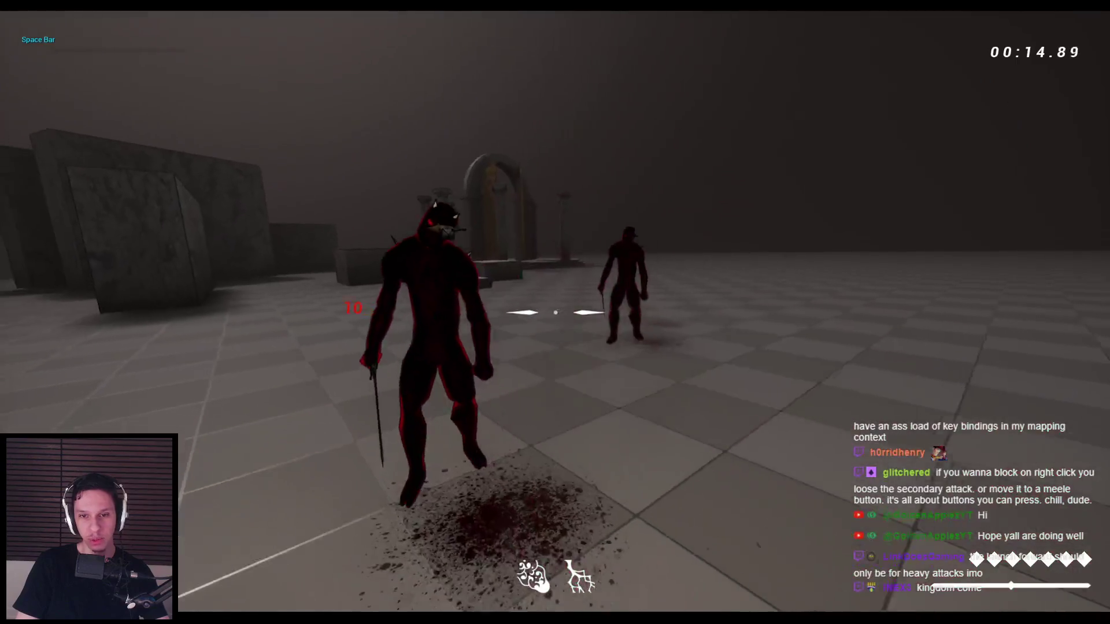
click(555, 312)
click(555, 313)
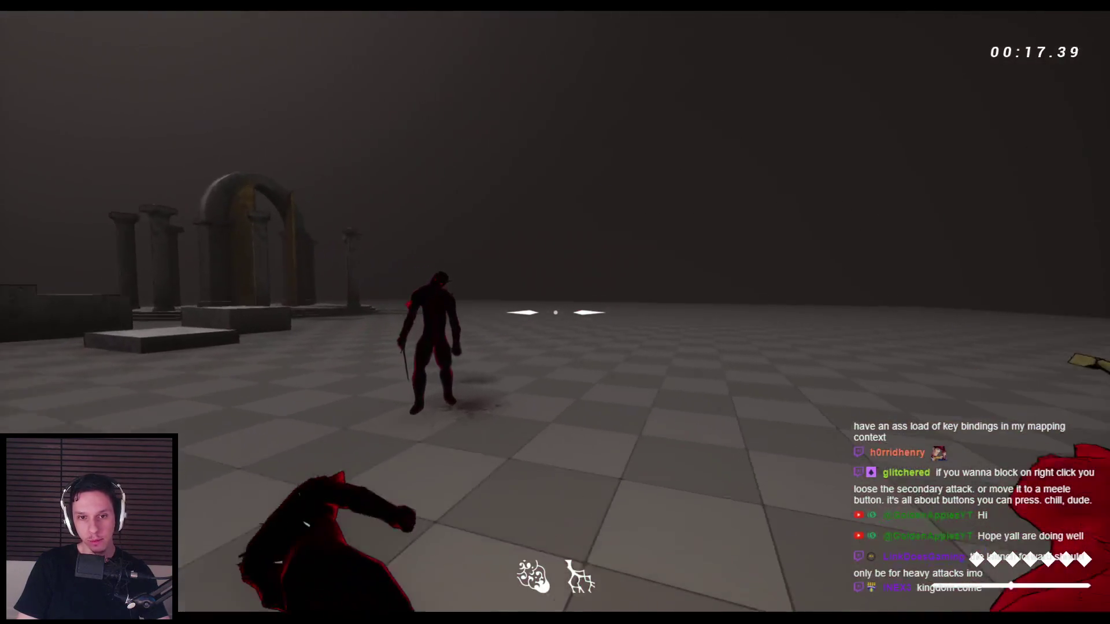
click(556, 312)
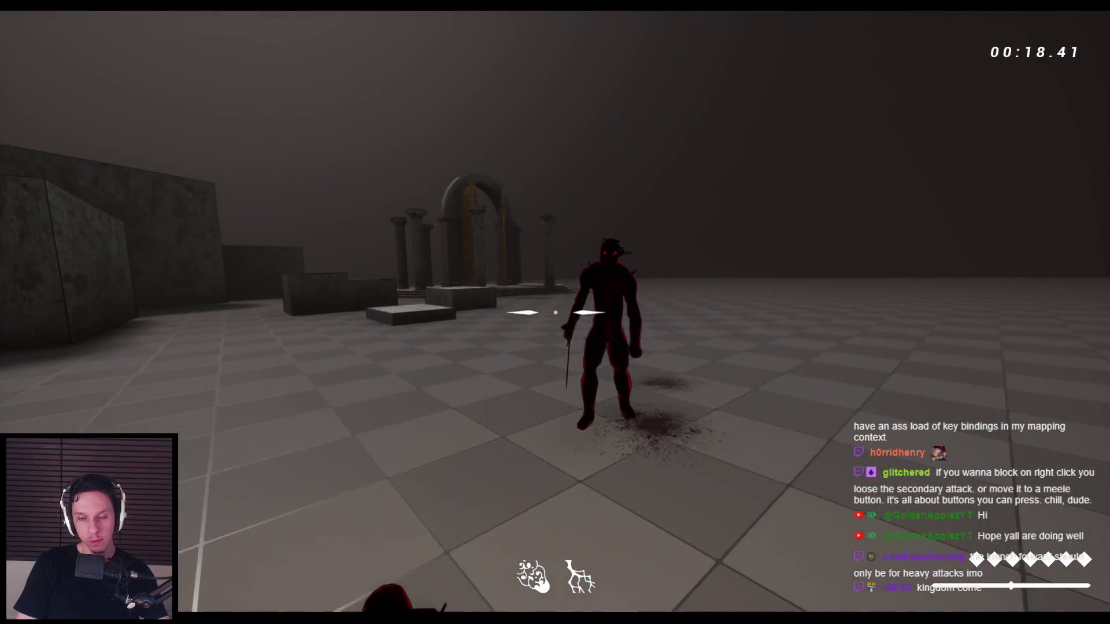
click(555, 312)
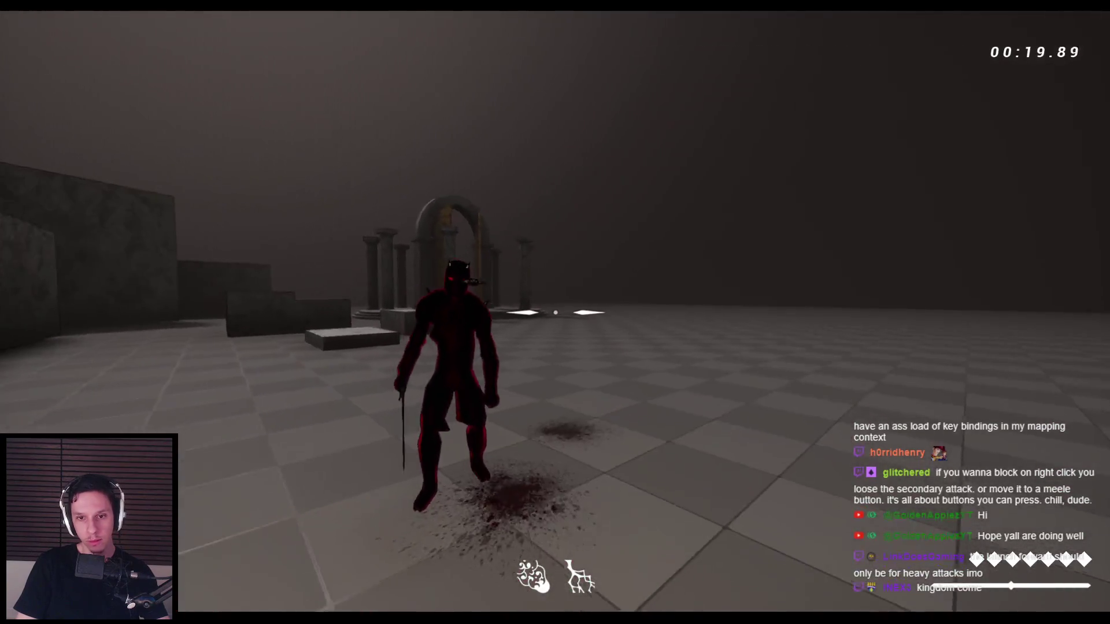
click(555, 313)
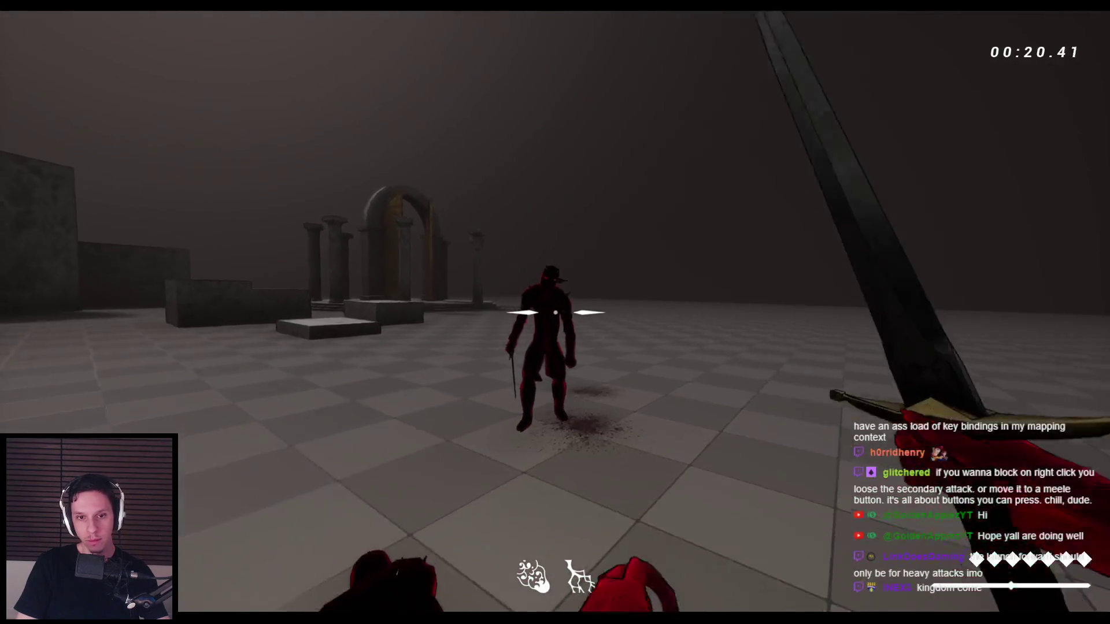
key(space)
key(Escape)
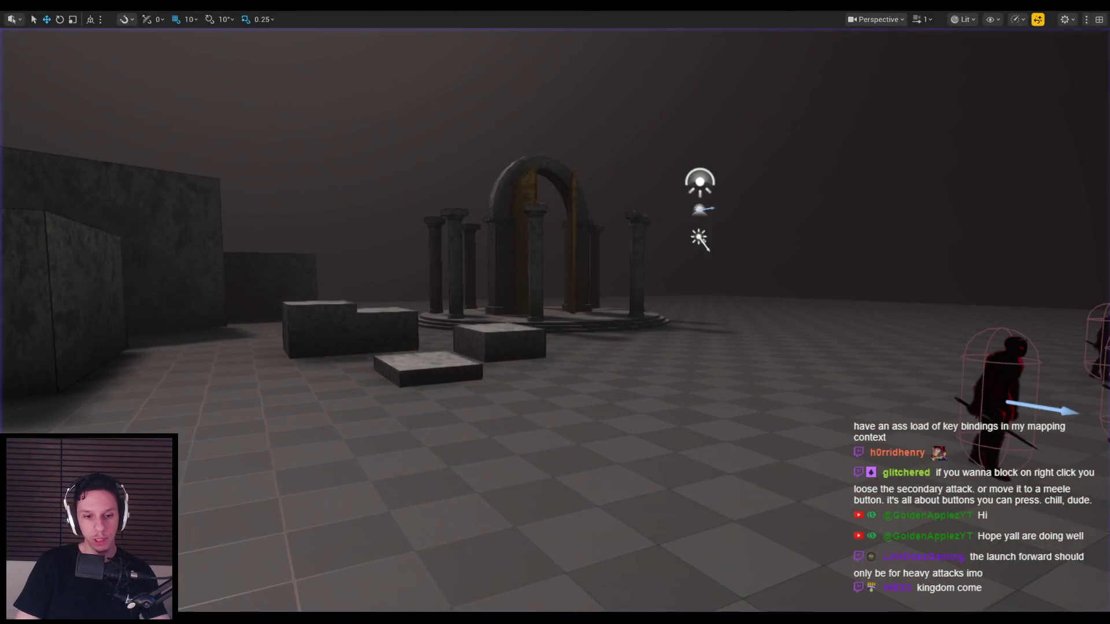
mouse_move(332, 618)
click(393, 573)
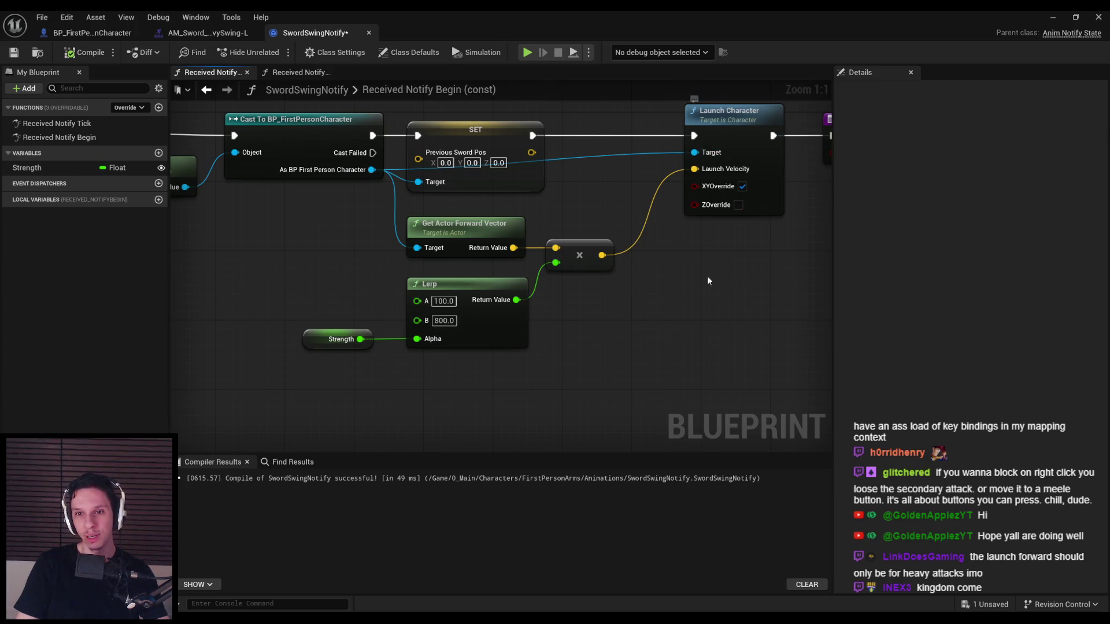
scroll(714, 264, down, 2)
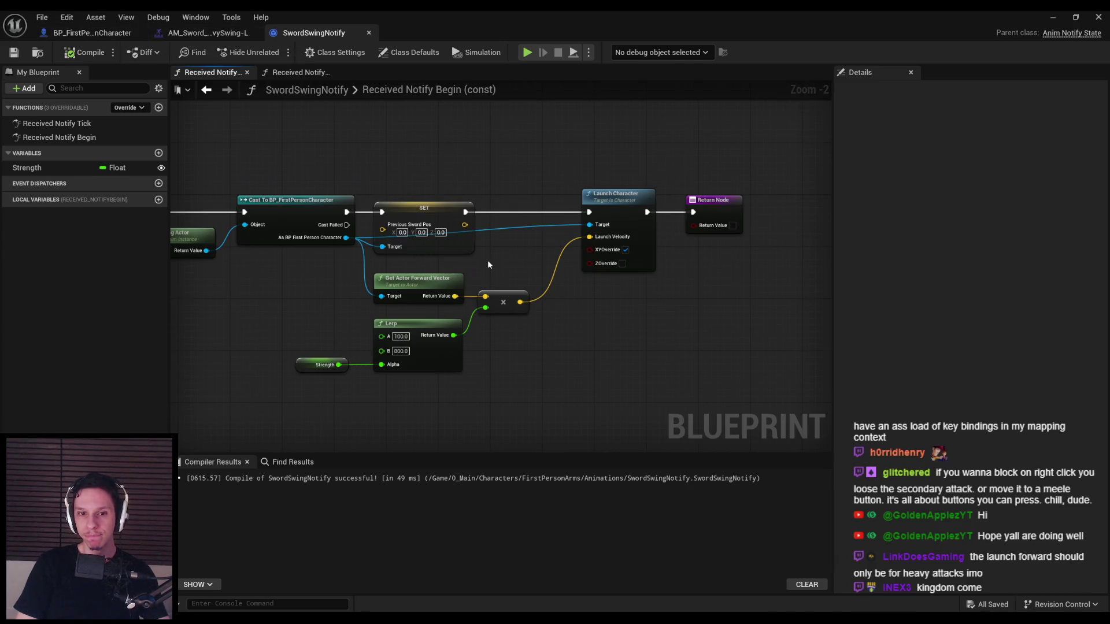
click(104, 33)
scroll(522, 308, up, 5)
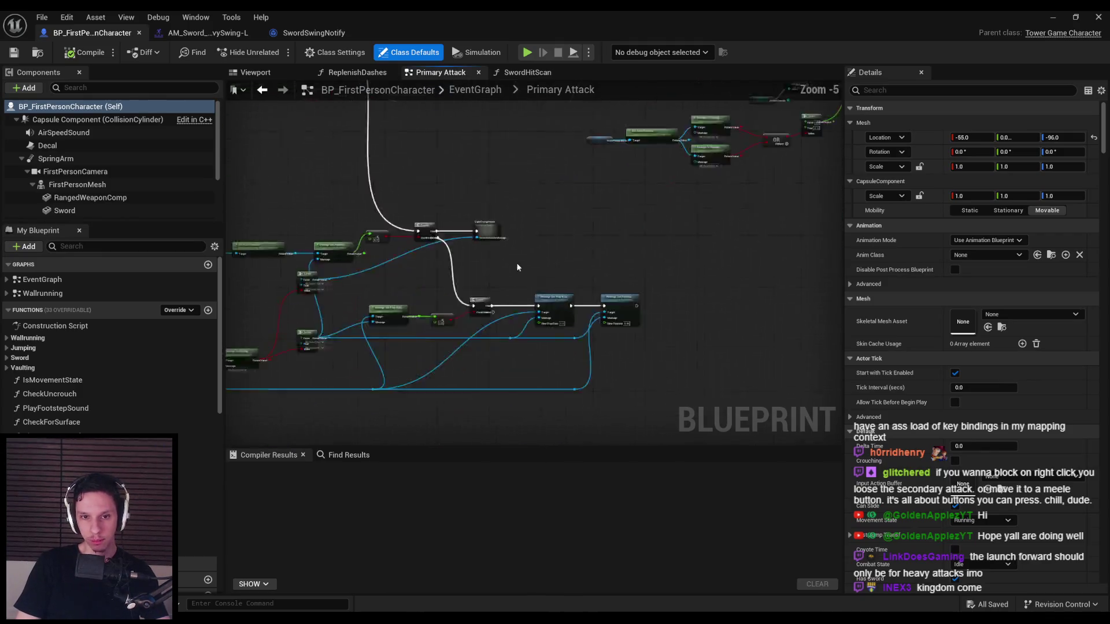
scroll(522, 271, down, 2)
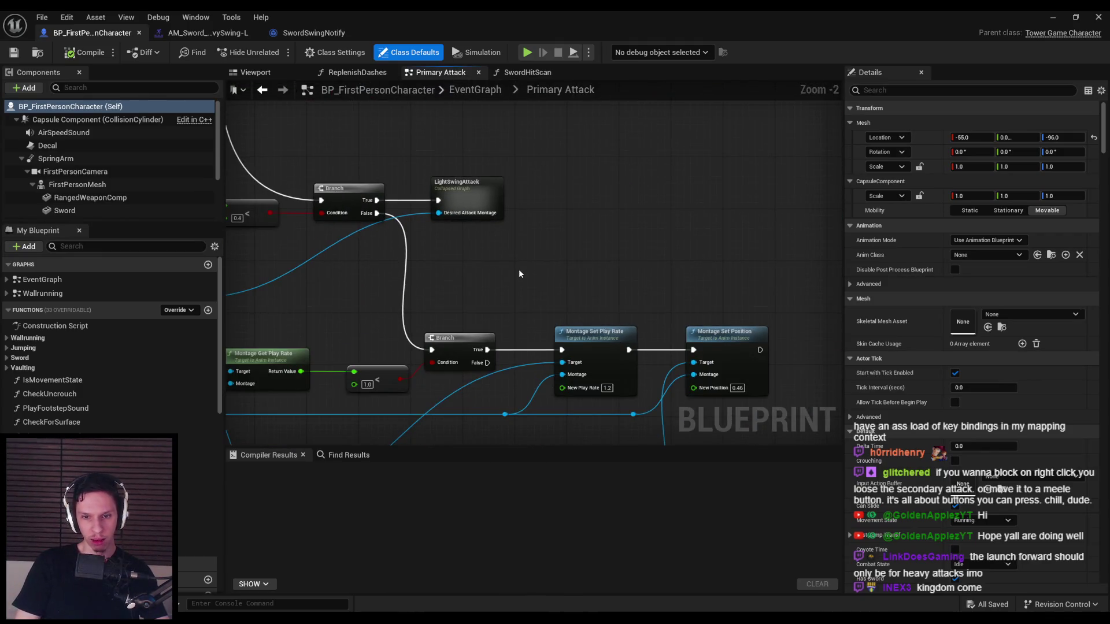
click(324, 35)
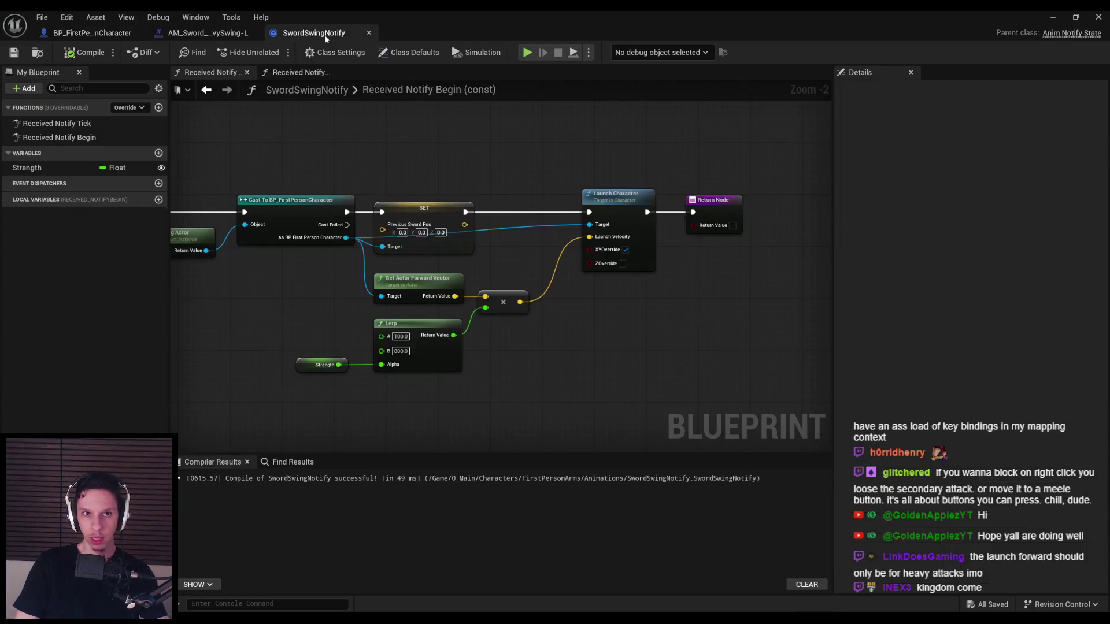
click(209, 33)
click(93, 33)
key(alt+Tab)
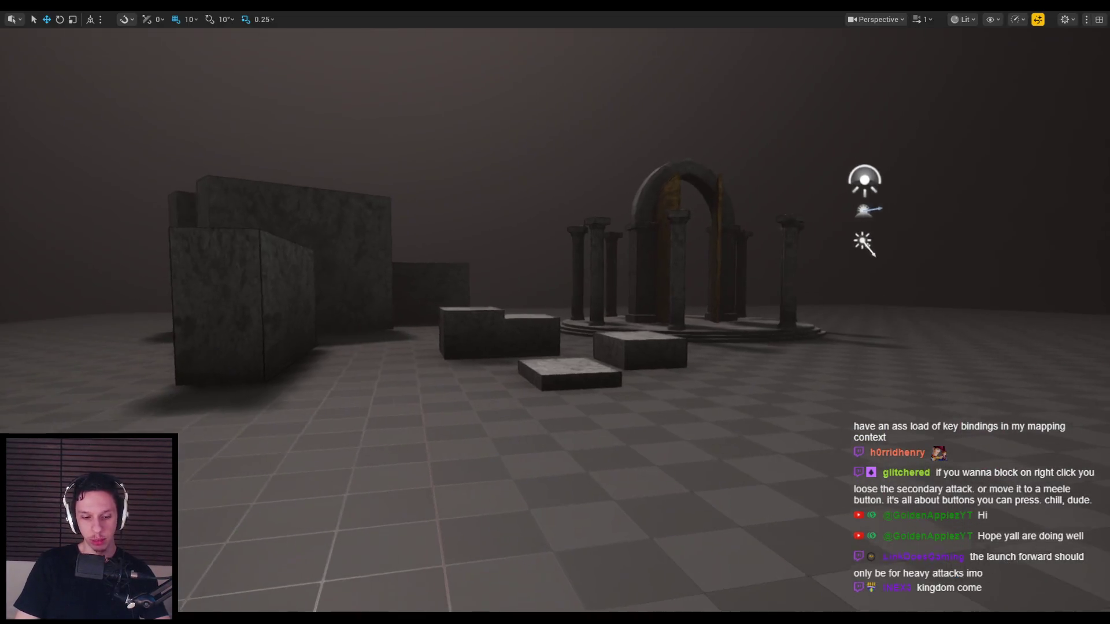
- Leave immersive view, clear the swing search filter, and open GA_LaunchCharacter from the GAS folder
key(F11)
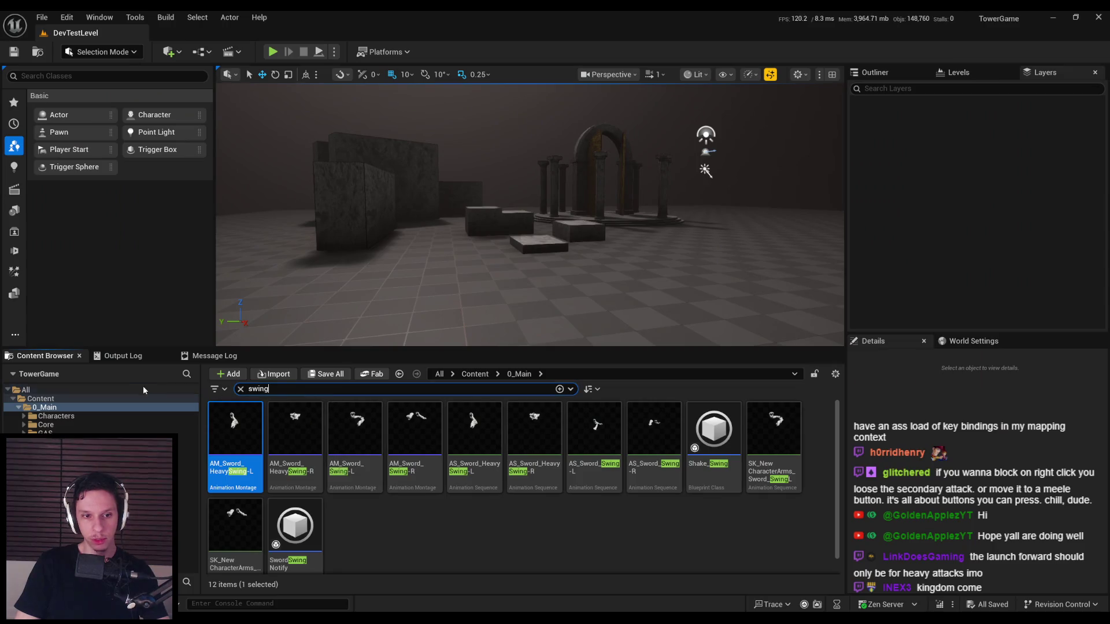
click(241, 389)
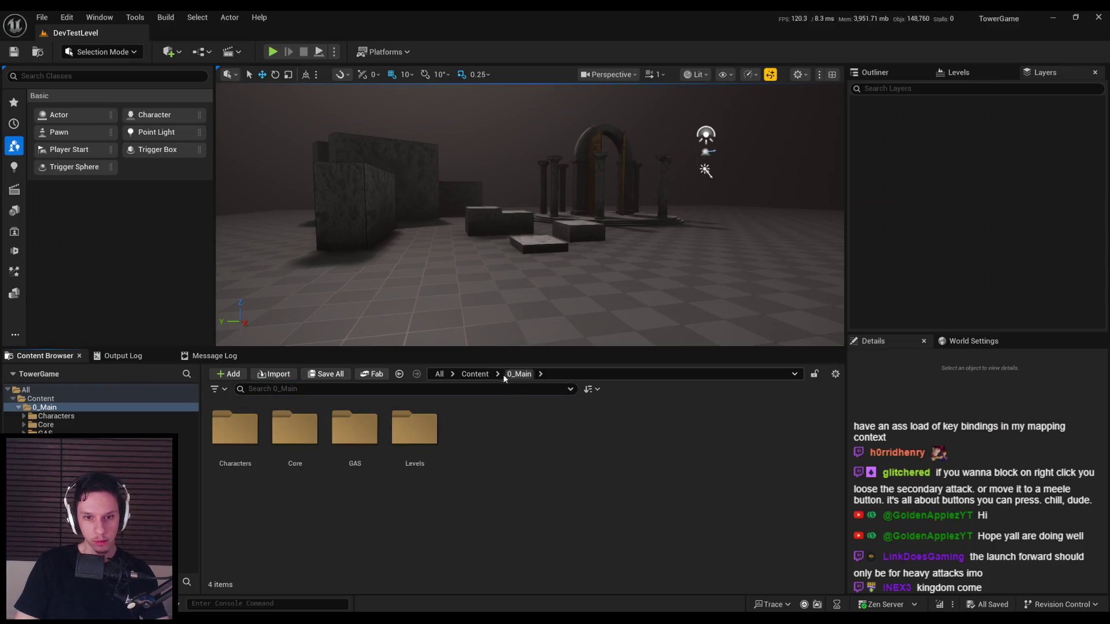
double_click(355, 431)
key(alt+Left)
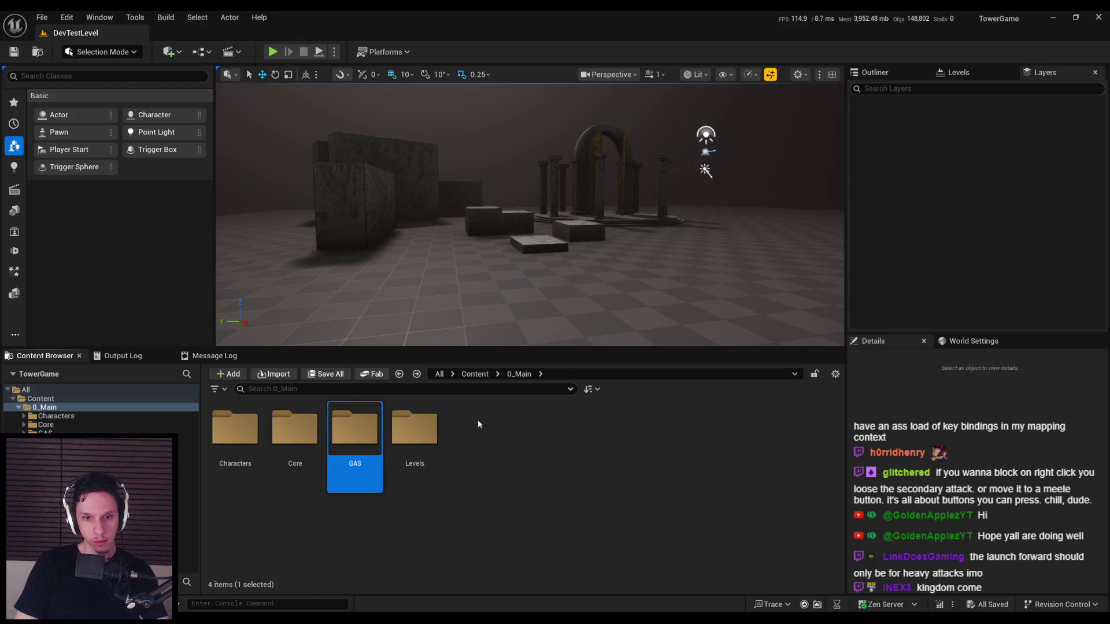
double_click(355, 431)
double_click(425, 500)
scroll(613, 300, down, 3)
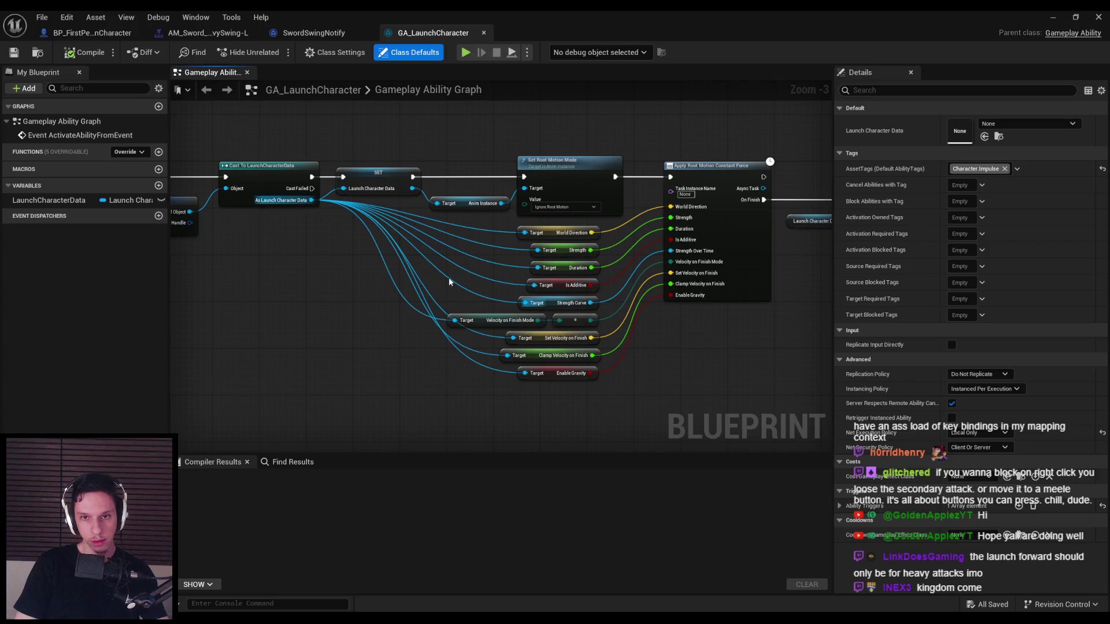
- Pan across the GA_LaunchCharacter graph and look over its Ability Triggers list
mouse_move(444, 365)
mouse_down()
mouse_move(509, 404)
mouse_move(490, 401)
mouse_move(533, 409)
mouse_up()
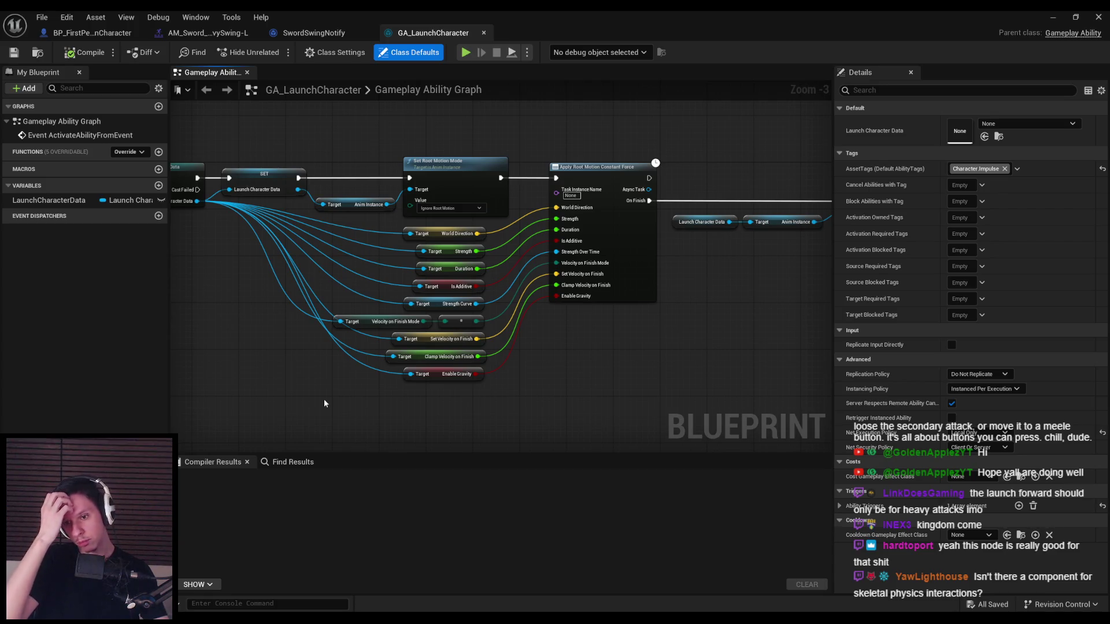
click(840, 507)
click(849, 521)
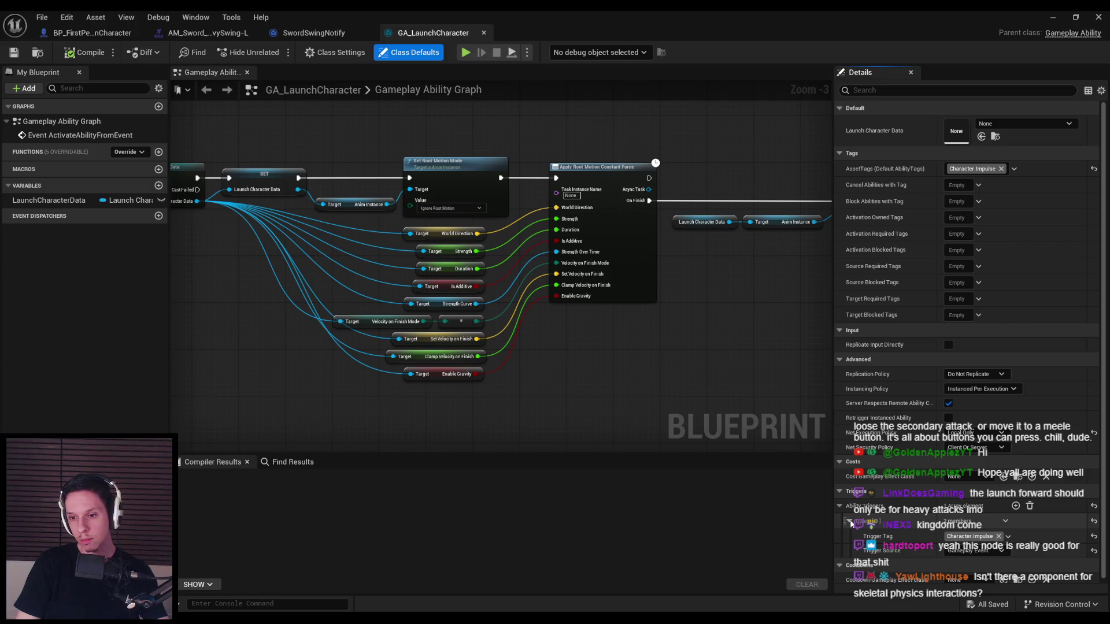
click(841, 506)
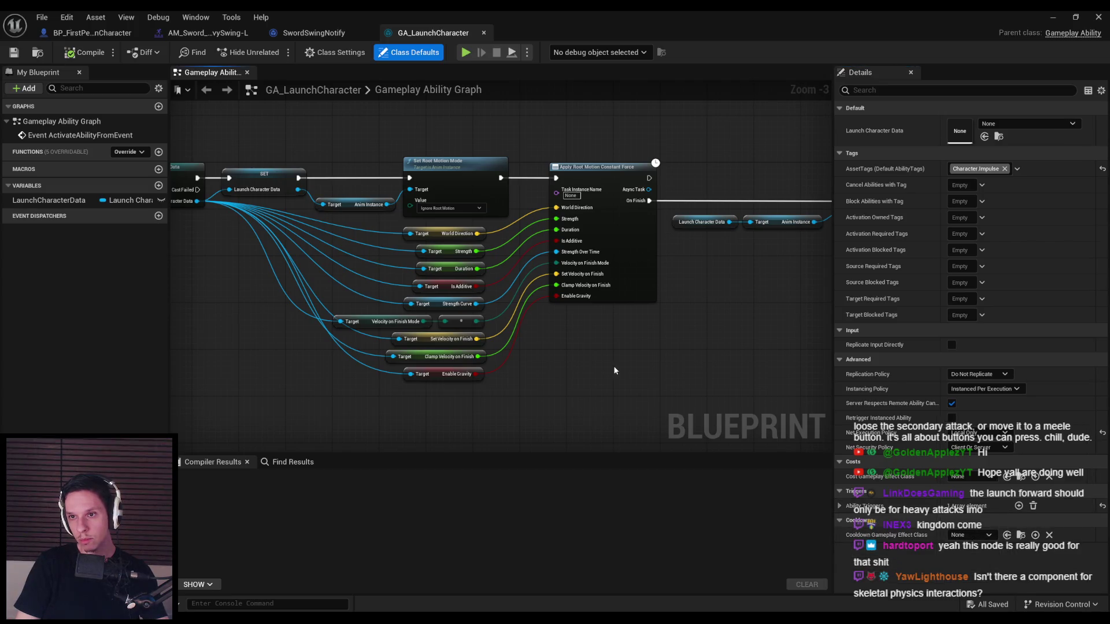
- Review the ActivateAbility chain and the Apply Root Motion Constant Force node, box-selecting then deselecting nodes
mouse_move(226, 347)
mouse_down()
mouse_move(644, 349)
mouse_move(464, 355)
mouse_up()
scroll(624, 355, down, 1)
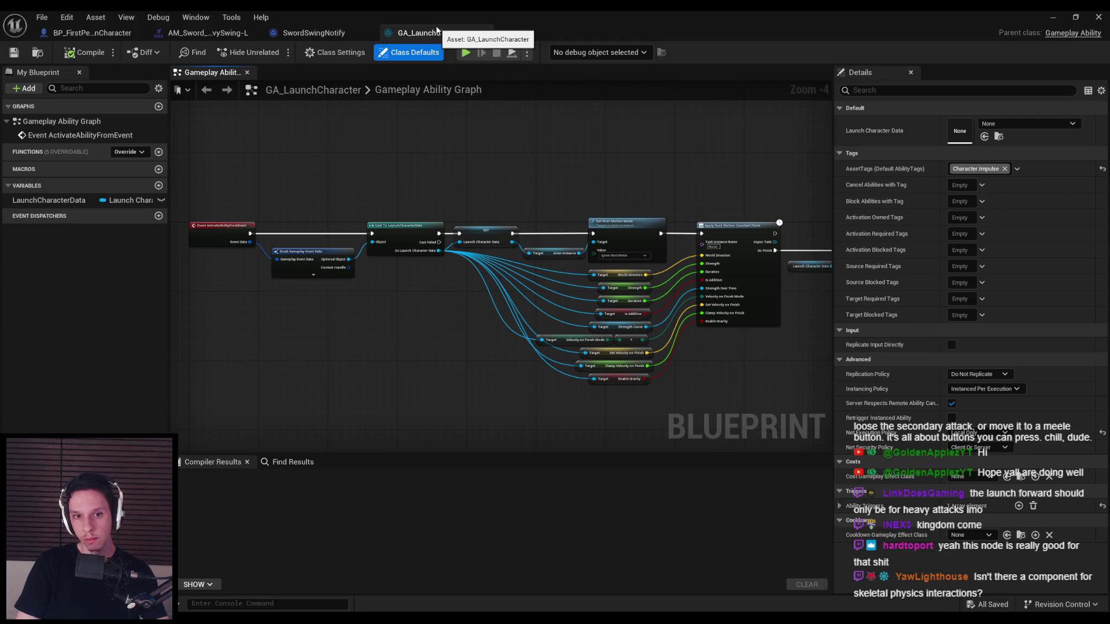
scroll(382, 244, up, 2)
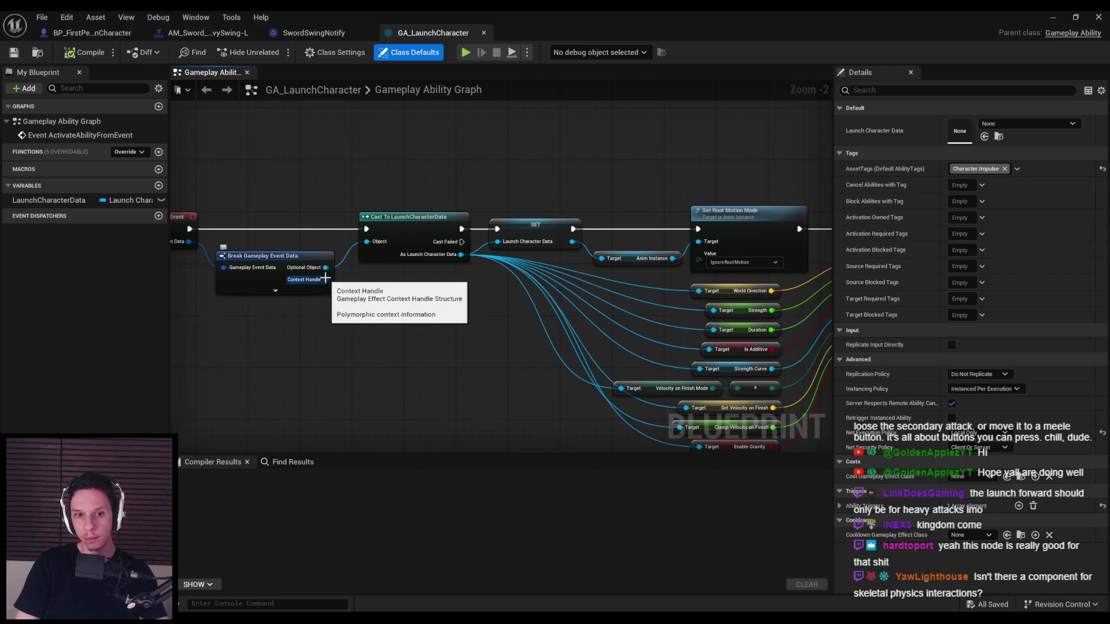
scroll(463, 309, down, 2)
scroll(462, 310, up, 1)
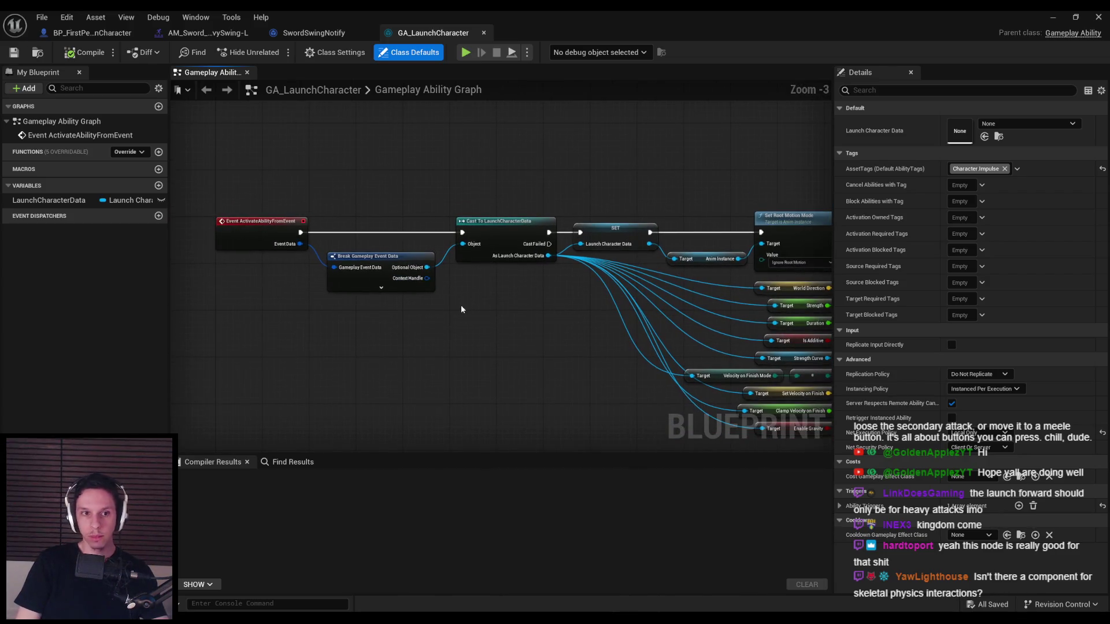
drag(603, 275, 362, 258)
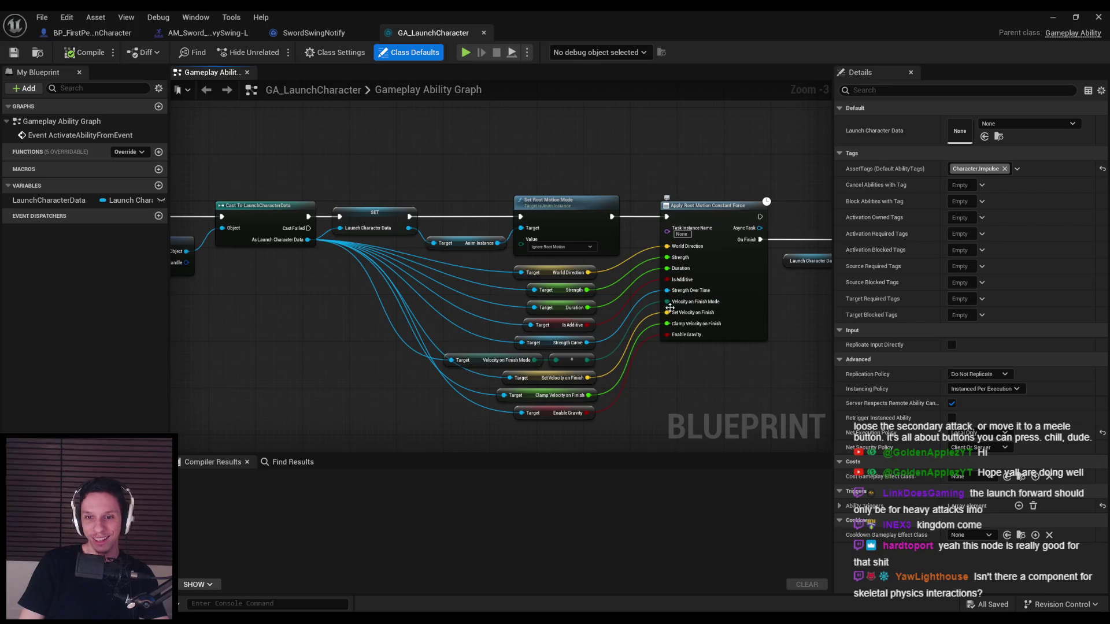
drag(672, 329, 317, 273)
mouse_move(574, 395)
mouse_down()
mouse_move(398, 250)
mouse_move(387, 217)
mouse_move(258, 143)
mouse_up()
drag(259, 254, 526, 309)
click(486, 167)
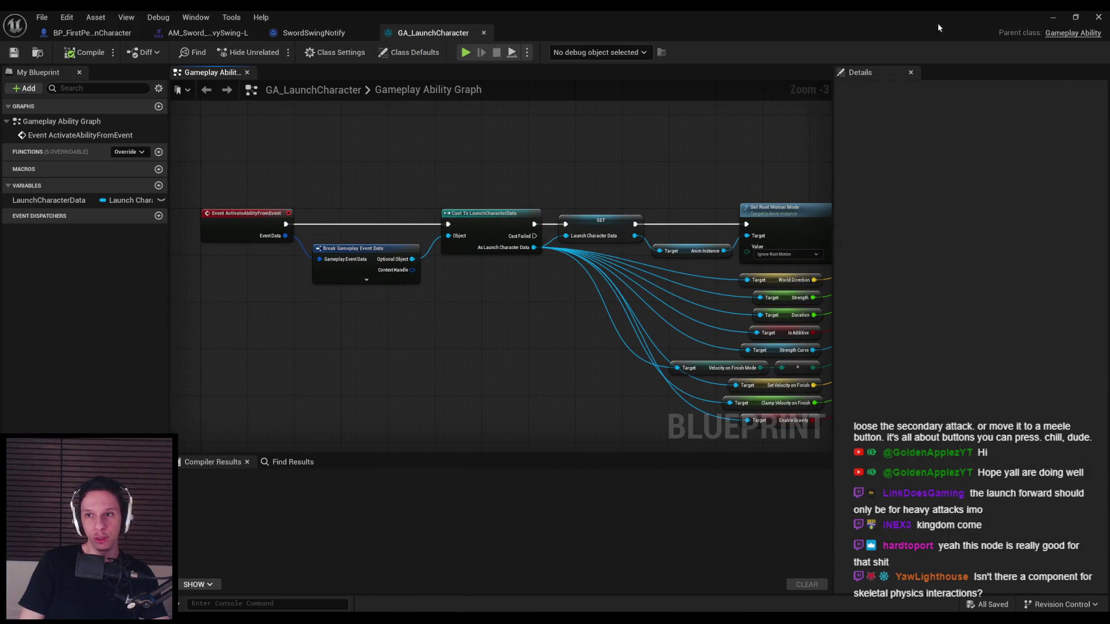
- Open the LaunchCharacterData blueprint, recheck the ability graph, then move to the SwordSwingNotify graph
click(1053, 17)
double_click(474, 509)
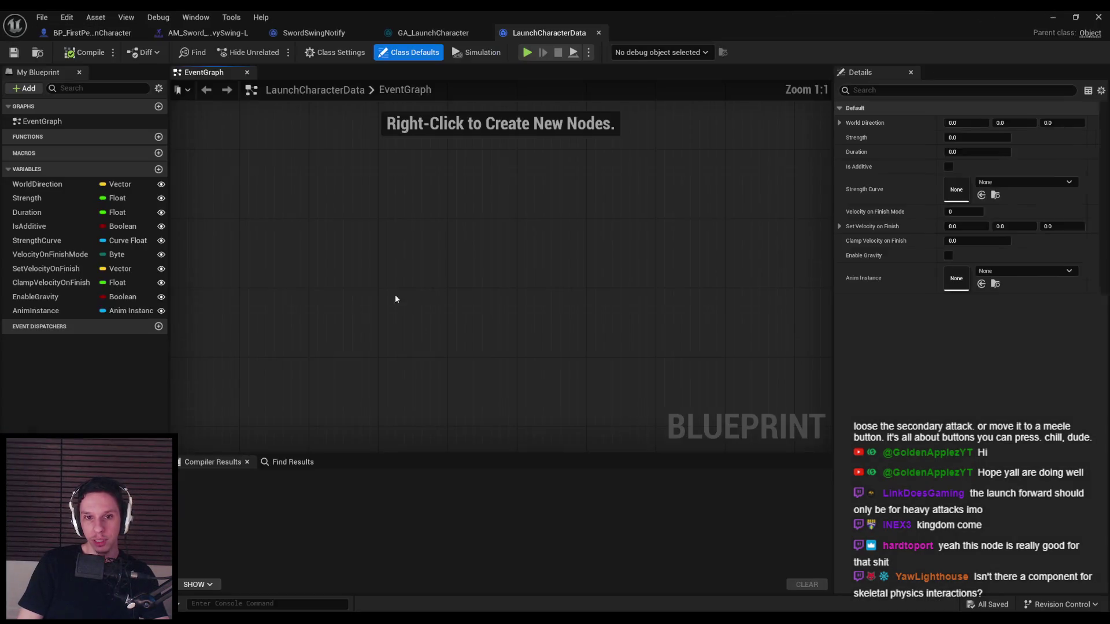
click(431, 35)
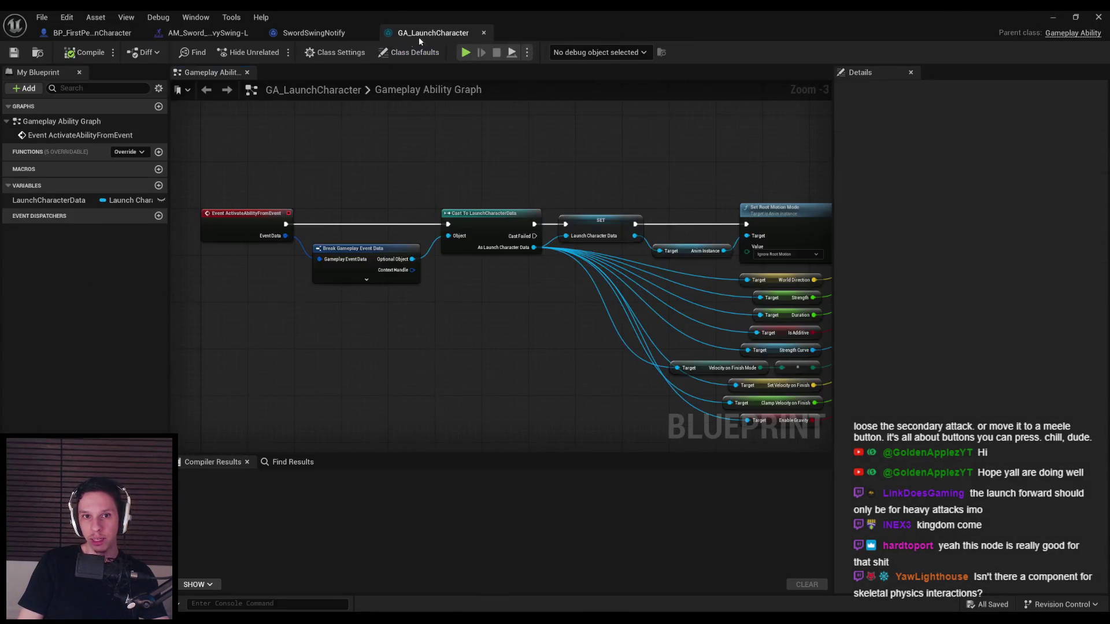
mouse_move(509, 270)
mouse_down()
mouse_move(555, 293)
mouse_move(334, 263)
mouse_up()
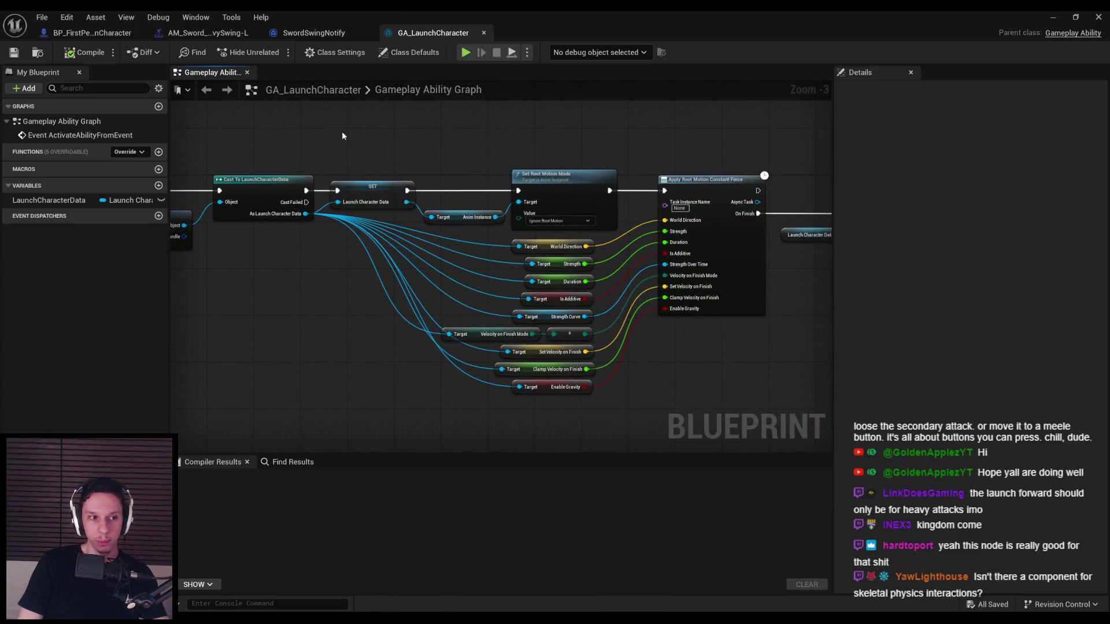
drag(342, 131, 513, 142)
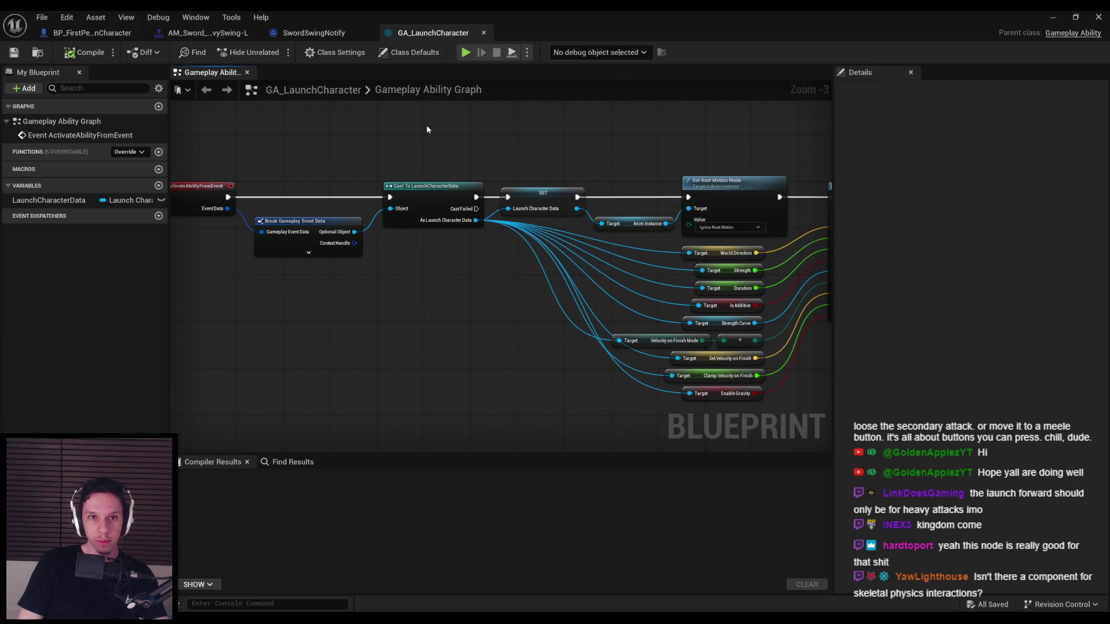
click(313, 34)
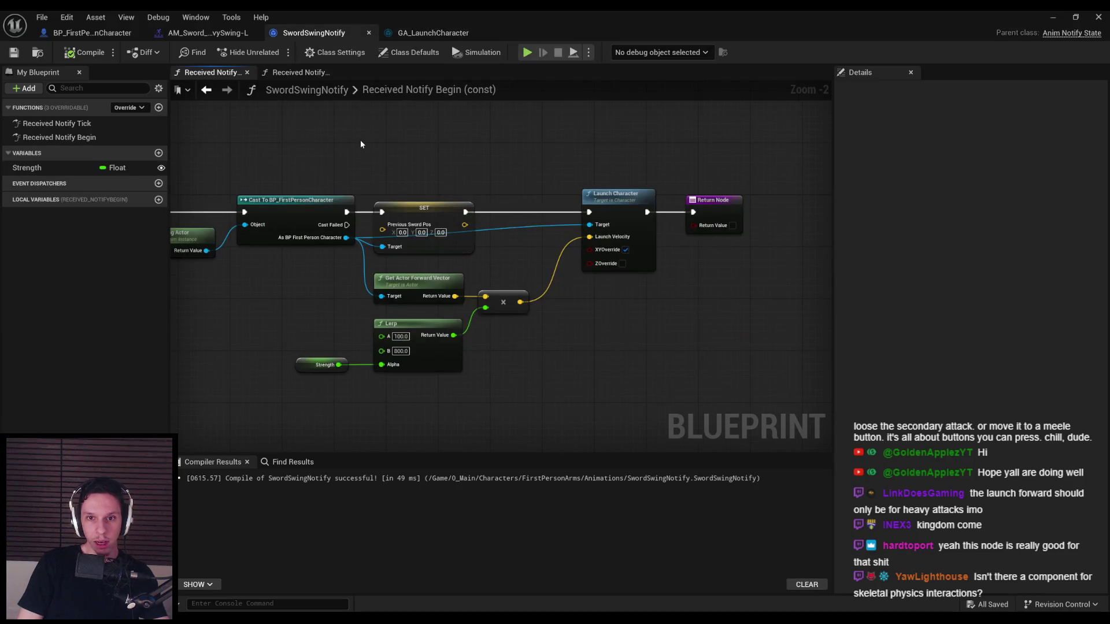
- Look over BP_FirstPersonCharacter's EventGraph and its Taking Damage Interface graph, then minimize the Blueprint window
click(102, 33)
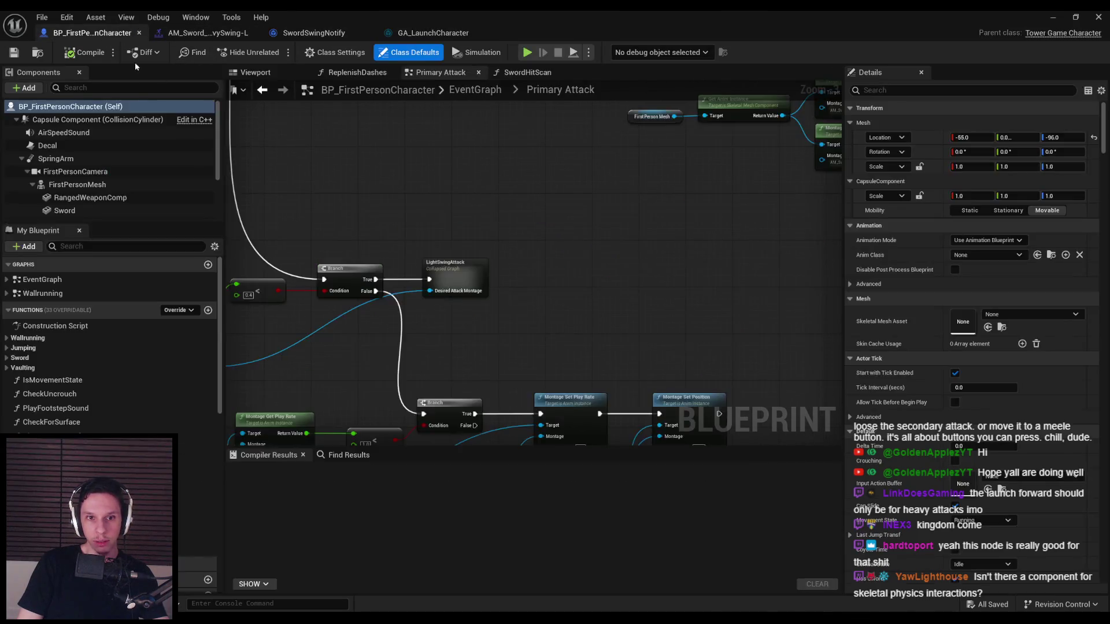
drag(388, 148, 722, 224)
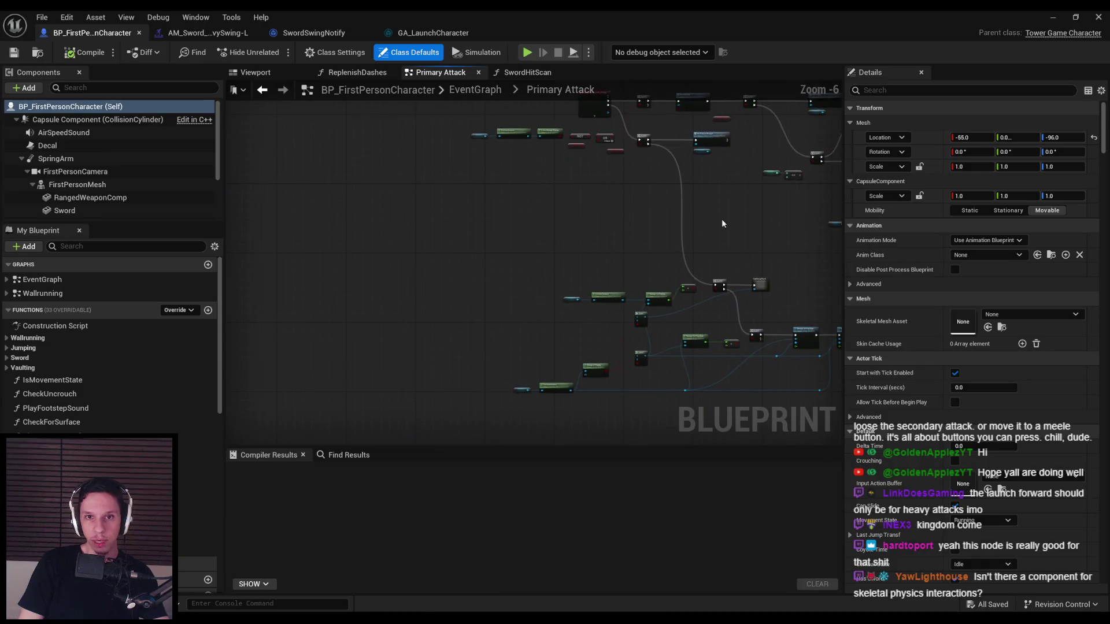
click(475, 90)
scroll(515, 284, up, 2)
scroll(515, 283, up, 2)
drag(445, 284, 766, 294)
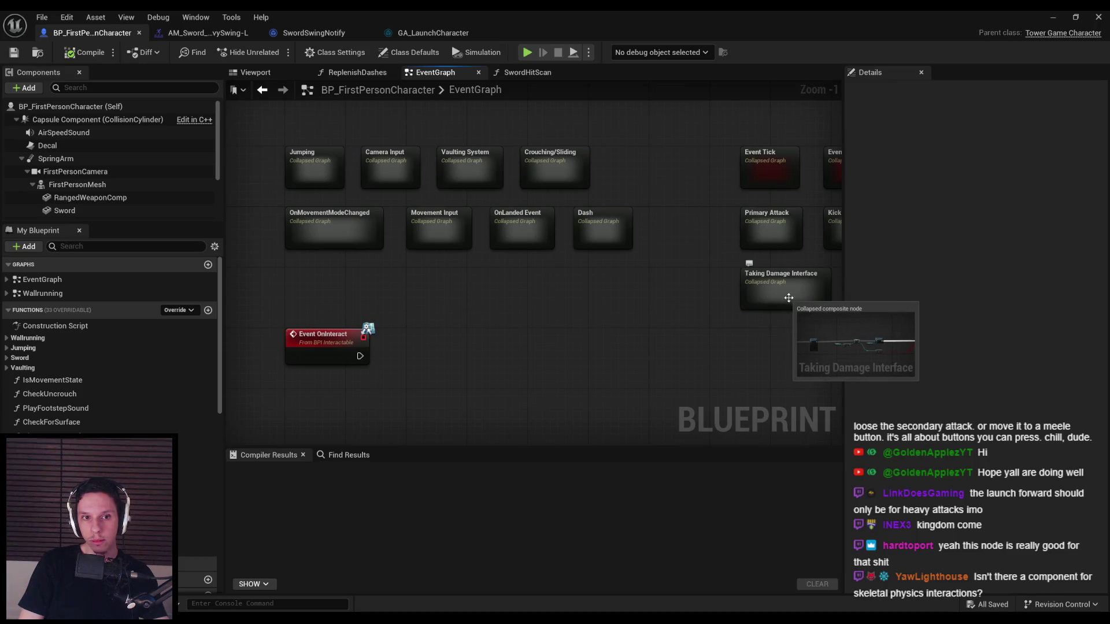
double_click(756, 279)
key(alt+Left)
scroll(437, 280, down, 2)
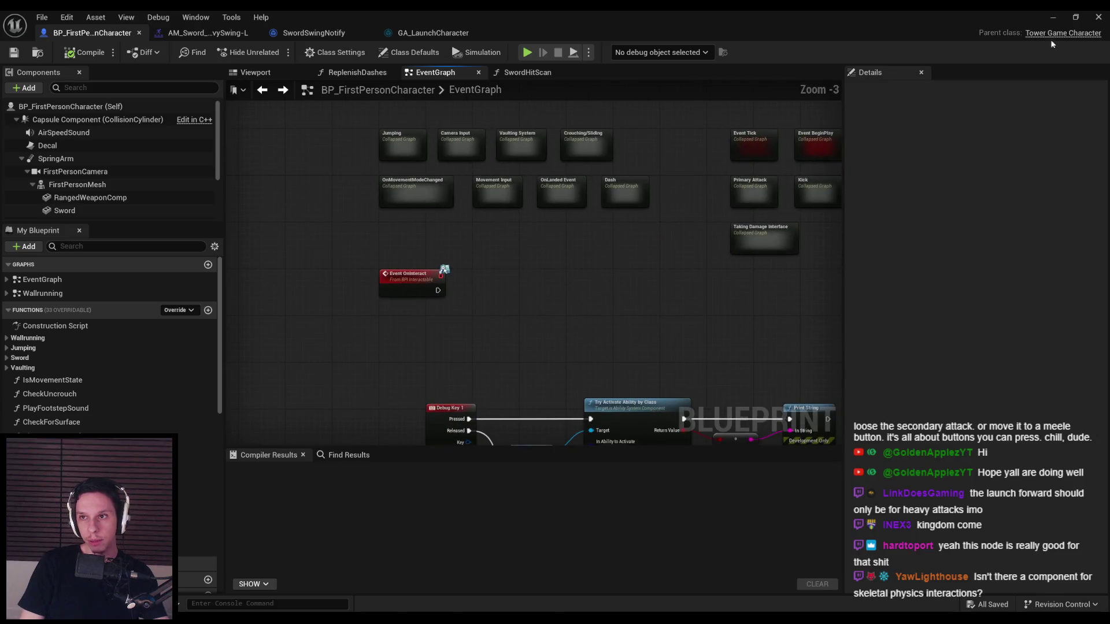
click(1054, 17)
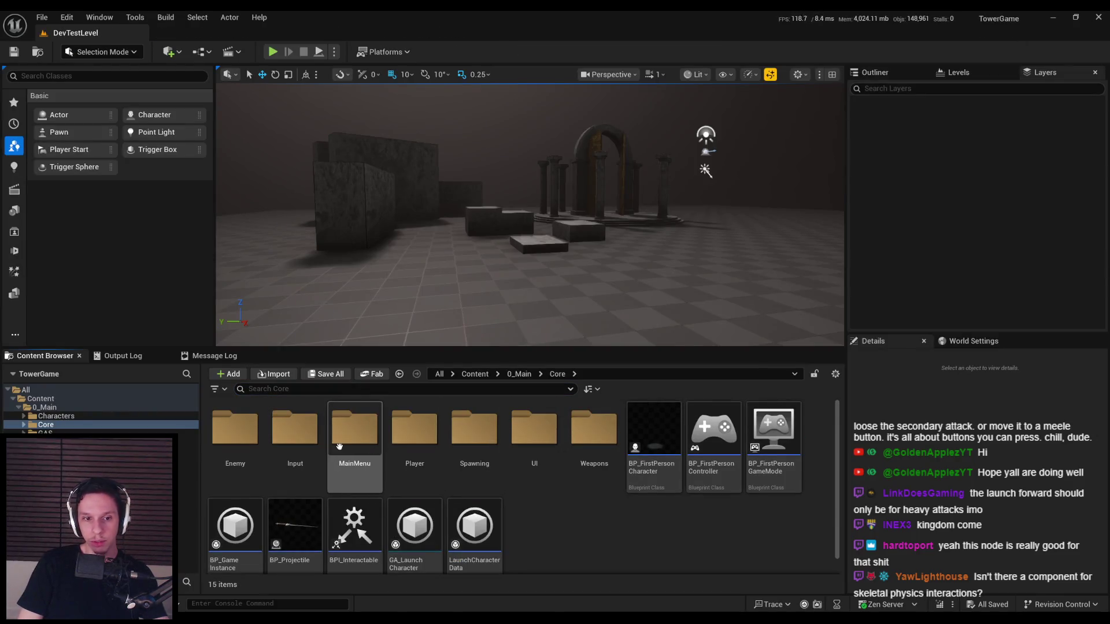
- Open Enemy > BP_BaseEnemyCharacter, check the PhysicalAnimation component, and open PhysicsHitTimeline
double_click(235, 431)
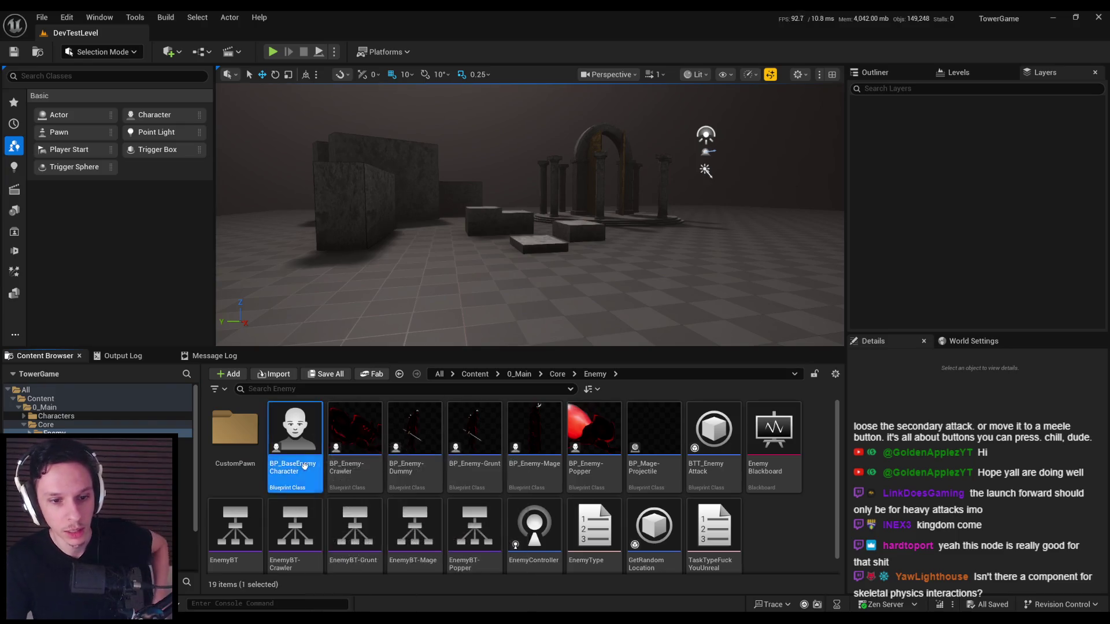
double_click(295, 440)
scroll(404, 233, down, 3)
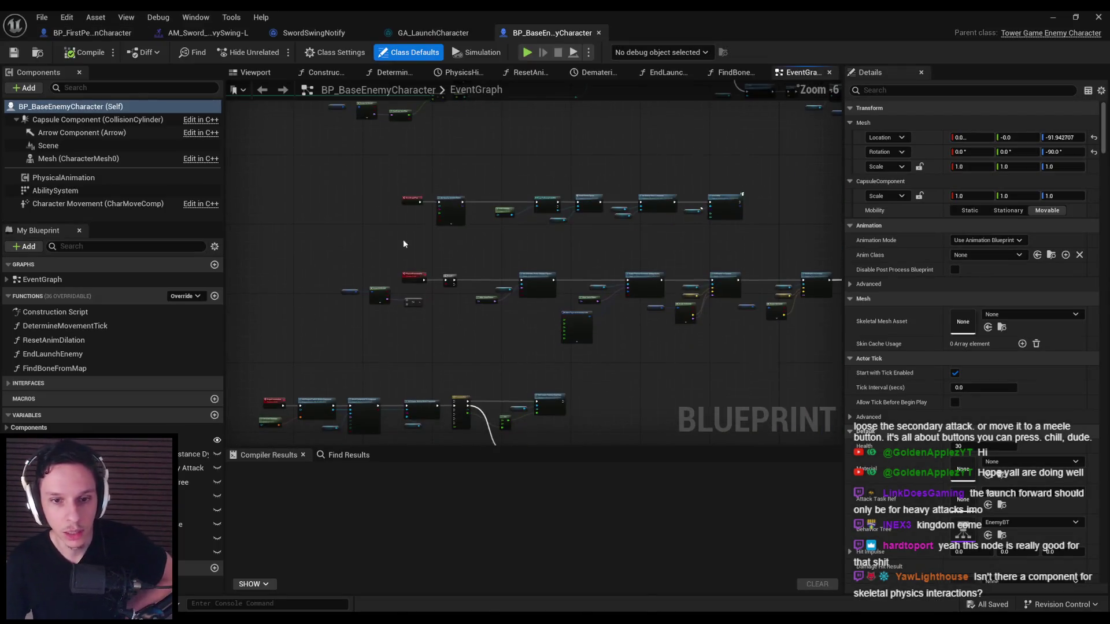
scroll(437, 299, up, 3)
scroll(485, 281, down, 1)
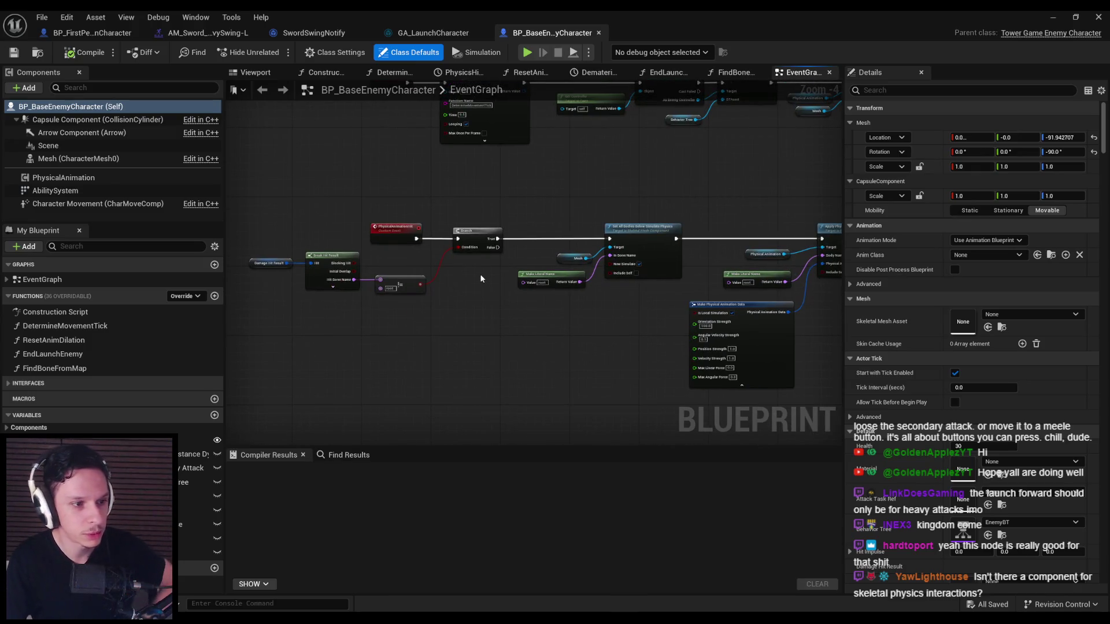
scroll(512, 299, down, 1)
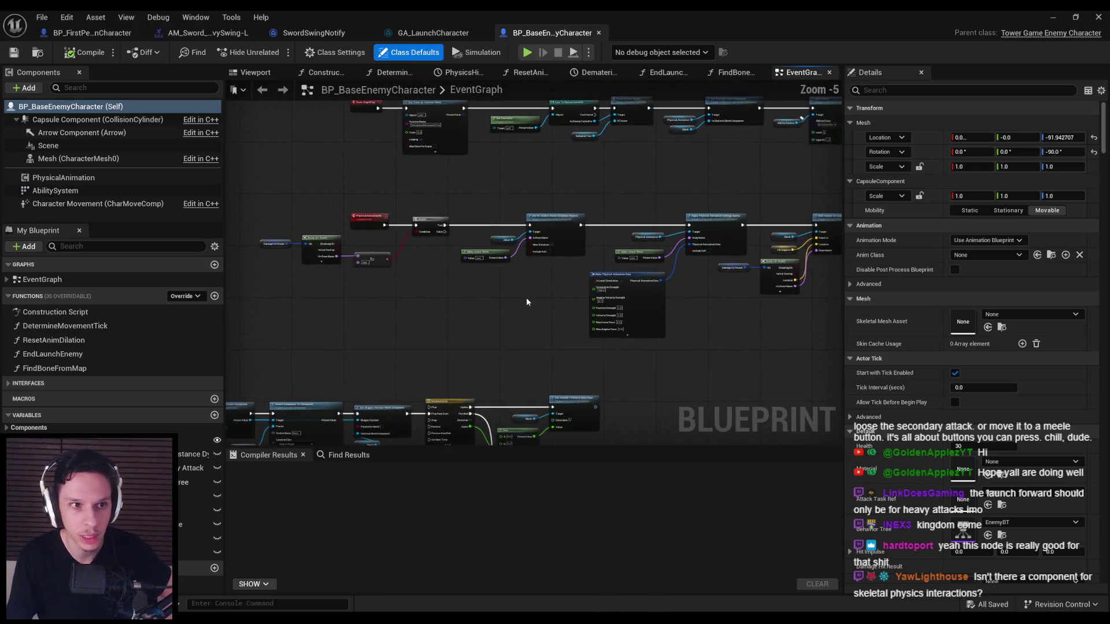
click(77, 179)
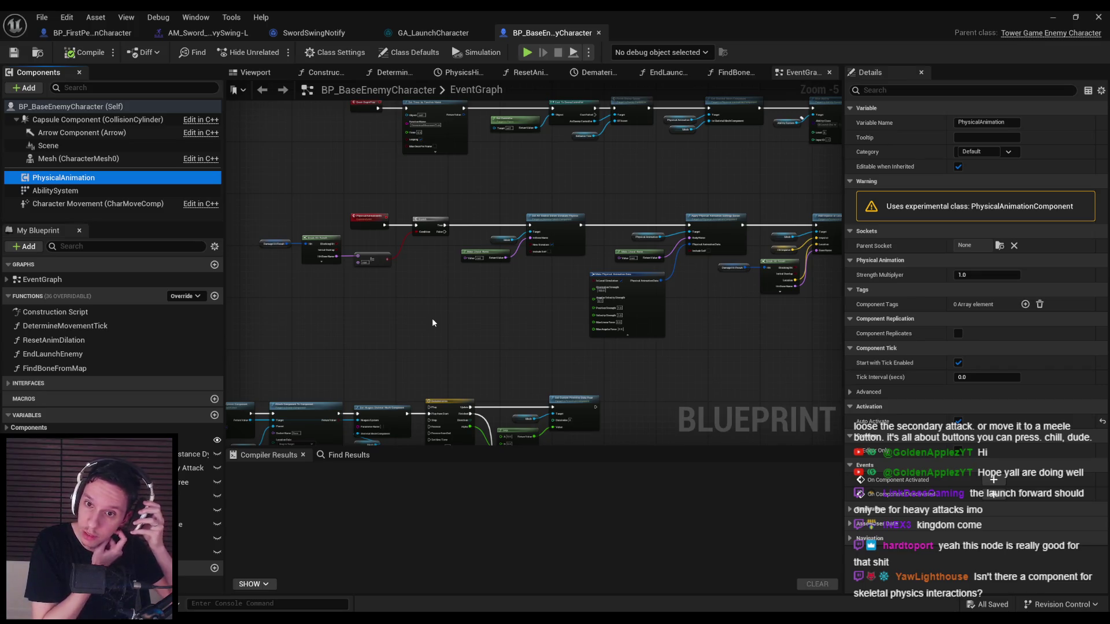
scroll(775, 307, up, 2)
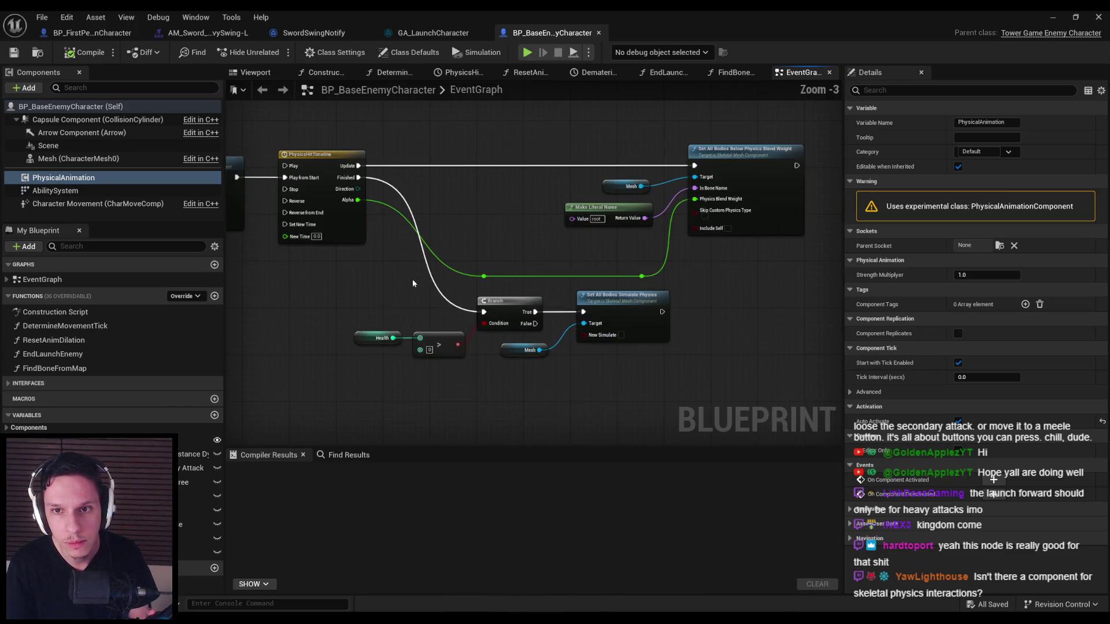
double_click(348, 239)
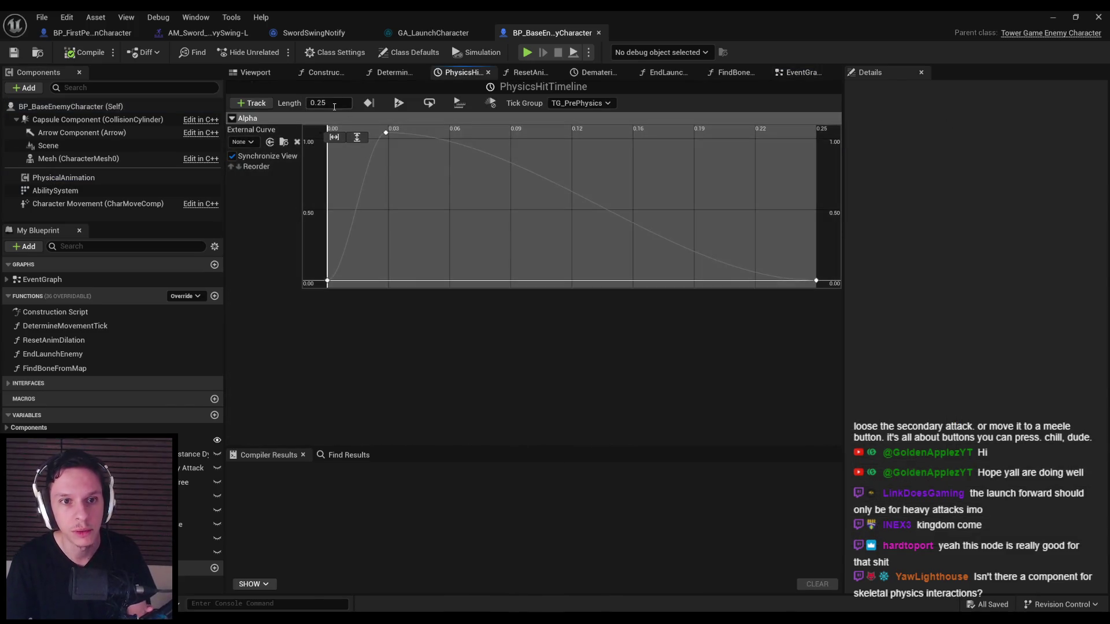
- Set the PhysicsHitTimeline Length to 0.40 seconds
scroll(527, 233, down, 2)
scroll(507, 232, down, 1)
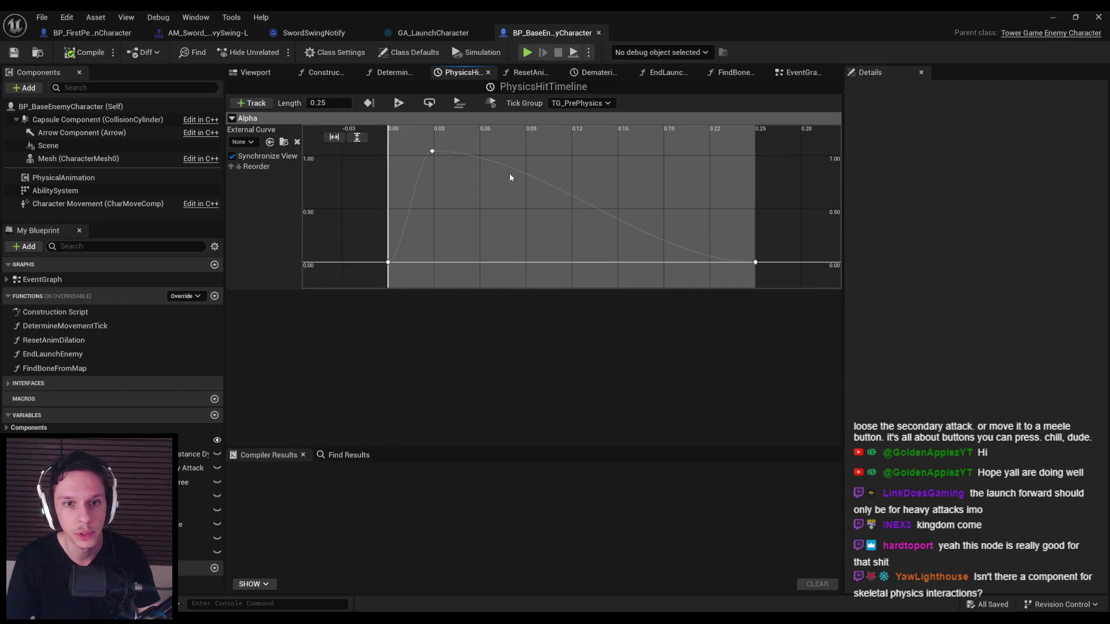
click(333, 107)
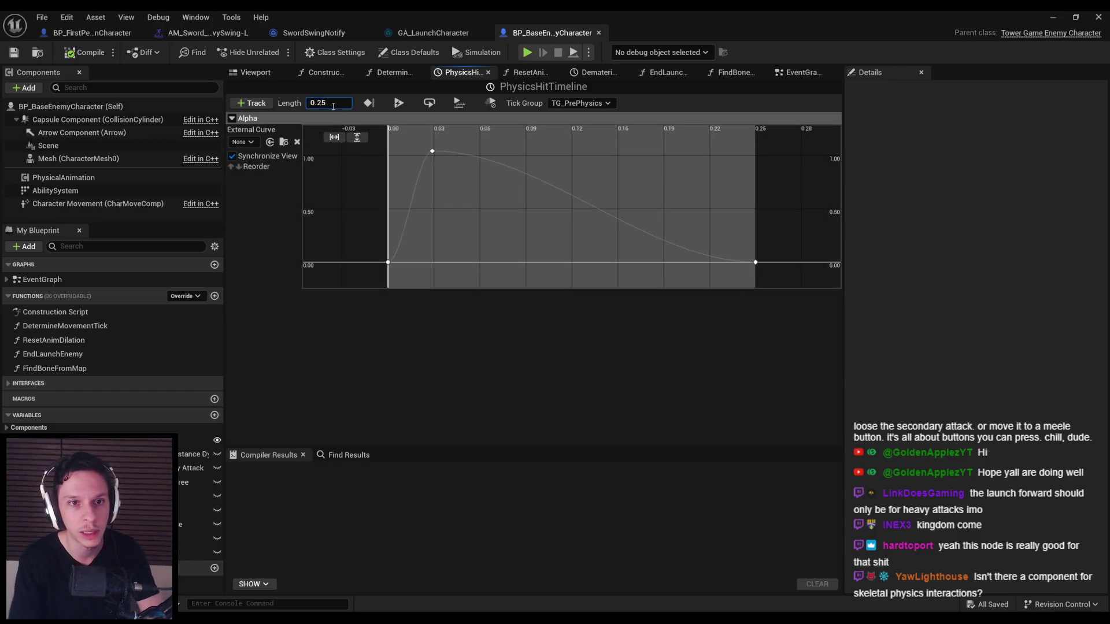
text(0.4)
key(Return)
- Move the Alpha curve's final key from 0.25 out to the new end and compile BP_BaseEnemyCharacter
scroll(578, 231, down, 2)
click(669, 243)
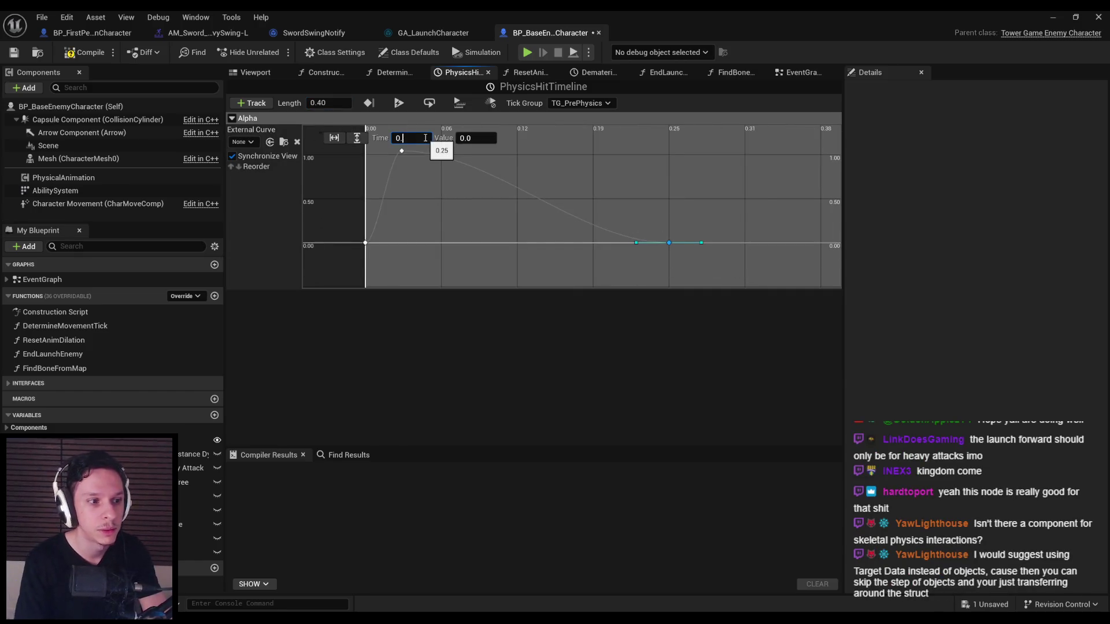
scroll(457, 176, down, 2)
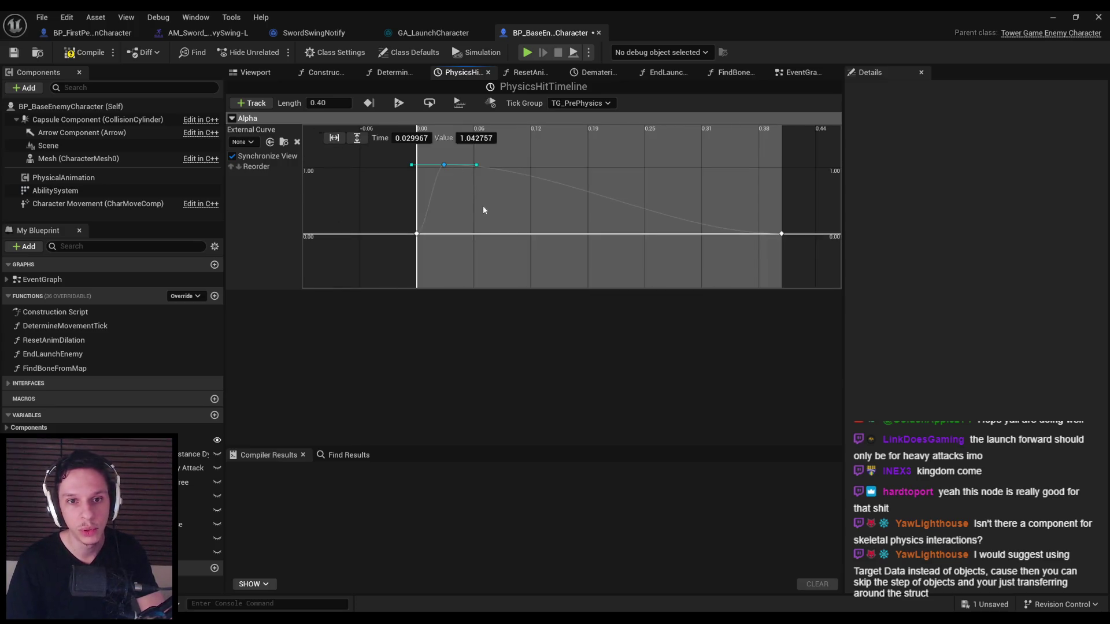
click(85, 56)
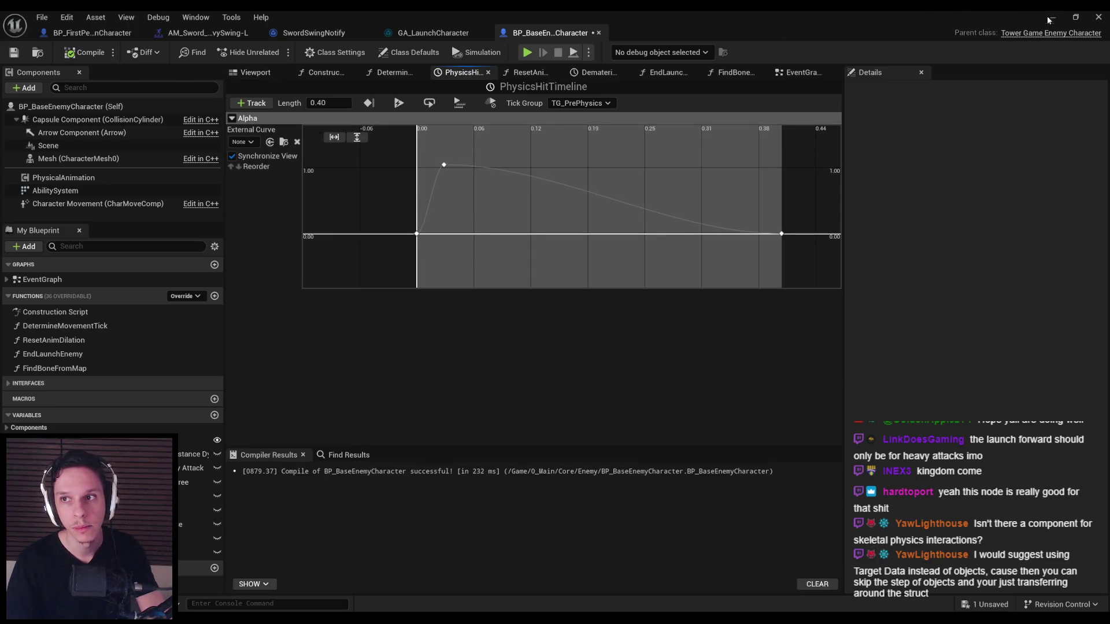
click(1050, 18)
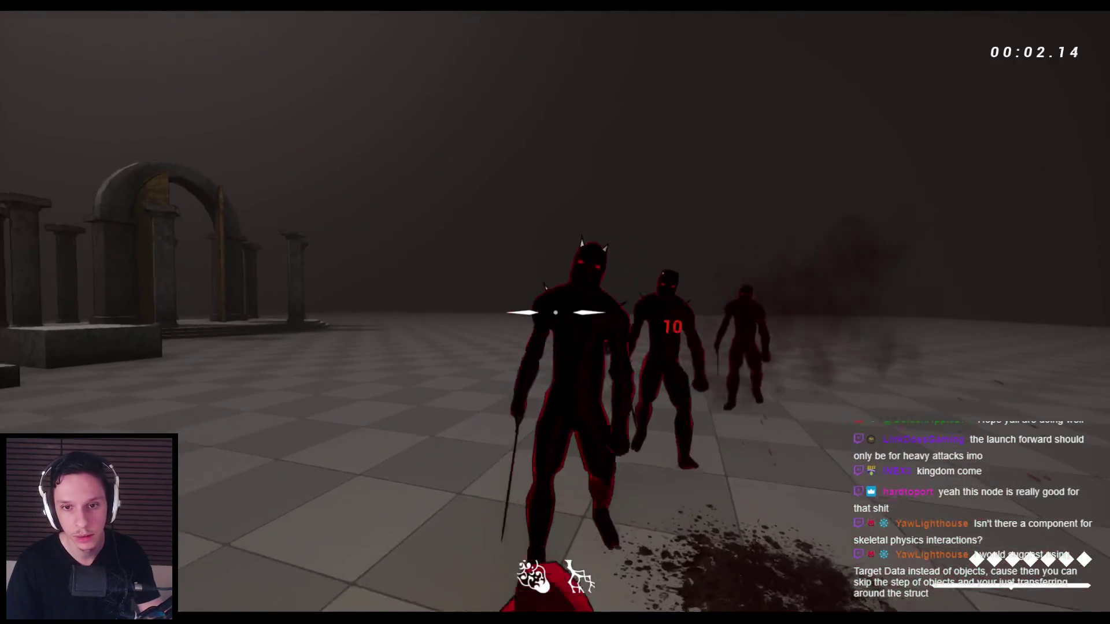
- Swing the sword repeatedly at the enemy group to test the launch and hit reactions, then press Esc
click(555, 313)
click(555, 312)
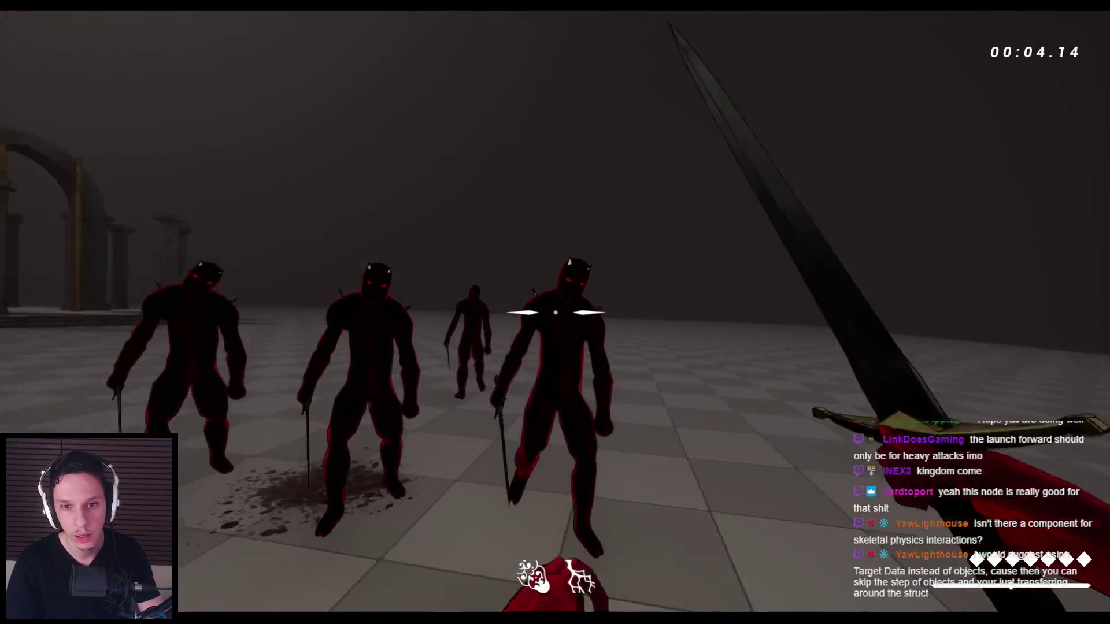
click(555, 313)
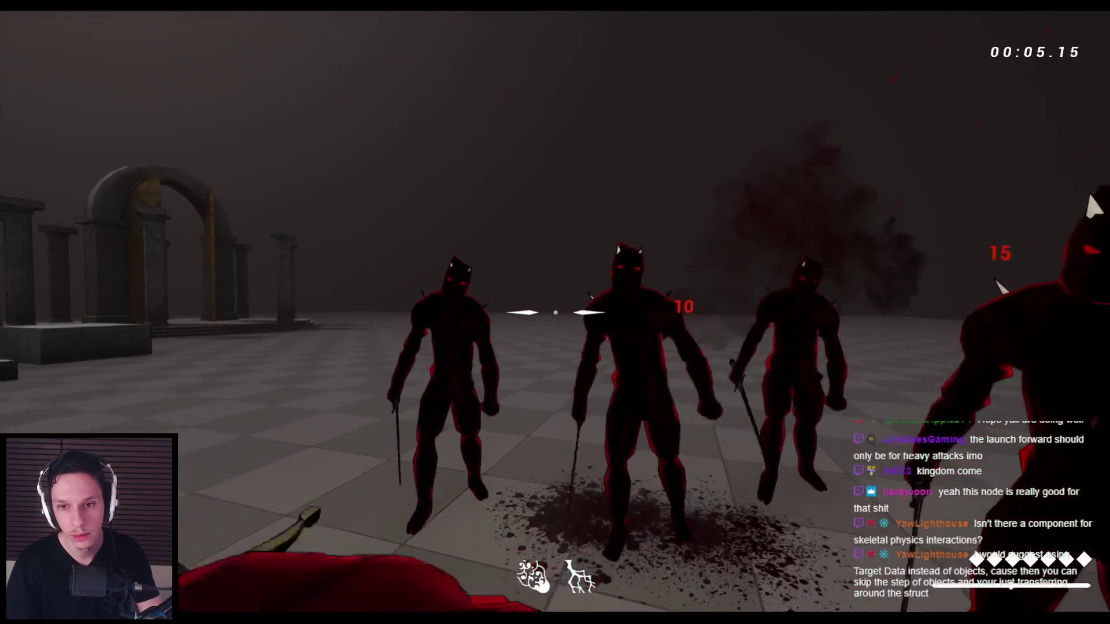
click(555, 312)
click(555, 312)
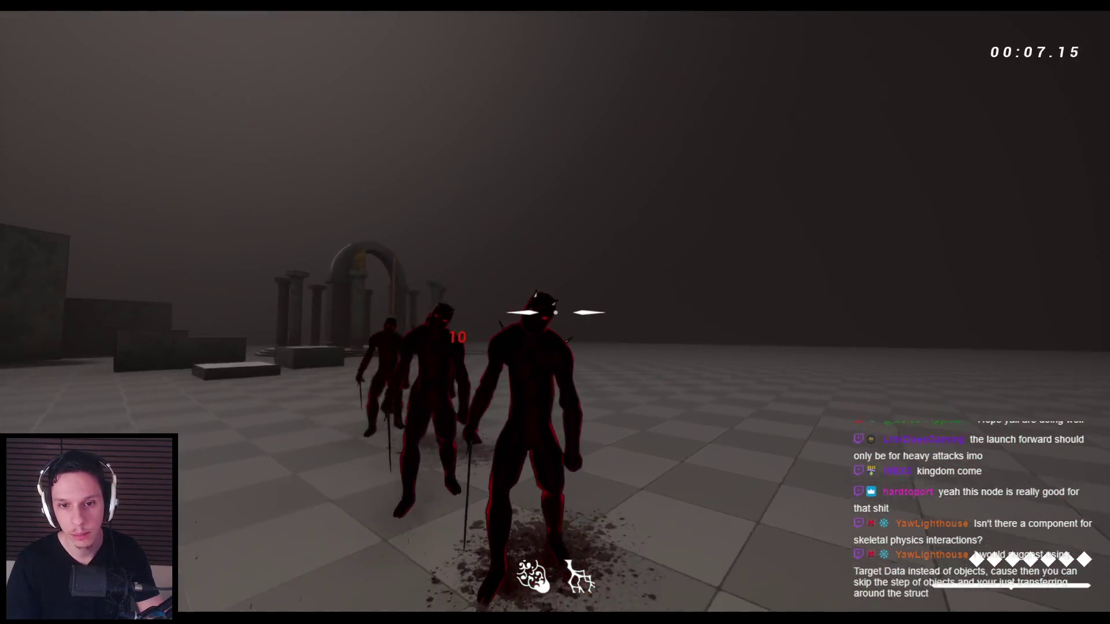
click(555, 312)
click(555, 312)
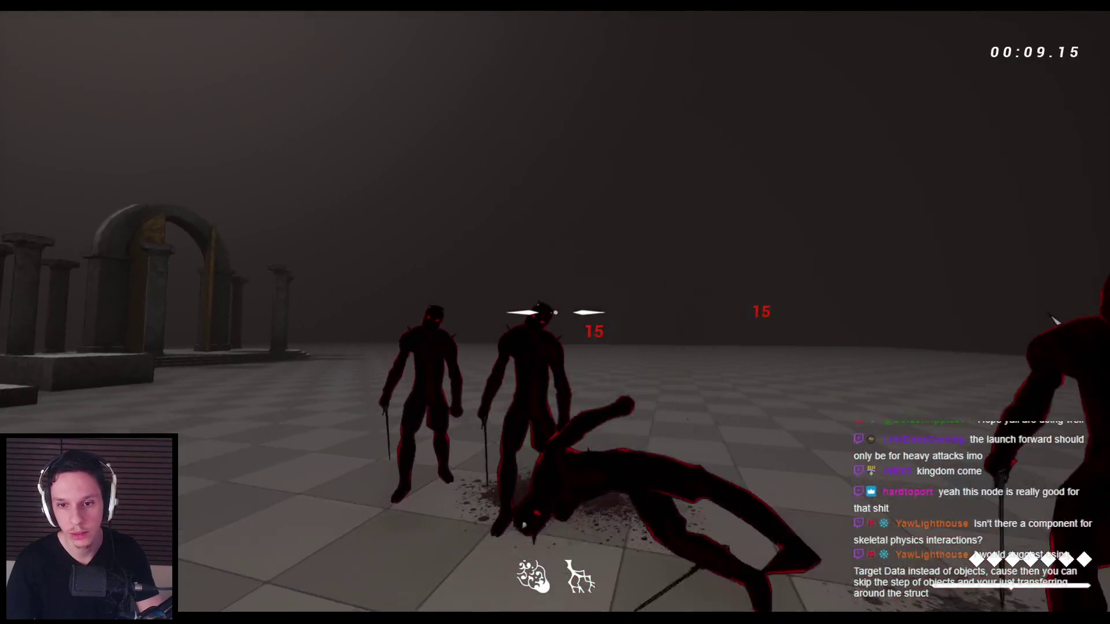
click(555, 312)
click(555, 312)
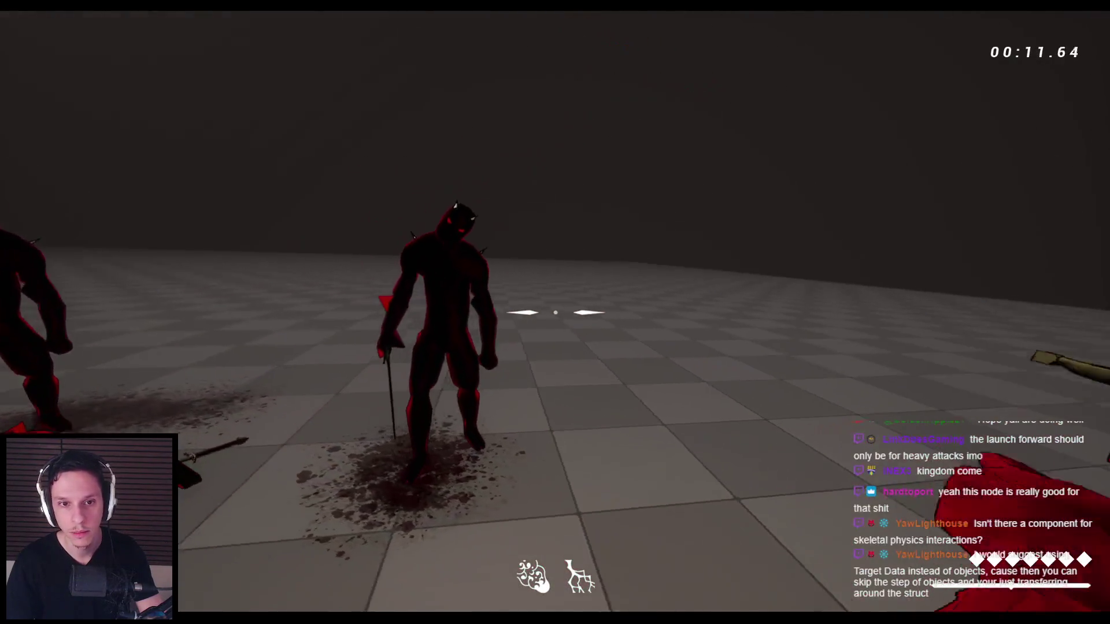
click(555, 312)
click(555, 312)
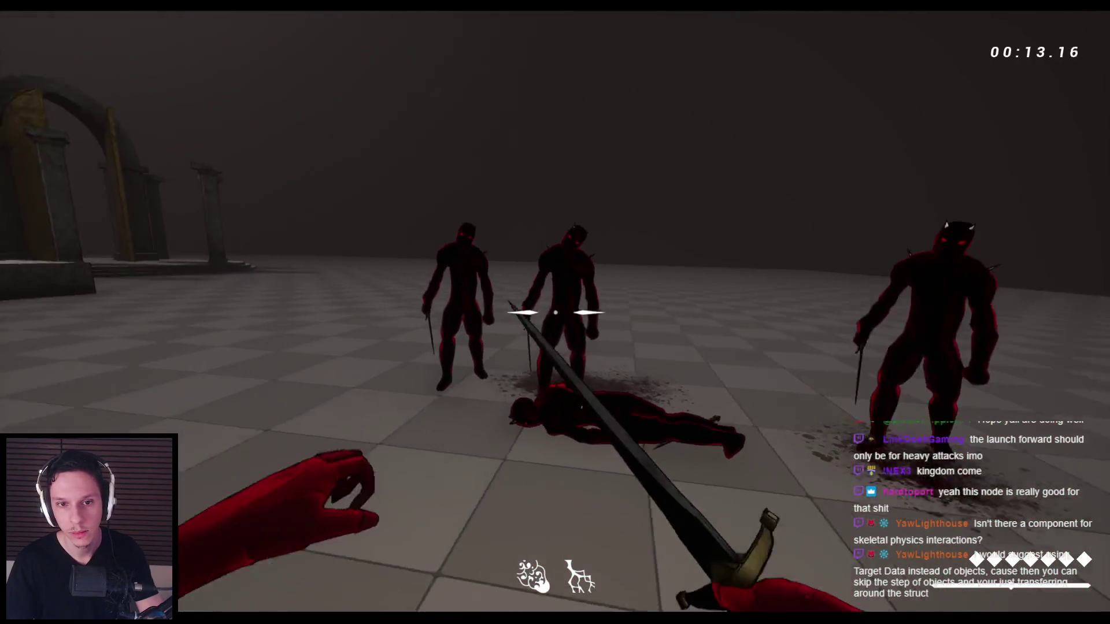
click(555, 312)
click(555, 312)
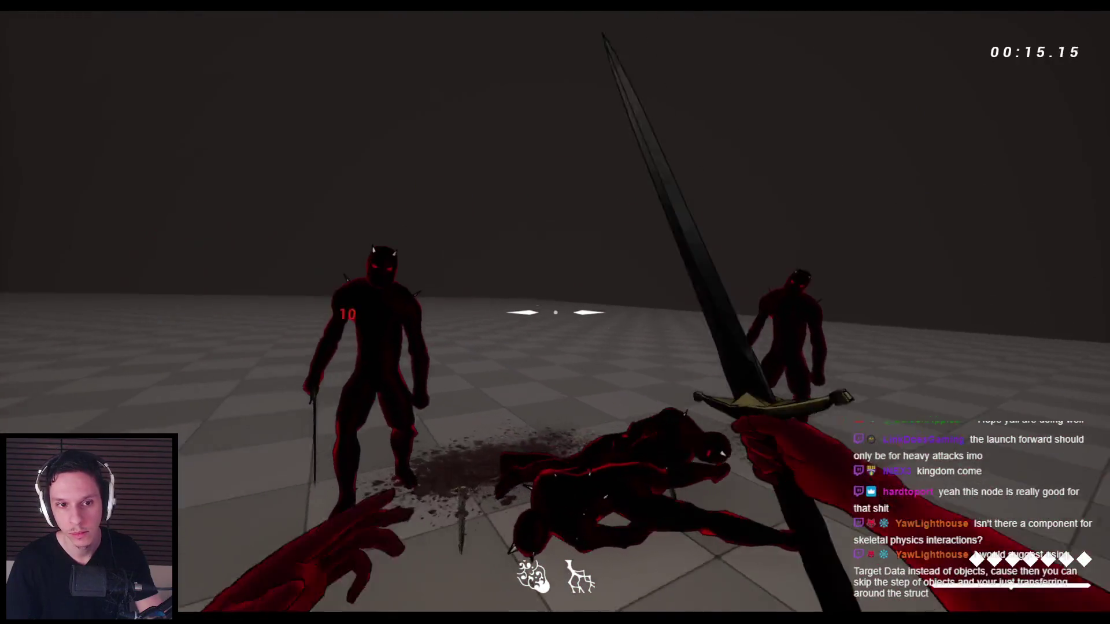
click(555, 312)
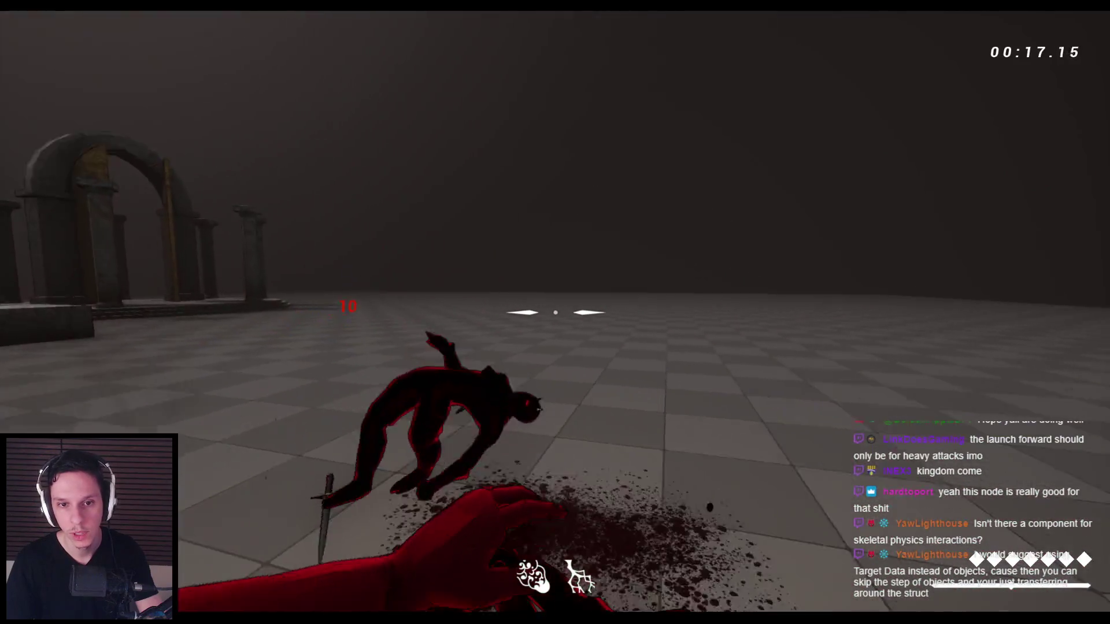
click(555, 313)
click(555, 312)
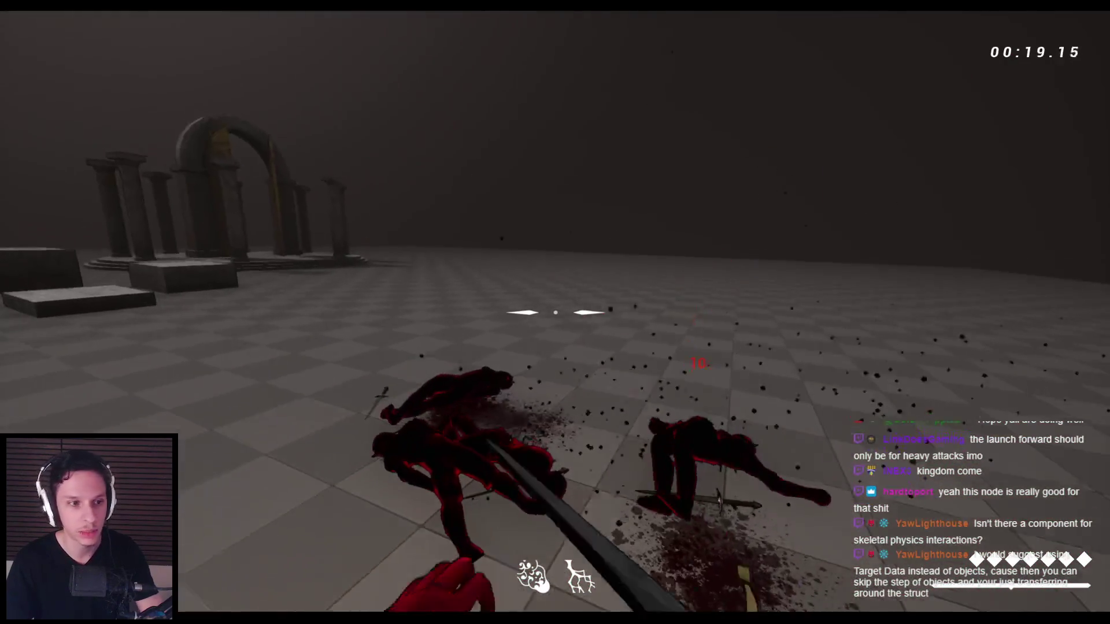
key(Escape)
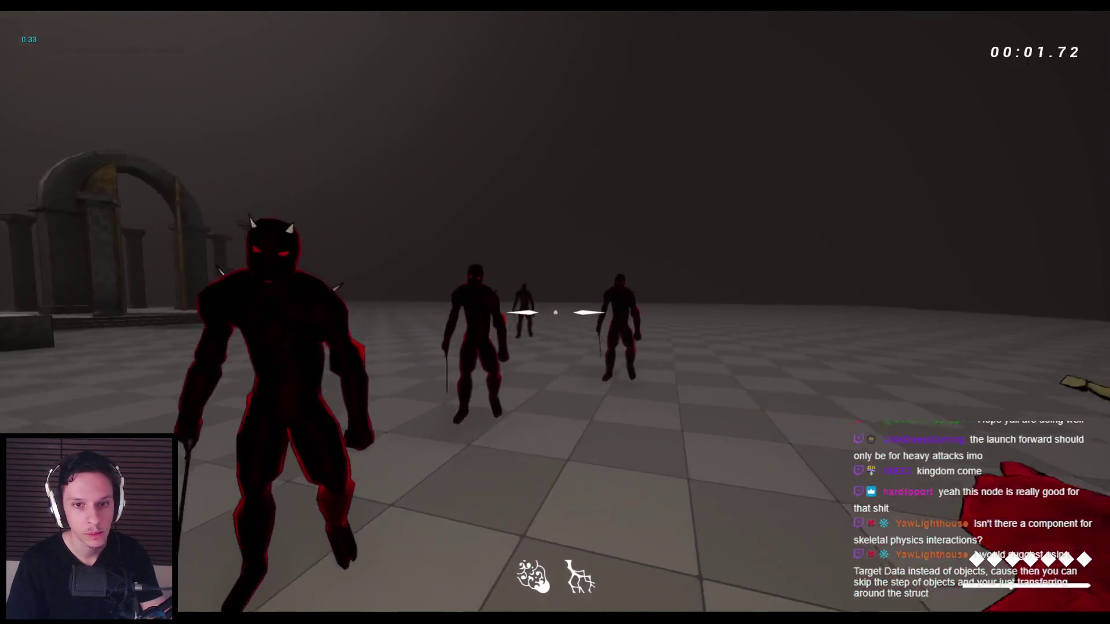
- Keep slashing through the enemy group, stop the session, and bring the Blueprint editor back up
click(555, 312)
click(555, 313)
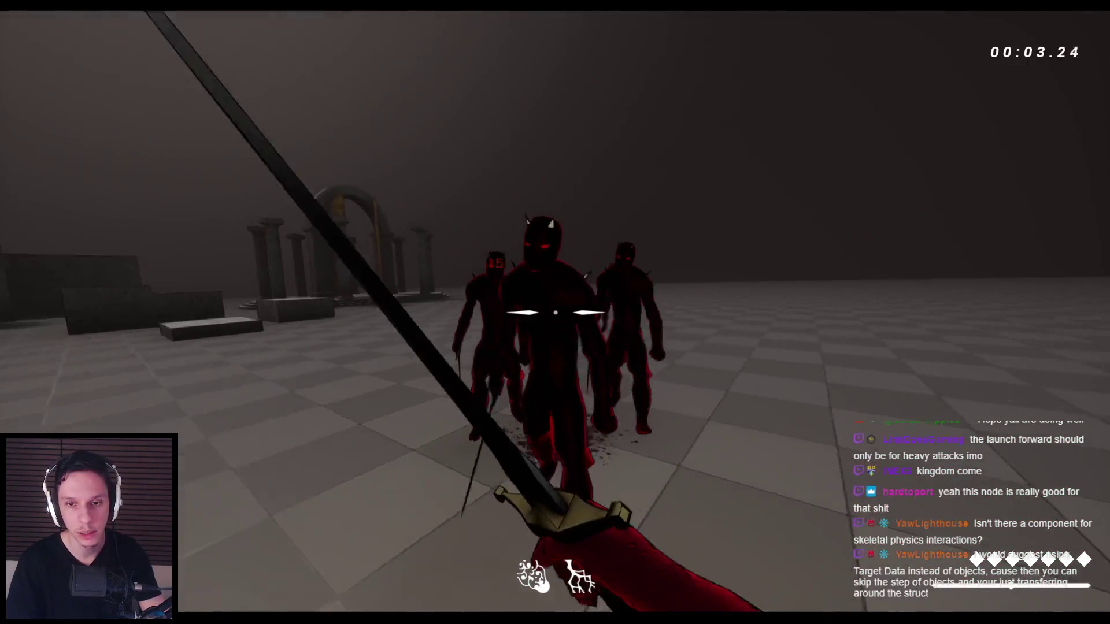
click(555, 312)
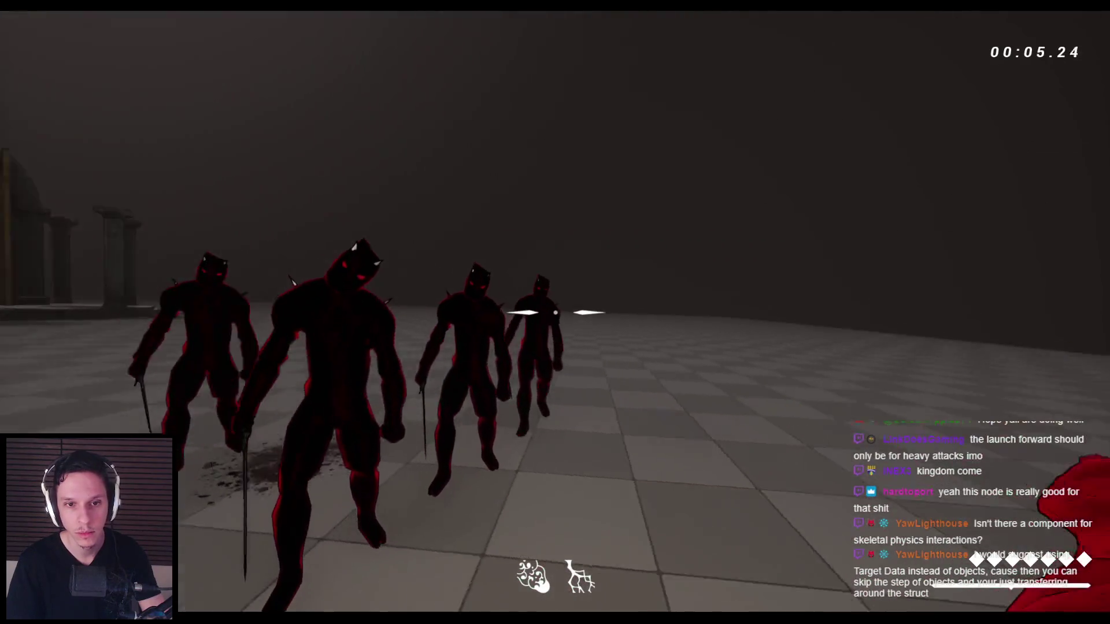
click(556, 312)
click(555, 312)
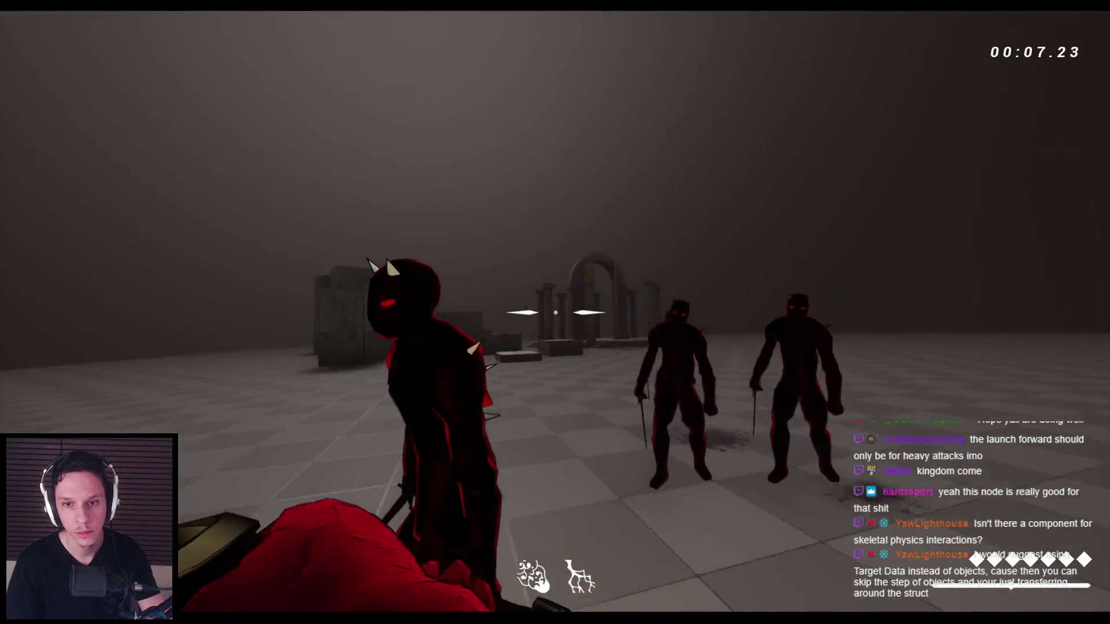
click(555, 313)
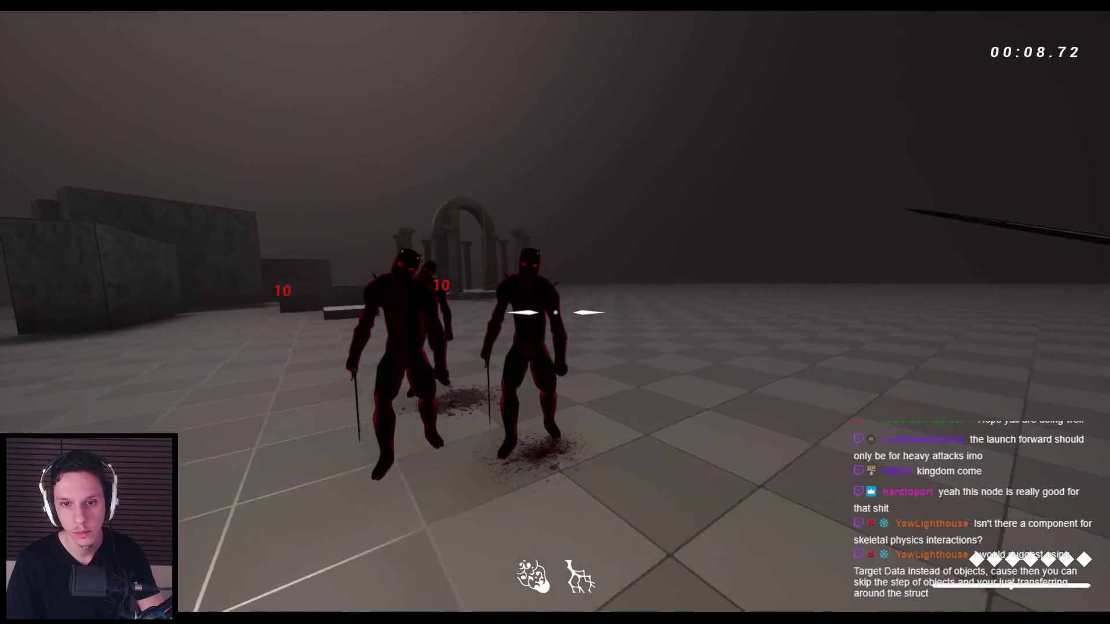
click(555, 312)
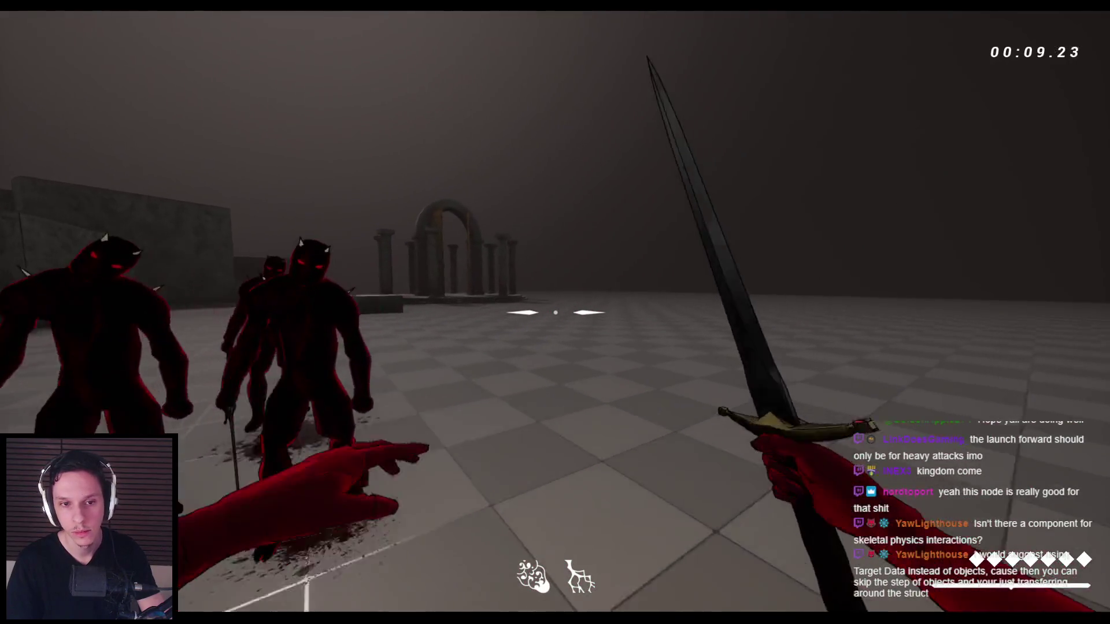
click(555, 312)
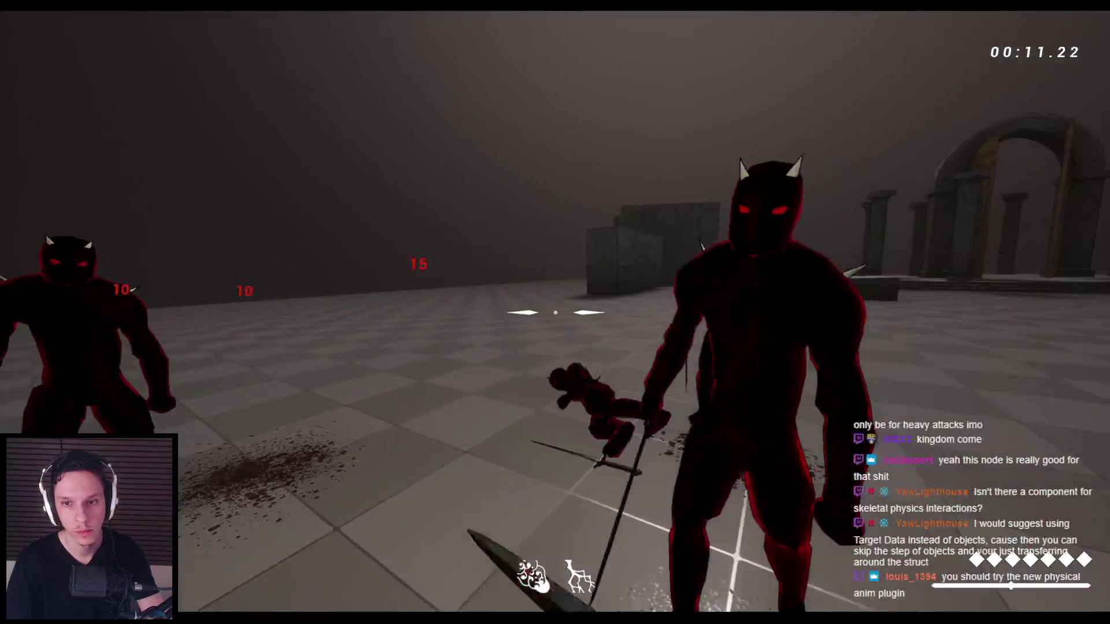
click(555, 312)
click(555, 313)
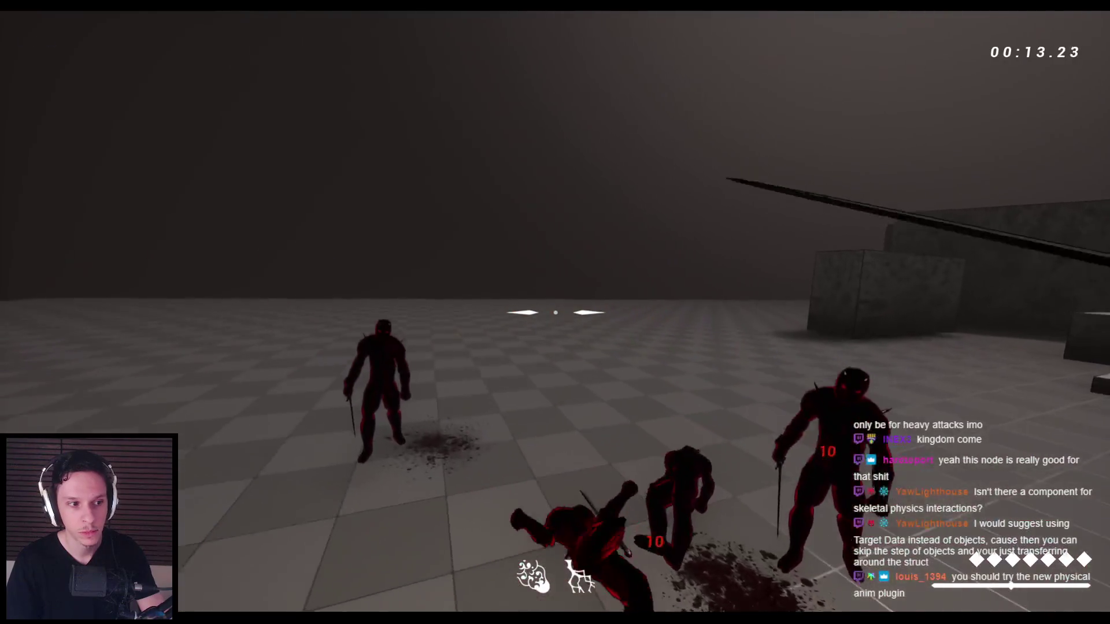
key(Escape)
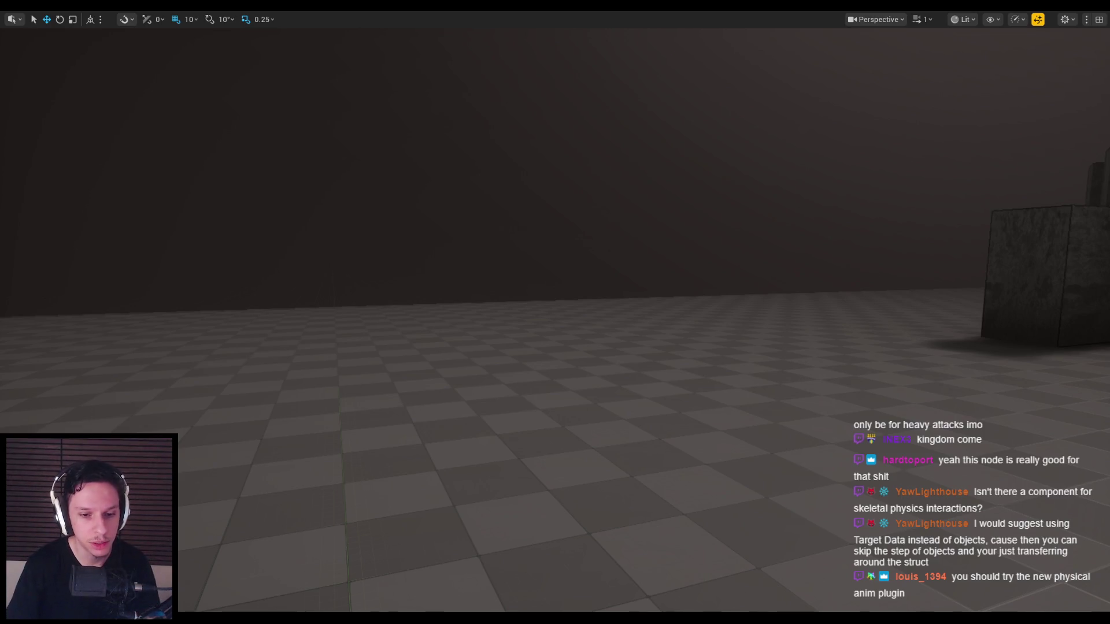
click(373, 595)
- Save all the edited blueprints and return to the GA_LaunchCharacter graph
click(418, 41)
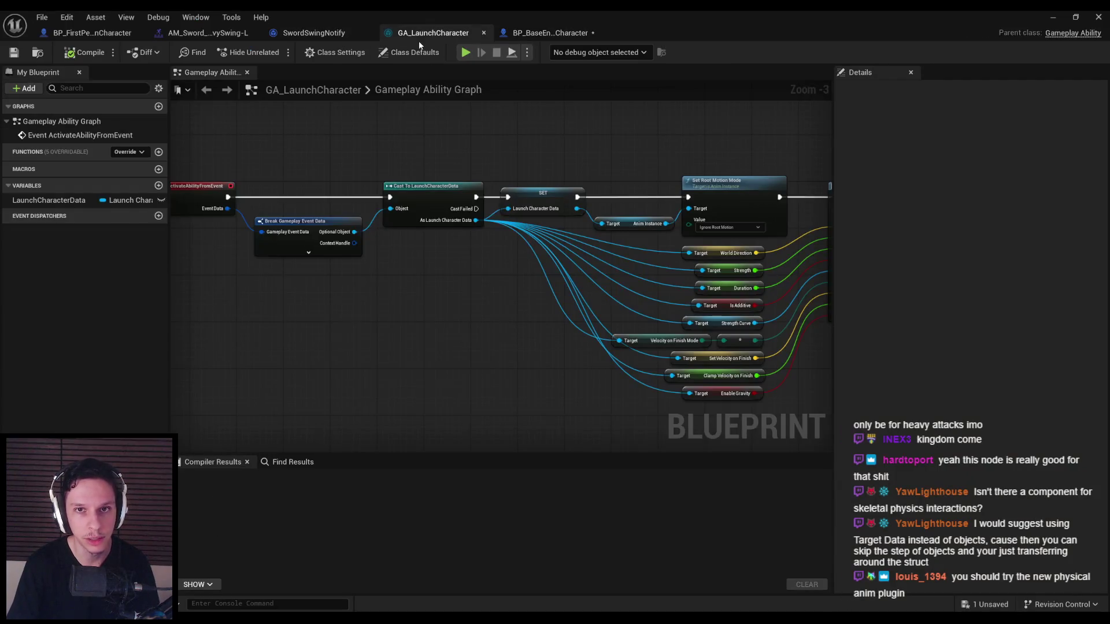
click(551, 33)
click(14, 52)
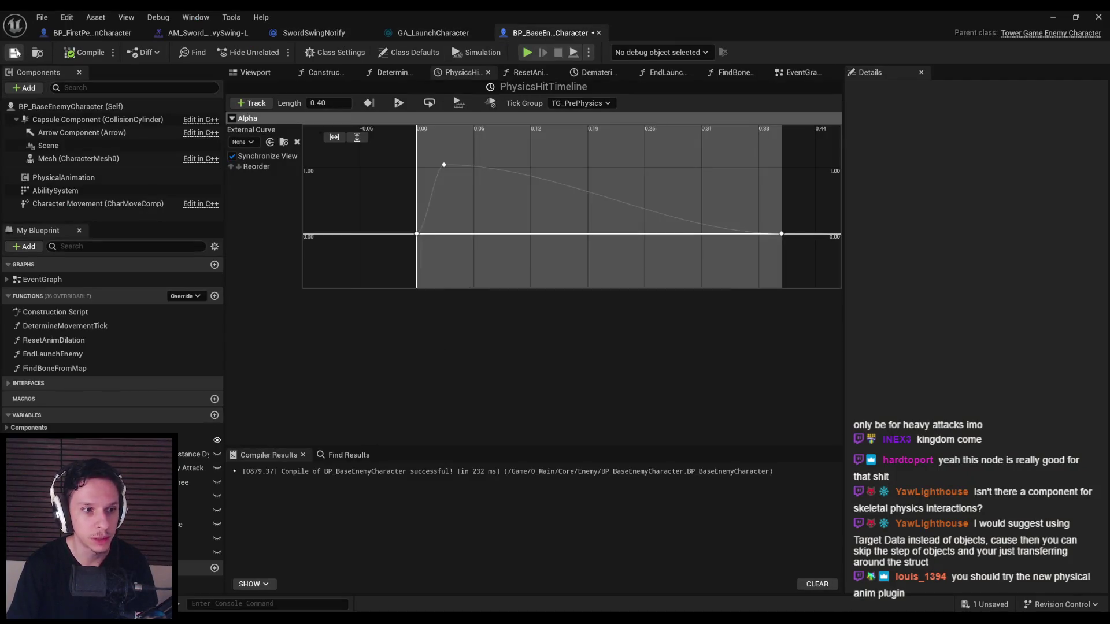
click(434, 33)
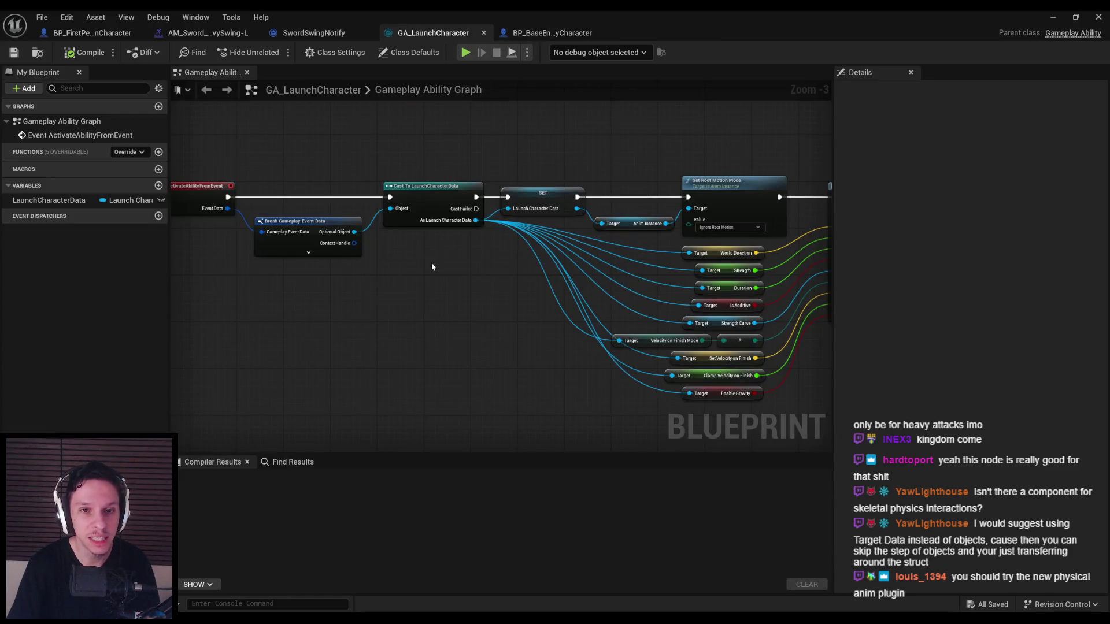
- Inspect the Strength Curve input to Apply Root Motion Constant Force and search 'root motion' actions without adding any
scroll(568, 237, down, 1)
scroll(549, 171, up, 3)
drag(702, 403, 614, 297)
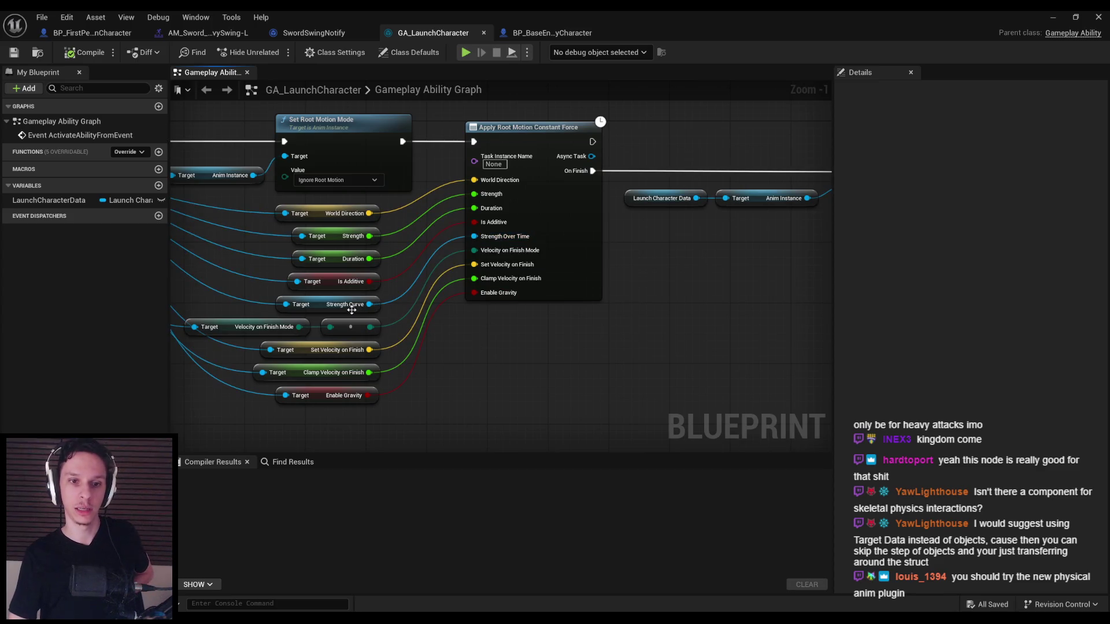
click(321, 304)
right_click(519, 344)
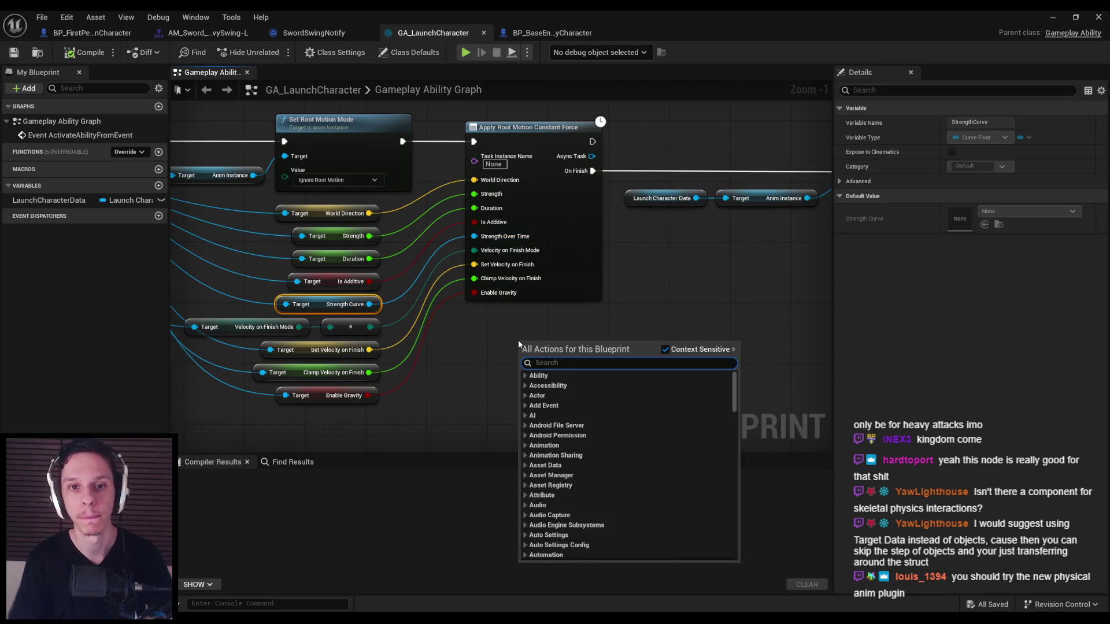
text(root motion)
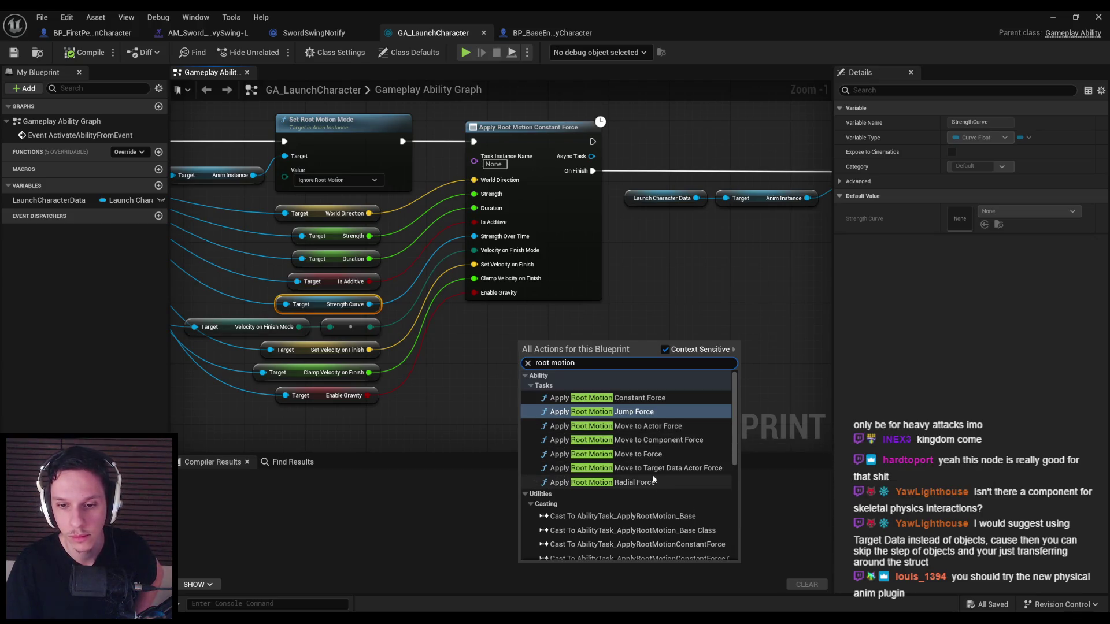
scroll(456, 368, down, 2)
mouse_move(457, 367)
mouse_down()
mouse_move(464, 328)
mouse_move(565, 372)
mouse_up()
scroll(511, 379, up, 1)
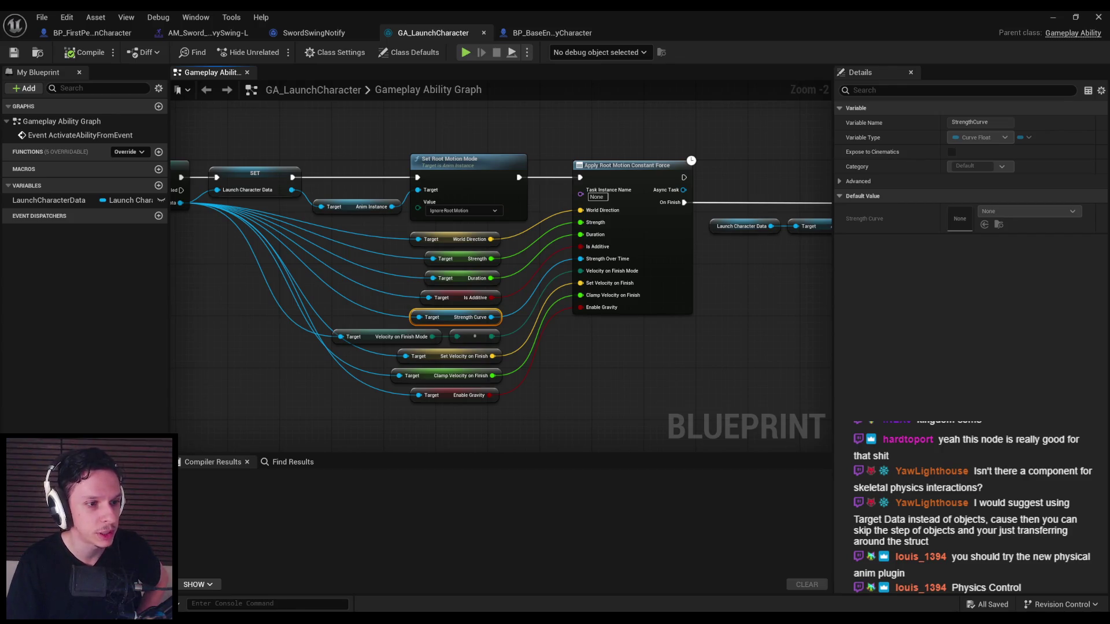
- Zoom out over the whole launch setup and minimize the music player that came to the front
mouse_move(237, 356)
mouse_down()
mouse_move(309, 307)
mouse_move(301, 306)
mouse_up()
scroll(307, 307, down, 1)
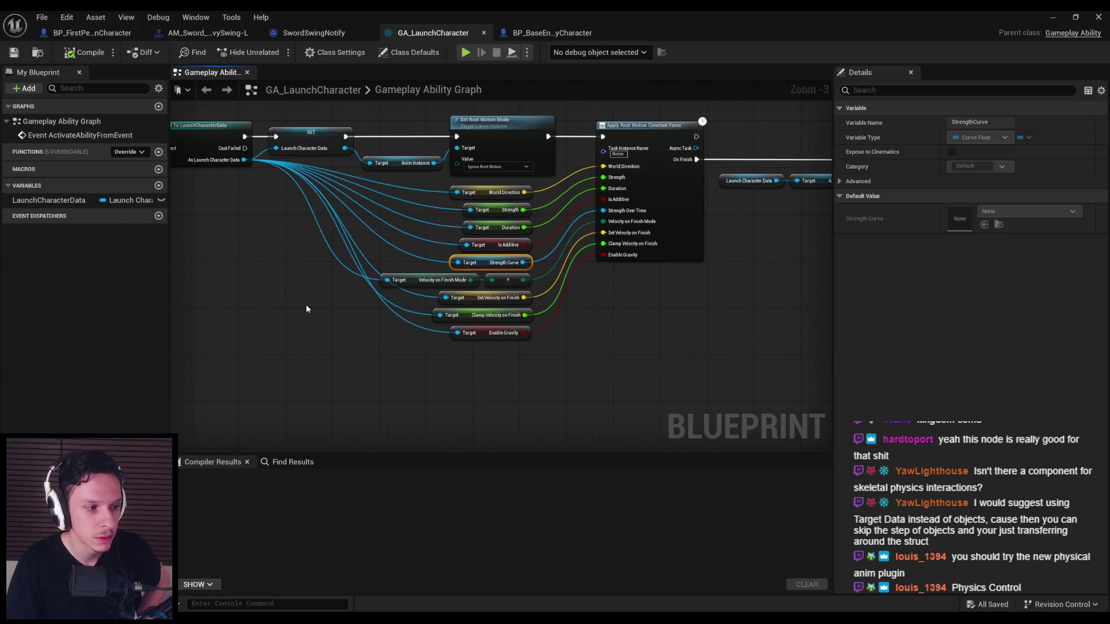
key(alt+Tab)
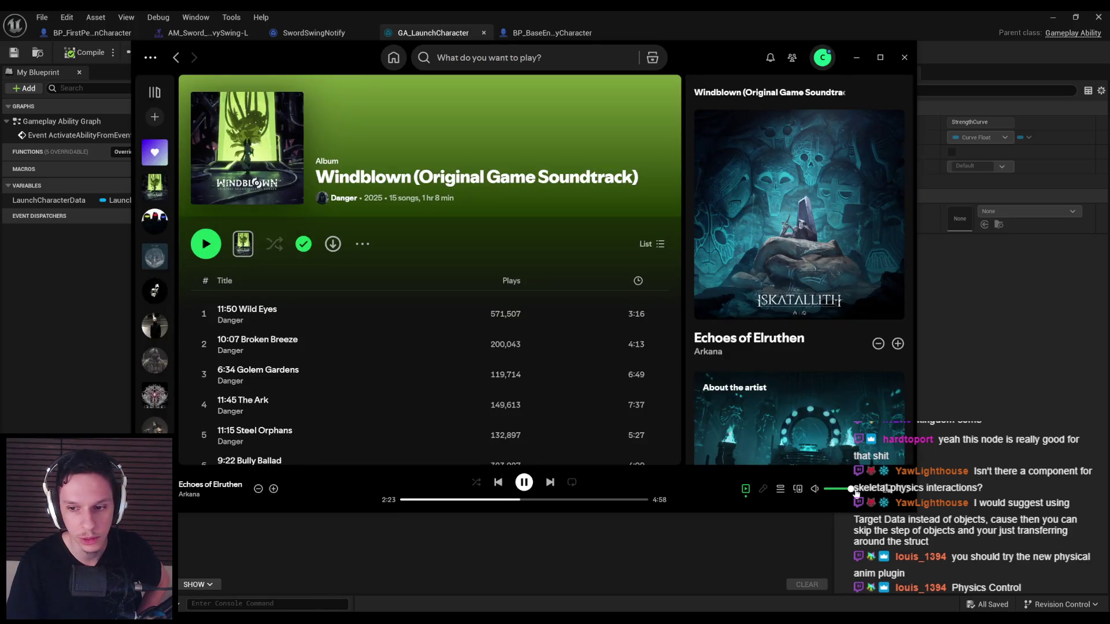
click(855, 59)
drag(462, 387, 434, 404)
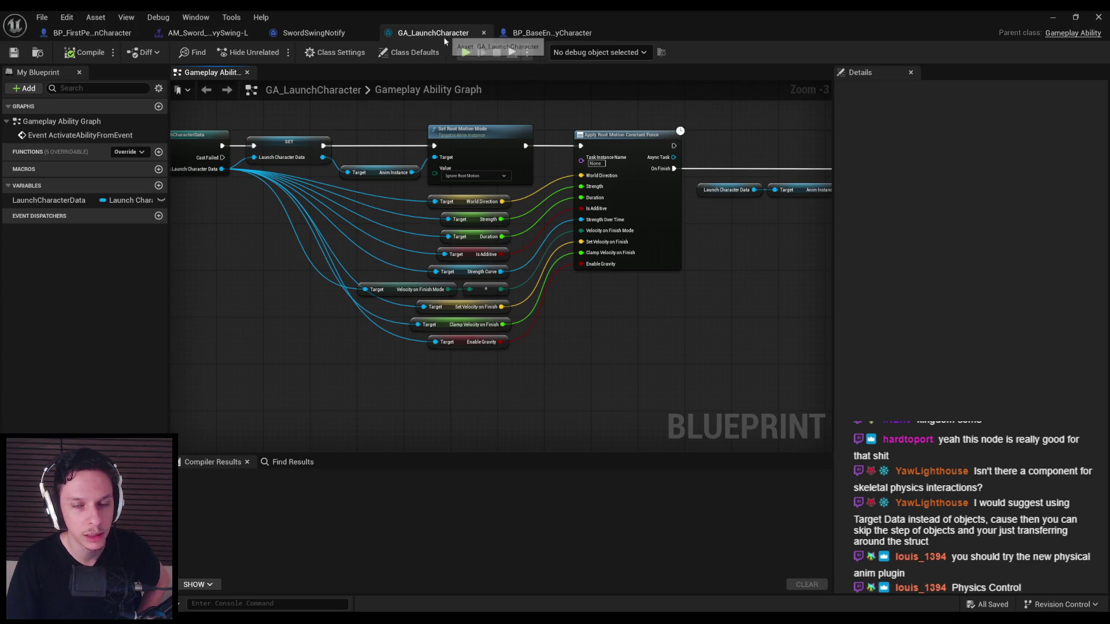
- Open BP_BaseEnemyCharacter's EventGraph and zoom in on its Construct Launch Character Data node
click(528, 33)
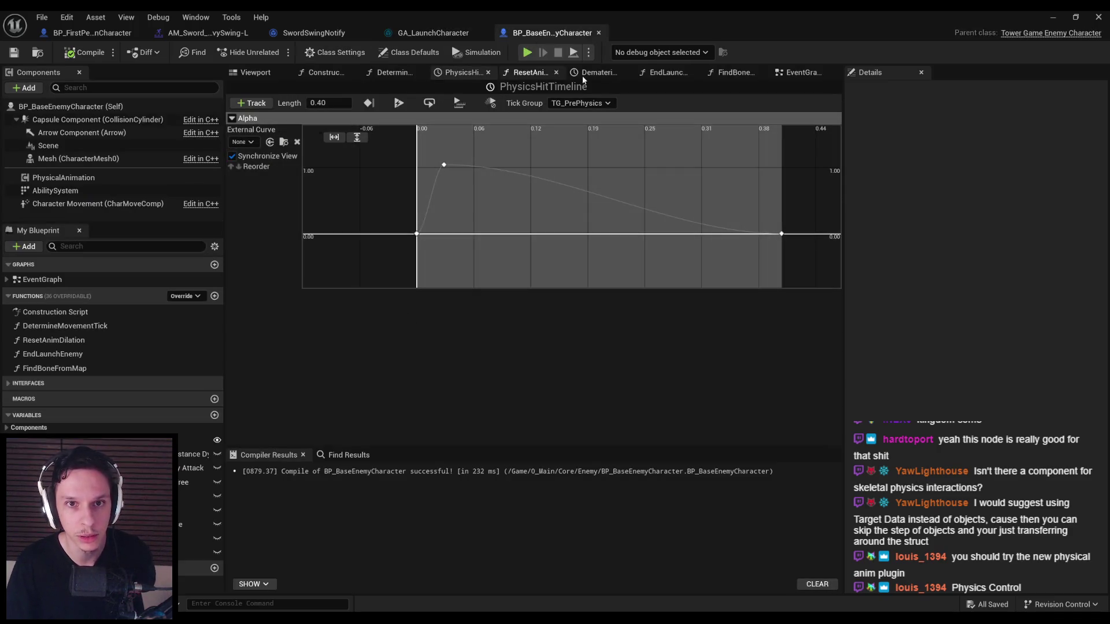
click(796, 73)
scroll(519, 276, down, 4)
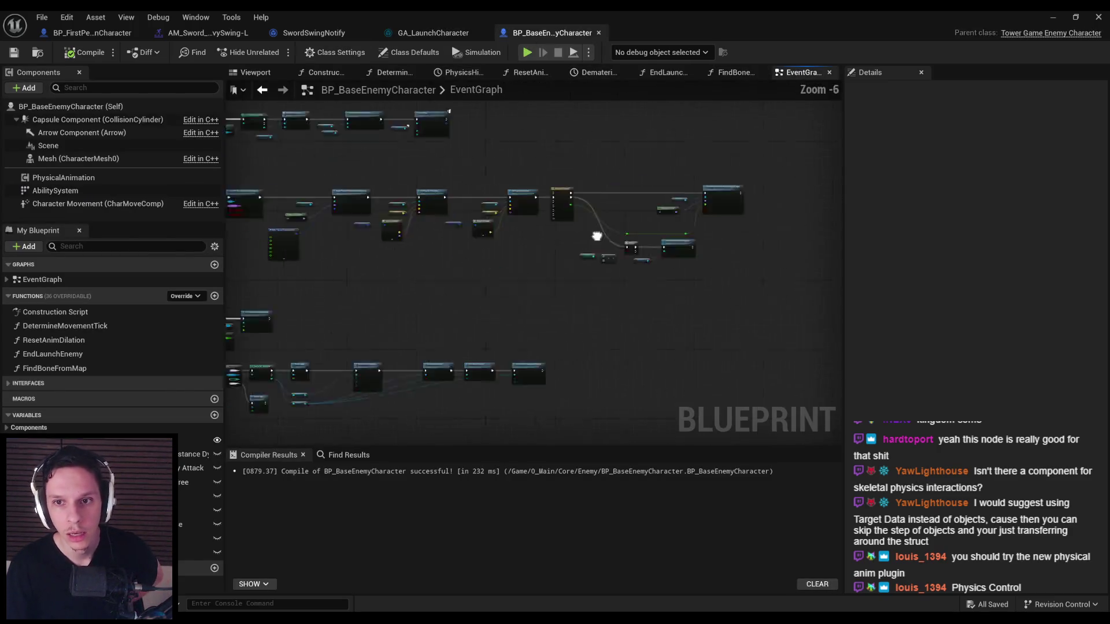
scroll(382, 304, up, 2)
scroll(323, 255, up, 5)
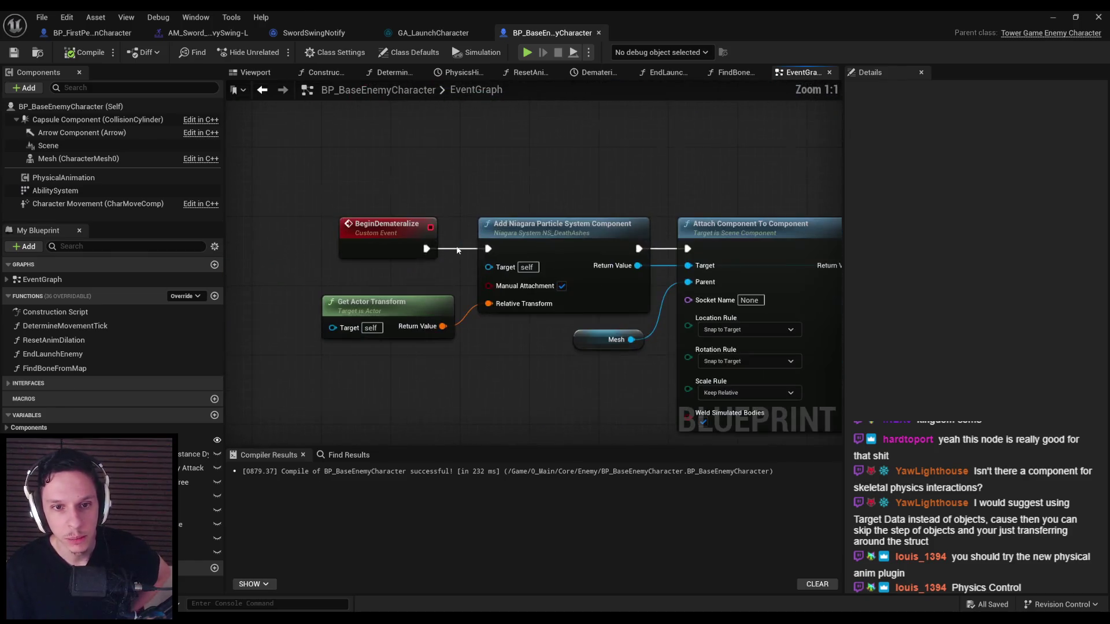
scroll(405, 220, down, 4)
scroll(417, 178, down, 2)
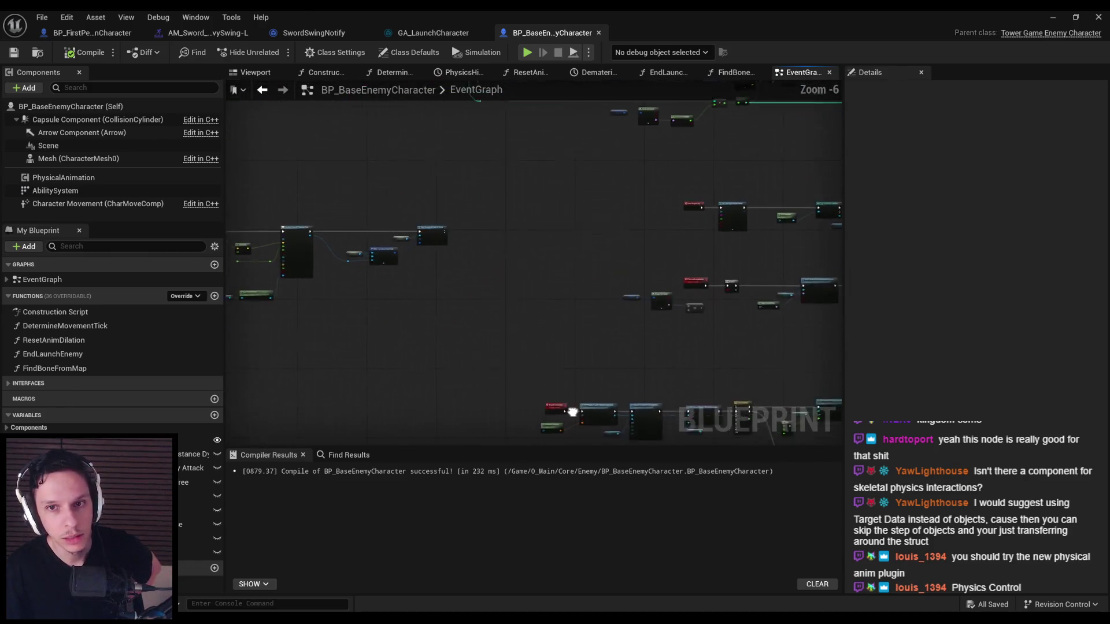
scroll(568, 249, up, 6)
scroll(568, 250, down, 2)
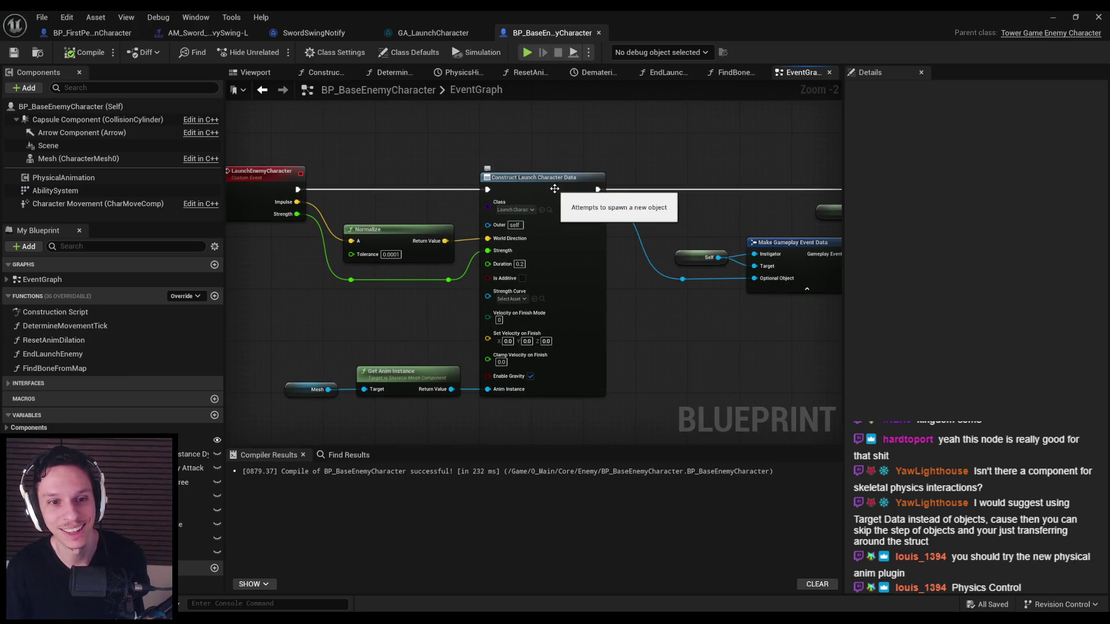
scroll(554, 189, down, 1)
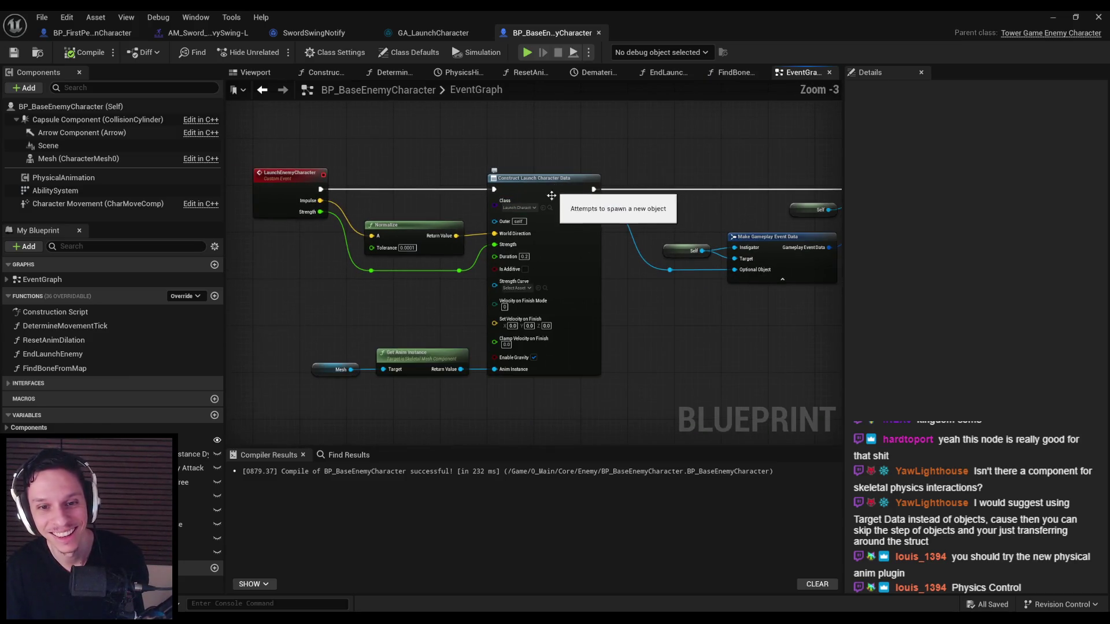
- Browse the Strength Curve asset choices without picking one, then minimize the Blueprint editor
click(513, 288)
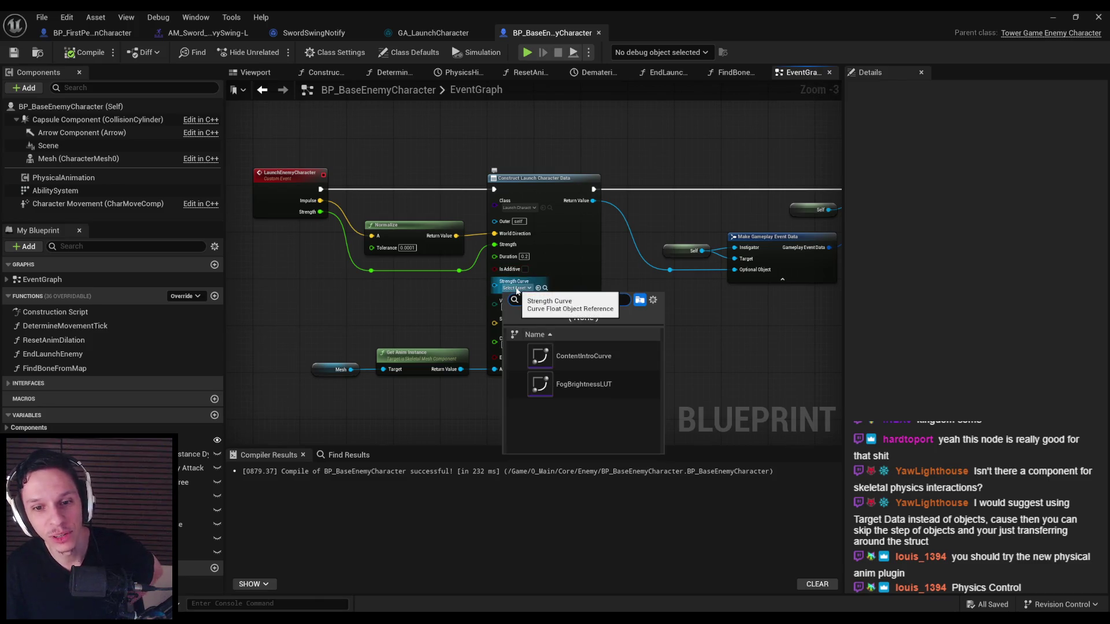
click(427, 292)
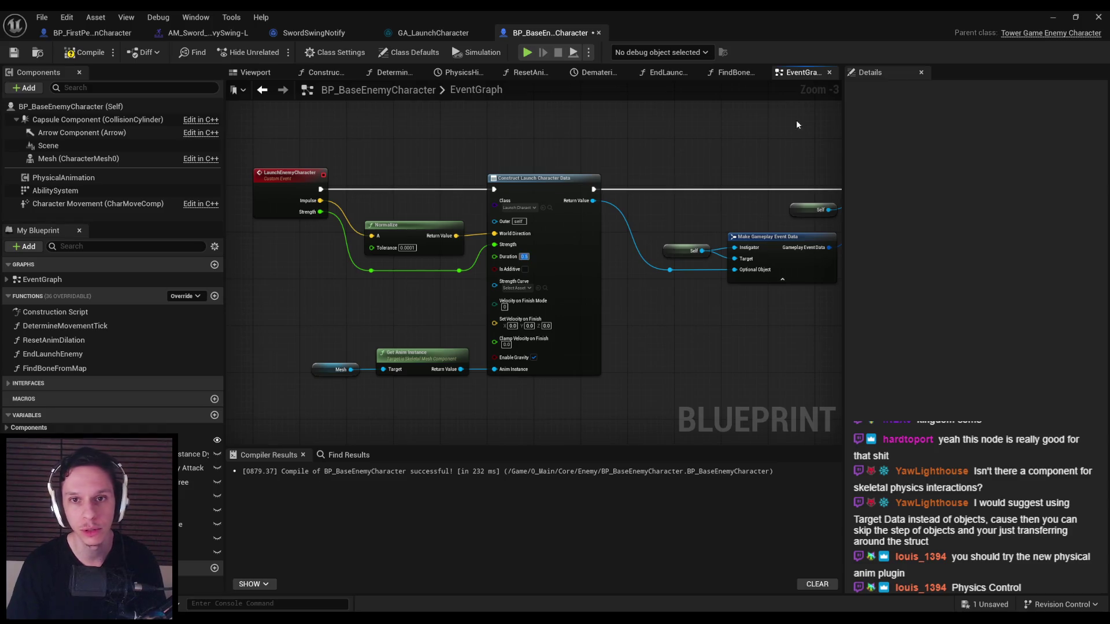
click(1048, 18)
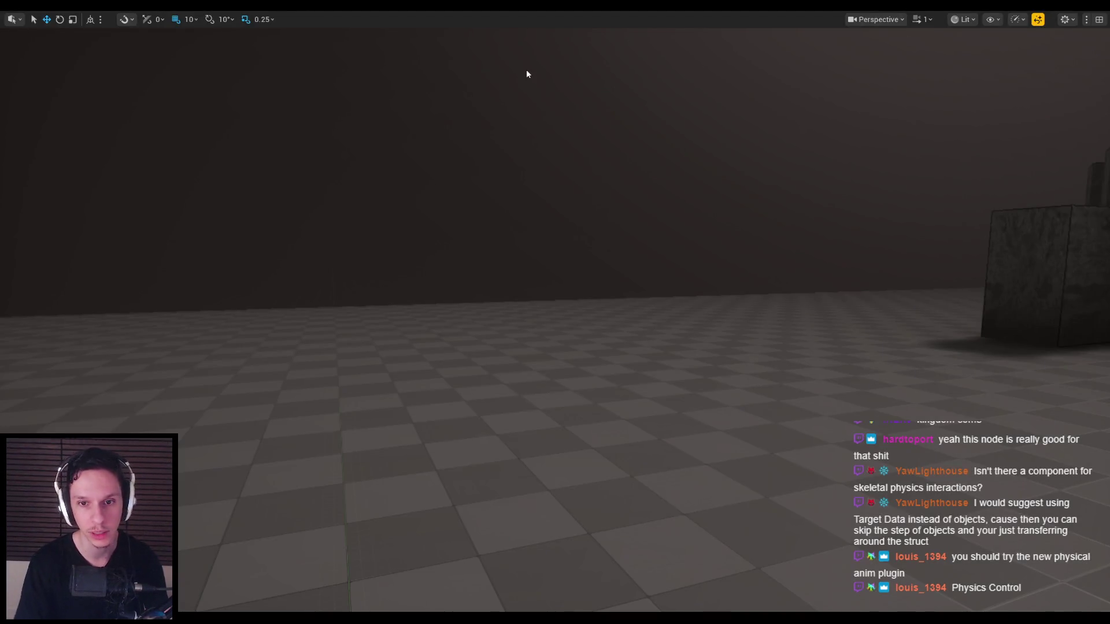
- Run a short play test with three sword swings at the enemy group, then end the session
key(alt+p)
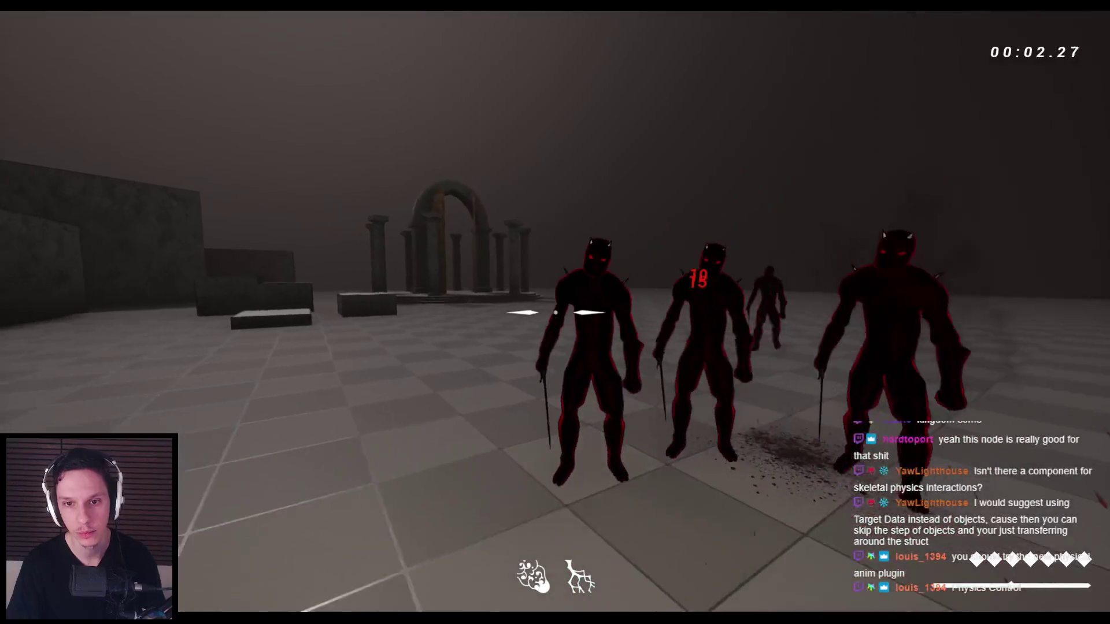
click(555, 312)
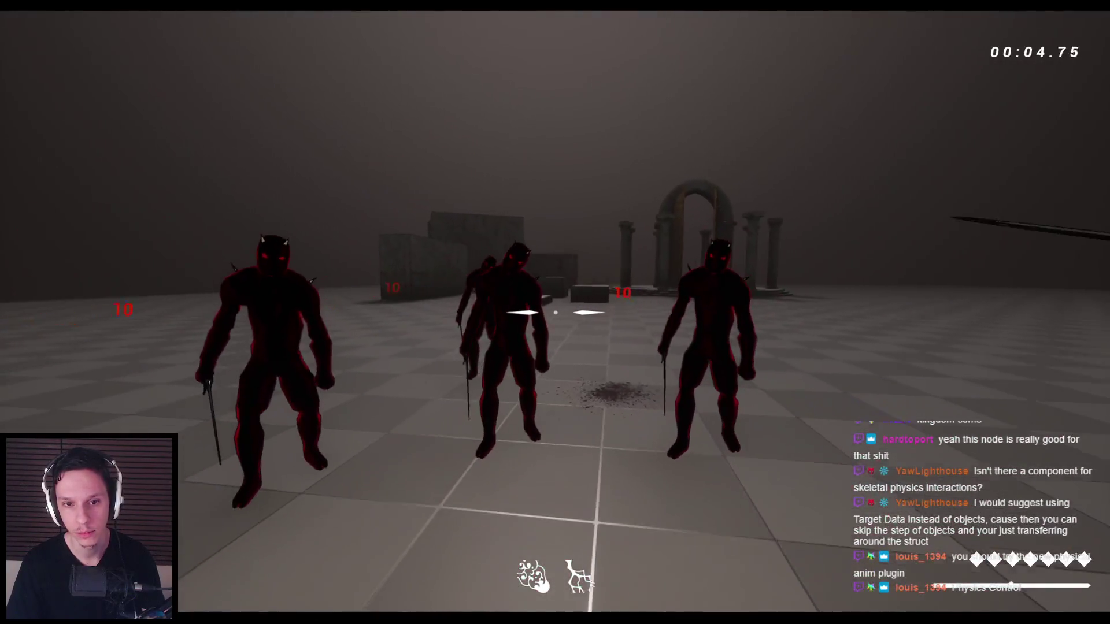
click(555, 312)
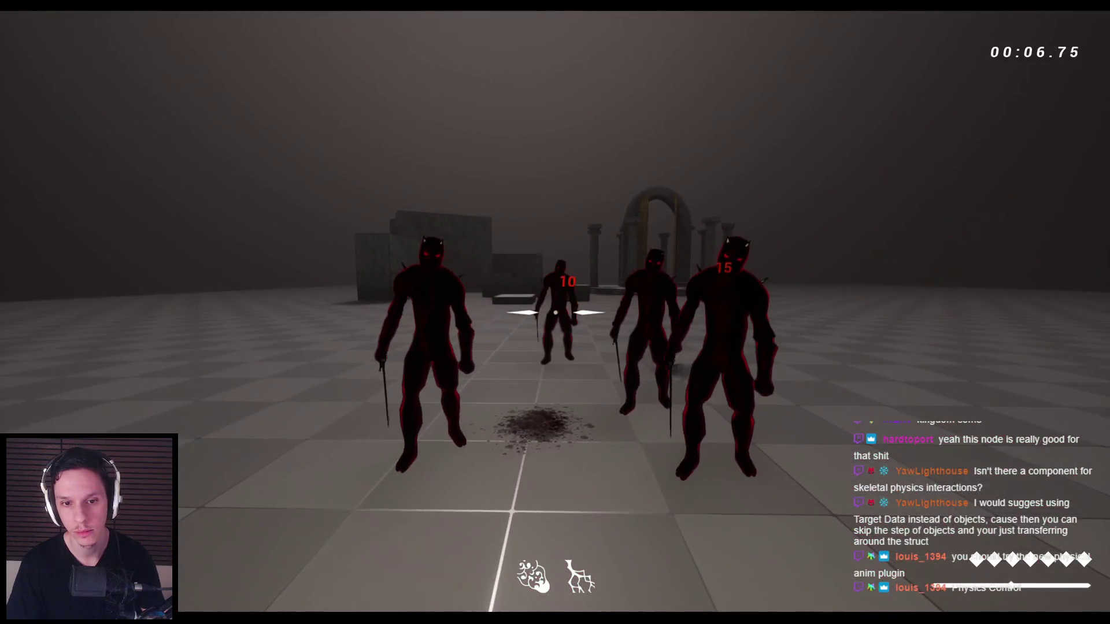
click(555, 312)
key(Escape)
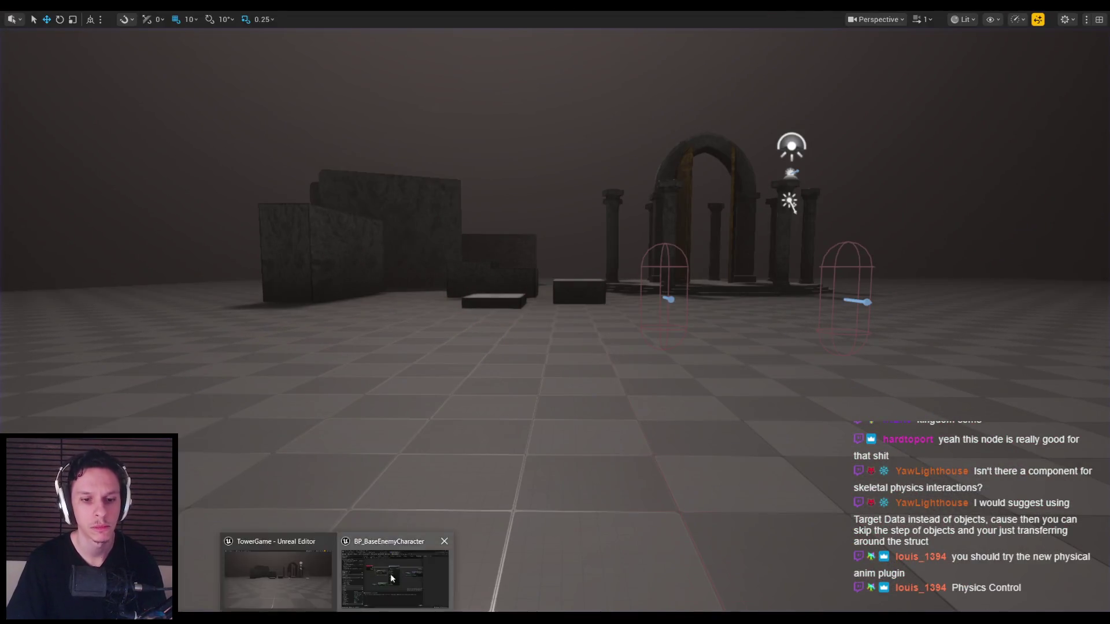
click(420, 579)
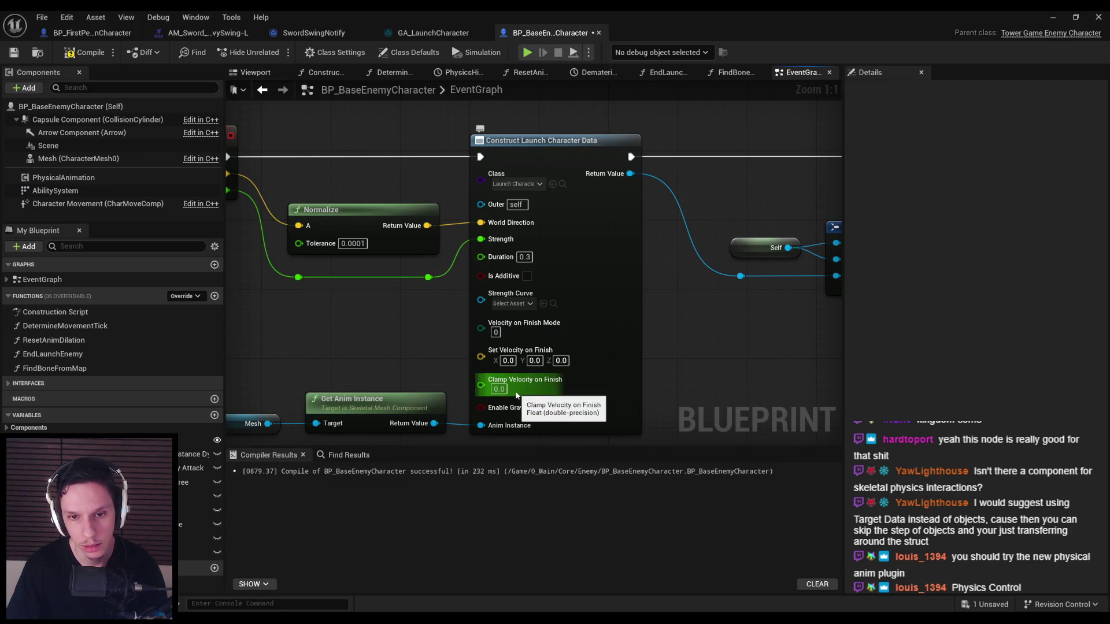
- Find all Blueprint references to LaunchEnemyCharacter and open the SwordHitScan call
scroll(428, 372, down, 1)
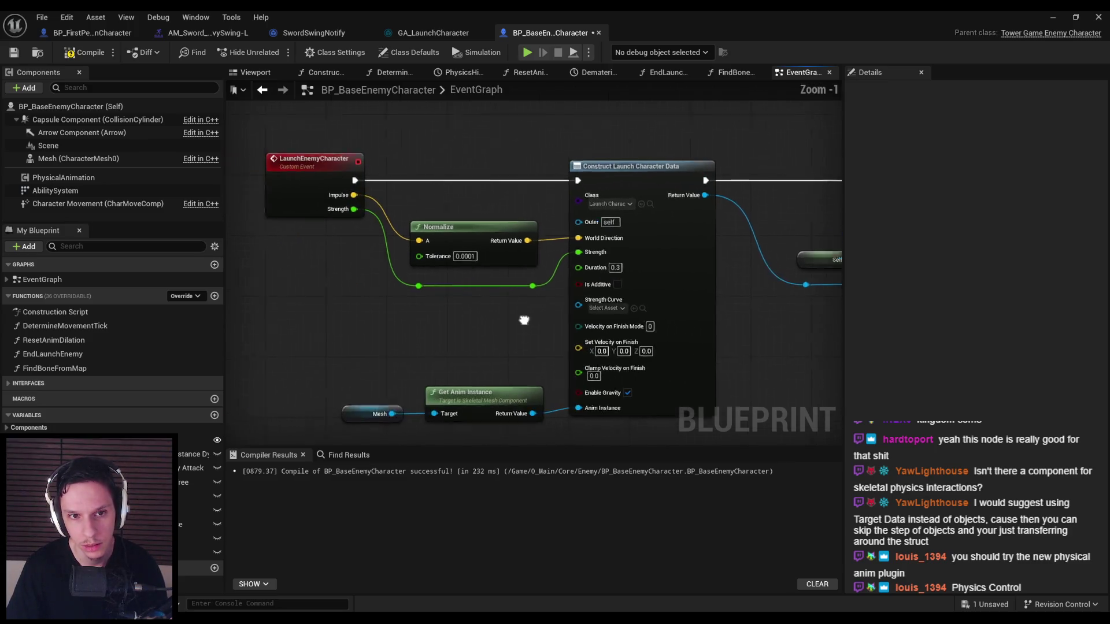
right_click(311, 212)
mouse_move(332, 308)
click(432, 336)
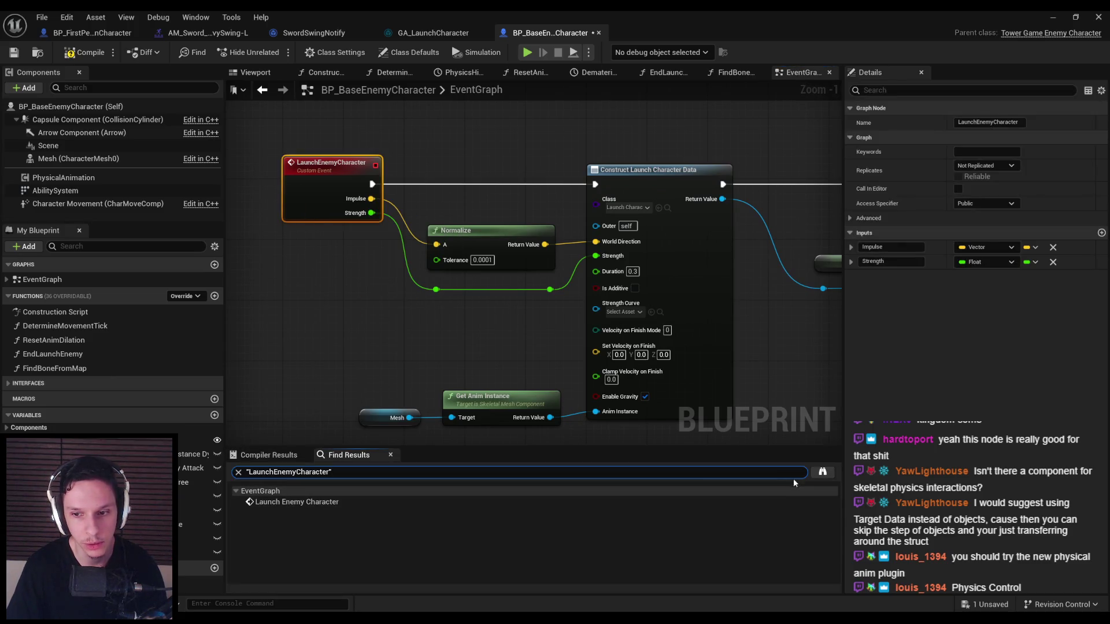
click(823, 472)
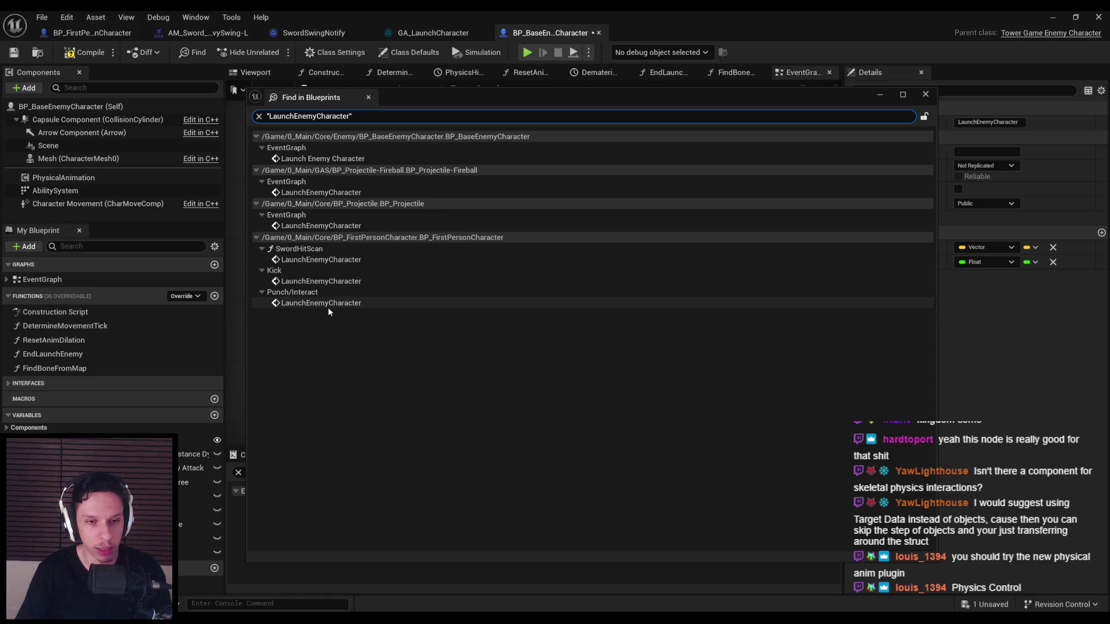
double_click(315, 260)
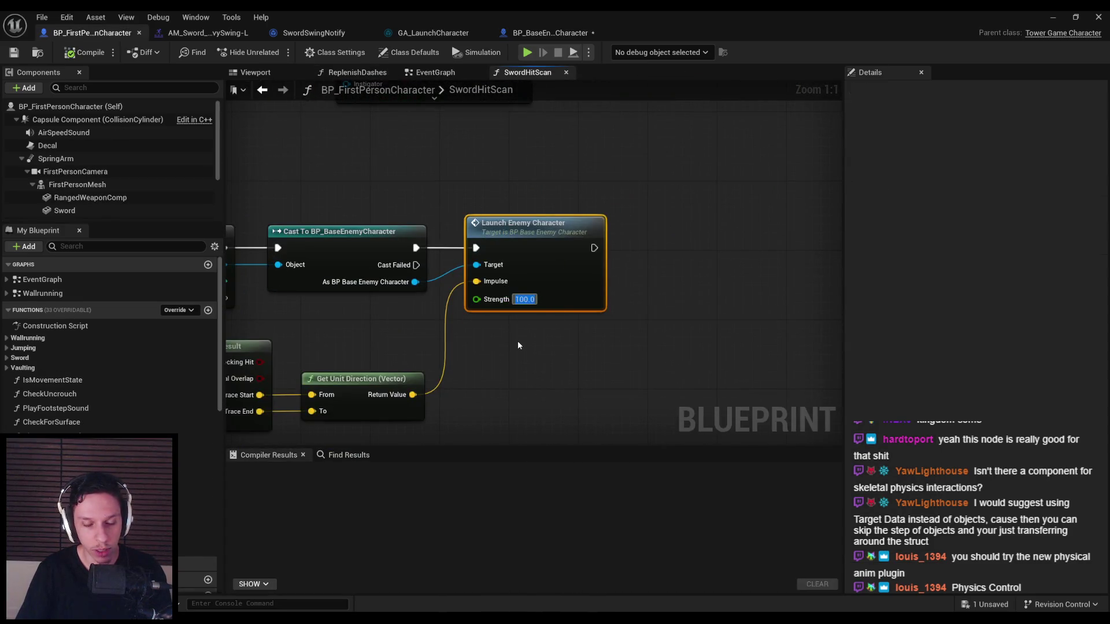
- Start a play-in-editor test and swing the sword at approaching demons at Strength 100
click(1053, 16)
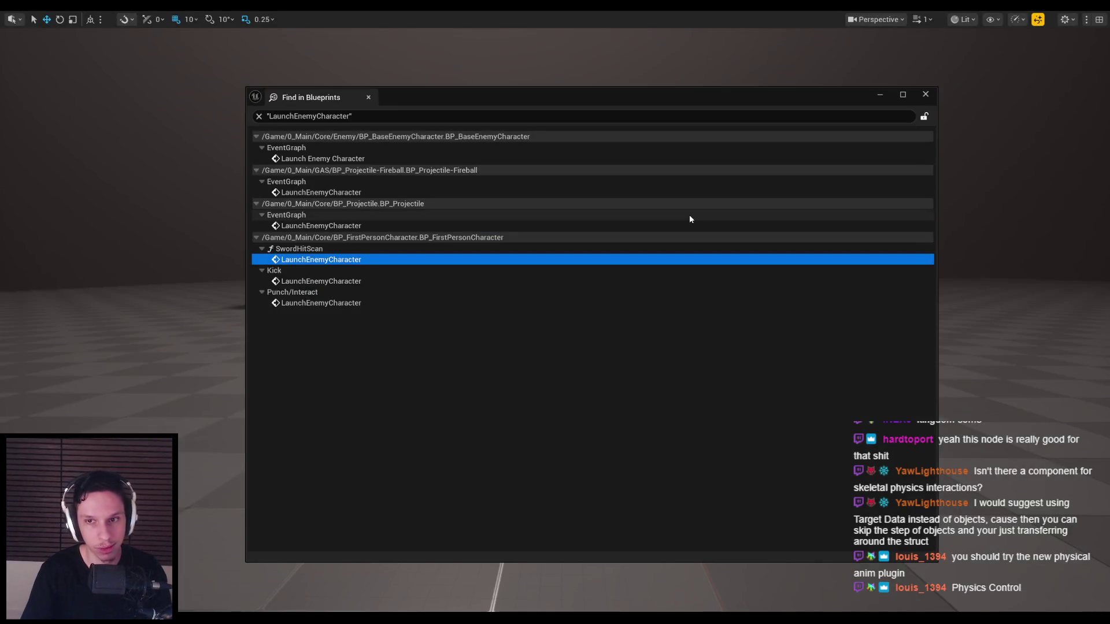
click(885, 92)
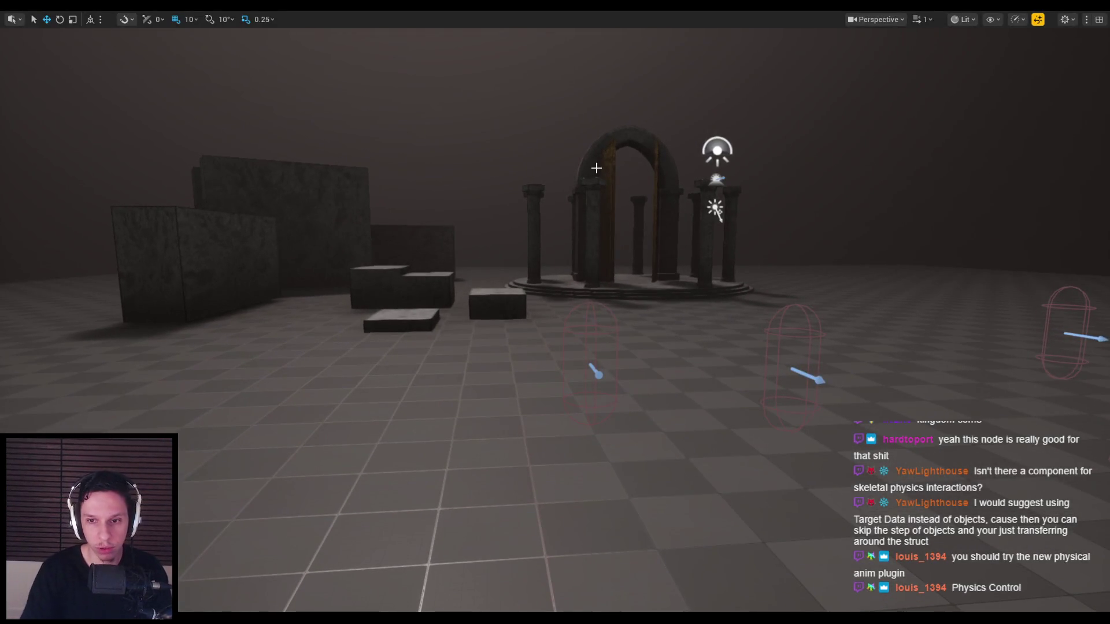
key(alt+p)
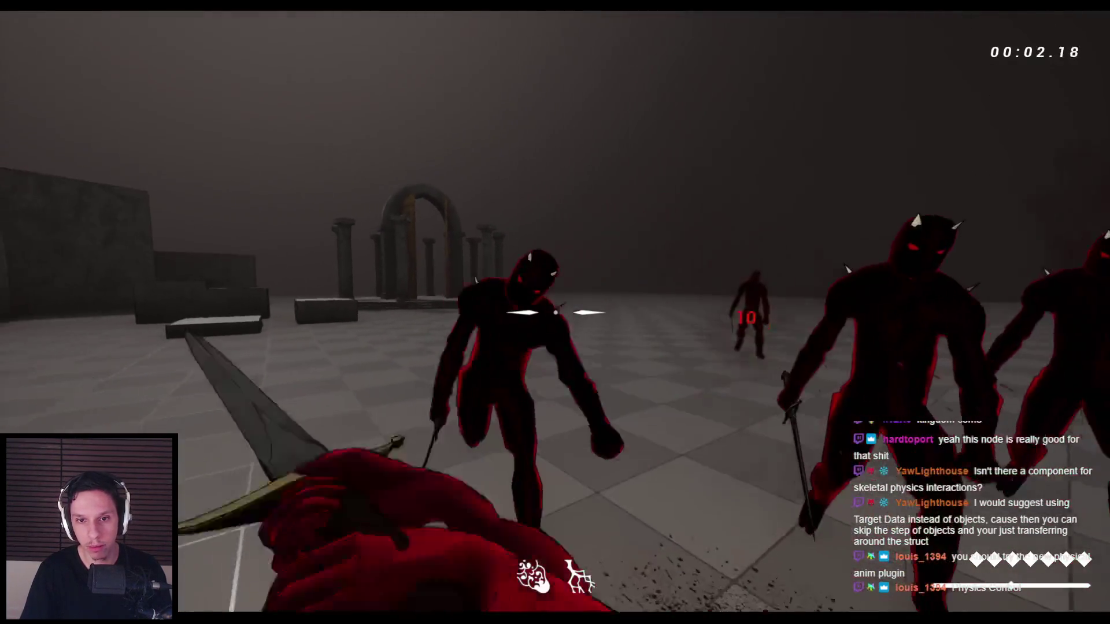
click(555, 312)
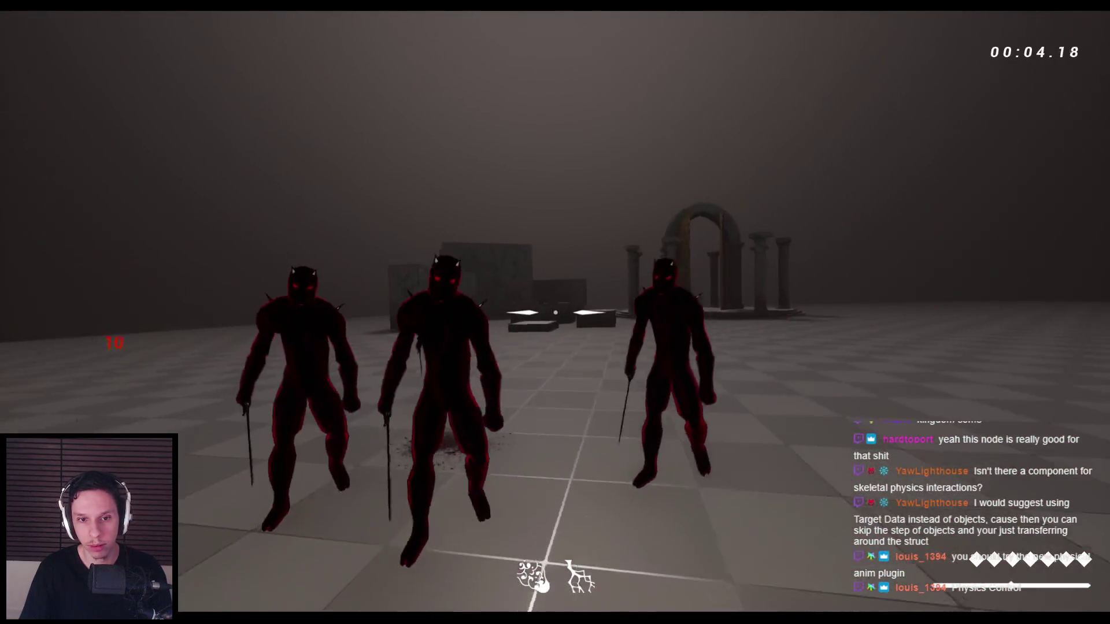
click(555, 312)
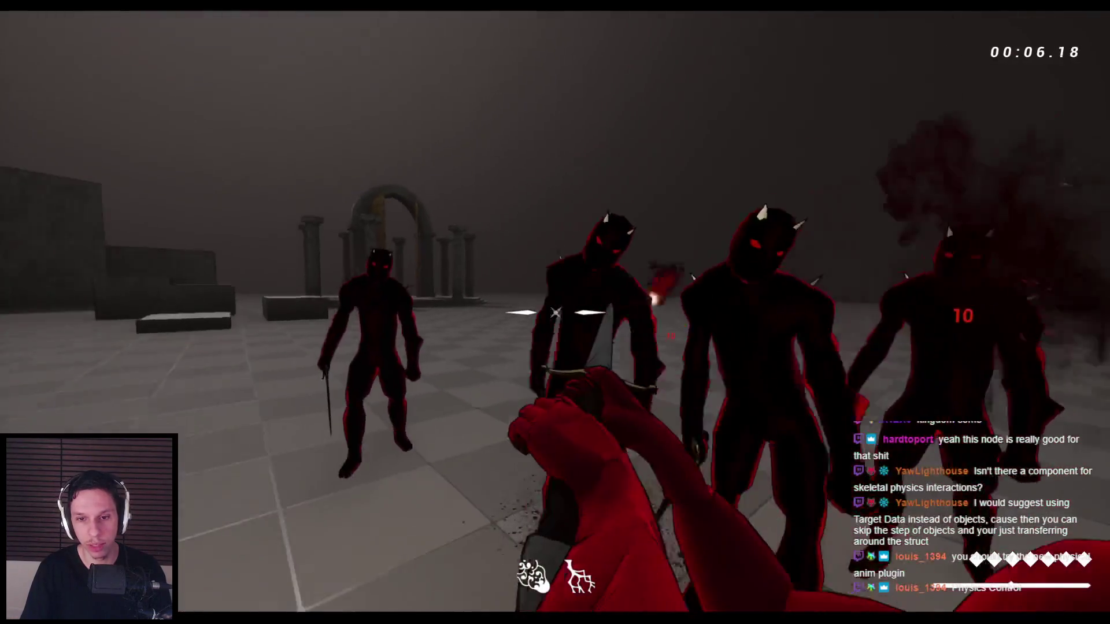
click(555, 312)
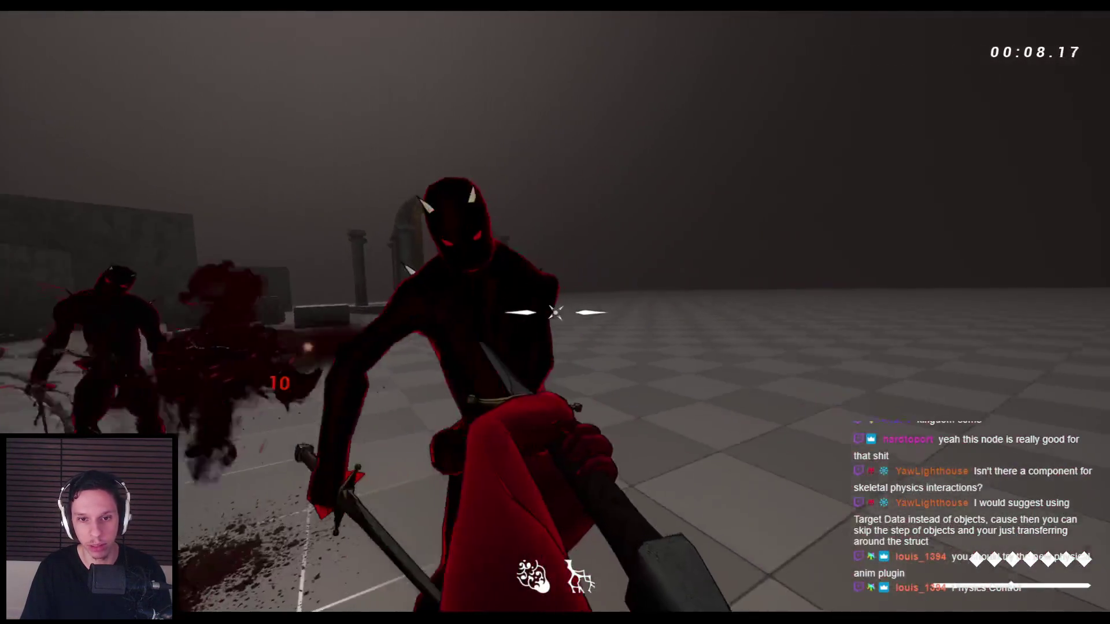
click(555, 313)
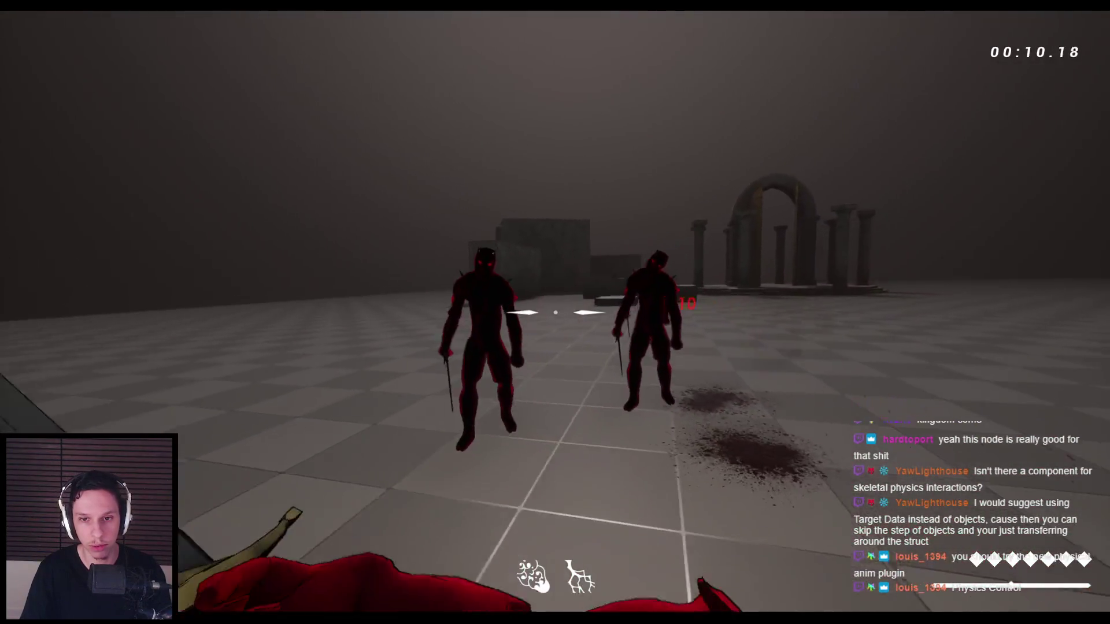
click(555, 312)
click(555, 312)
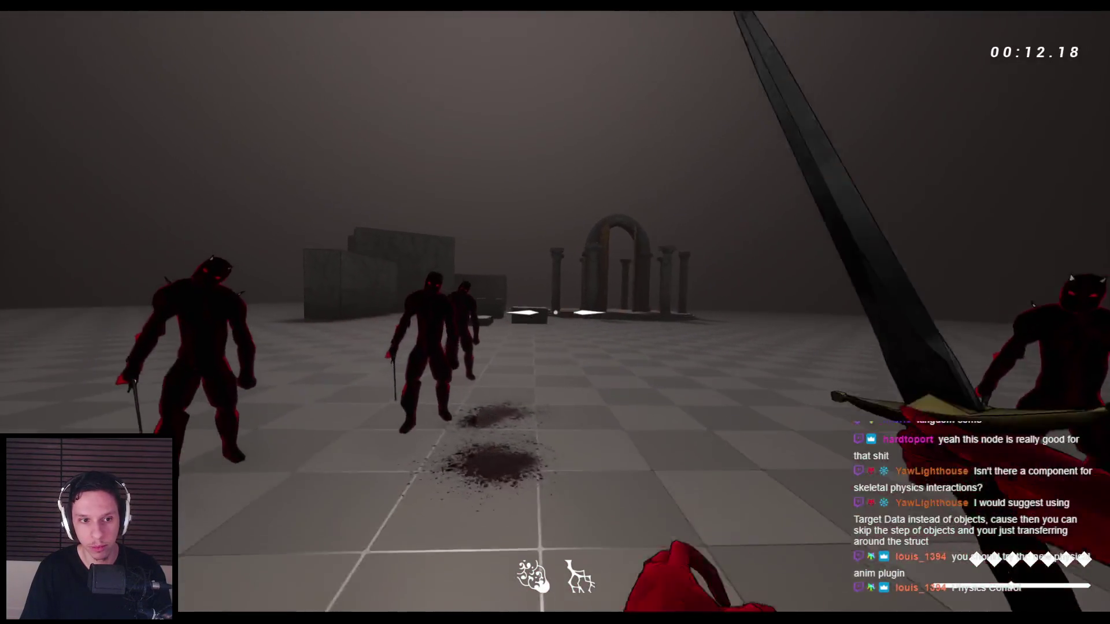
click(555, 312)
click(555, 312)
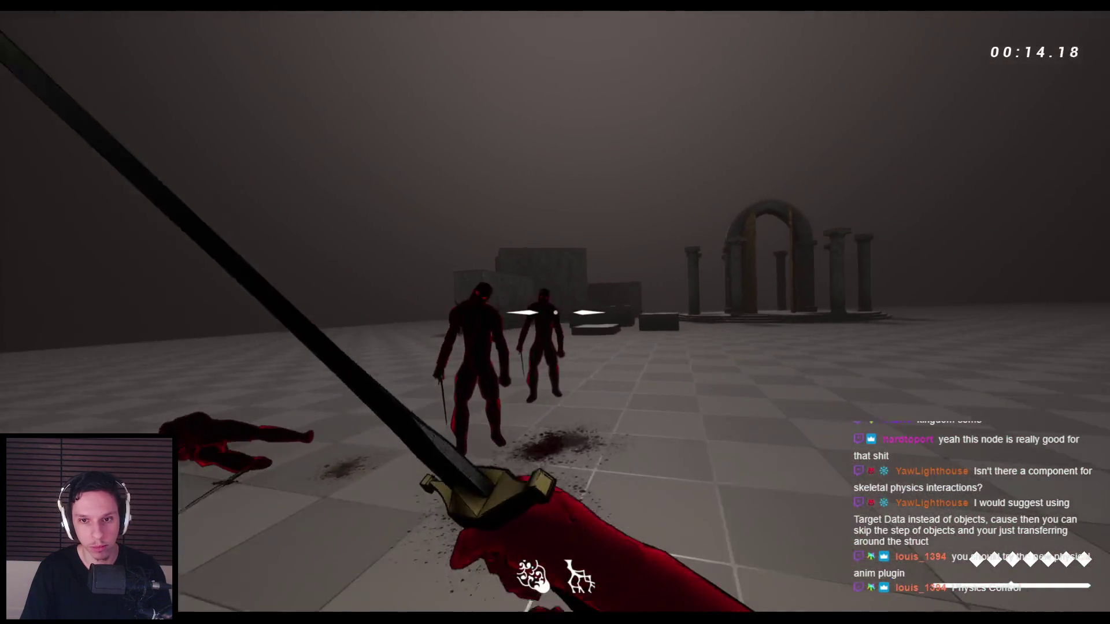
- Keep striking and jumping among the demons to judge the launch, then stop the test
click(555, 312)
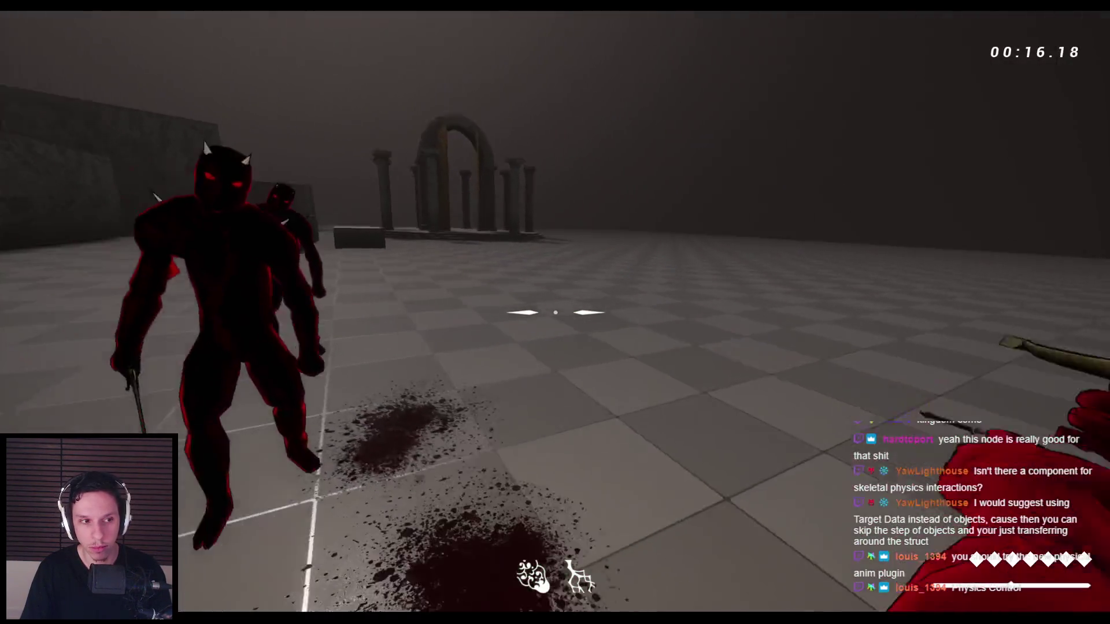
click(555, 312)
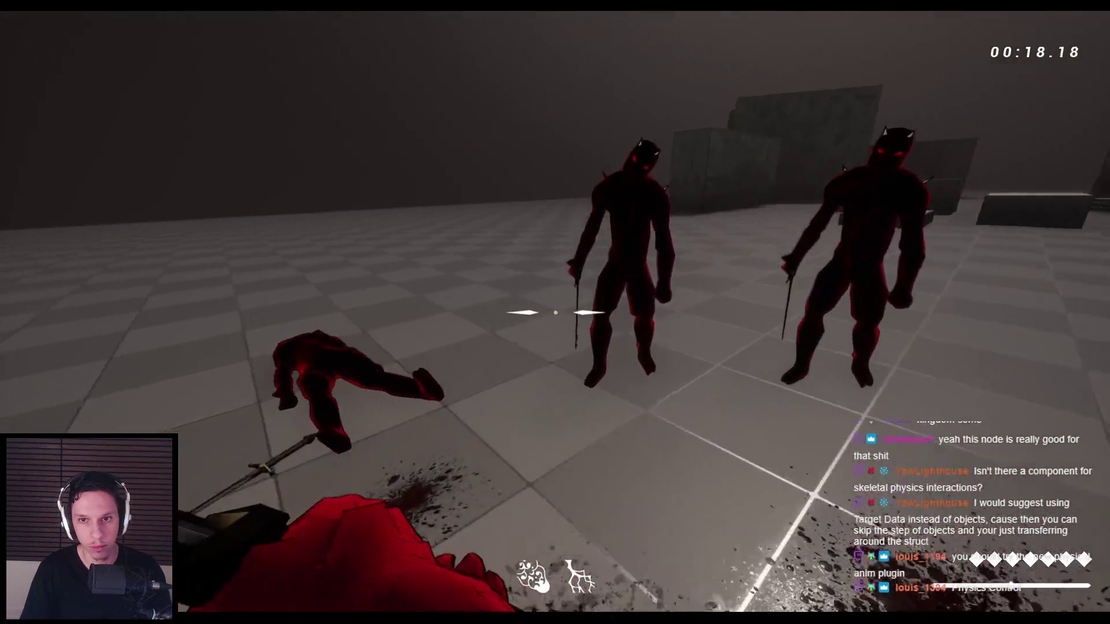
click(555, 312)
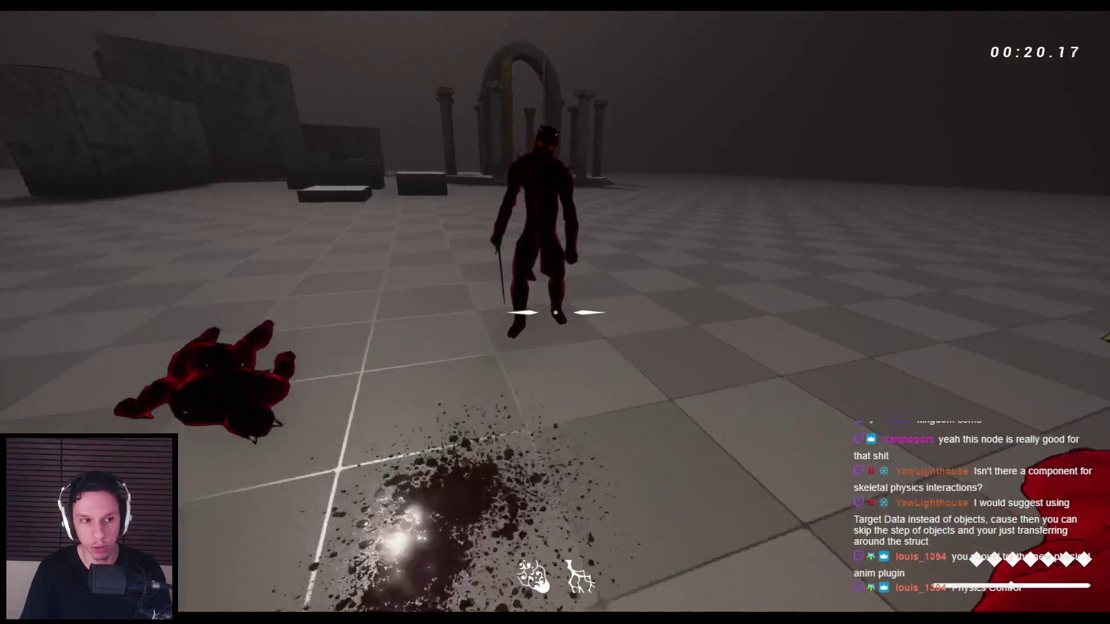
click(555, 312)
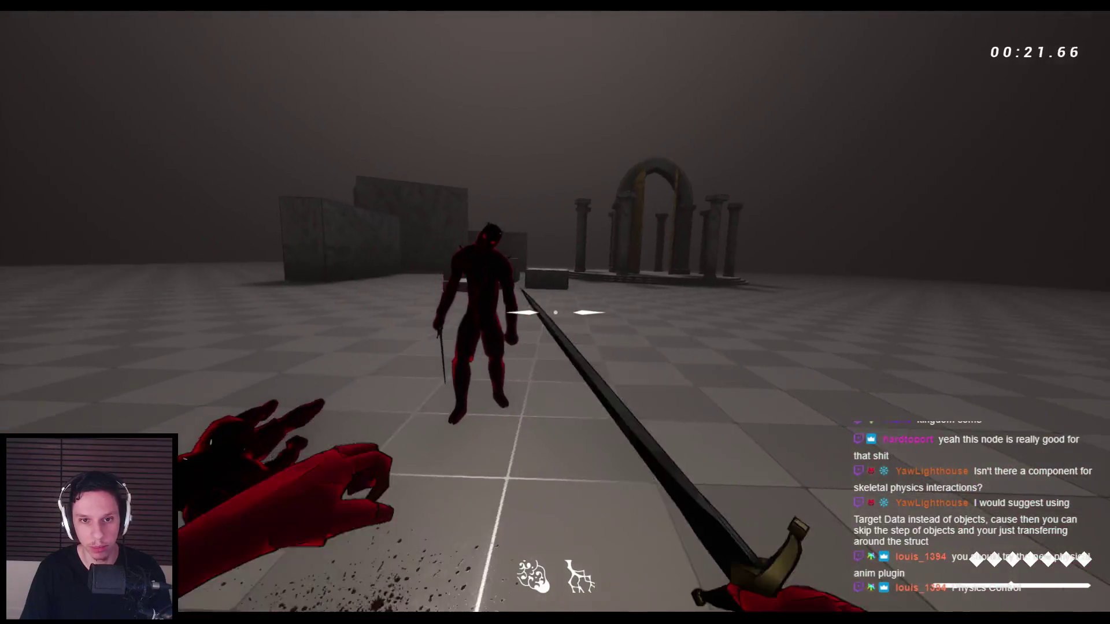
click(555, 312)
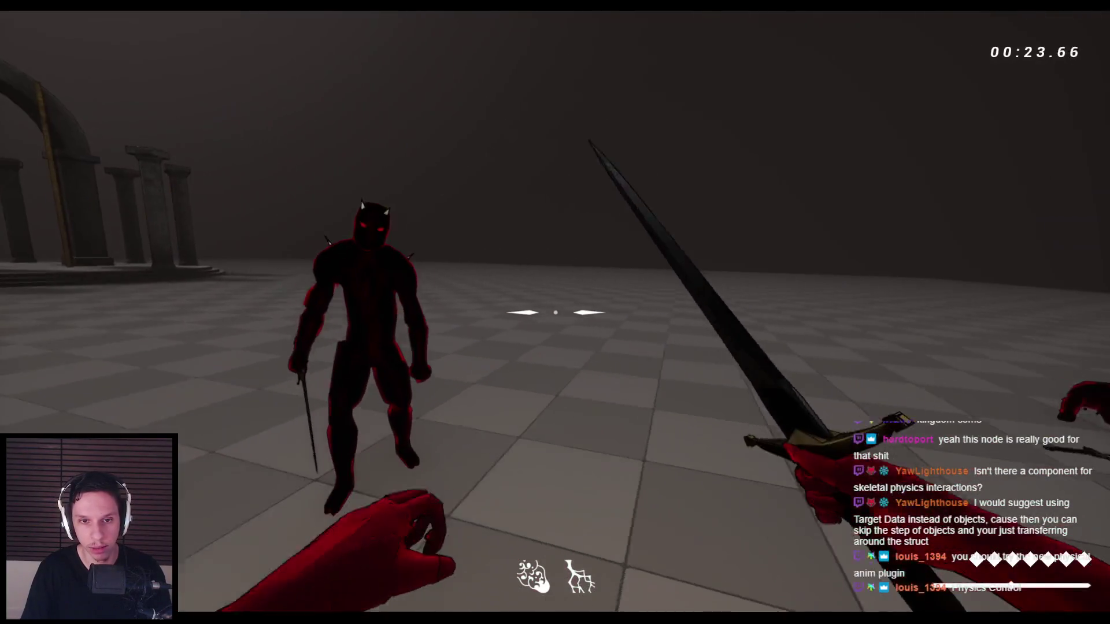
click(555, 313)
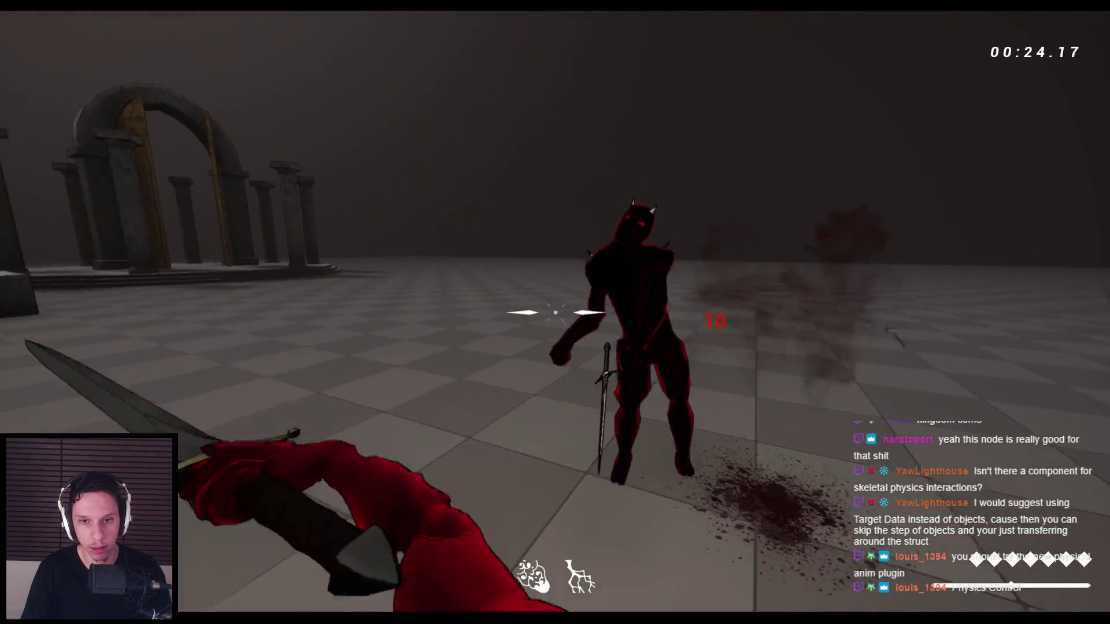
key(space)
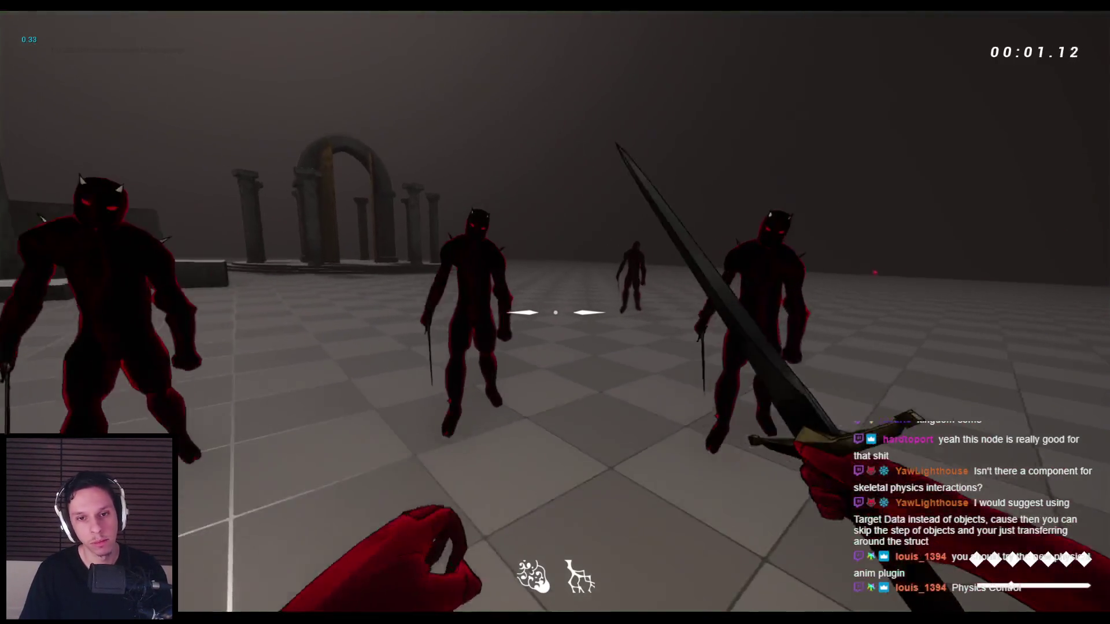
click(555, 312)
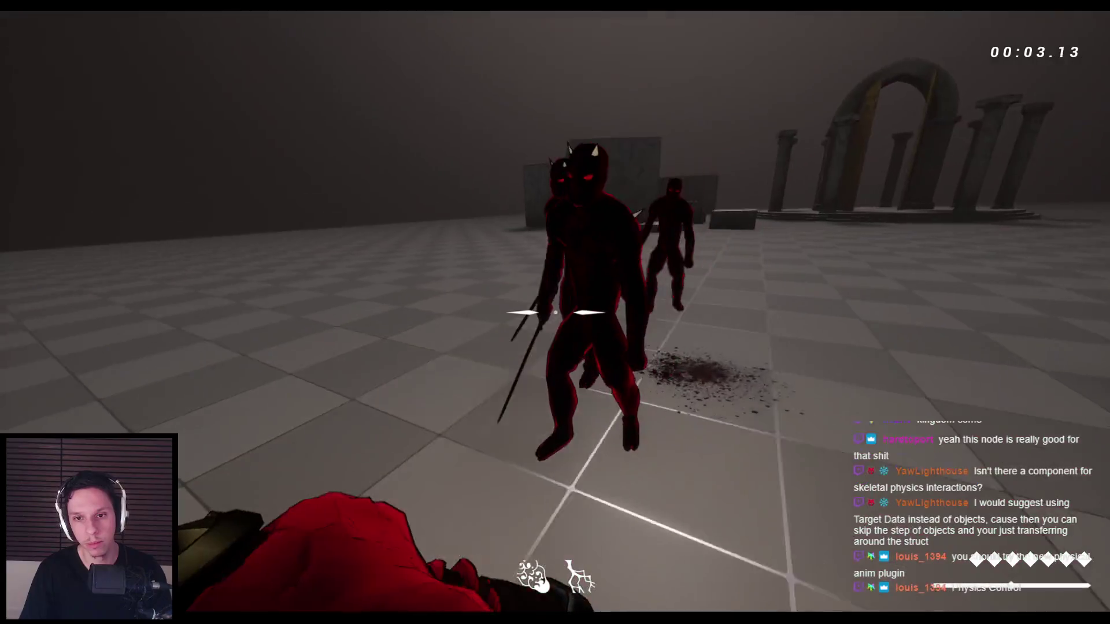
click(555, 312)
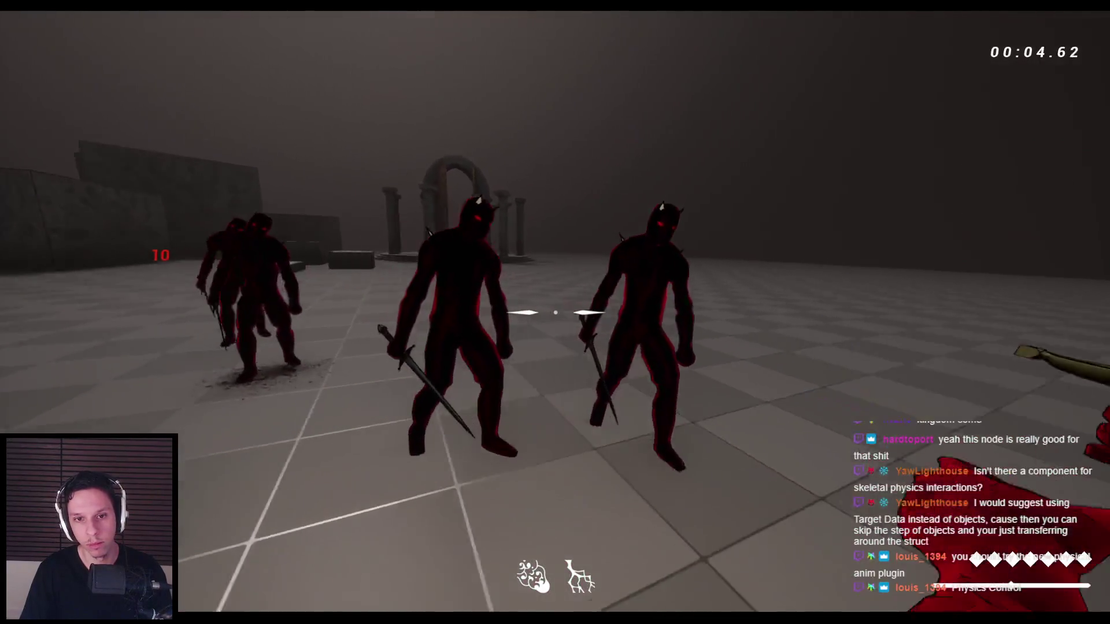
click(555, 312)
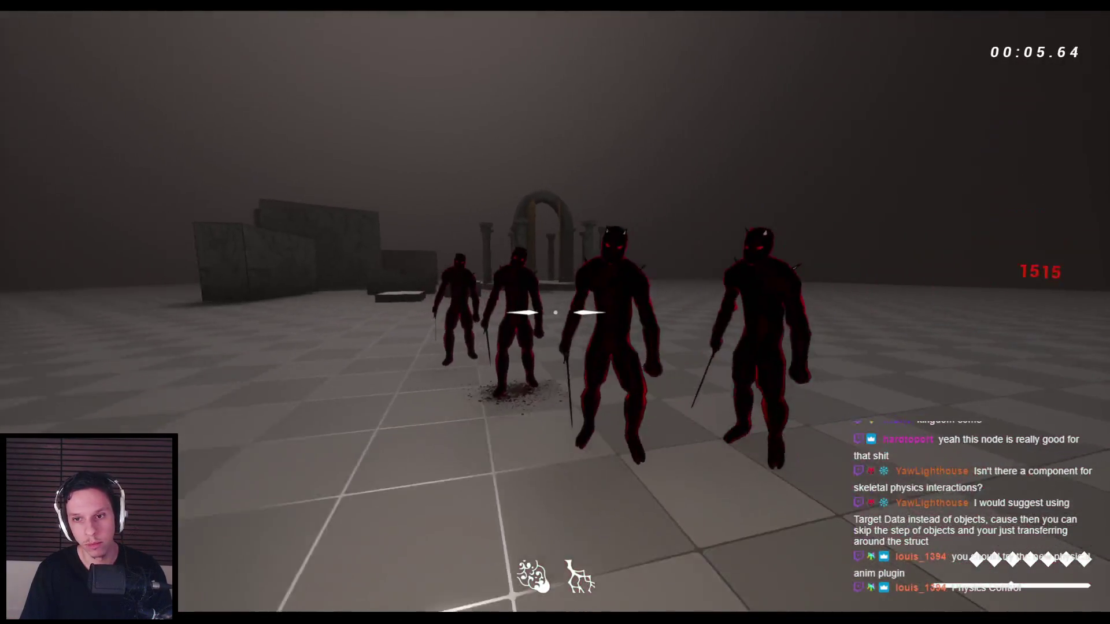
click(555, 312)
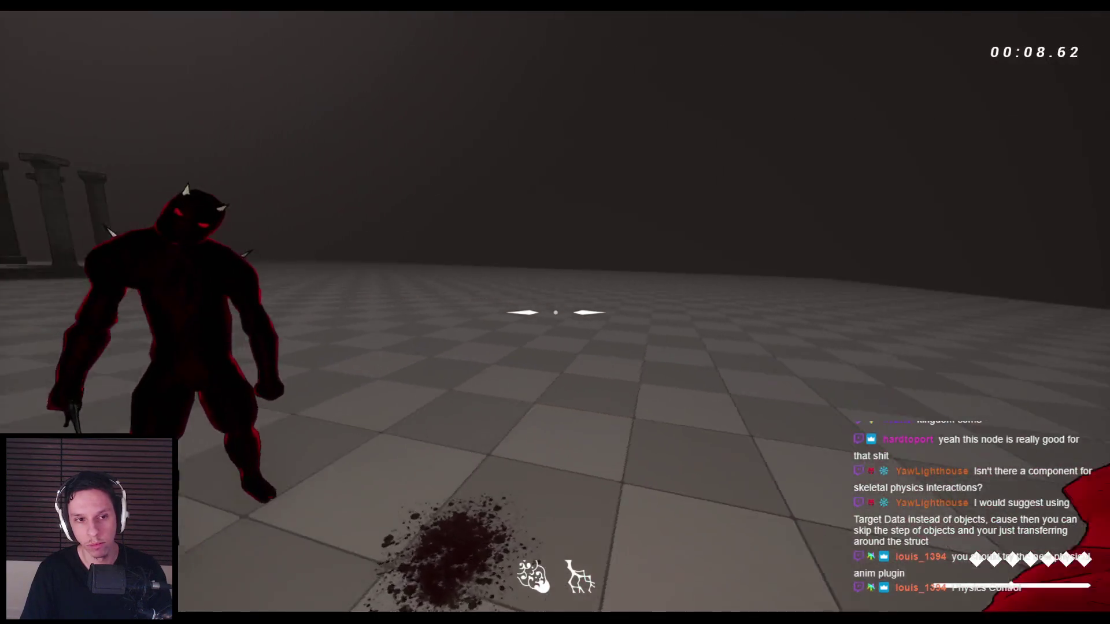
click(555, 312)
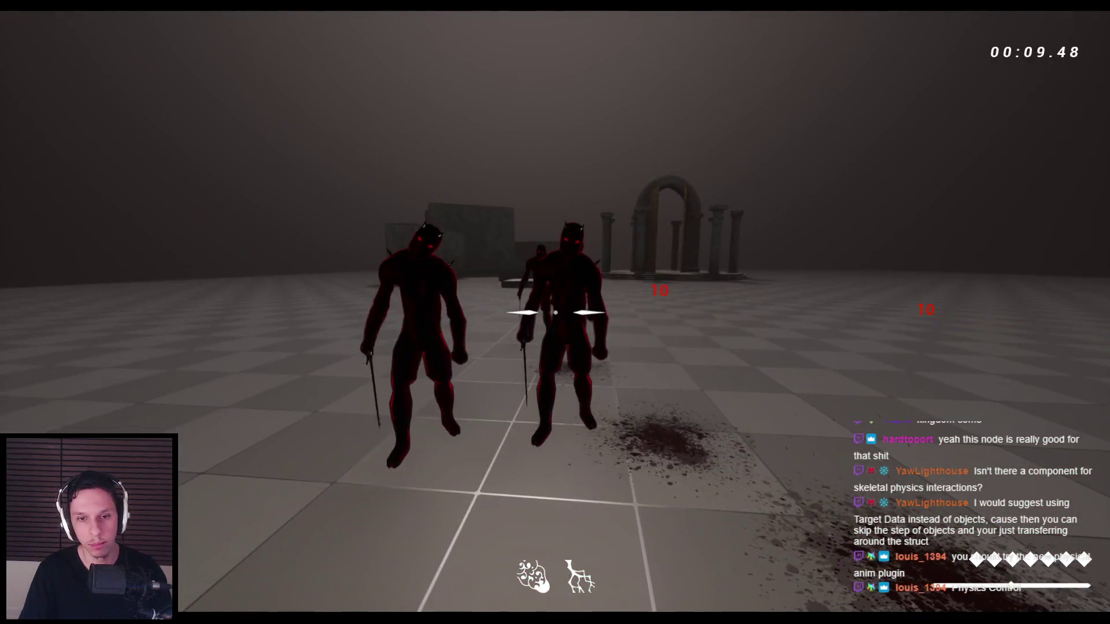
key(Escape)
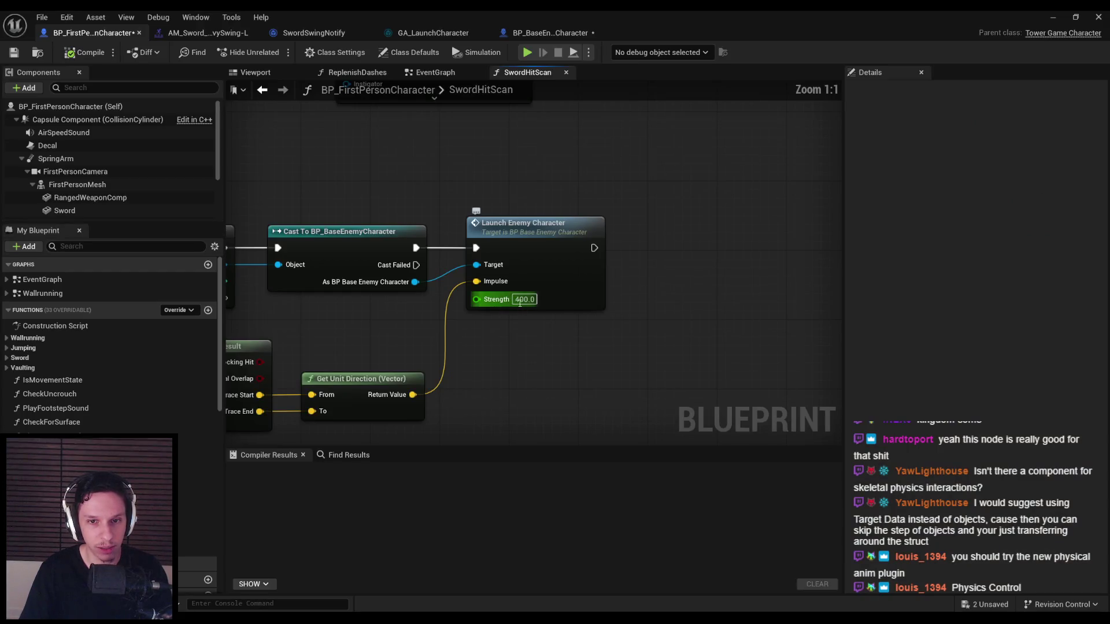
- Start a fresh play test with Strength 200 and swing the sword at the demons
click(1055, 18)
key(alt+p)
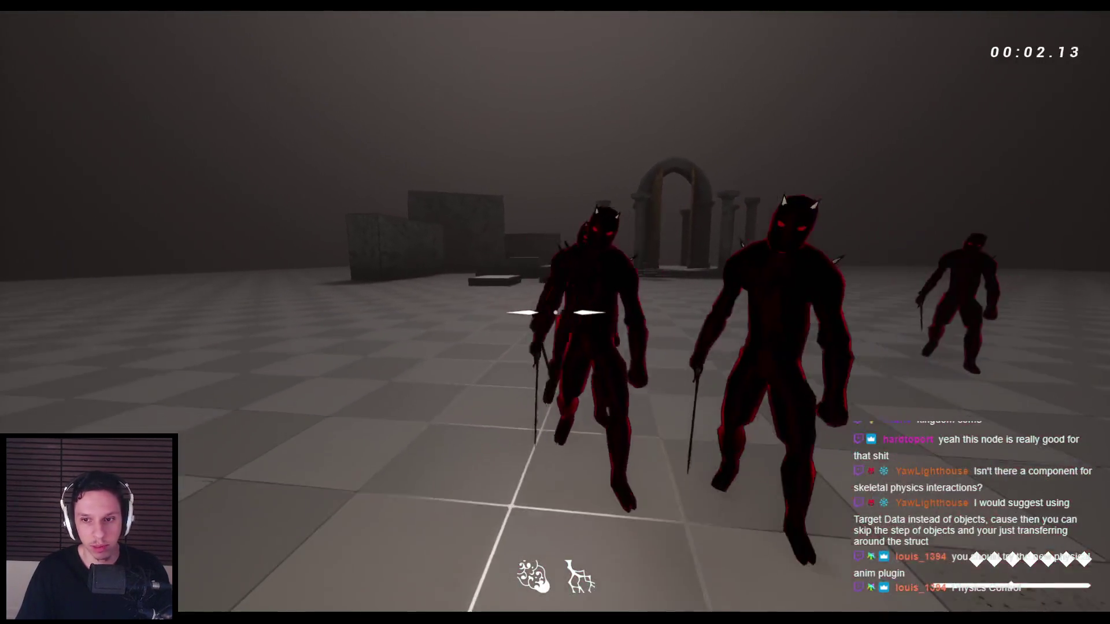
click(555, 312)
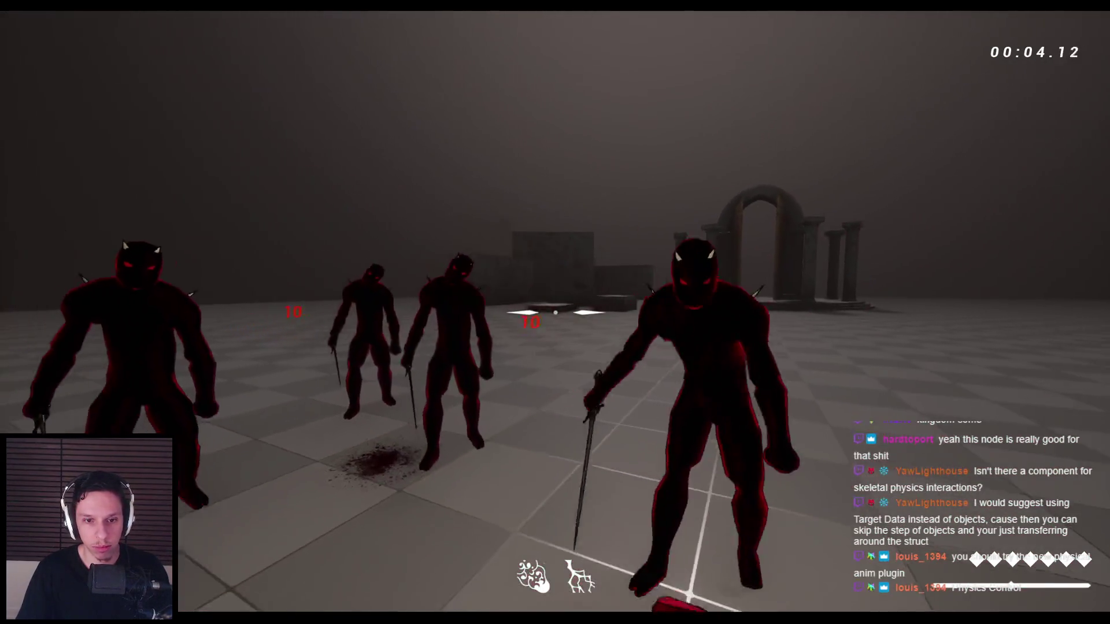
click(555, 312)
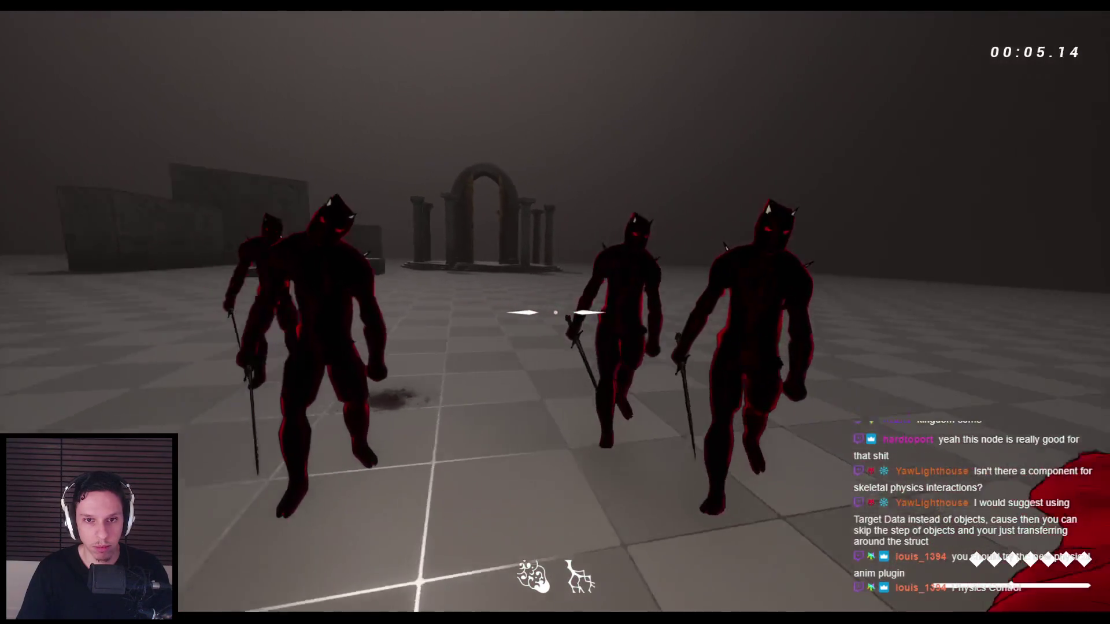
click(555, 312)
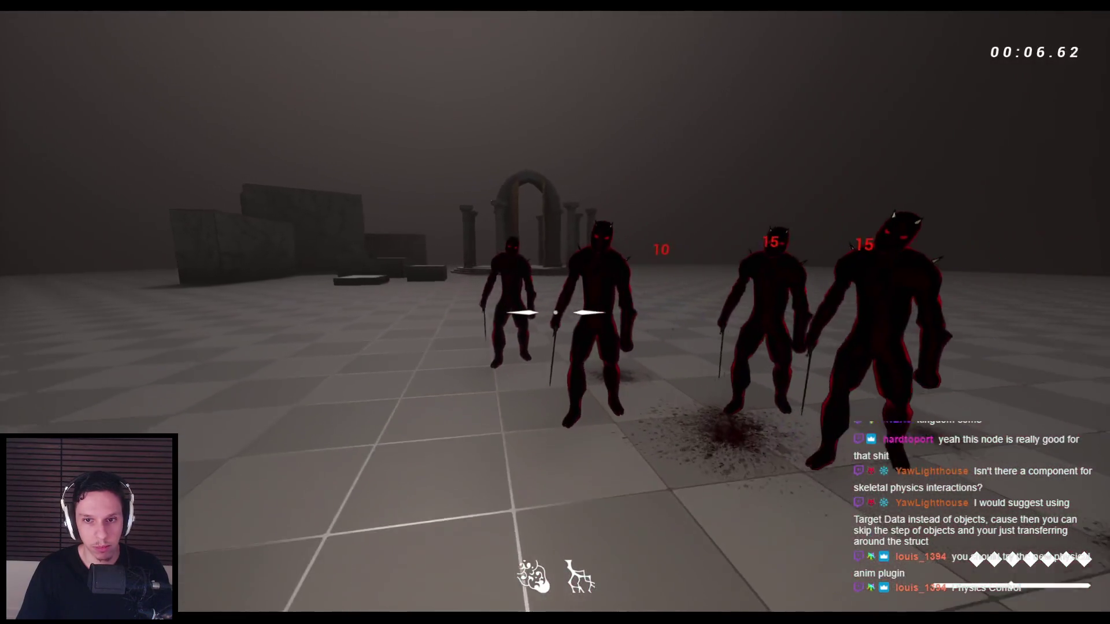
click(555, 313)
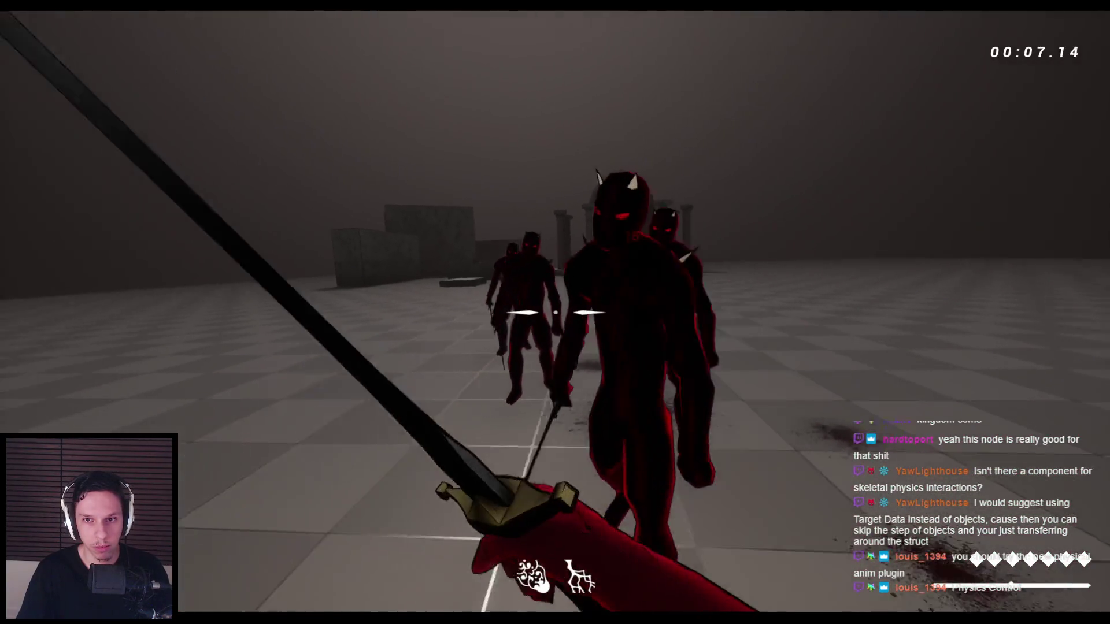
click(555, 312)
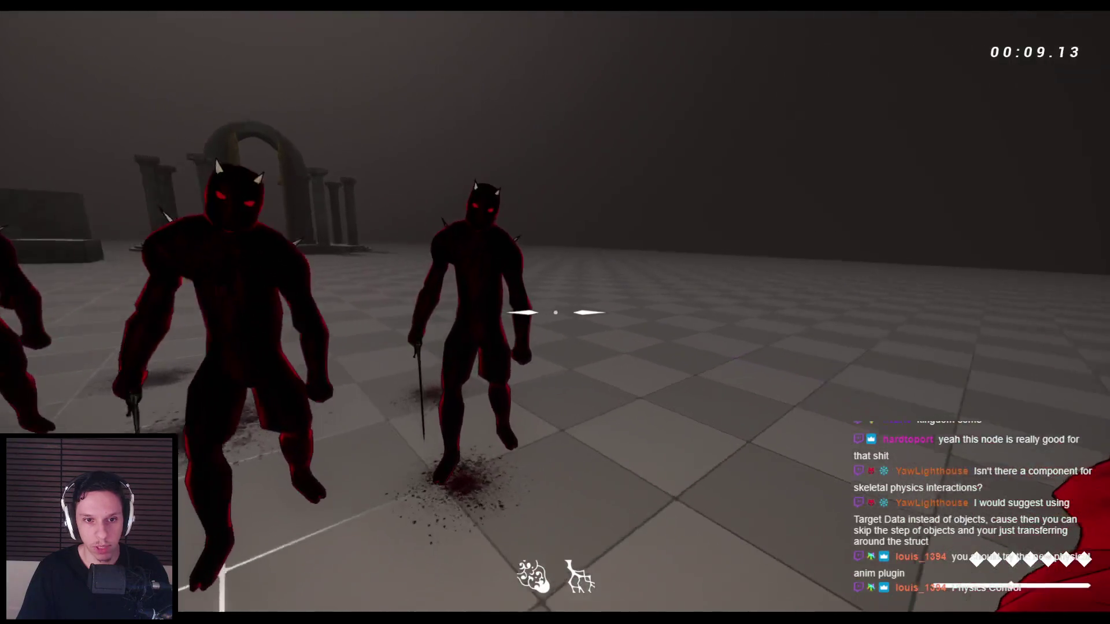
click(555, 312)
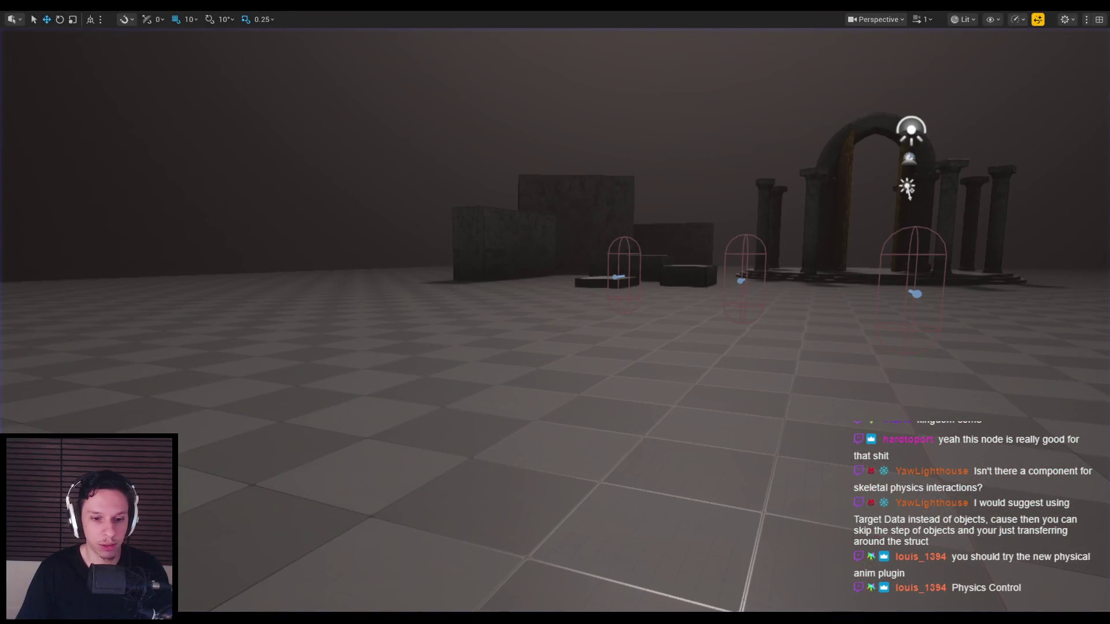
- Stop the play session, review the SwordHitScan launch nodes, and save the blueprint
key(Escape)
scroll(448, 354, up, 2)
drag(650, 323, 525, 317)
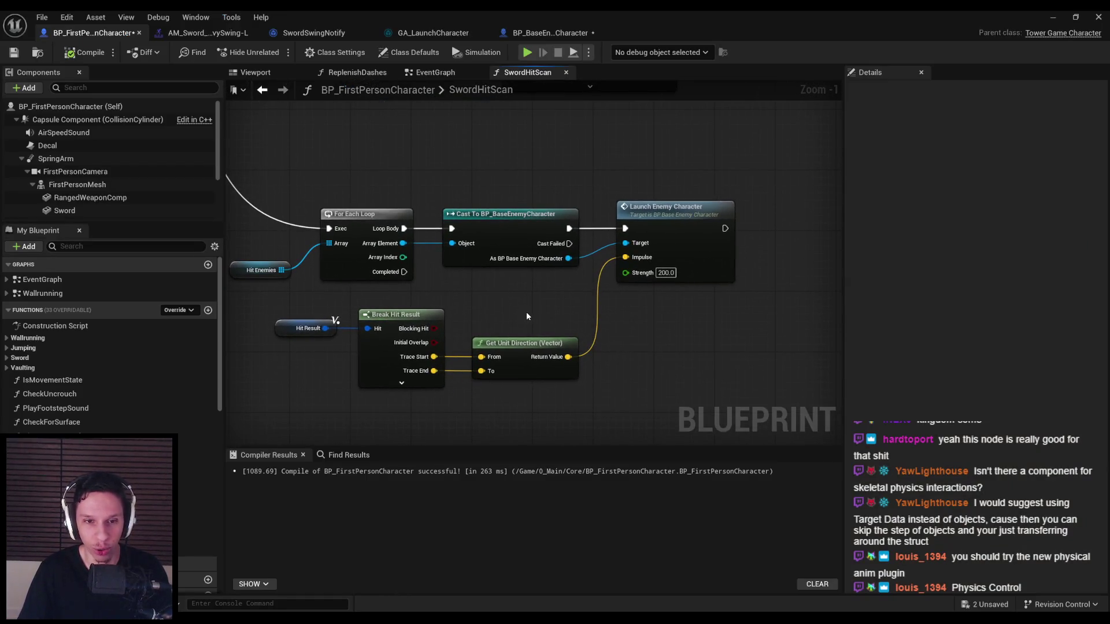
scroll(527, 316, down, 1)
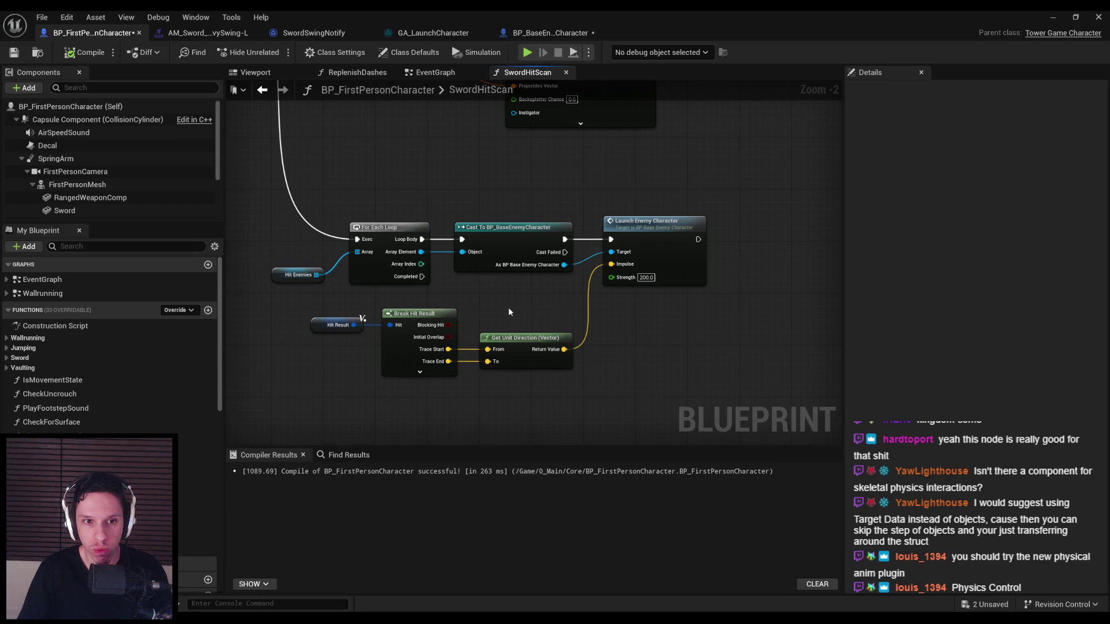
scroll(497, 307, down, 2)
mouse_move(462, 315)
mouse_down()
mouse_move(432, 329)
mouse_move(507, 252)
mouse_move(511, 198)
mouse_up()
scroll(433, 328, up, 1)
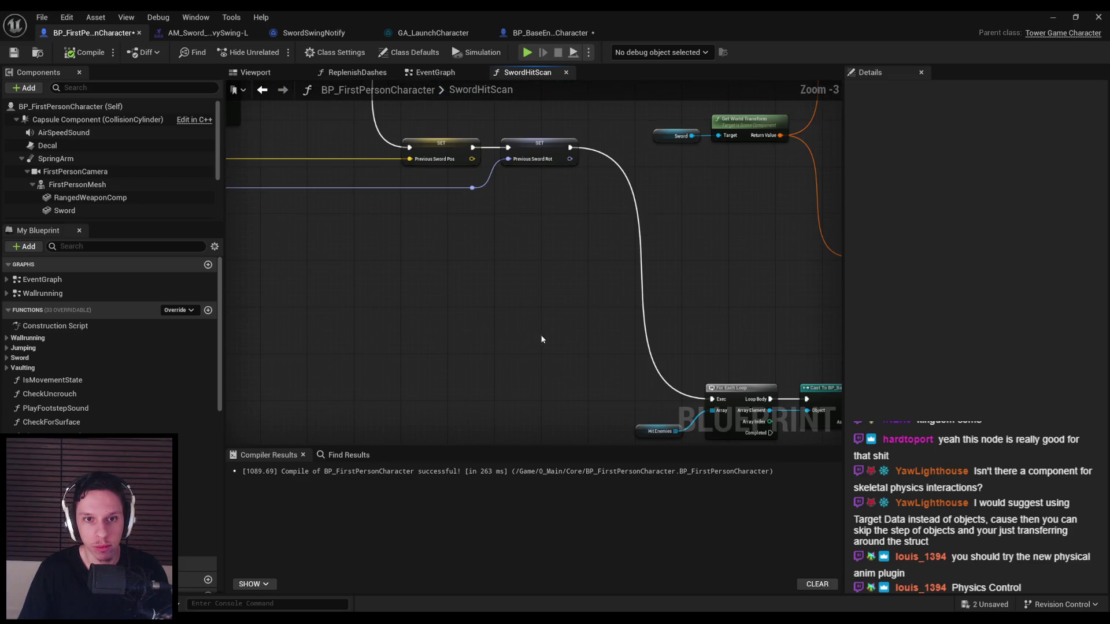
drag(543, 337, 295, 187)
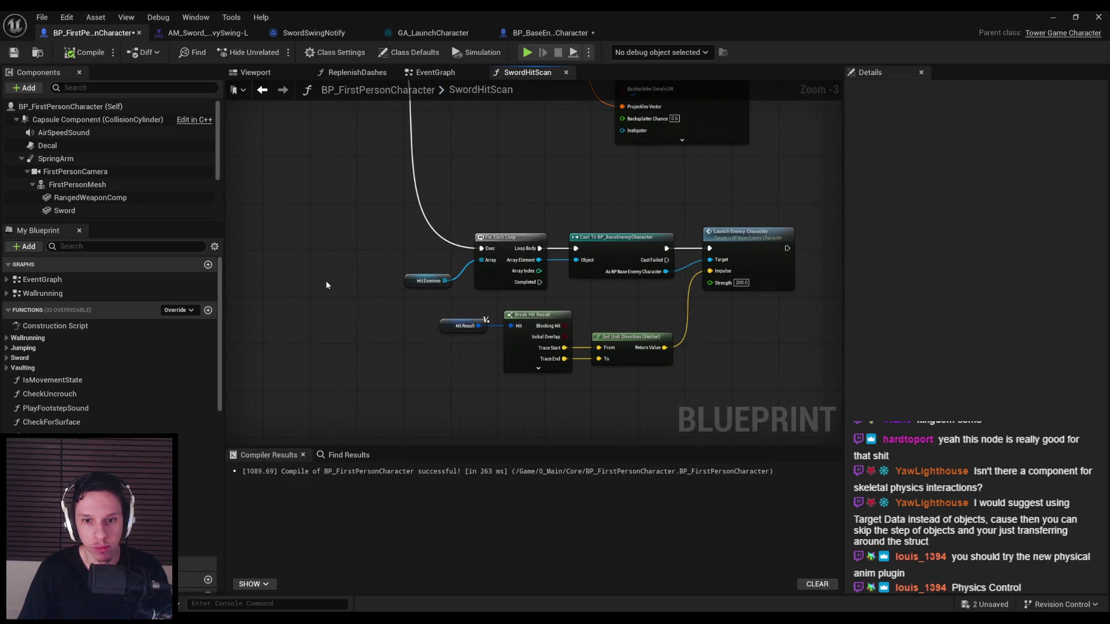
scroll(326, 285, down, 3)
drag(326, 285, 321, 249)
scroll(541, 304, up, 2)
key(ctrl+shift+s)
- Select the whole LaunchEnemyCharacter node group in BP_BaseEnemyCharacter's EventGraph
click(553, 32)
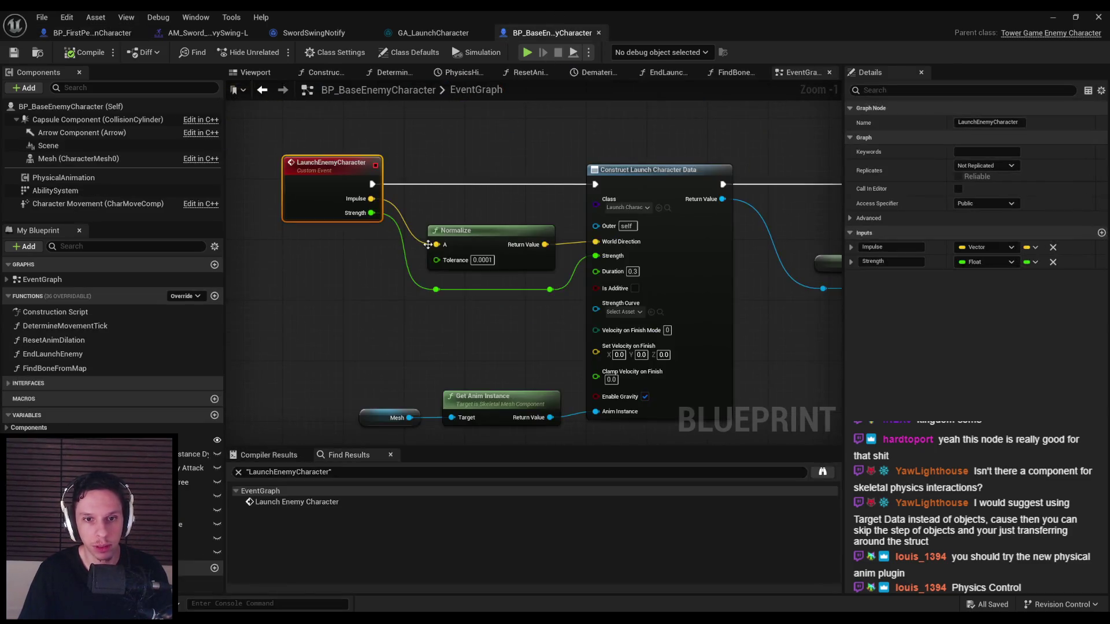
scroll(345, 298, down, 2)
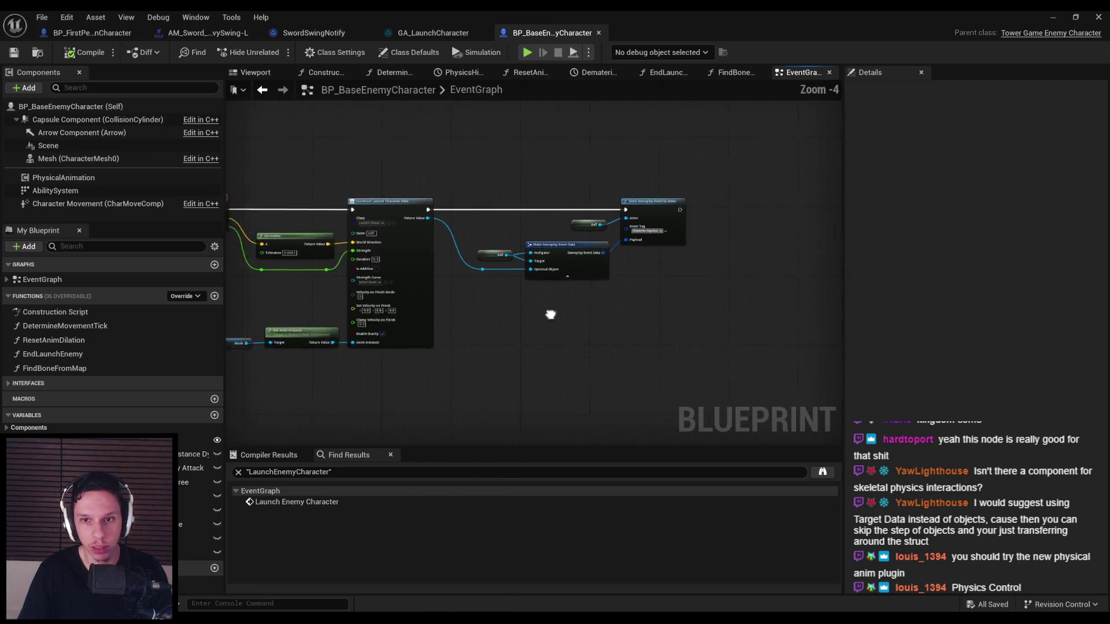
drag(532, 312, 672, 308)
drag(810, 374, 289, 172)
click(108, 34)
- Rename the pasted LaunchEnemyCharacter event in the player EventGraph to LaunchPlayerCharacter
click(435, 72)
scroll(443, 274, down, 2)
scroll(497, 352, up, 6)
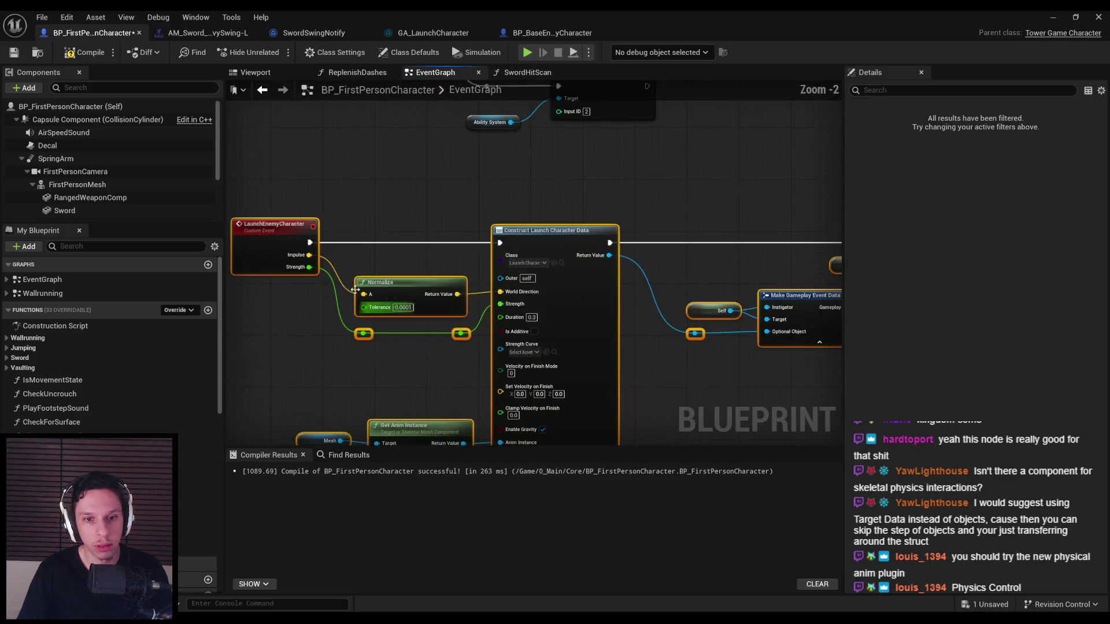
click(265, 224)
scroll(265, 224, up, 1)
click(265, 226)
double_click(264, 226)
text(Player)
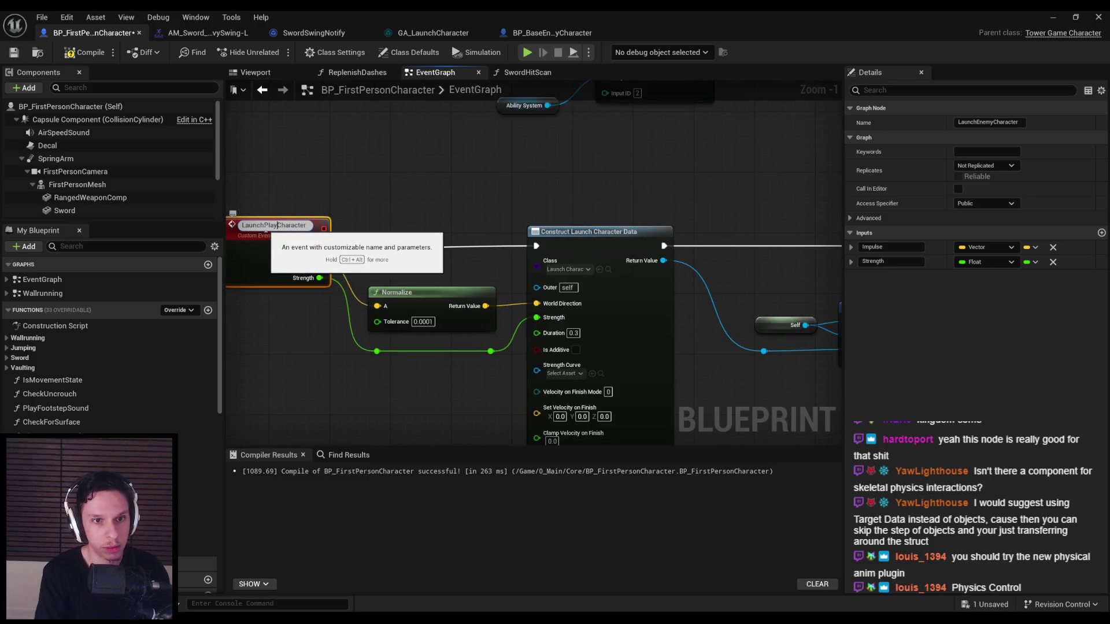
key(Return)
click(390, 204)
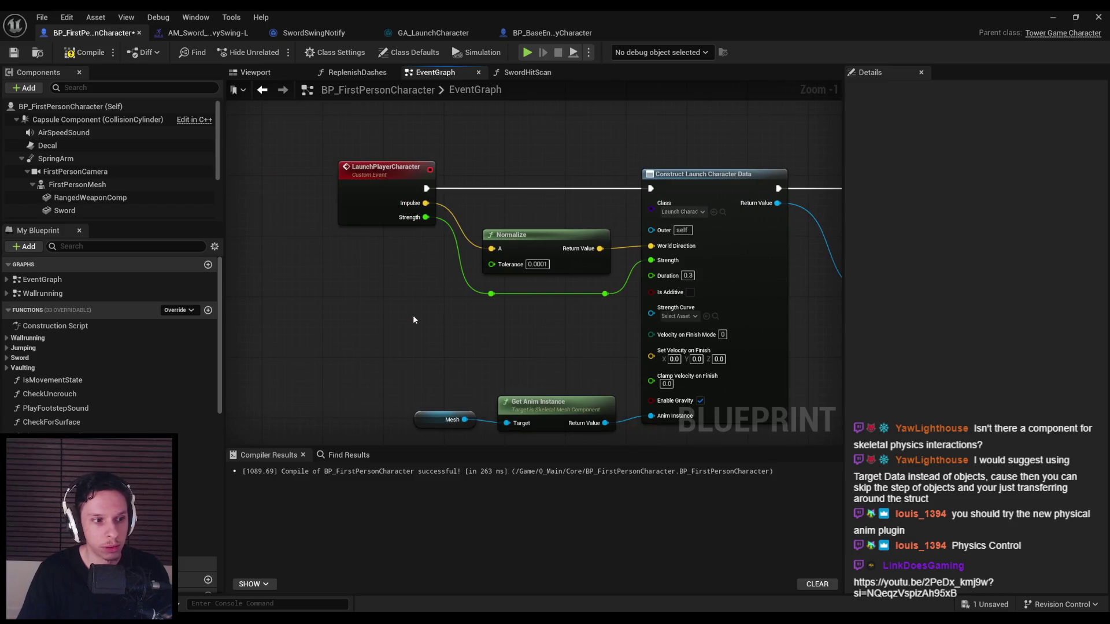
- Add a Duration input feeding the launch data through a reroute, then compile and save
mouse_move(651, 275)
mouse_down()
mouse_move(494, 289)
mouse_move(424, 223)
mouse_move(496, 315)
mouse_move(519, 319)
mouse_up()
double_click(468, 234)
drag(591, 321, 614, 322)
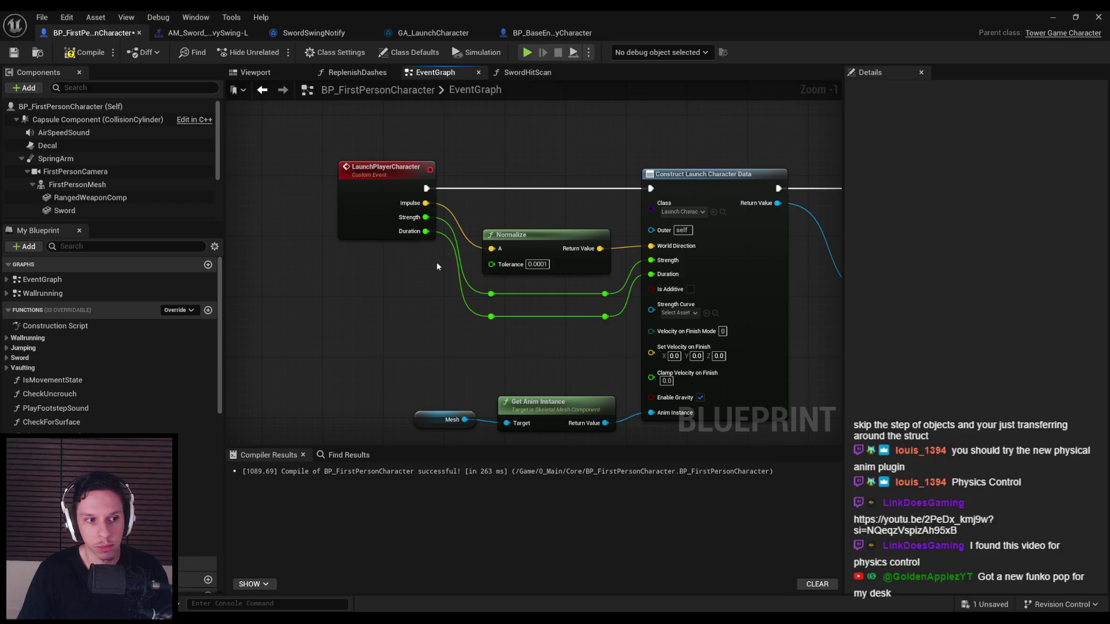
drag(390, 312, 359, 326)
click(75, 57)
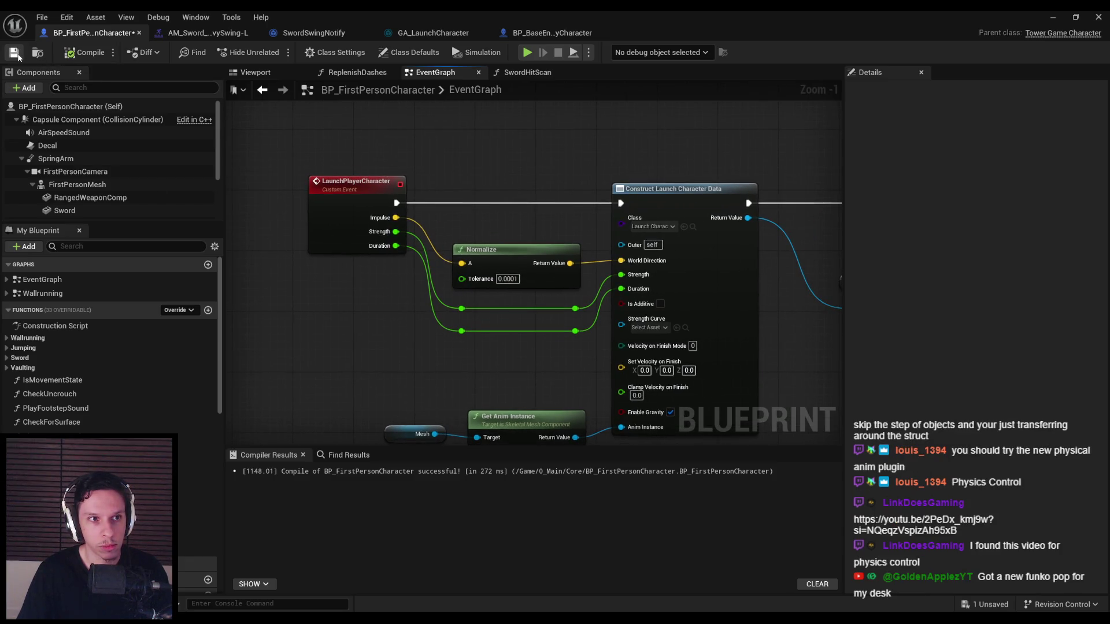
- Select the Give Ability and Ability System nodes in BP_BaseEnemyCharacter's event graph
click(561, 36)
click(646, 328)
scroll(488, 344, up, 1)
scroll(490, 347, down, 5)
mouse_move(484, 340)
mouse_down()
mouse_move(300, 389)
mouse_move(433, 372)
mouse_move(544, 246)
mouse_move(636, 225)
mouse_up()
scroll(637, 226, up, 2)
scroll(510, 307, up, 2)
scroll(618, 324, down, 3)
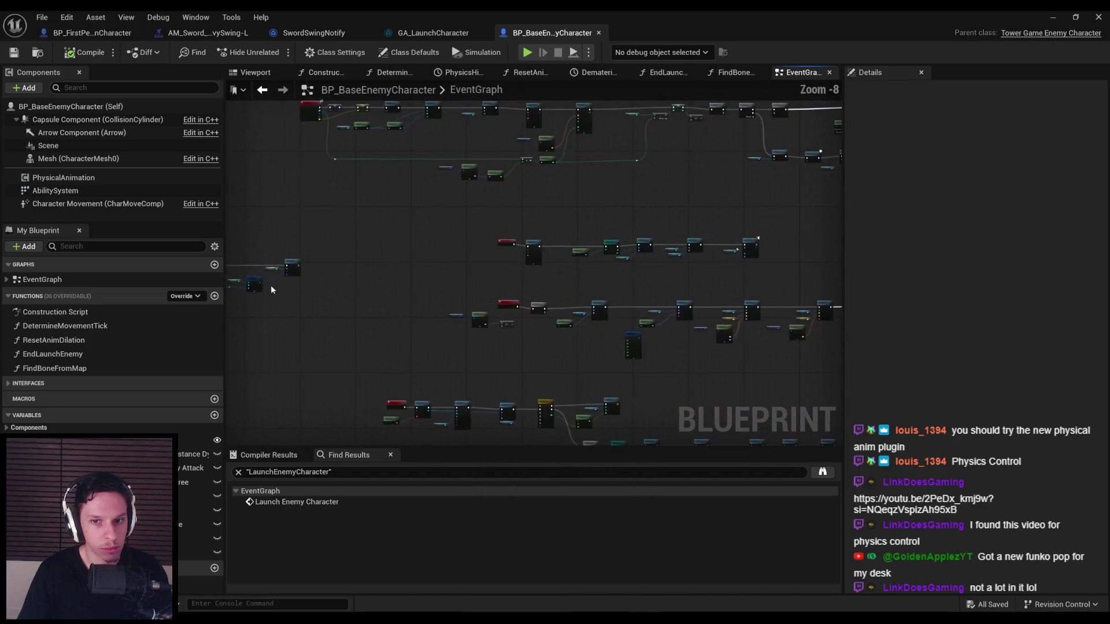
scroll(497, 260, up, 4)
drag(521, 324, 375, 327)
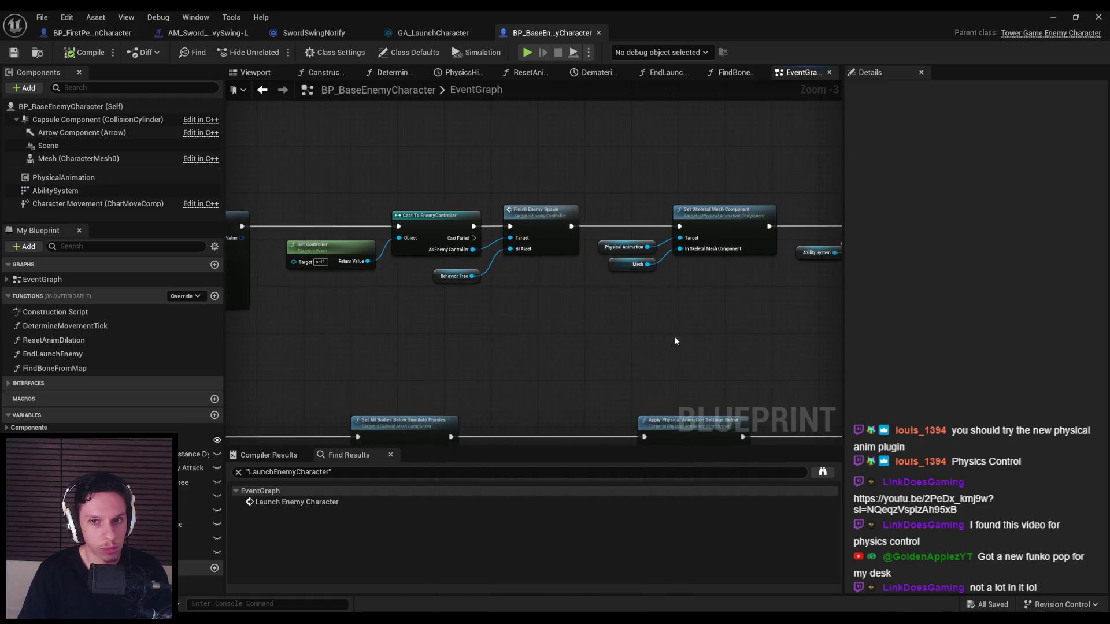
drag(652, 341, 400, 338)
drag(608, 328, 466, 183)
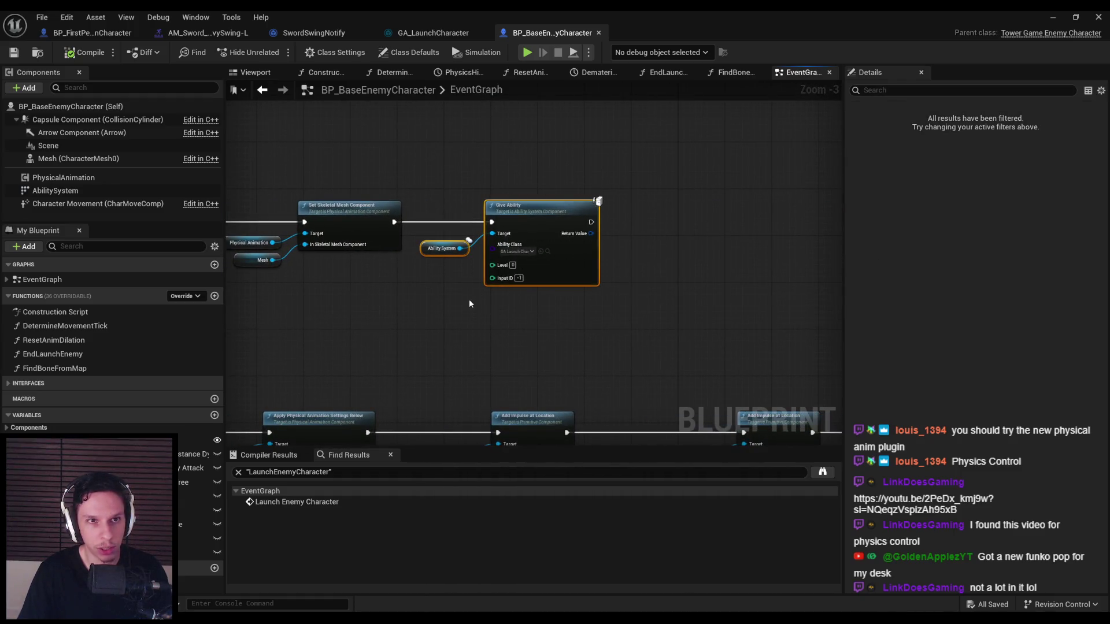
- Open BP_FirstPersonCharacter's Event BeginPlay collapsed graph
click(93, 32)
scroll(518, 113, down, 4)
scroll(498, 354, up, 6)
double_click(574, 324)
scroll(571, 325, down, 7)
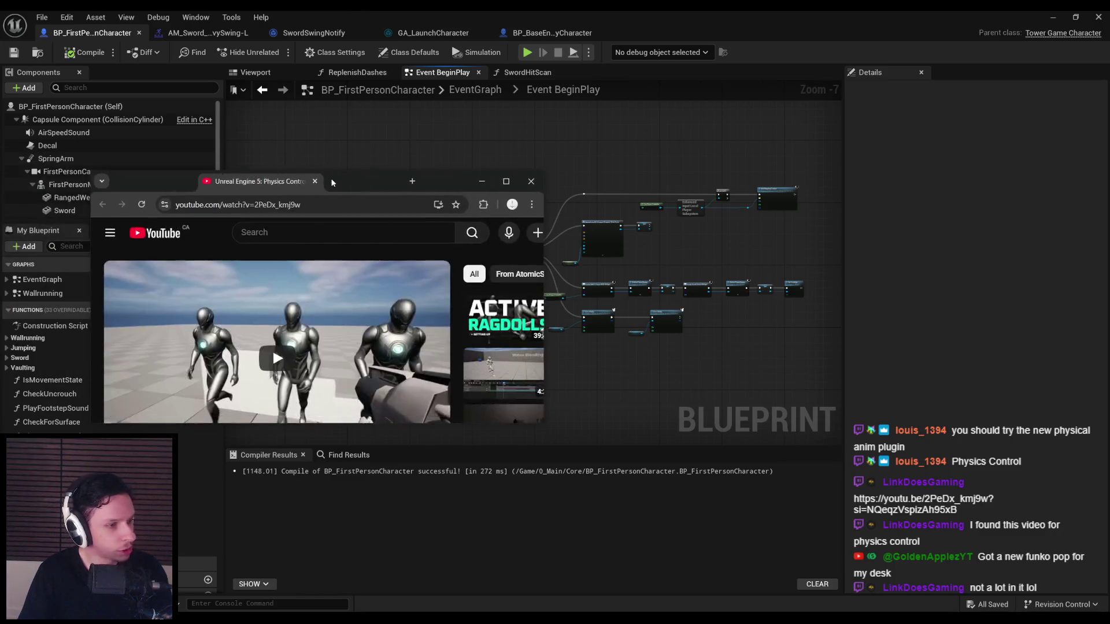
double_click(330, 180)
key(alt+Tab)
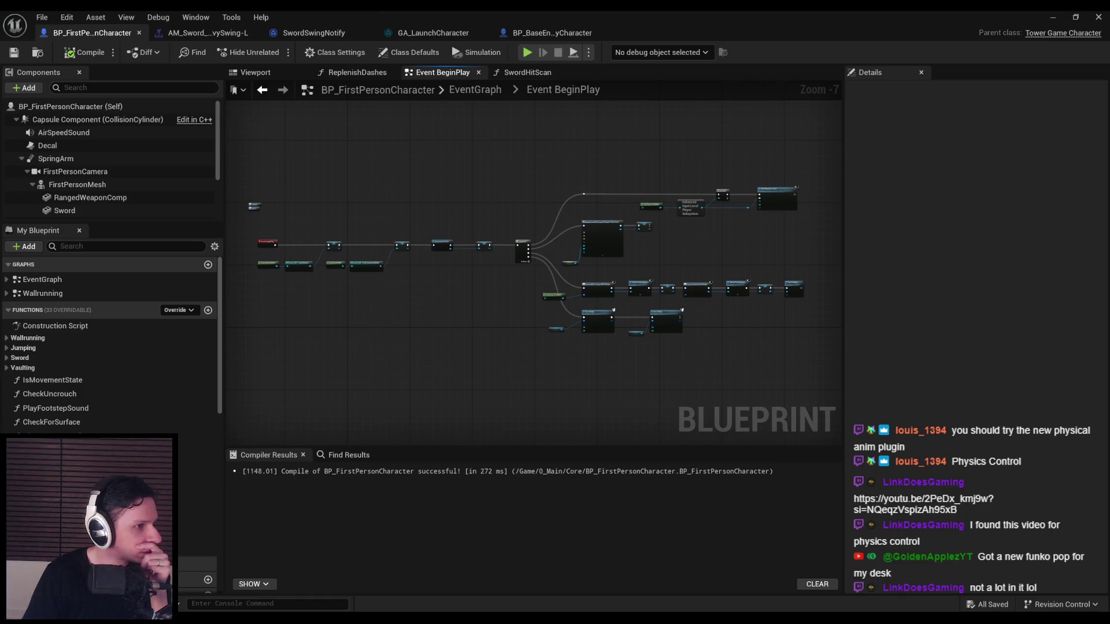
key(alt+Tab)
double_click(410, 213)
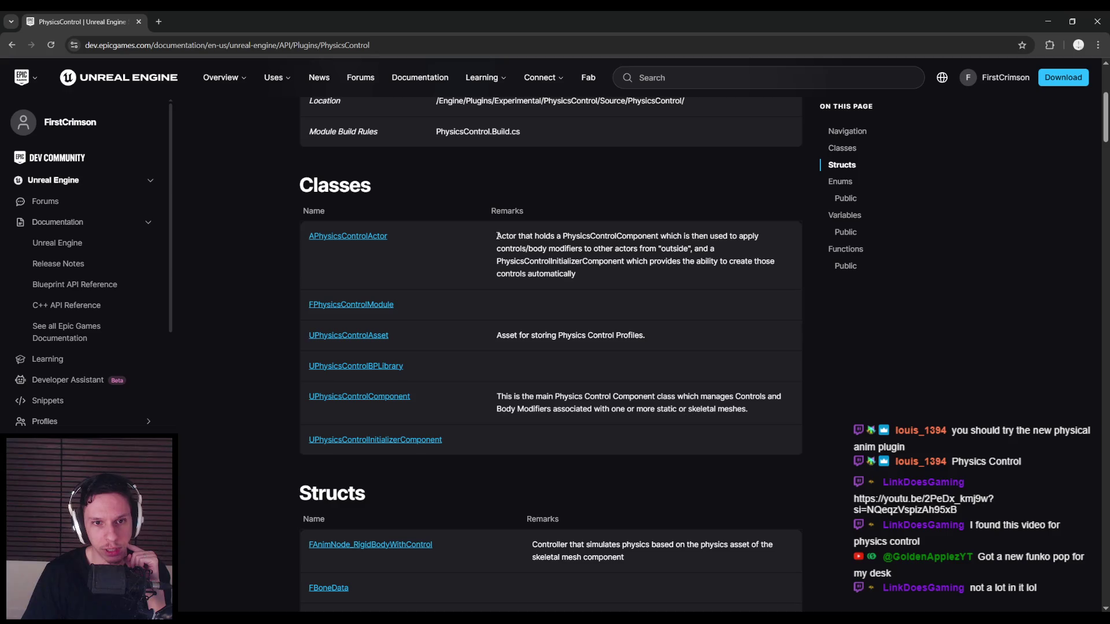
- Read the APhysicsControlActor description and scroll into the PhysicsControl Functions table
mouse_move(498, 236)
mouse_down()
mouse_move(747, 237)
mouse_move(717, 250)
mouse_move(532, 251)
mouse_move(703, 251)
mouse_move(578, 275)
mouse_move(527, 264)
mouse_move(752, 264)
mouse_move(646, 280)
mouse_up()
click(646, 280)
scroll(266, 336, down, 3)
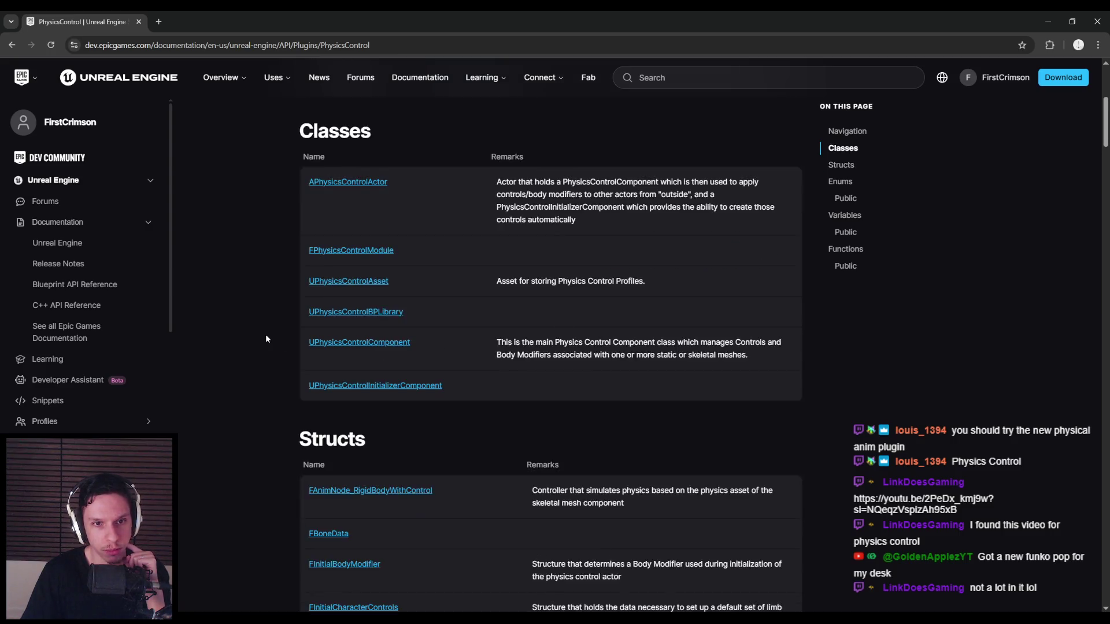
scroll(266, 335, down, 2)
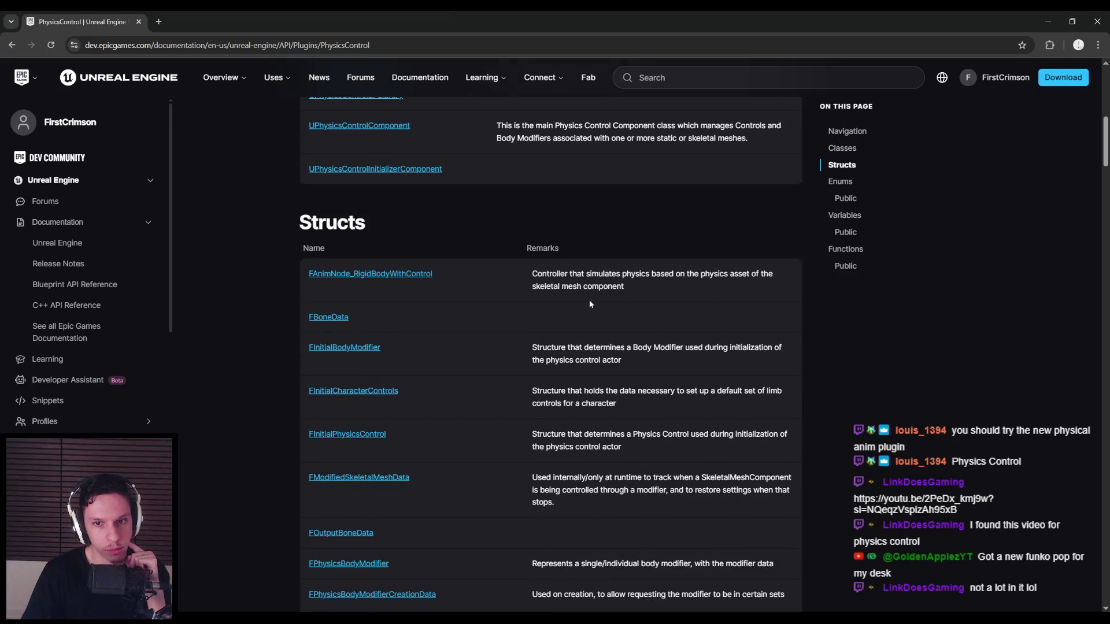
scroll(593, 291, down, 1)
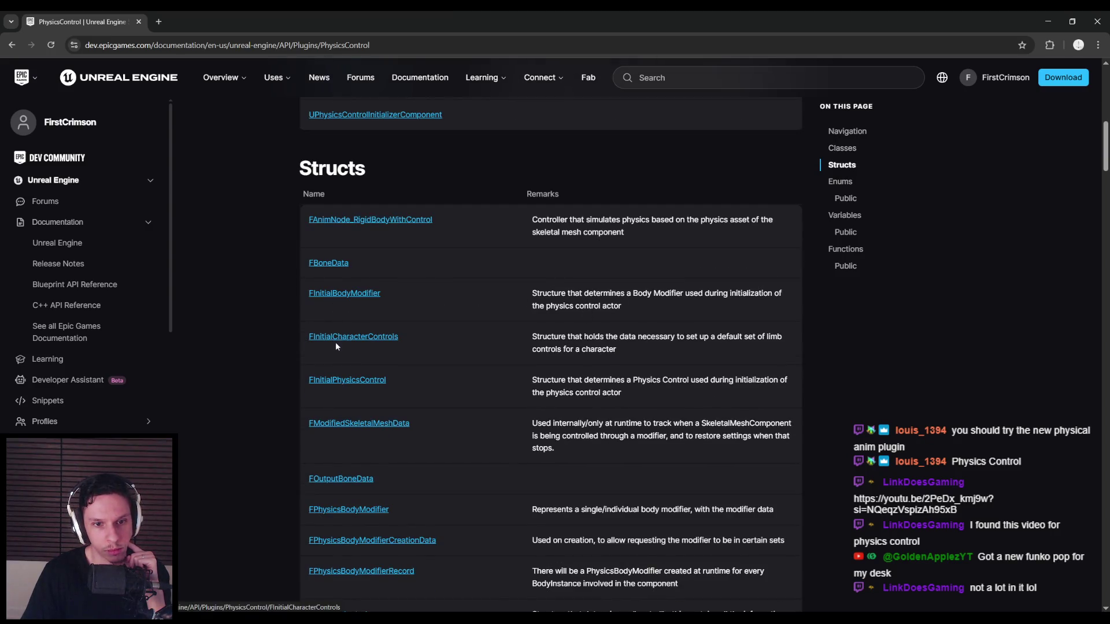
scroll(597, 338, down, 2)
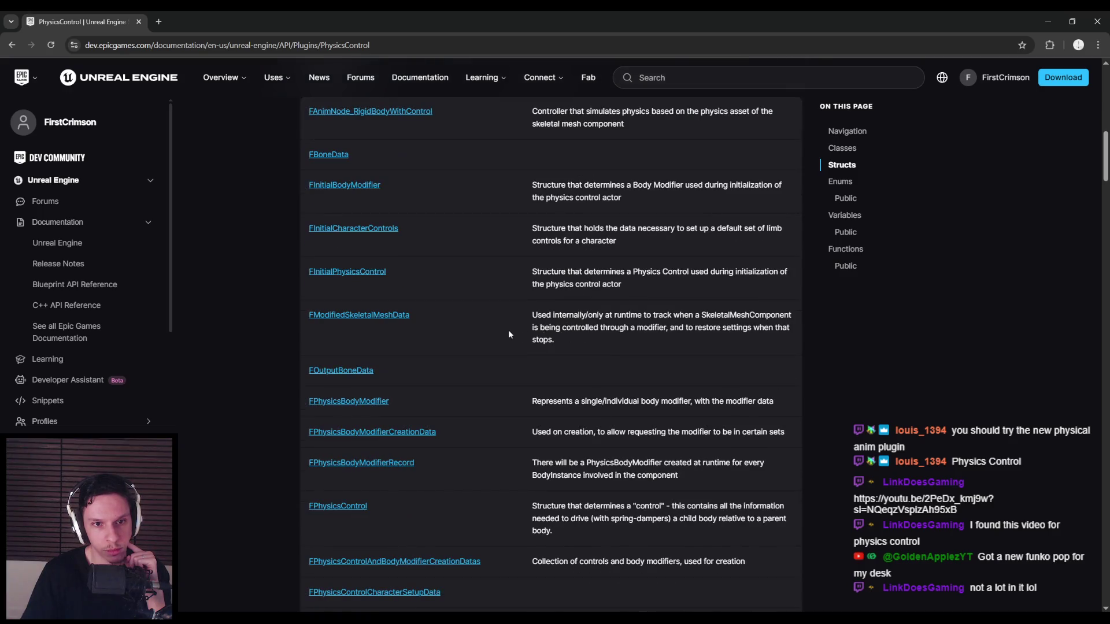
scroll(509, 334, down, 4)
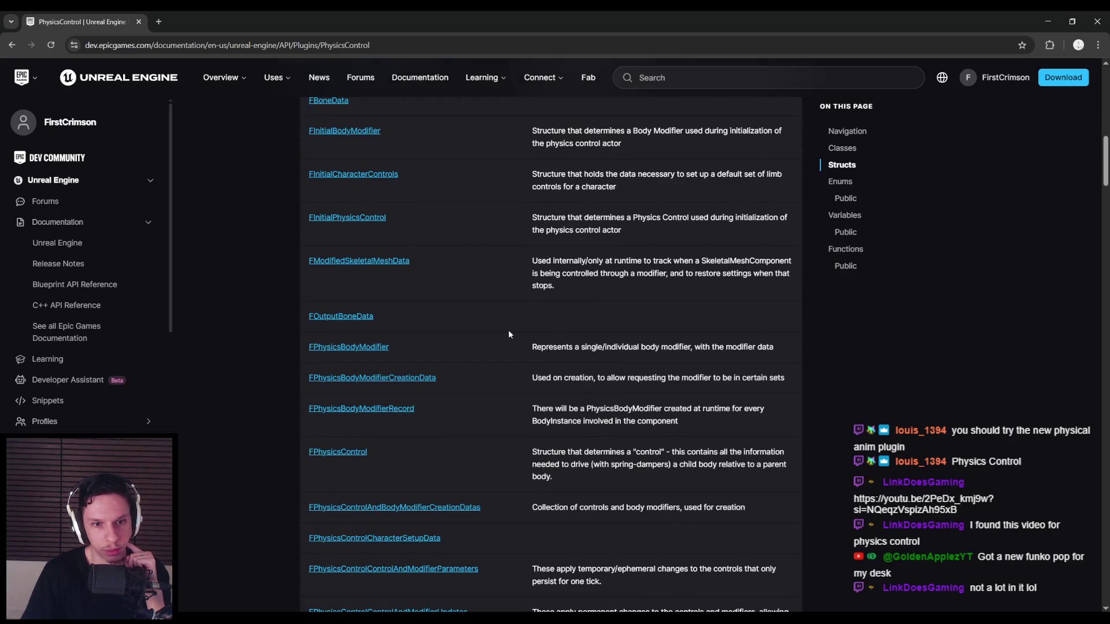
scroll(507, 335, down, 8)
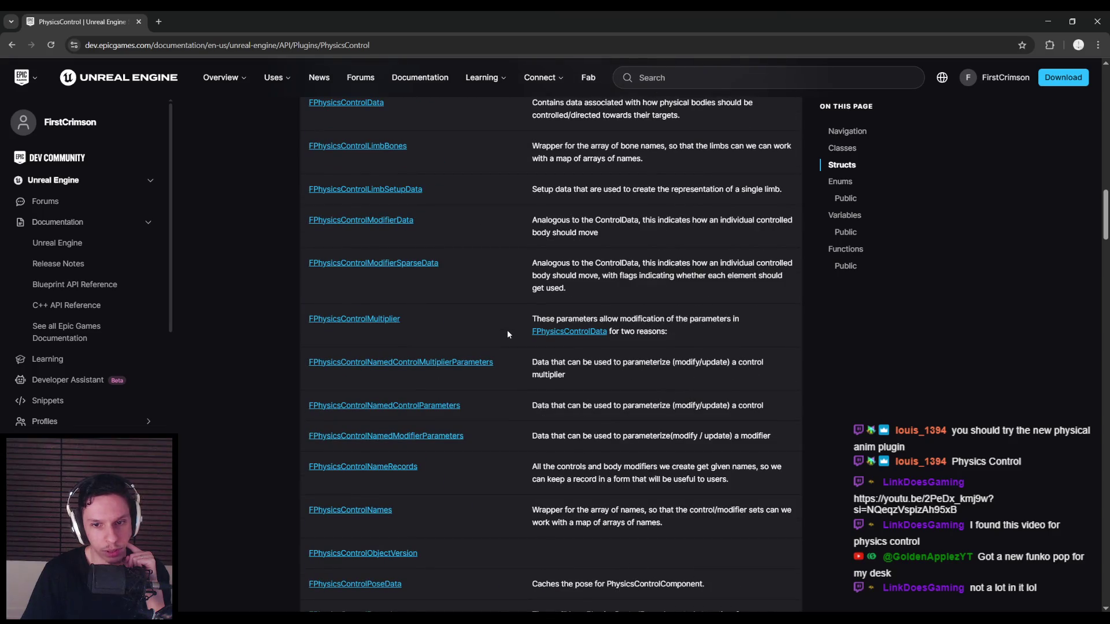
scroll(507, 334, down, 15)
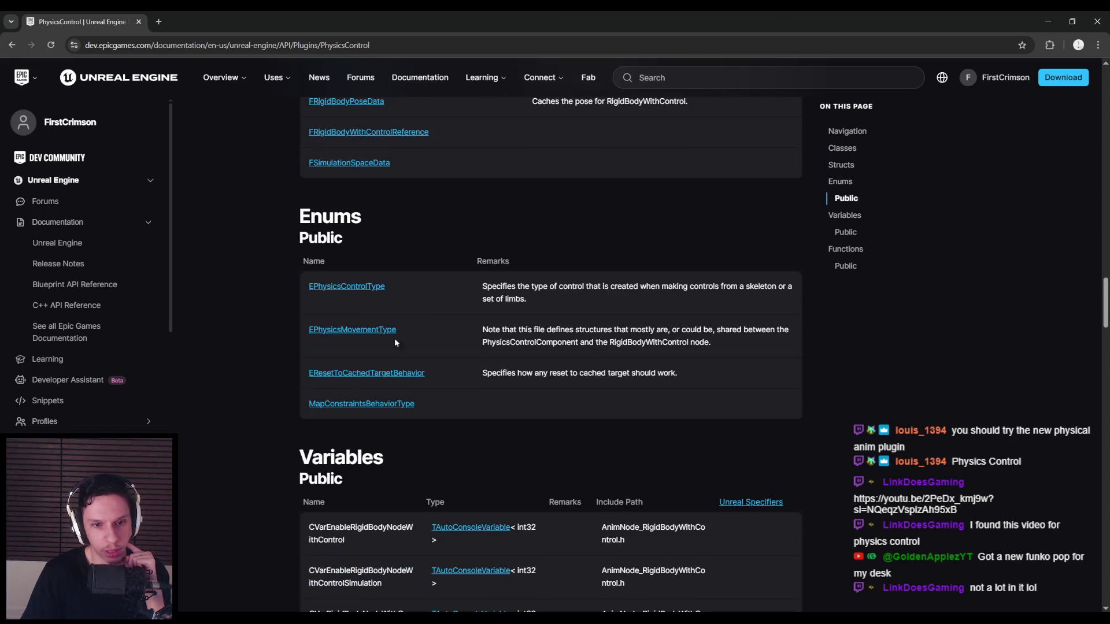
scroll(248, 341, down, 4)
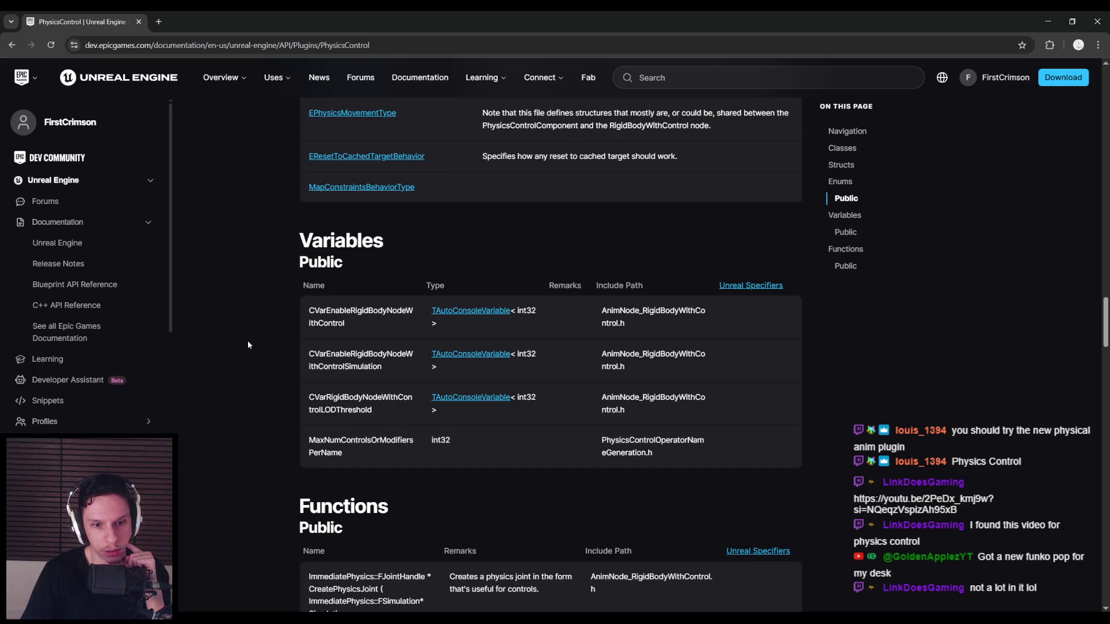
scroll(248, 345, down, 5)
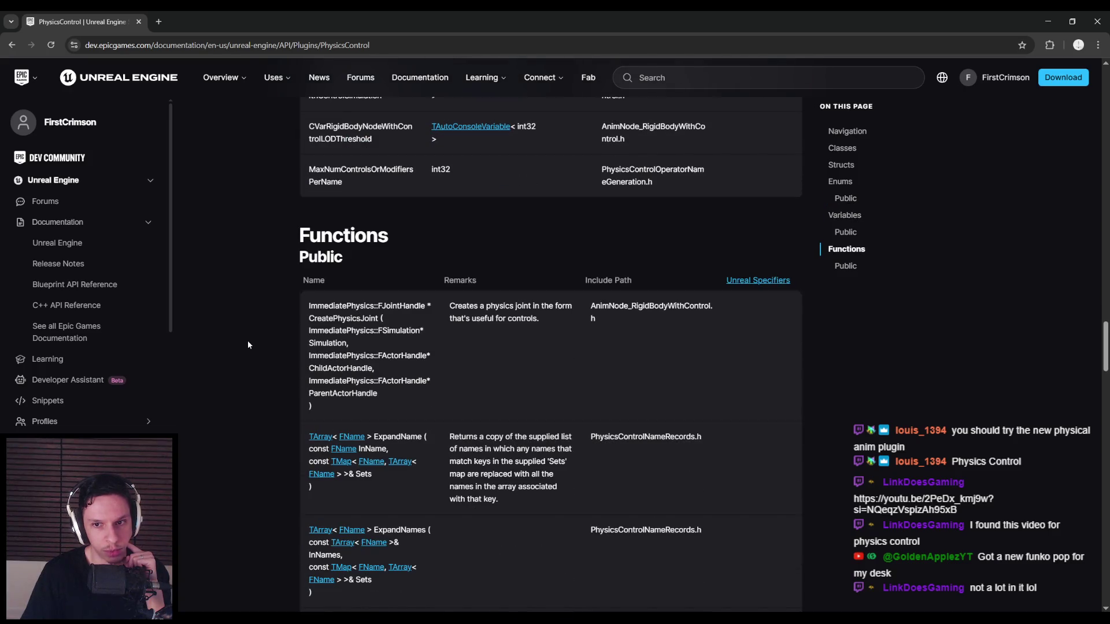
- Scroll through the remaining PhysicsControl functions, then return to the Unreal Editor
scroll(248, 346, down, 1)
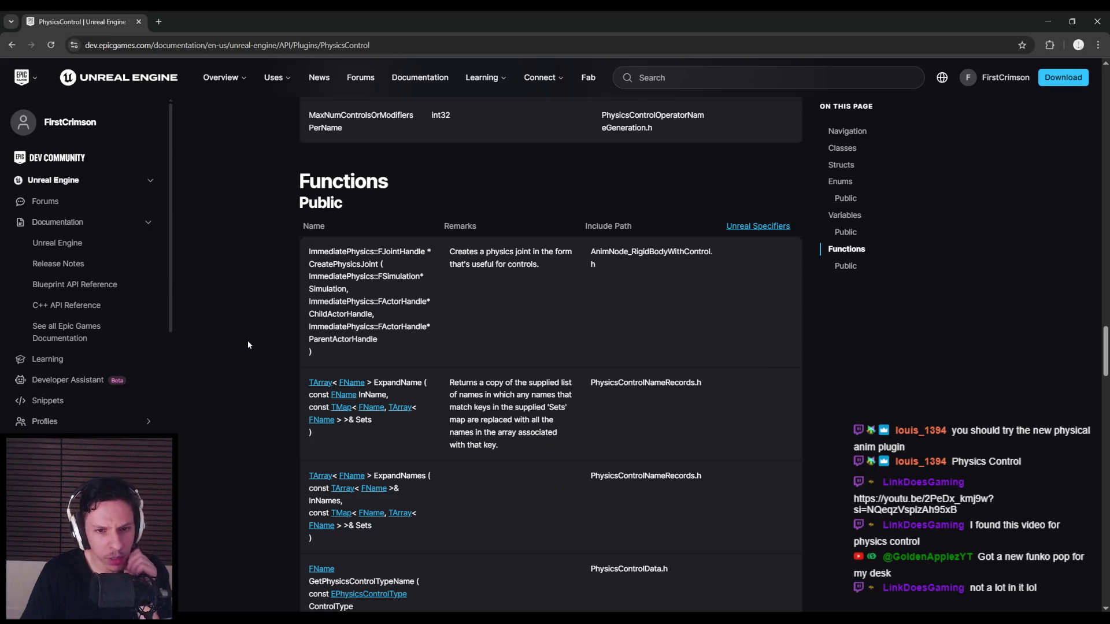
scroll(247, 345, down, 3)
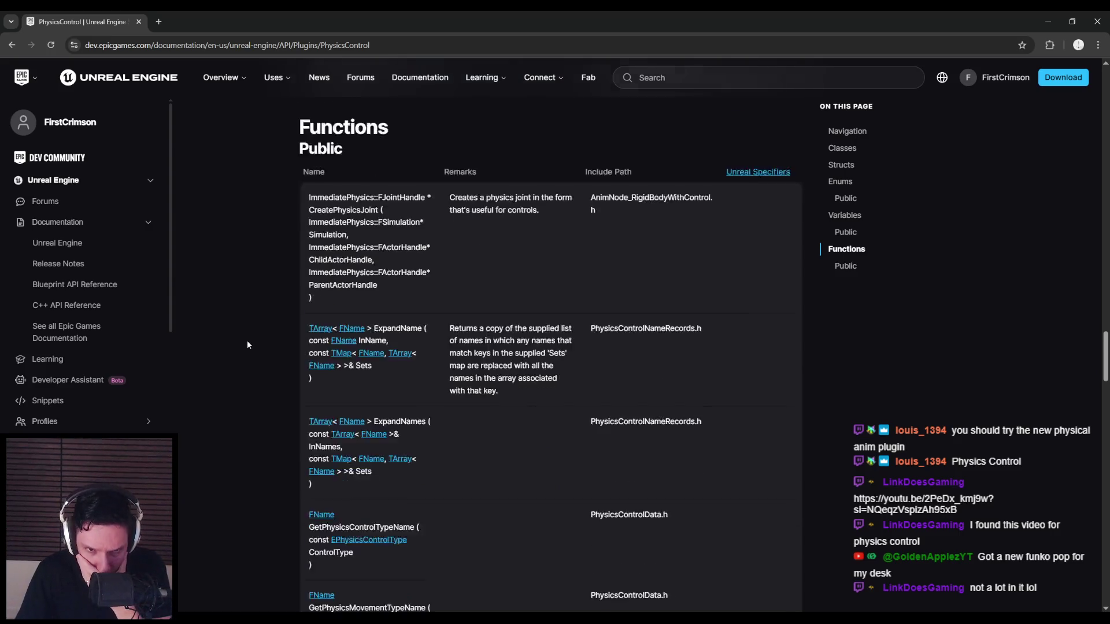
scroll(247, 345, down, 4)
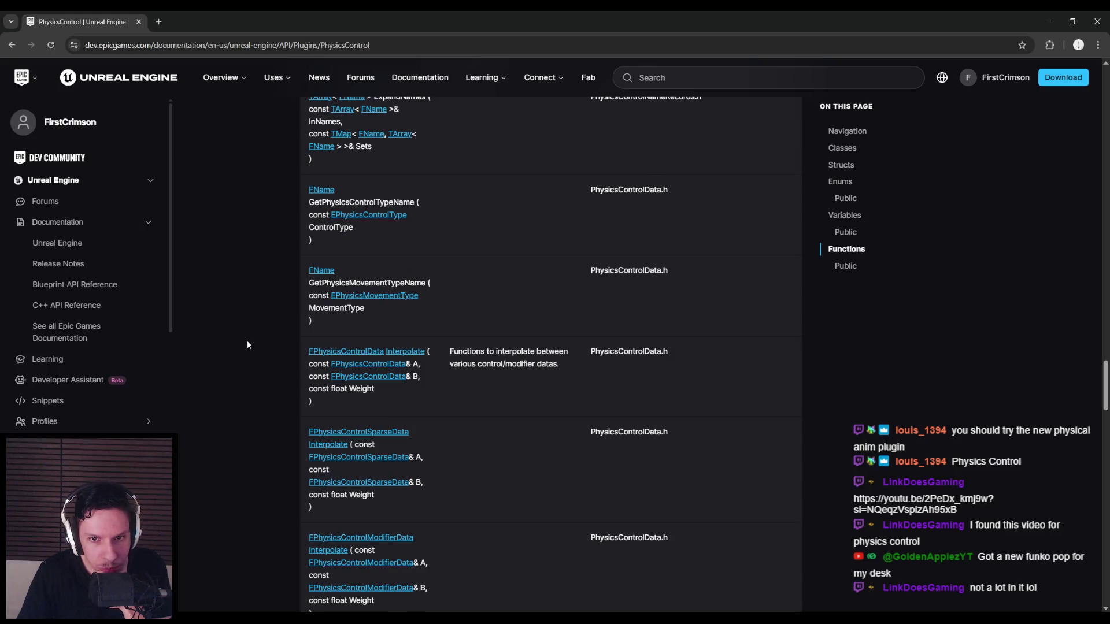
scroll(261, 347, down, 4)
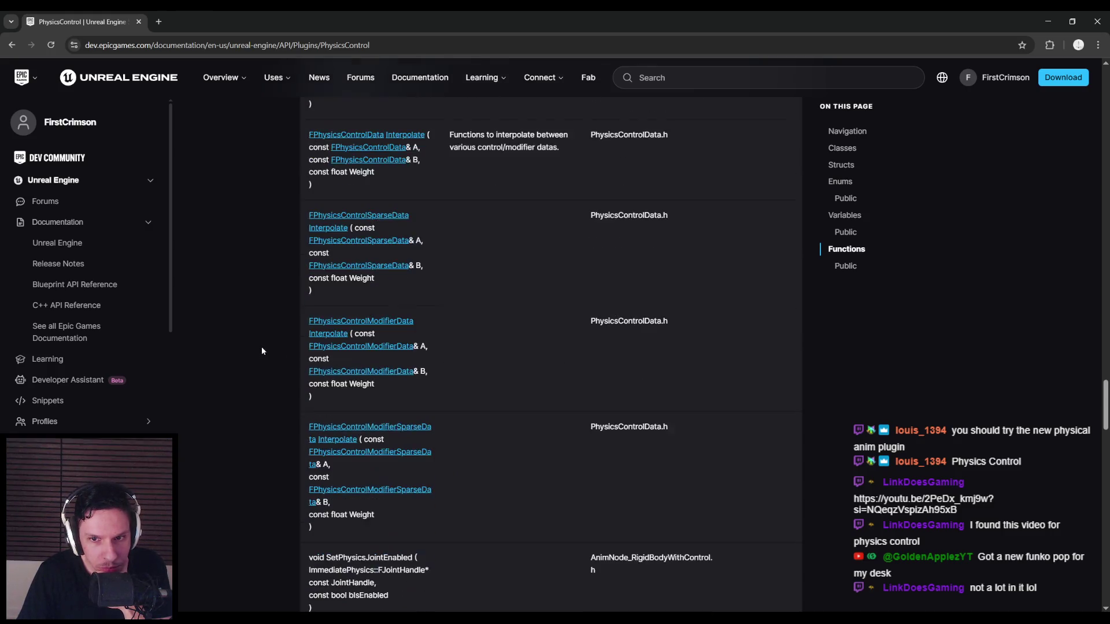
scroll(261, 347, down, 6)
scroll(262, 347, down, 3)
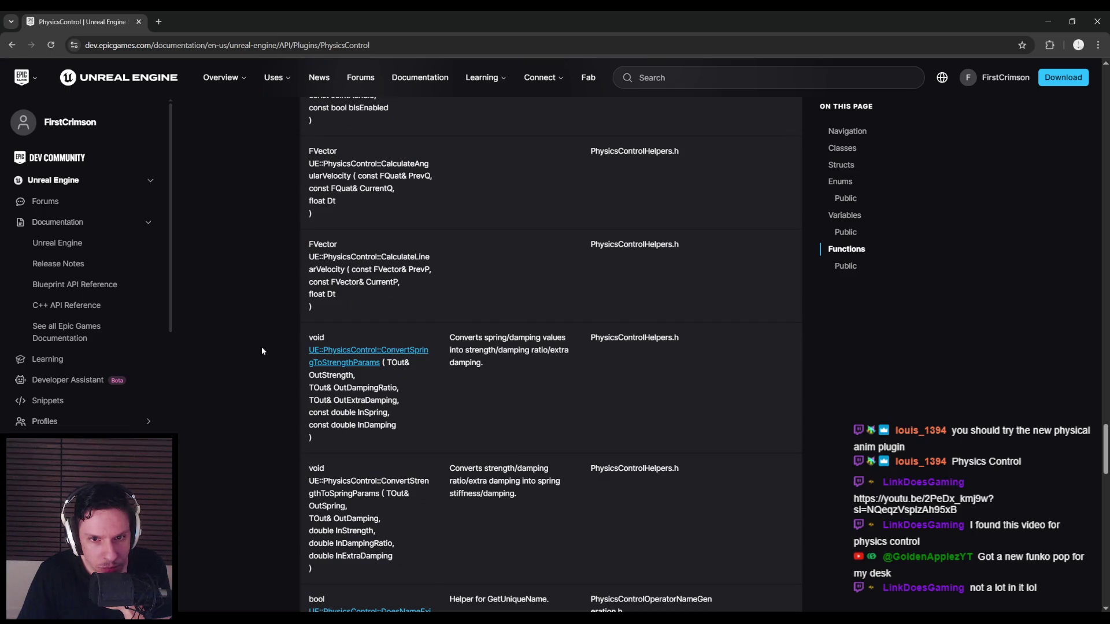
scroll(266, 360, down, 3)
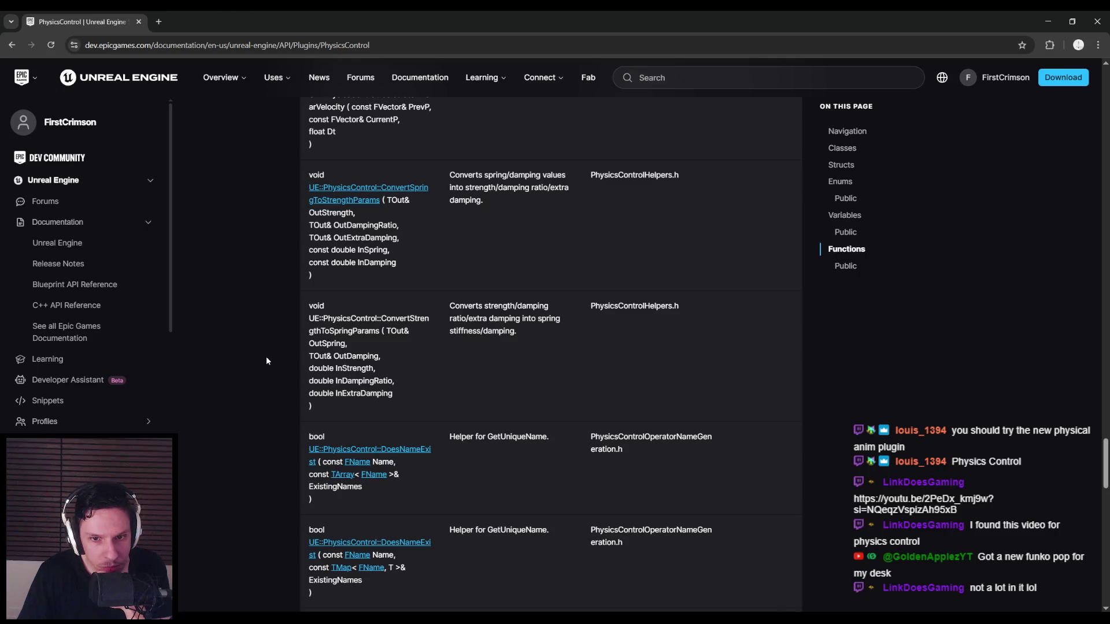
scroll(266, 357, down, 12)
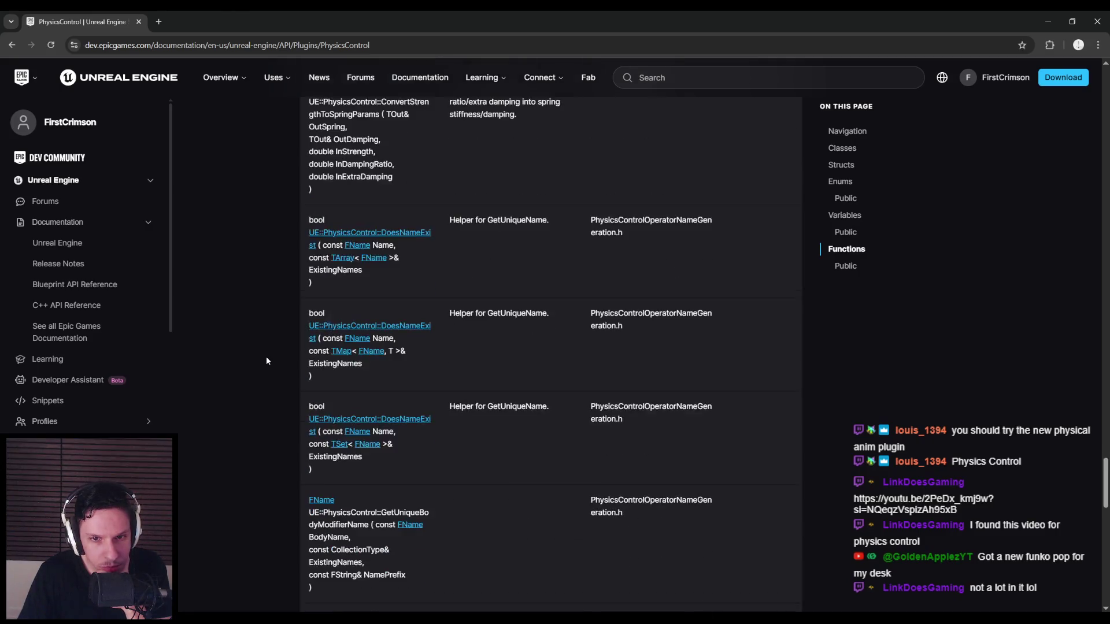
scroll(265, 360, down, 3)
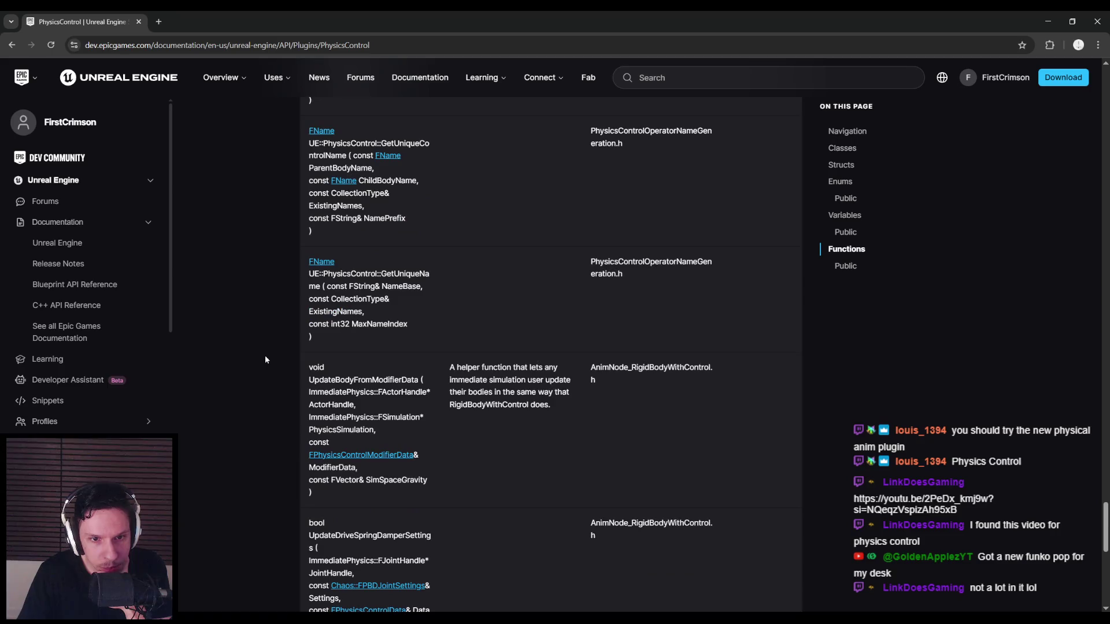
scroll(275, 215, up, 20)
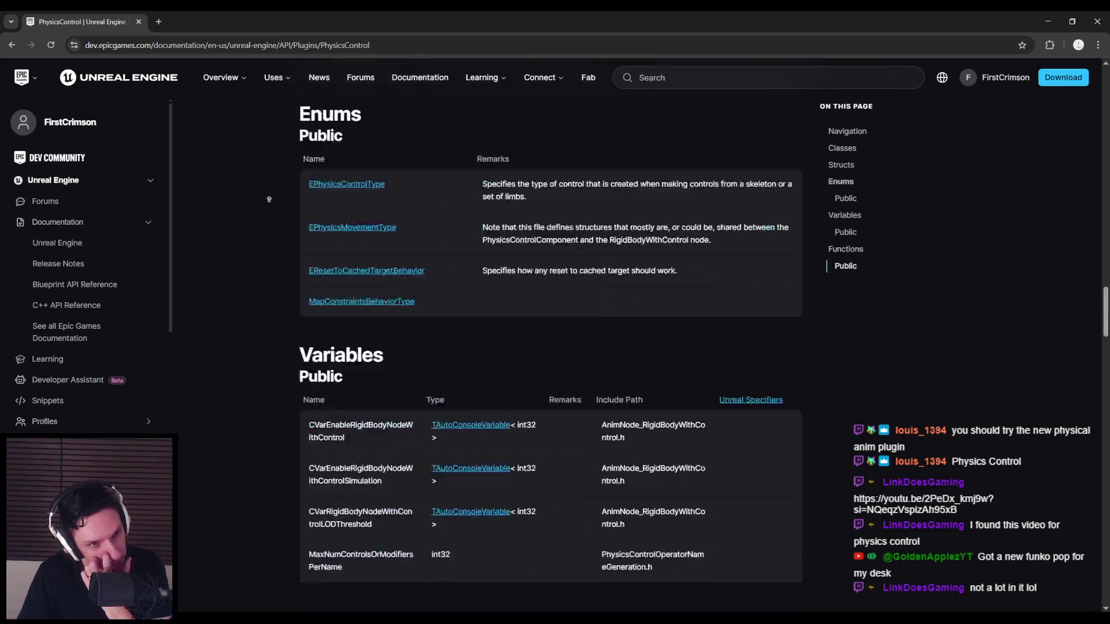
key(alt+Tab)
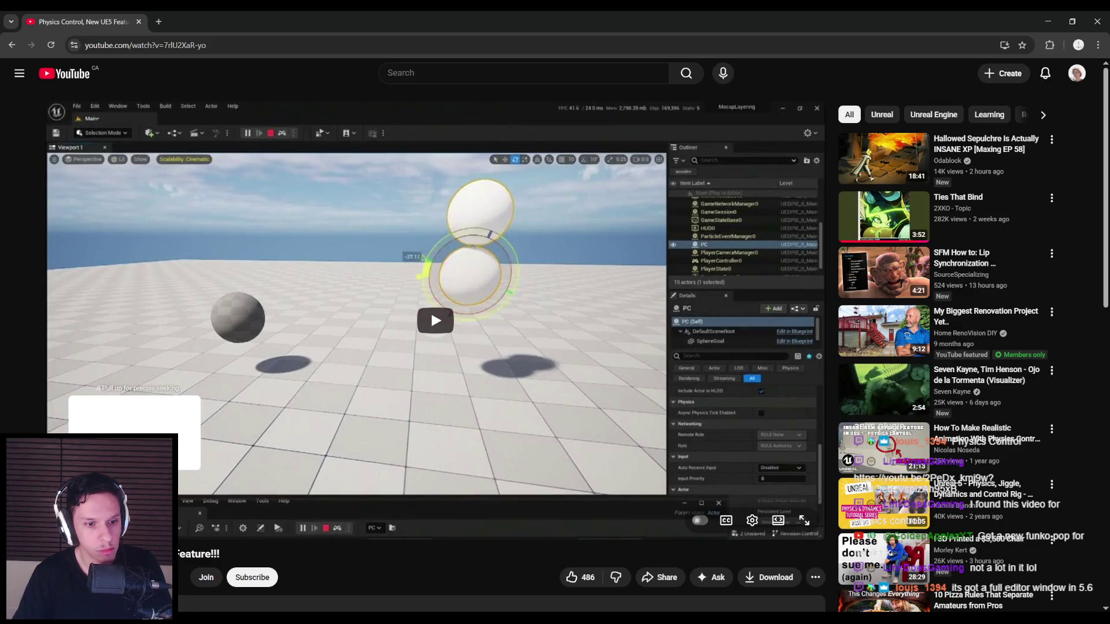
click(439, 312)
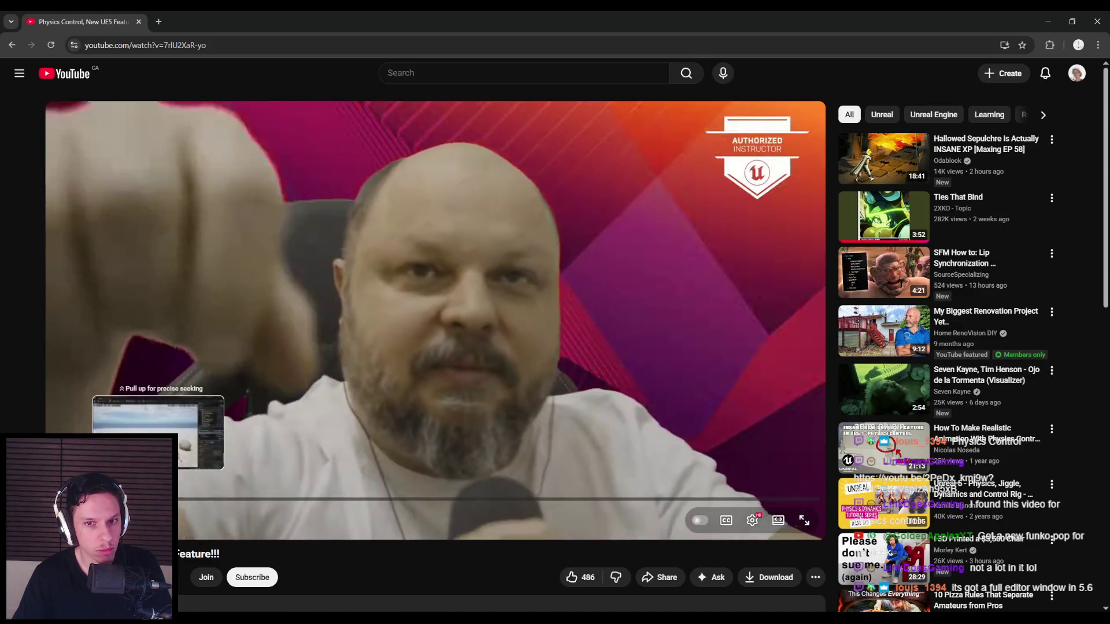
click(215, 501)
drag(216, 501, 365, 502)
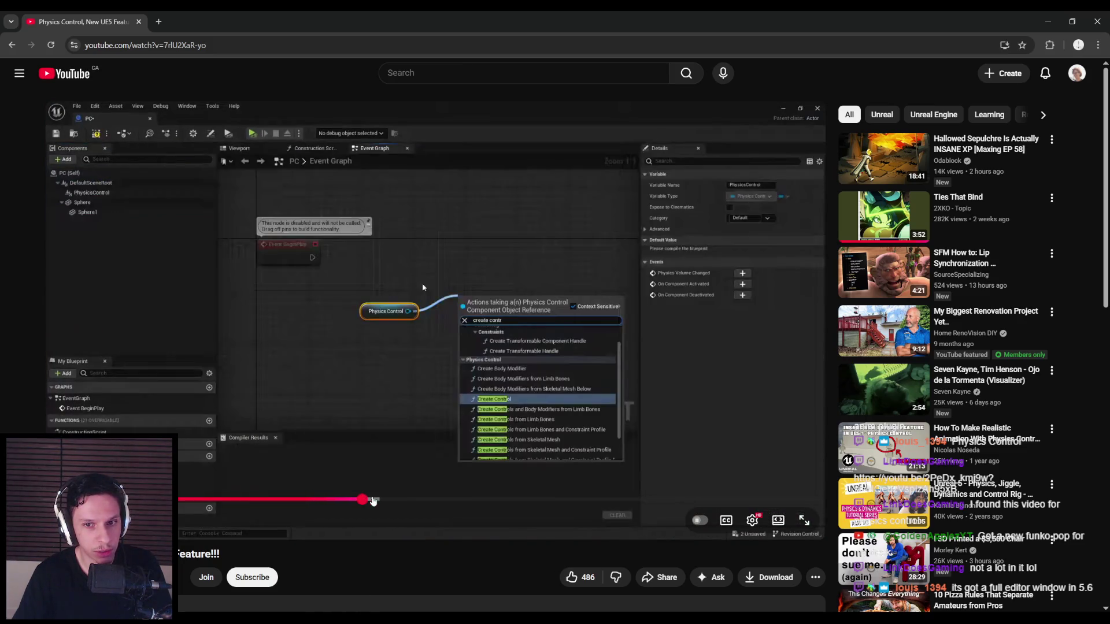
click(401, 500)
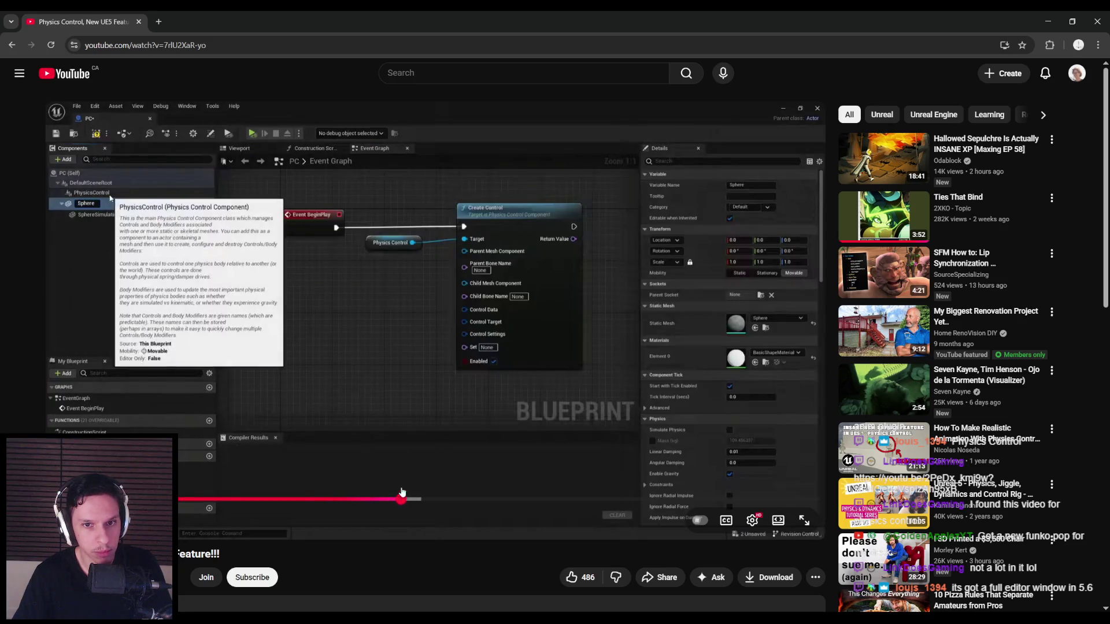
key(space)
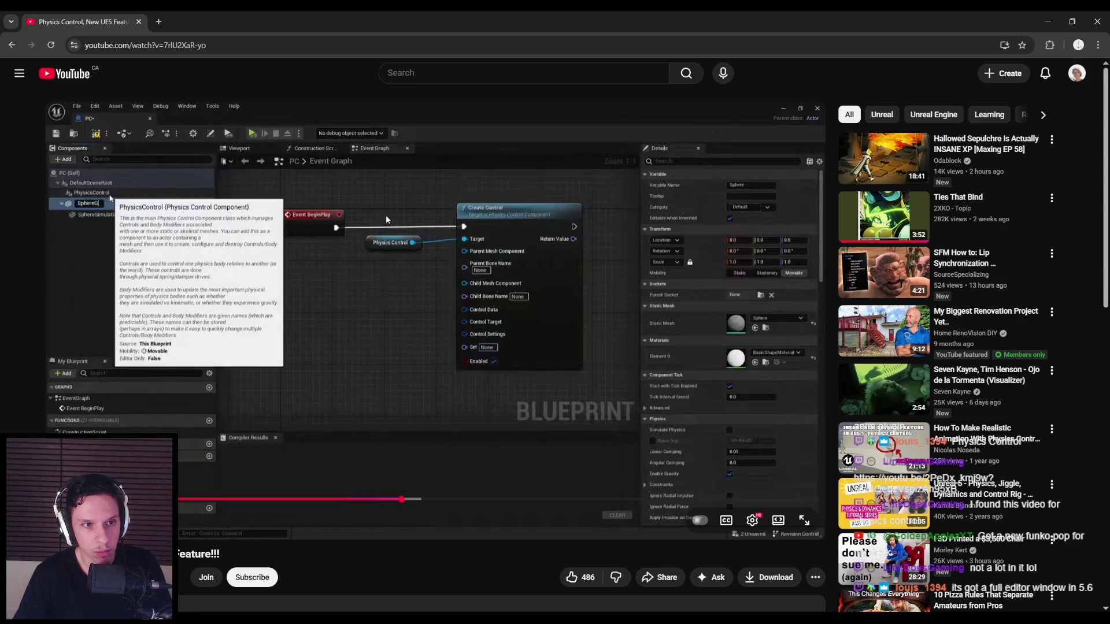
key(space)
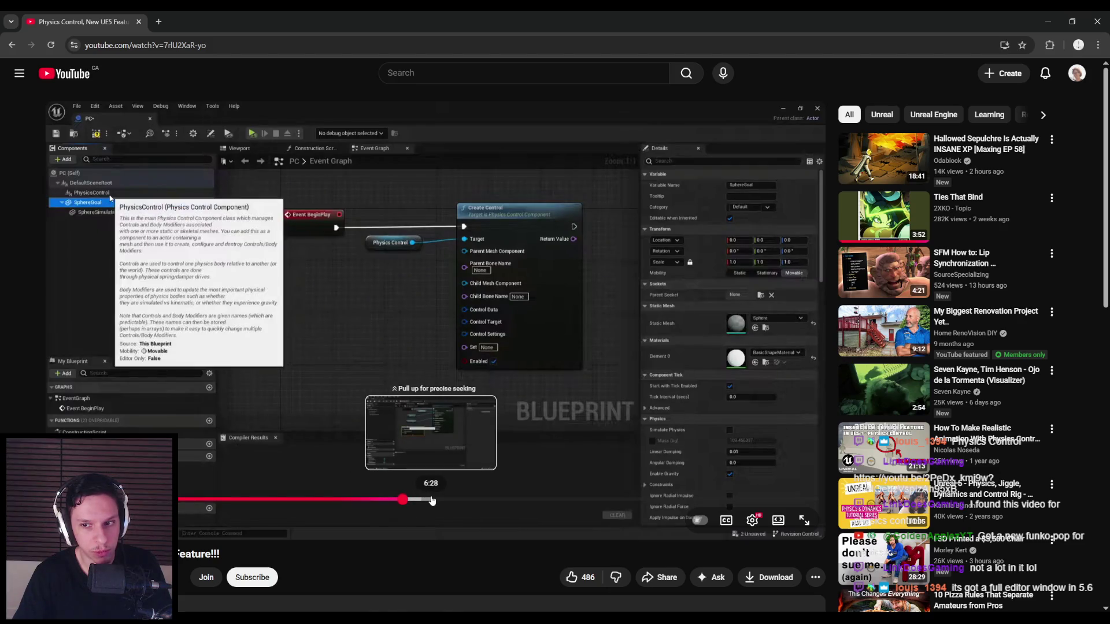
click(431, 499)
click(421, 391)
key(alt+Tab)
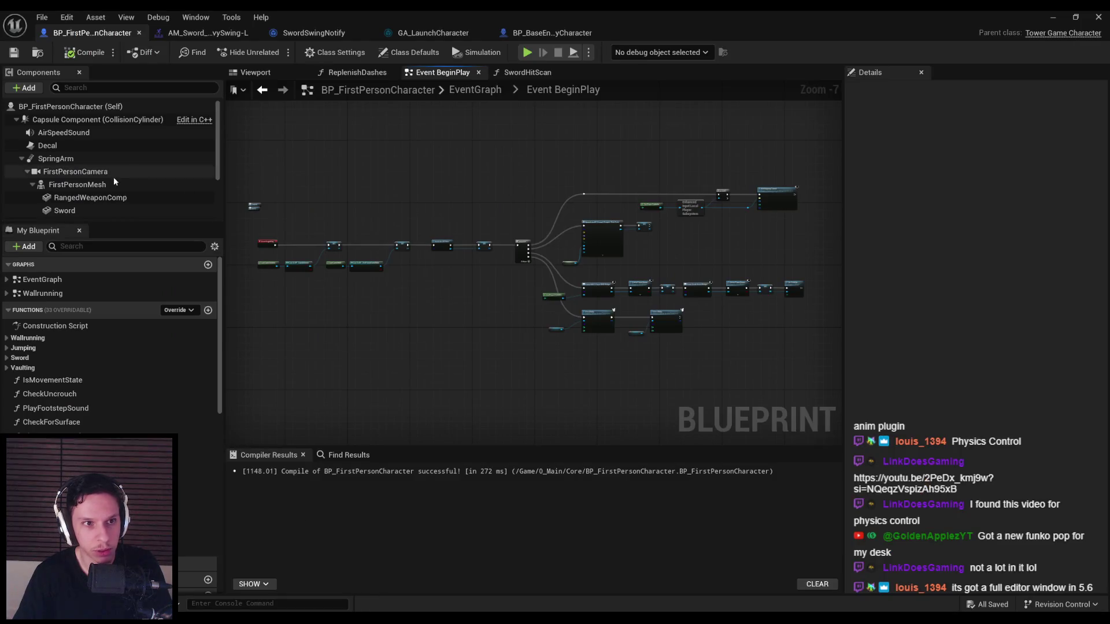
key(ctrl+Tab)
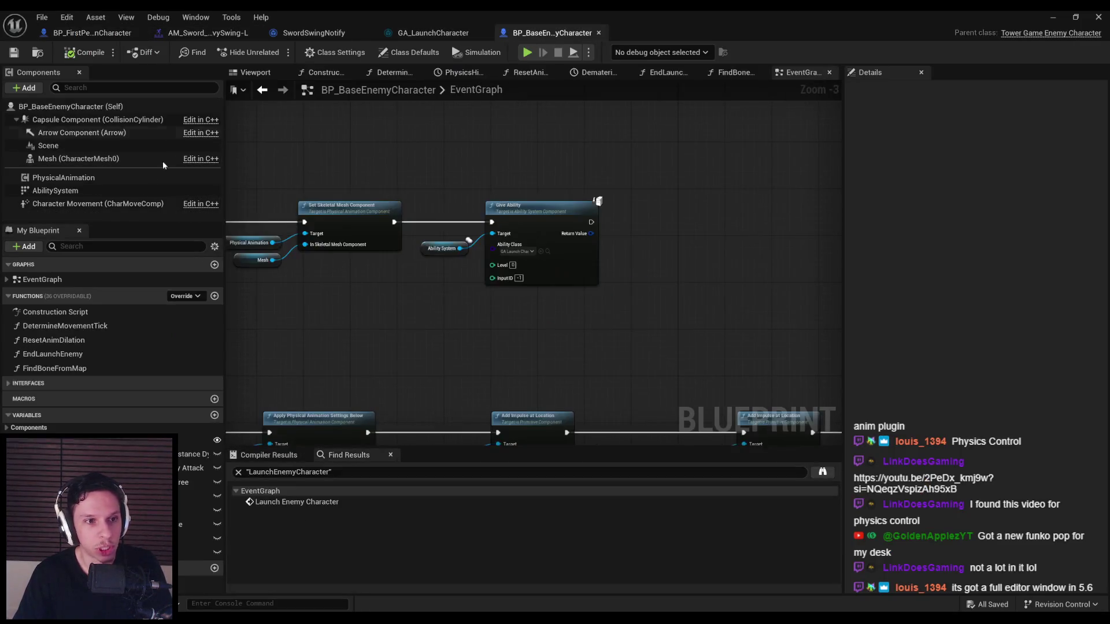
key(ctrl+Tab)
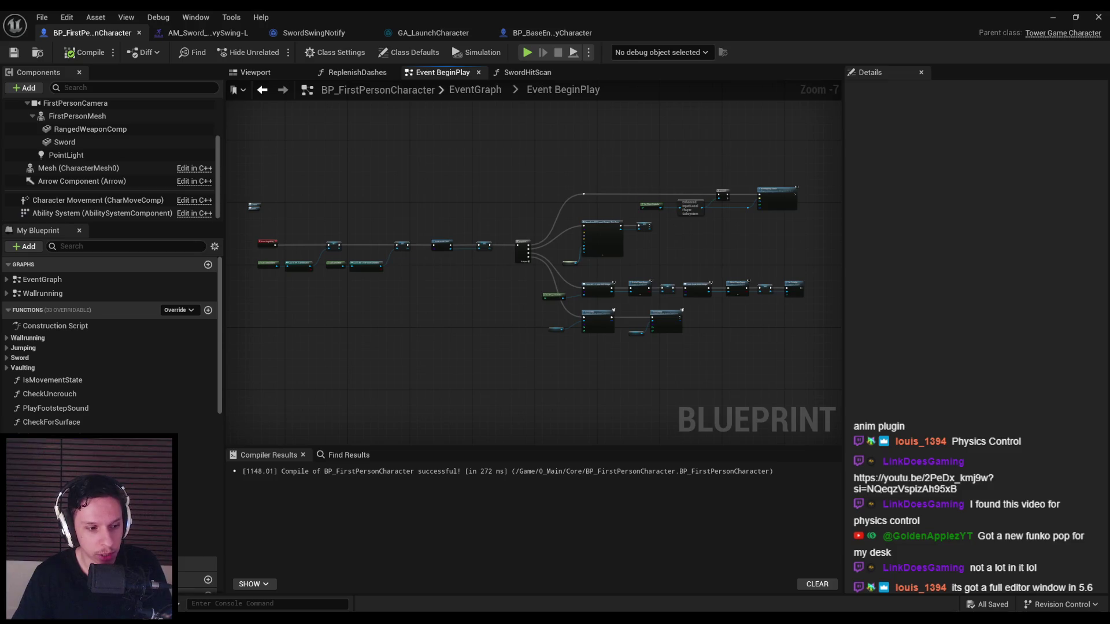
click(186, 594)
key(space)
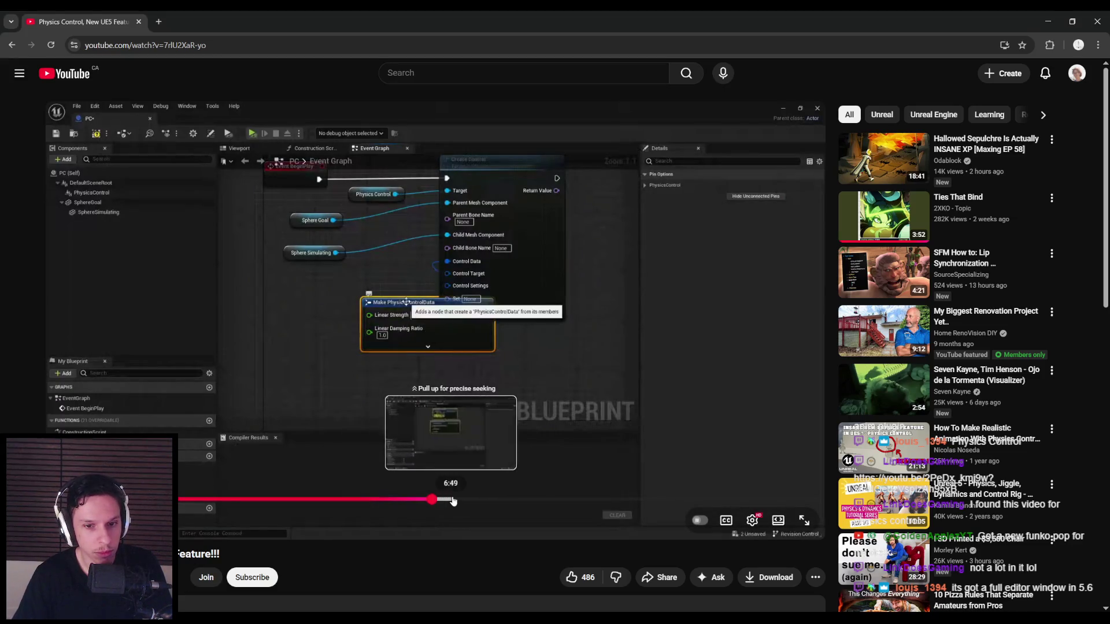
drag(455, 500, 482, 499)
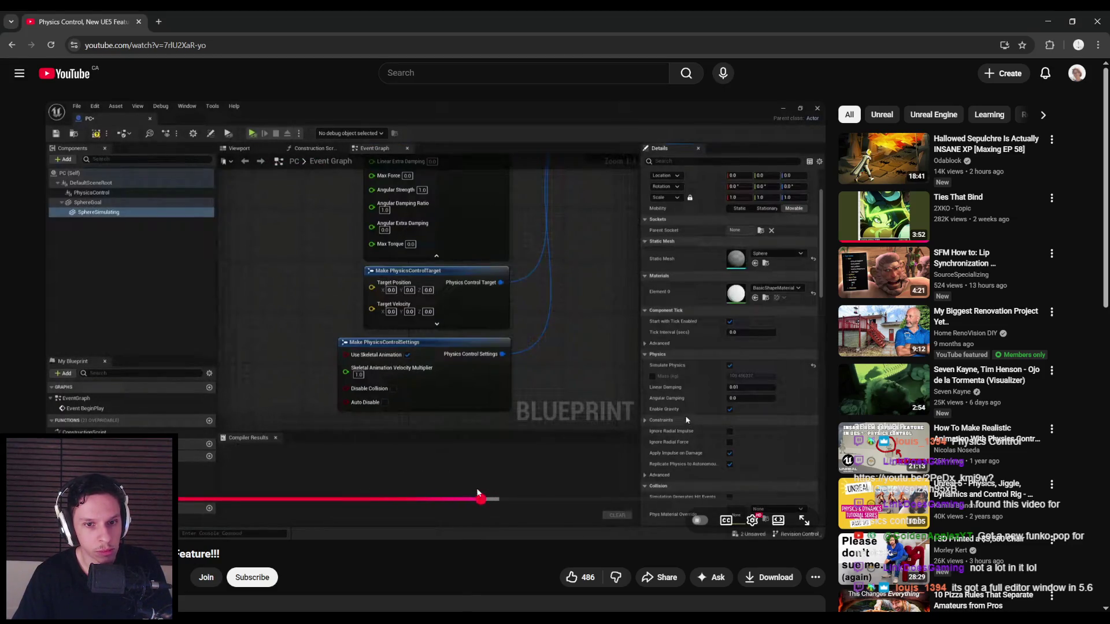
key(space)
click(381, 382)
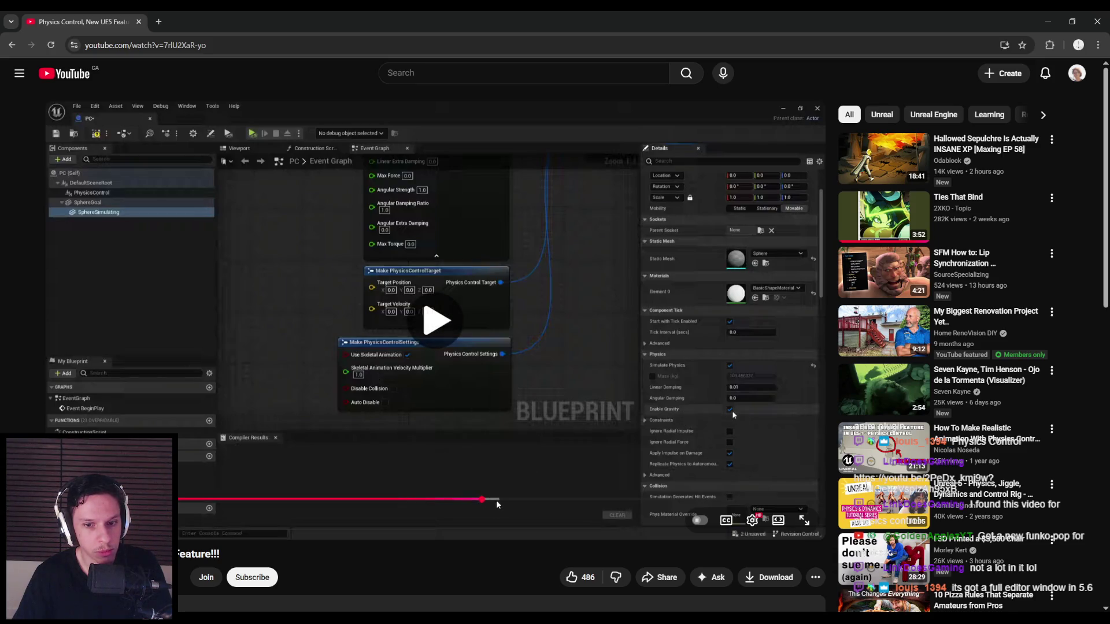
click(497, 501)
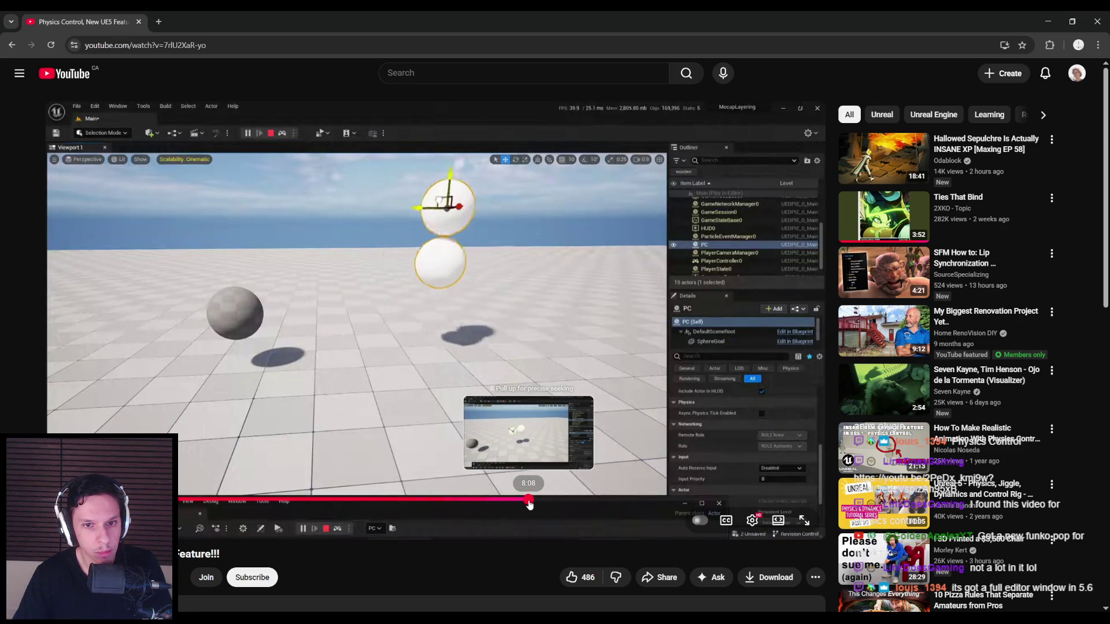
click(530, 502)
click(589, 500)
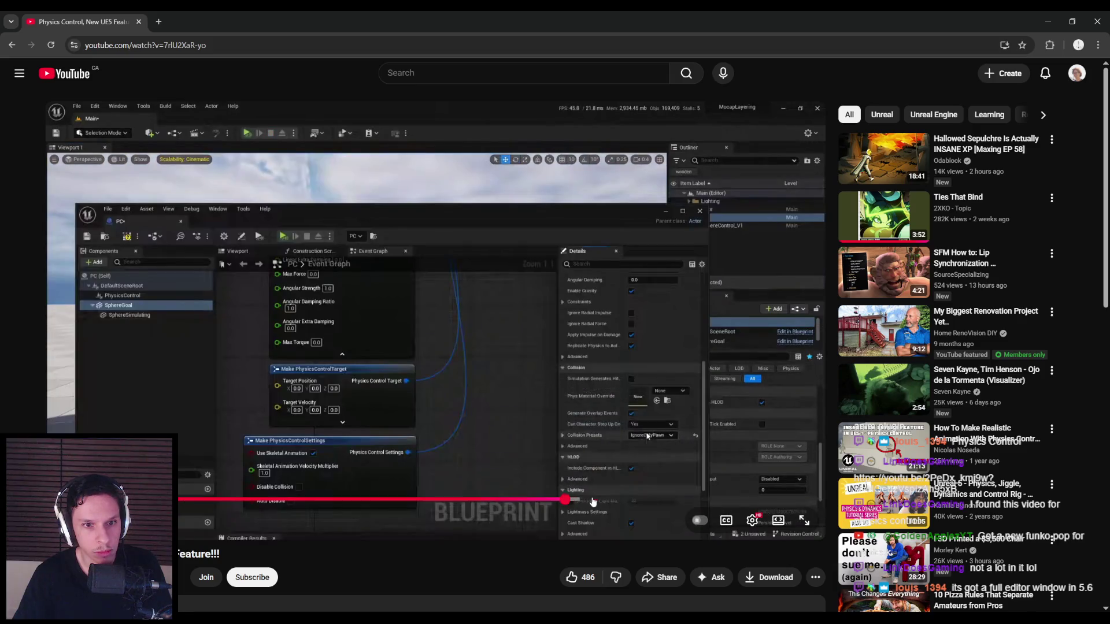
click(617, 501)
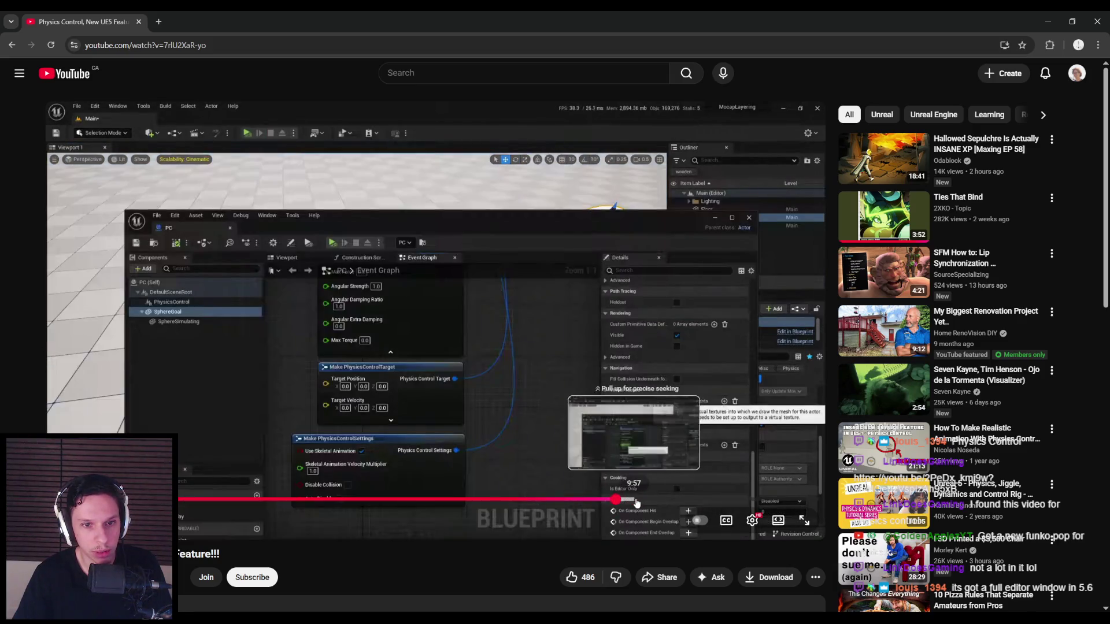
click(638, 501)
click(659, 501)
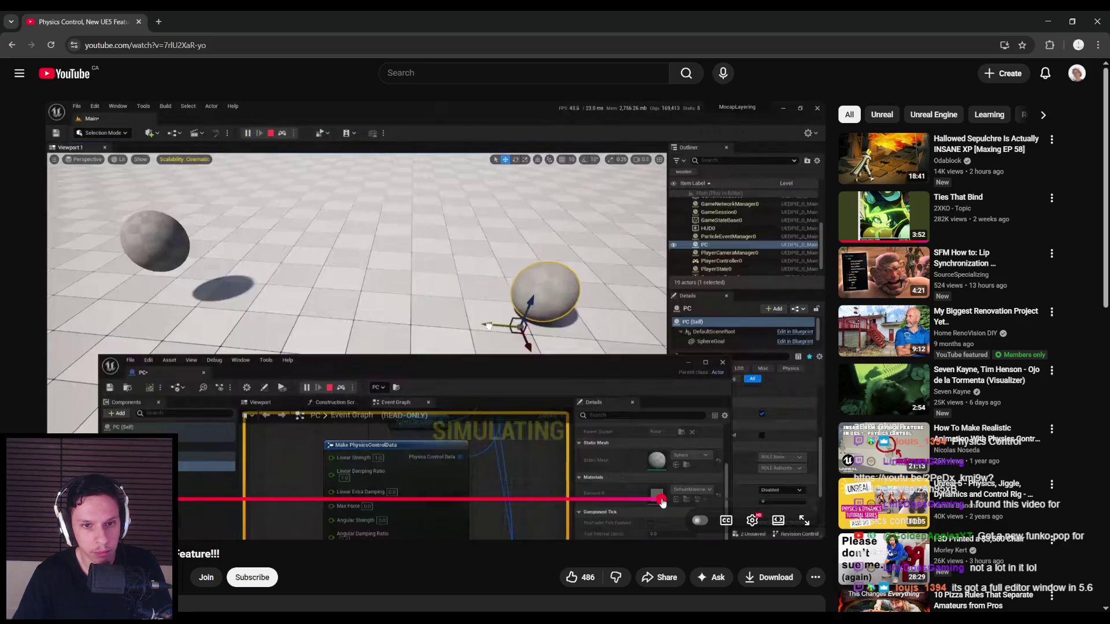
click(684, 501)
drag(694, 501, 742, 501)
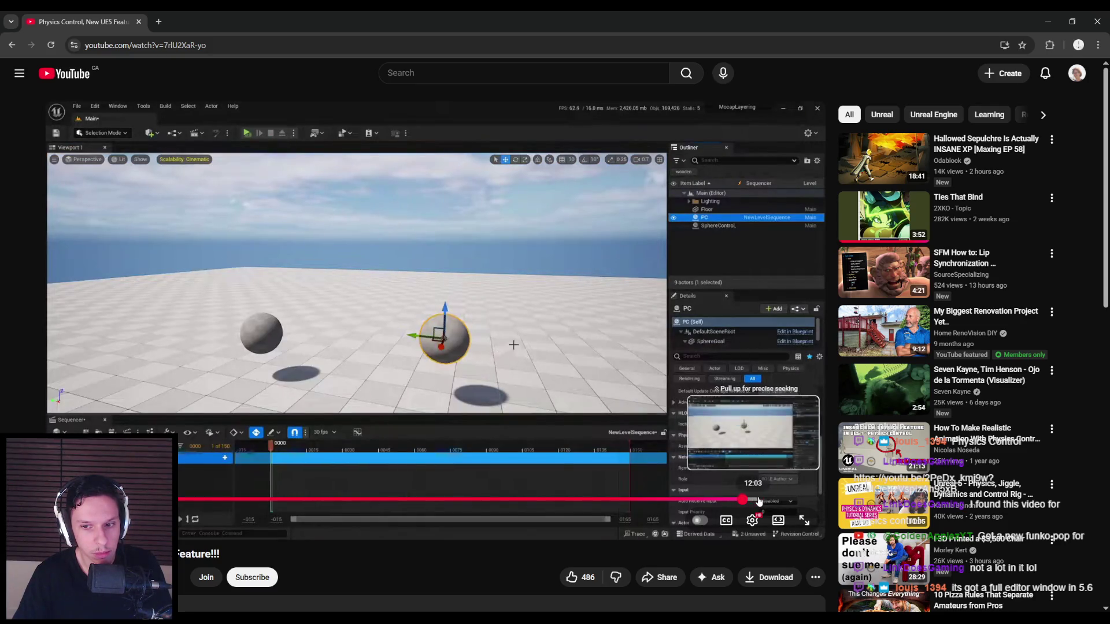
click(431, 388)
key(super+Down)
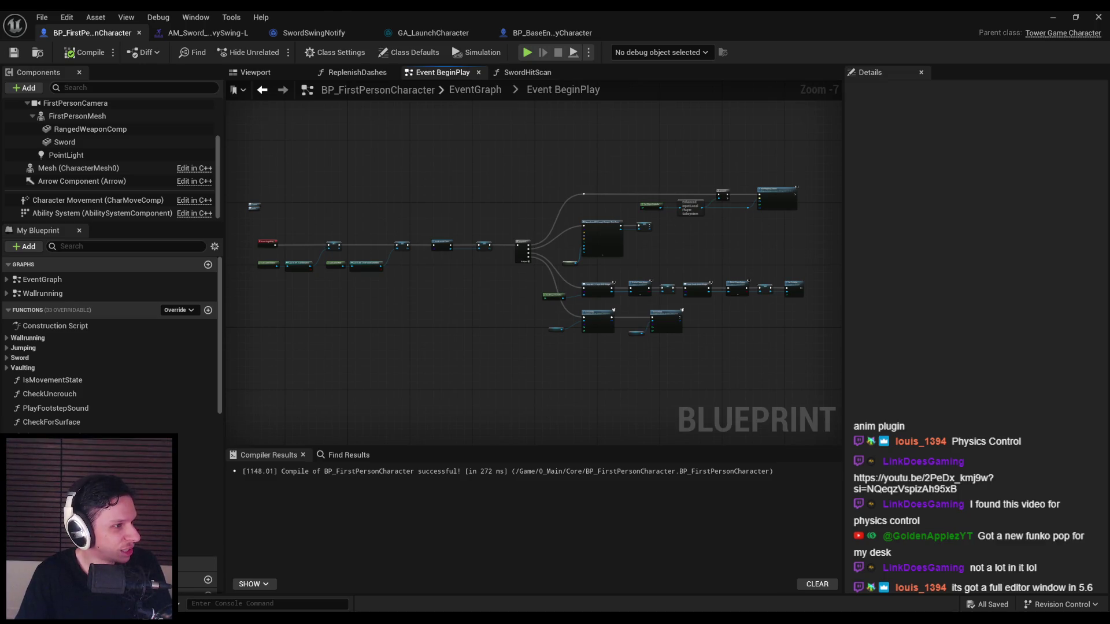
key(alt+Tab)
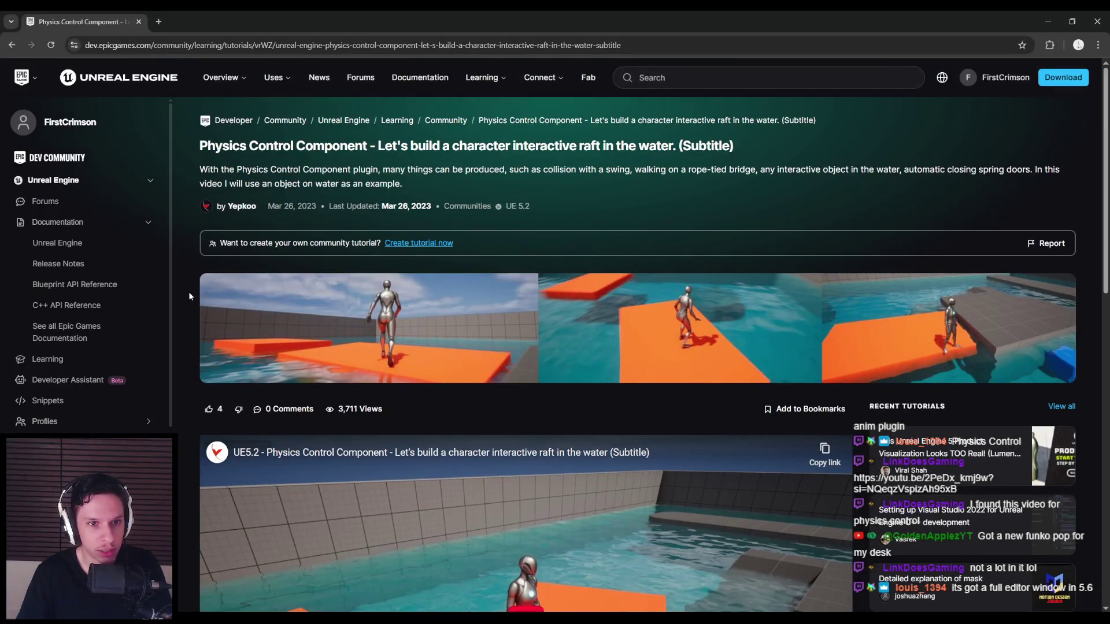
- Play the raft tutorial video muted and scrub forward through its opening
scroll(186, 297, down, 7)
scroll(186, 290, up, 7)
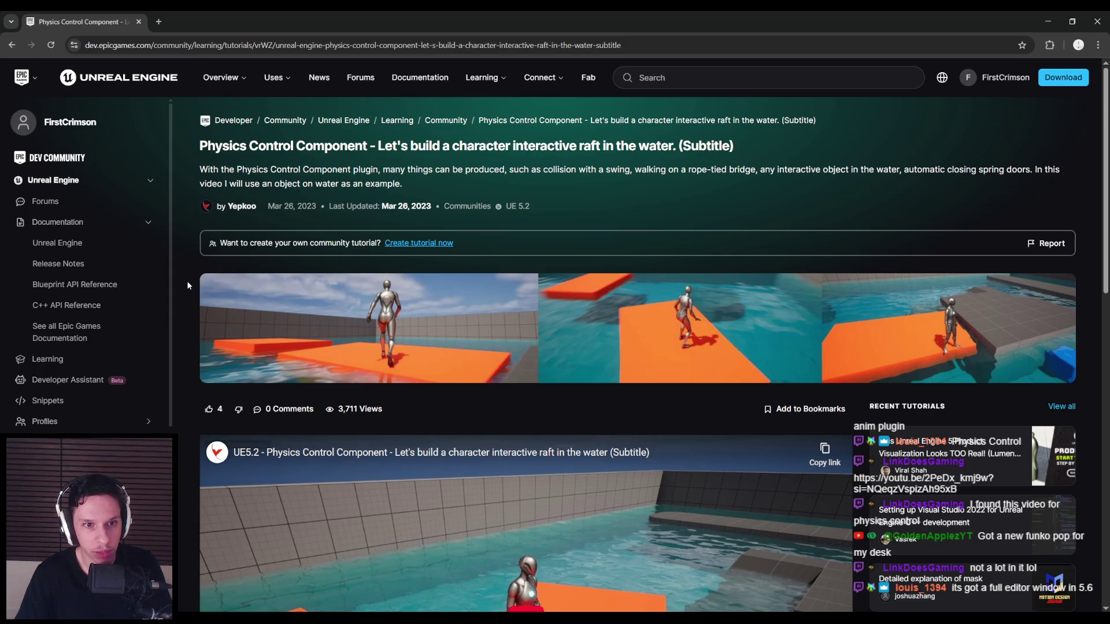
scroll(187, 285, down, 5)
click(522, 338)
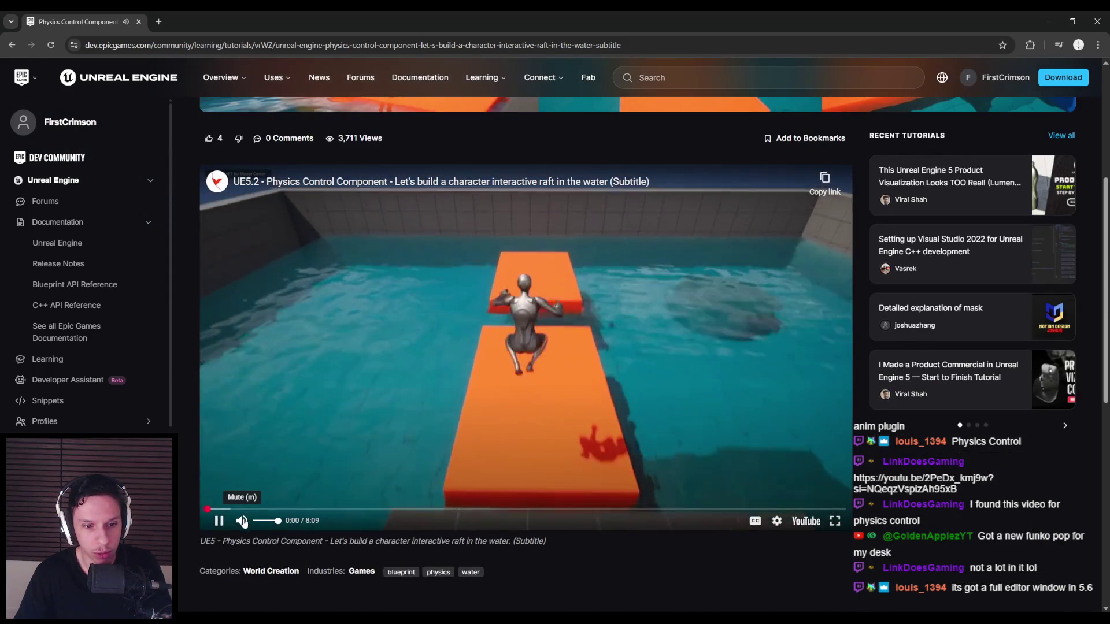
click(243, 522)
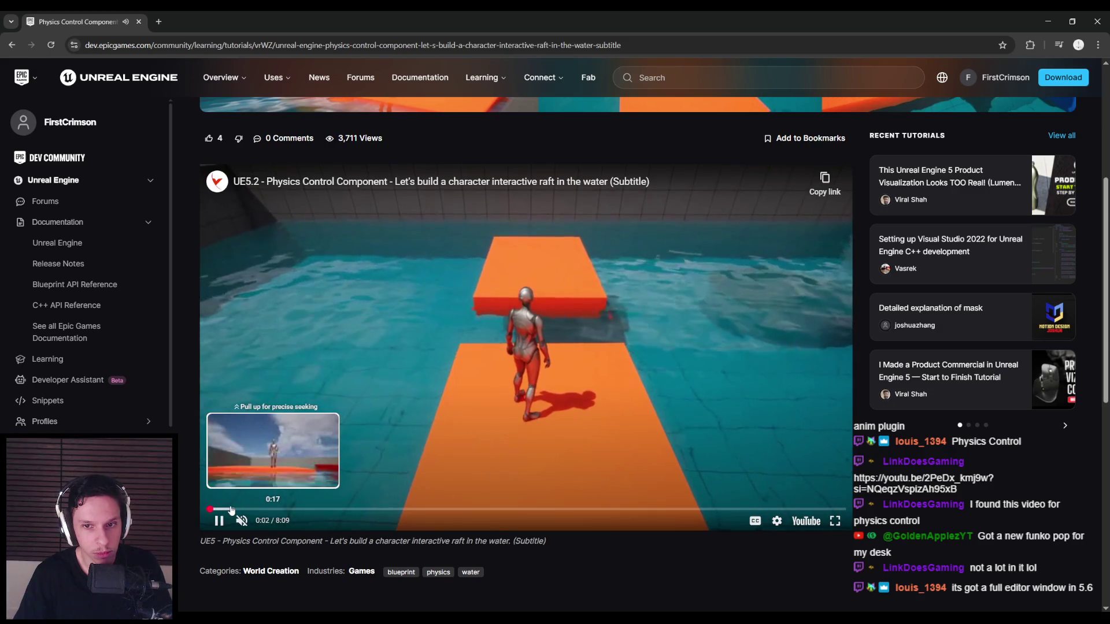
click(232, 510)
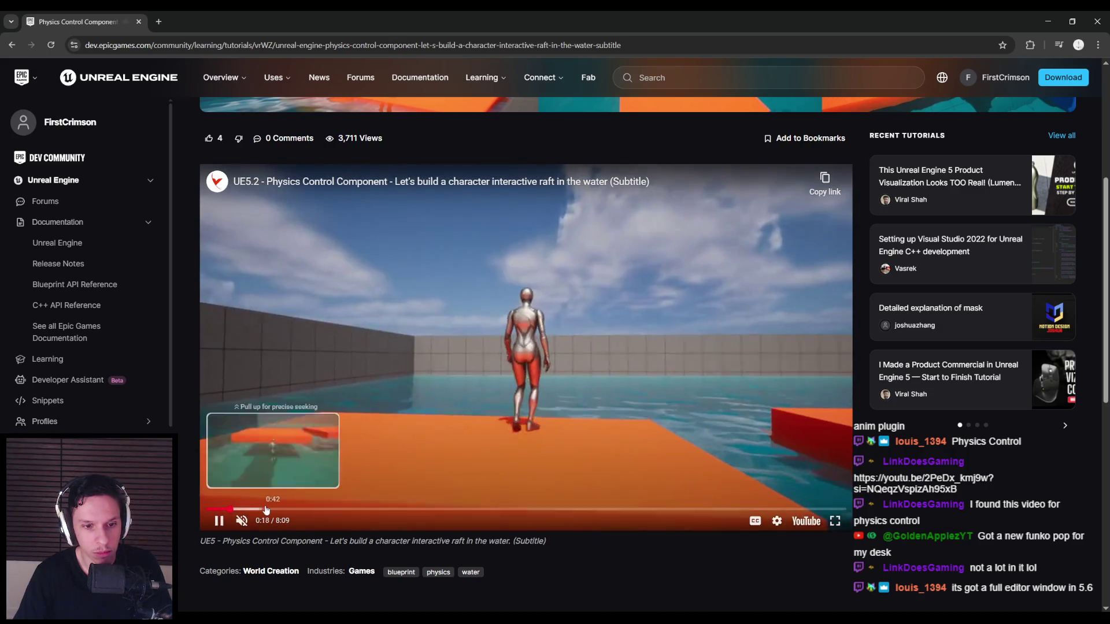
click(261, 510)
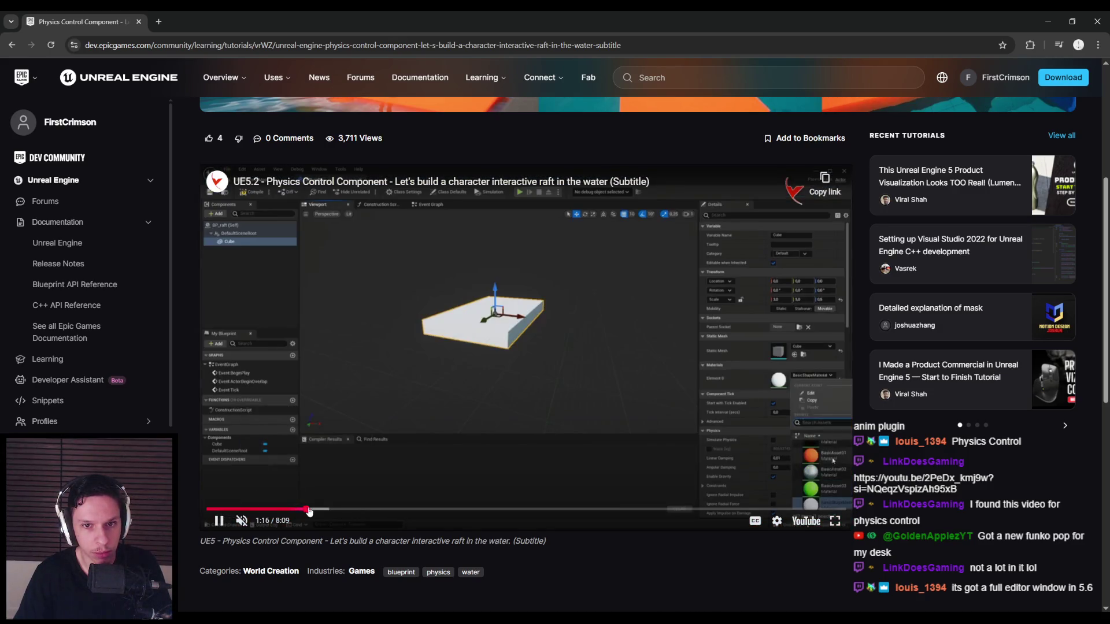
click(346, 510)
drag(346, 514, 507, 513)
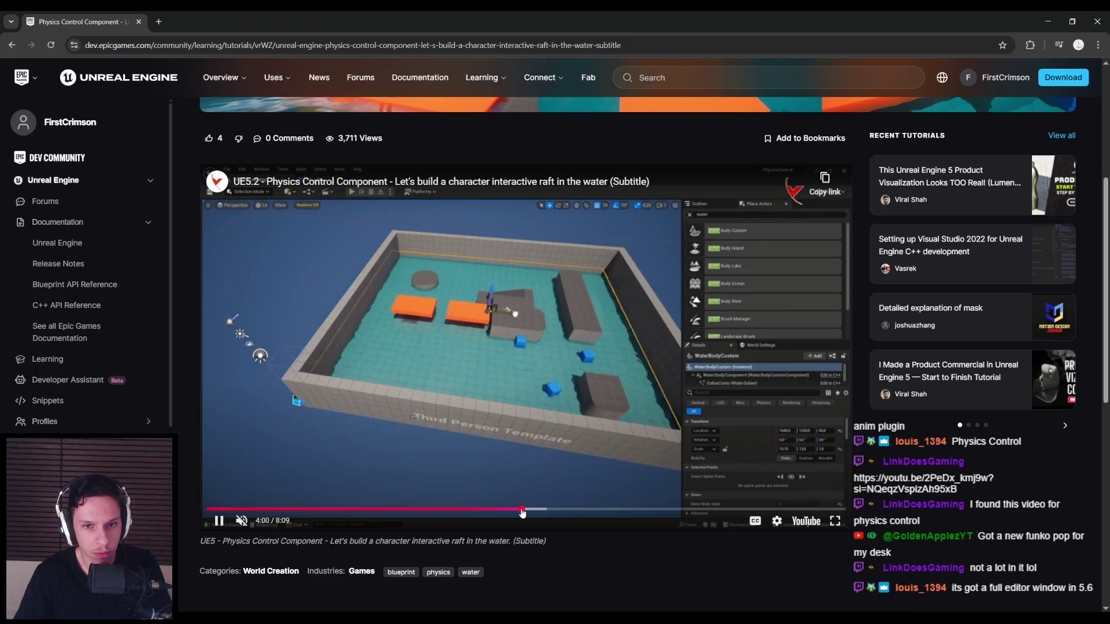
- Skip through the raft scenes and blueprint walkthrough, then return to the Unreal Editor
click(536, 513)
click(561, 512)
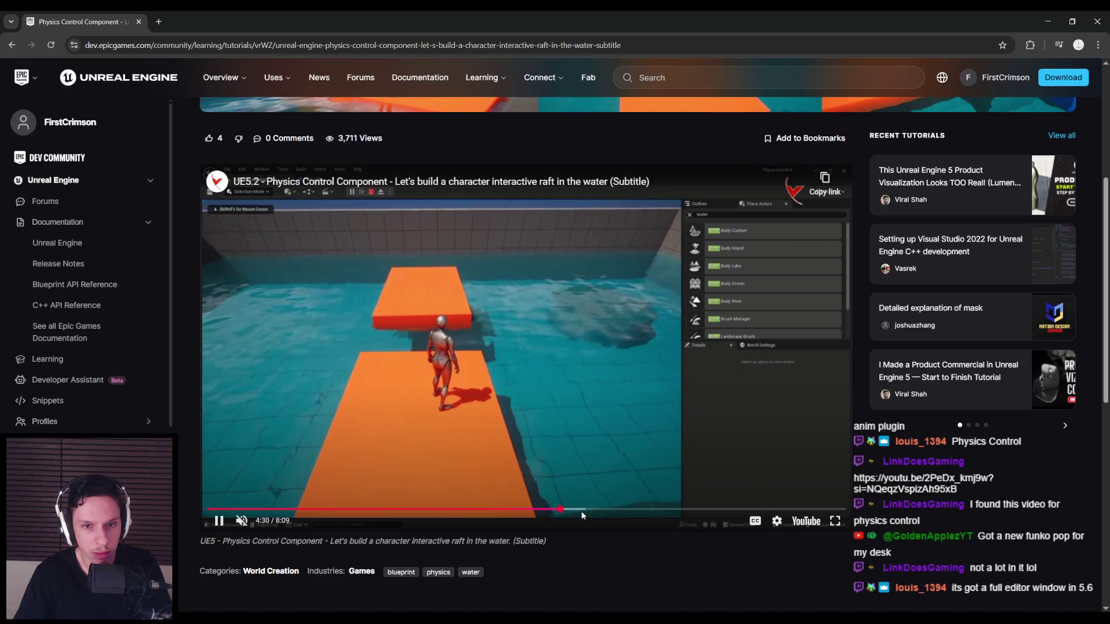
drag(582, 515, 726, 510)
click(678, 510)
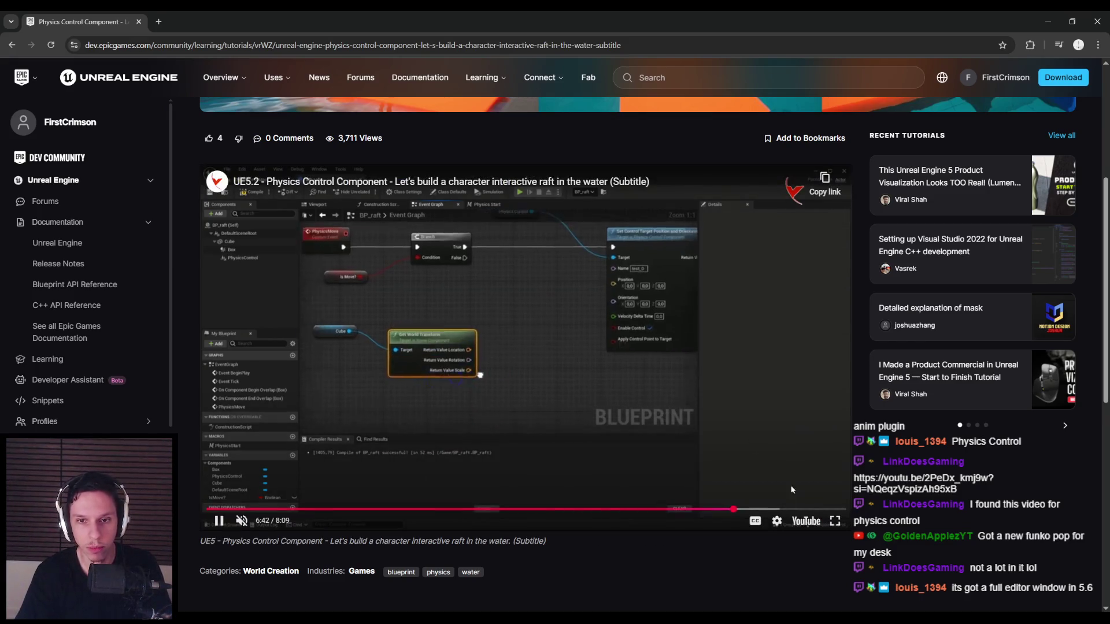
click(763, 509)
click(792, 508)
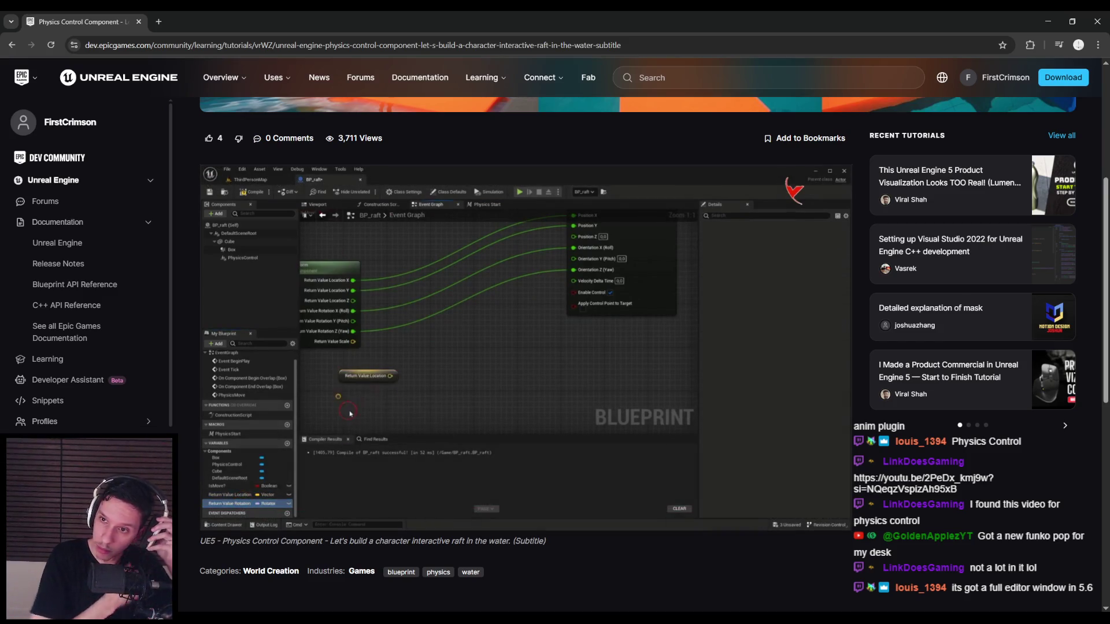
key(alt+Tab)
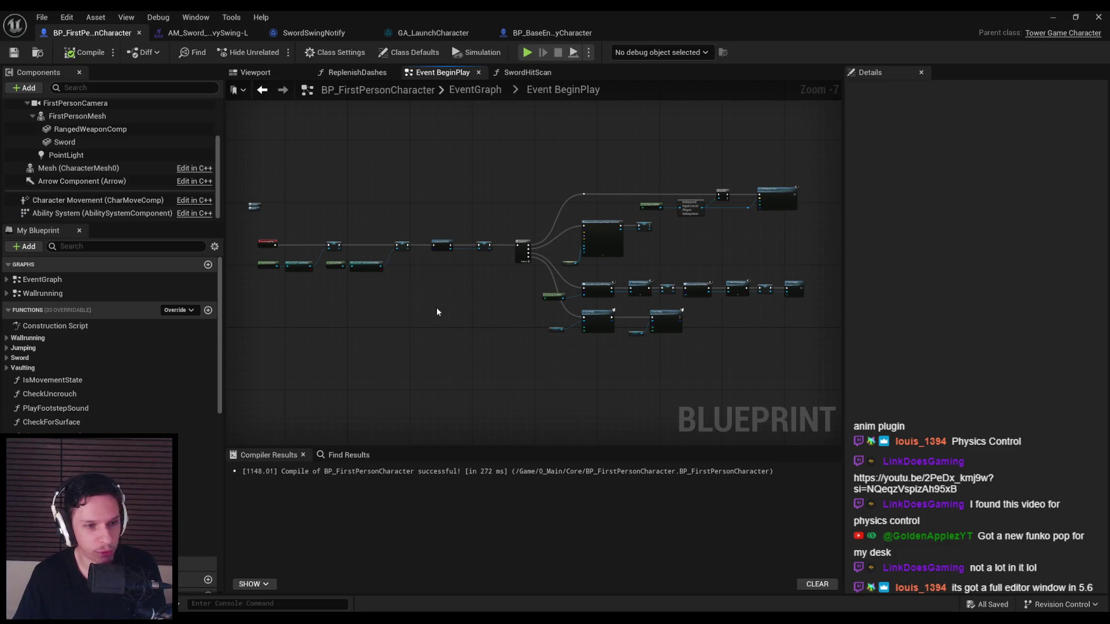
- Paste a Give Ability node at the end of the BeginPlay ability chain and align it
scroll(435, 310, up, 7)
scroll(274, 317, down, 4)
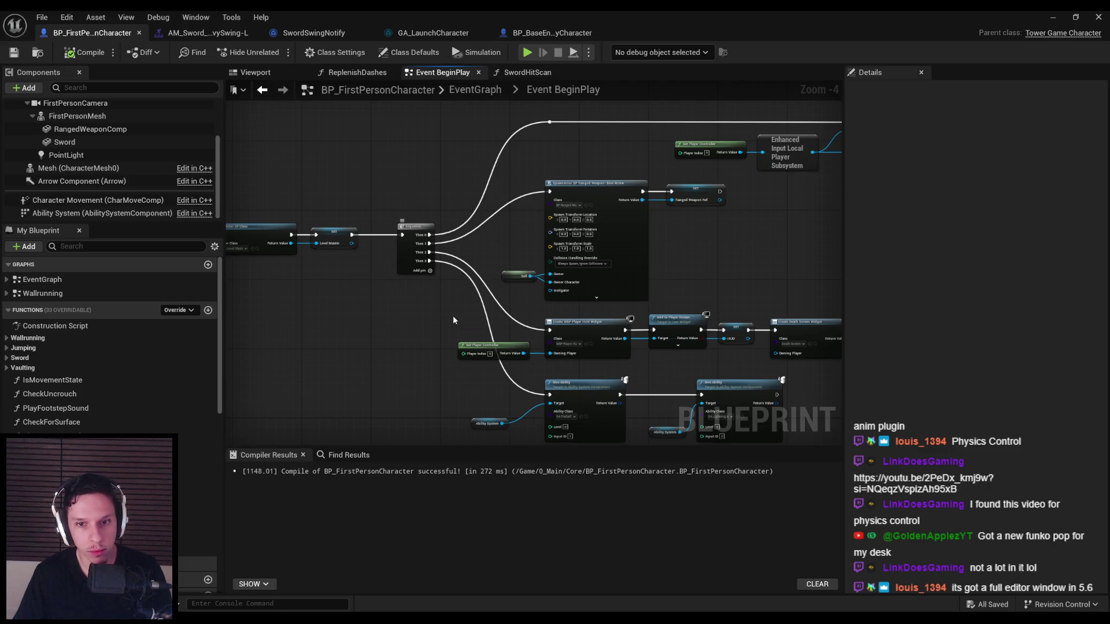
scroll(614, 326, up, 1)
key(ctrl+v)
scroll(716, 310, up, 1)
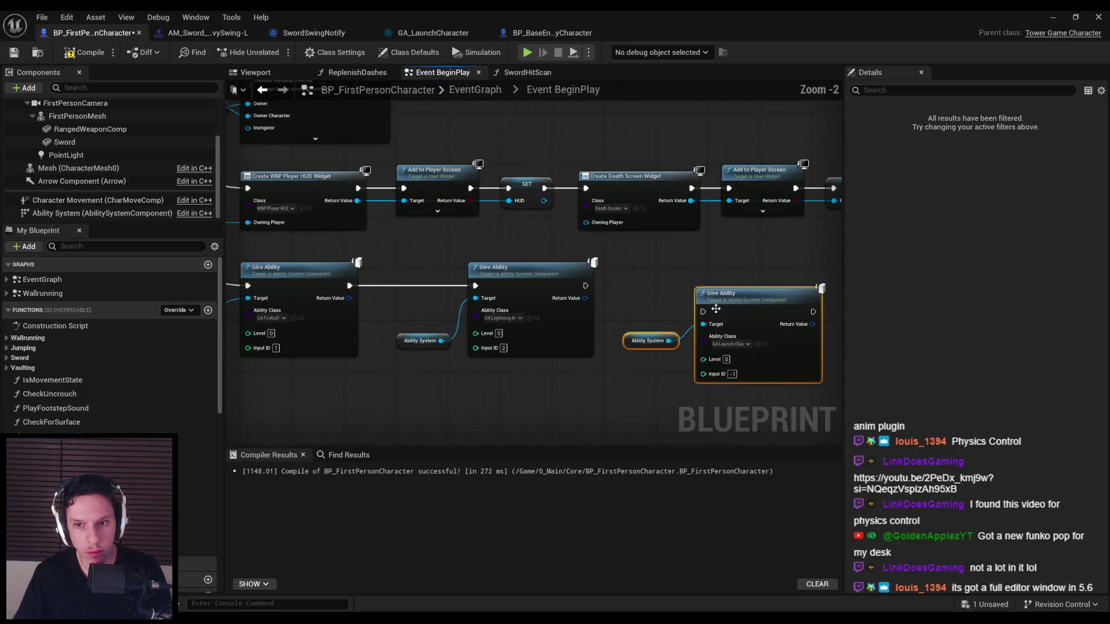
key(q)
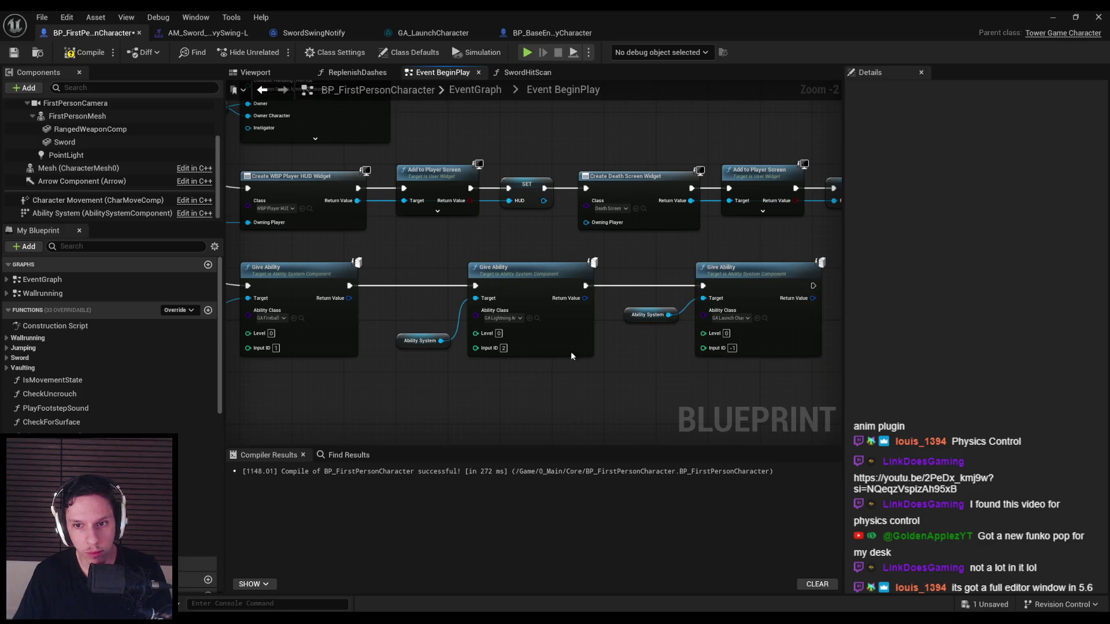
- Save the blueprint and playtest a couple of sword swings against the enemies
click(11, 54)
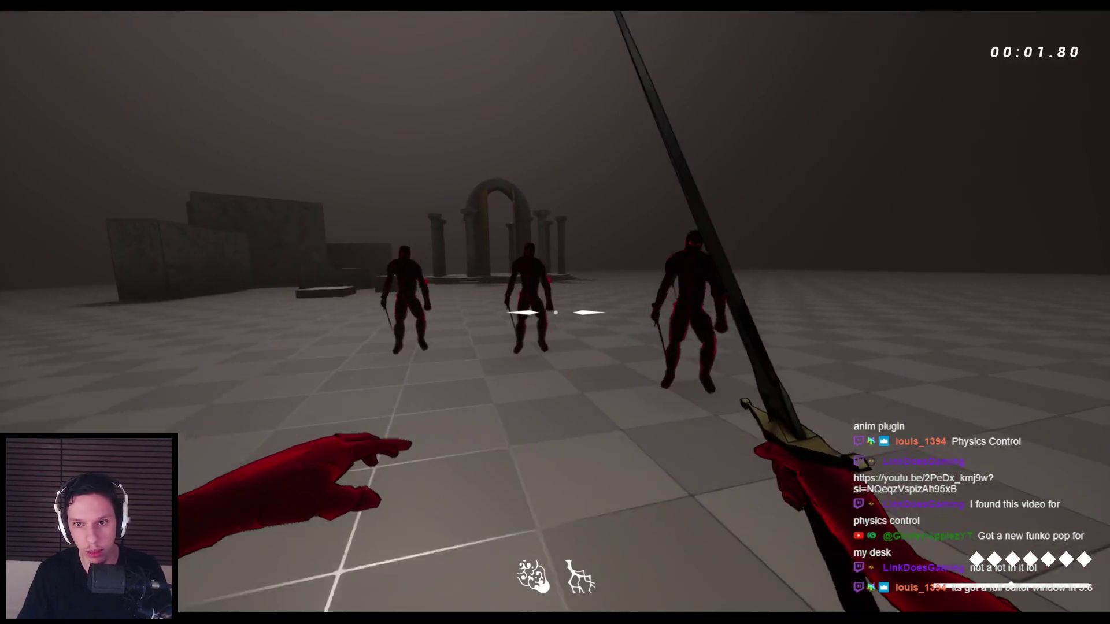
click(555, 312)
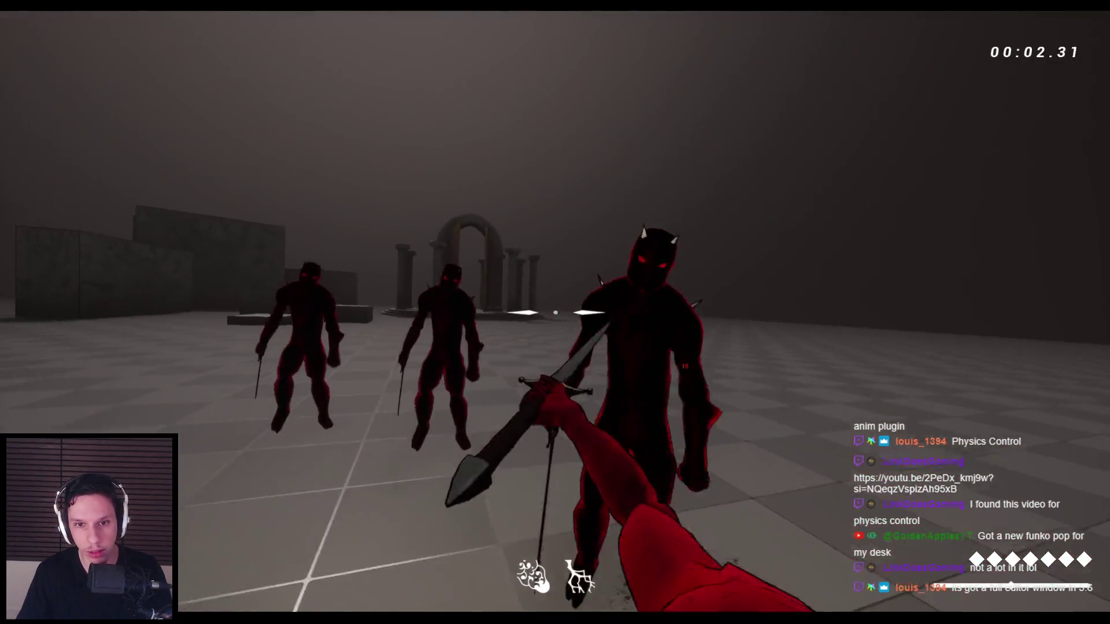
click(556, 312)
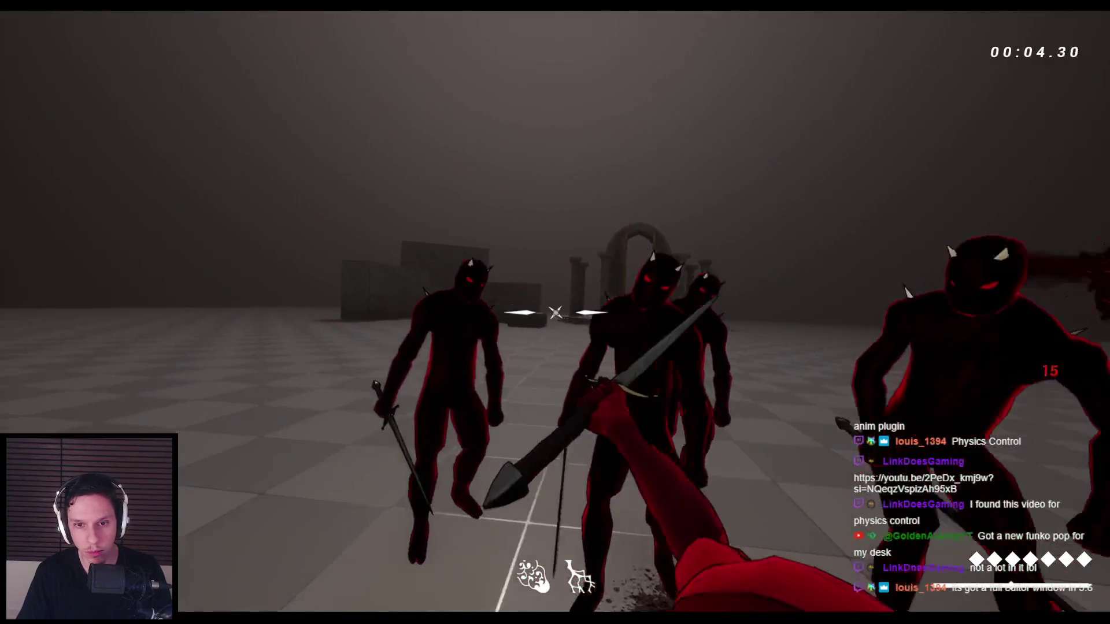
key(Escape)
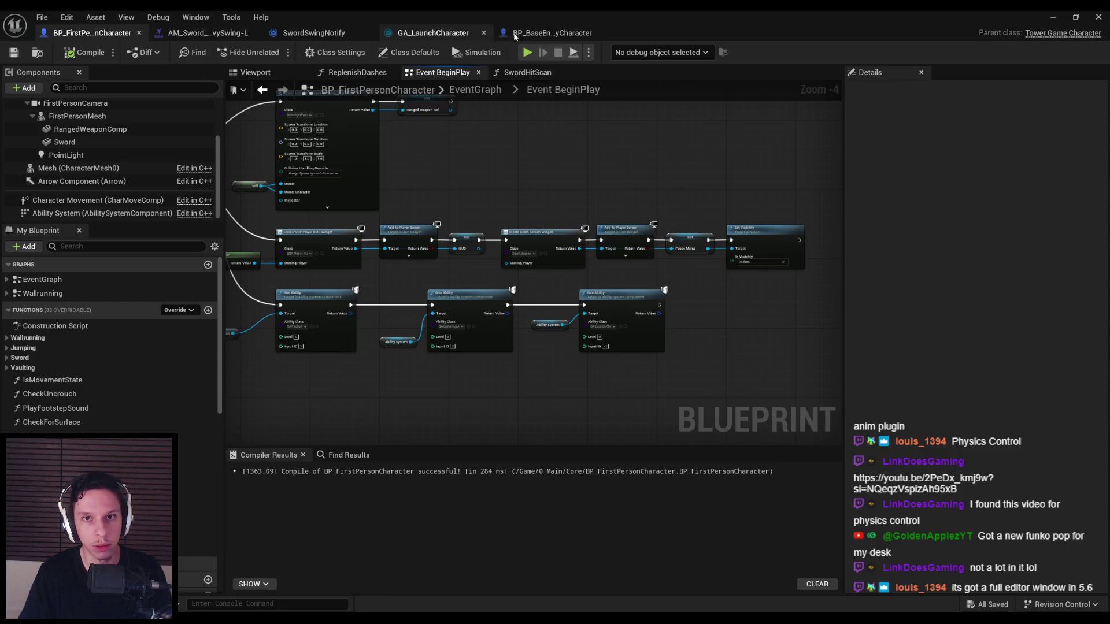
click(312, 34)
- Add a Launch Player Character node off the character reference in SwordSwingNotify
scroll(500, 317, up, 2)
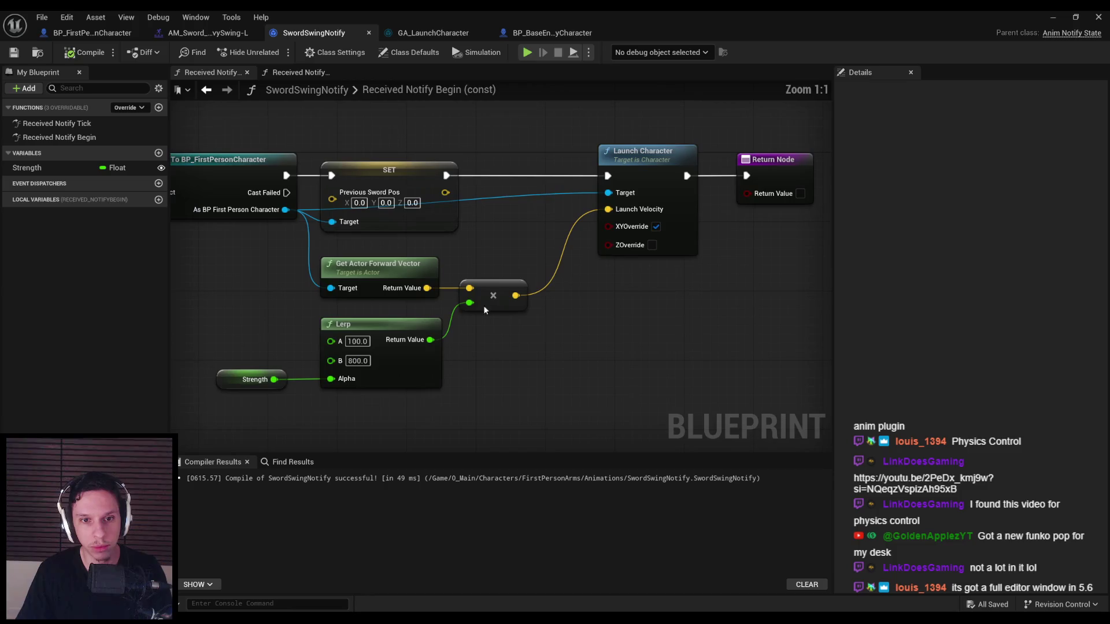
drag(285, 216, 347, 249)
key(BackSpace)
key(BackSpace)
text(launch)
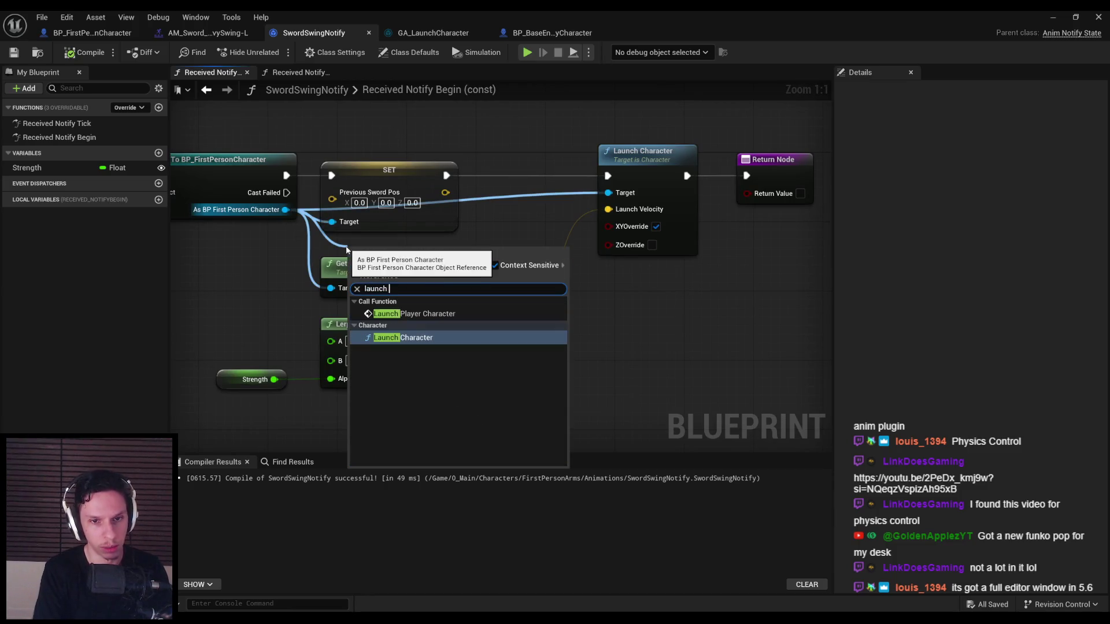
key(Up)
key(Return)
drag(458, 253, 753, 305)
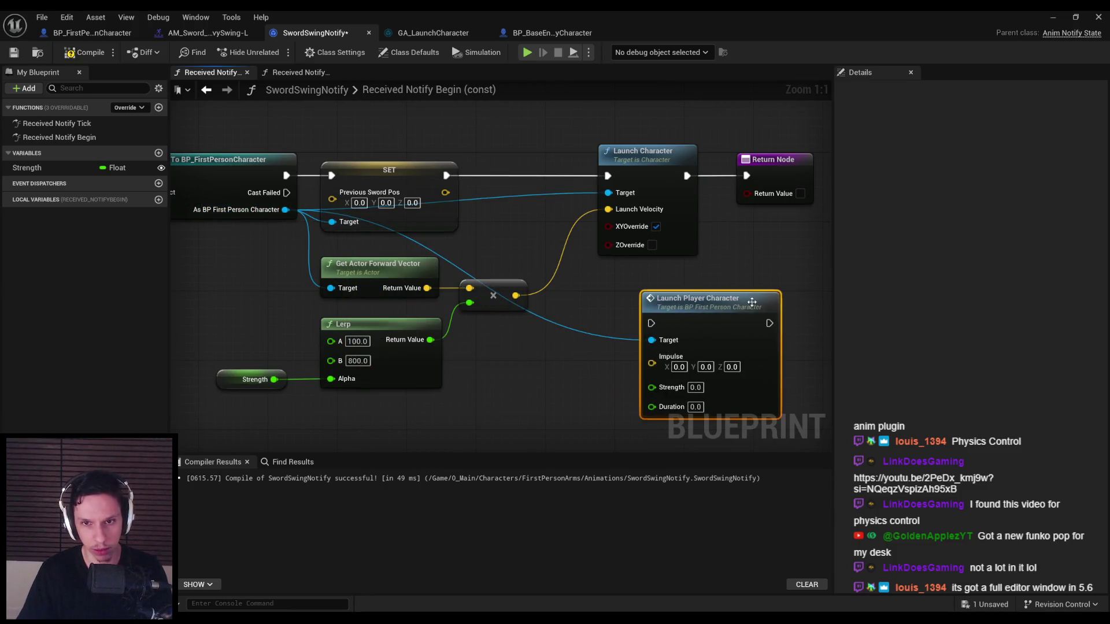
- Replace Launch Character with it, delete the multiply node, and wire the Lerp into Strength
key(Delete)
drag(686, 310, 589, 162)
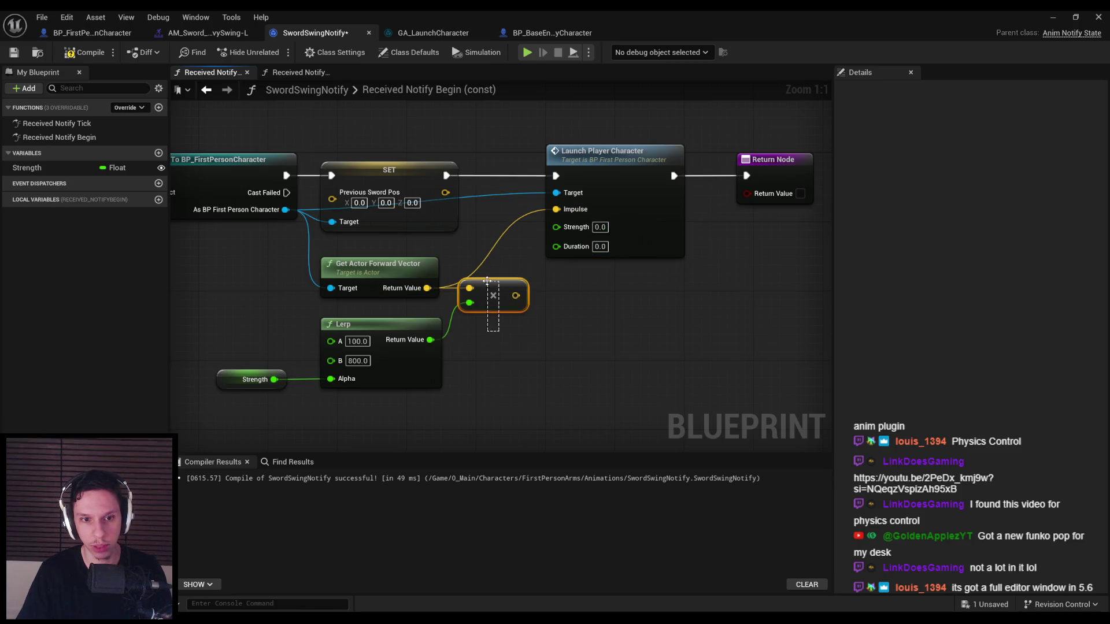
key(Delete)
drag(430, 339, 557, 226)
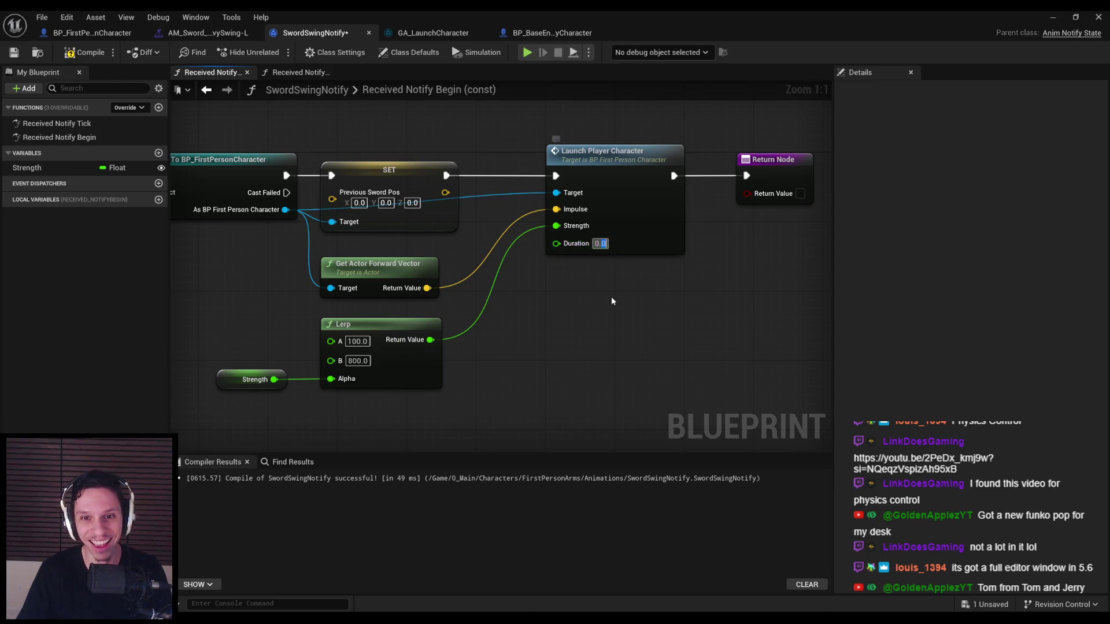
click(1051, 18)
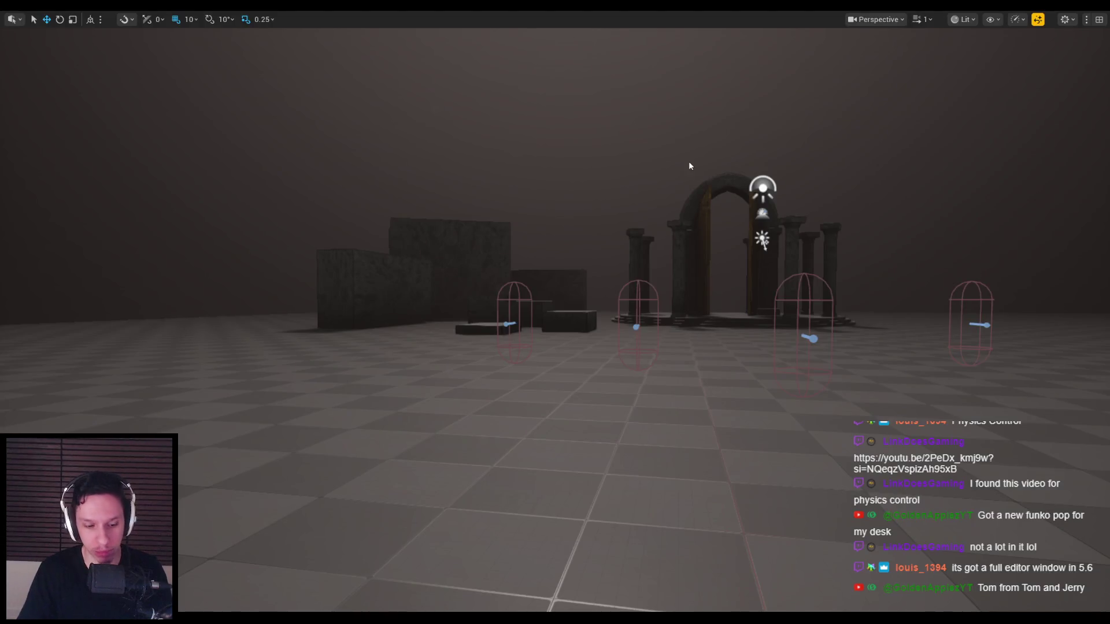
- Play in editor, jump three times and swing the sword six times at the enemies, then stop
key(alt+p)
click(555, 313)
key(space)
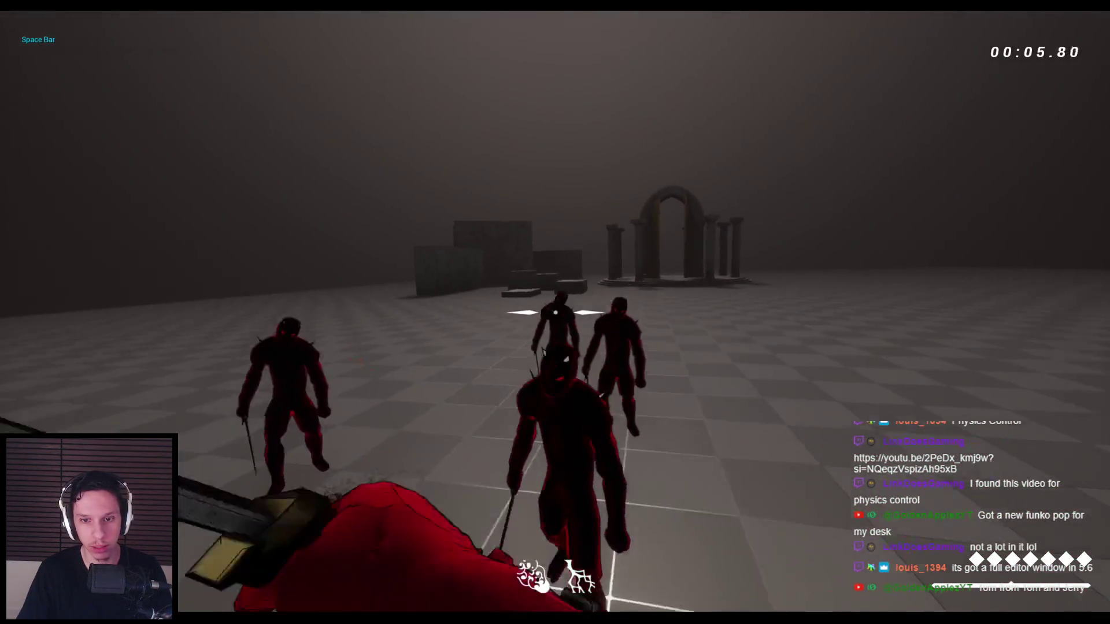
key(space)
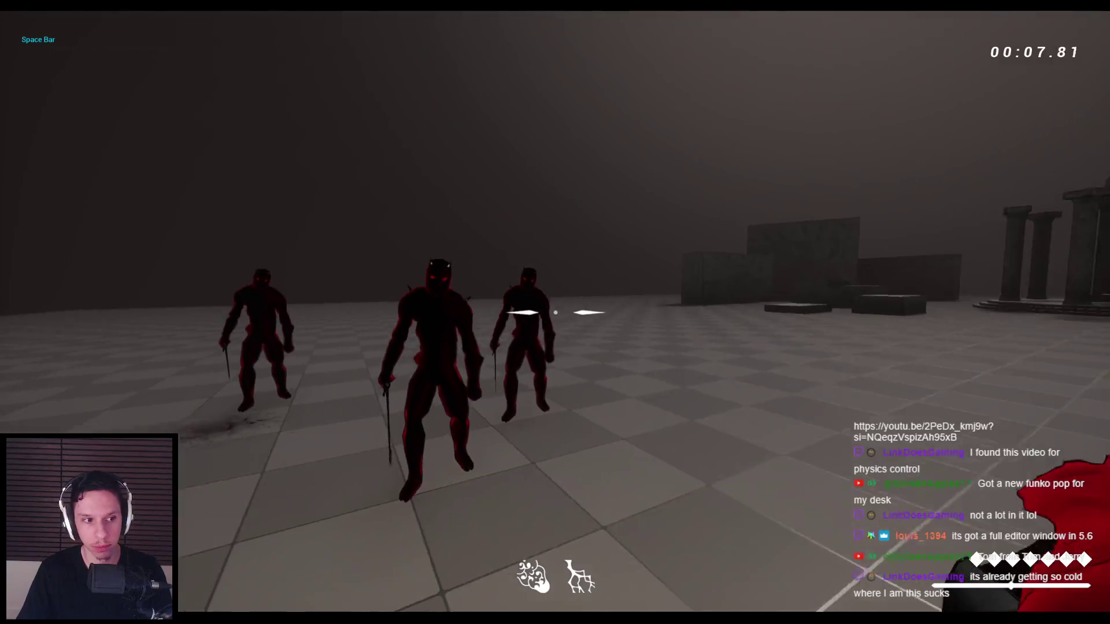
click(555, 312)
key(space)
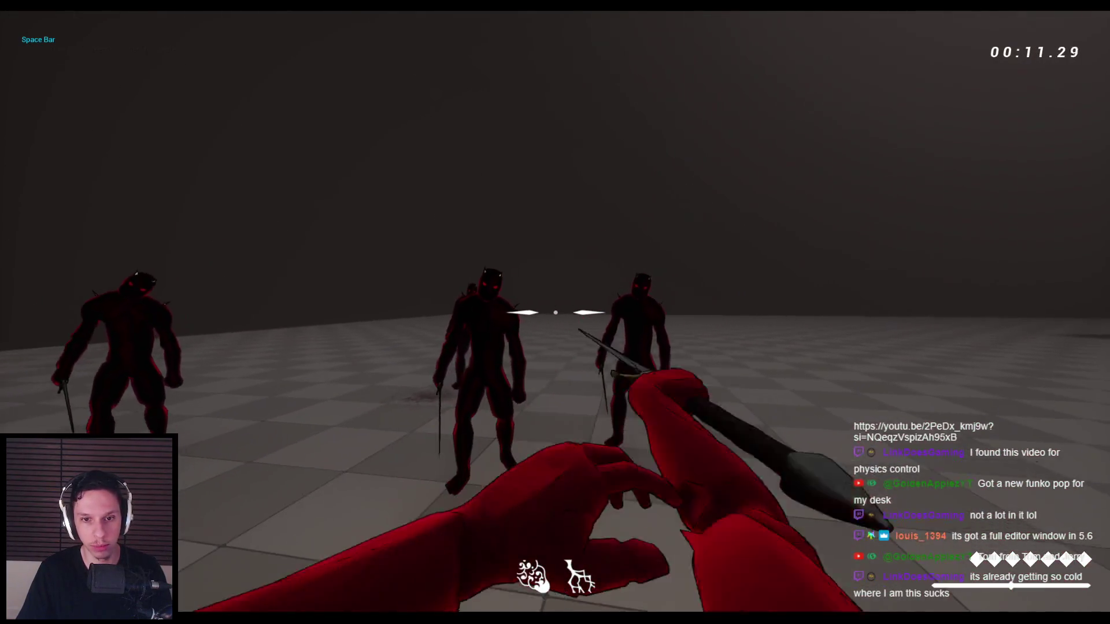
click(555, 312)
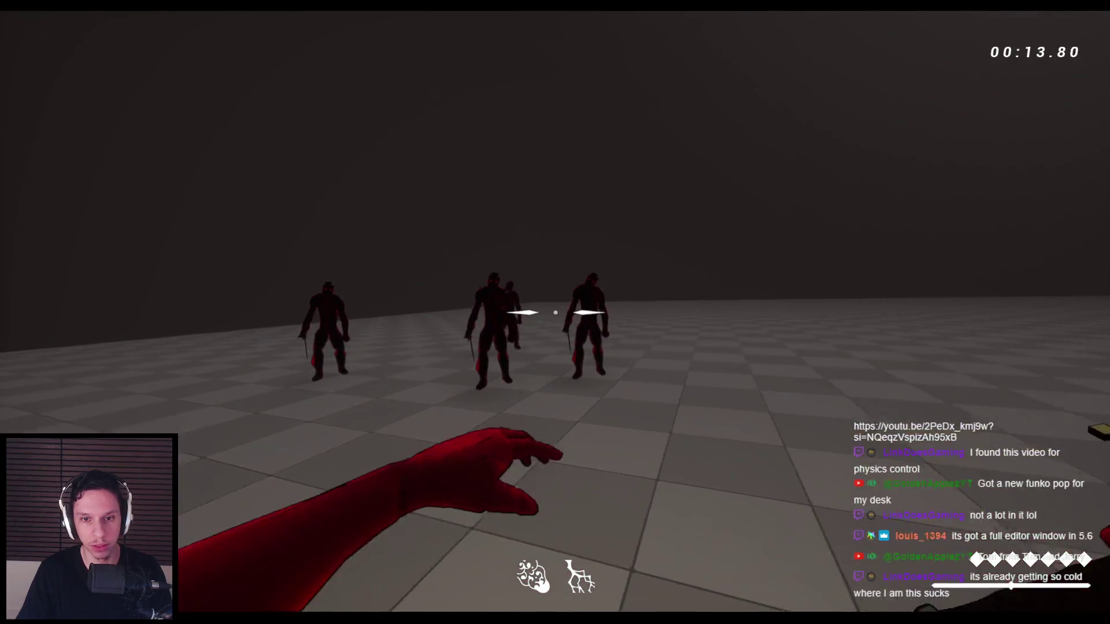
click(555, 313)
click(555, 313)
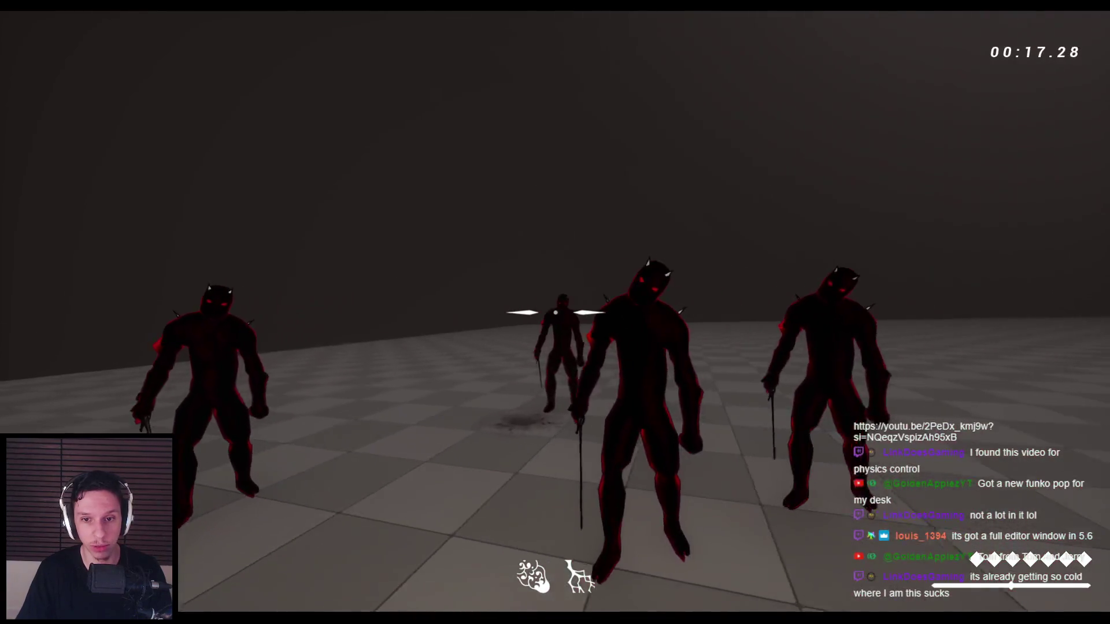
click(555, 312)
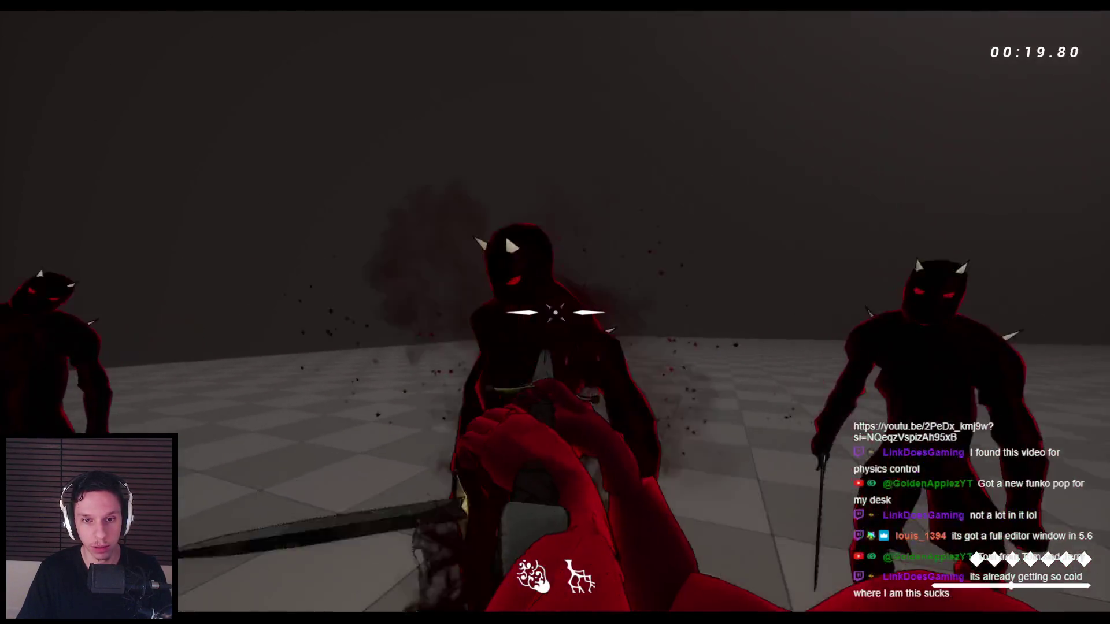
key(Escape)
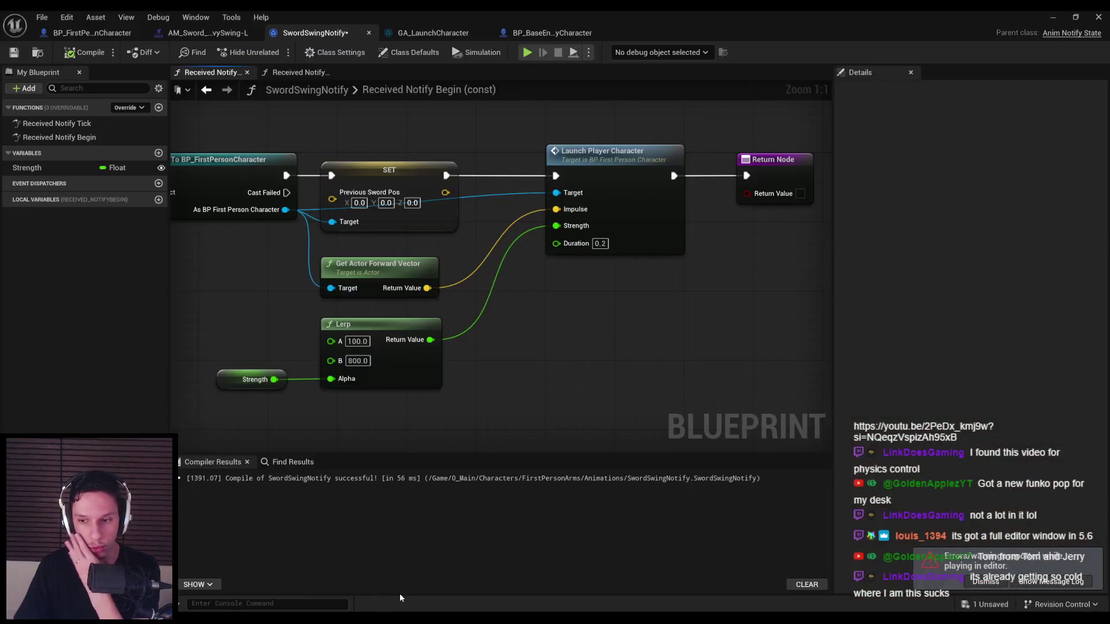
- Cycle through the GA_LaunchCharacter, SwordSwingNotify, montage and BP_FirstPersonCharacter tabs
click(435, 35)
click(315, 33)
click(205, 33)
click(89, 33)
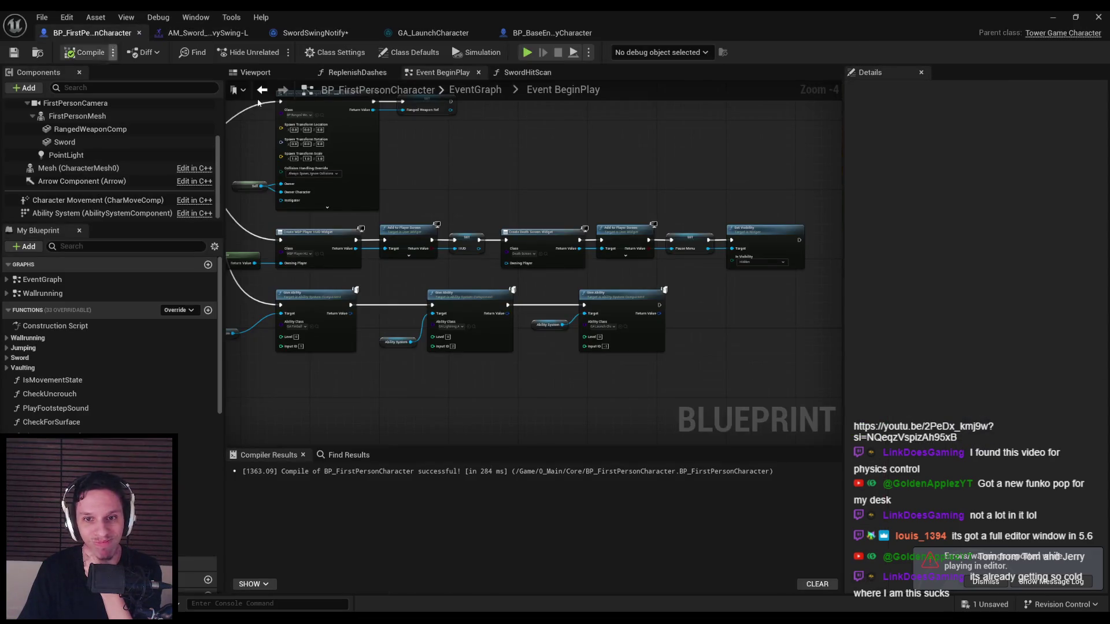
scroll(719, 214, down, 6)
- Inspect the LaunchPlayerCharacter event in the character's EventGraph, then switch to GA_LaunchCharacter
key(alt+Left)
scroll(470, 193, down, 9)
scroll(472, 272, up, 7)
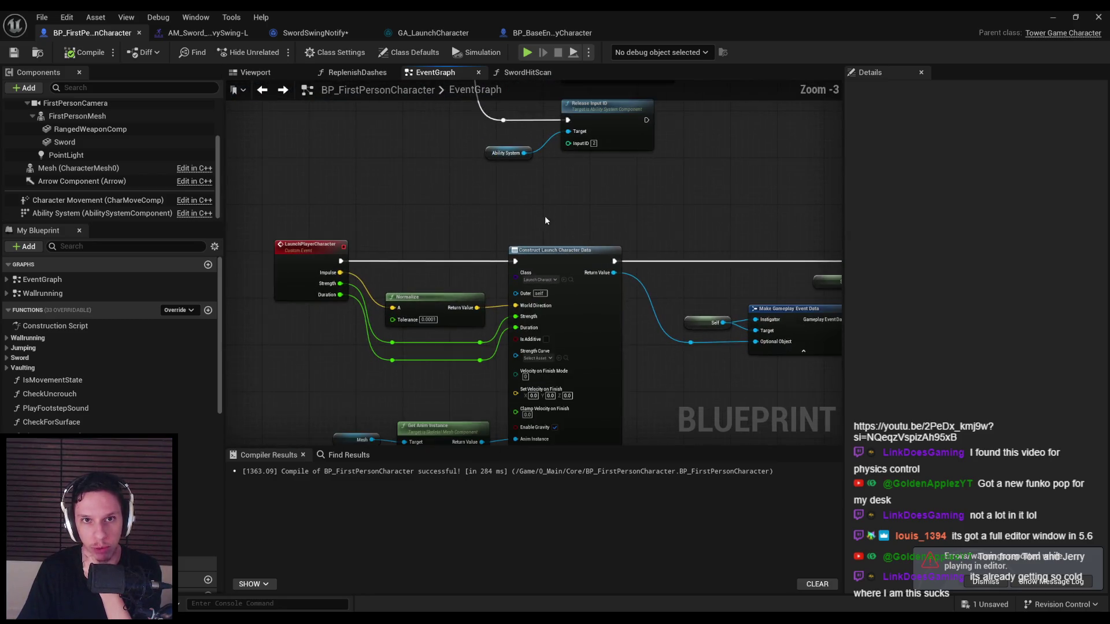
scroll(544, 216, down, 2)
click(263, 95)
key(alt+Right)
click(262, 90)
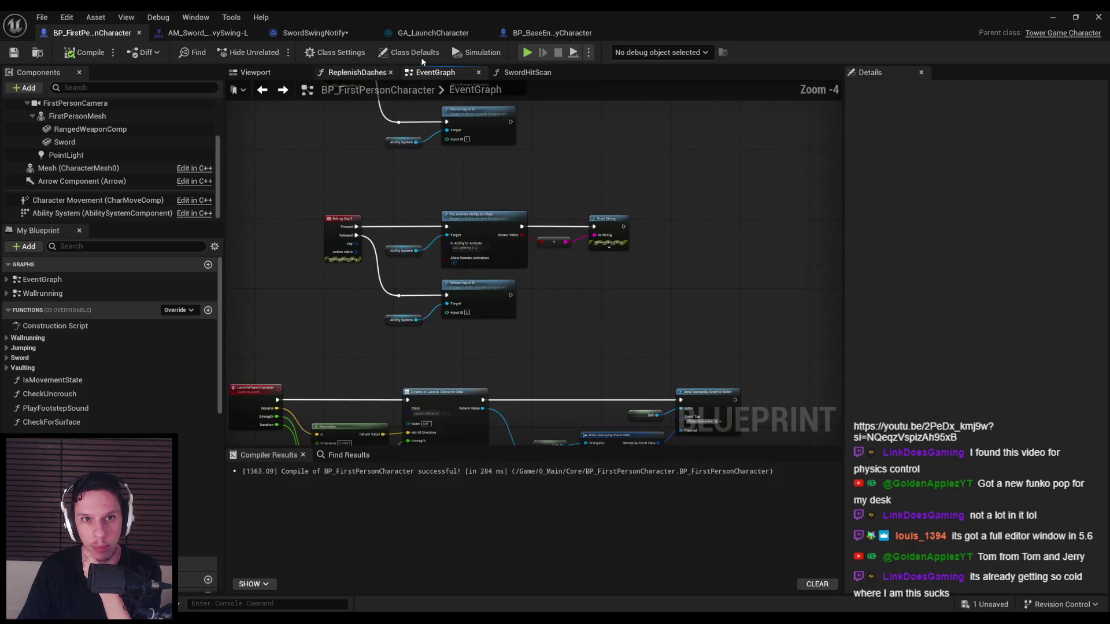
click(428, 33)
scroll(470, 130, up, 3)
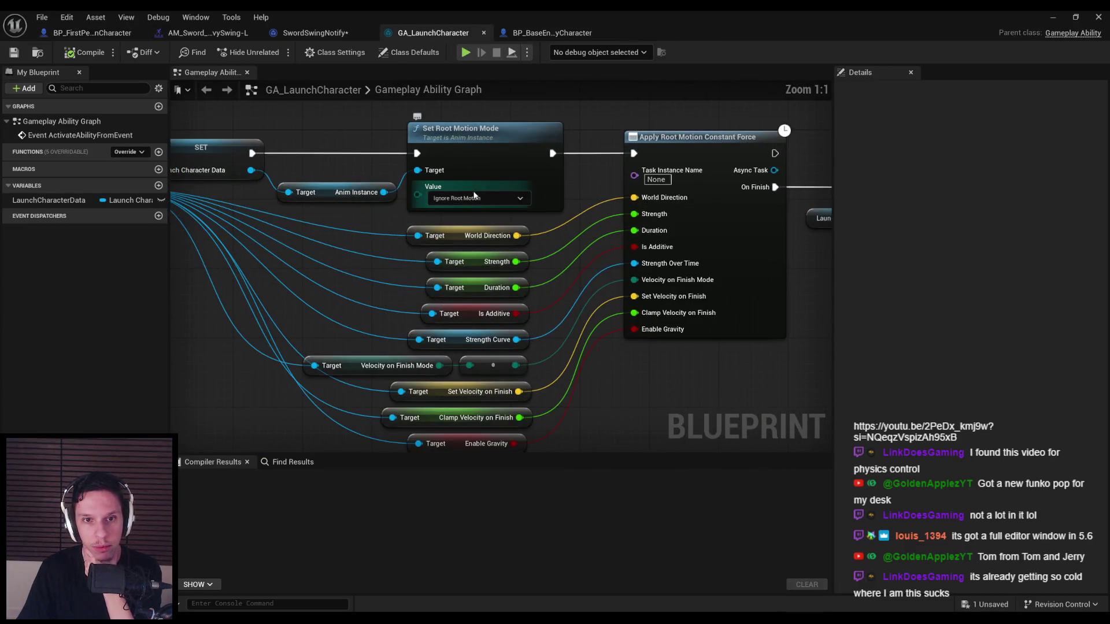
- Check GA_LaunchCharacter's root motion mode options, review the notify and character graphs, then start Play
click(467, 200)
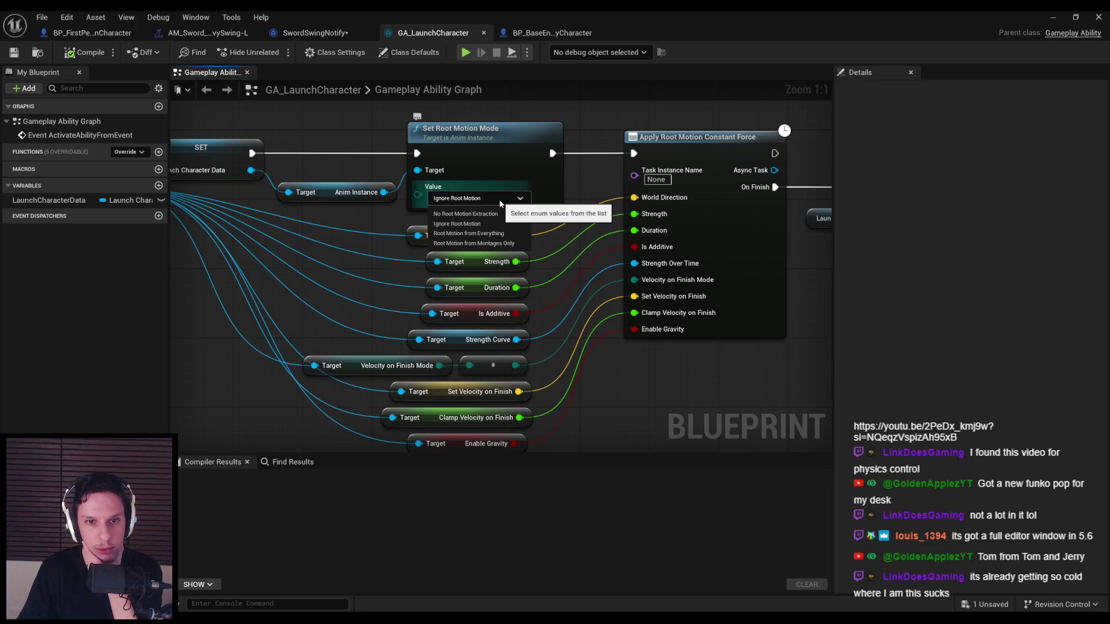
scroll(520, 219, down, 2)
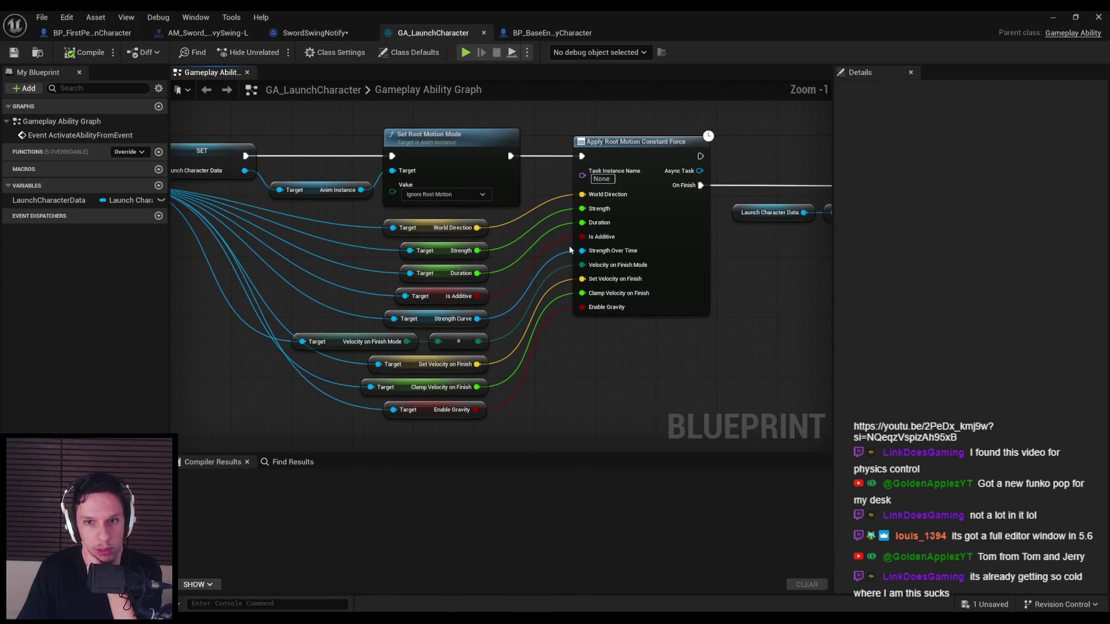
click(342, 37)
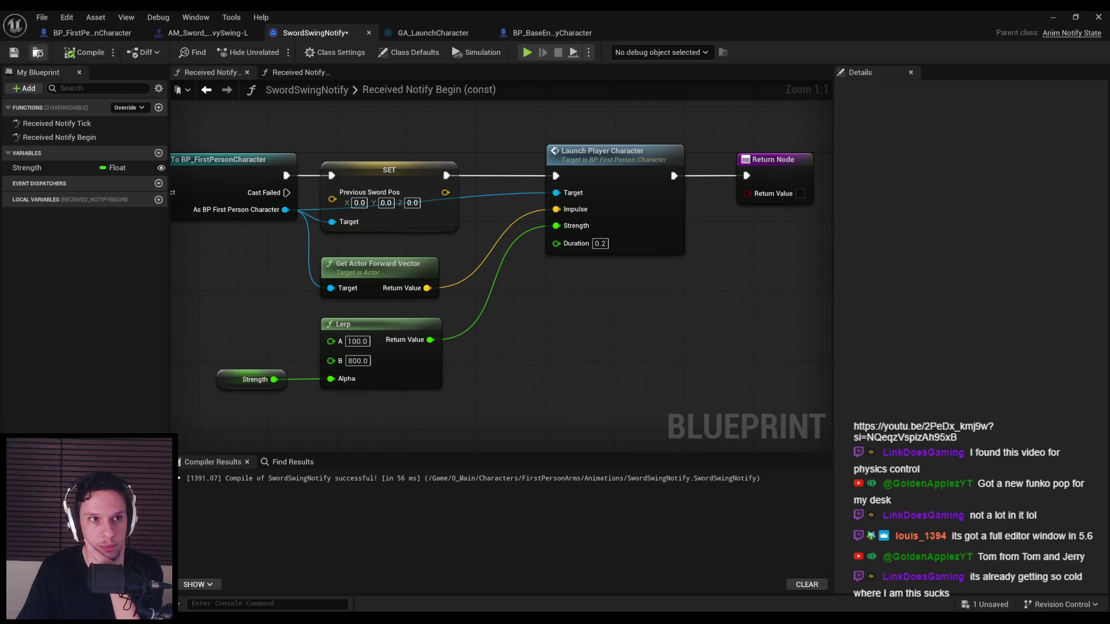
click(81, 35)
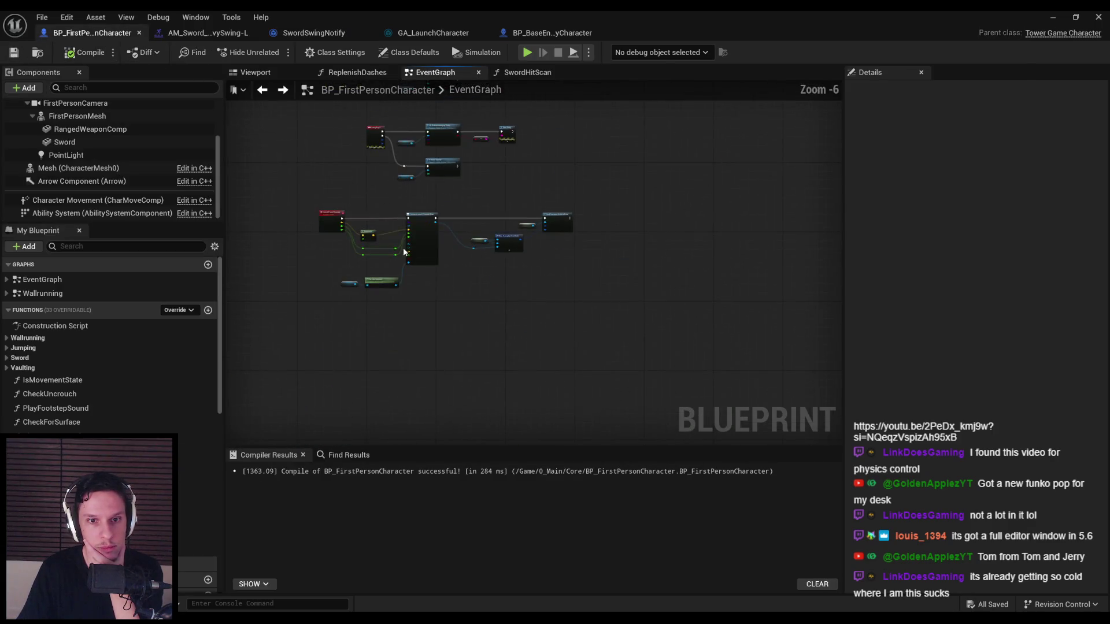
scroll(442, 246, up, 4)
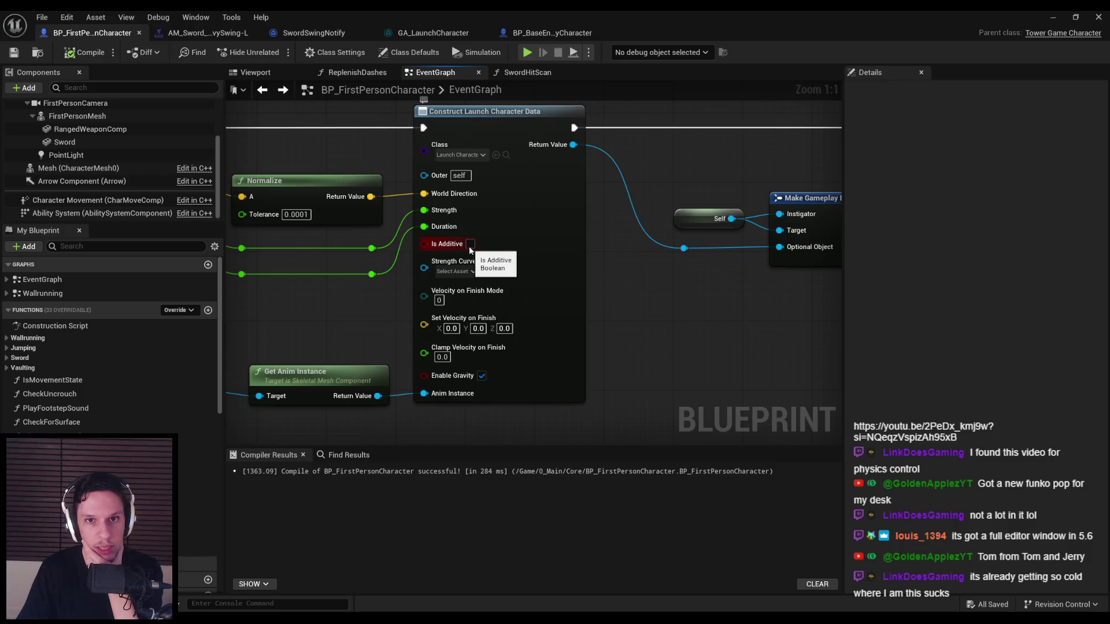
click(1048, 20)
key(alt+p)
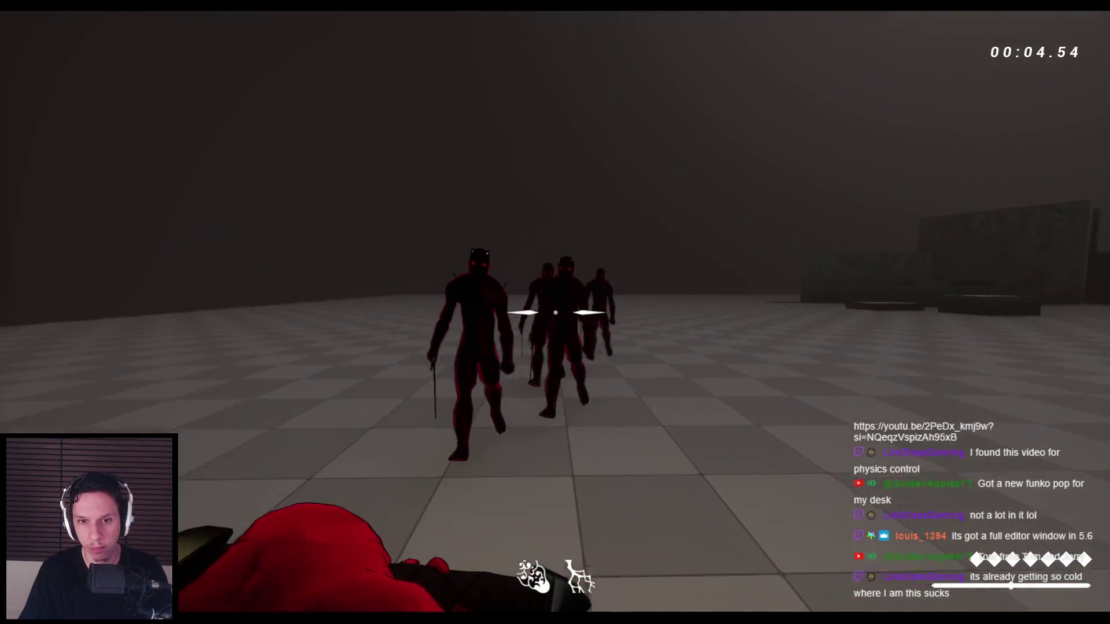
- Swing the sword six times and jump twice among the enemies, then stop the session
click(555, 312)
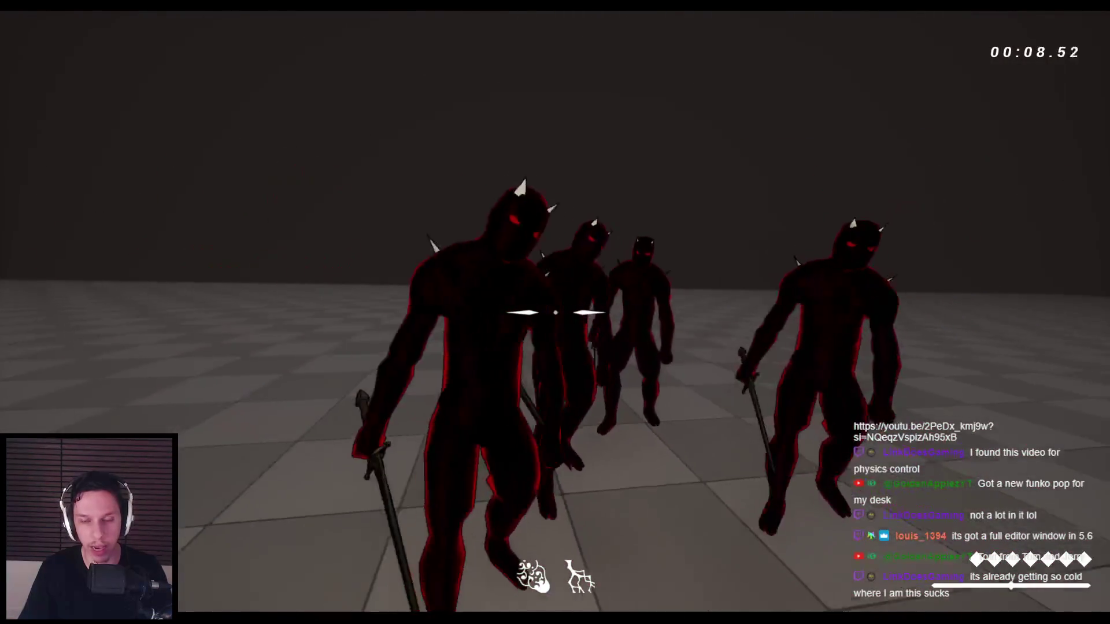
key(space)
click(556, 312)
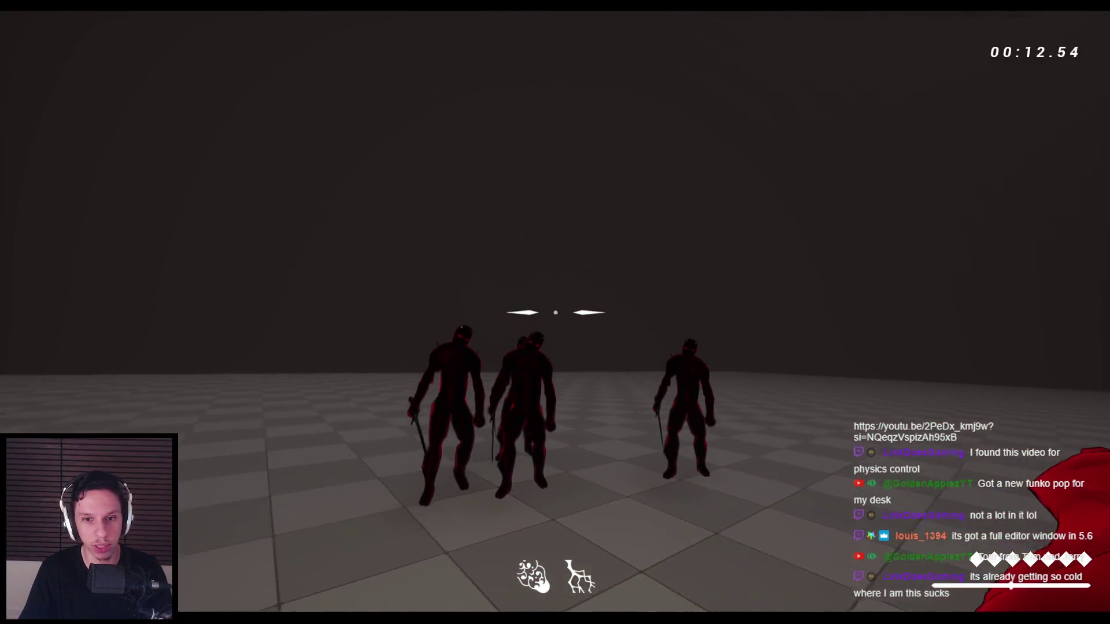
click(555, 312)
key(space)
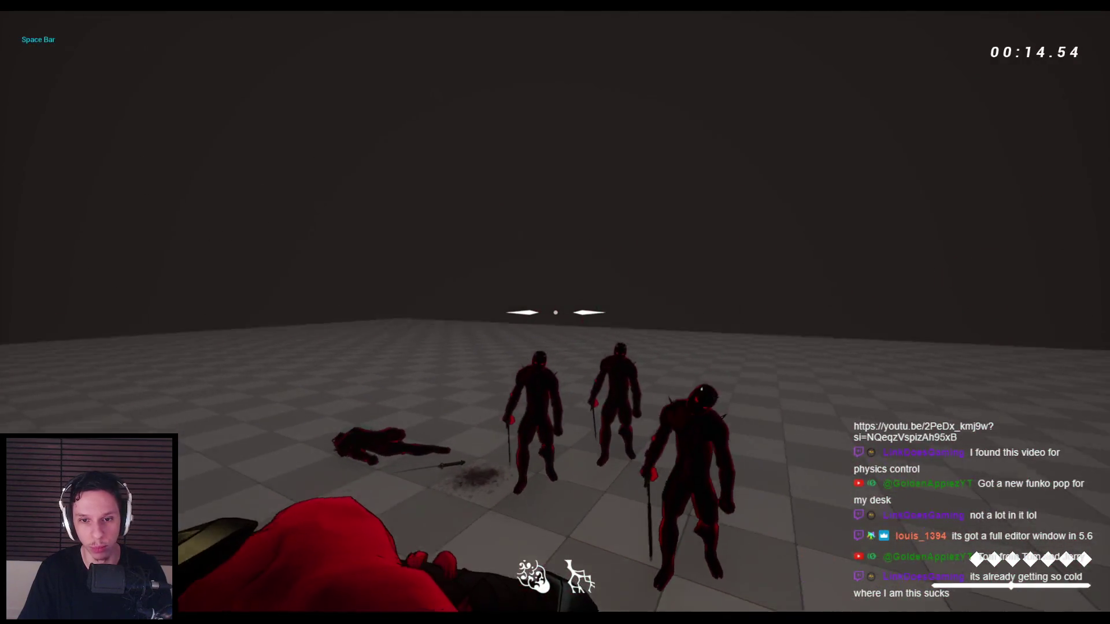
click(555, 312)
click(555, 312)
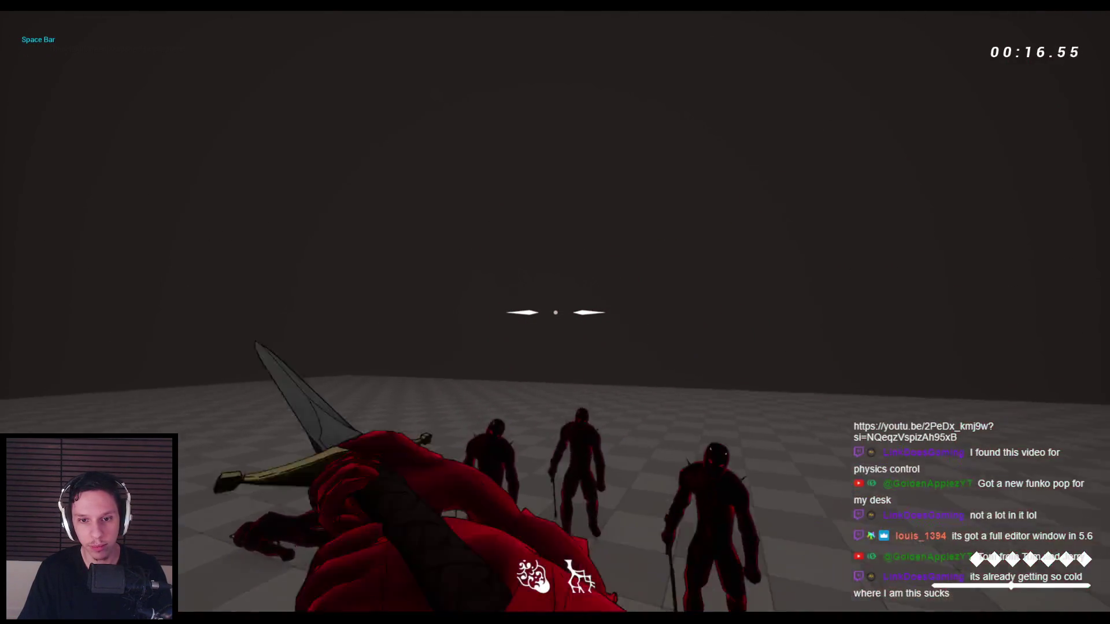
click(555, 312)
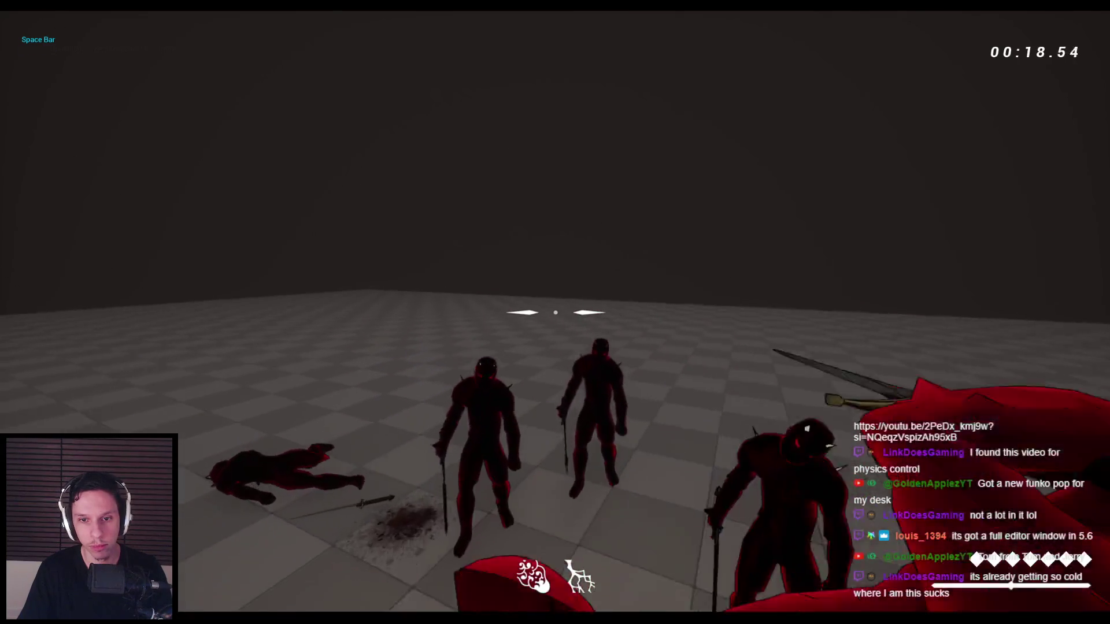
key(Escape)
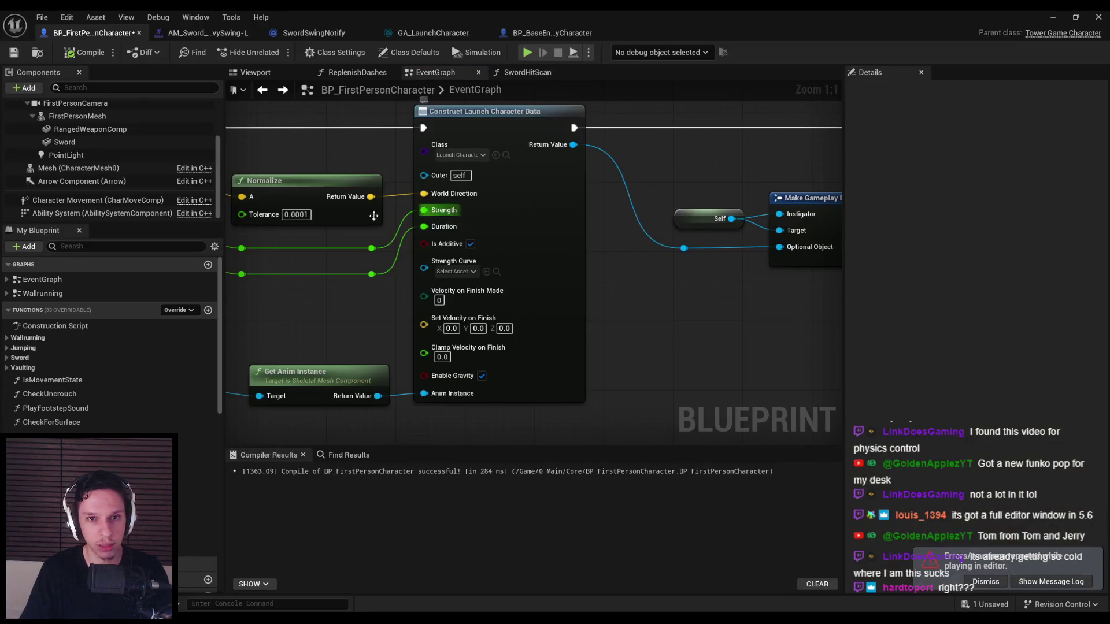
- In the Launch Player Character function, uncheck Enable Gravity on Construct Launch Character Data
scroll(431, 319, down, 2)
click(315, 33)
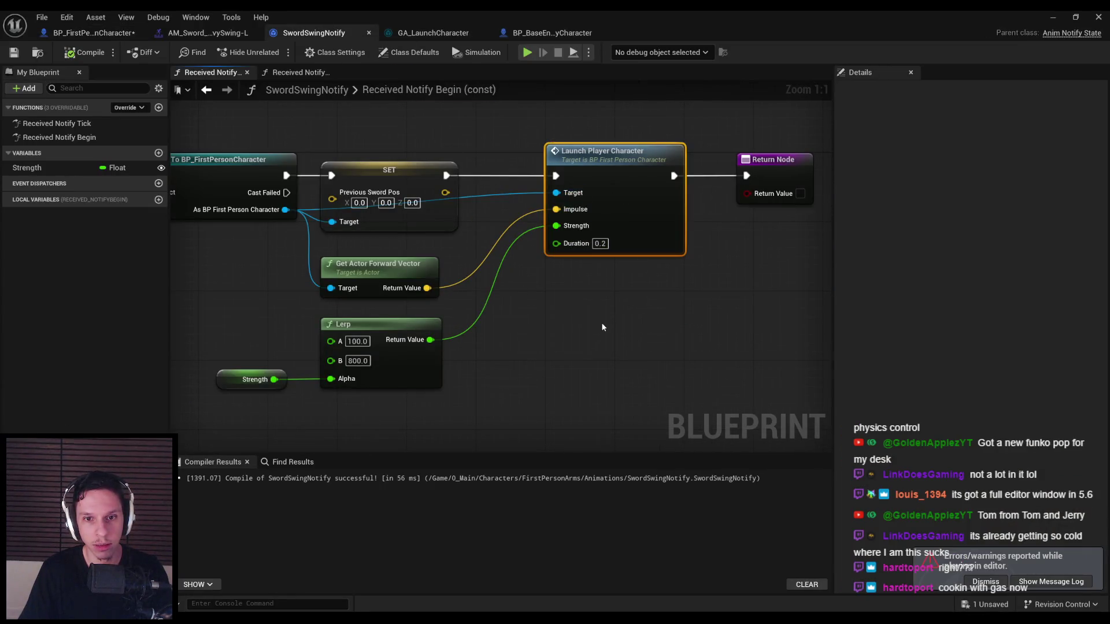
double_click(617, 194)
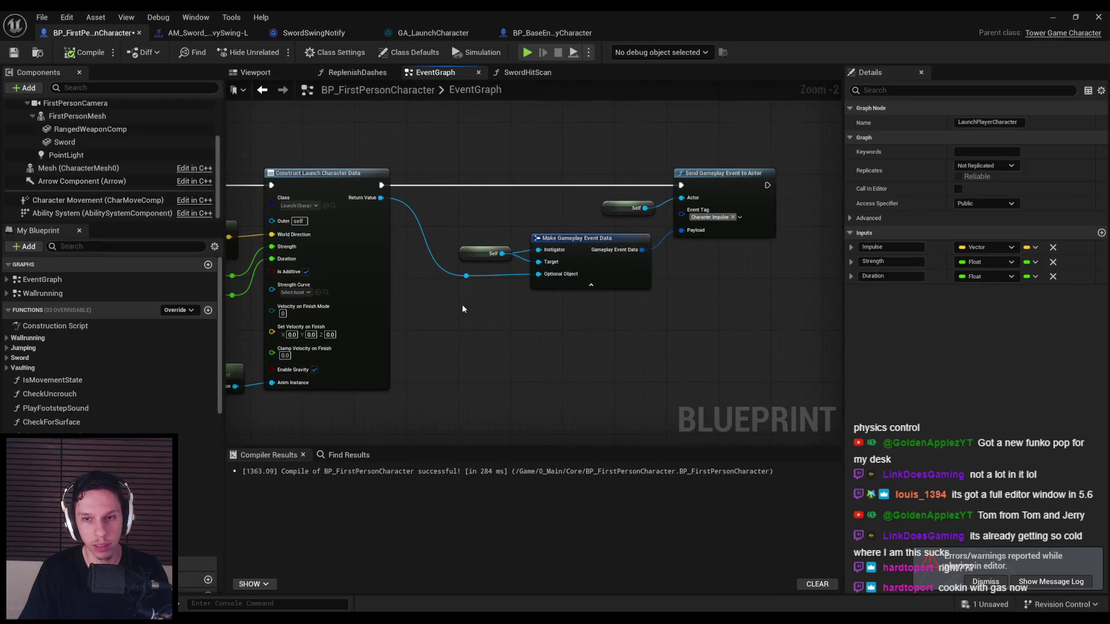
scroll(498, 280, up, 1)
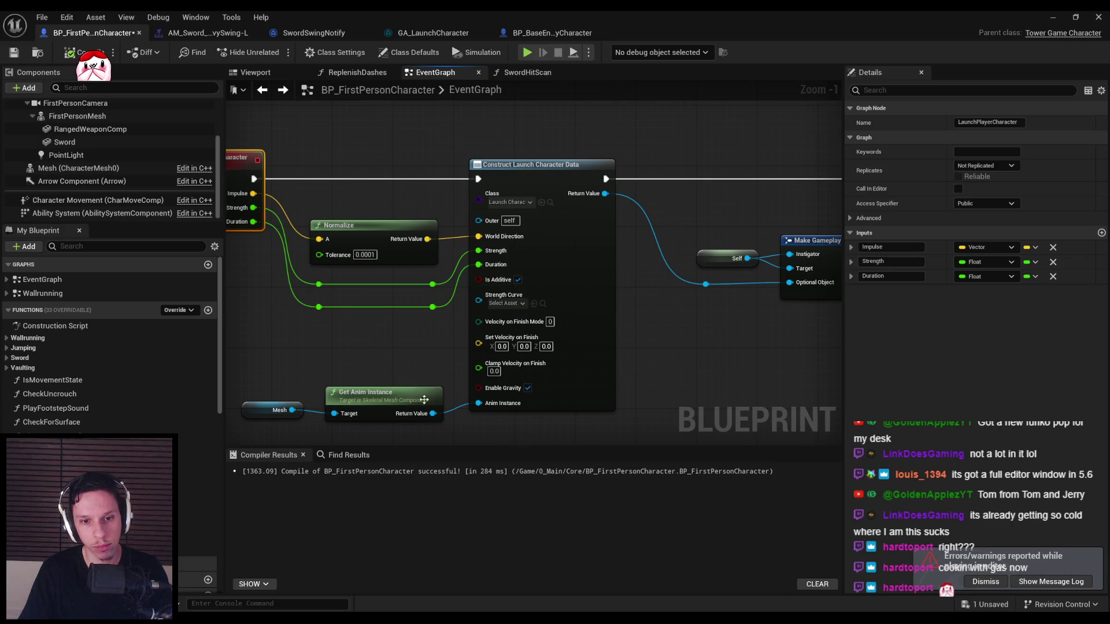
click(325, 365)
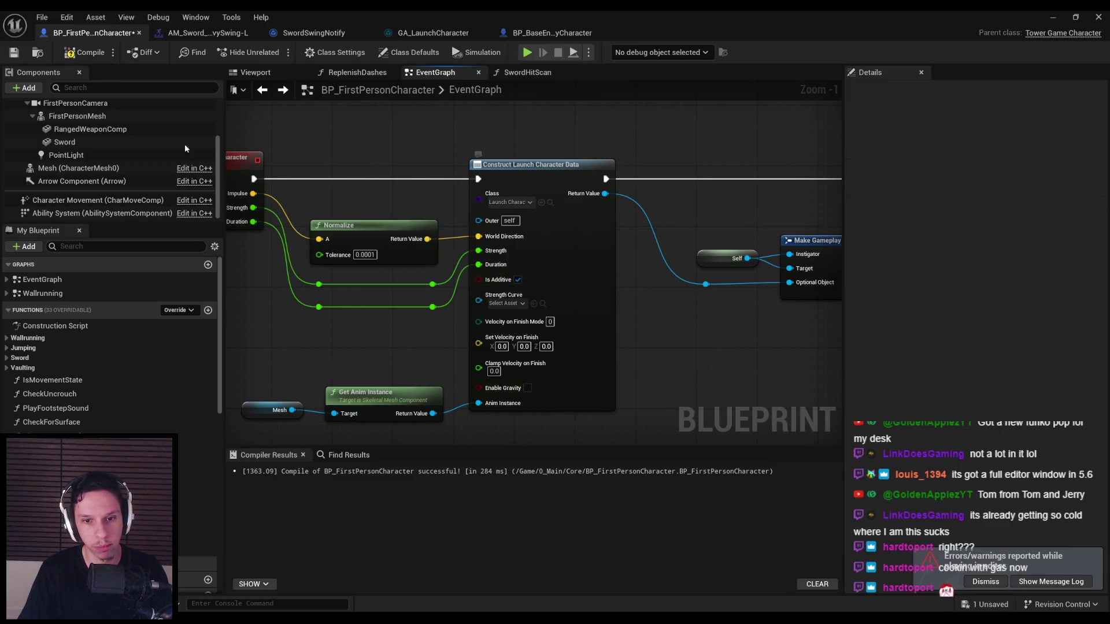
click(1051, 21)
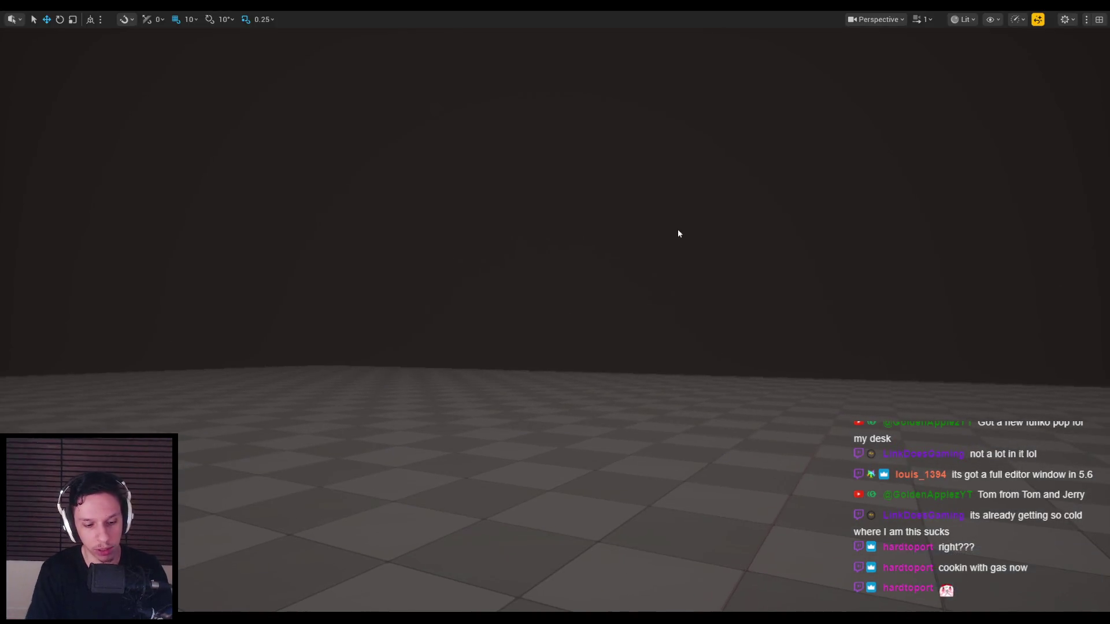
- Start a play test and jump repeatedly over the approaching enemies
click(677, 229)
key(space)
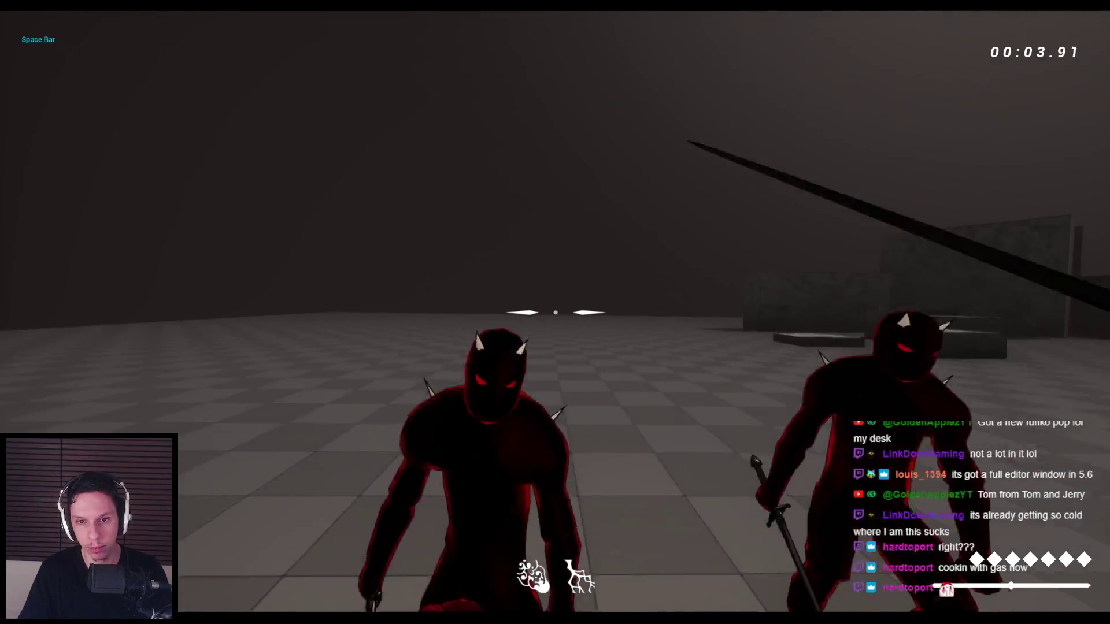
key(space)
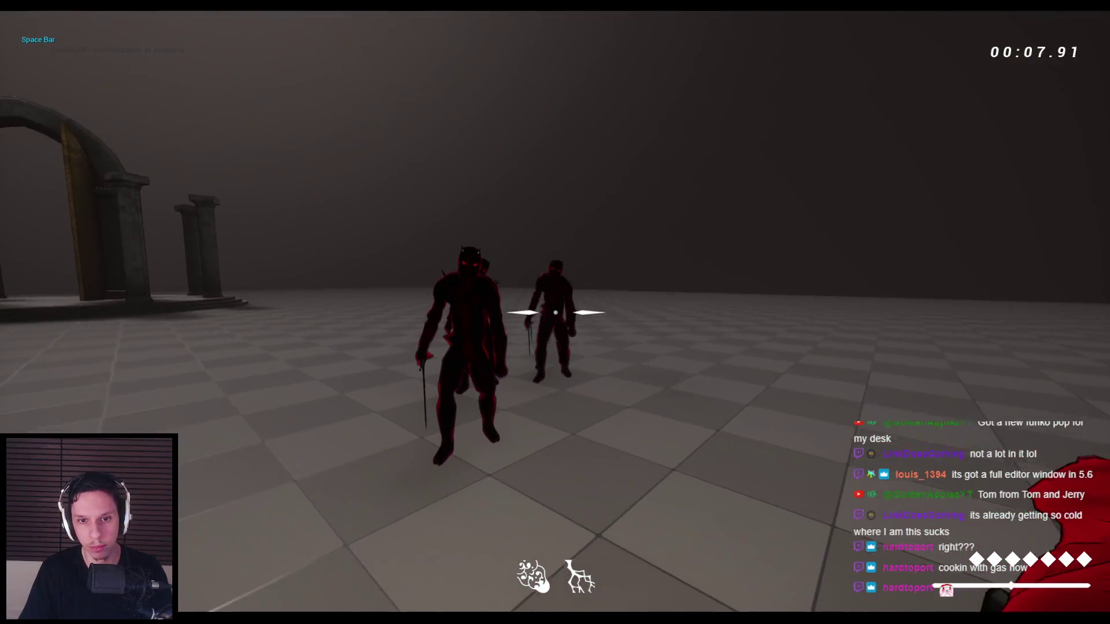
key(space)
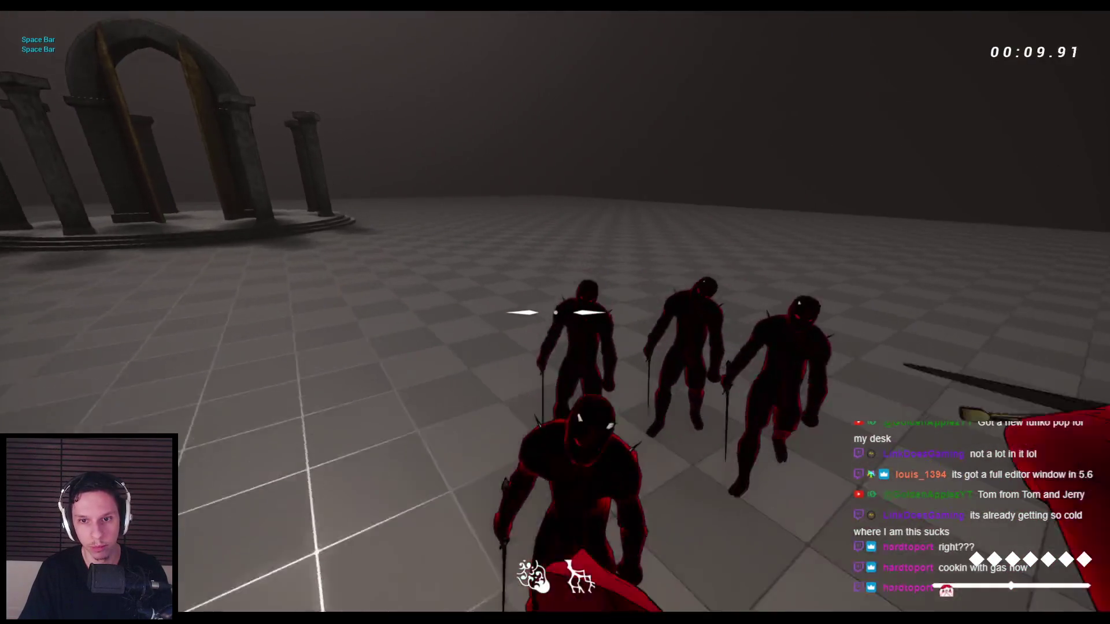
key(space)
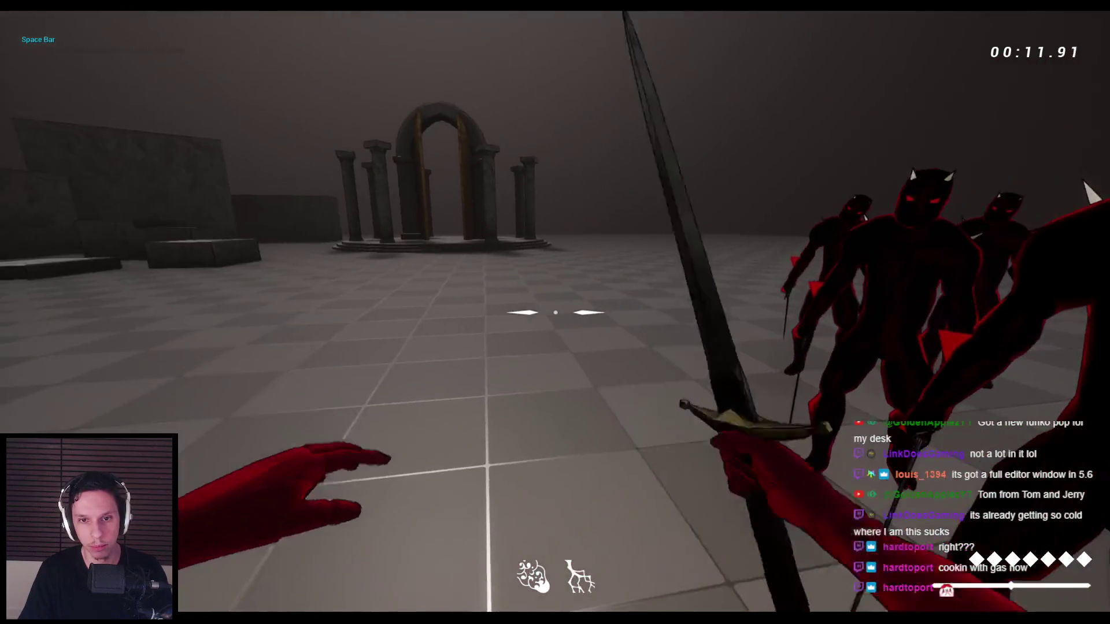
key(space)
- Swing the sword nine times at the nearby enemies to test the launch
click(555, 312)
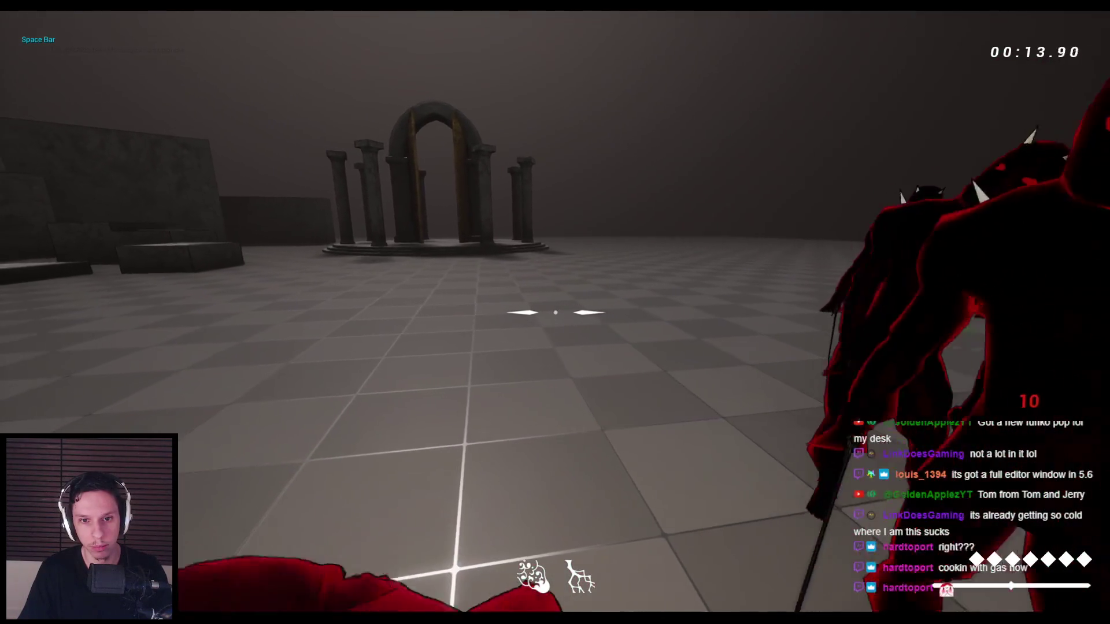
click(555, 312)
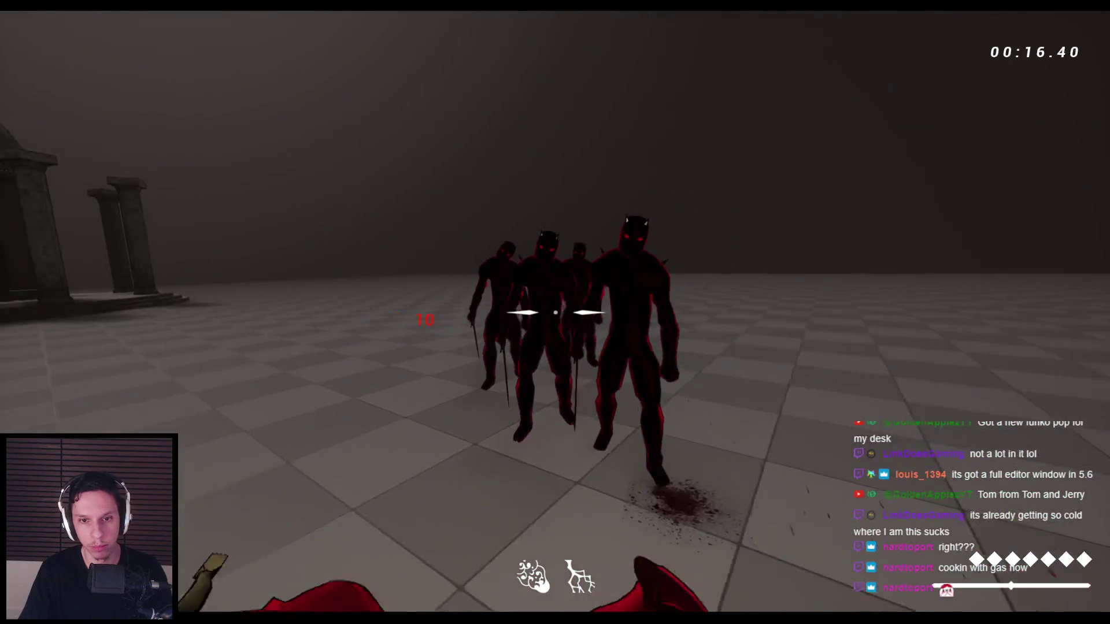
click(555, 313)
click(555, 312)
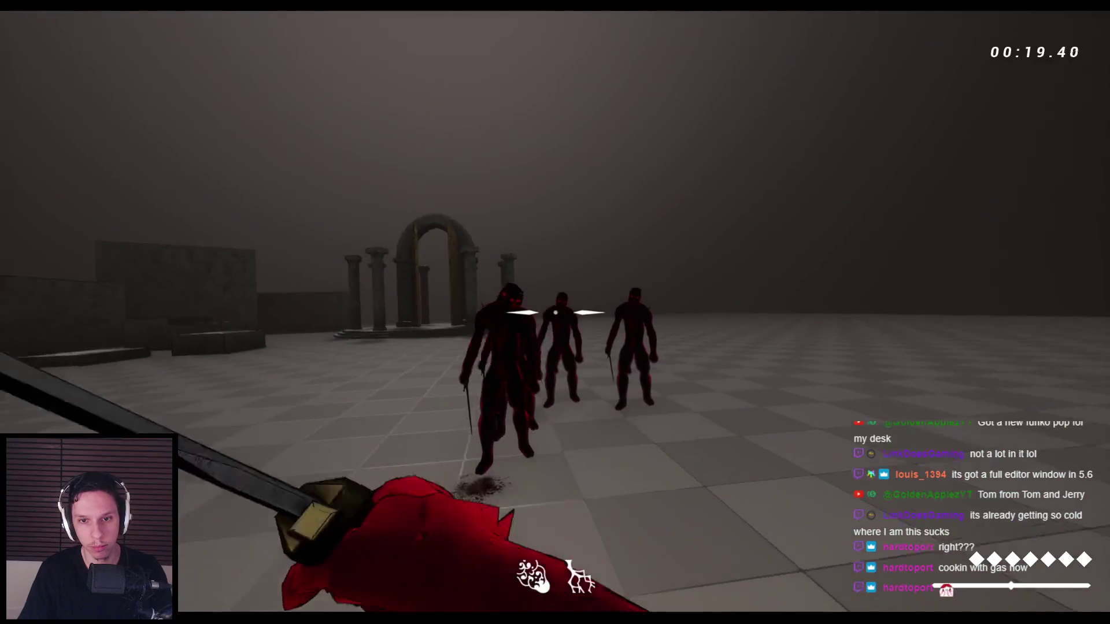
click(555, 313)
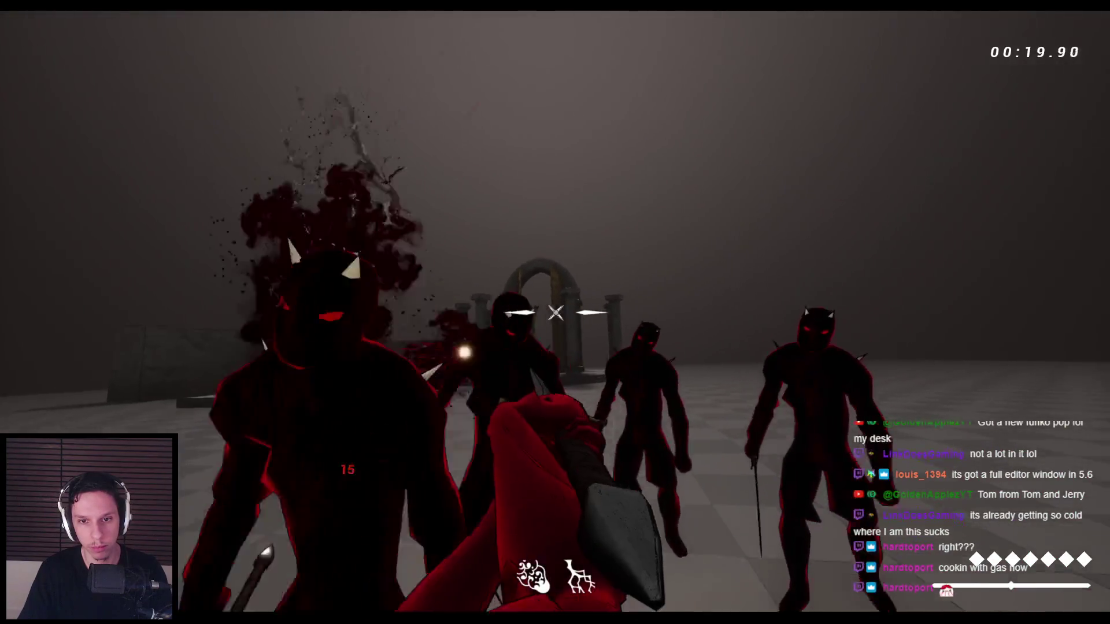
click(555, 312)
click(555, 312)
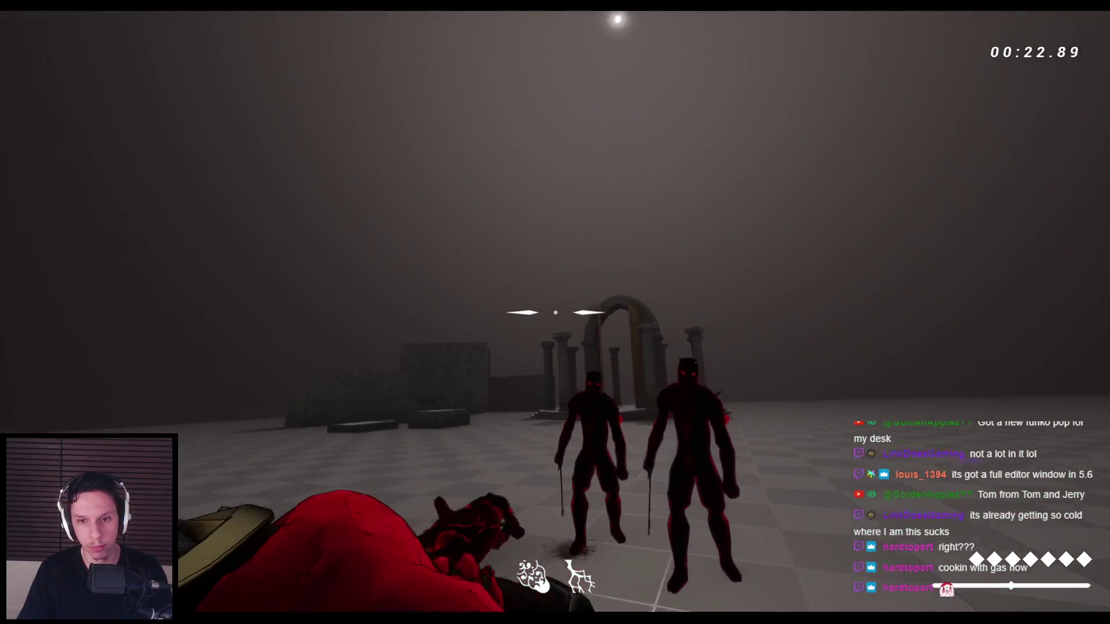
click(555, 312)
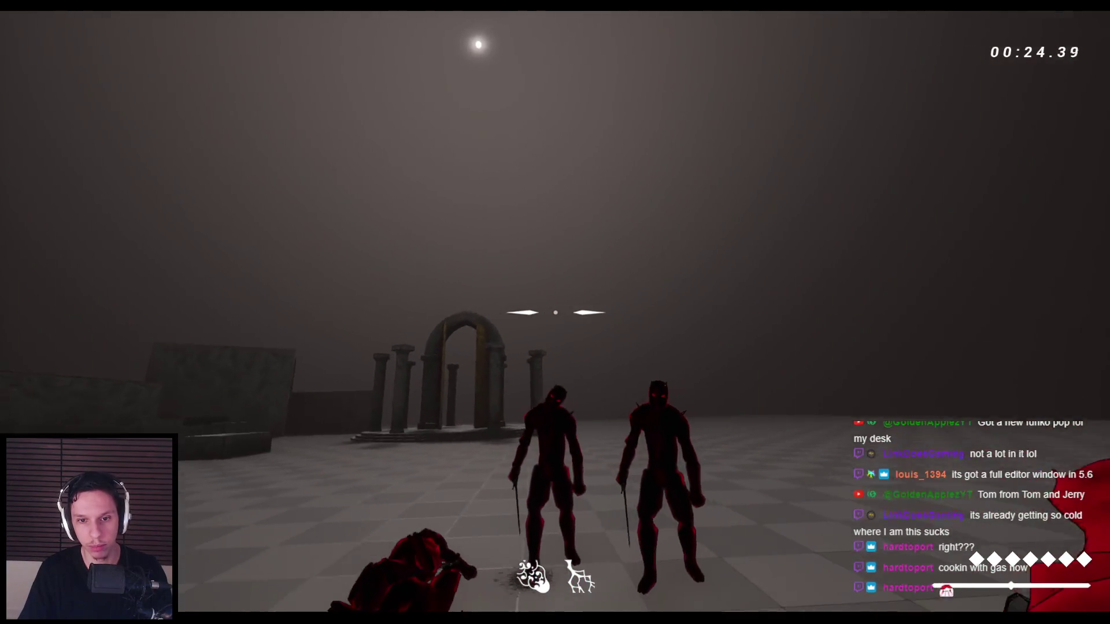
click(555, 312)
- Restart the run, jump and swing at the enemies again, then stop playing
key(r)
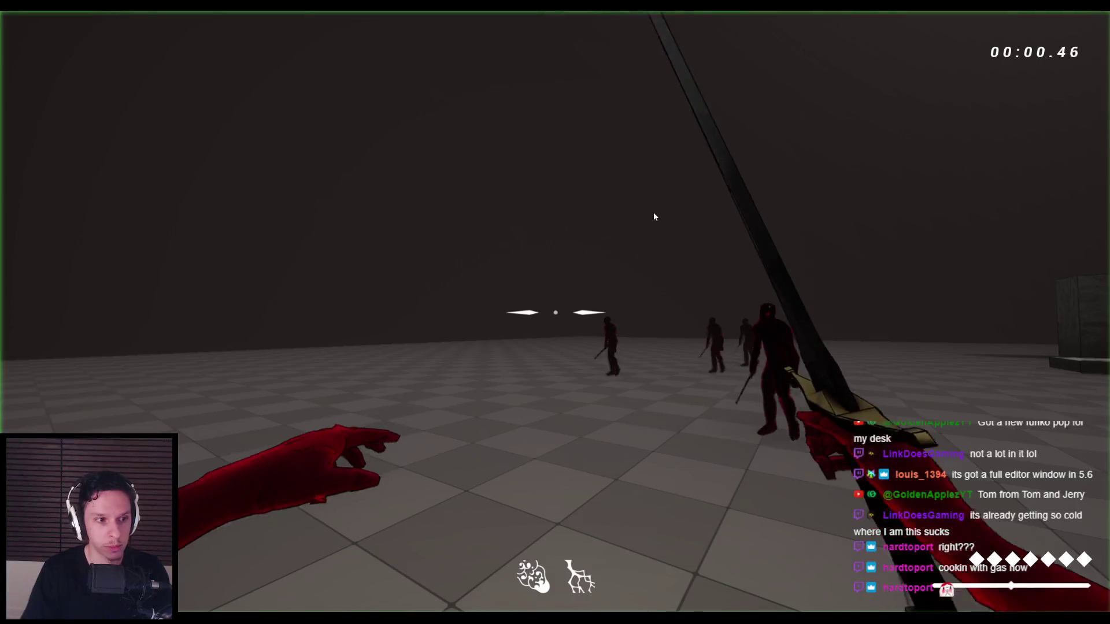
click(555, 312)
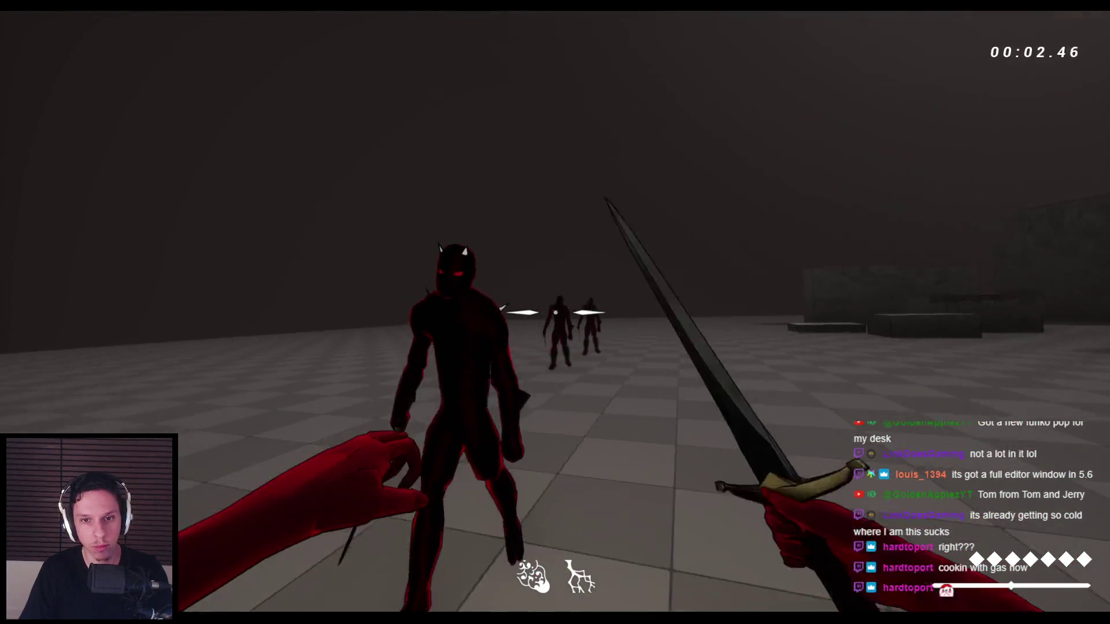
click(555, 313)
key(space)
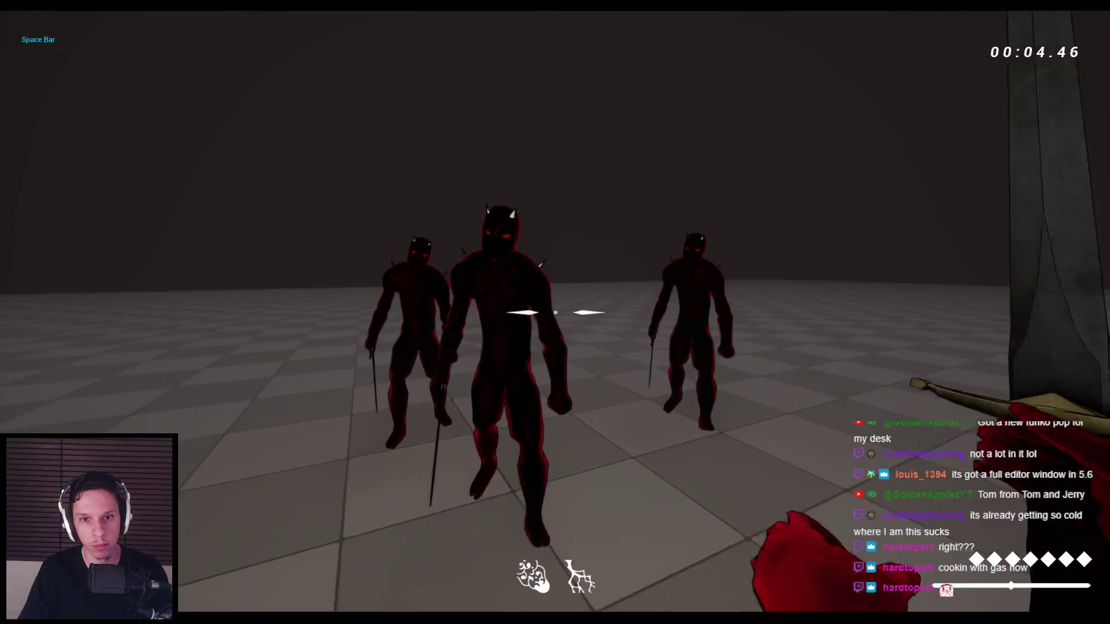
click(555, 313)
click(555, 312)
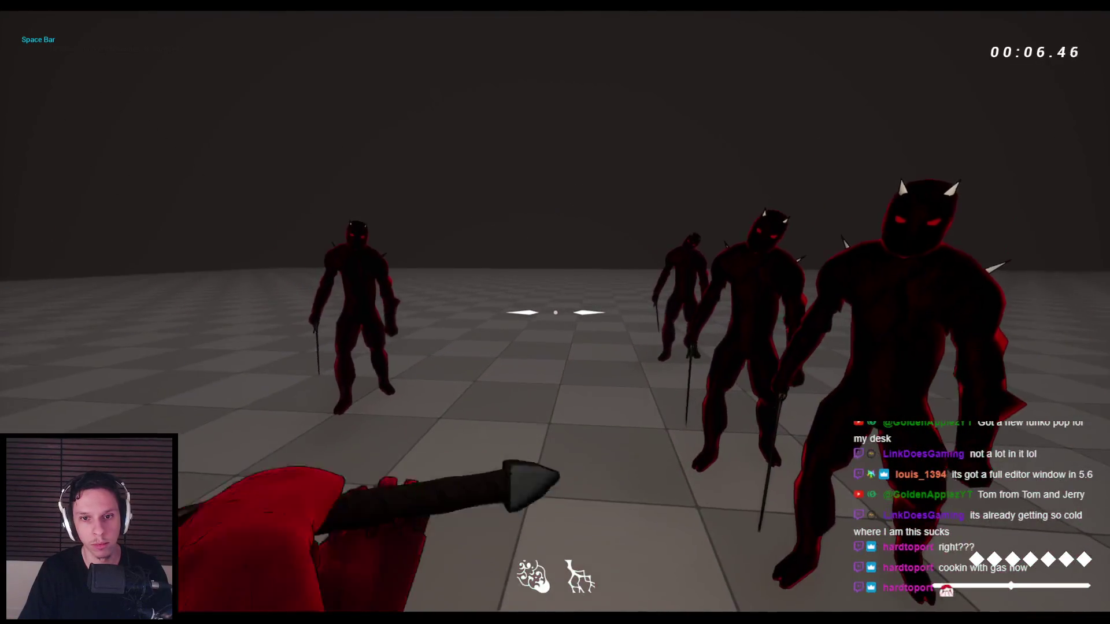
key(Escape)
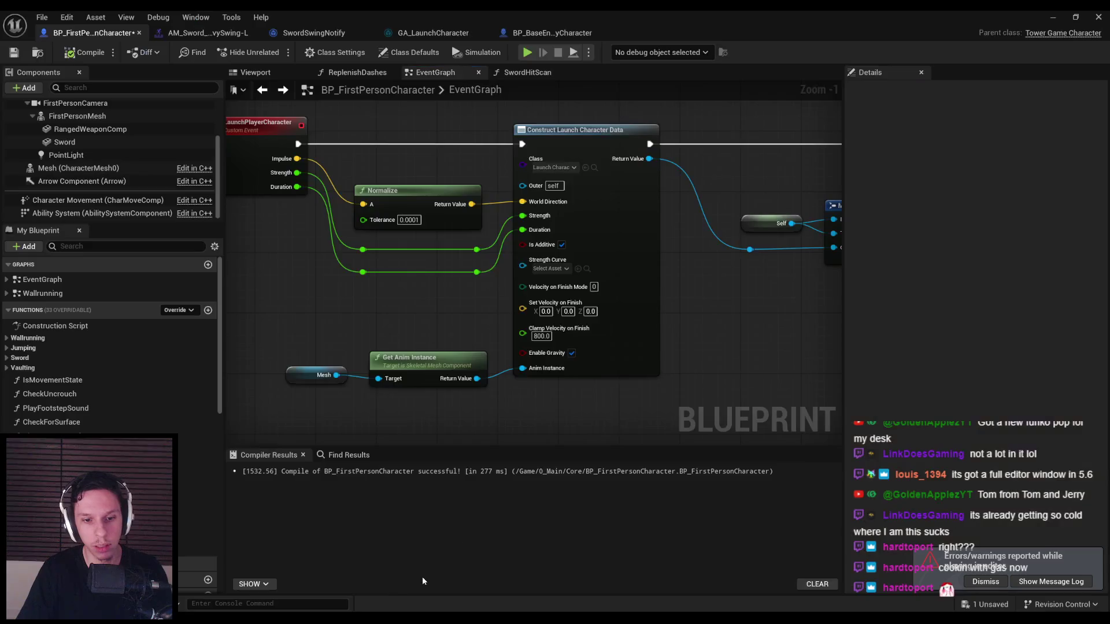
- Run a quick play test with two jumps, then stop it
click(1053, 19)
key(alt+p)
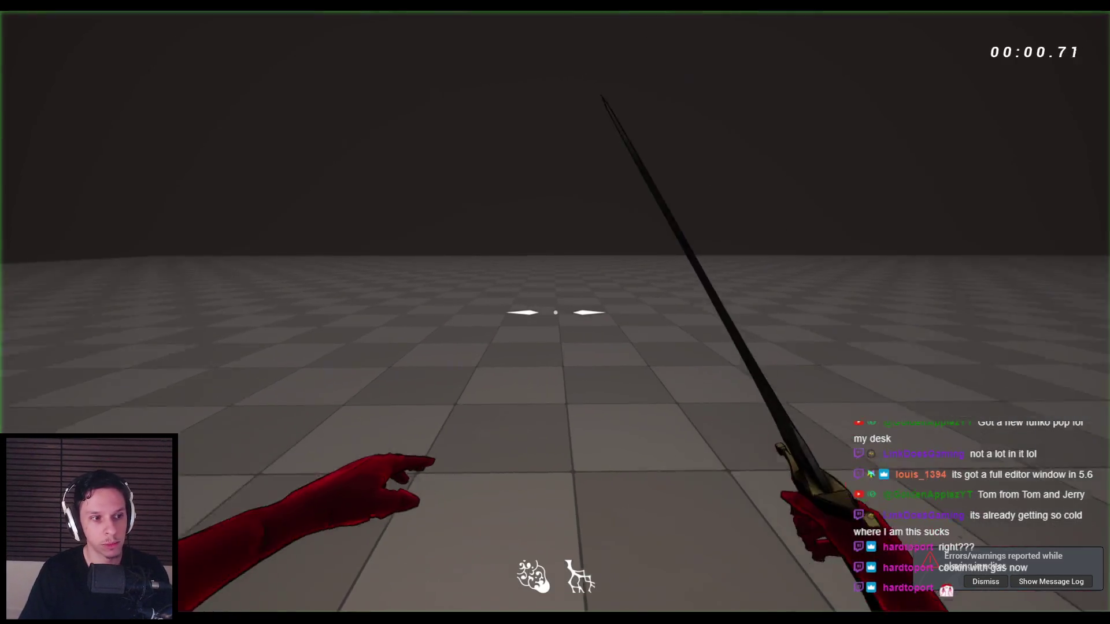
key(space)
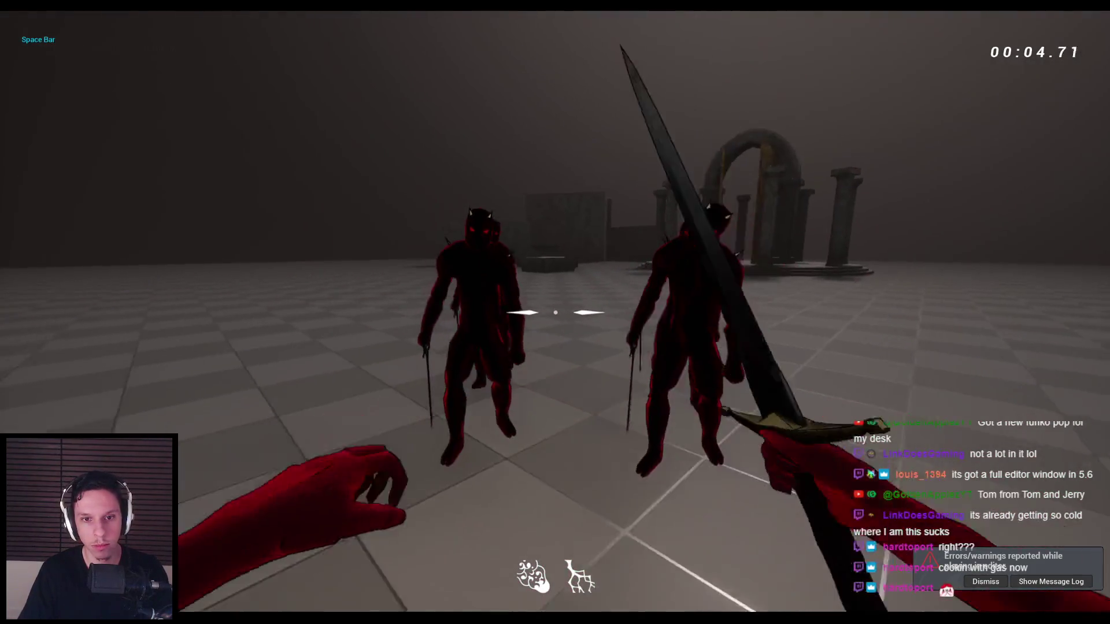
key(space)
key(Escape)
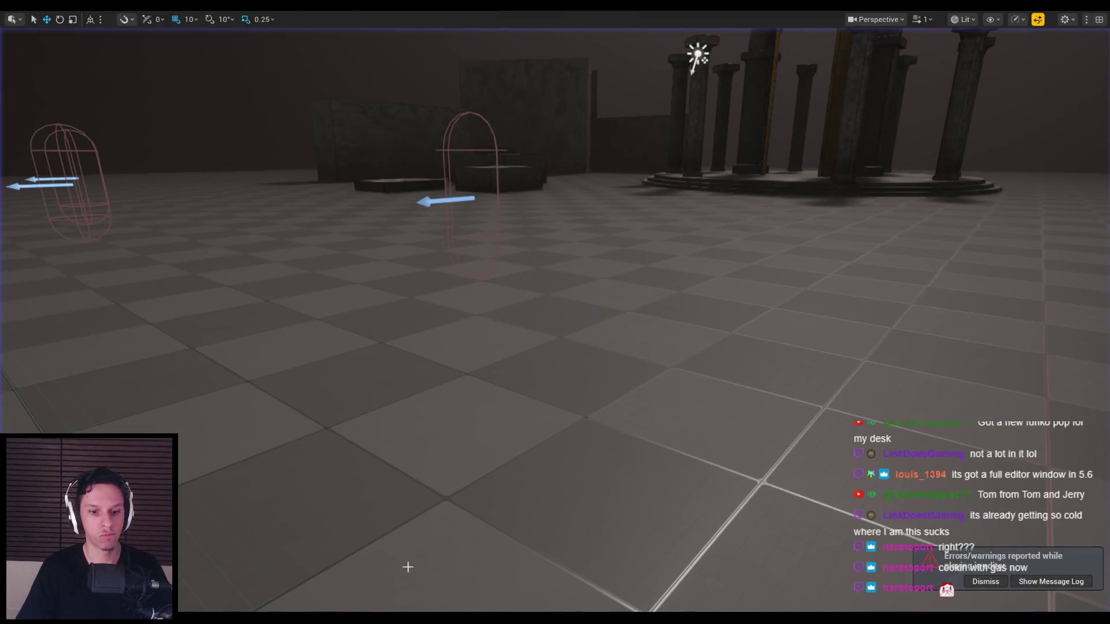
- Recentre the character EventGraph on Construct Launch Character Data's finish settings, then return to the level
click(347, 555)
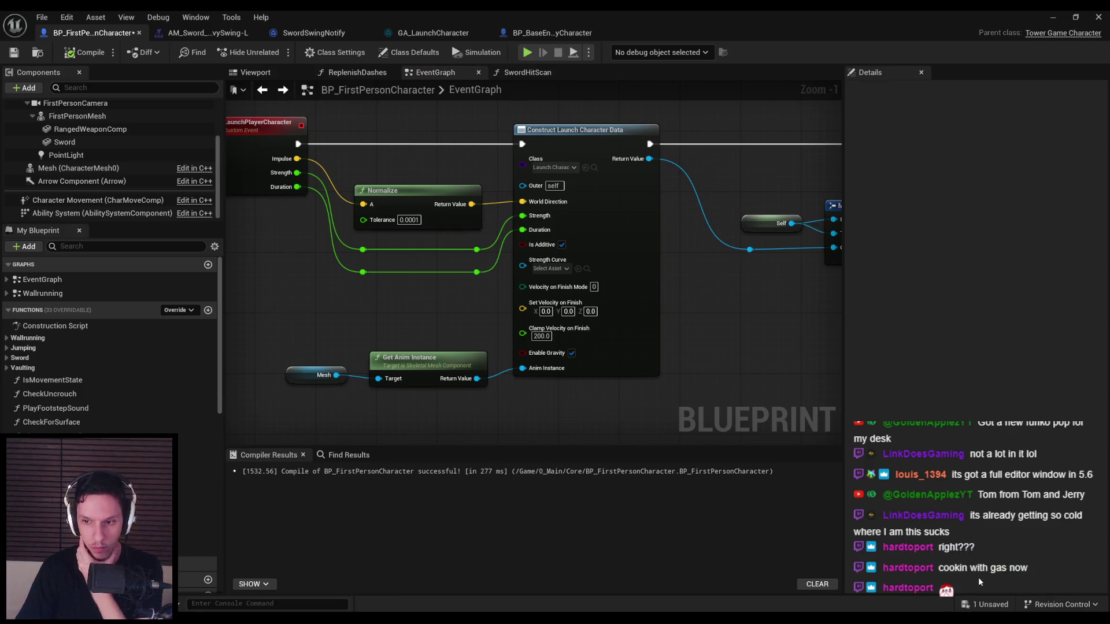
drag(590, 428, 597, 398)
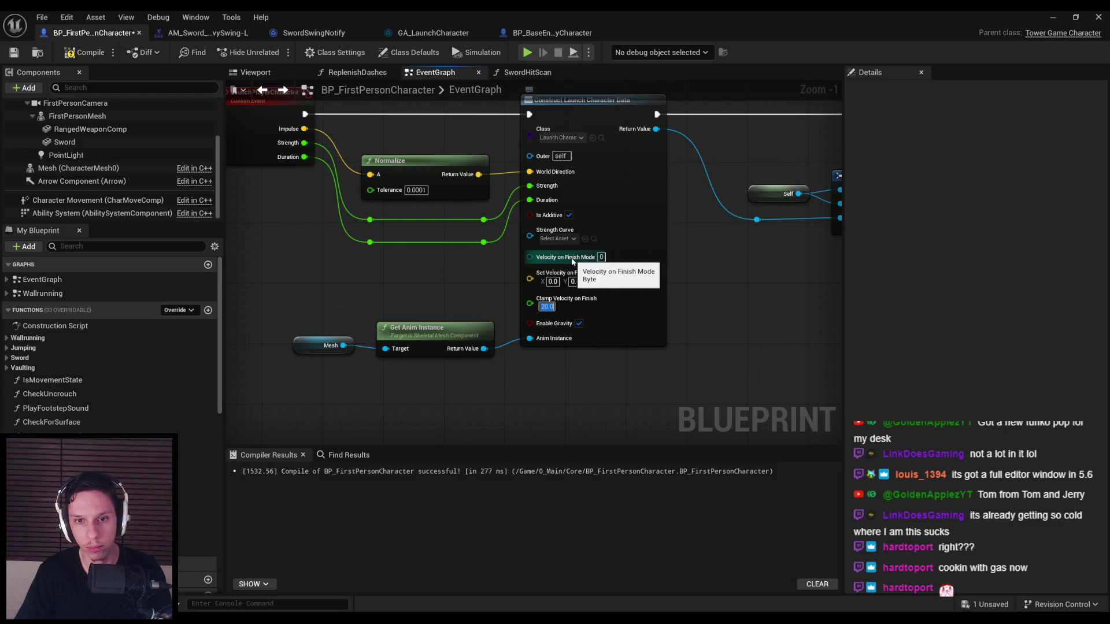
click(1057, 19)
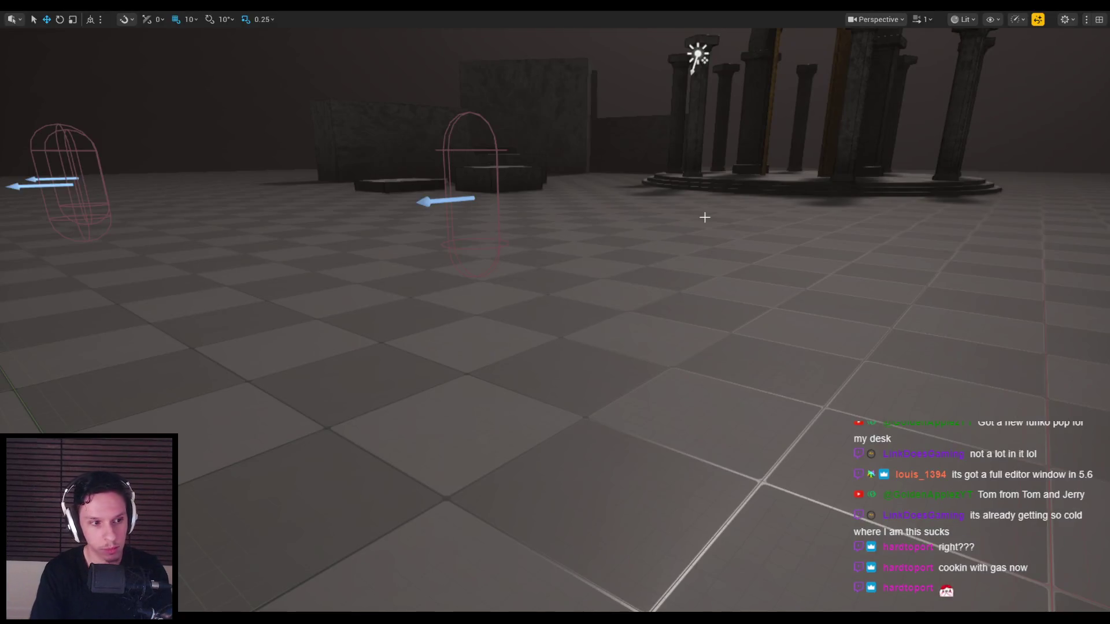
- Run a brief play test with one jump and stop it
key(alt+p)
key(space)
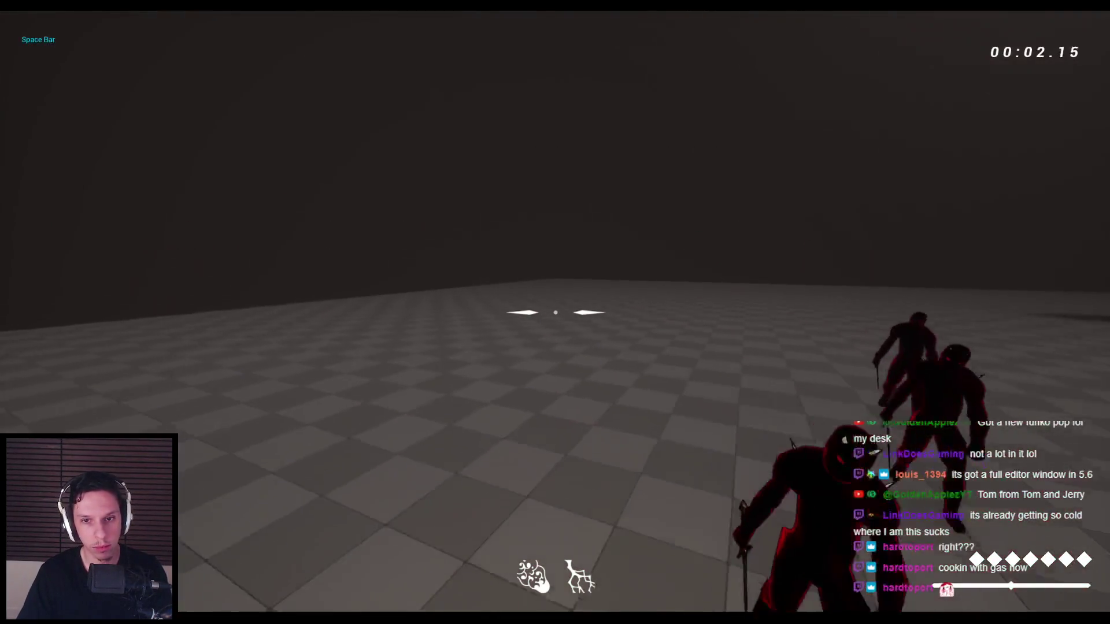
key(Escape)
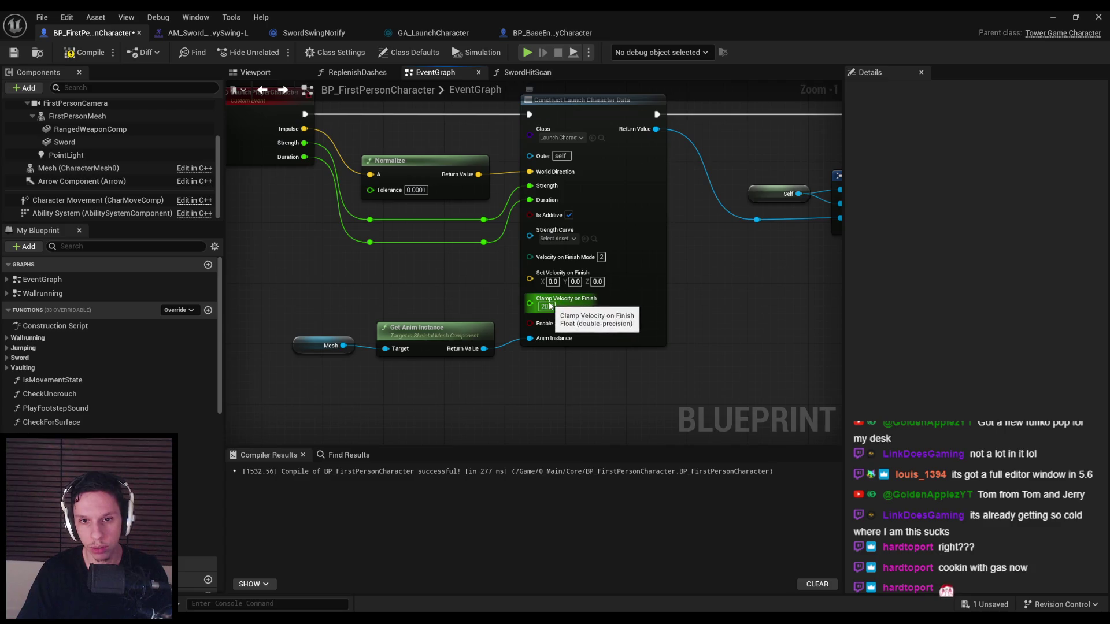
- Play again, jumping three times to see how the launch ends, then stop
click(1052, 17)
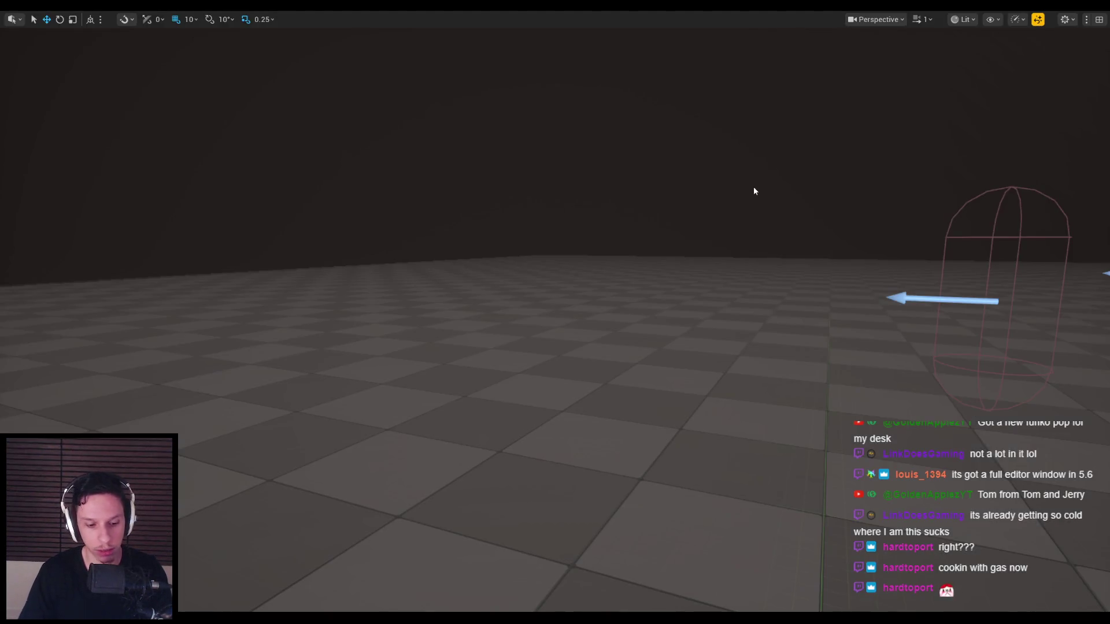
key(alt+p)
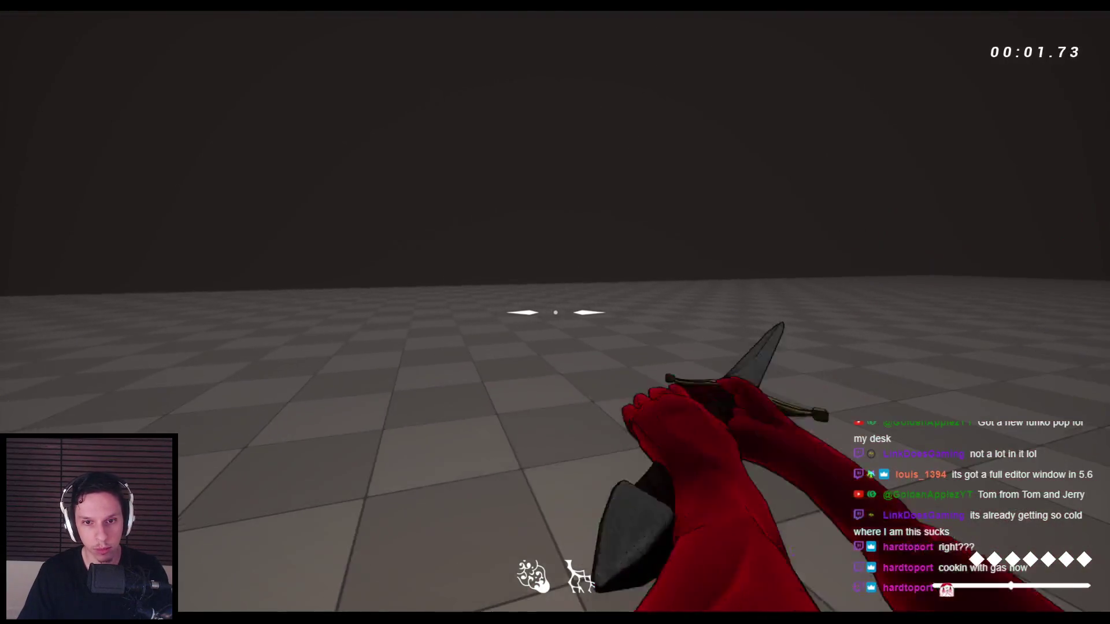
key(space)
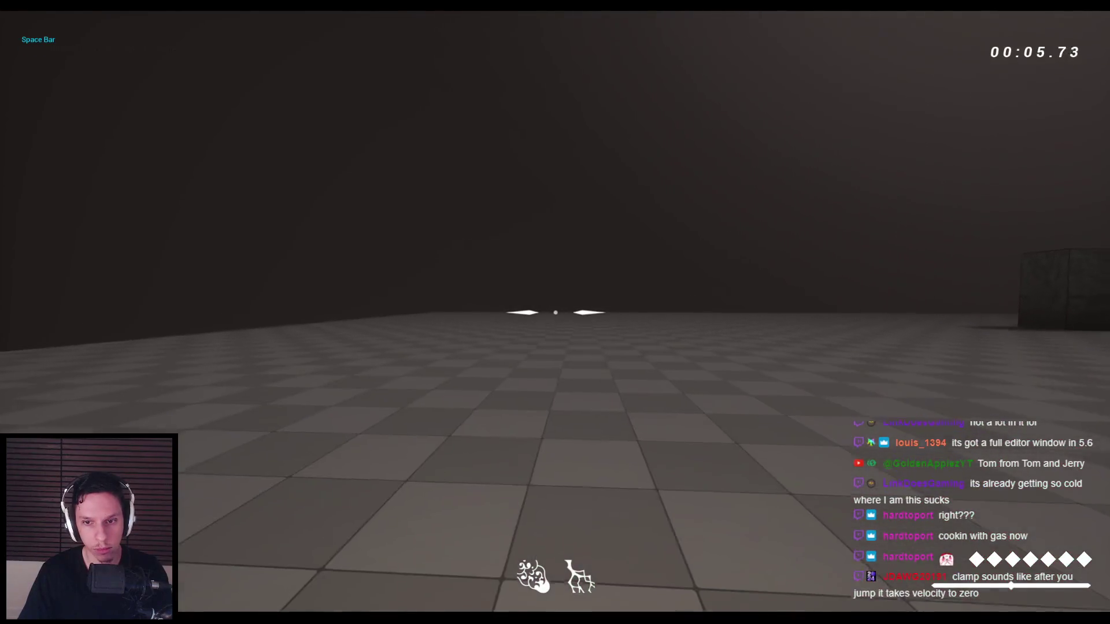
key(space)
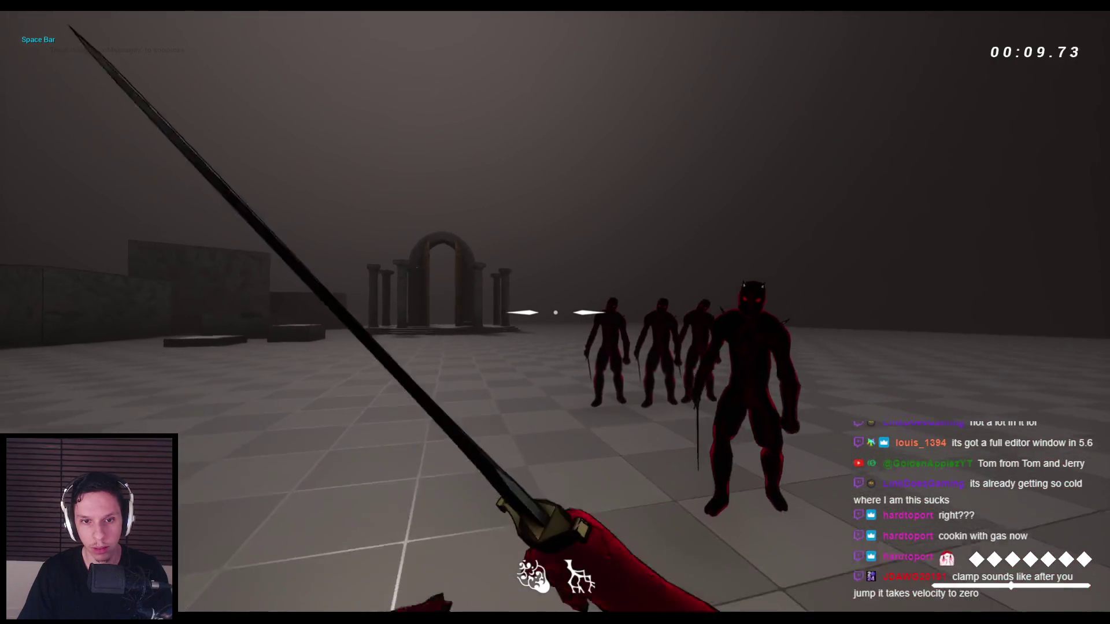
key(space)
key(Escape)
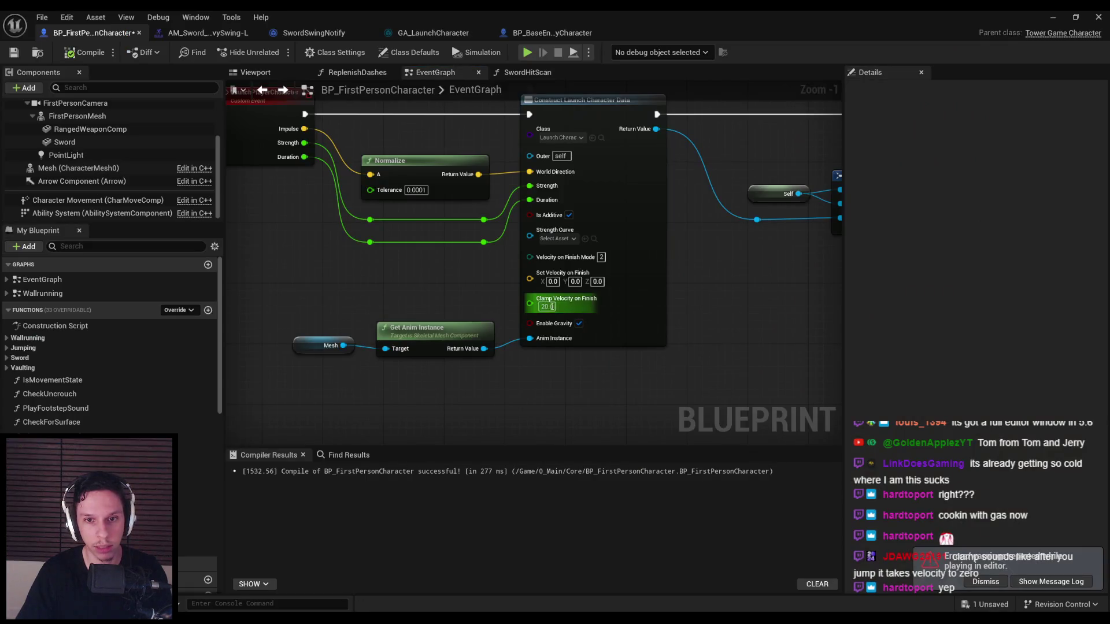
- With Clamp Velocity on Finish at 600.0, playtest three sword swings, back away, then stop
scroll(553, 306, up, 1)
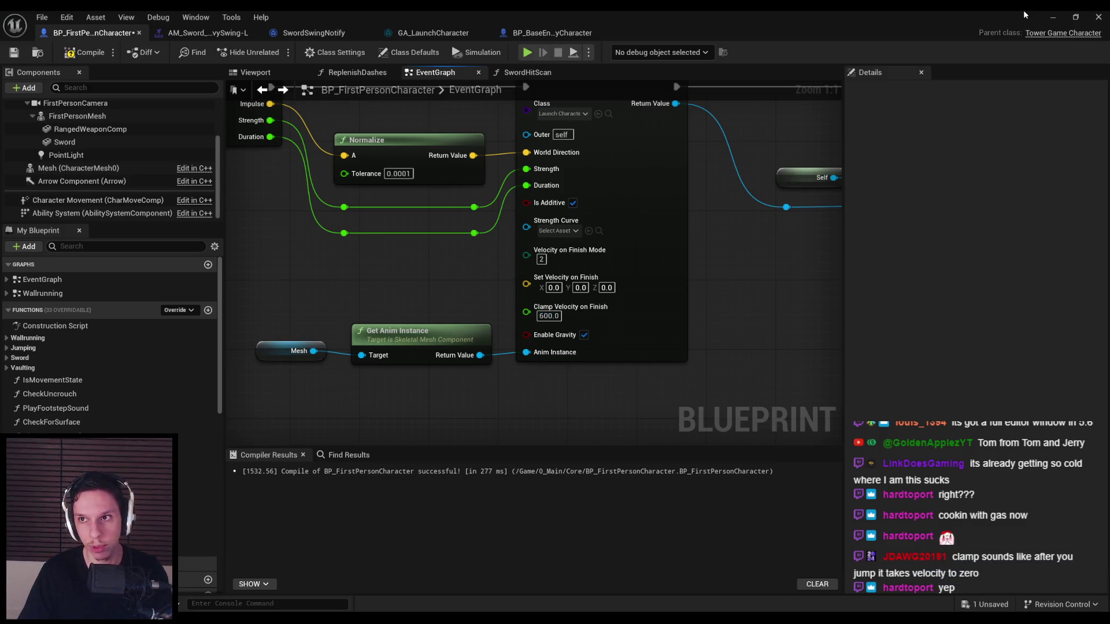
click(1053, 17)
key(alt+p)
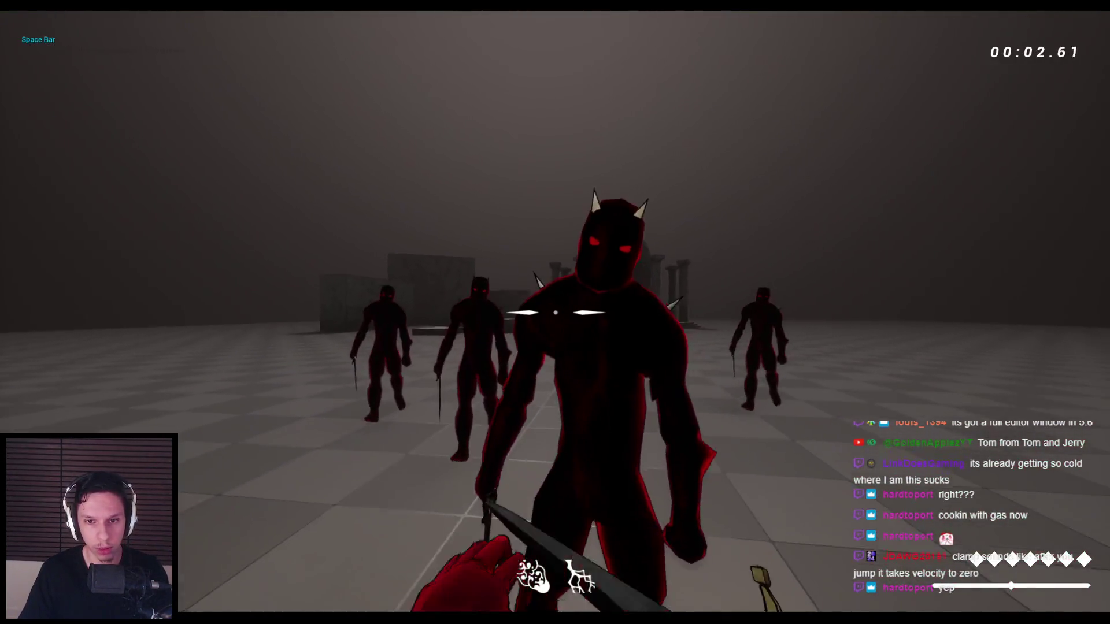
click(555, 312)
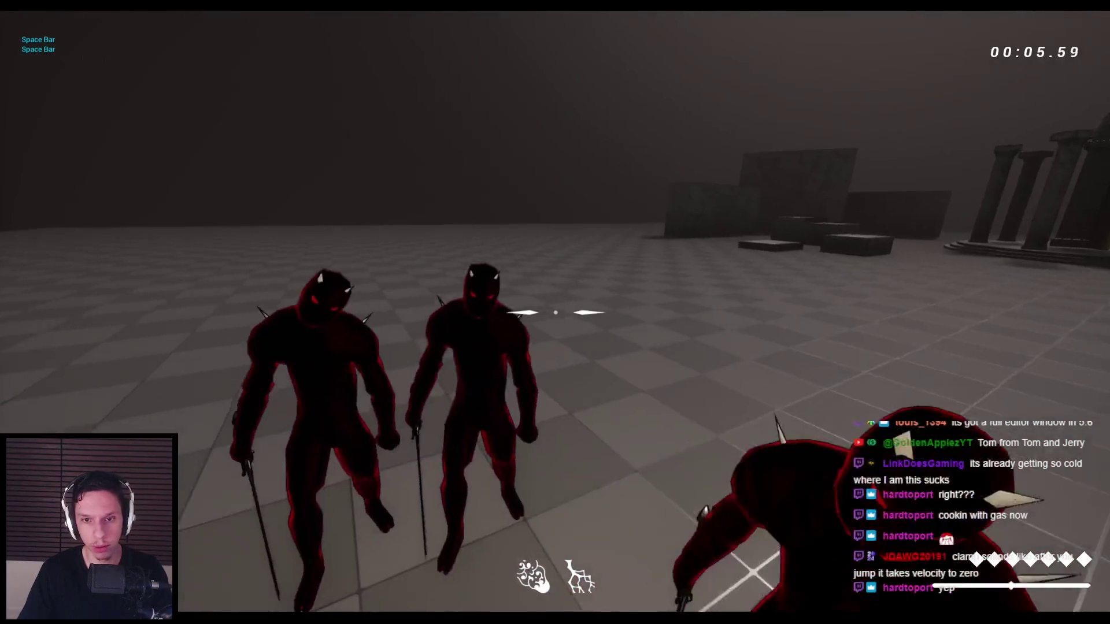
click(556, 313)
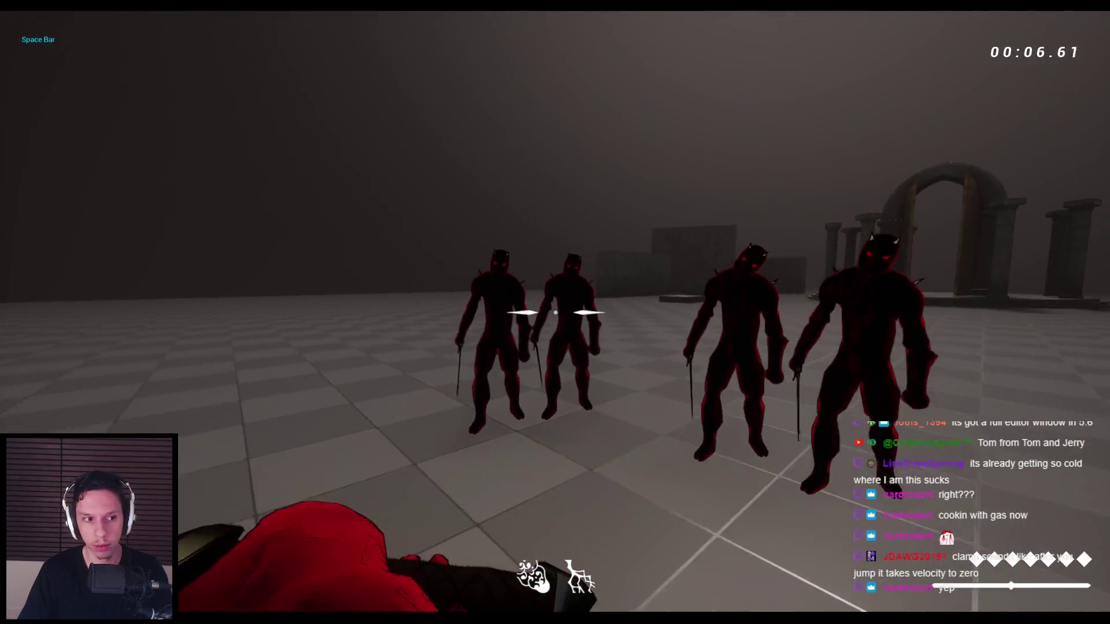
click(555, 312)
key(s)
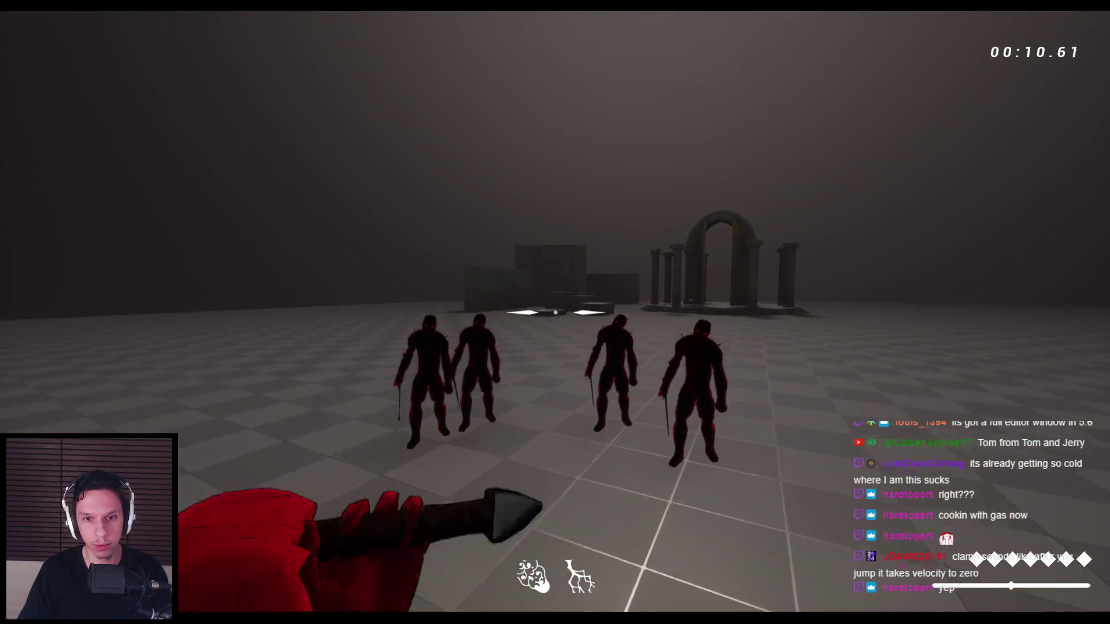
key(Escape)
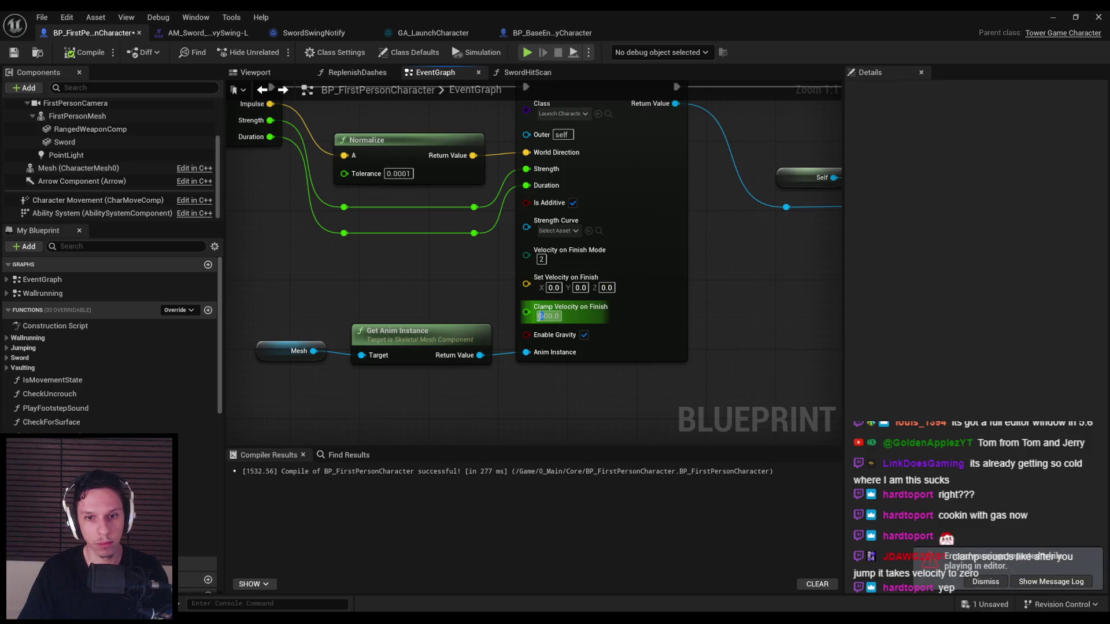
- Start a play-in-editor test and jump and swing to trigger the sword launch
click(1068, 15)
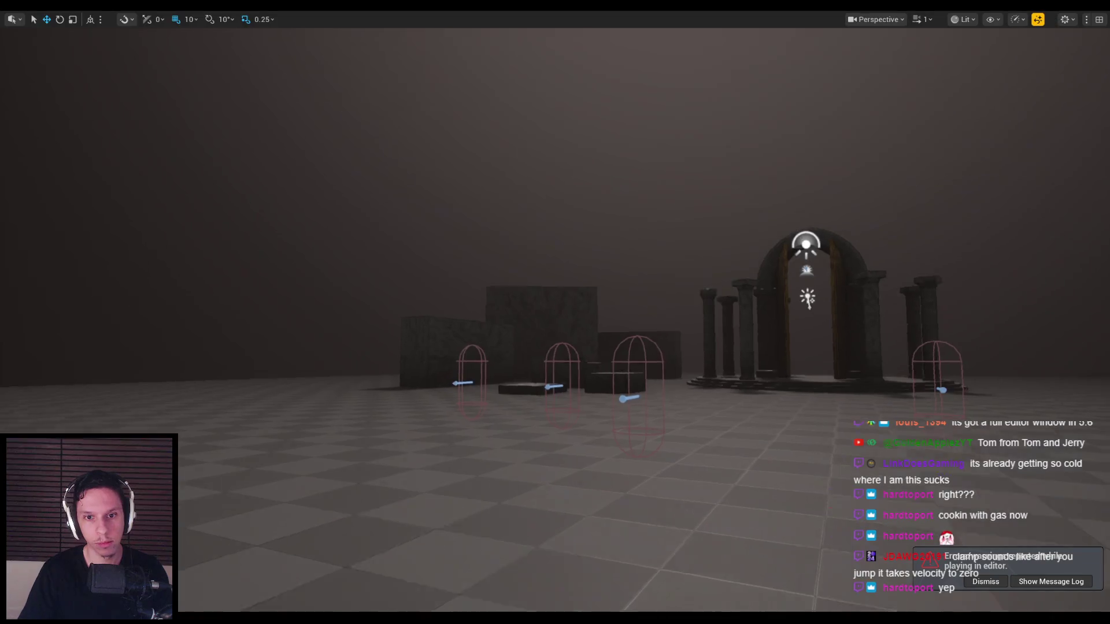
key(alt+p)
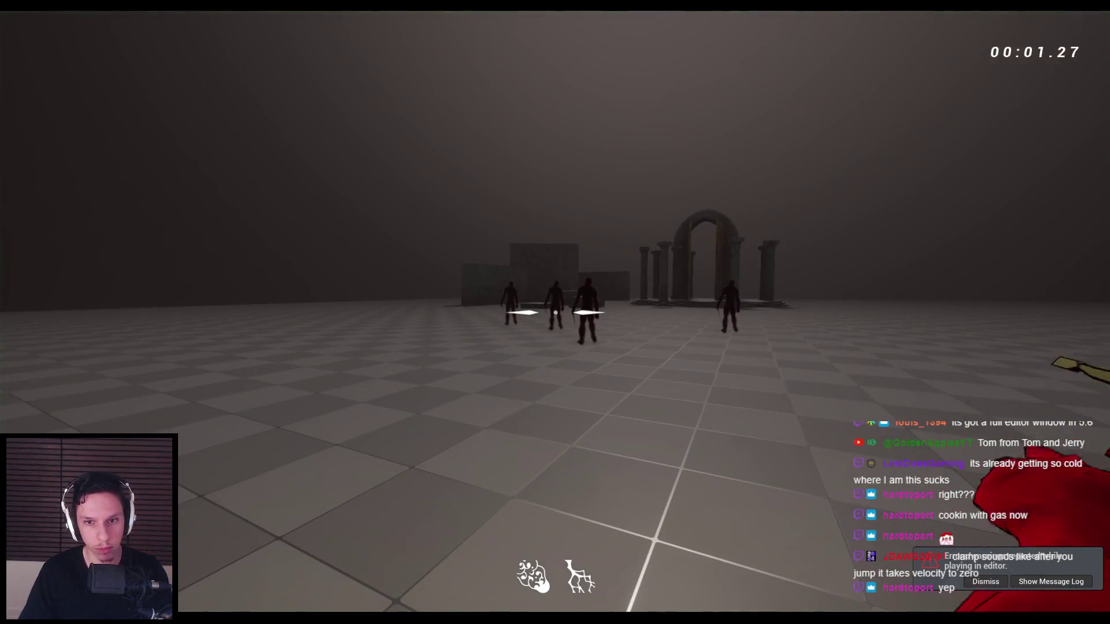
key(space)
key(space)
click(555, 312)
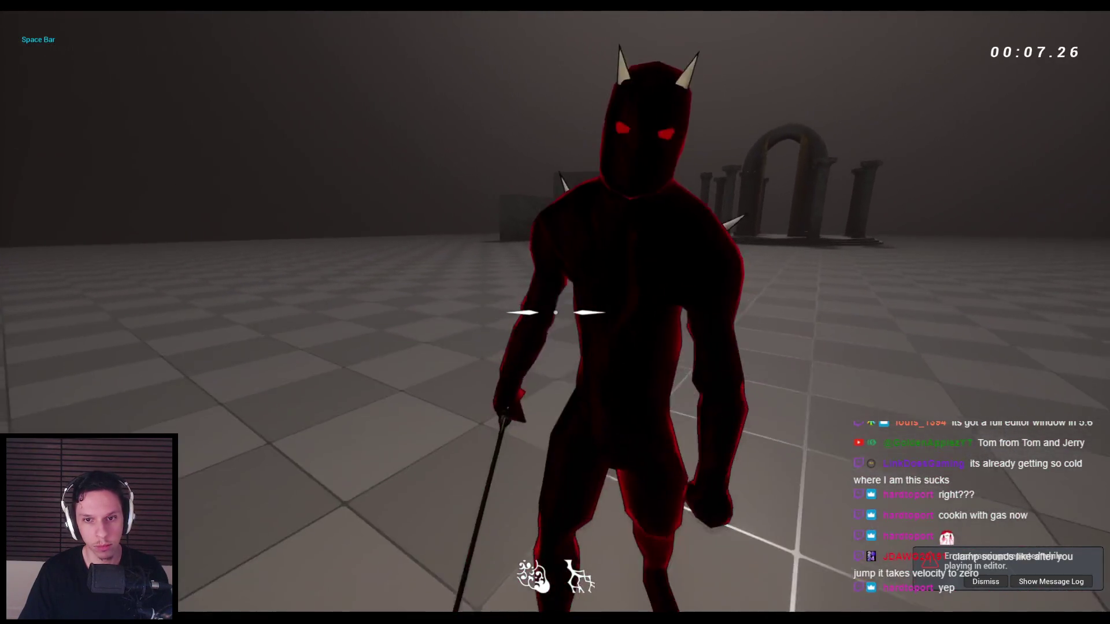
click(556, 313)
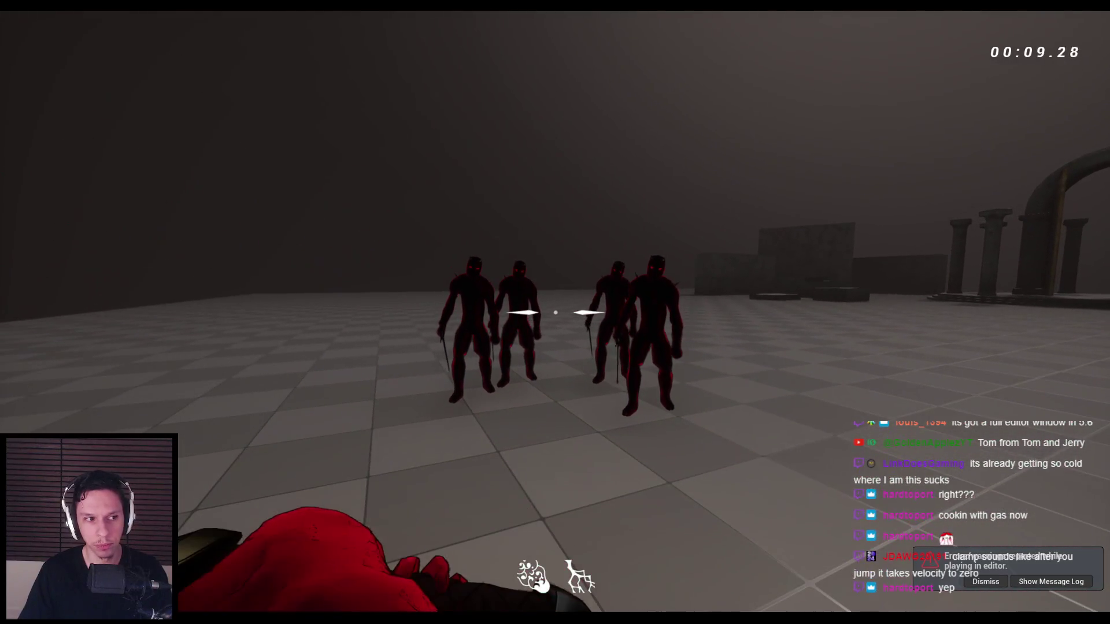
click(556, 312)
key(space)
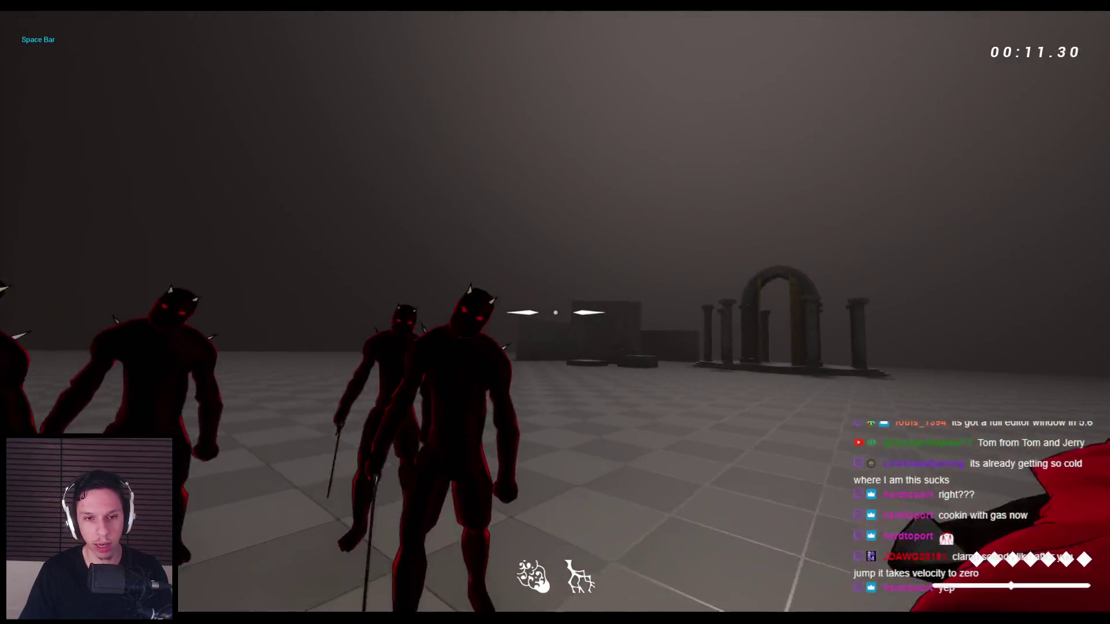
- Keep slashing the demons, stop the session, and return to BP_FirstPersonCharacter
click(555, 313)
click(555, 312)
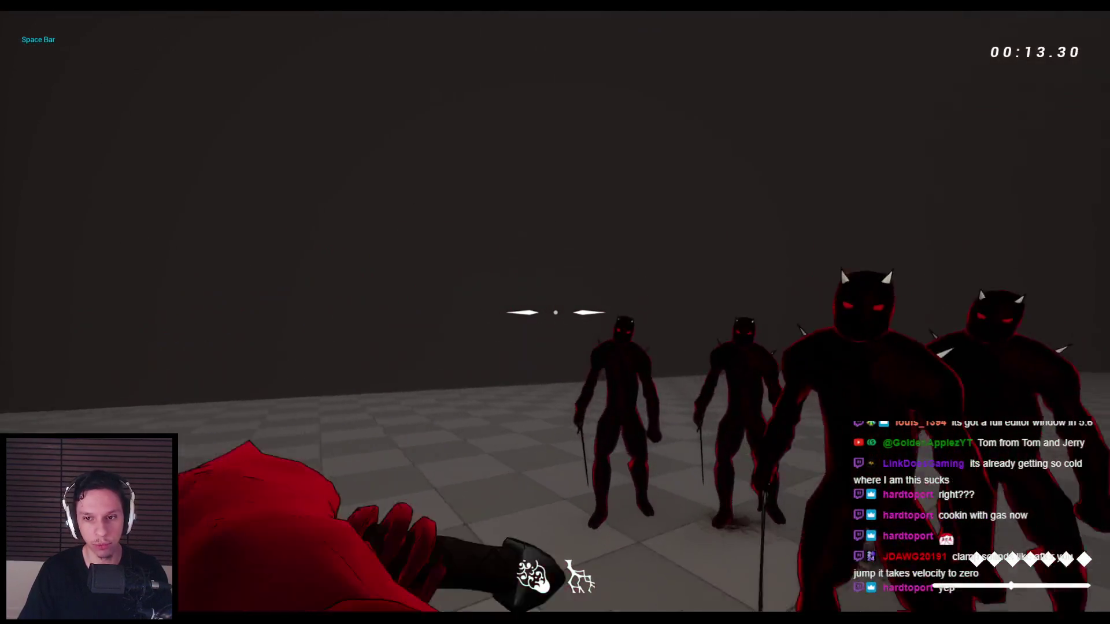
click(555, 313)
click(555, 312)
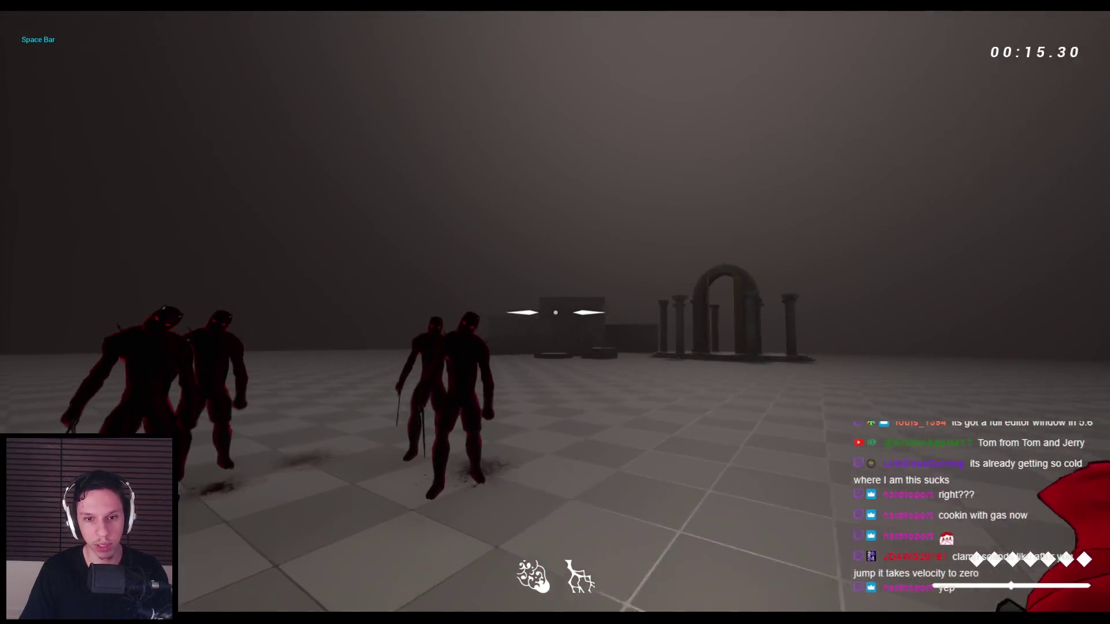
click(555, 313)
click(555, 312)
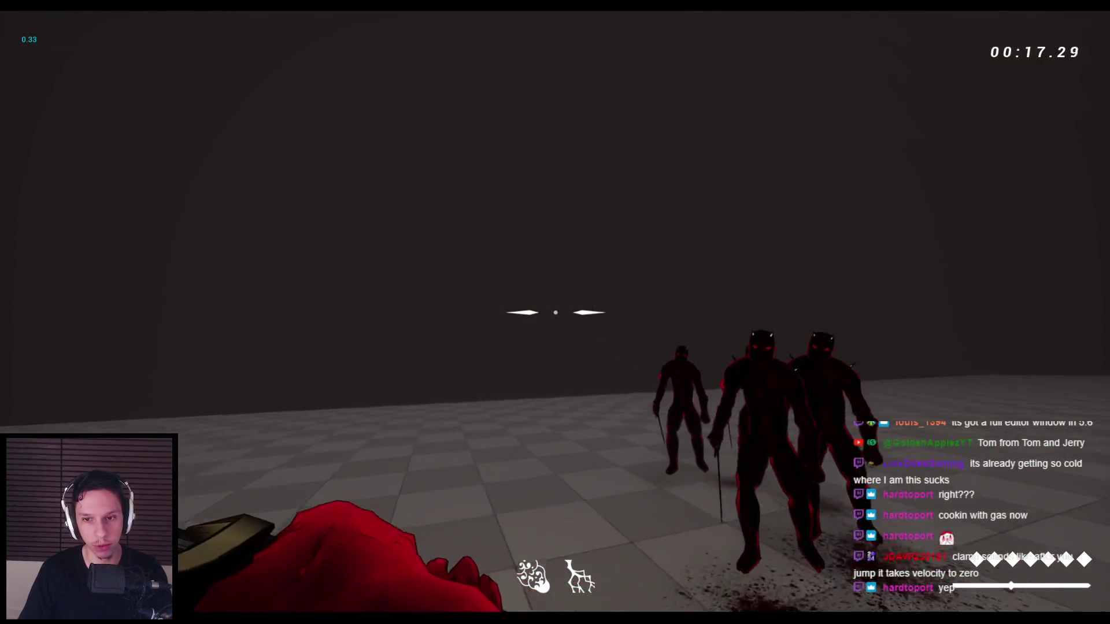
click(555, 312)
click(555, 313)
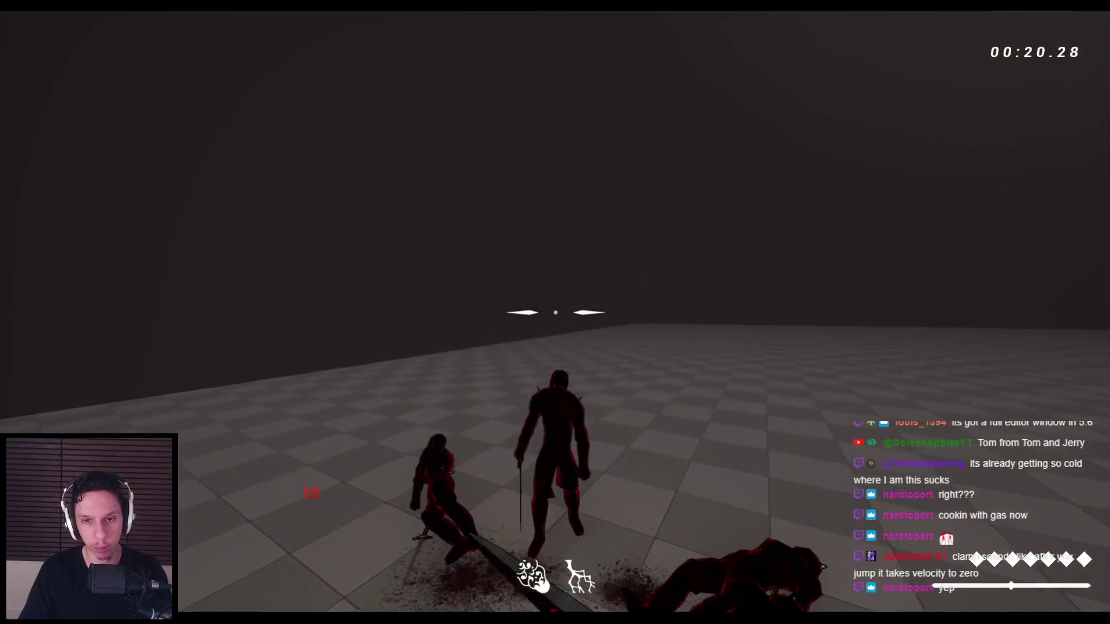
click(555, 312)
key(space)
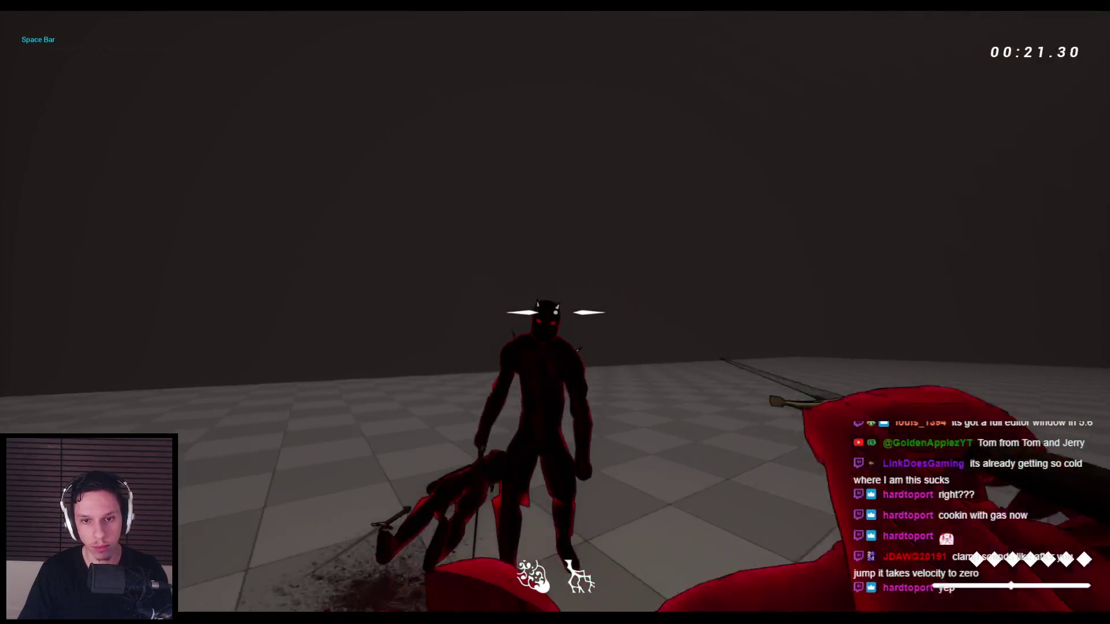
key(Escape)
click(398, 590)
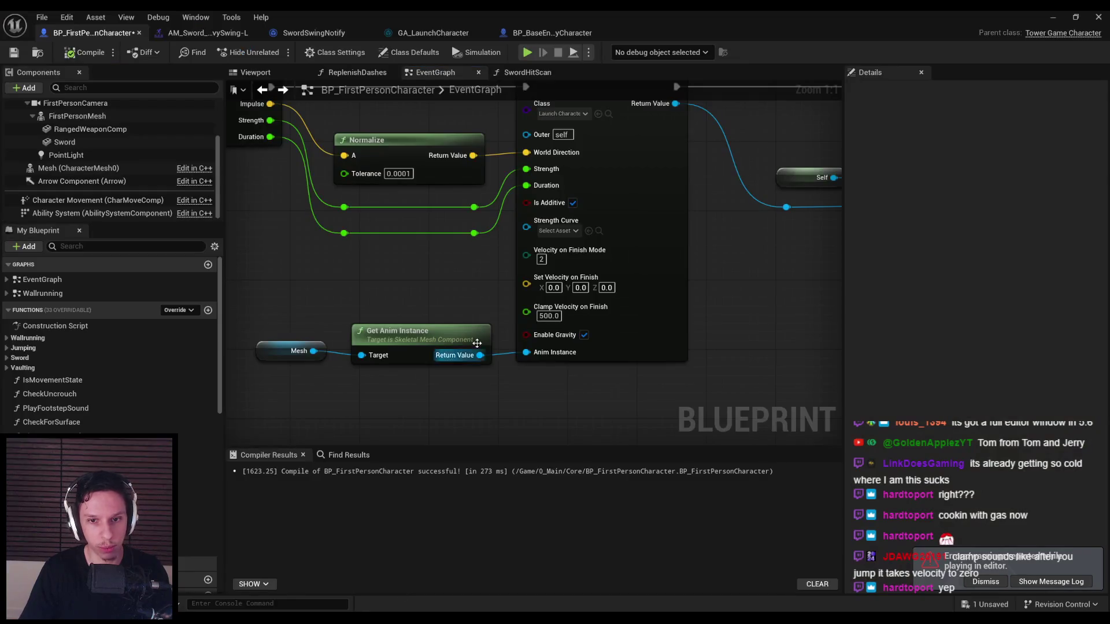
- From the SwordSwingNotify graph, start a play test and swing at the approaching demons
click(320, 36)
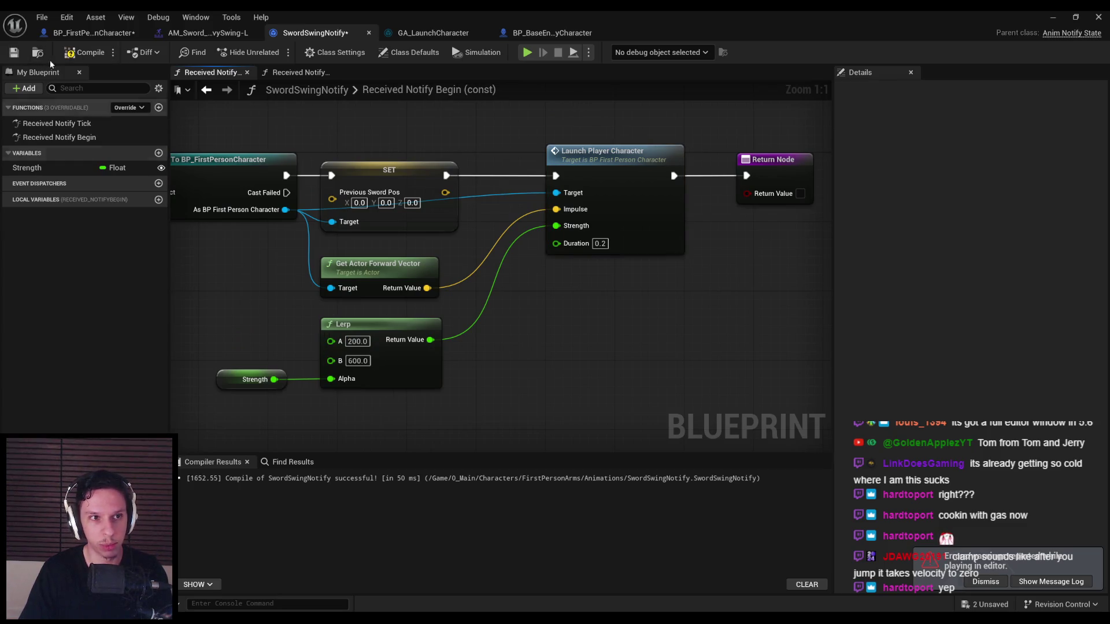
click(1067, 17)
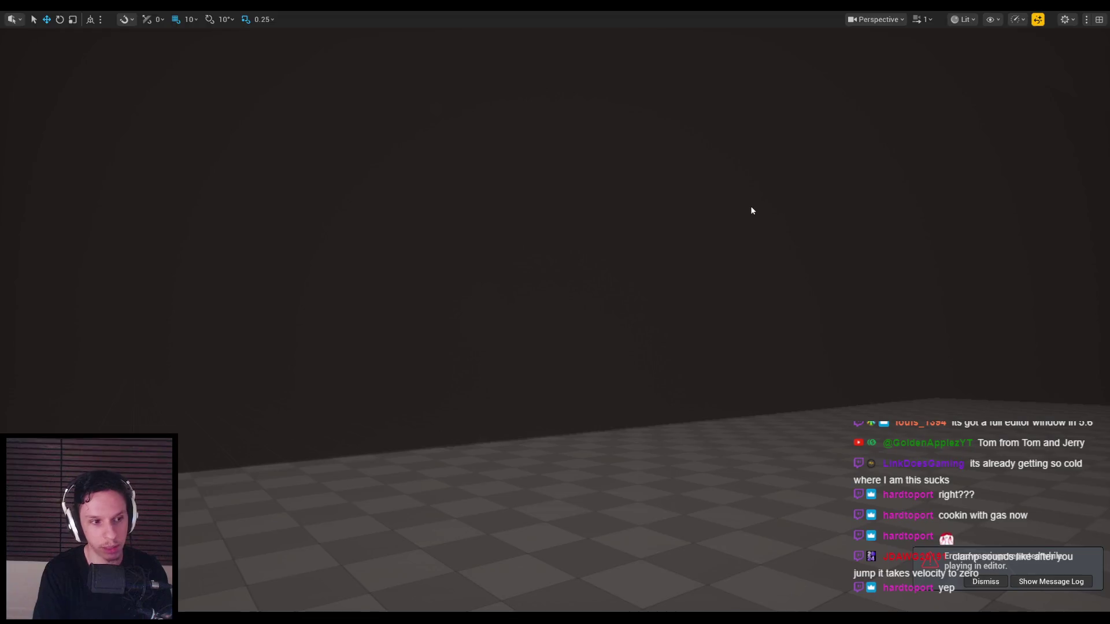
key(alt+p)
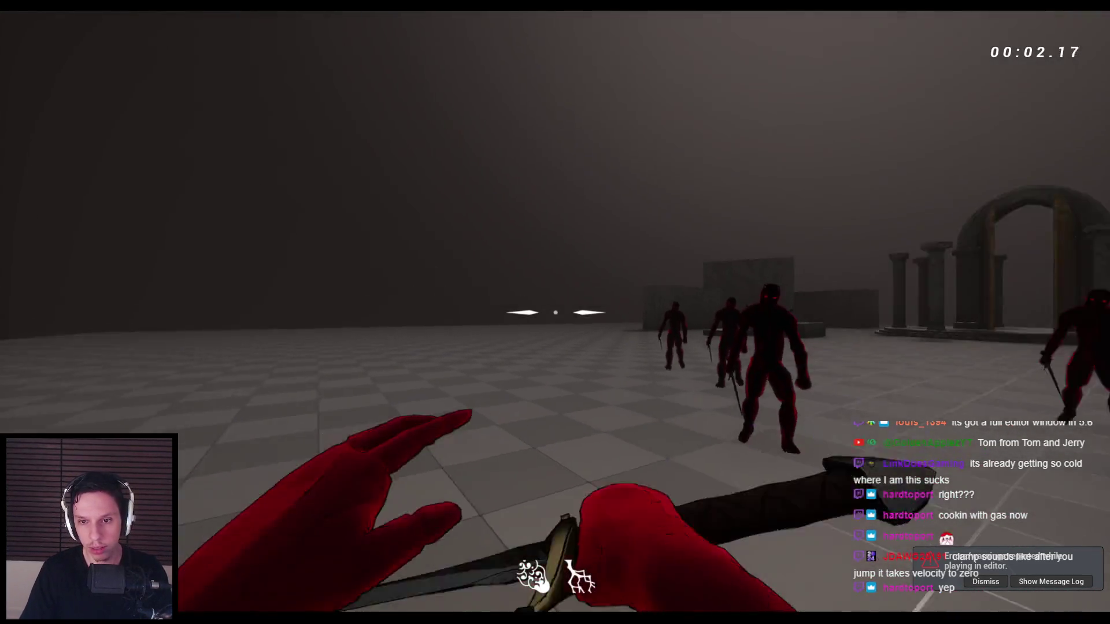
click(555, 313)
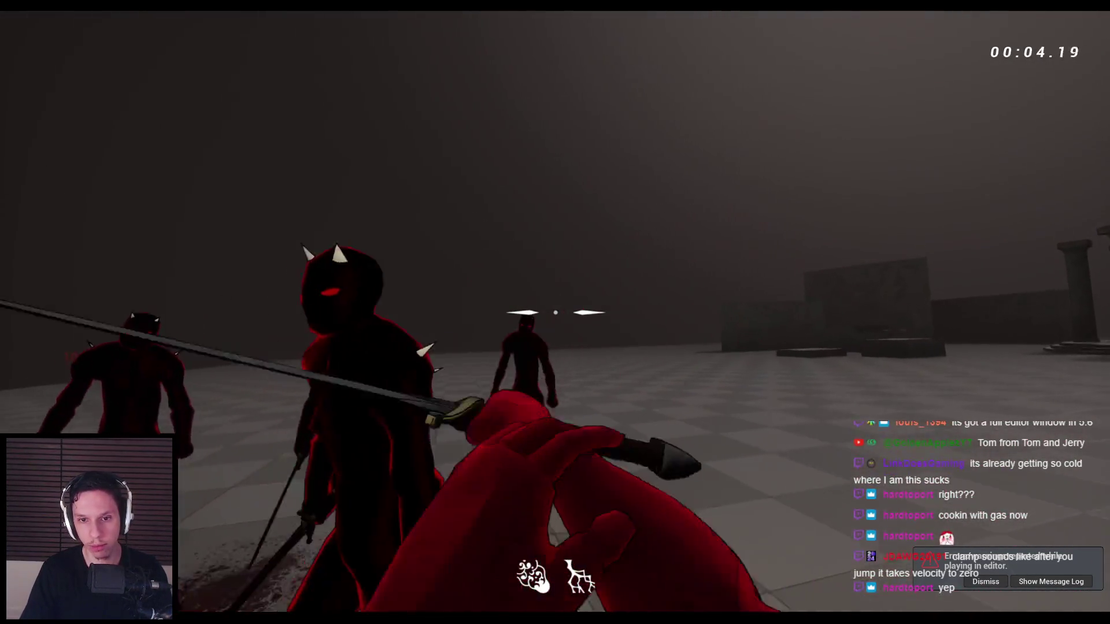
click(555, 312)
click(555, 312)
click(555, 312)
click(555, 312)
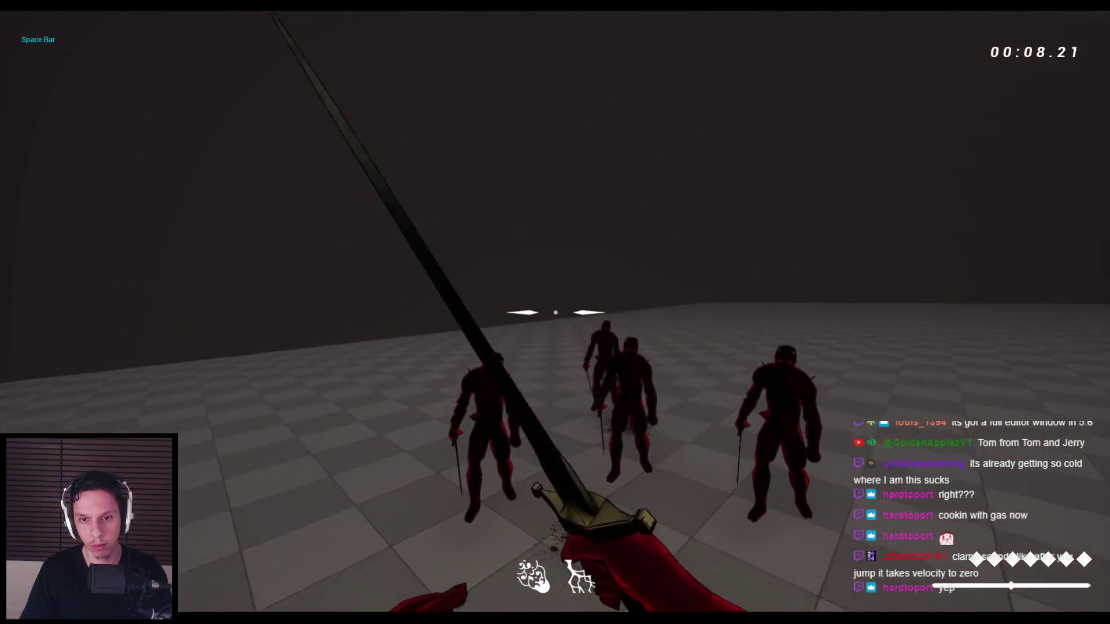
click(555, 313)
click(555, 312)
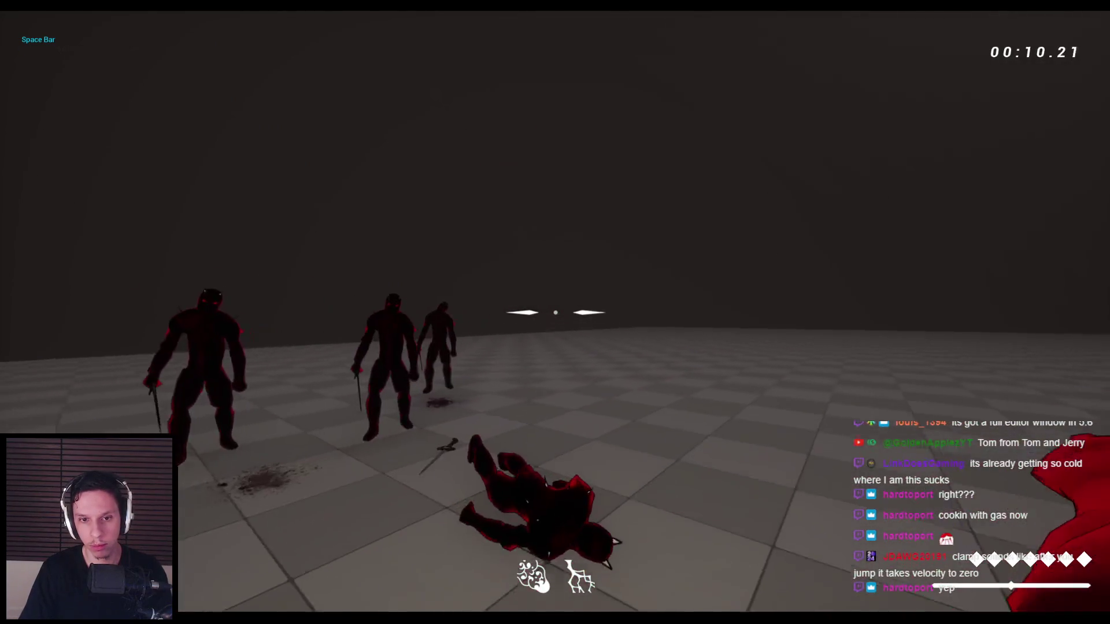
click(555, 312)
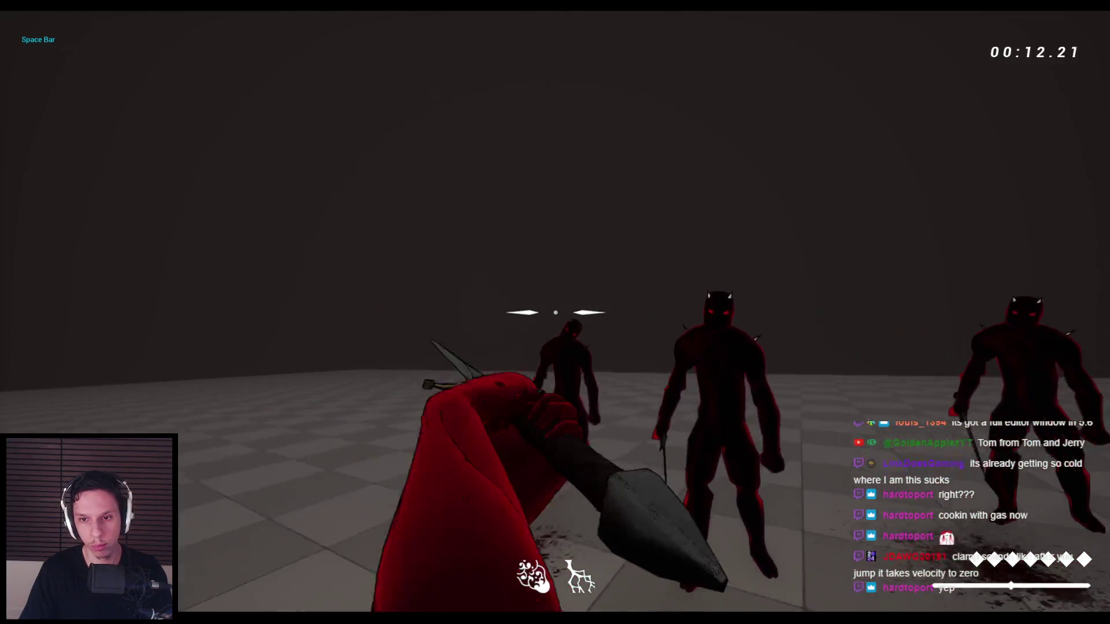
- Jump and swing to check the 200–600 launch strength, then end the play test
key(space)
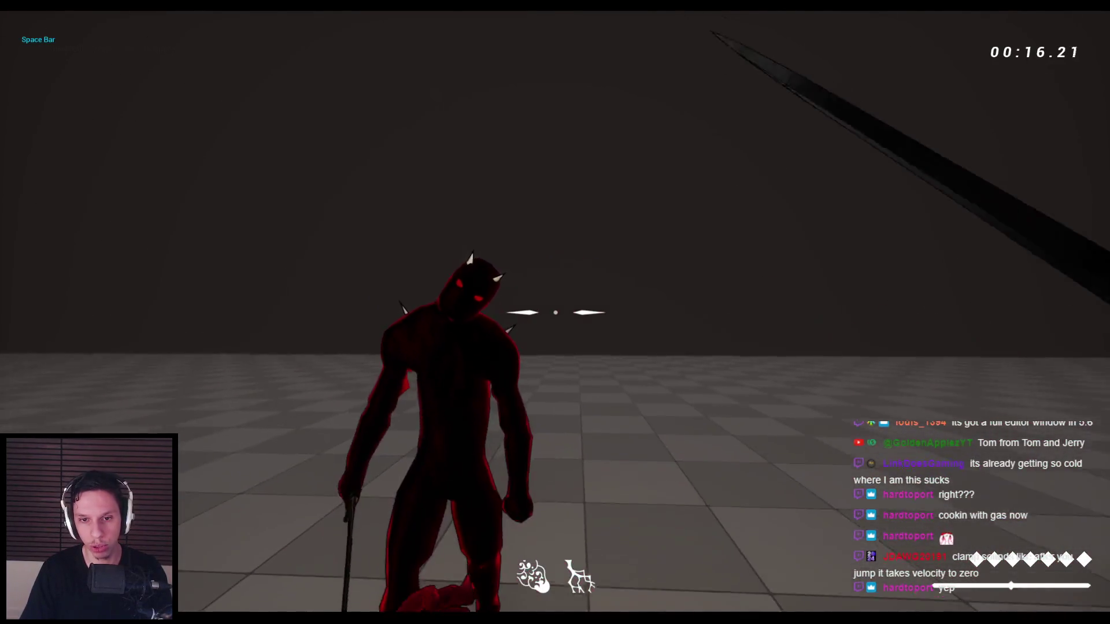
key(space)
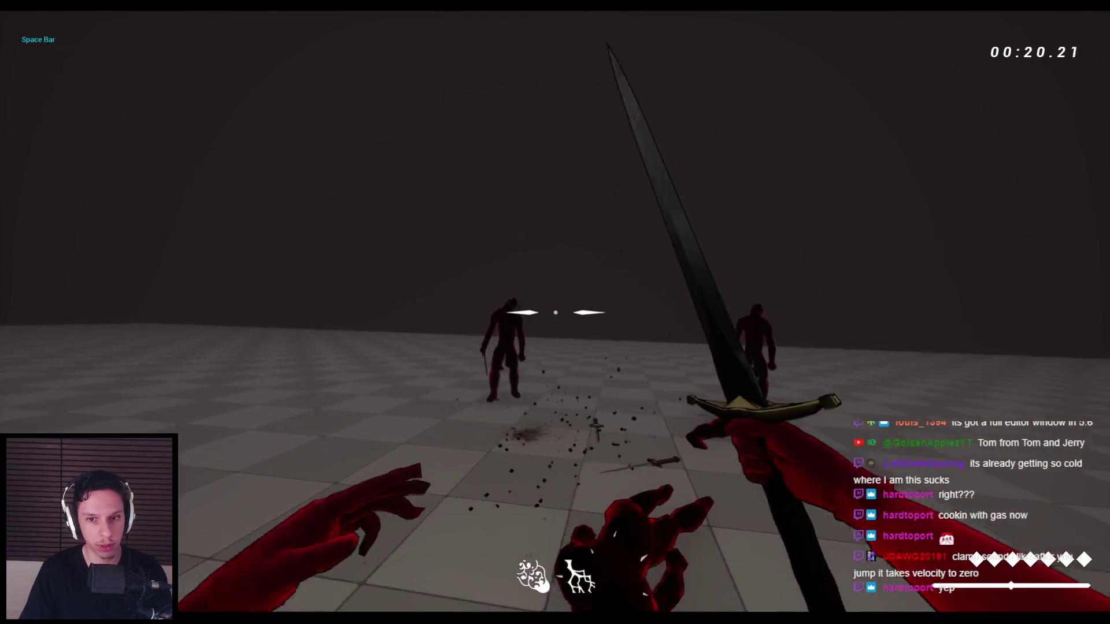
click(555, 313)
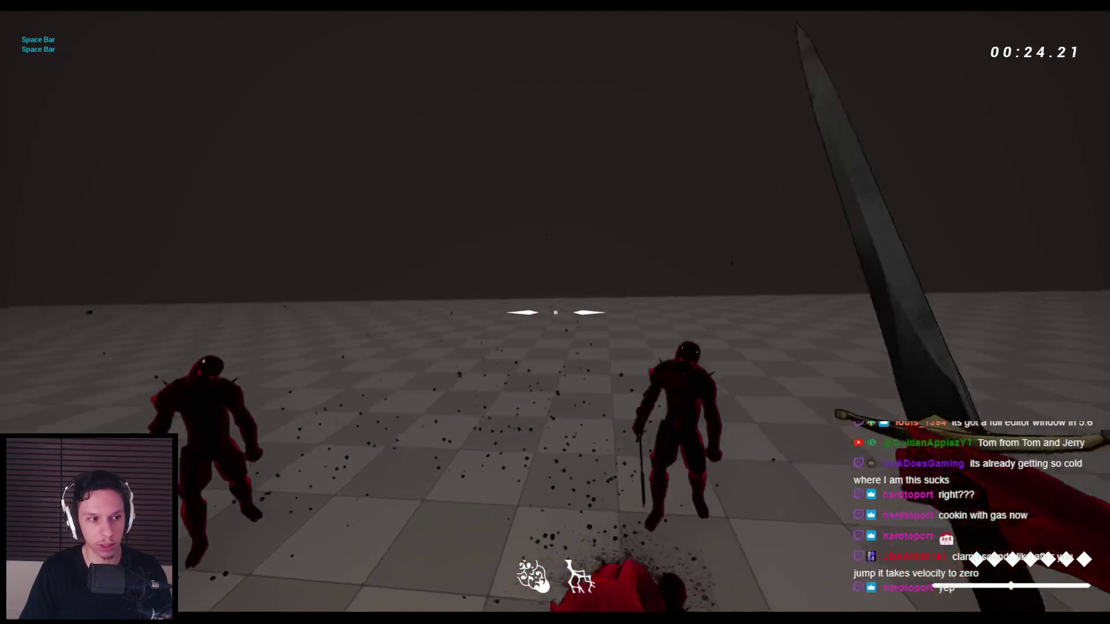
click(555, 313)
click(555, 312)
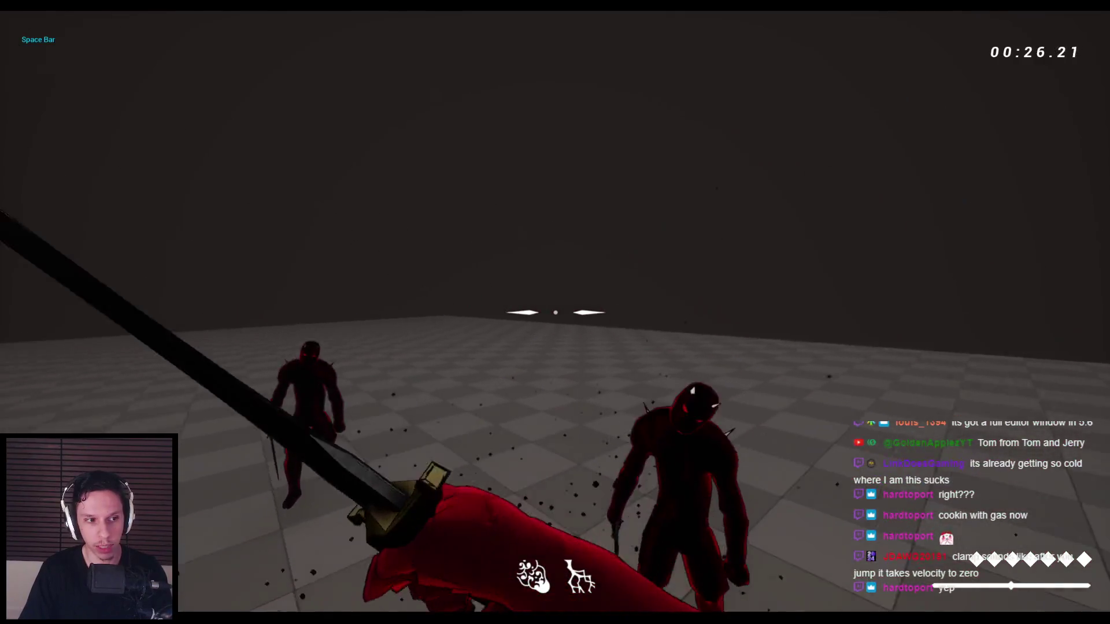
click(555, 312)
click(555, 313)
key(space)
click(555, 312)
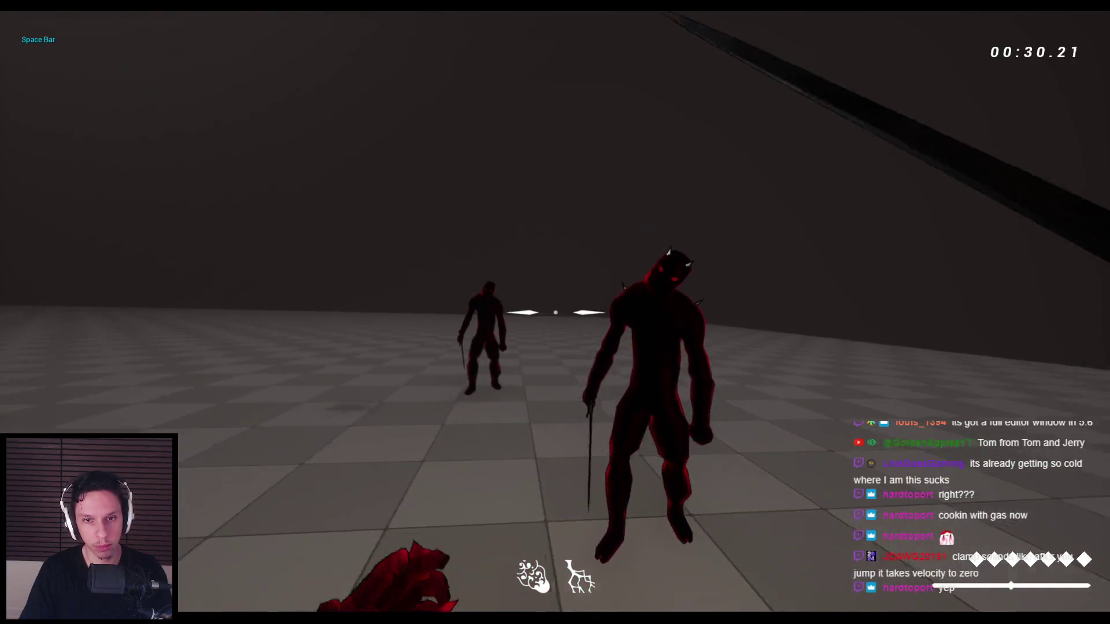
key(space)
click(555, 313)
click(555, 313)
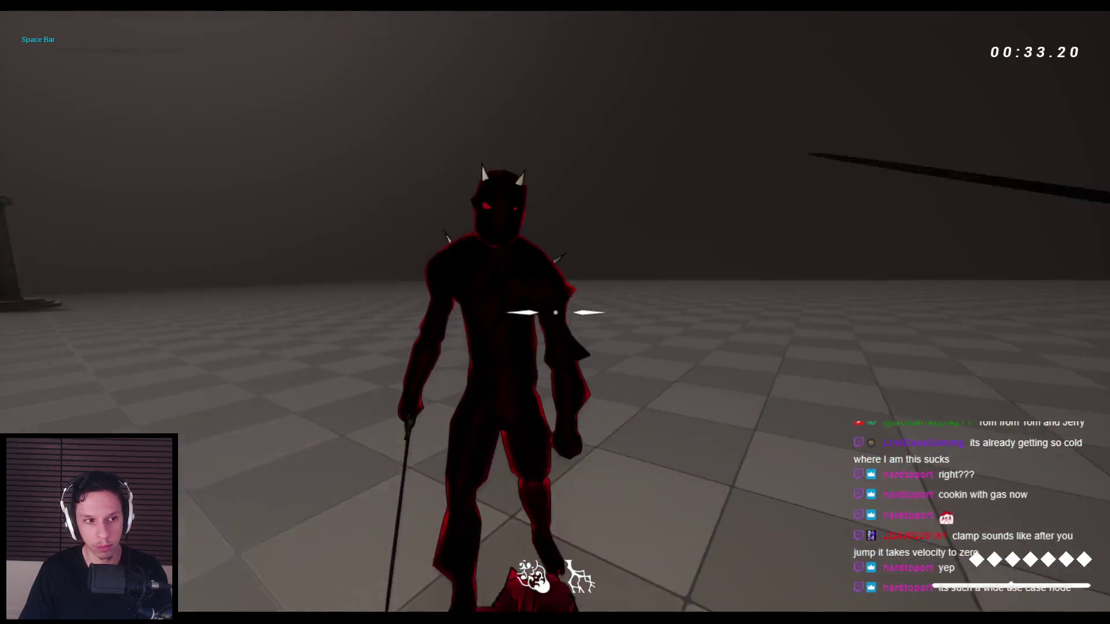
click(555, 312)
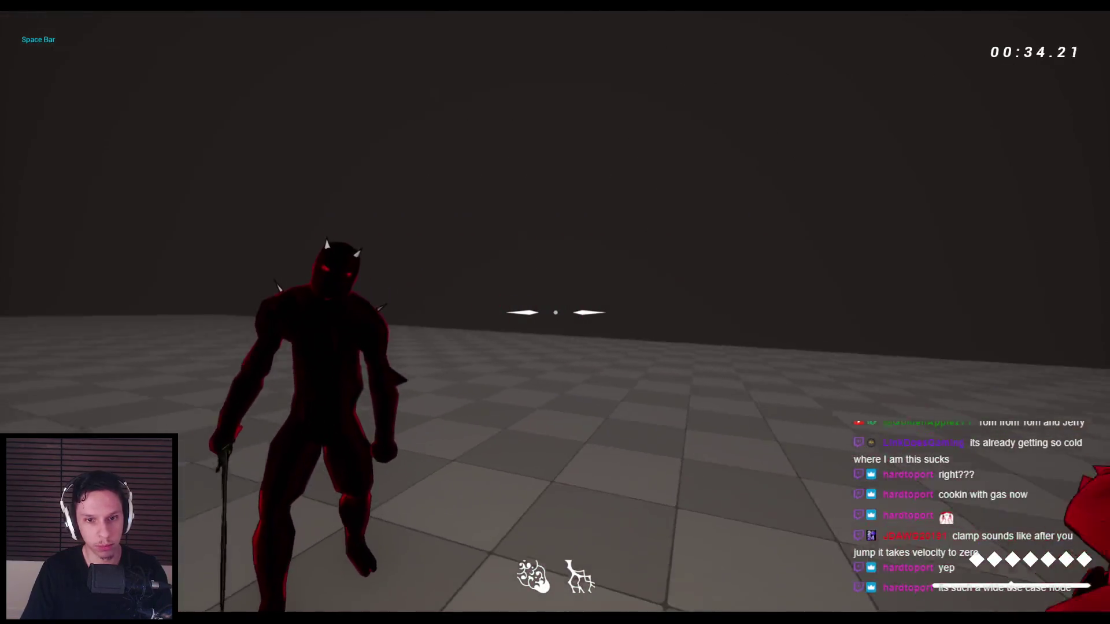
click(555, 312)
key(Escape)
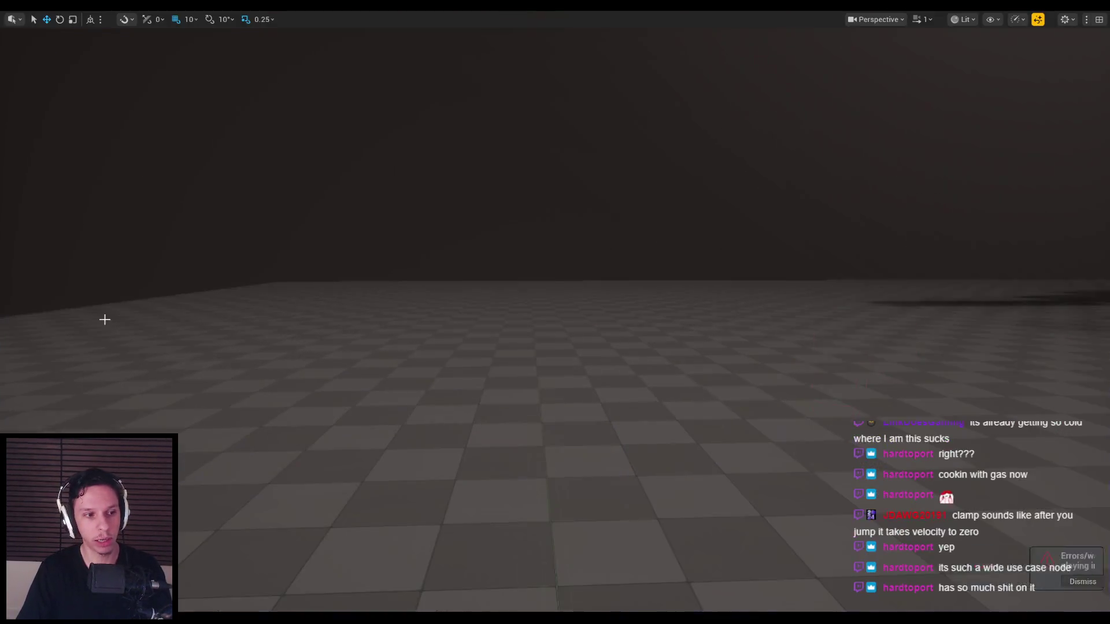
- Paste a copy of the Strength and Lerp nodes below the existing Lerp in SwordSwingNotify
click(381, 600)
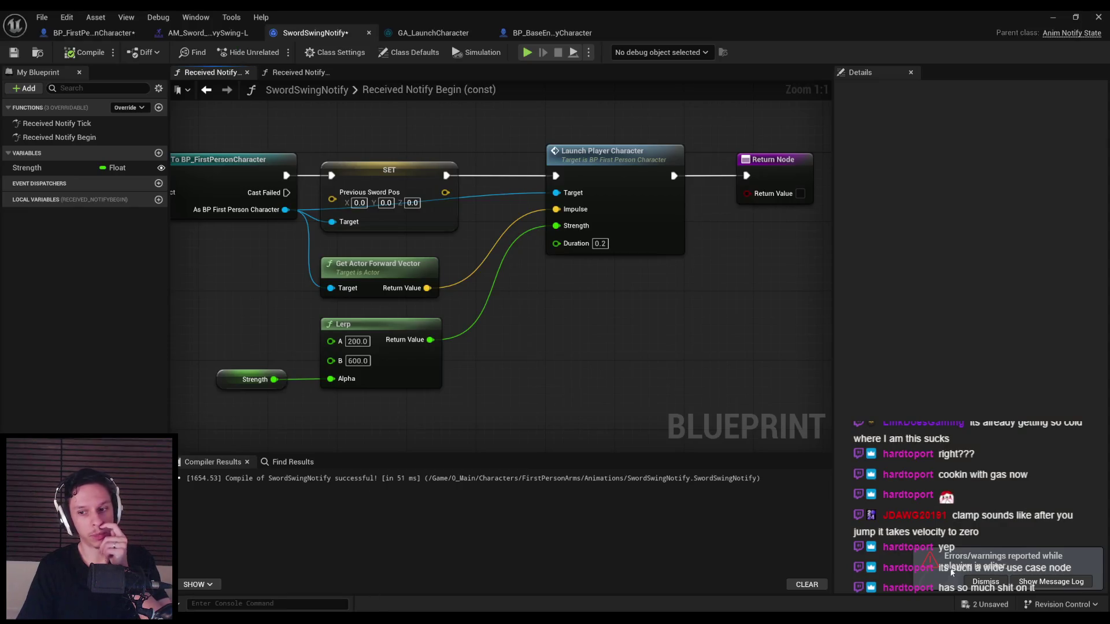
drag(647, 333, 652, 418)
drag(614, 385, 650, 337)
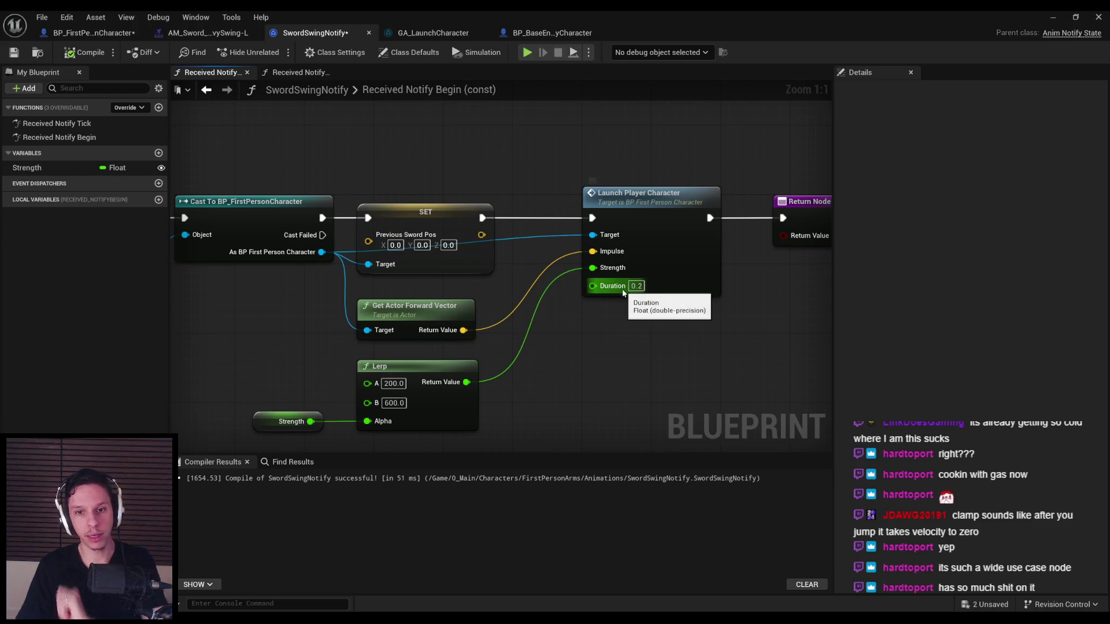
mouse_move(607, 296)
mouse_down()
mouse_move(577, 293)
mouse_move(480, 334)
mouse_up()
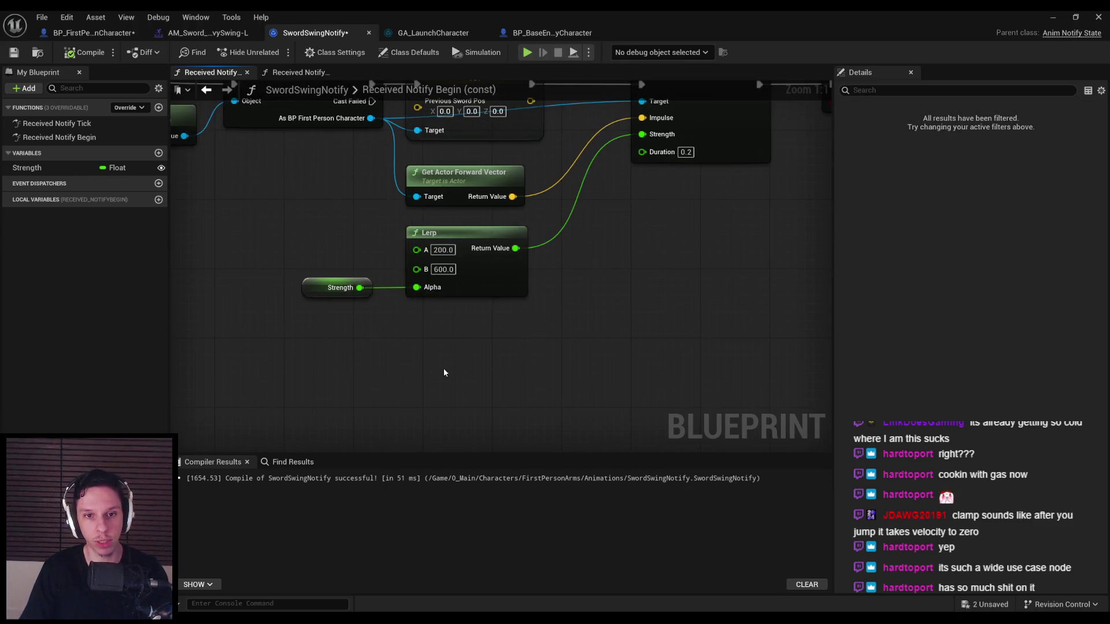
key(ctrl+v)
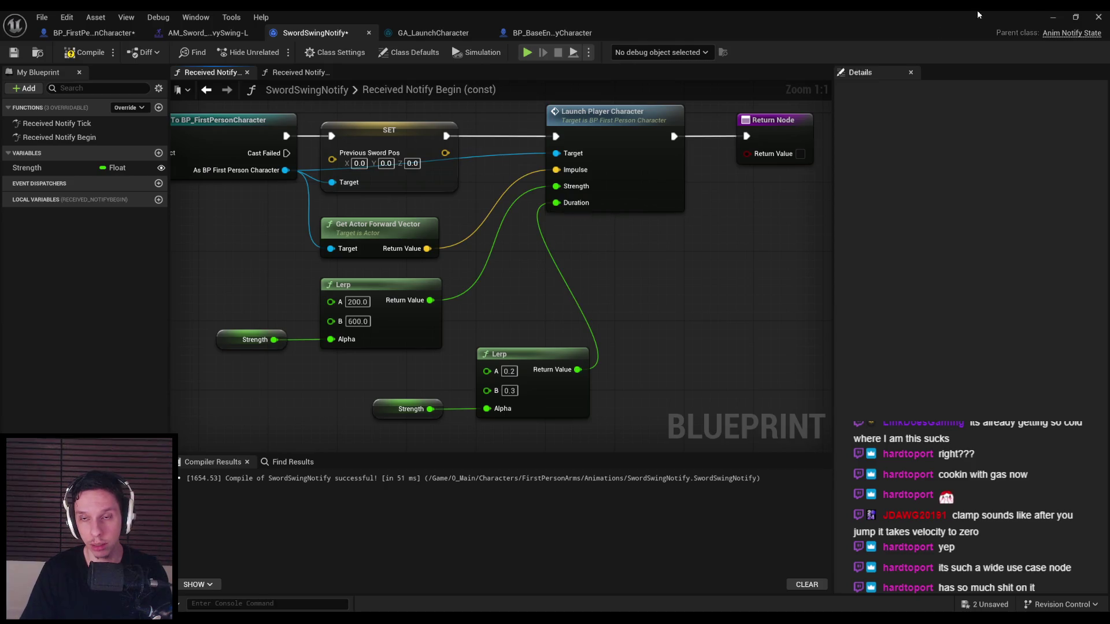
click(1058, 20)
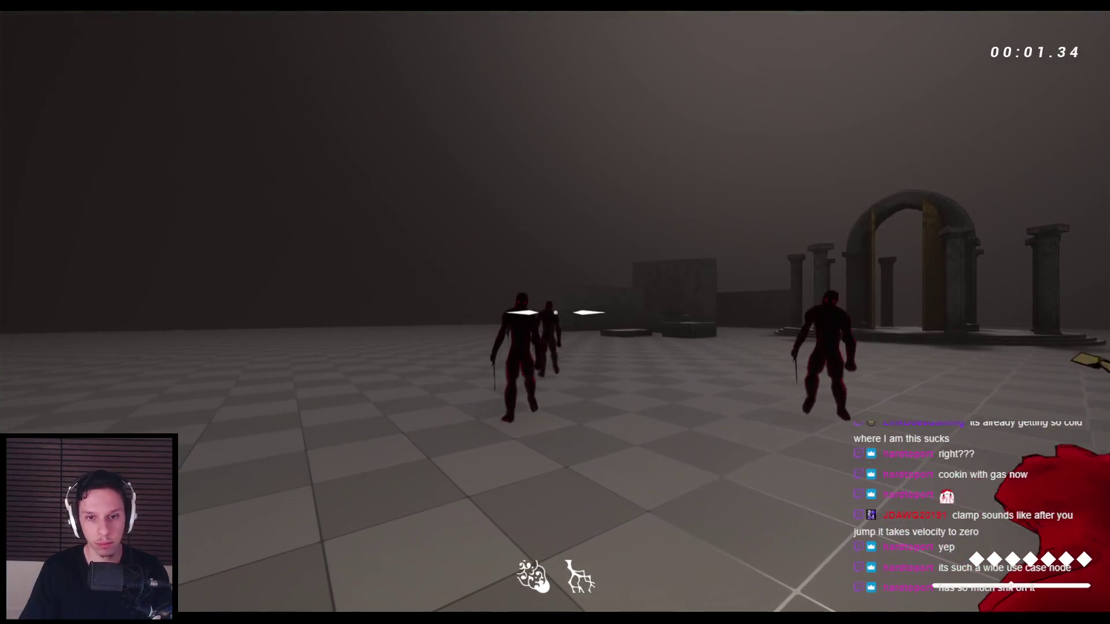
click(555, 312)
click(555, 312)
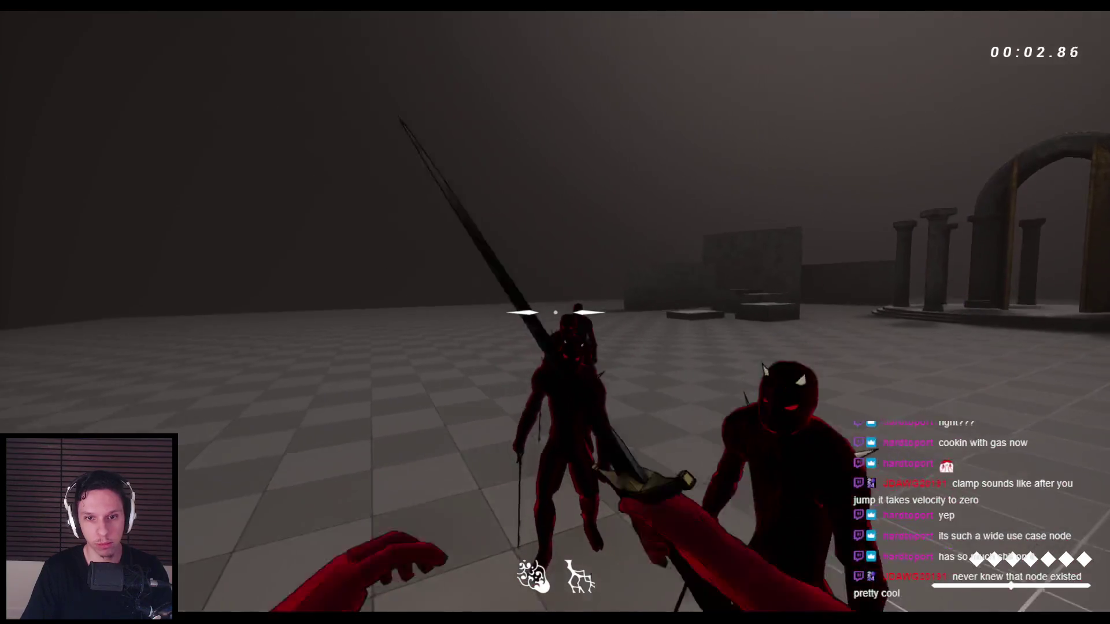
key(space)
click(555, 312)
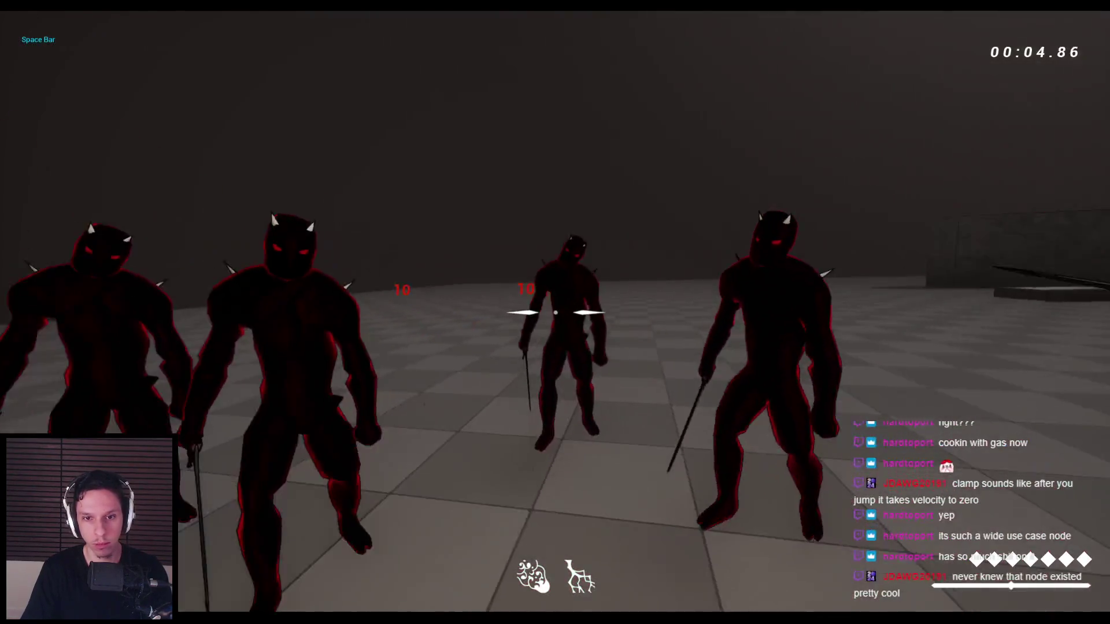
click(555, 312)
click(555, 313)
key(Escape)
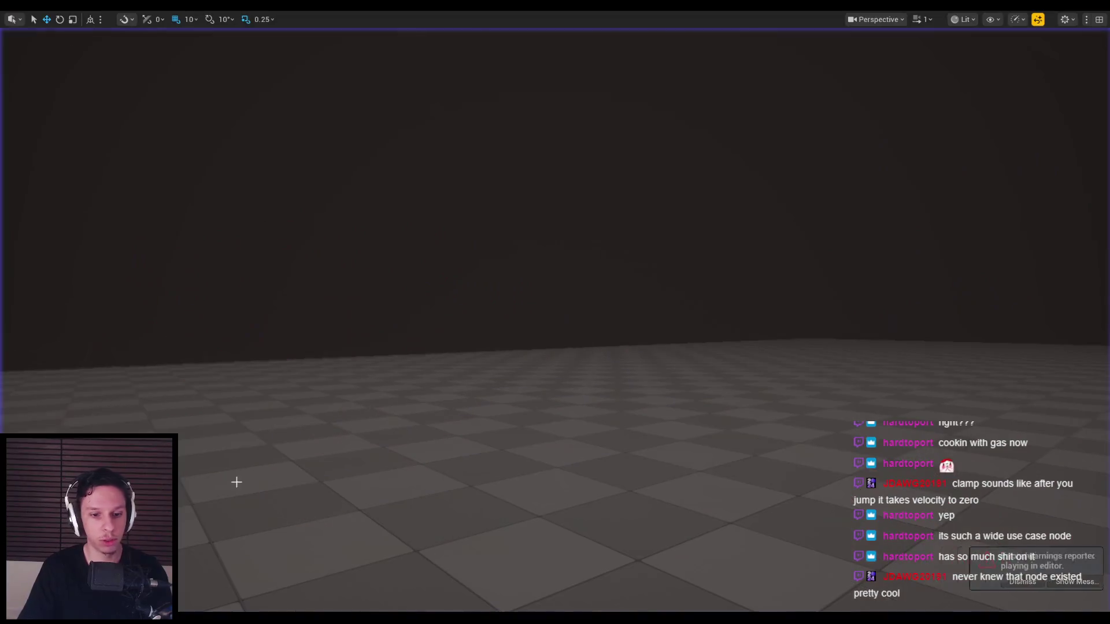
key(Home)
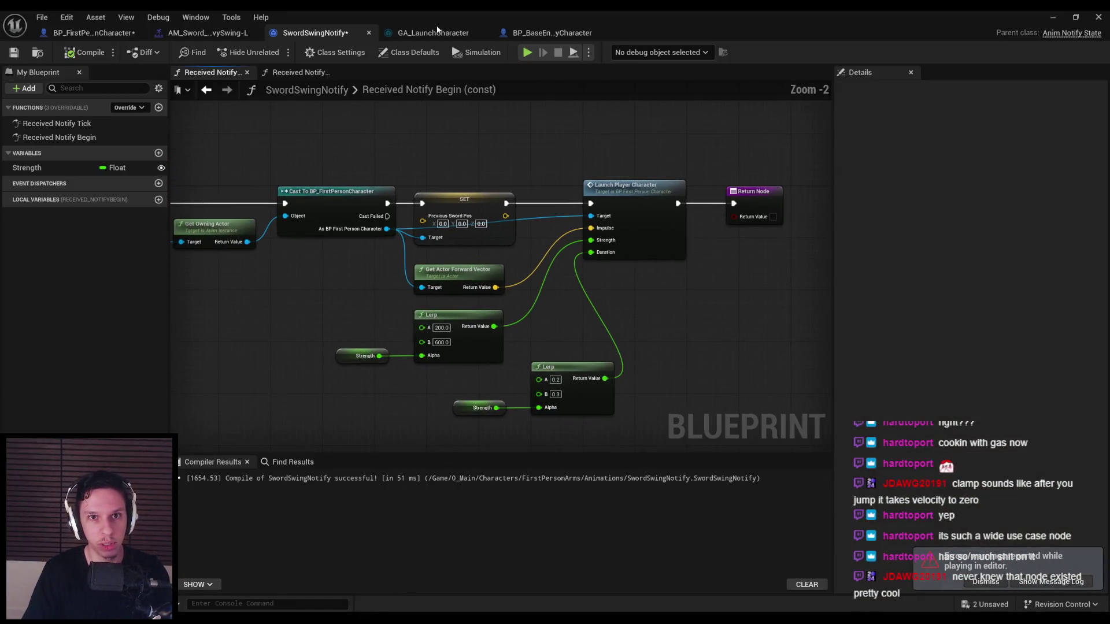
- In GA_LaunchCharacter, dismiss the PIE warning and inspect the Apply Root Motion Constant Force node
click(426, 35)
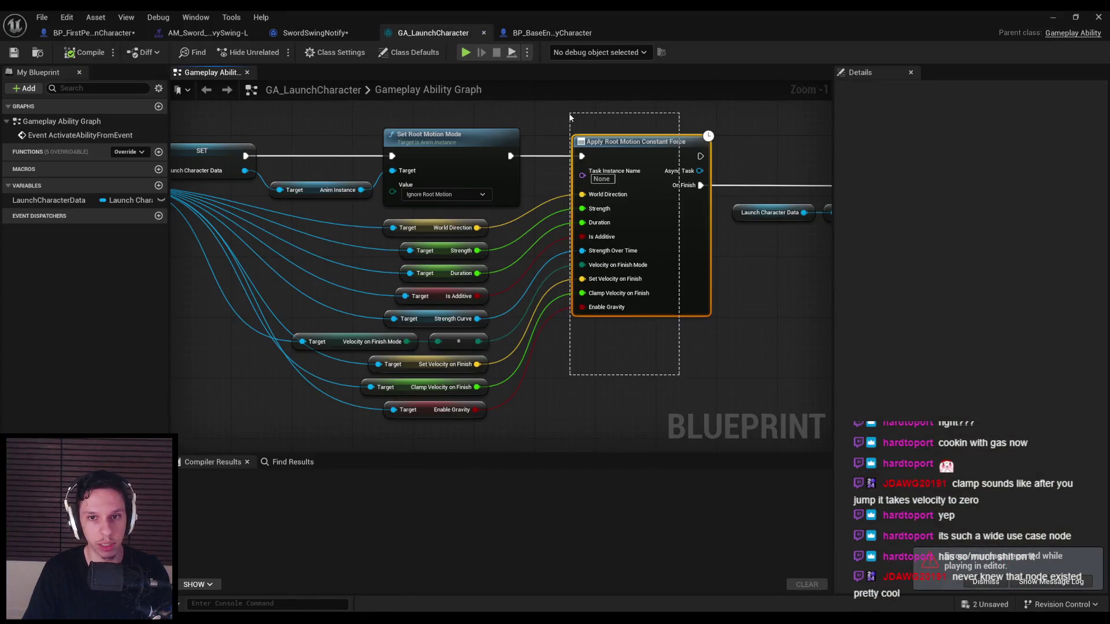
drag(607, 118, 444, 172)
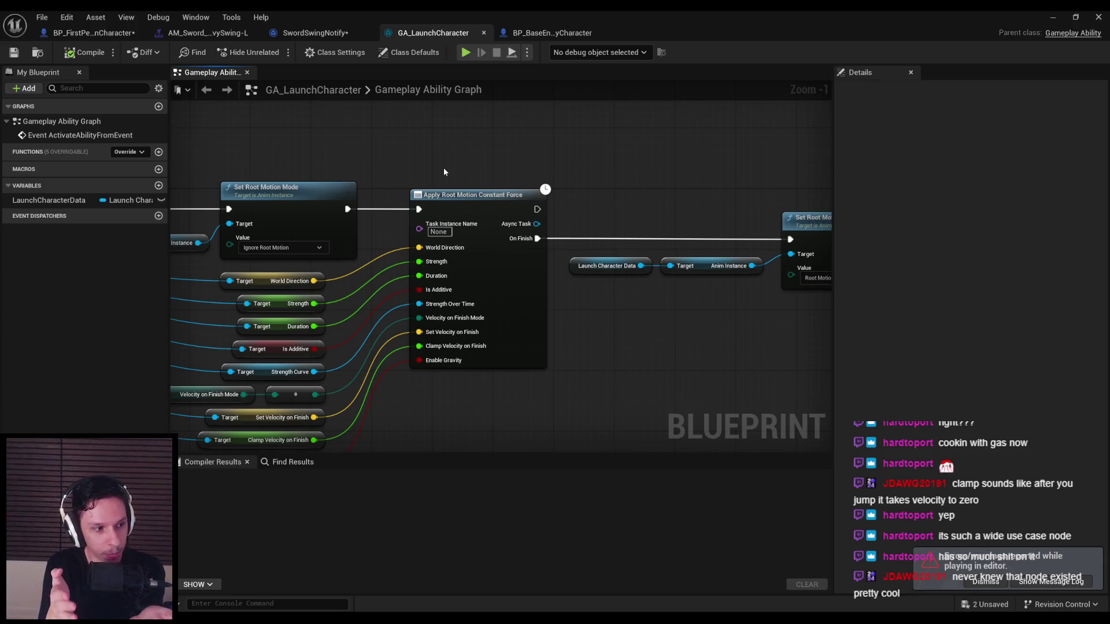
click(991, 585)
mouse_move(443, 168)
mouse_down()
mouse_move(499, 401)
mouse_move(516, 396)
mouse_up()
click(515, 395)
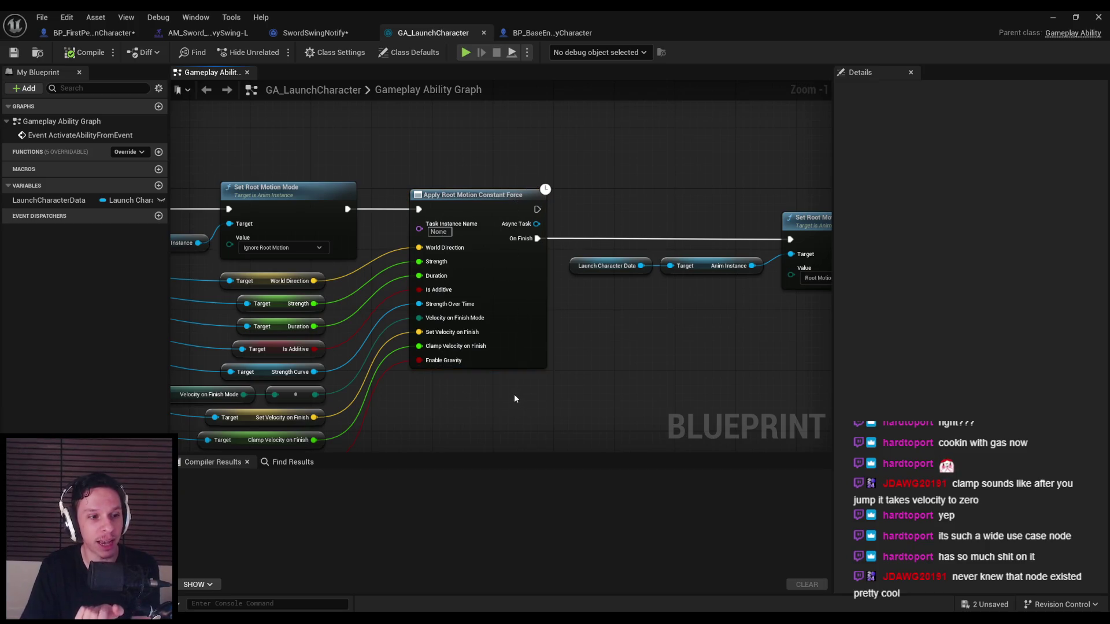
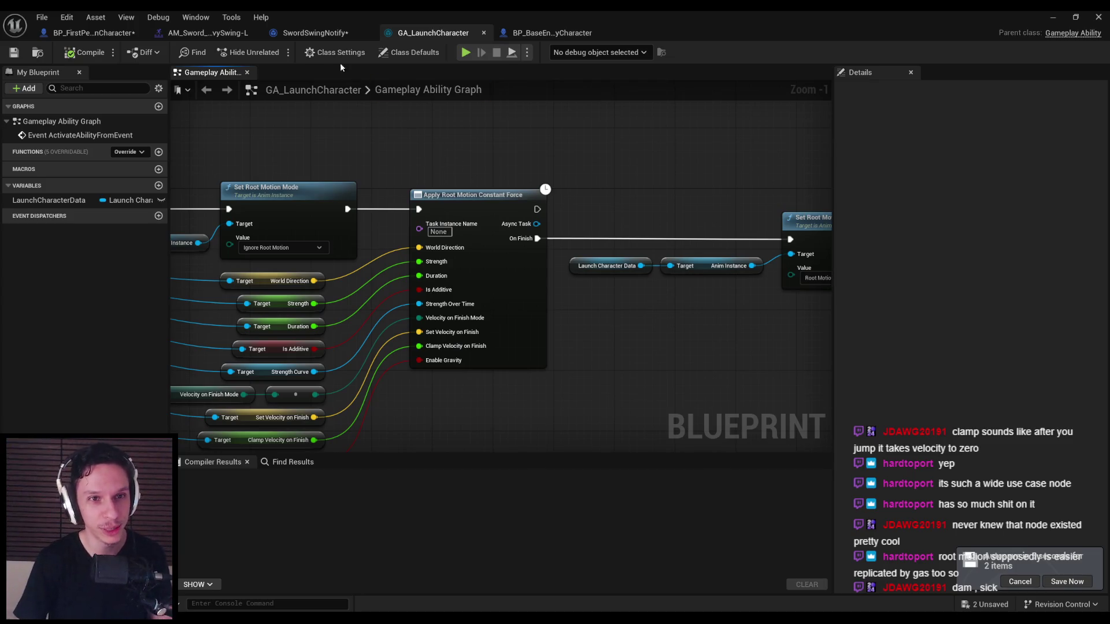
- Save all modified assets, return to GA_LaunchCharacter, and bring up the level viewport full screen
click(324, 36)
key(ctrl+shift+s)
click(420, 34)
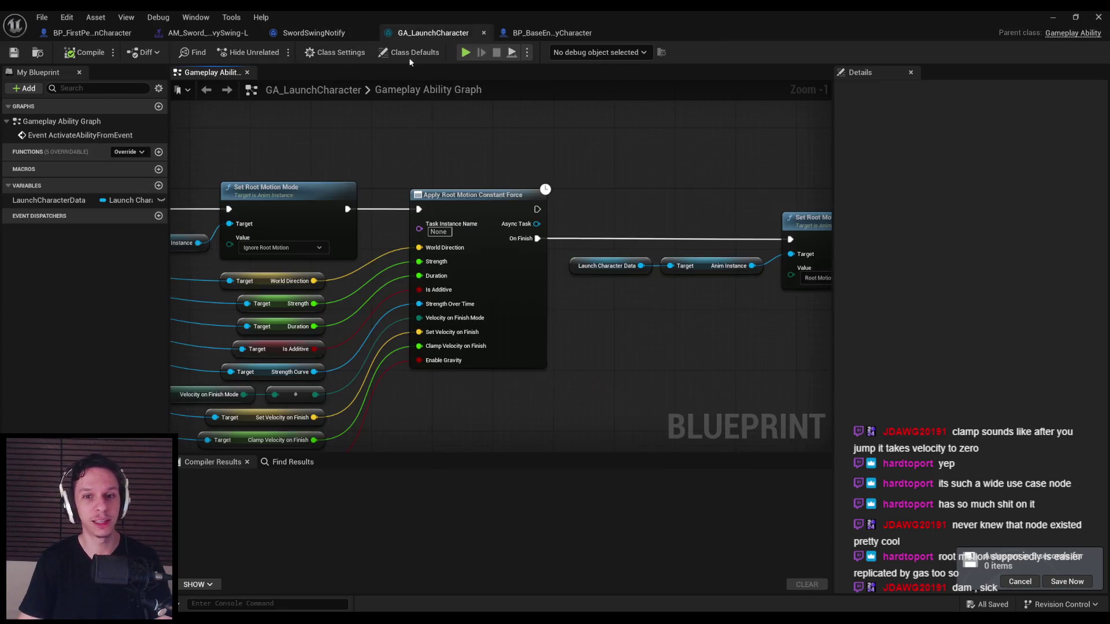
scroll(592, 309, down, 2)
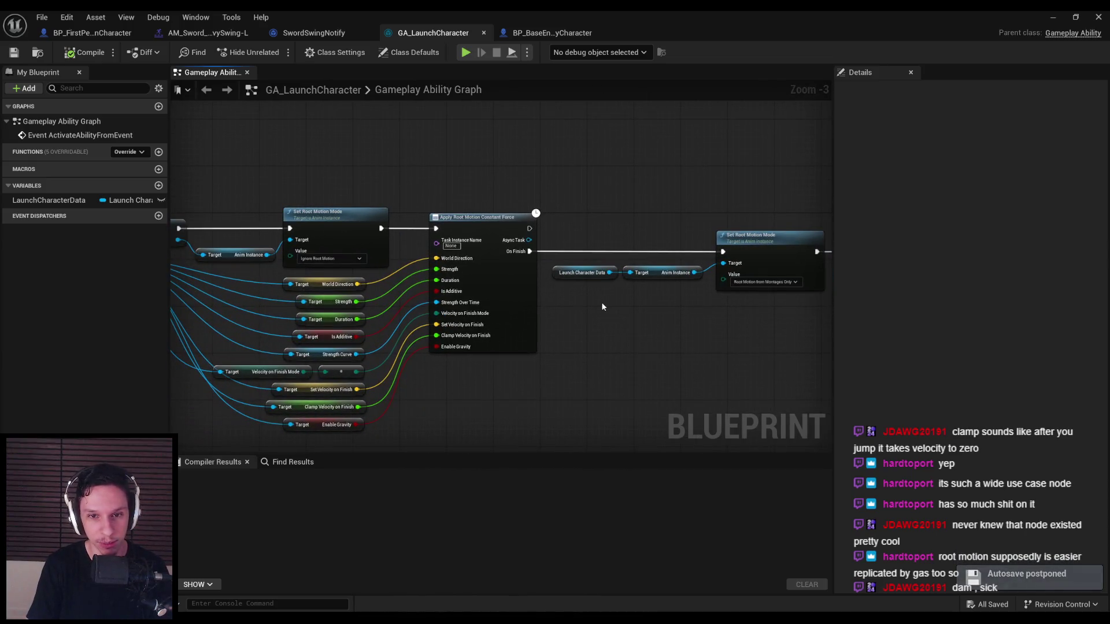
key(alt+Tab)
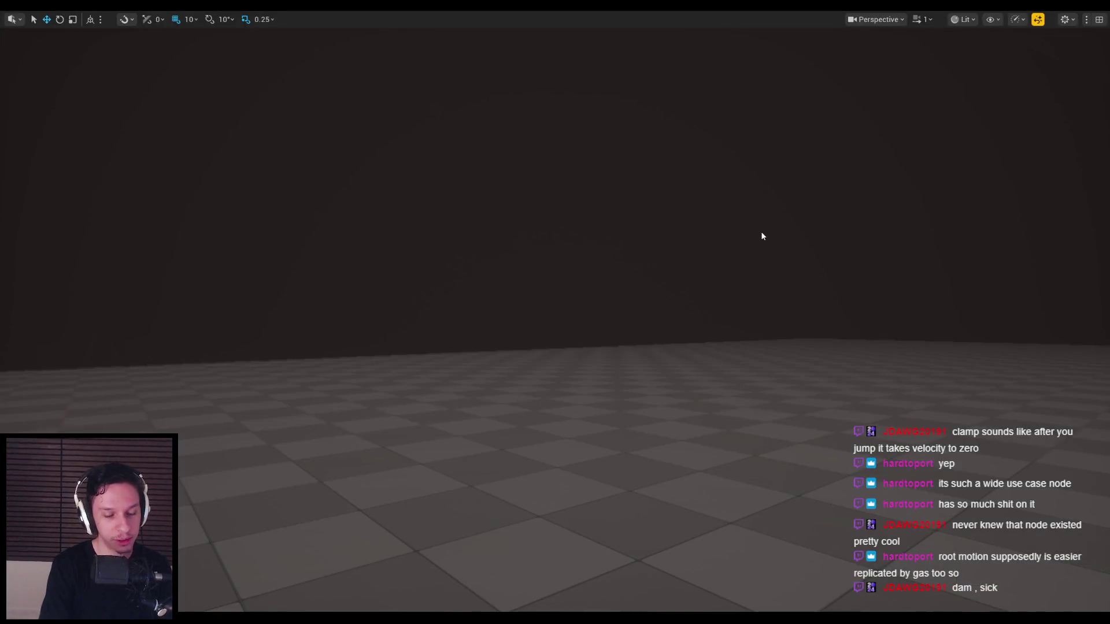
- Playtest by swinging the sword and jumping at the enemies, then stop and dismiss the errors notification
key(alt+p)
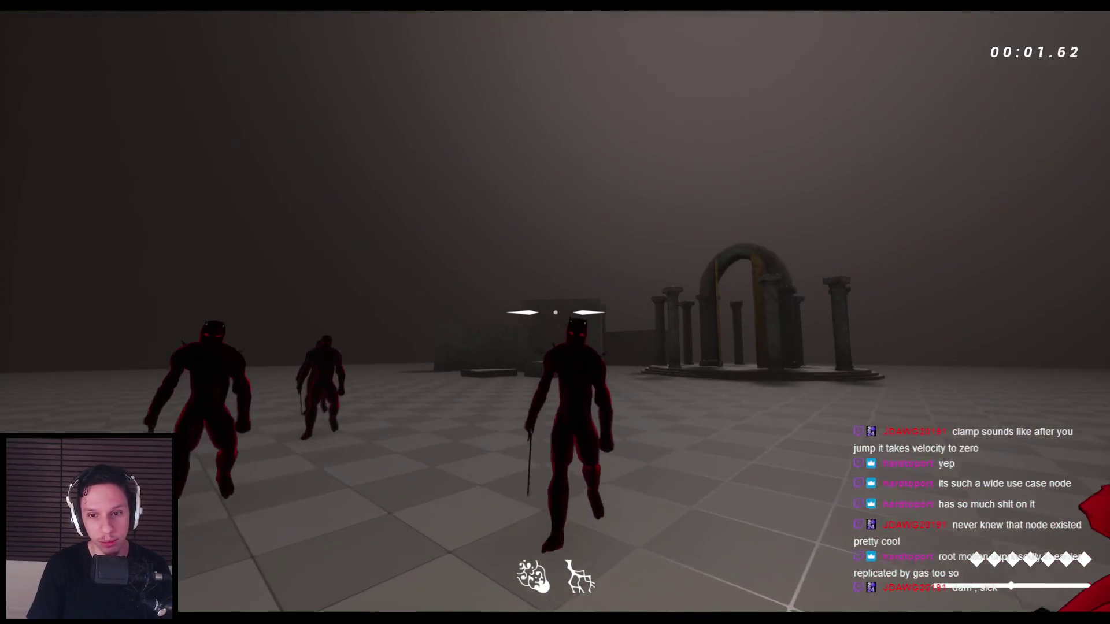
click(555, 312)
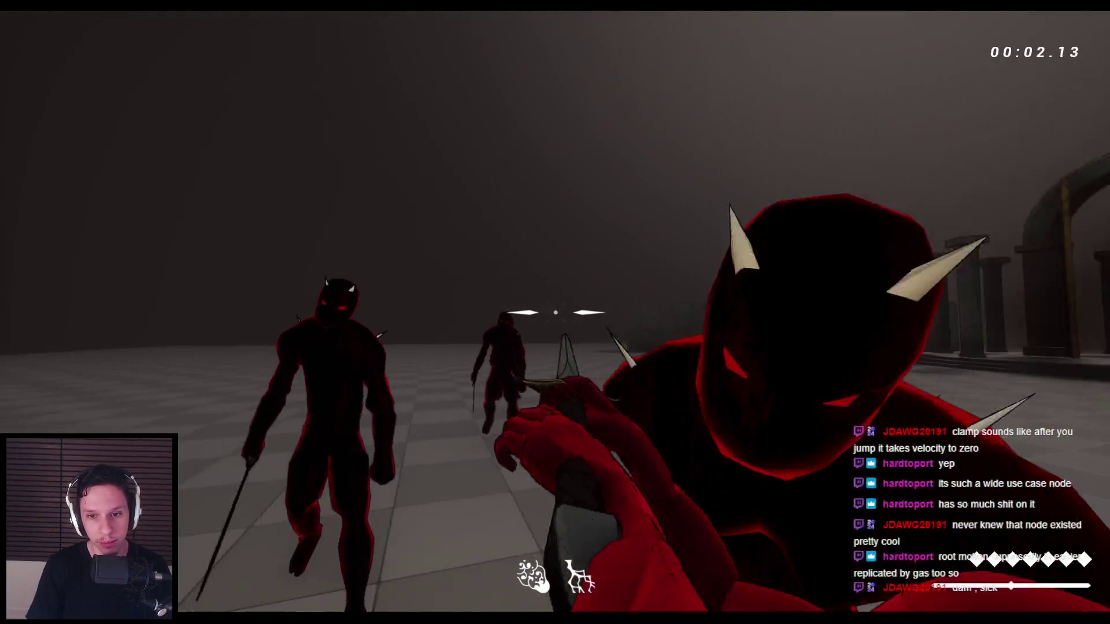
click(555, 312)
key(space)
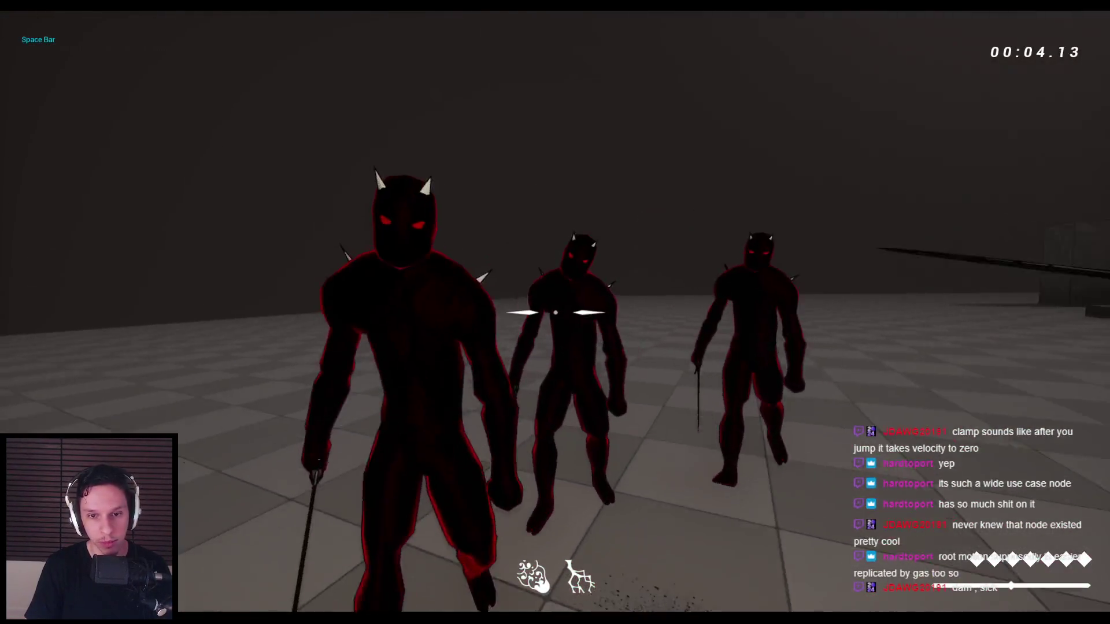
click(555, 312)
click(555, 313)
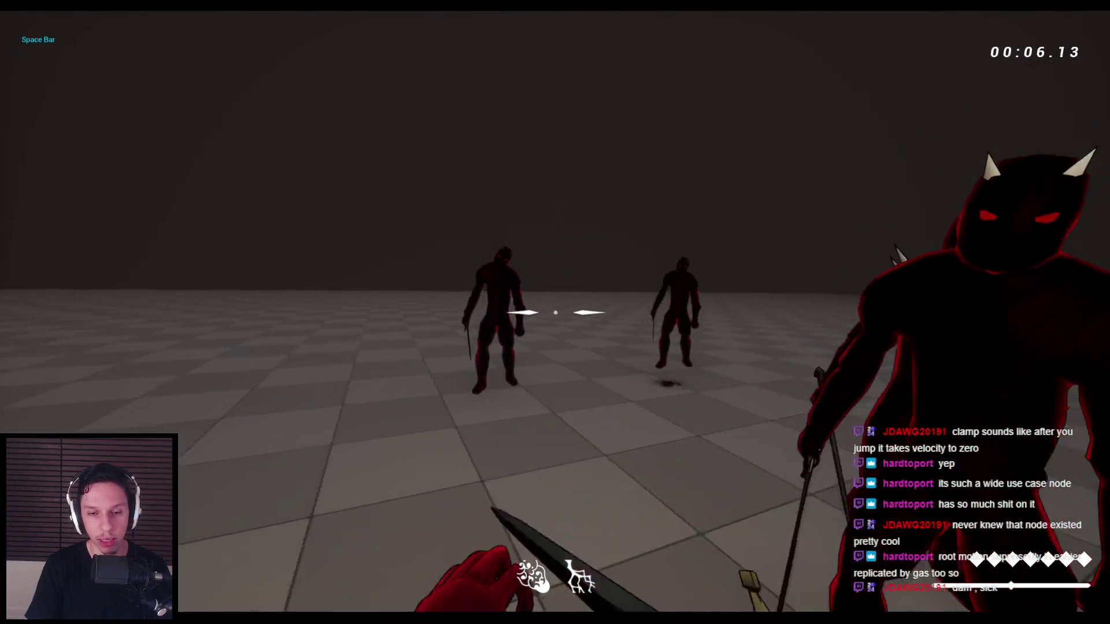
click(555, 312)
click(555, 312)
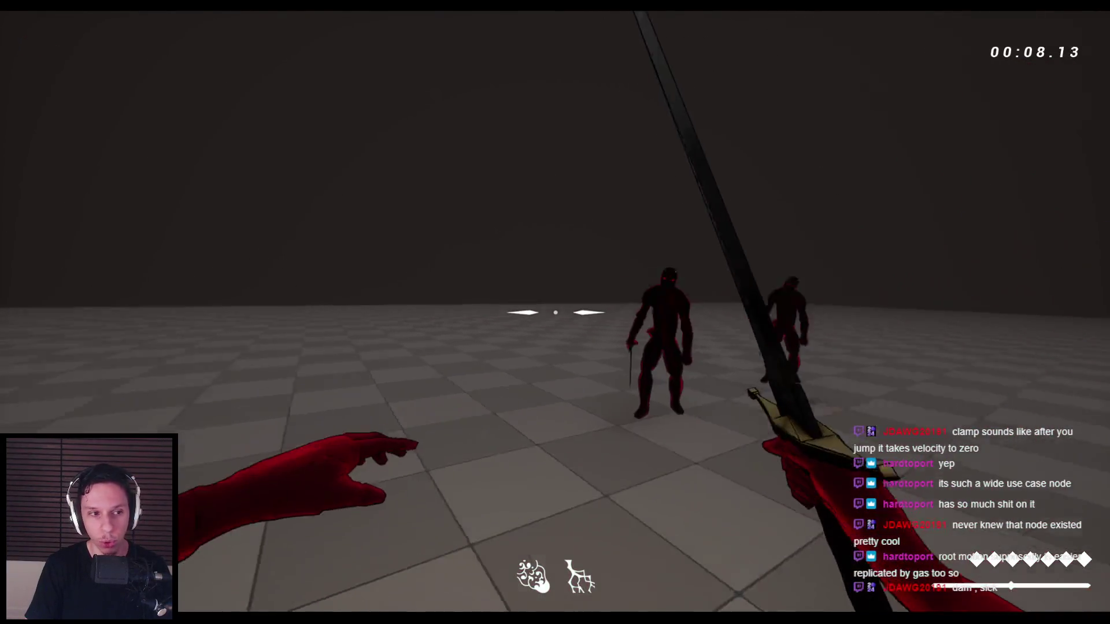
click(555, 313)
key(Escape)
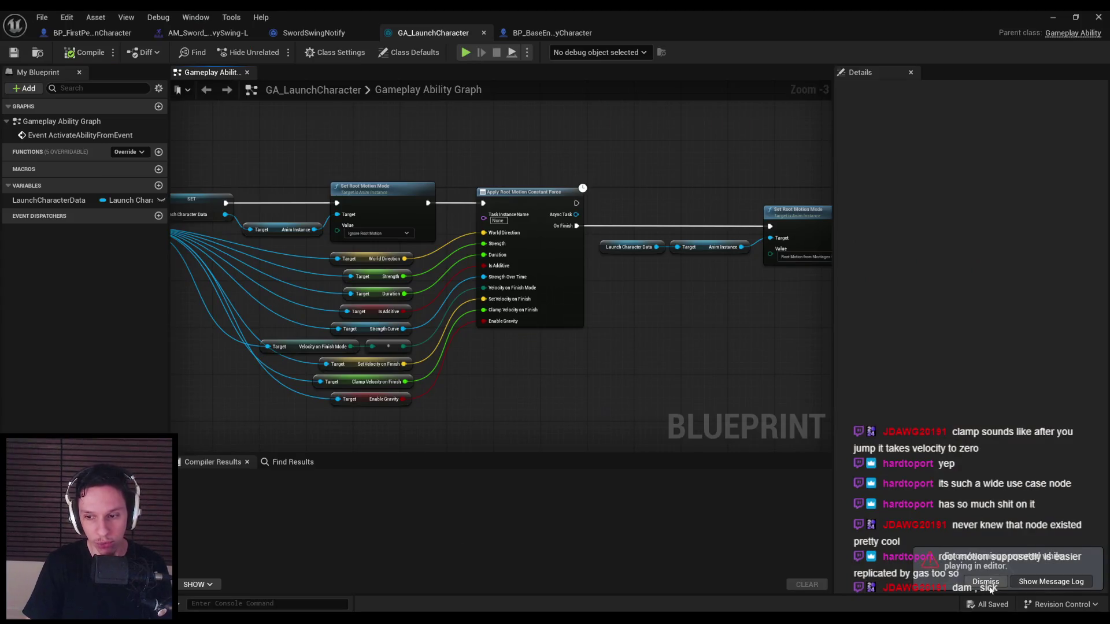
click(988, 582)
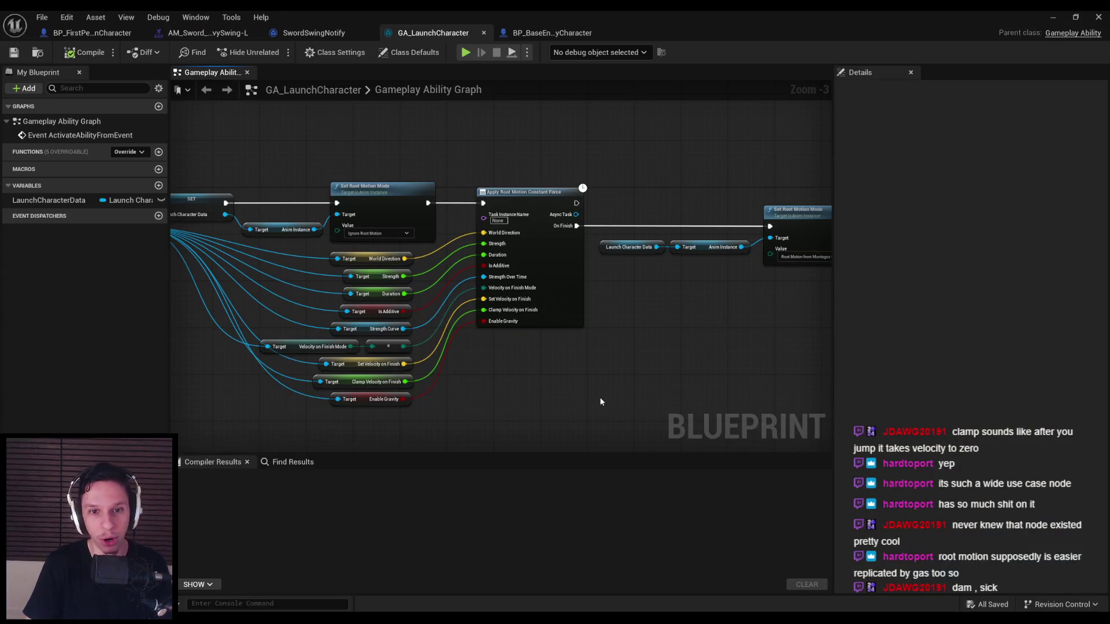
scroll(486, 287, up, 3)
scroll(521, 277, down, 1)
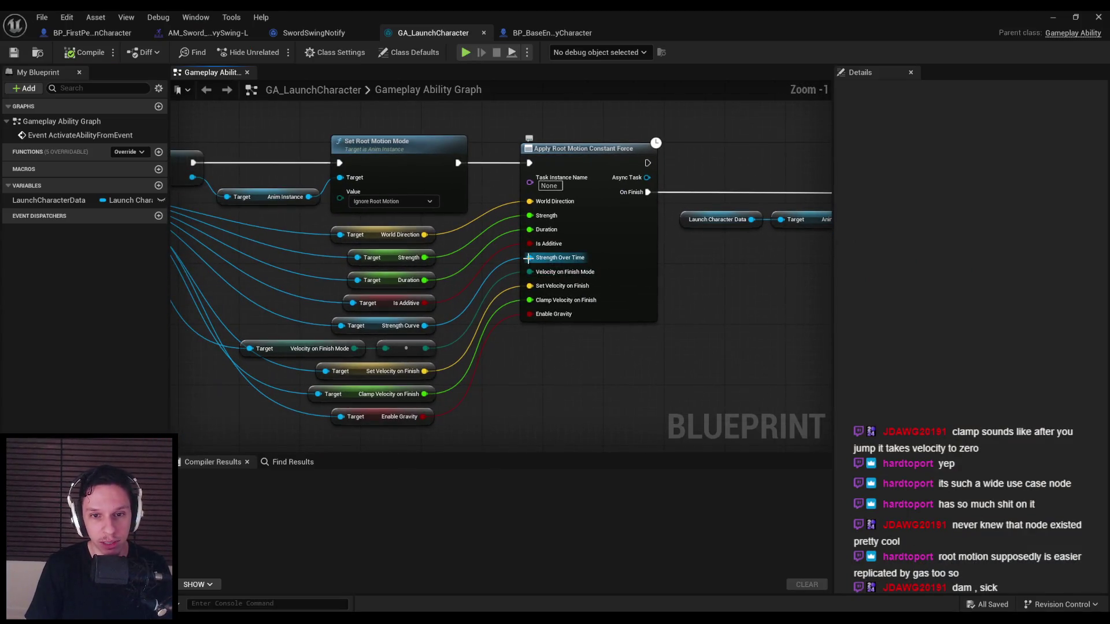
scroll(531, 359, down, 1)
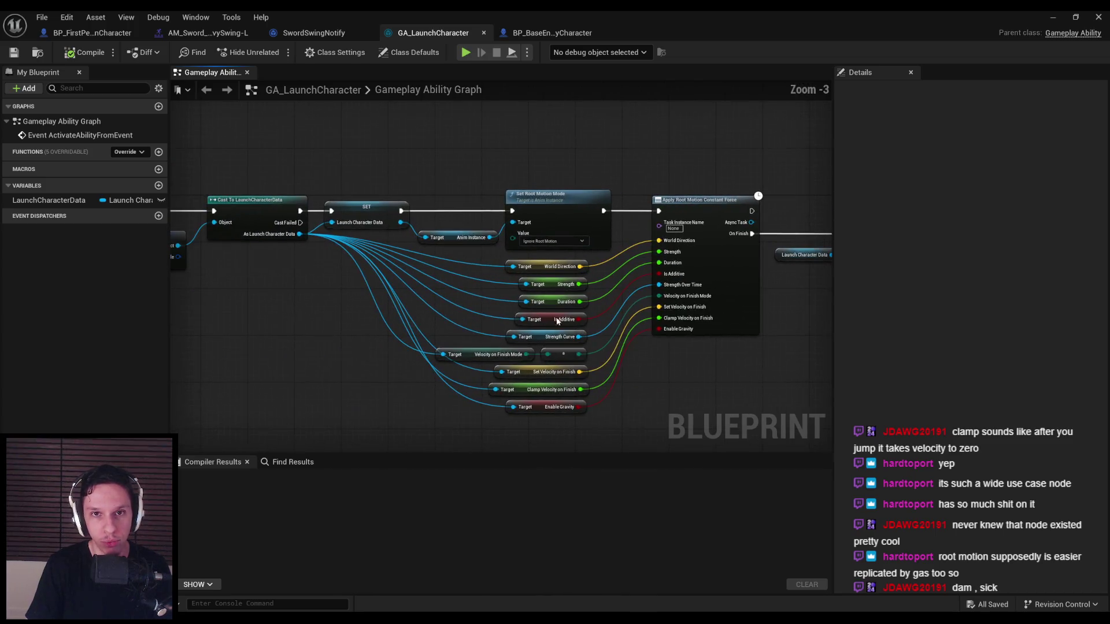
scroll(578, 301, up, 1)
drag(530, 334, 524, 327)
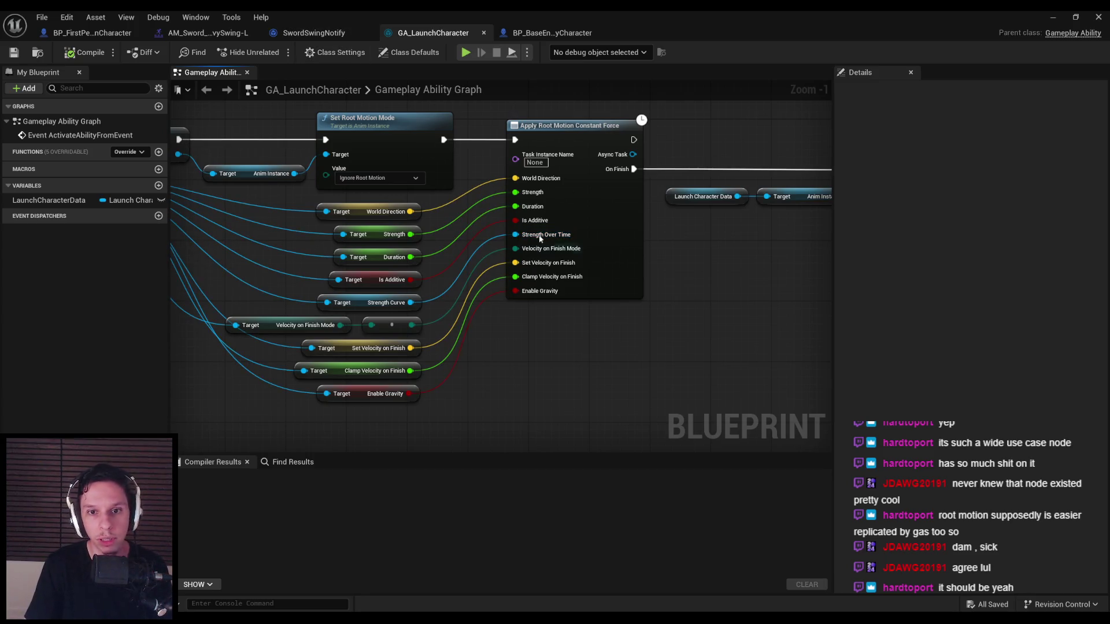
click(1055, 18)
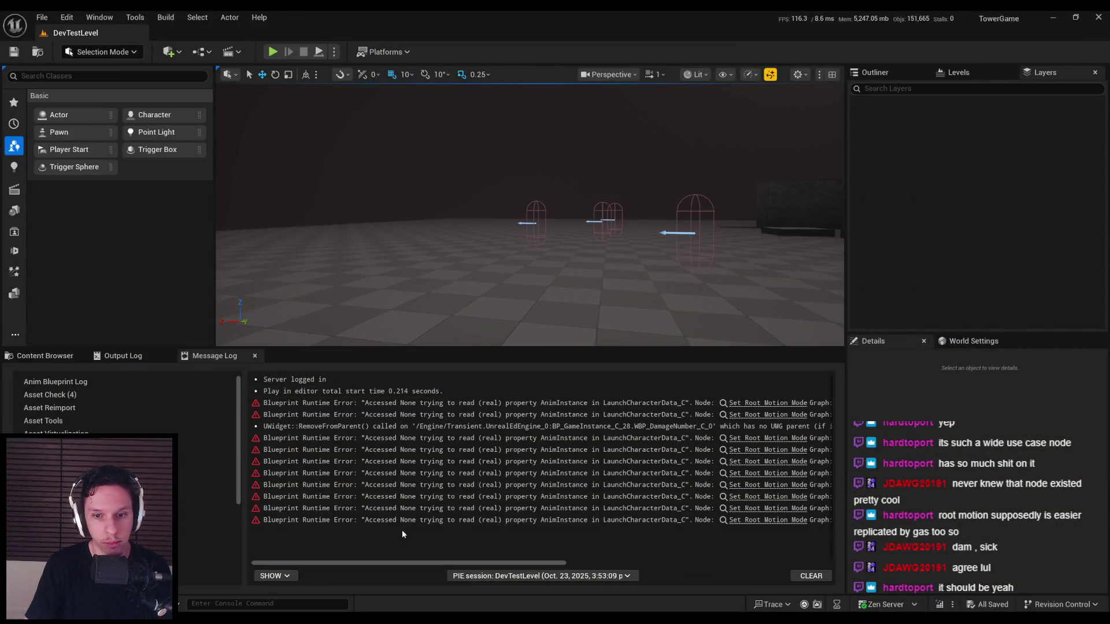
mouse_move(397, 564)
mouse_down()
mouse_move(645, 570)
mouse_move(385, 564)
mouse_move(557, 567)
mouse_up()
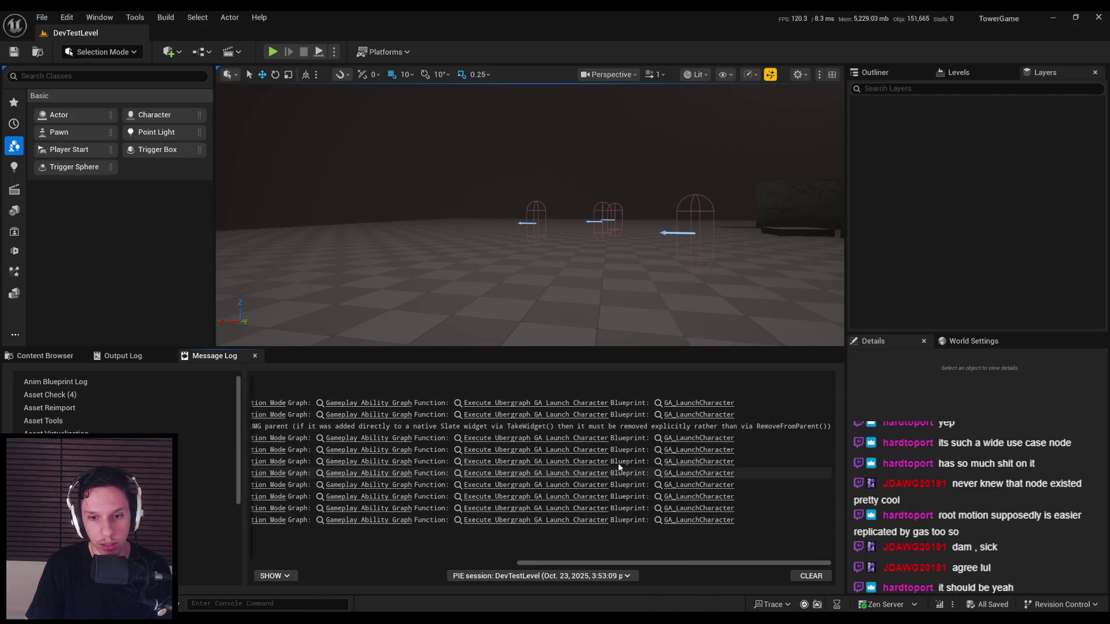
click(719, 437)
drag(394, 249, 395, 238)
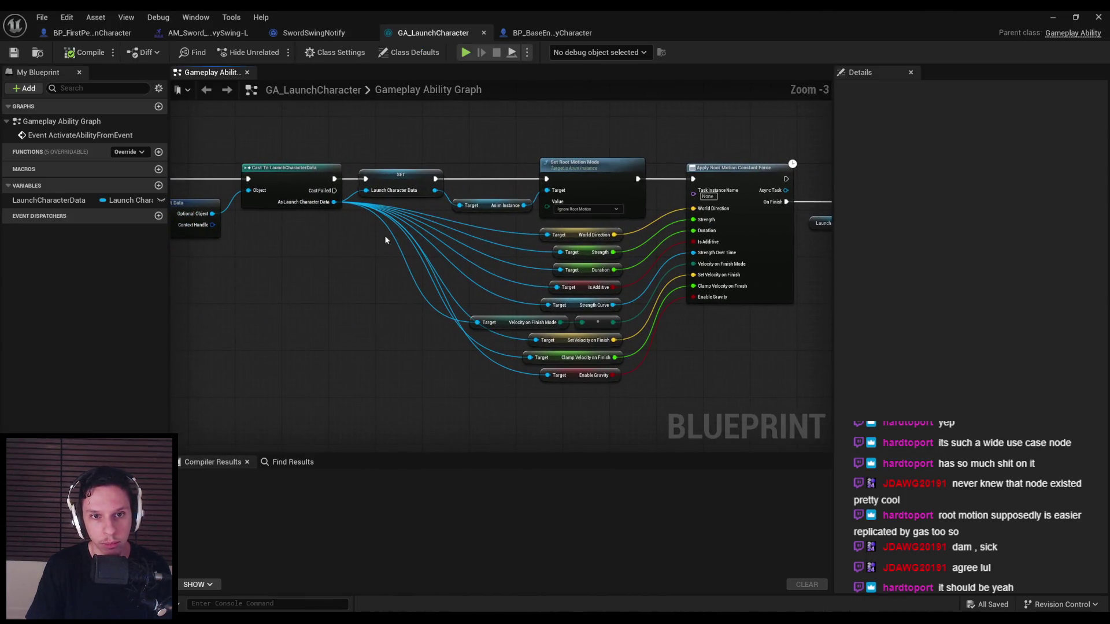
- Inspect GA_LaunchCharacter's Anim Instance and Break Gameplay Event Data nodes, then view BP_FirstPersonCharacter's LaunchPlayerCharacter event
scroll(451, 263, up, 1)
drag(450, 265, 513, 272)
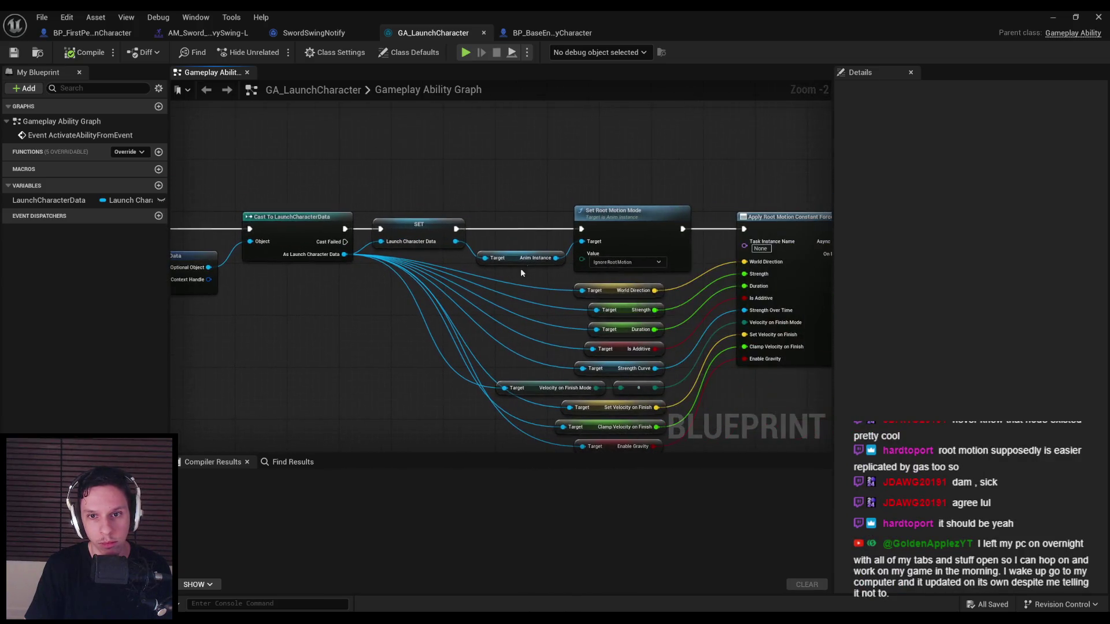
drag(380, 315, 477, 307)
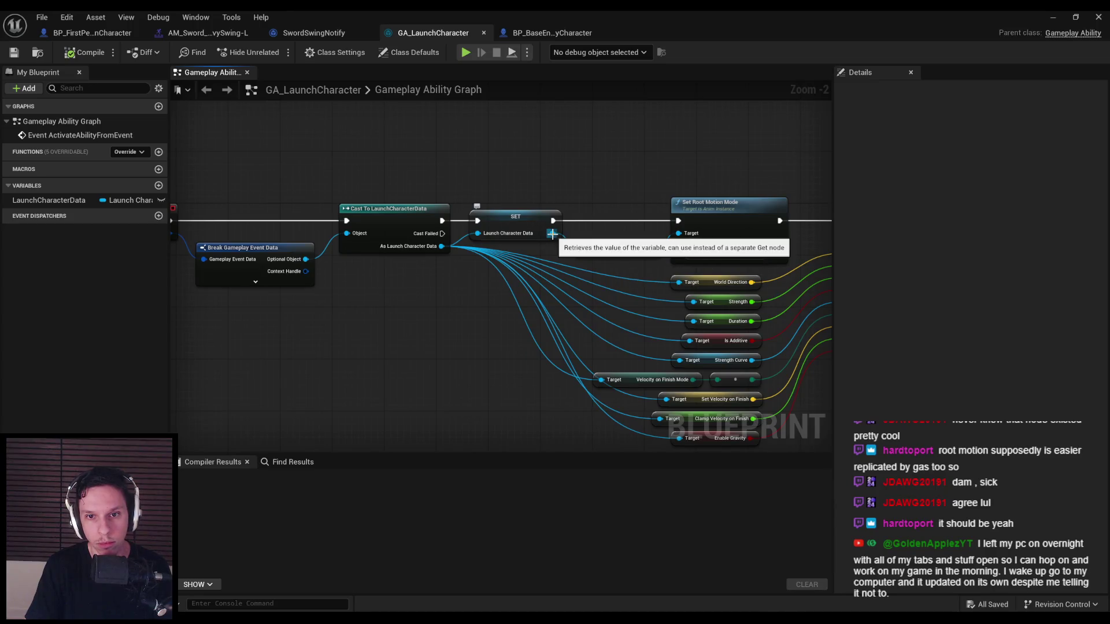
scroll(534, 229, down, 1)
mouse_move(534, 229)
mouse_down()
mouse_move(366, 277)
mouse_move(17, 295)
mouse_up()
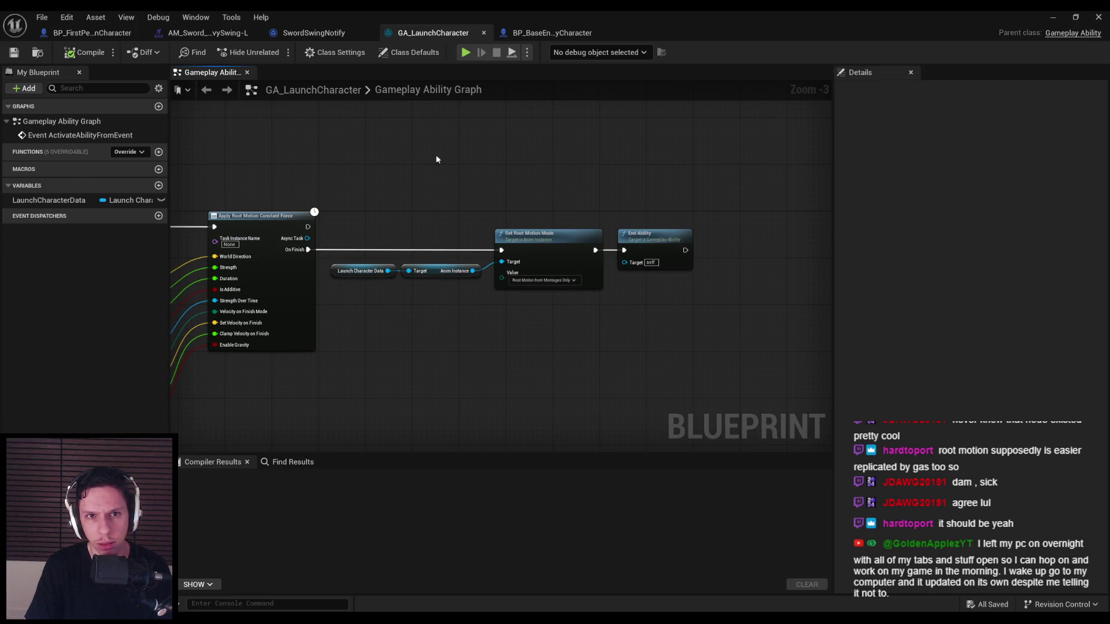
click(97, 33)
mouse_move(405, 238)
mouse_down()
mouse_move(503, 312)
mouse_move(785, 316)
mouse_up()
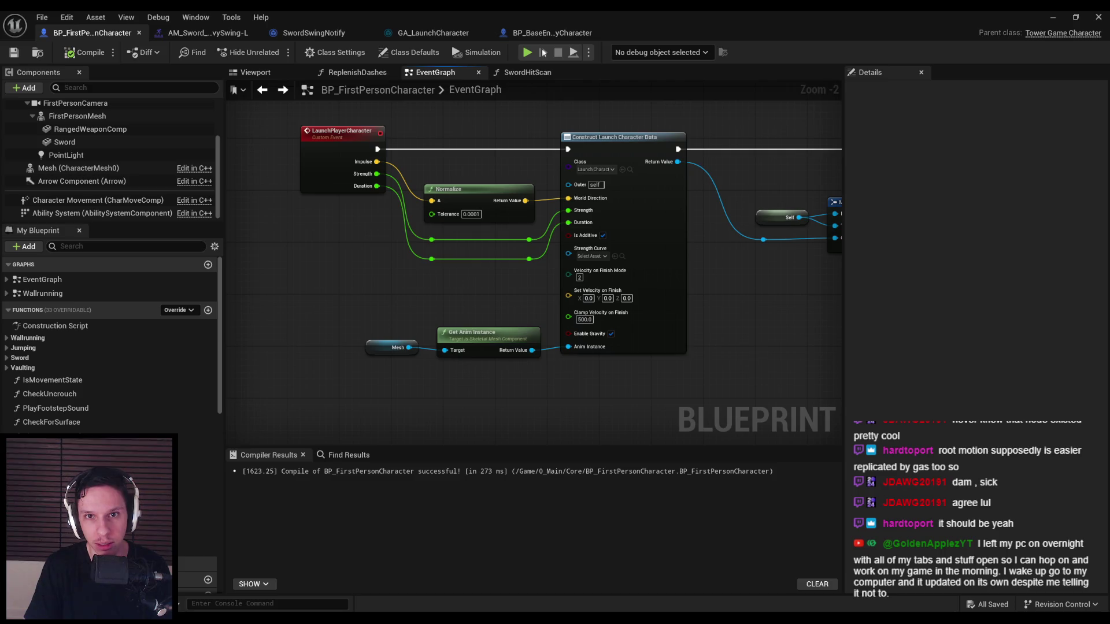
- Replay the level to reproduce the Accessed None AnimInstance errors and follow the GA_LaunchCharacter error link
click(555, 30)
click(1054, 17)
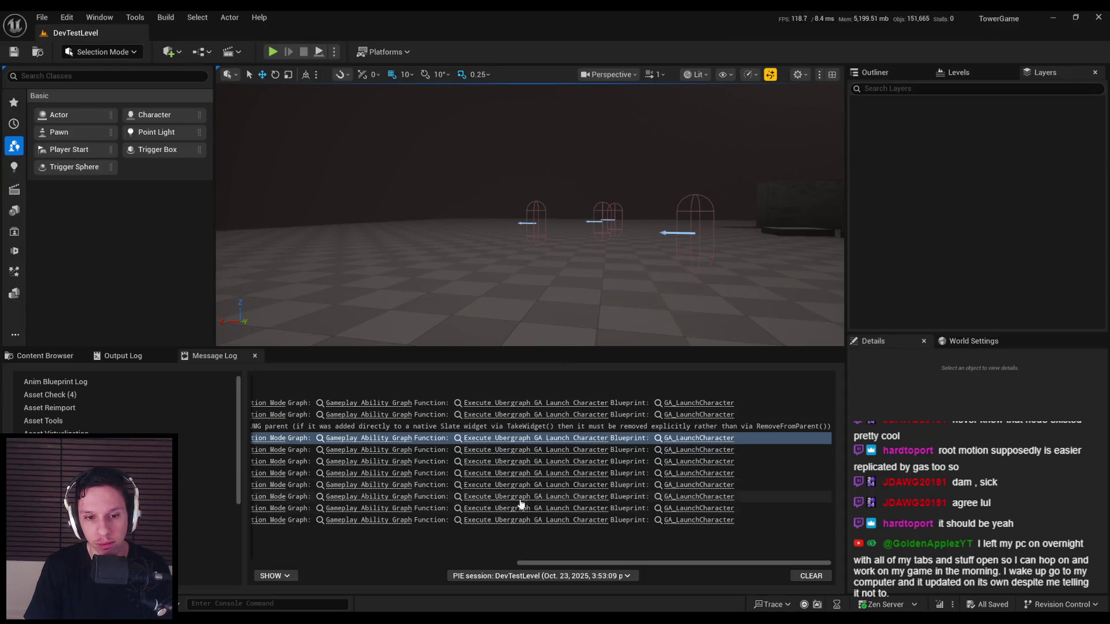
drag(568, 563, 303, 559)
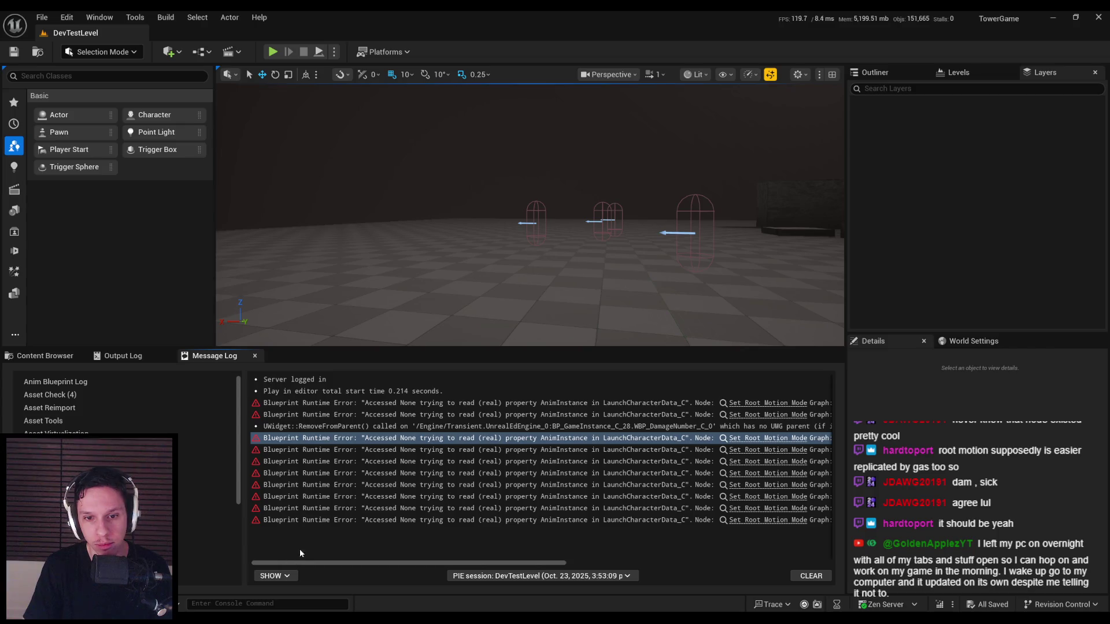
key(alt+p)
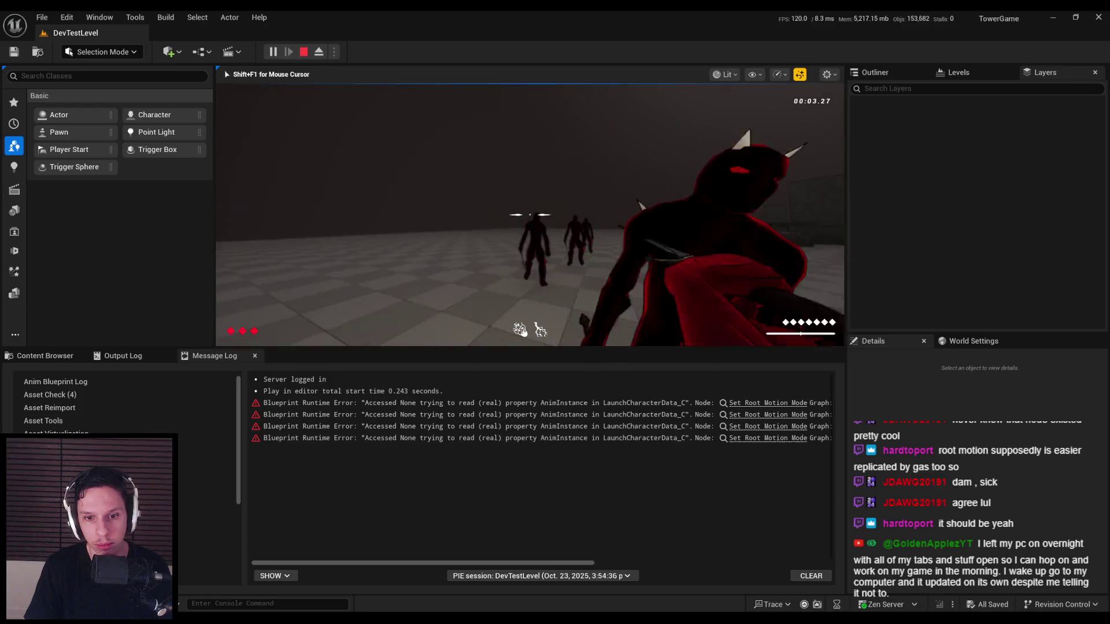
key(Escape)
drag(415, 564, 671, 565)
click(790, 414)
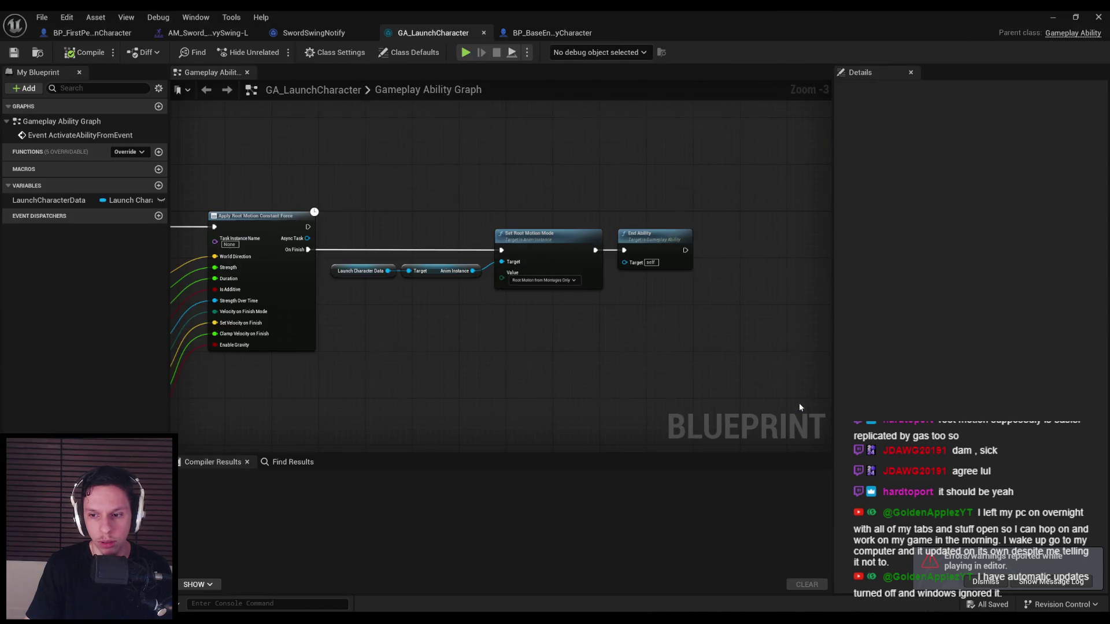
- Check the cast, SET and Send Gameplay Event to Actor nodes, then switch to BP_BaseEnemyCharacter
click(990, 581)
drag(444, 370, 1109, 366)
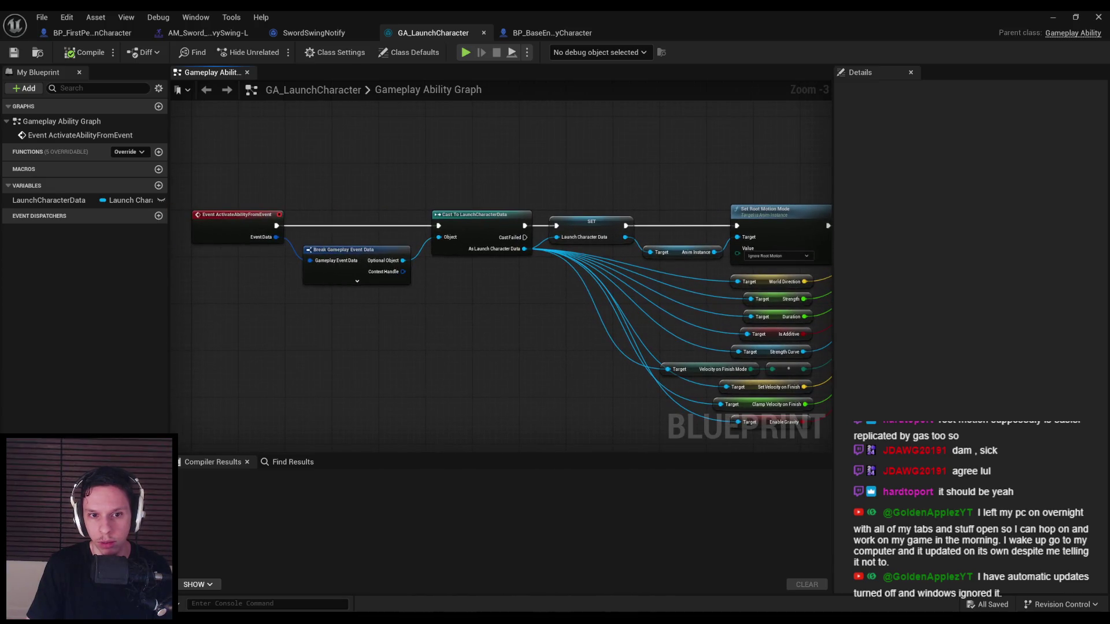
click(92, 32)
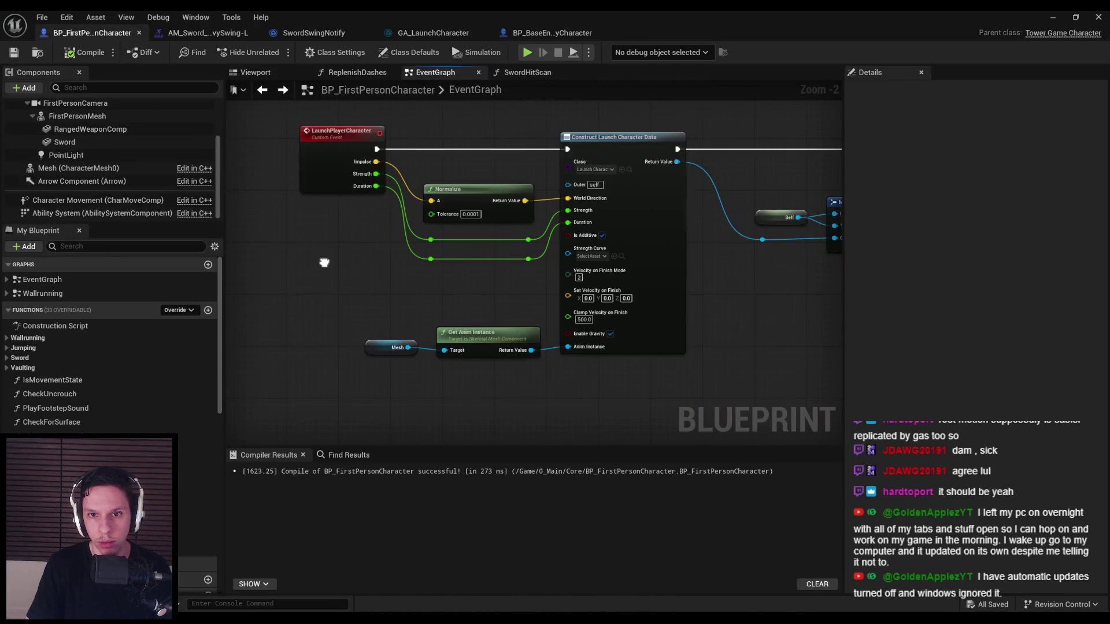
drag(325, 258, 104, 258)
drag(644, 303, 615, 303)
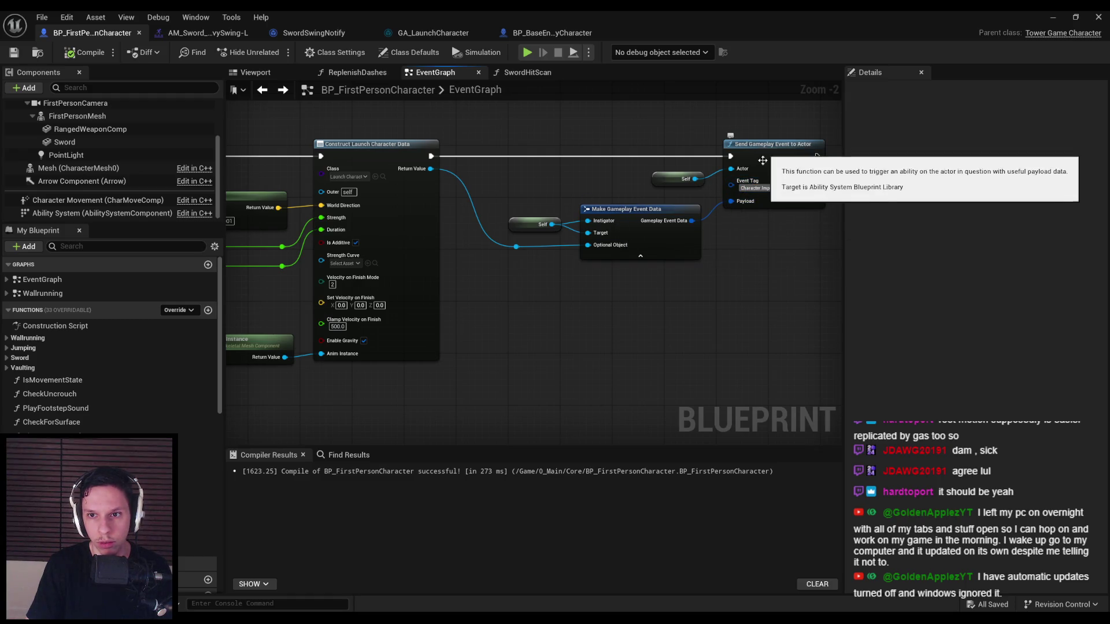
key(ctrl+Tab)
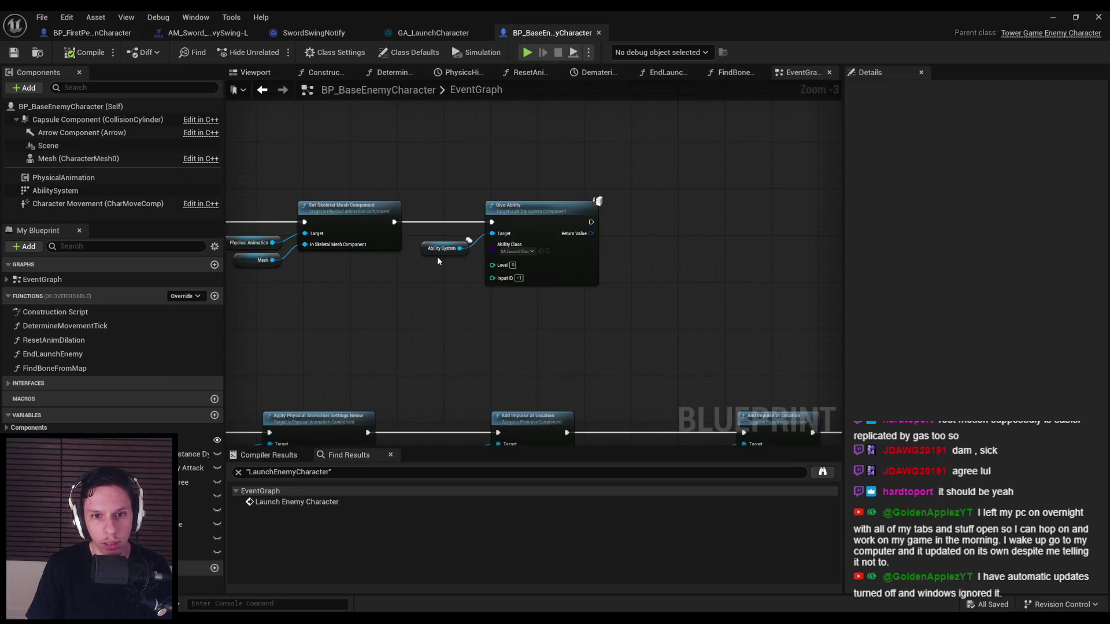
scroll(437, 261, up, 2)
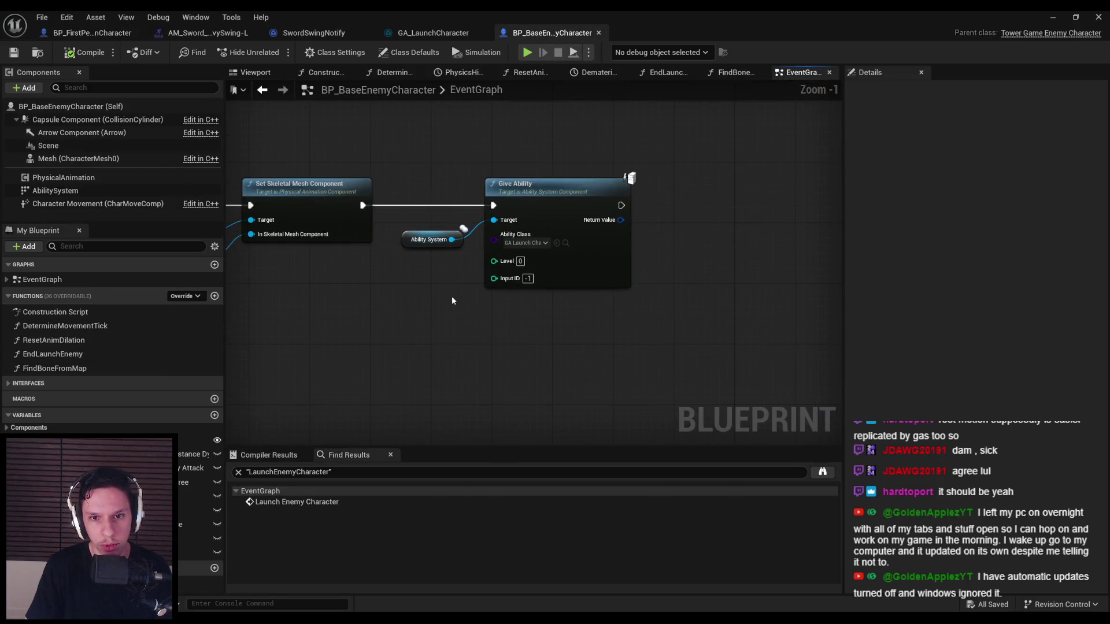
scroll(452, 300, down, 5)
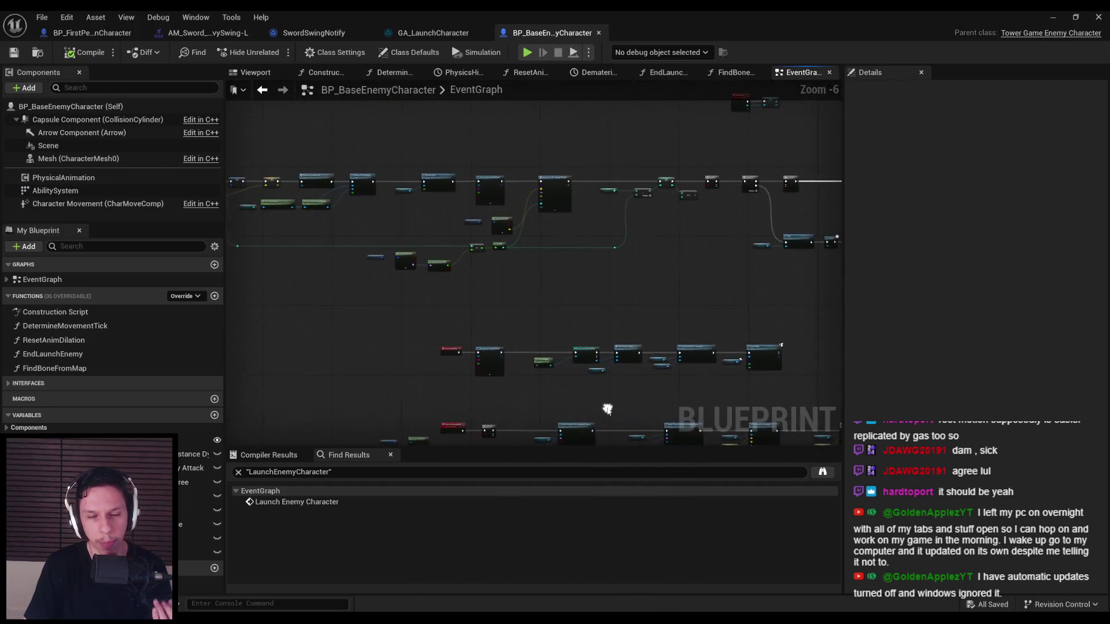
scroll(665, 280, up, 2)
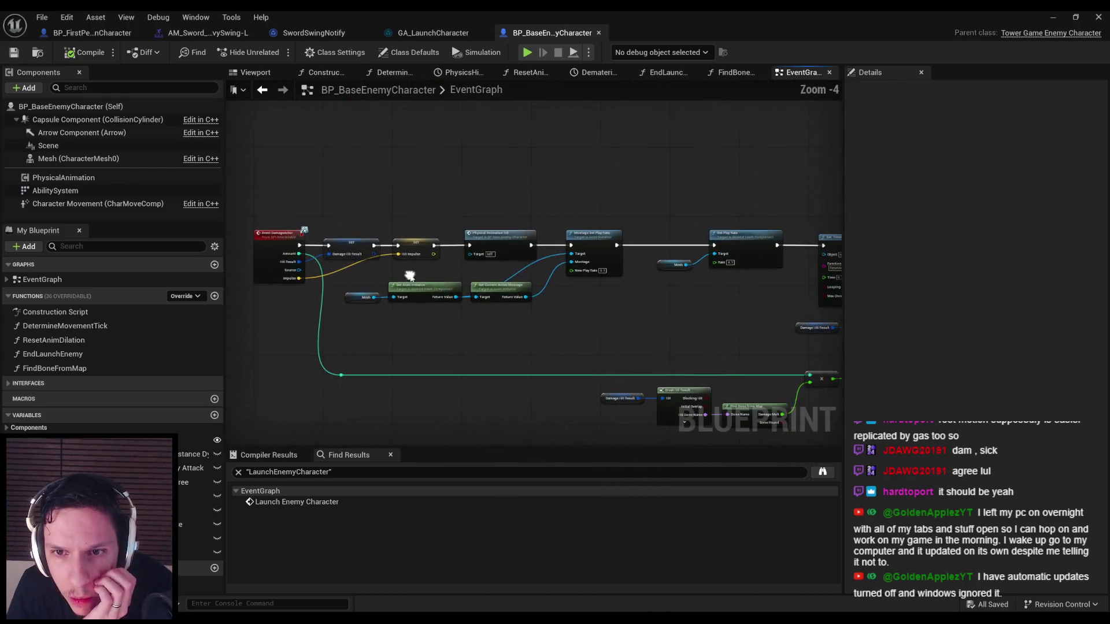
mouse_move(410, 276)
mouse_down()
mouse_move(454, 314)
mouse_move(575, 351)
mouse_move(567, 341)
mouse_move(534, 395)
mouse_move(467, 384)
mouse_up()
scroll(467, 384, down, 4)
scroll(298, 272, up, 4)
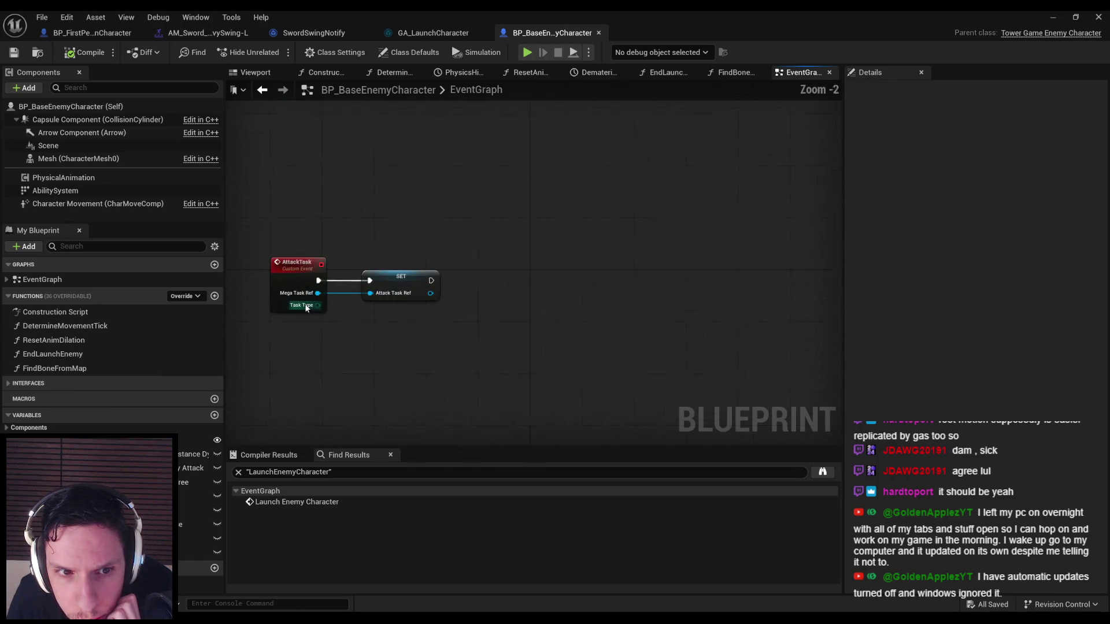
scroll(438, 237, down, 4)
scroll(506, 311, up, 6)
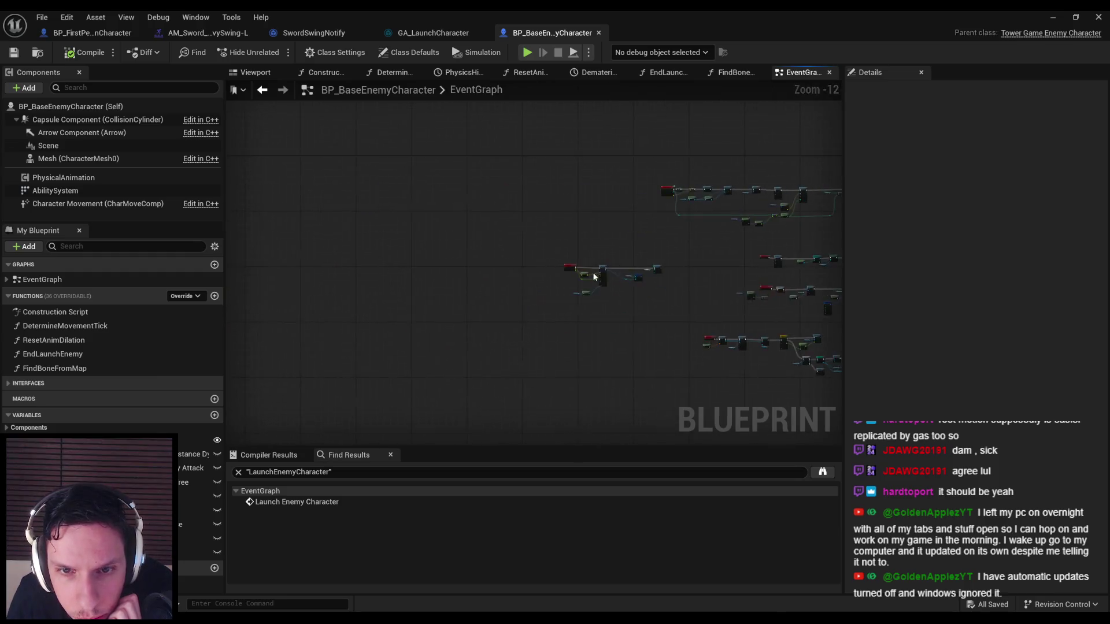
drag(506, 311, 475, 304)
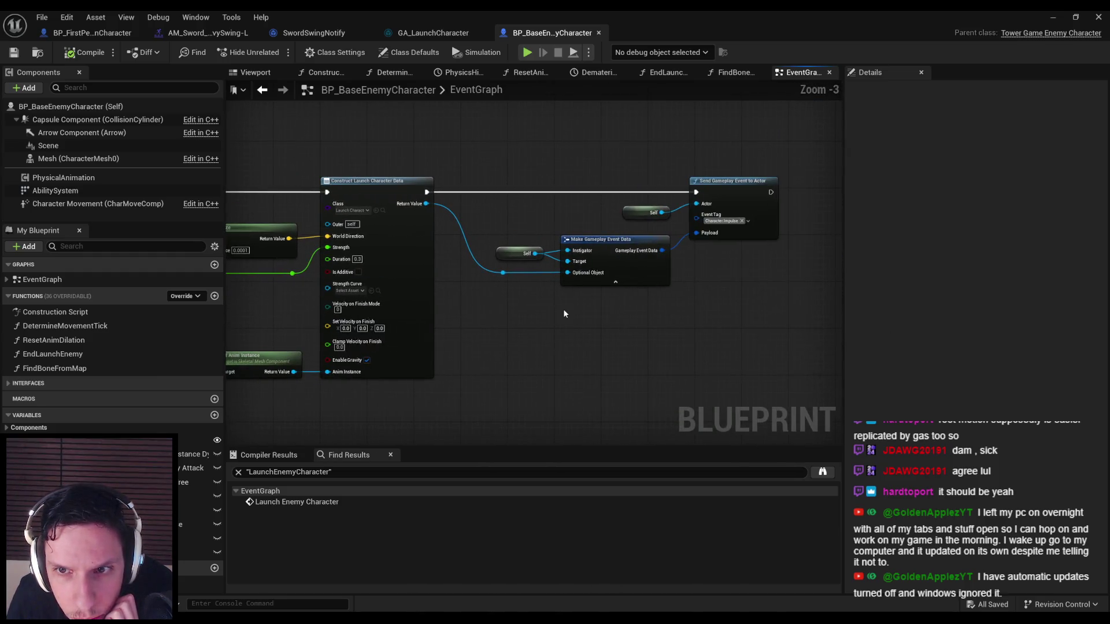
scroll(563, 309, down, 2)
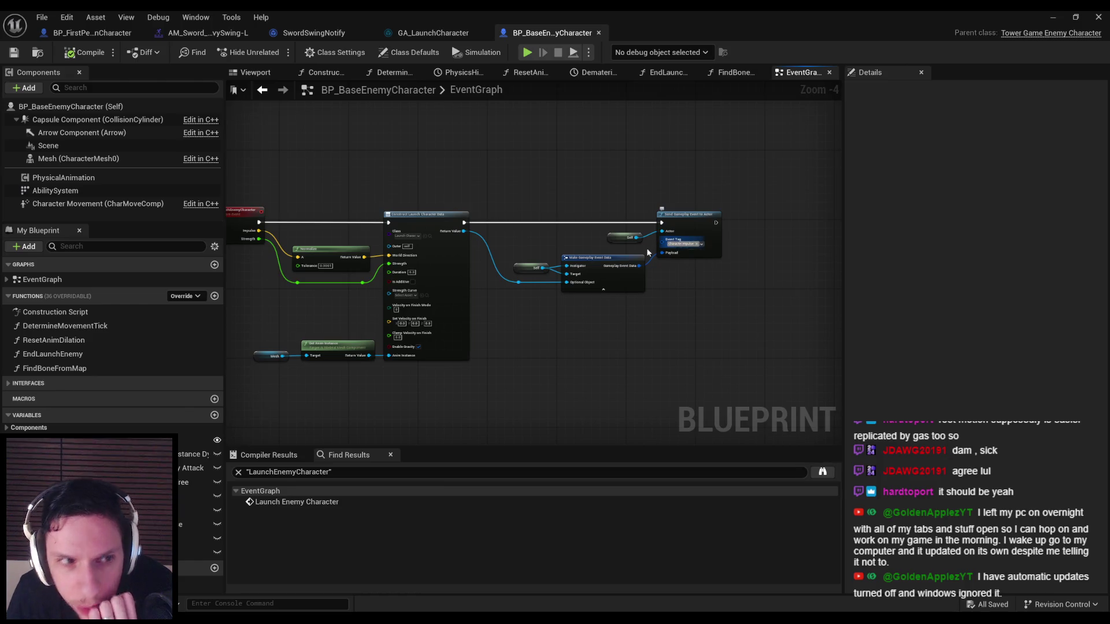
click(93, 191)
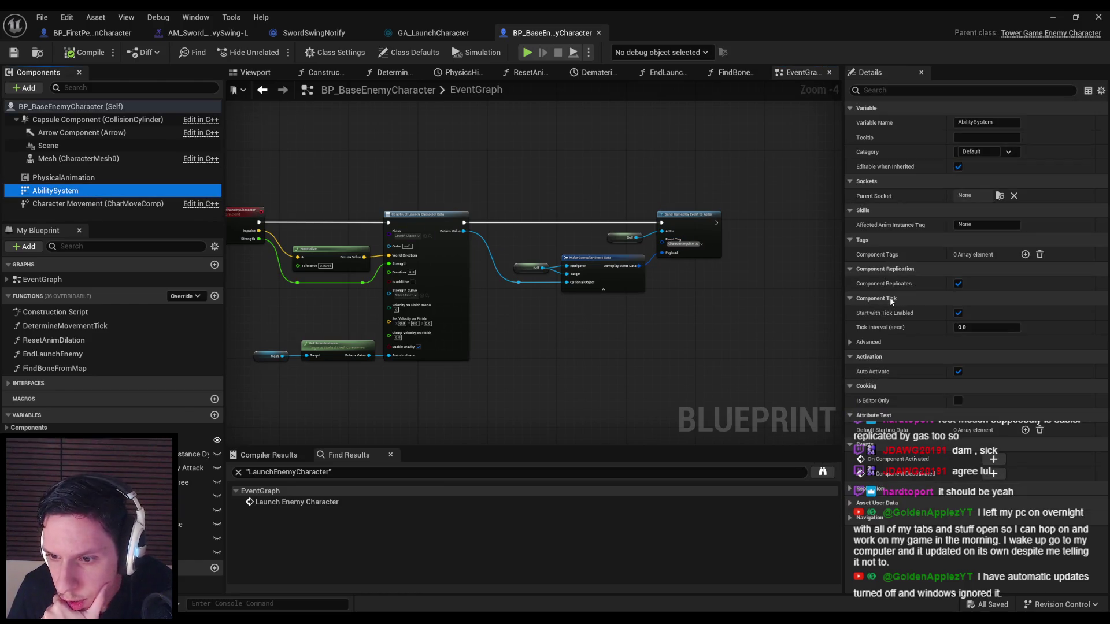
scroll(735, 318, down, 2)
scroll(688, 303, up, 3)
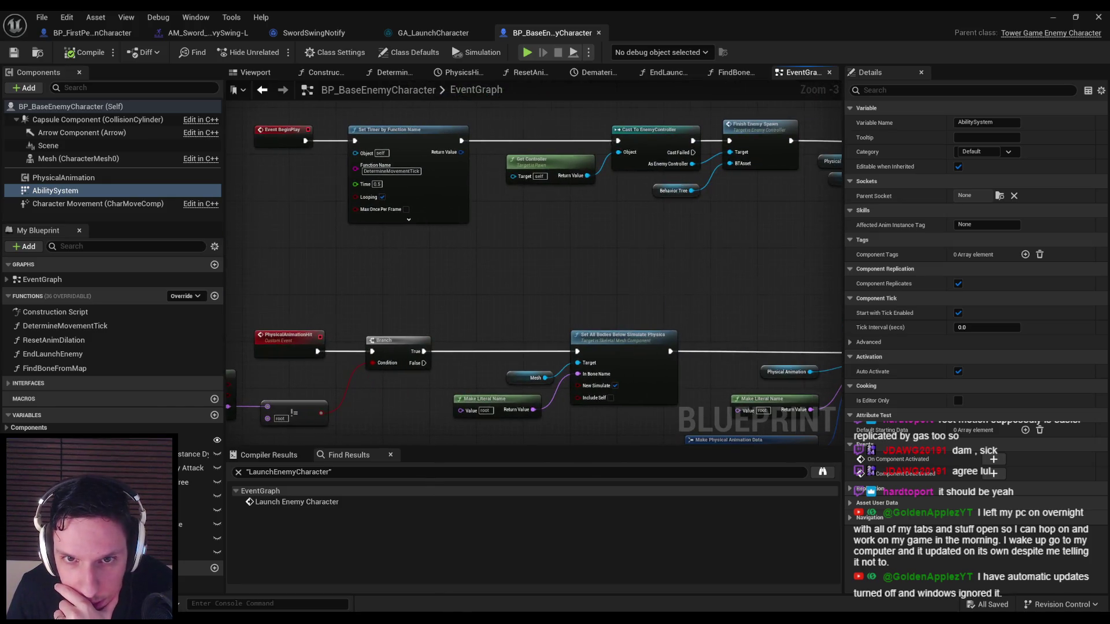
scroll(645, 227, down, 2)
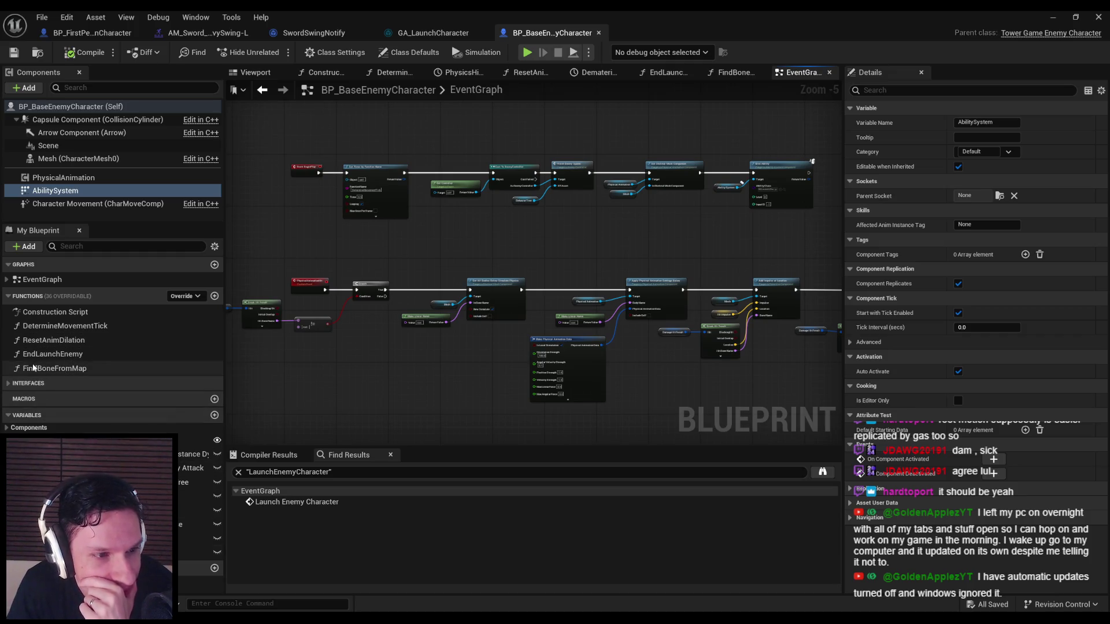
click(90, 247)
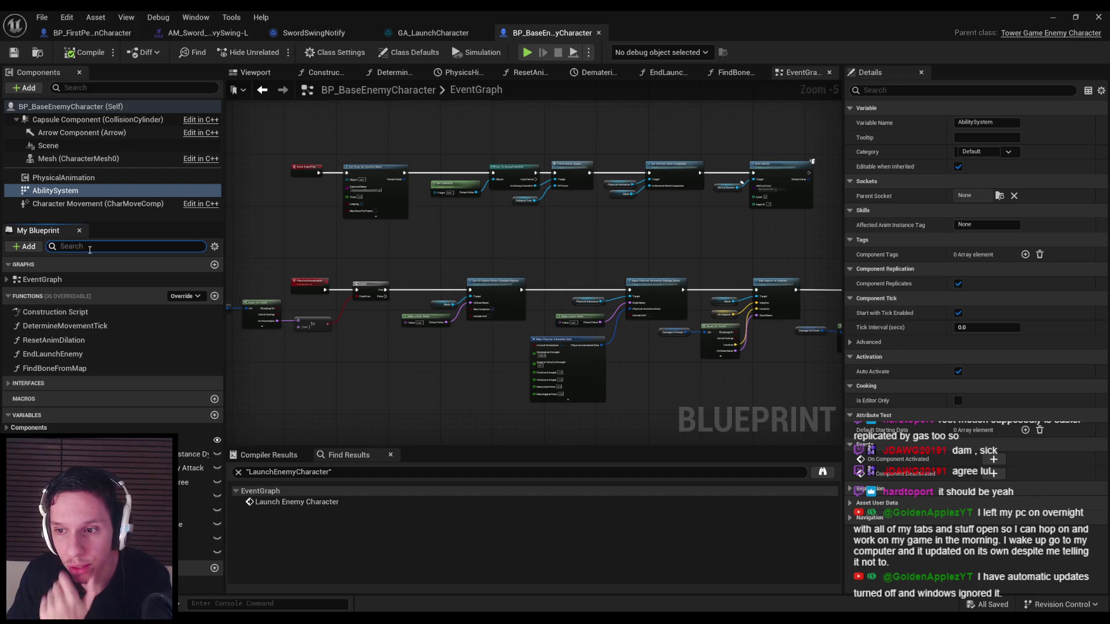
- Search the enemy blueprint for 'impulse' and jump to the Impulse pin on Event DamageActor
text(impul)
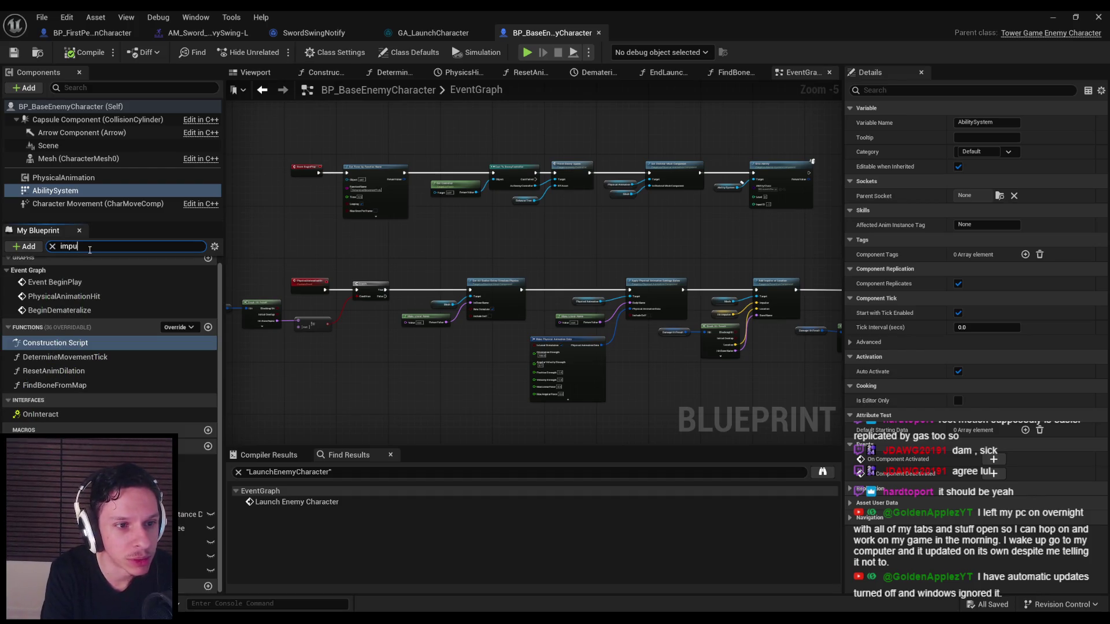
key(BackSpace)
key(BackSpace)
key(BackSpace)
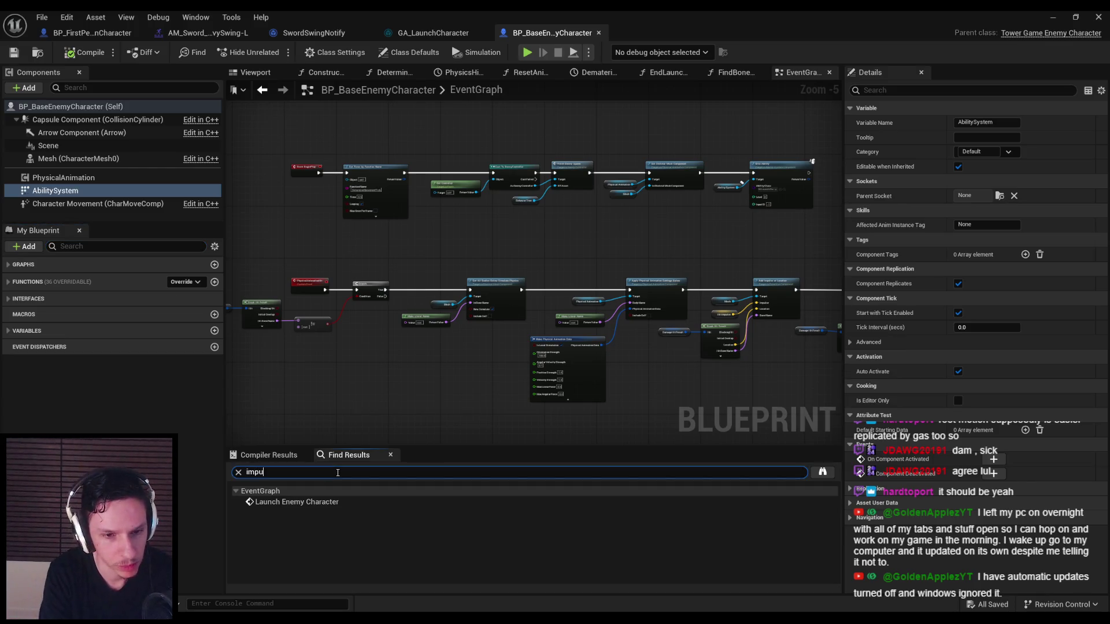
text(lse)
double_click(319, 522)
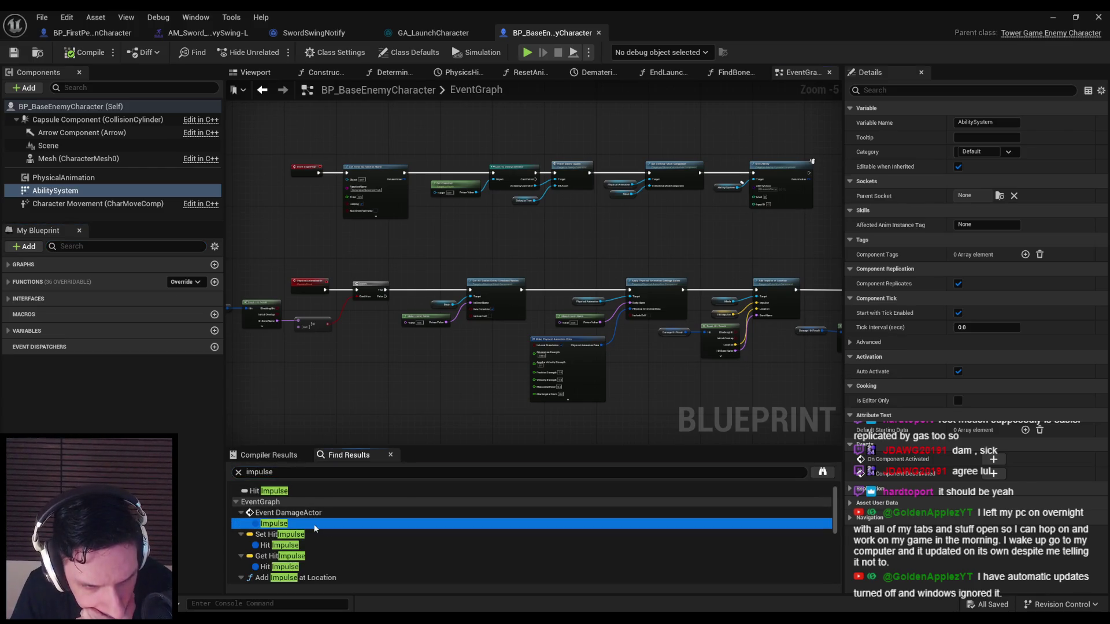
- Browse past the Set Play Rate and PhysicalAnimationHit nodes to the SpawnActor and Branch nodes
drag(421, 337, 397, 347)
click(370, 255)
scroll(347, 290, down, 2)
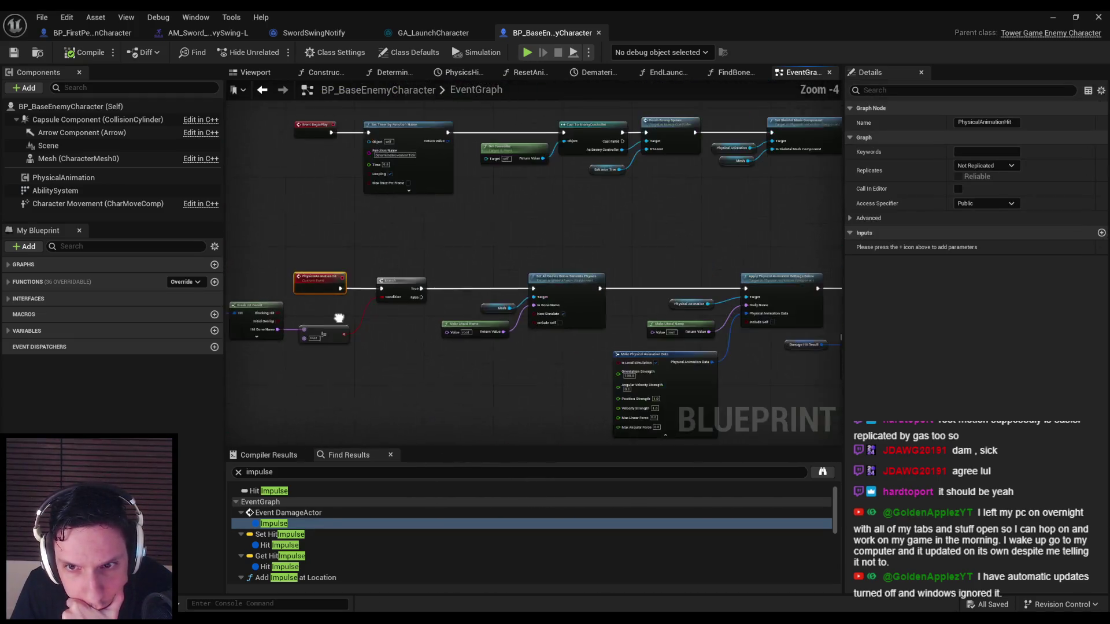
drag(470, 349, 258, 346)
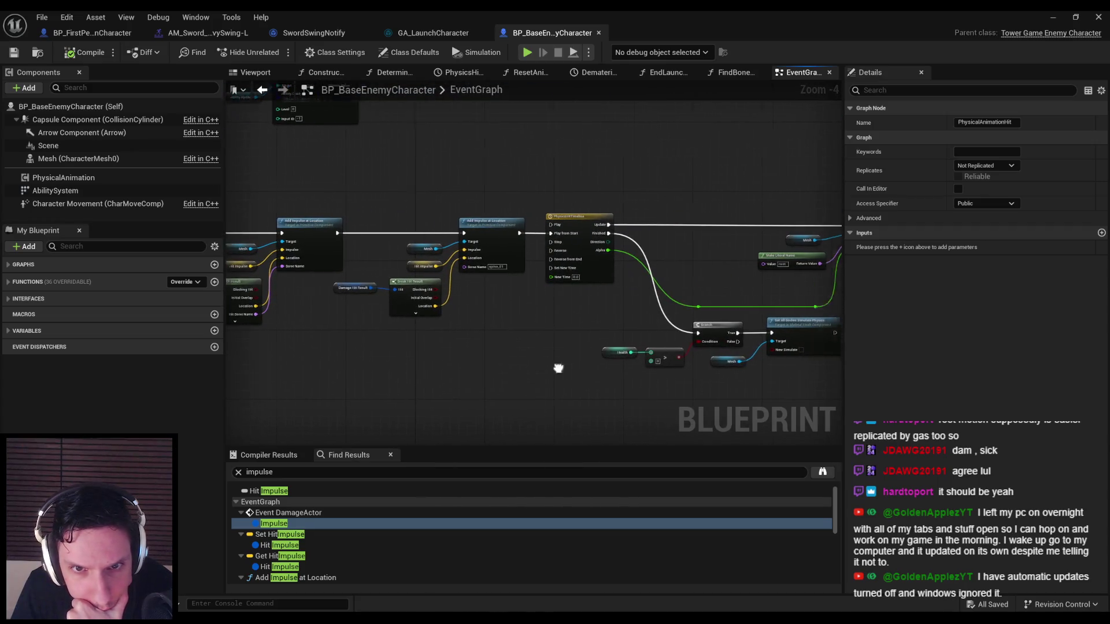
scroll(468, 377, up, 2)
scroll(468, 377, down, 2)
drag(468, 377, 297, 359)
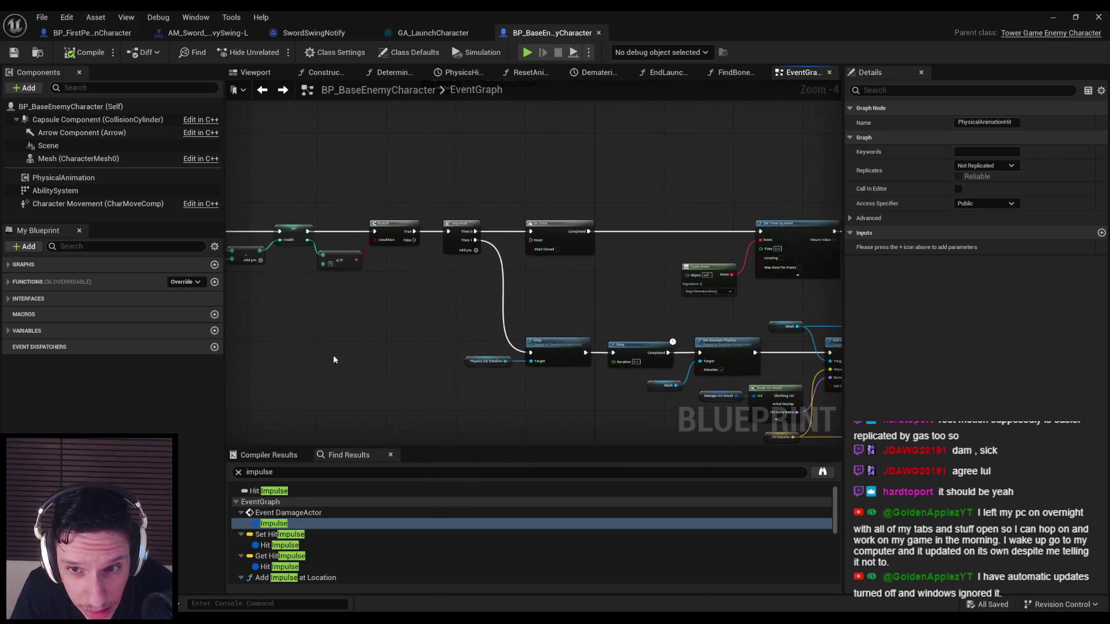
- Review the Add Impulse, Montage, sound and collision nodes, then jump to the Launch Enemy Character event
drag(662, 387, 426, 364)
drag(547, 370, 329, 372)
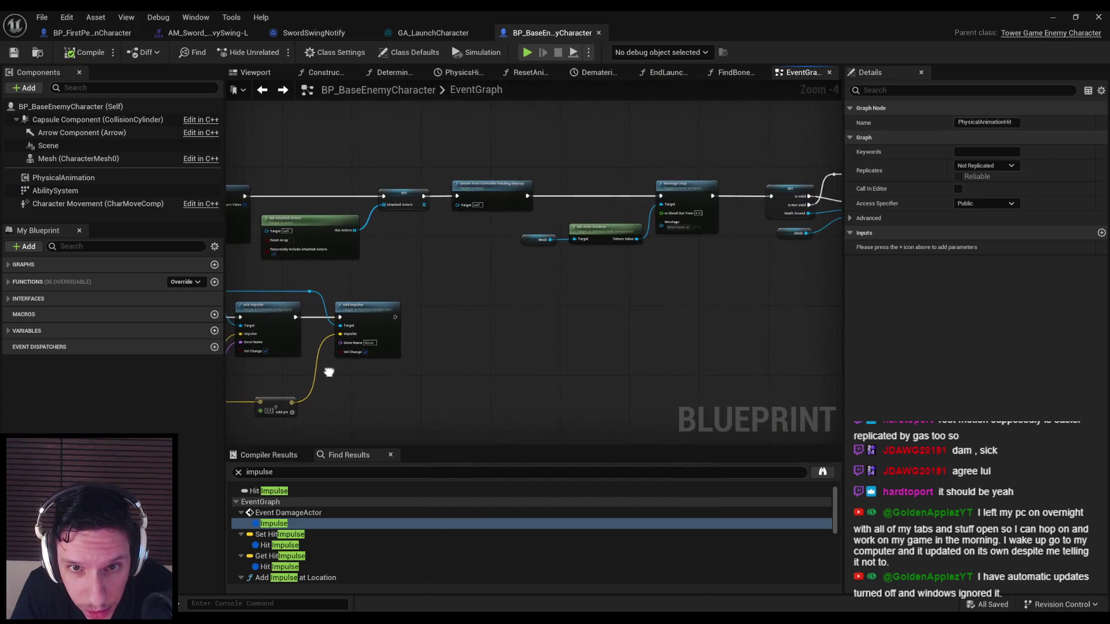
drag(628, 396, 373, 392)
drag(636, 400, 457, 398)
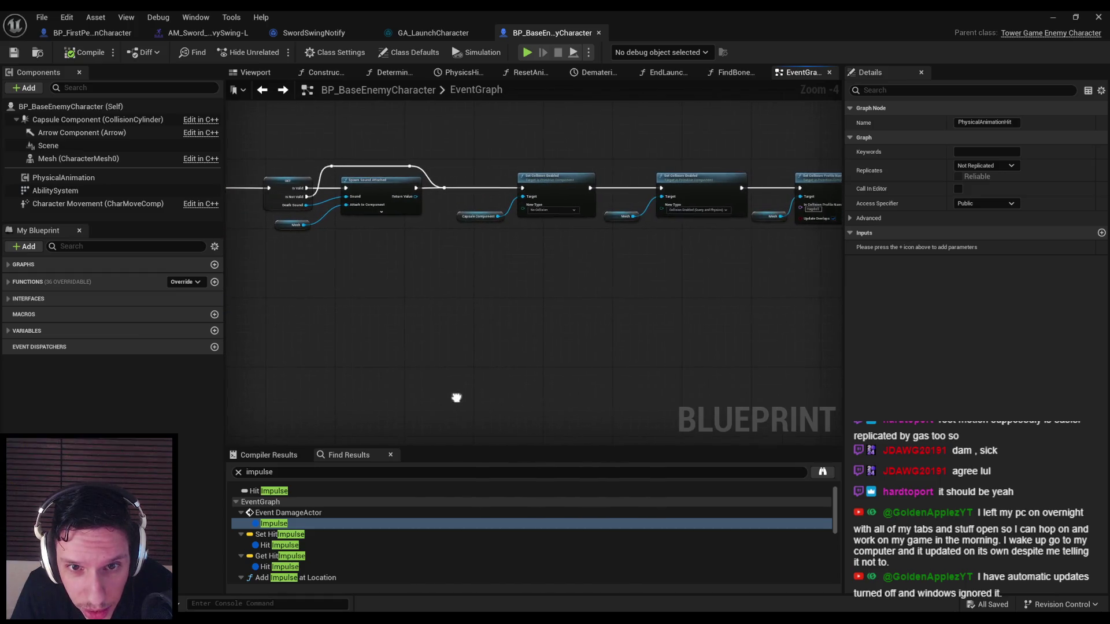
drag(655, 405, 408, 389)
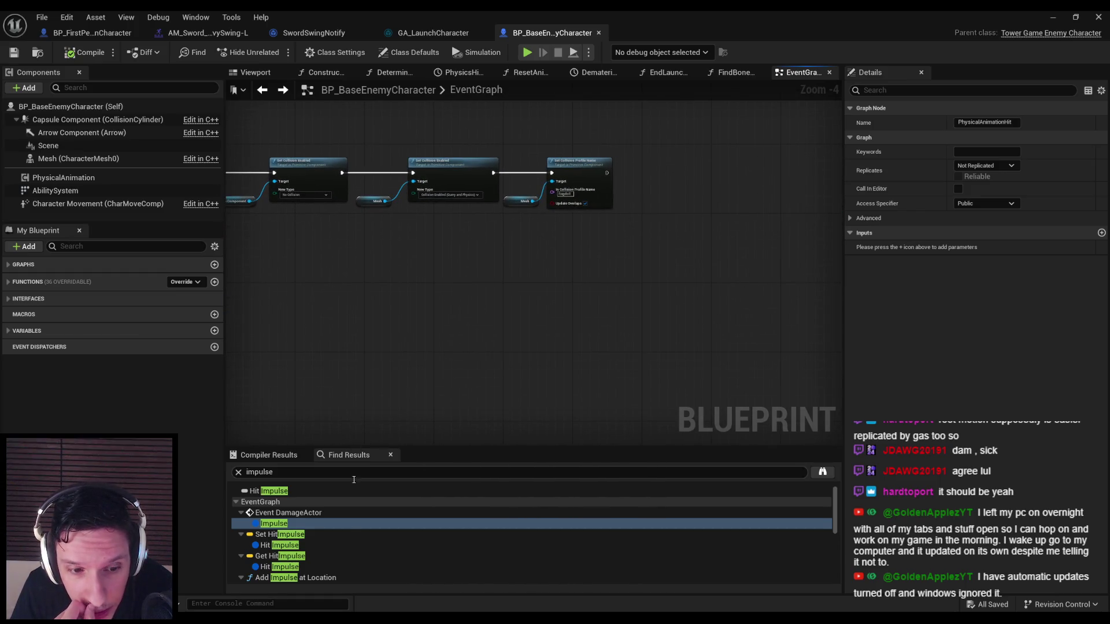
scroll(341, 558, down, 3)
click(329, 540)
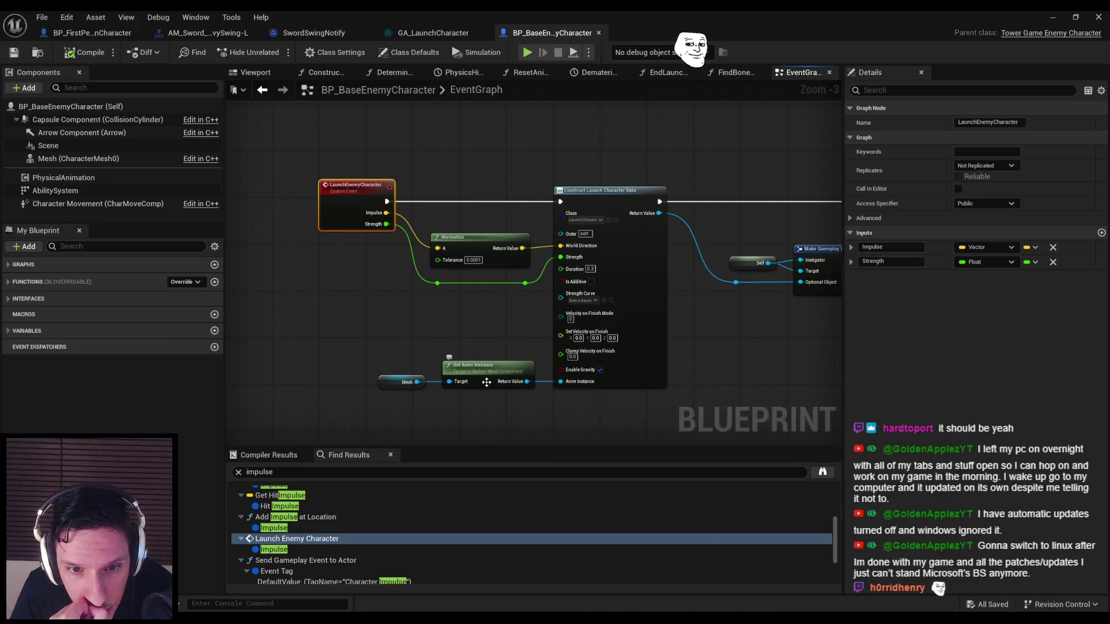
- In BP_FirstPersonCharacter, replace the Mesh getter feeding Get Anim Instance with First Person Mesh
click(124, 32)
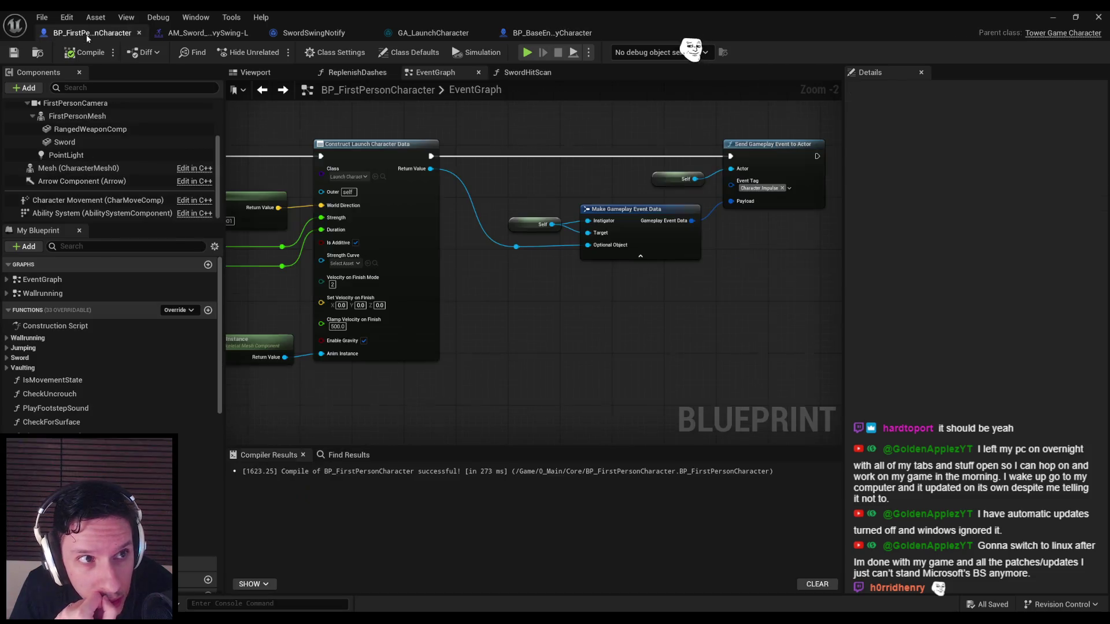
scroll(364, 263, down, 5)
scroll(364, 263, down, 1)
drag(364, 263, 649, 248)
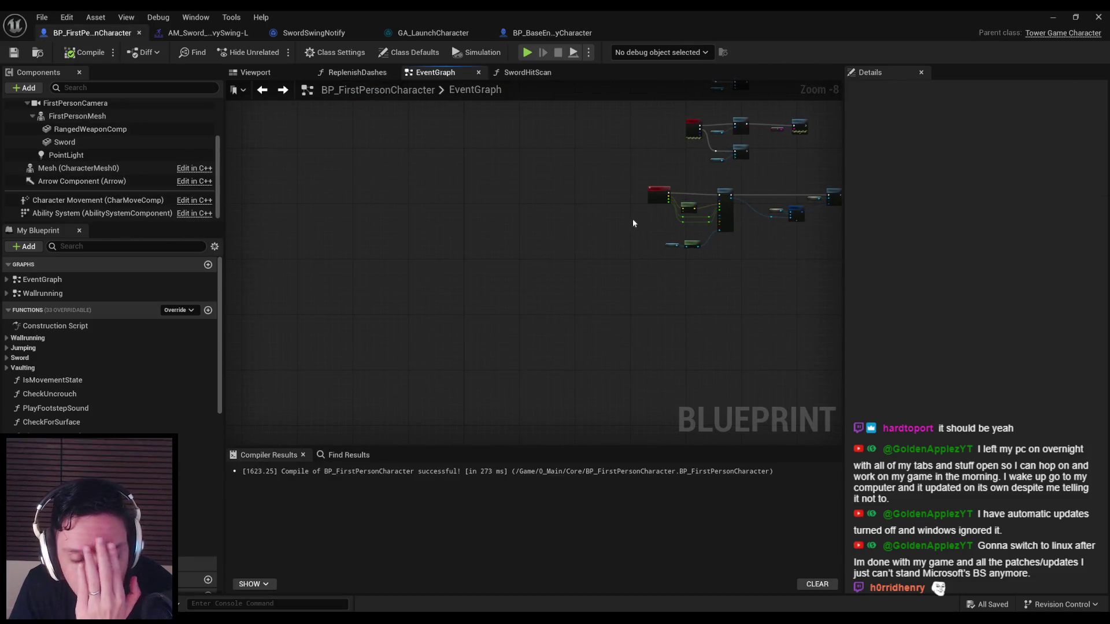
scroll(635, 226, up, 8)
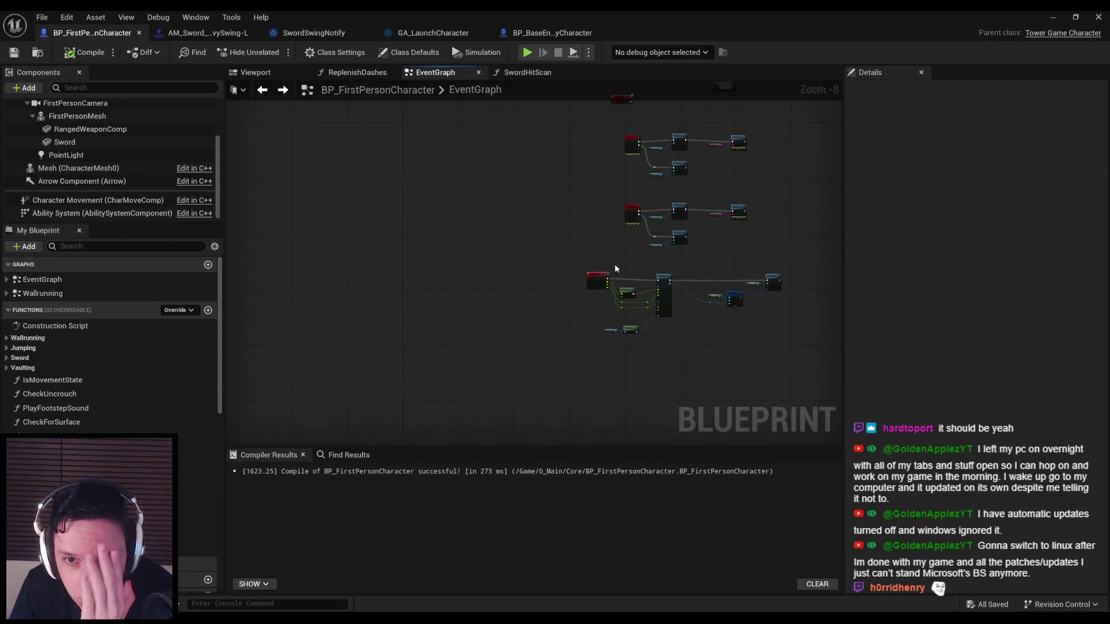
click(75, 116)
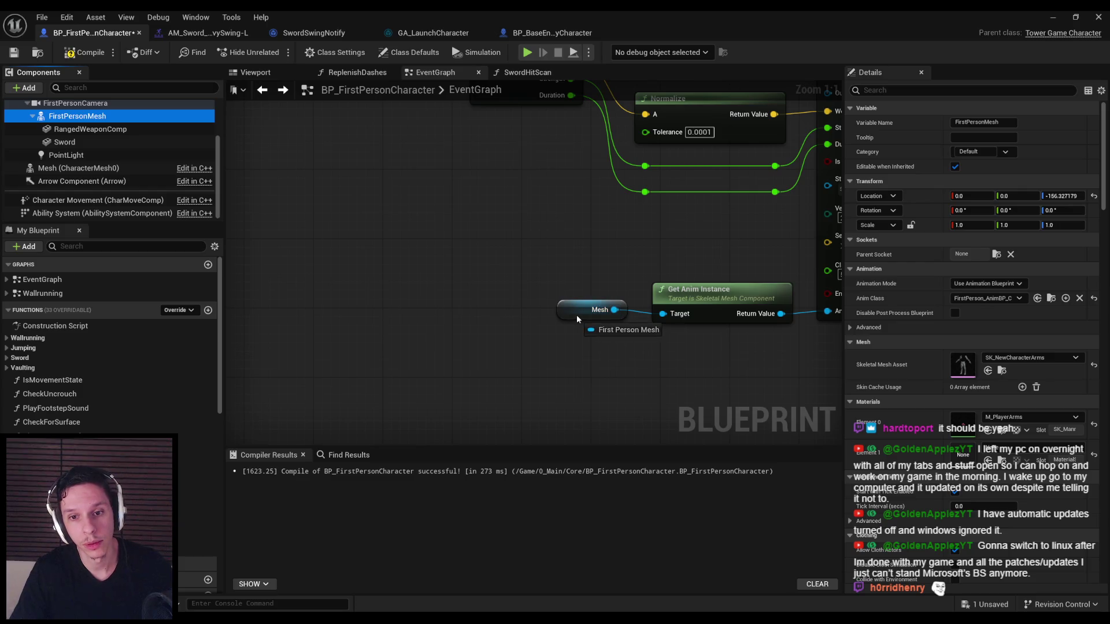
click(590, 343)
mouse_move(81, 116)
mouse_down()
mouse_move(152, 126)
mouse_move(660, 317)
mouse_move(593, 310)
mouse_move(720, 283)
mouse_up()
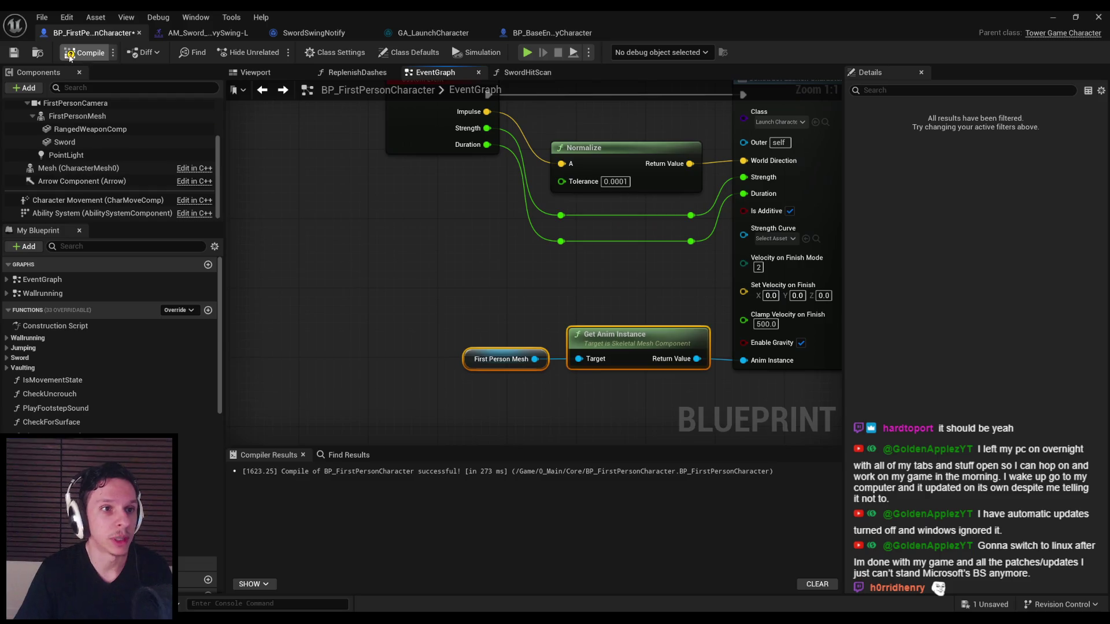
- Compile and save the player blueprint and start a play test
click(77, 56)
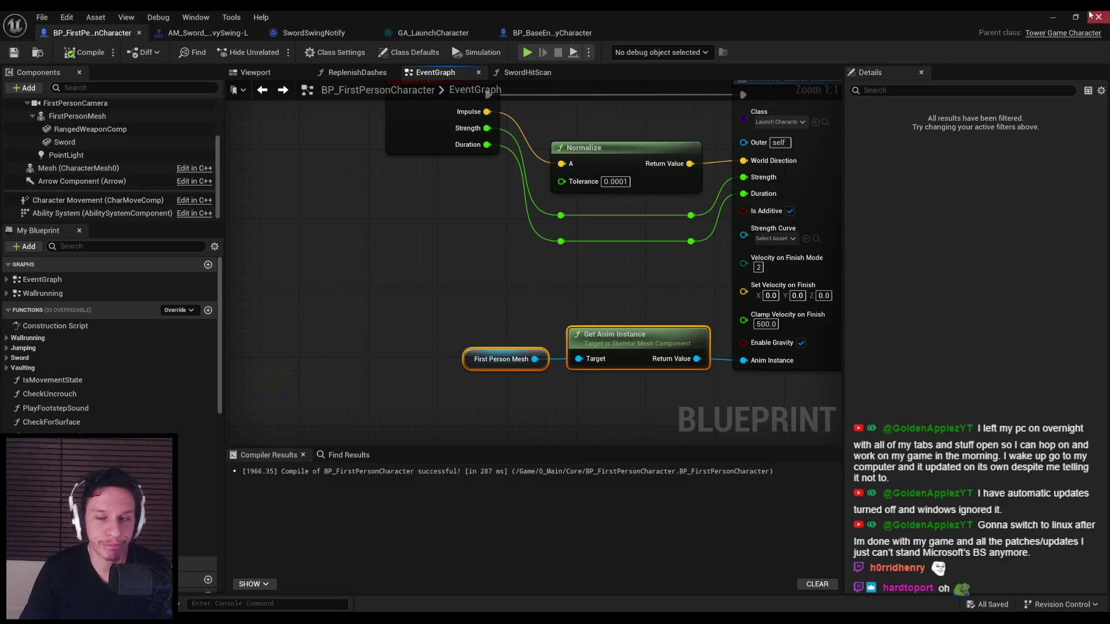
click(1055, 17)
key(alt+p)
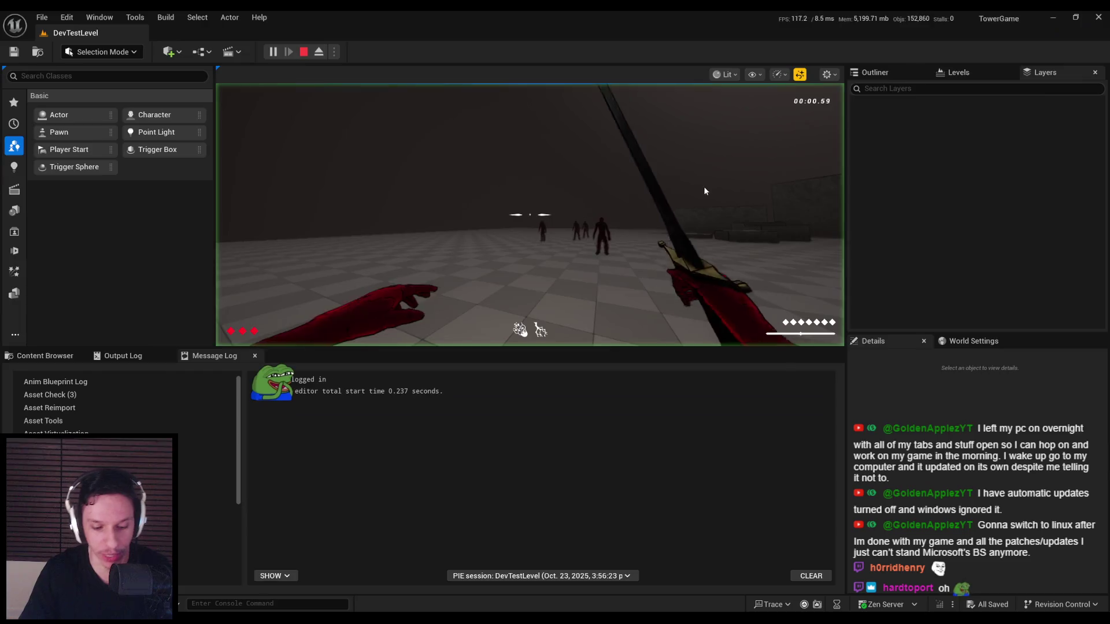
- Play full screen swinging the sword repeatedly at the enemies, then stop and reopen BP_FirstPersonCharacter
key(F11)
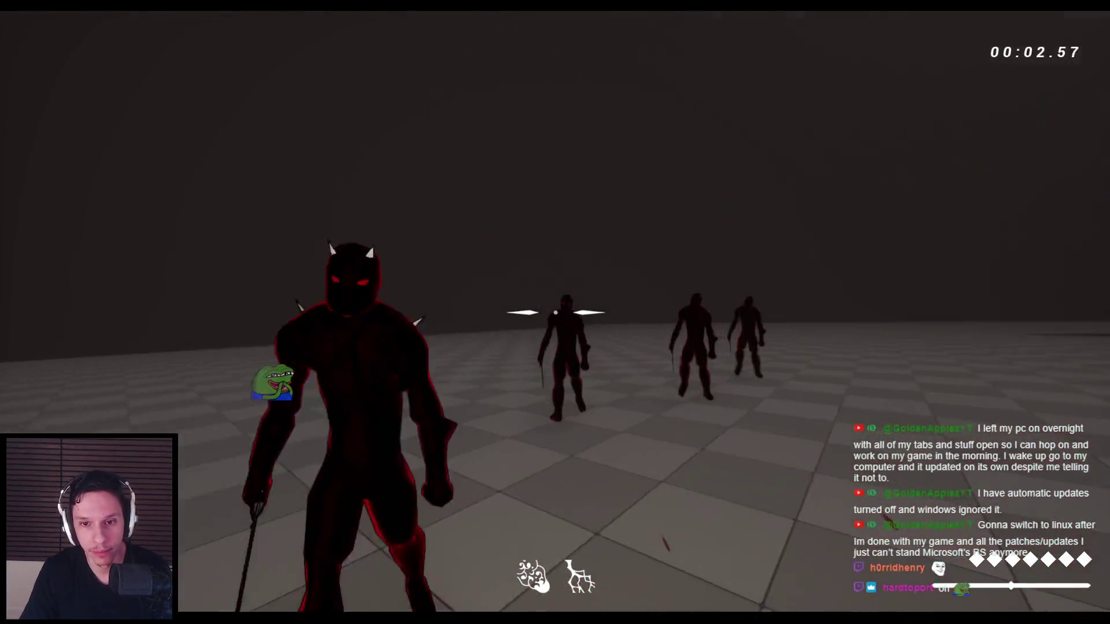
click(555, 312)
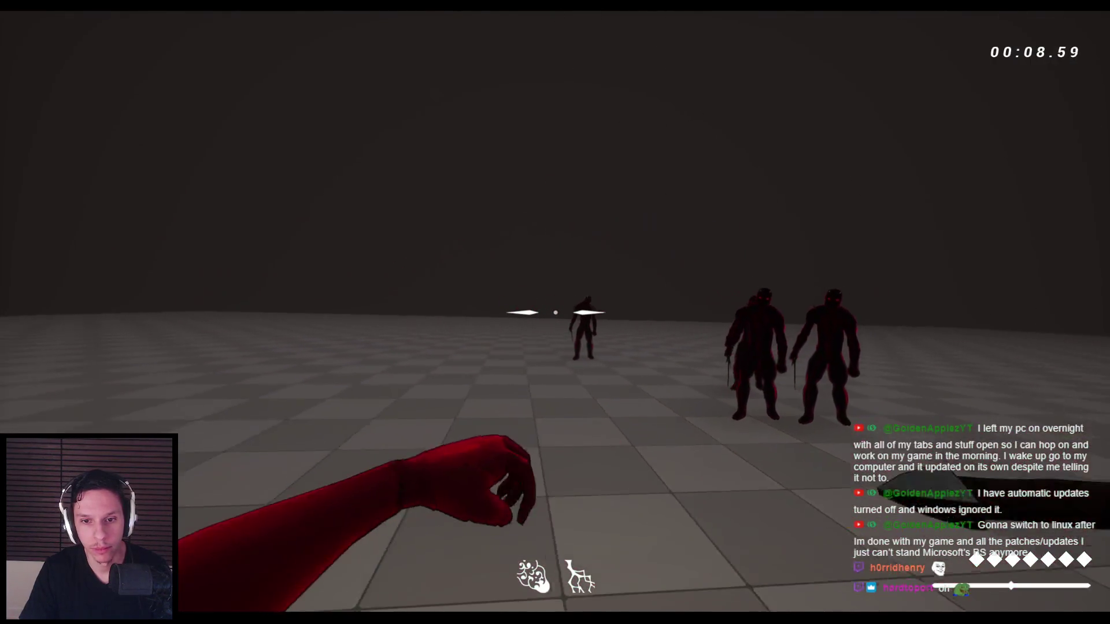
click(555, 313)
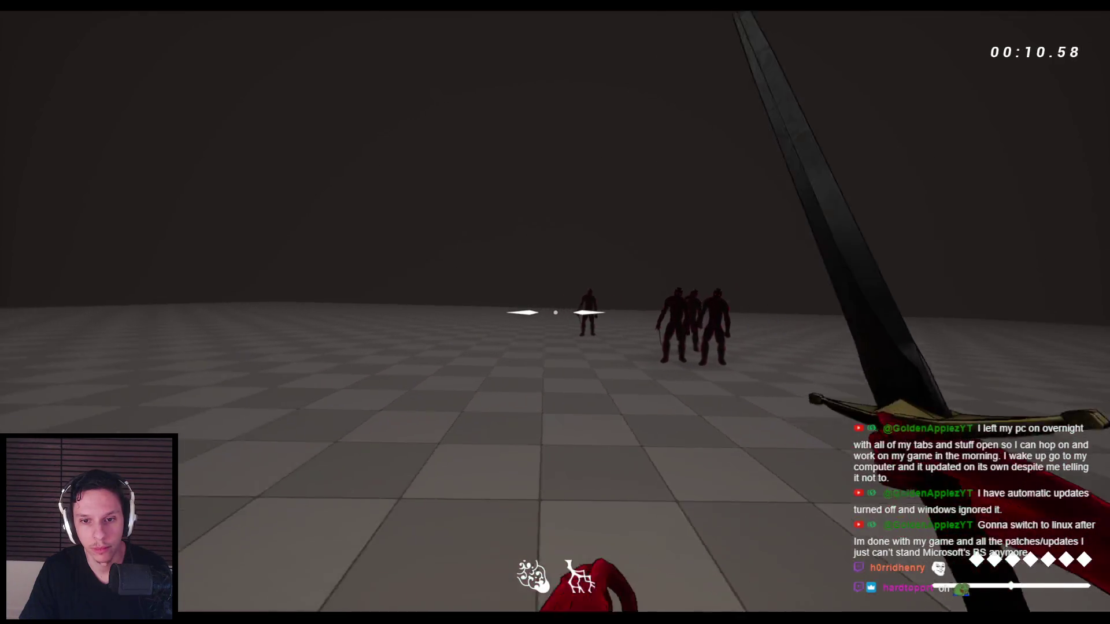
click(555, 312)
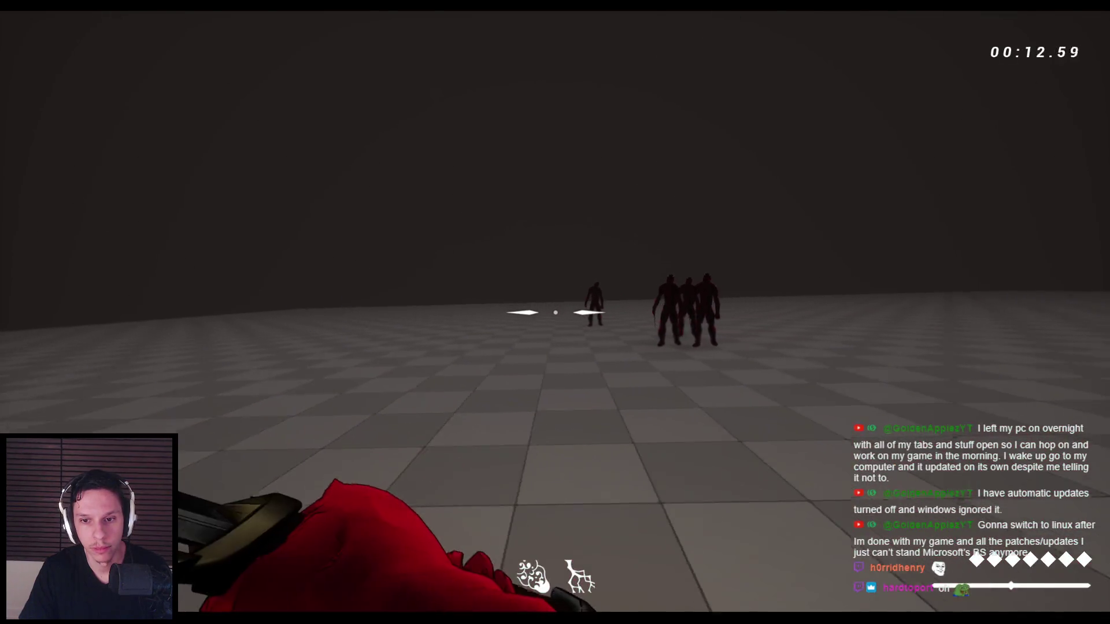
click(555, 312)
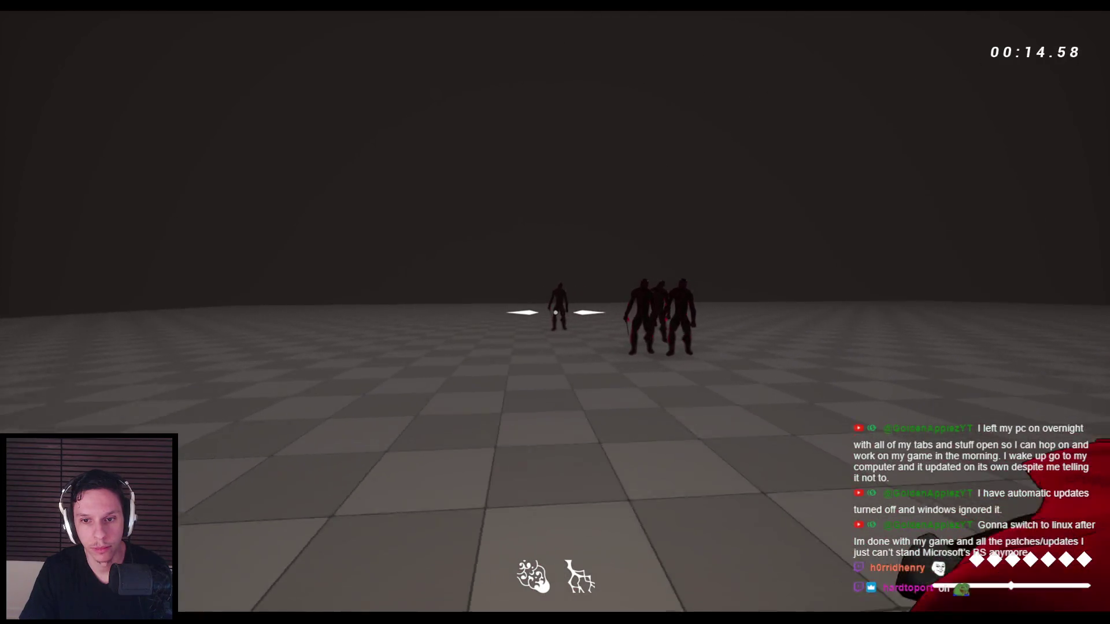
click(555, 312)
click(555, 313)
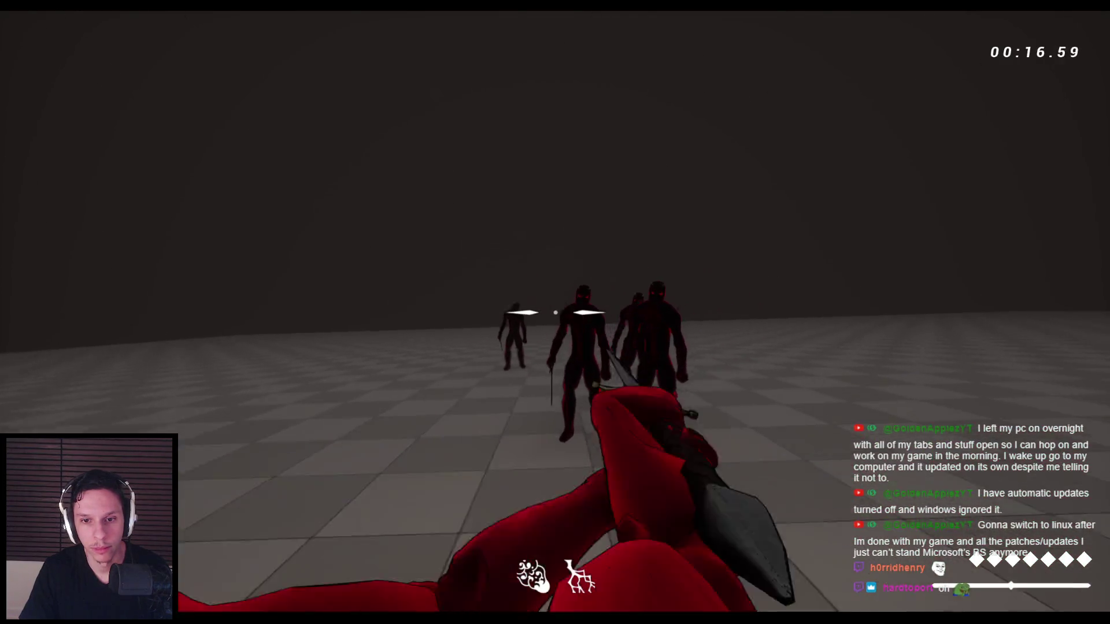
click(555, 313)
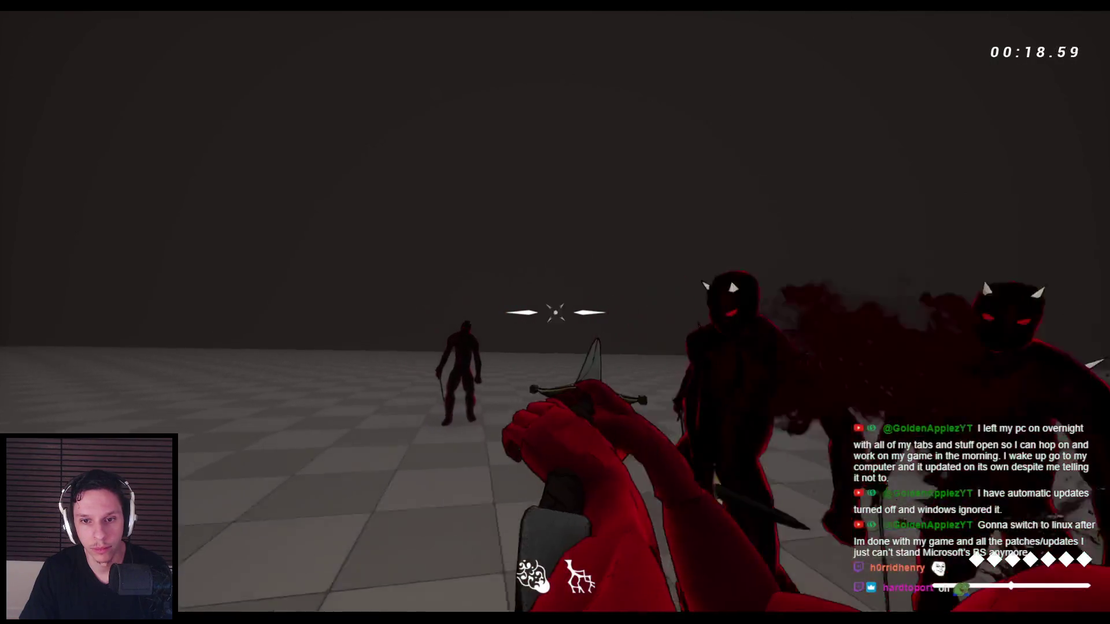
click(555, 312)
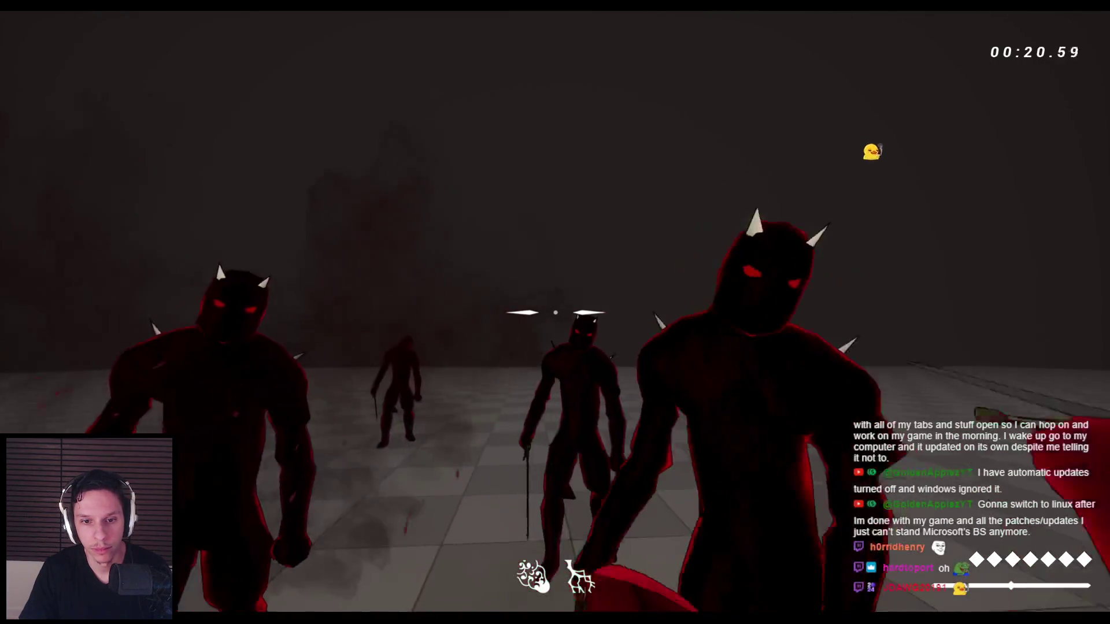
click(555, 312)
click(555, 312)
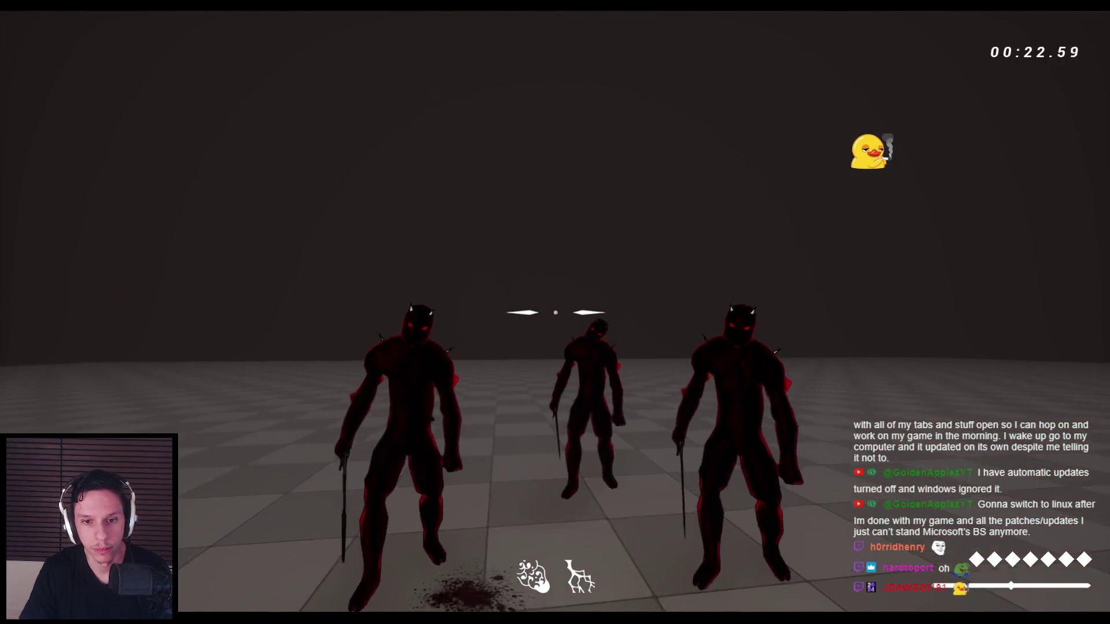
click(555, 312)
click(555, 312)
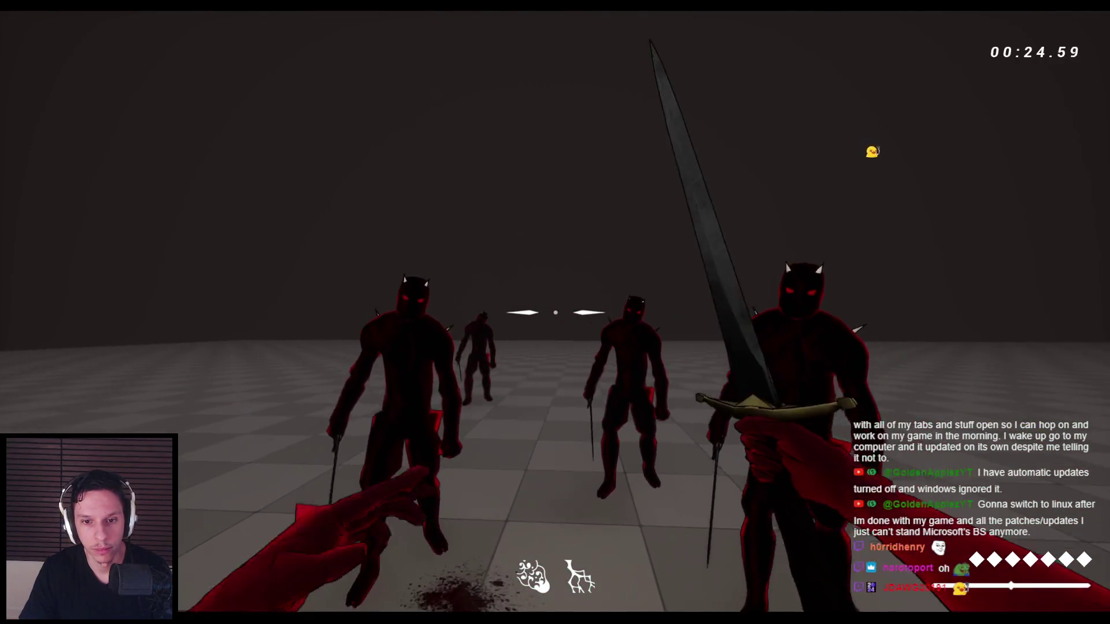
click(555, 312)
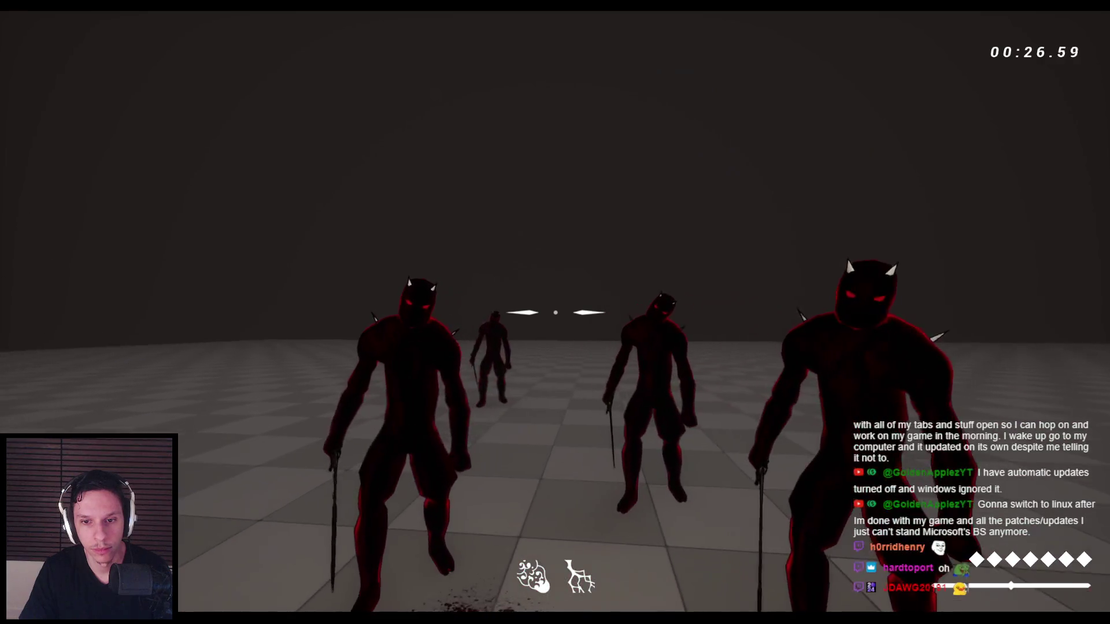
click(555, 313)
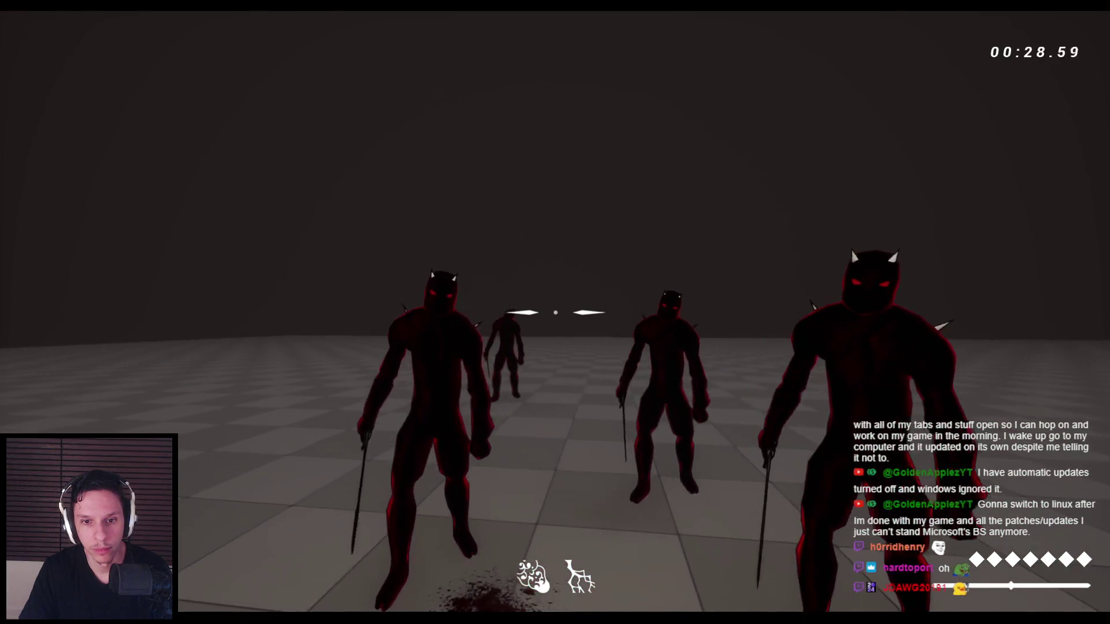
key(Escape)
click(347, 569)
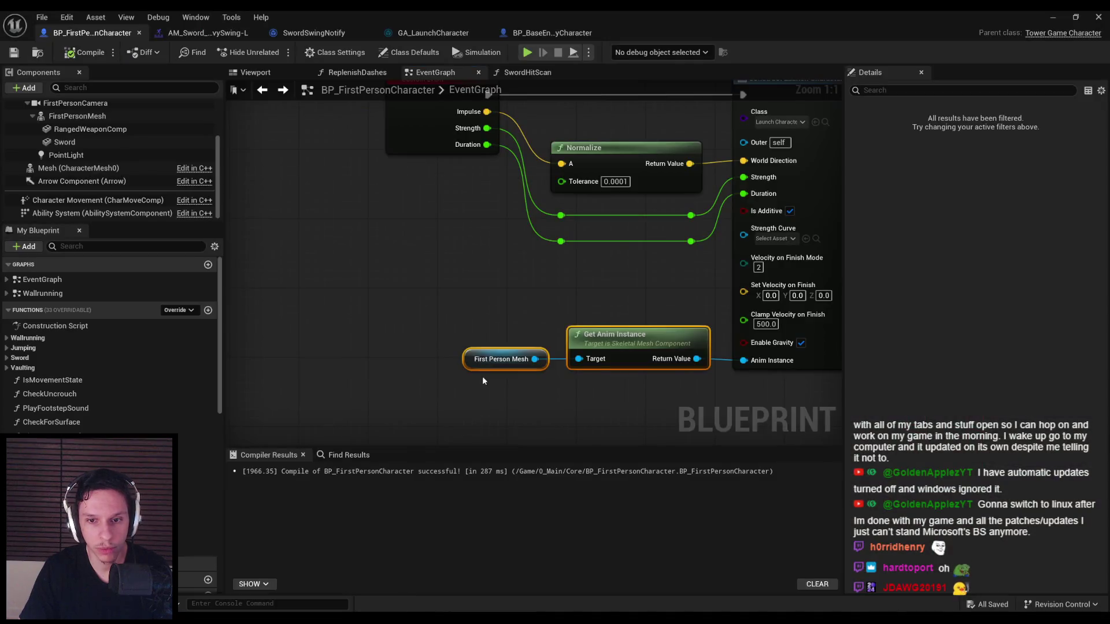
- Undo the previous node deletion and recompile the character Blueprint
key(ctrl+z)
key(ctrl+z)
key(ctrl+z)
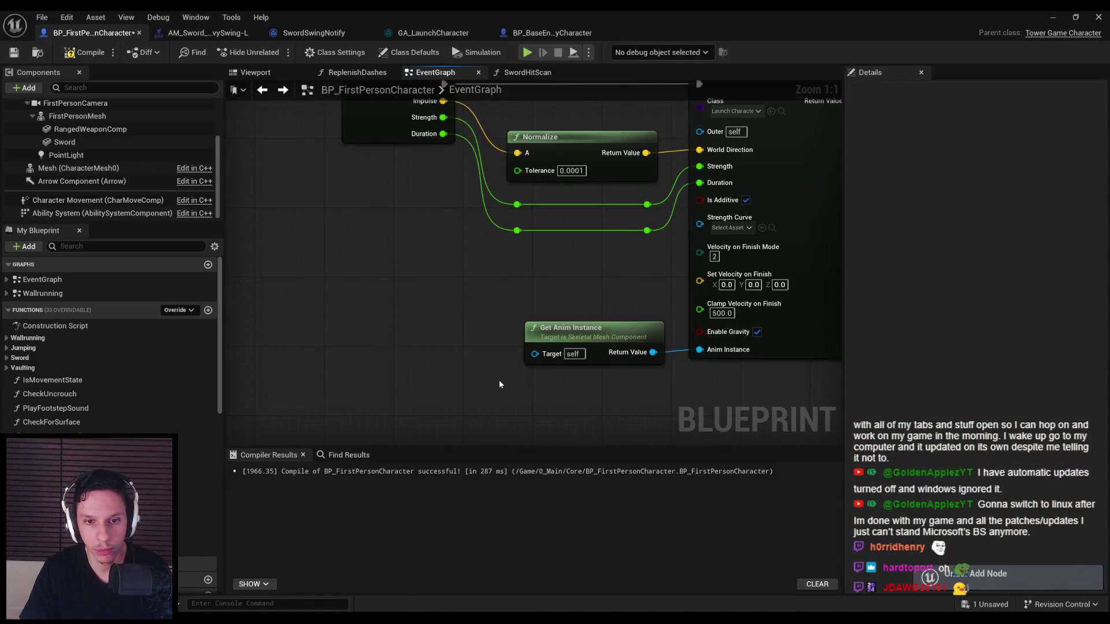
click(1053, 18)
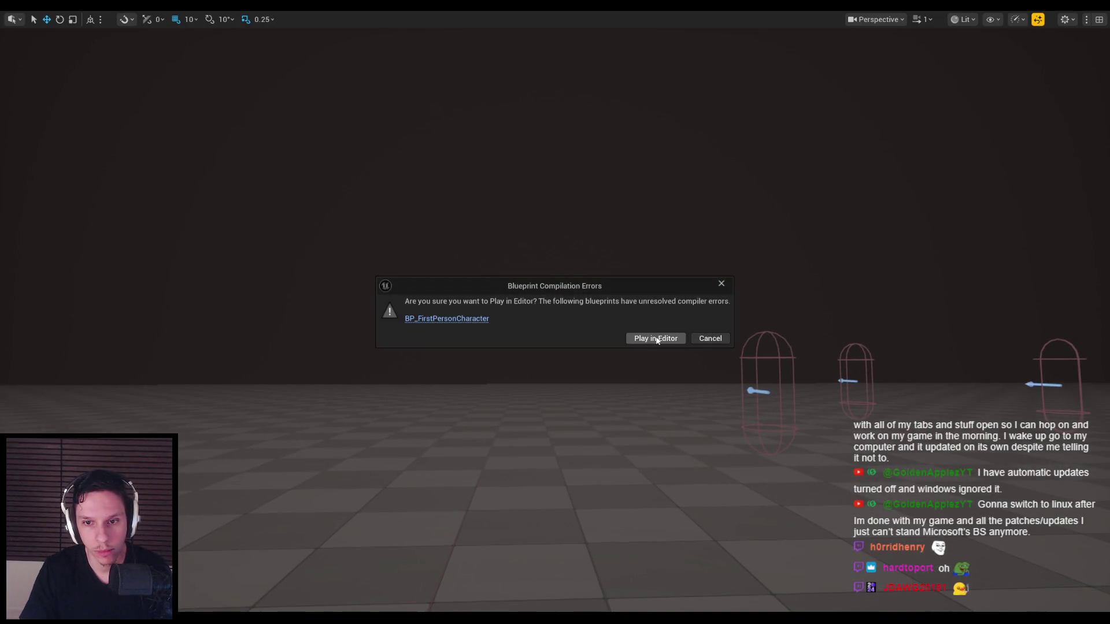
click(405, 584)
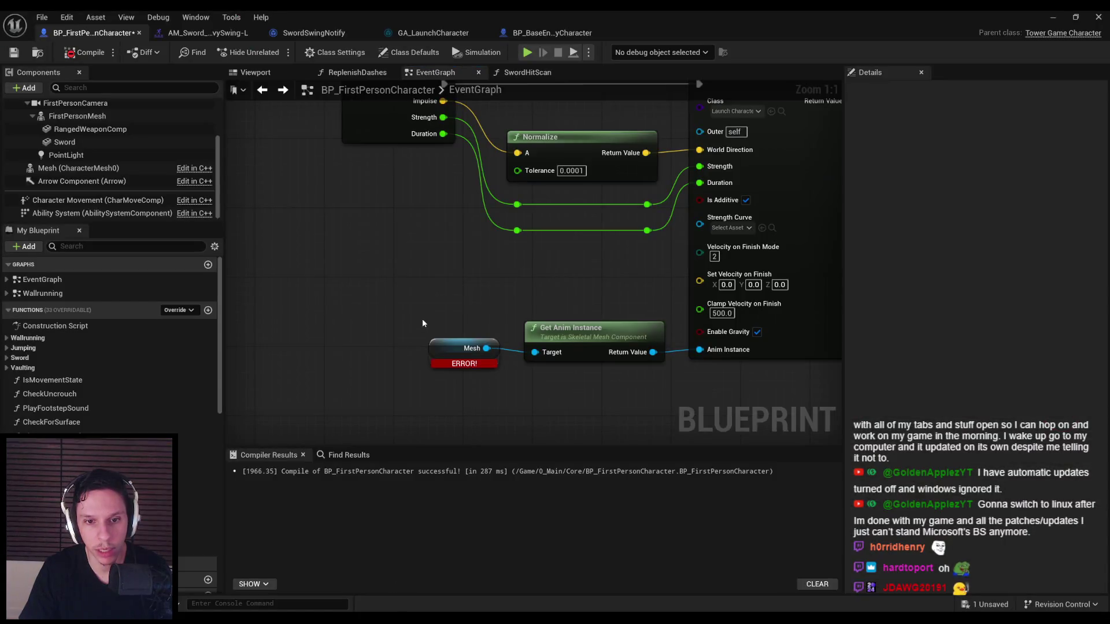
key(F7)
- Add a fresh Mesh (CharacterMesh0) getter, delete the ERROR Mesh node, and start a play test
scroll(74, 130, up, 3)
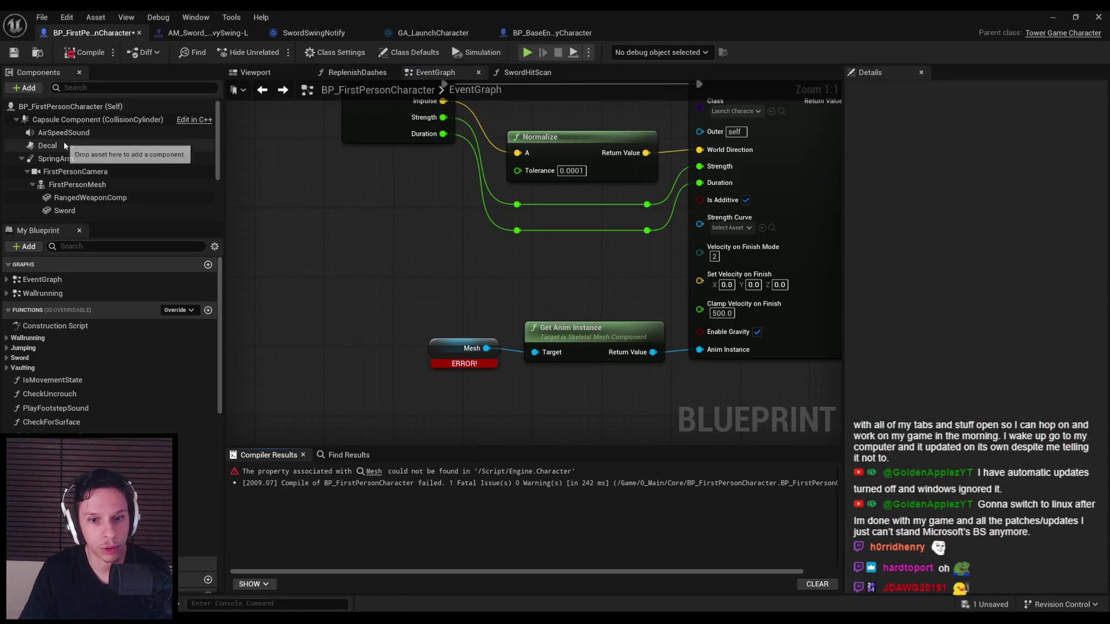
scroll(73, 185, down, 2)
drag(63, 185, 424, 383)
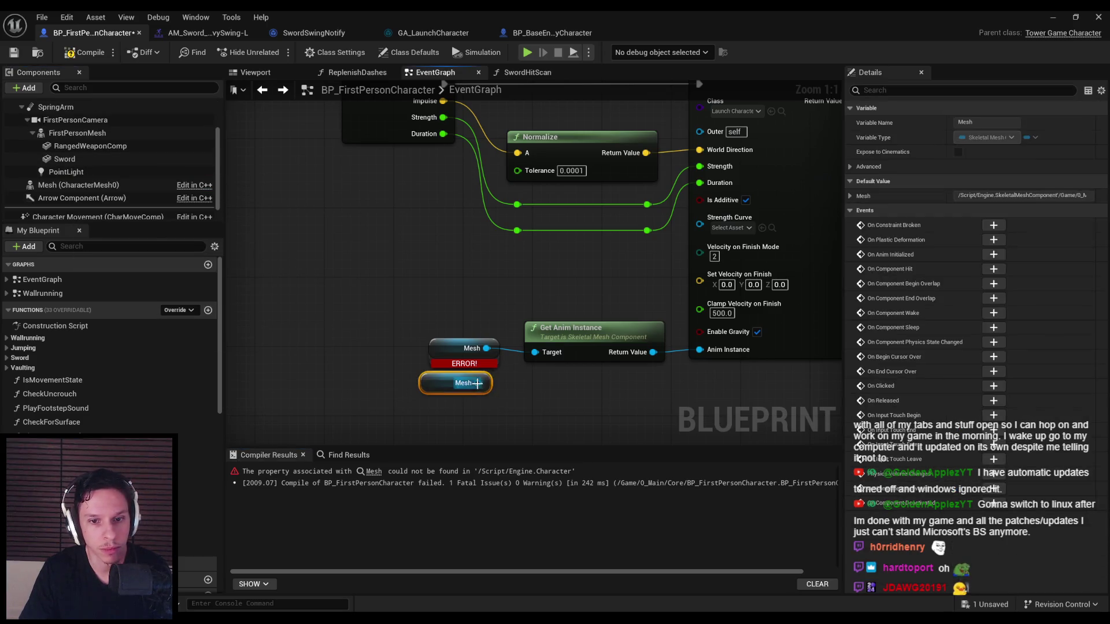
click(462, 349)
key(Delete)
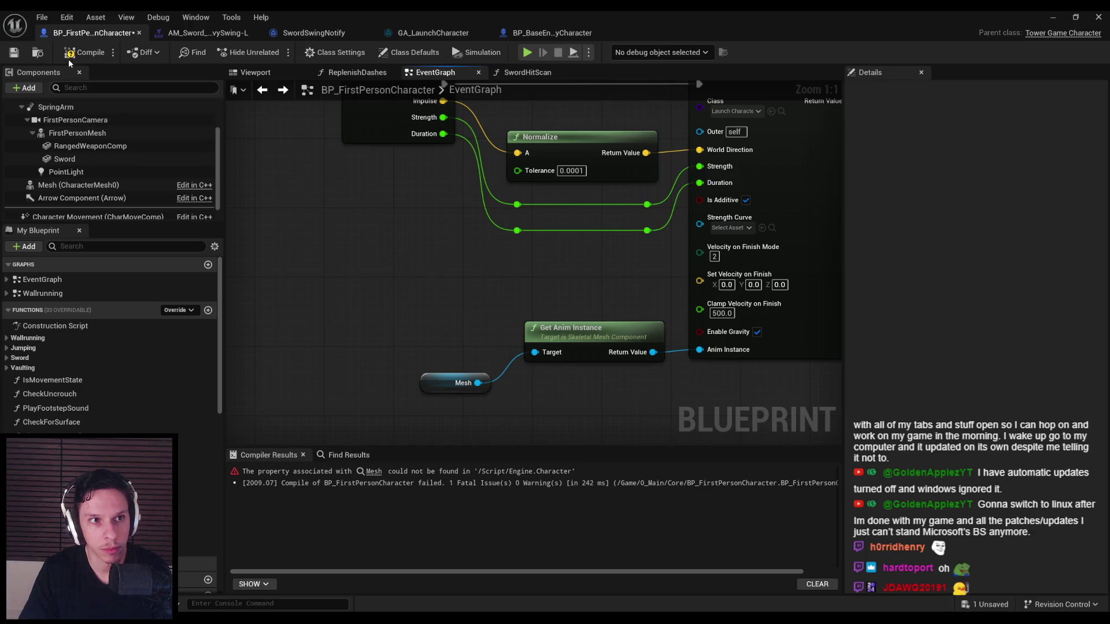
key(alt+p)
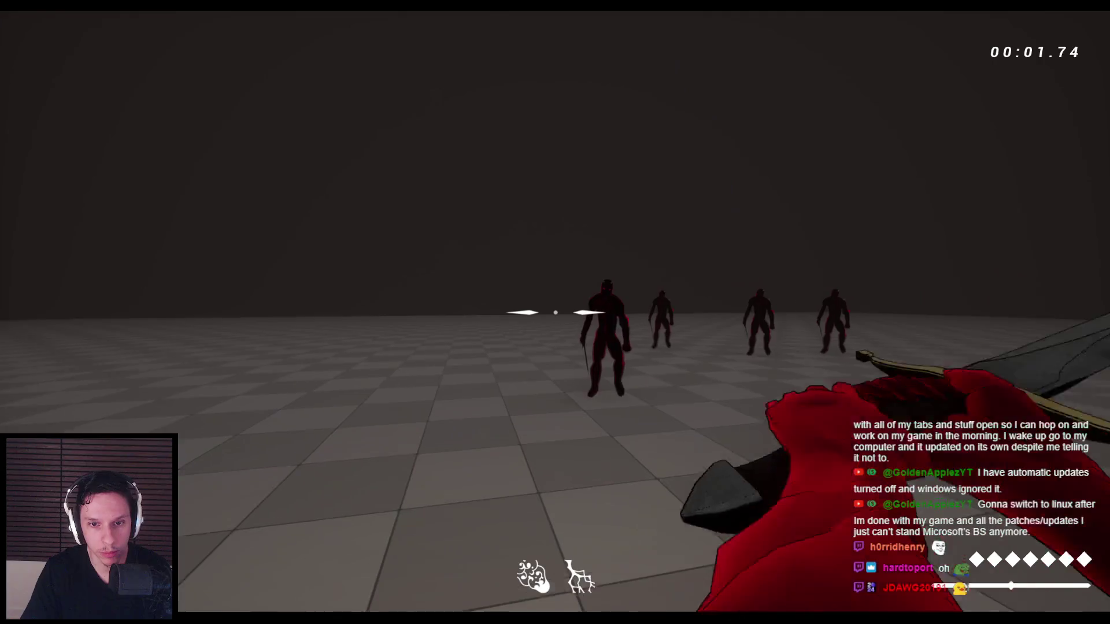
- Swing the sword seven times at the enemies, then end the play session
click(555, 313)
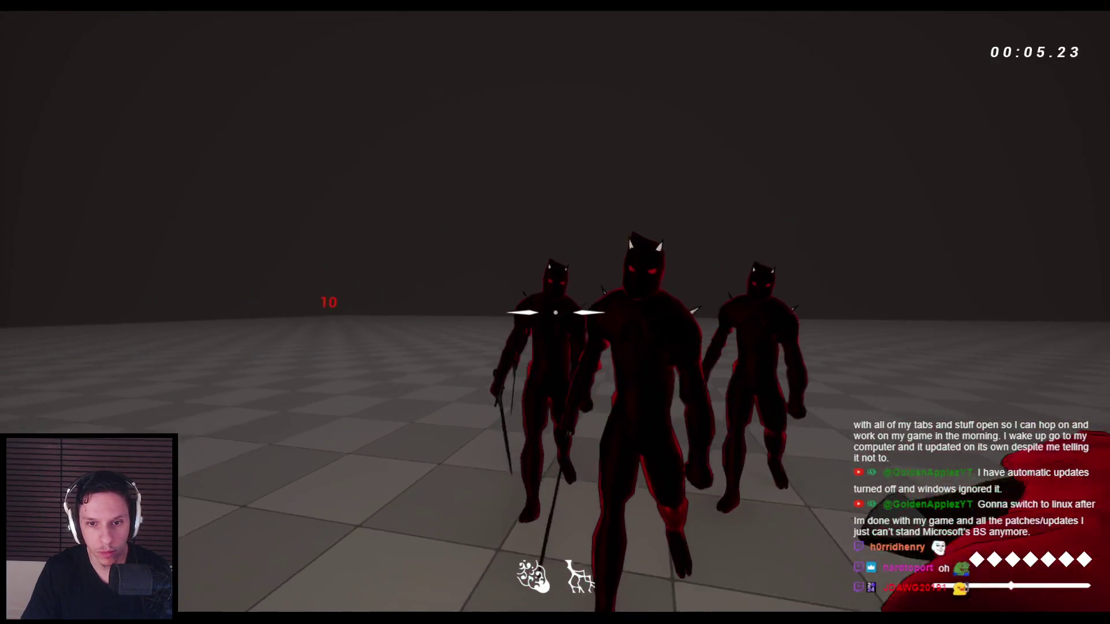
click(555, 313)
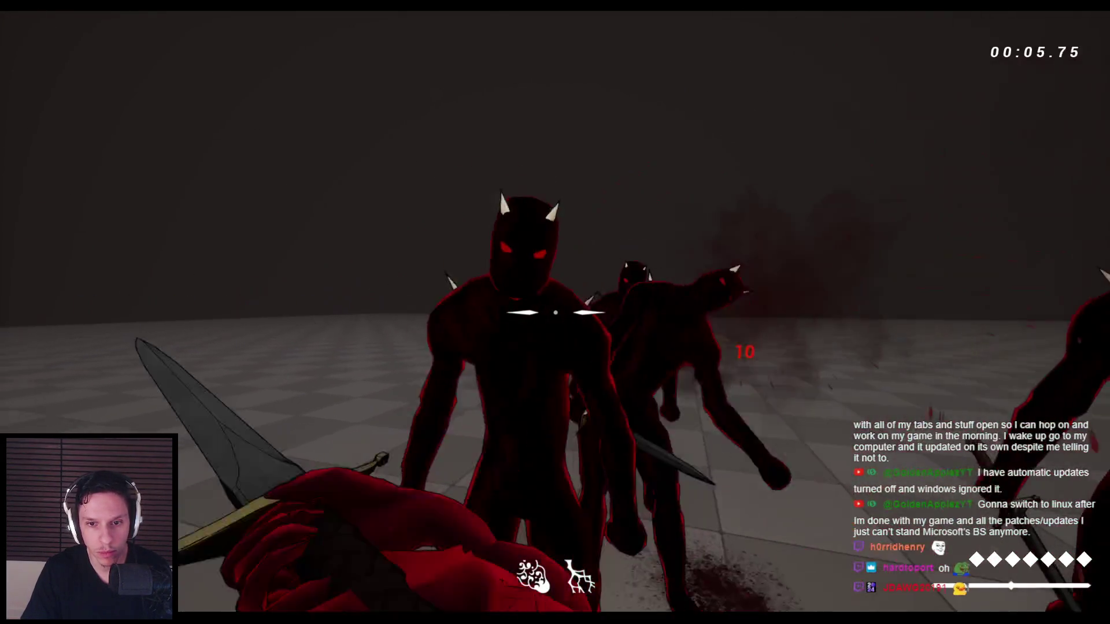
click(555, 312)
click(555, 313)
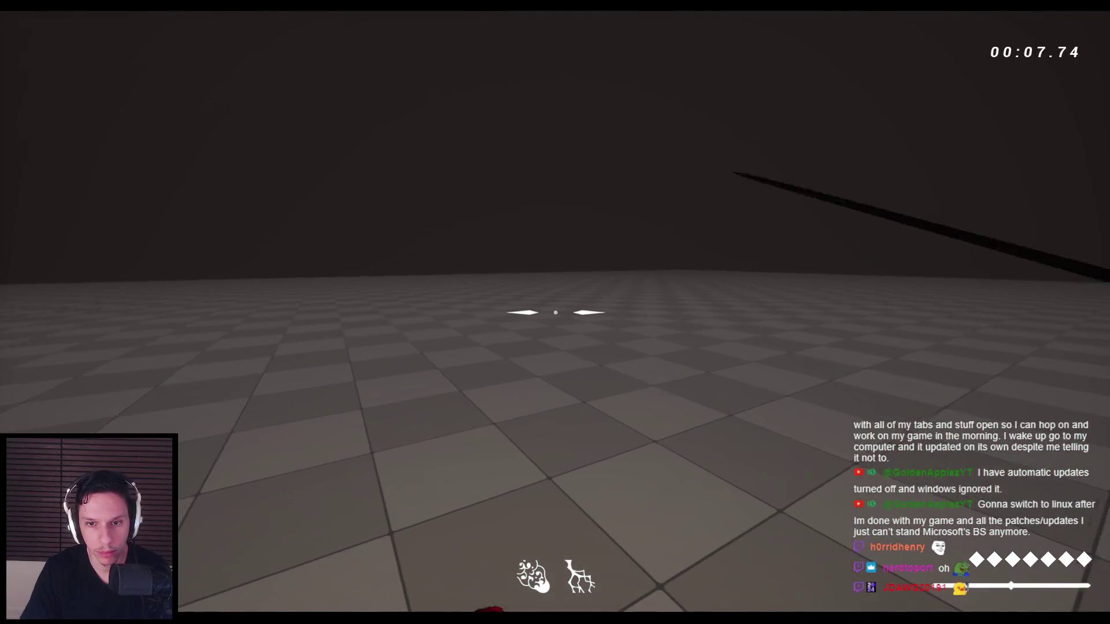
click(556, 312)
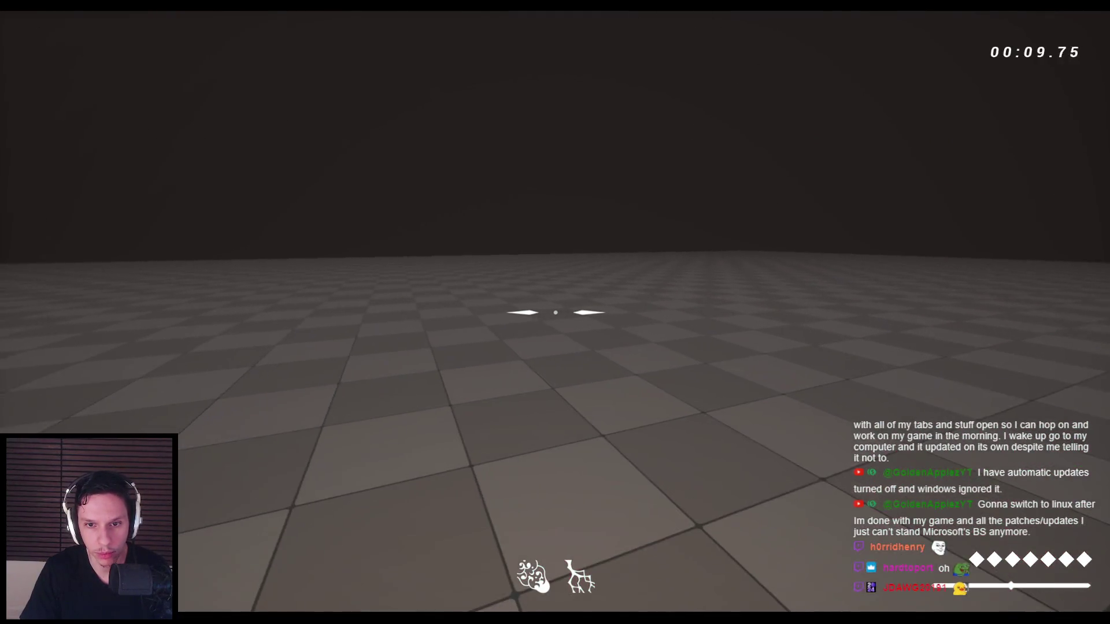
click(555, 312)
click(555, 313)
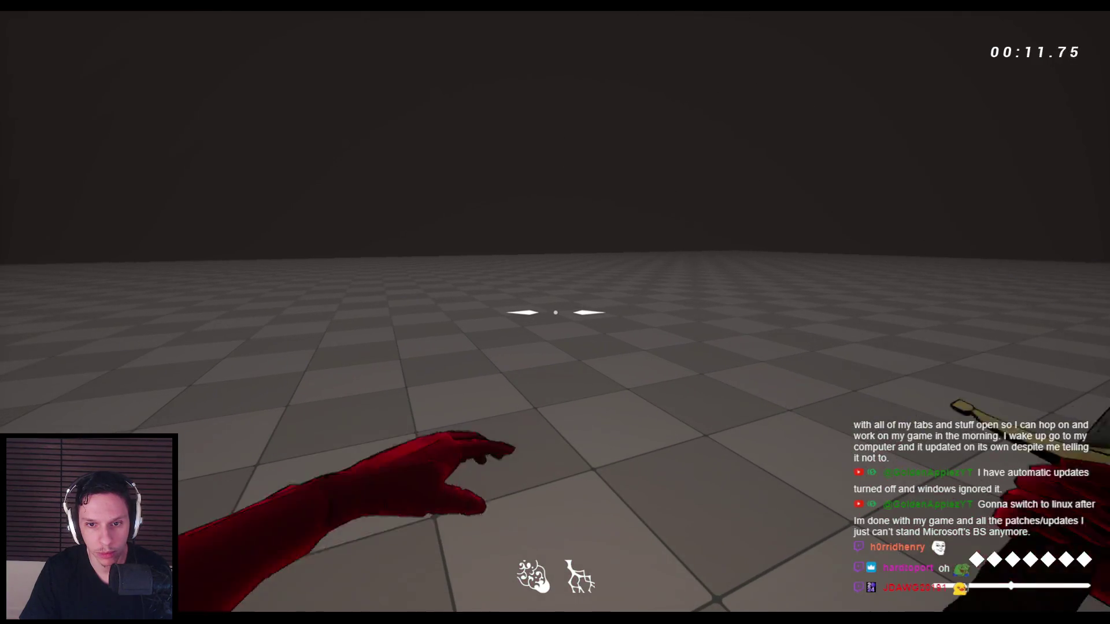
key(Escape)
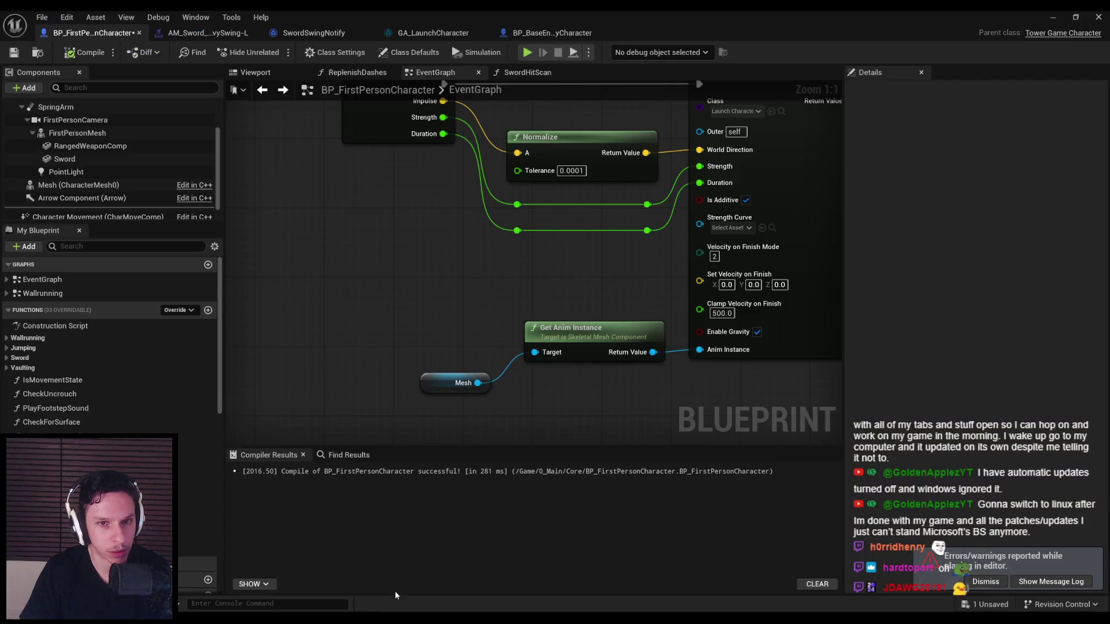
- Wire FirstPersonMesh into Get Anim Instance's Target and start a playtest
scroll(87, 192, up, 2)
mouse_move(76, 167)
mouse_down()
mouse_move(456, 353)
mouse_move(535, 353)
mouse_up()
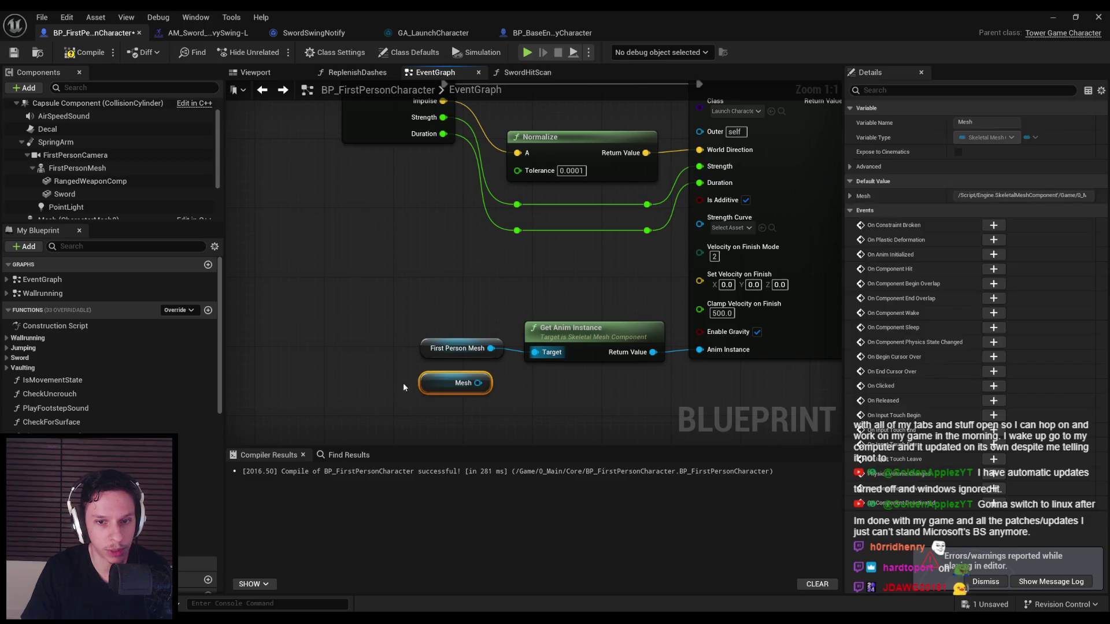
key(alt+p)
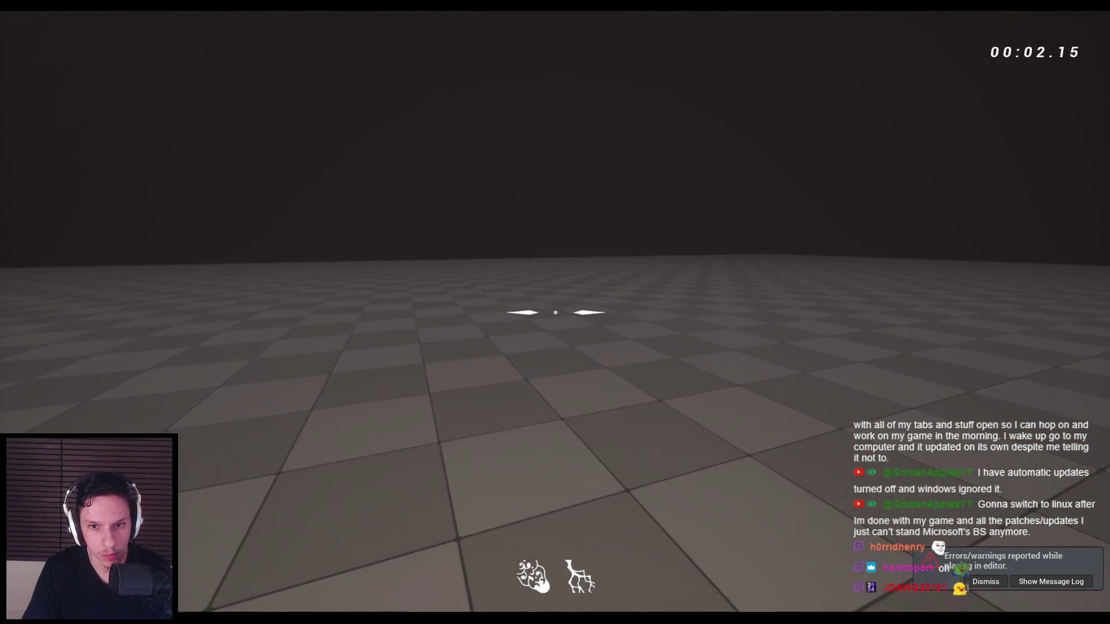
- Swing the sword repeatedly at the demons, knocking one down
click(555, 312)
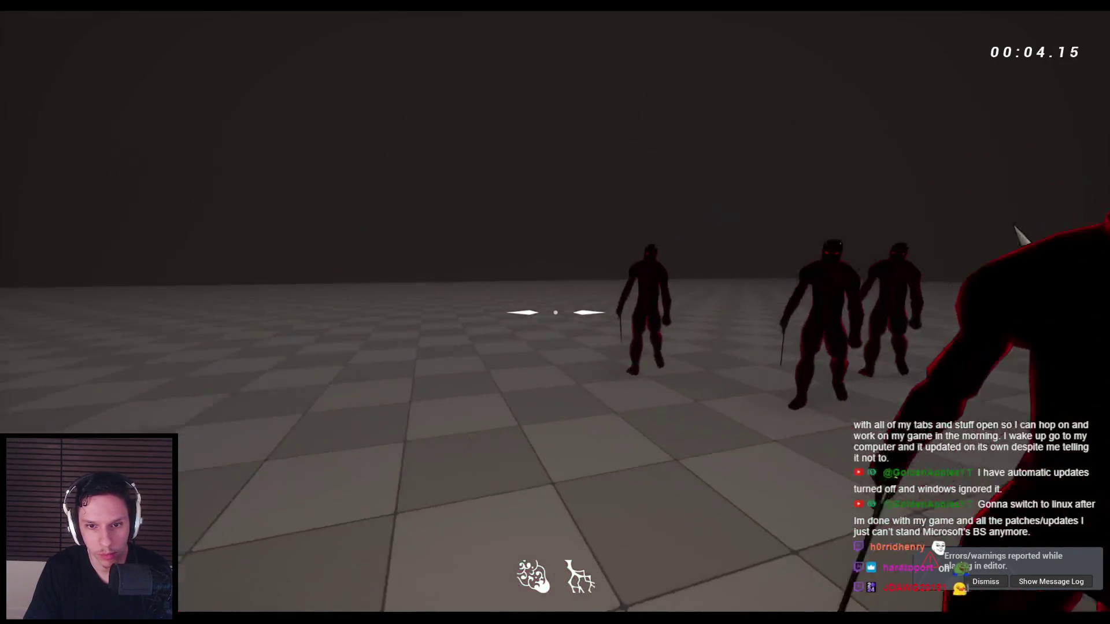
click(555, 312)
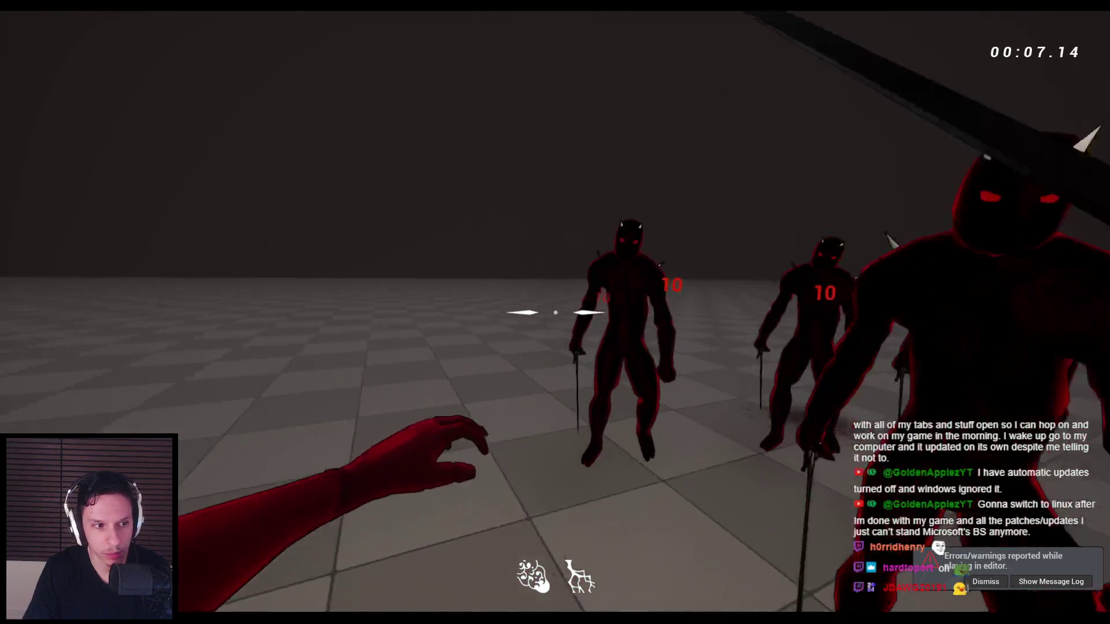
click(555, 312)
click(555, 313)
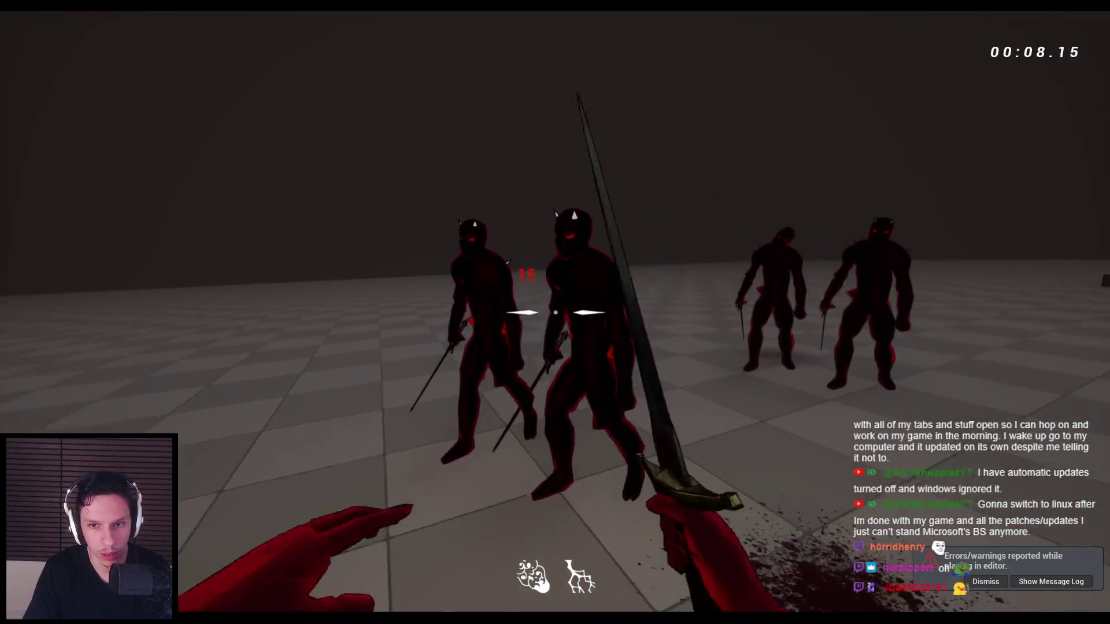
click(555, 313)
click(555, 313)
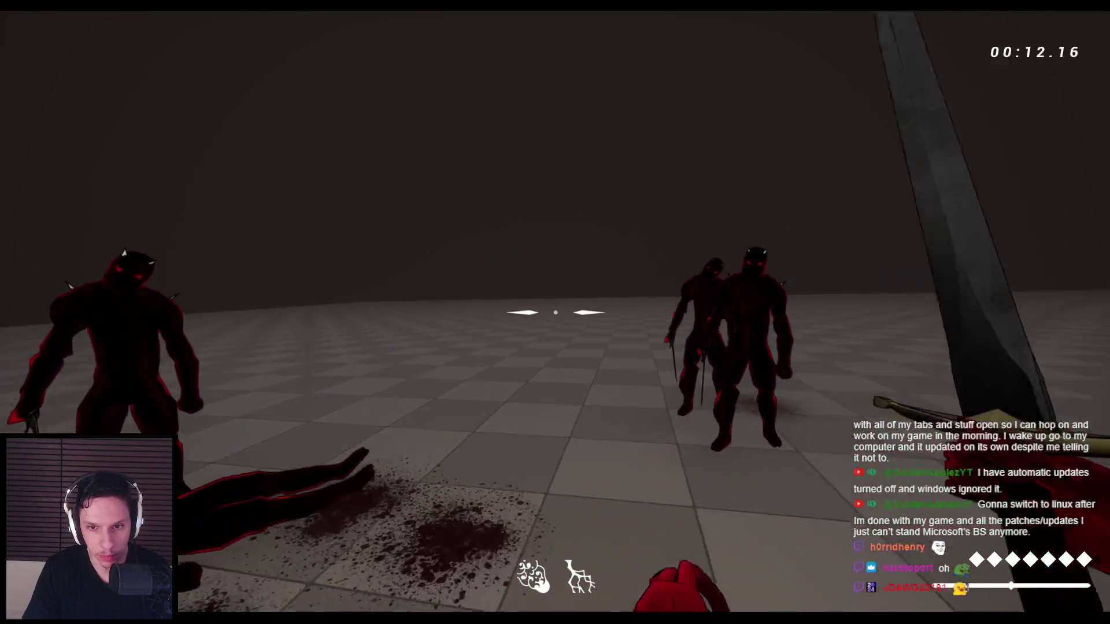
click(555, 312)
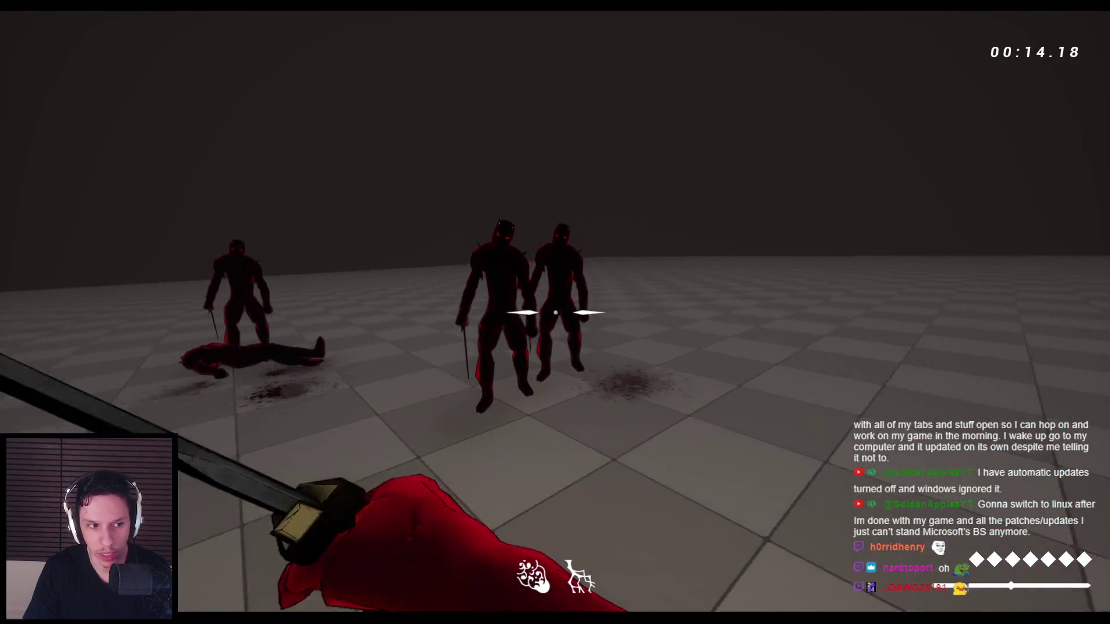
- Back away, jump at the demon group and slash until the last demon falls, then end play
key(s)
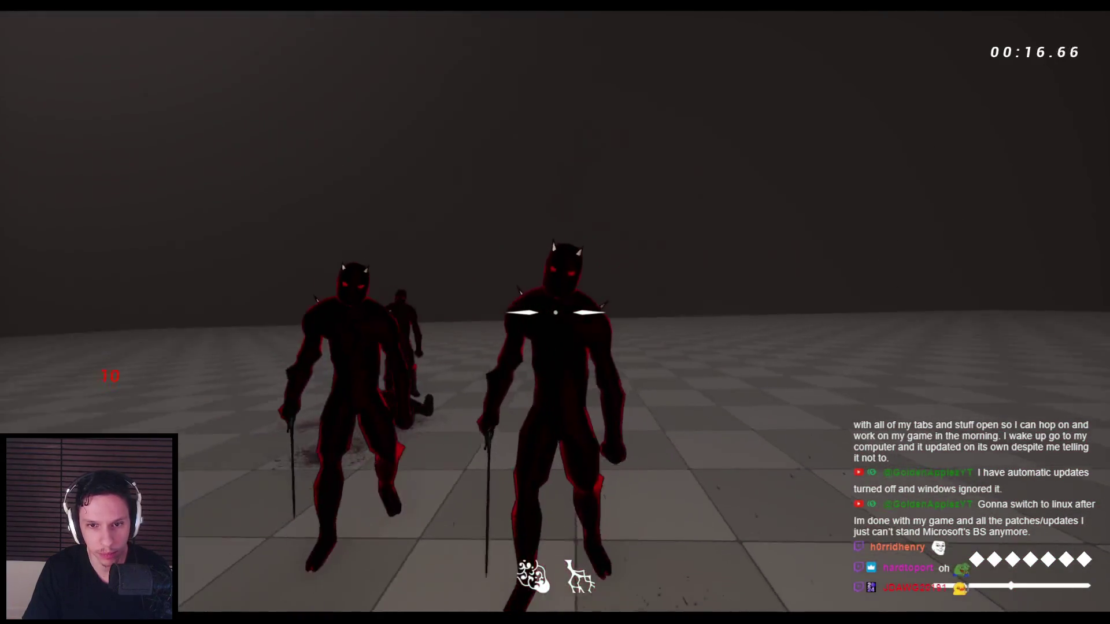
click(555, 313)
click(556, 312)
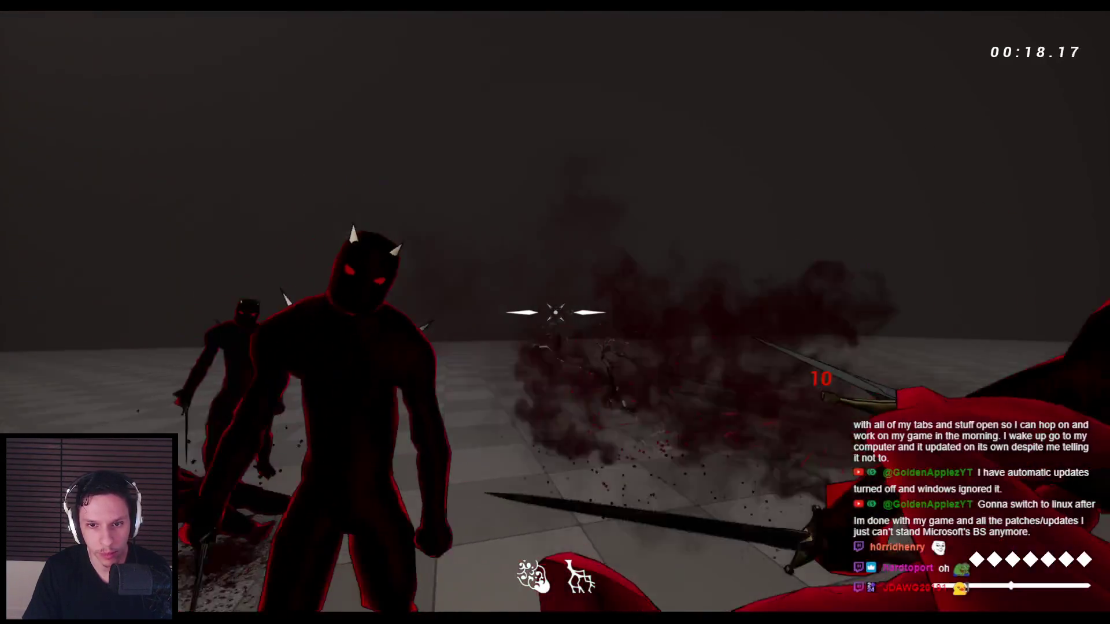
click(555, 312)
click(555, 312)
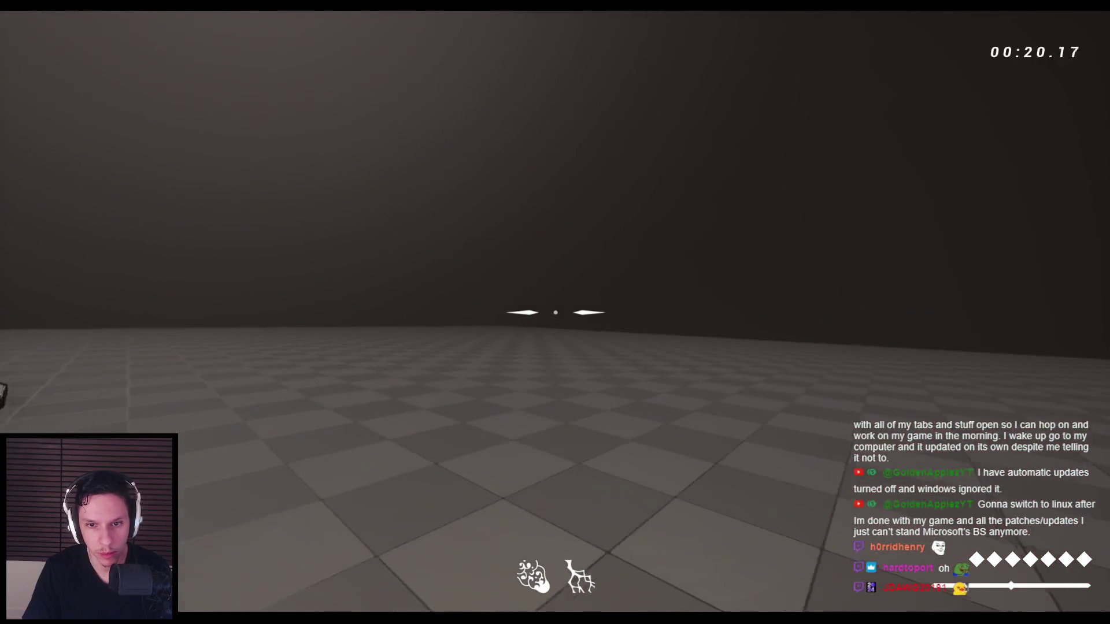
click(555, 312)
key(space)
key(space)
click(555, 312)
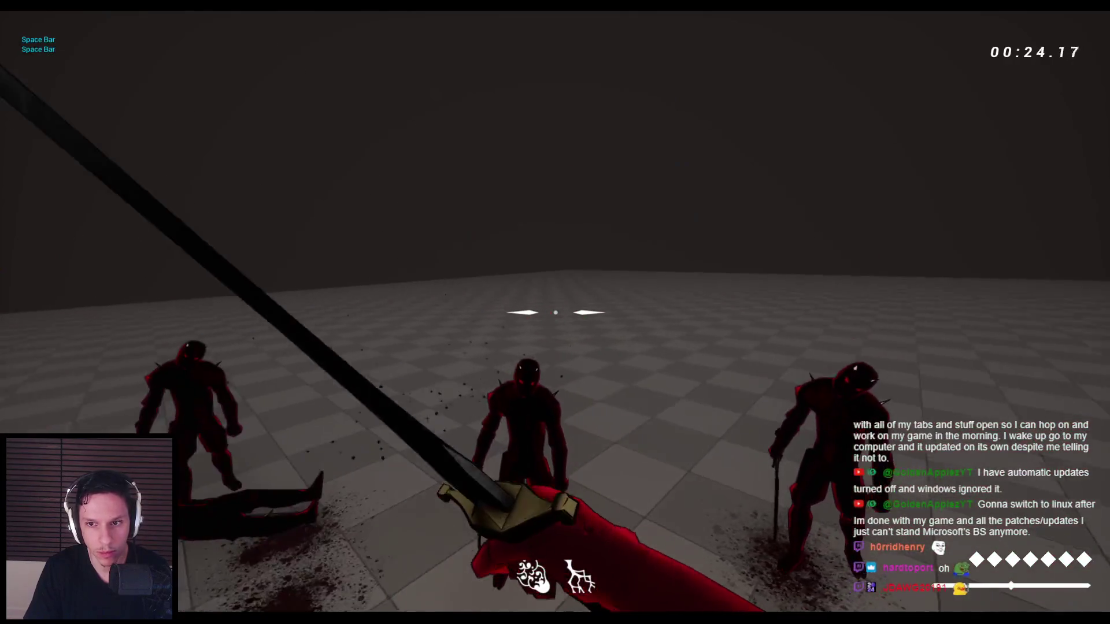
click(555, 313)
click(555, 312)
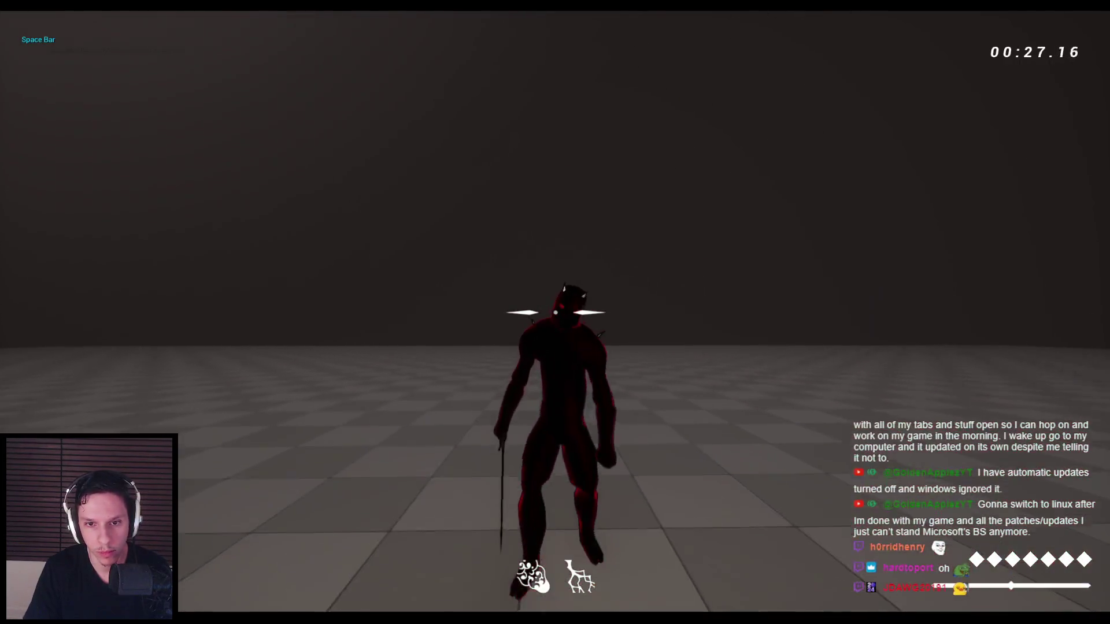
click(555, 312)
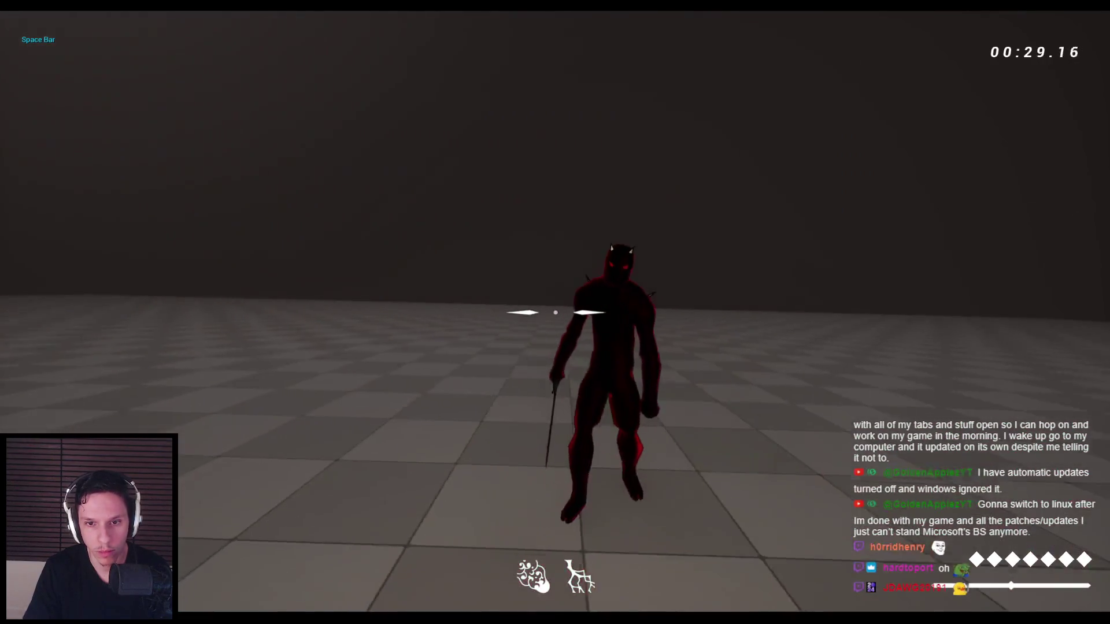
click(555, 313)
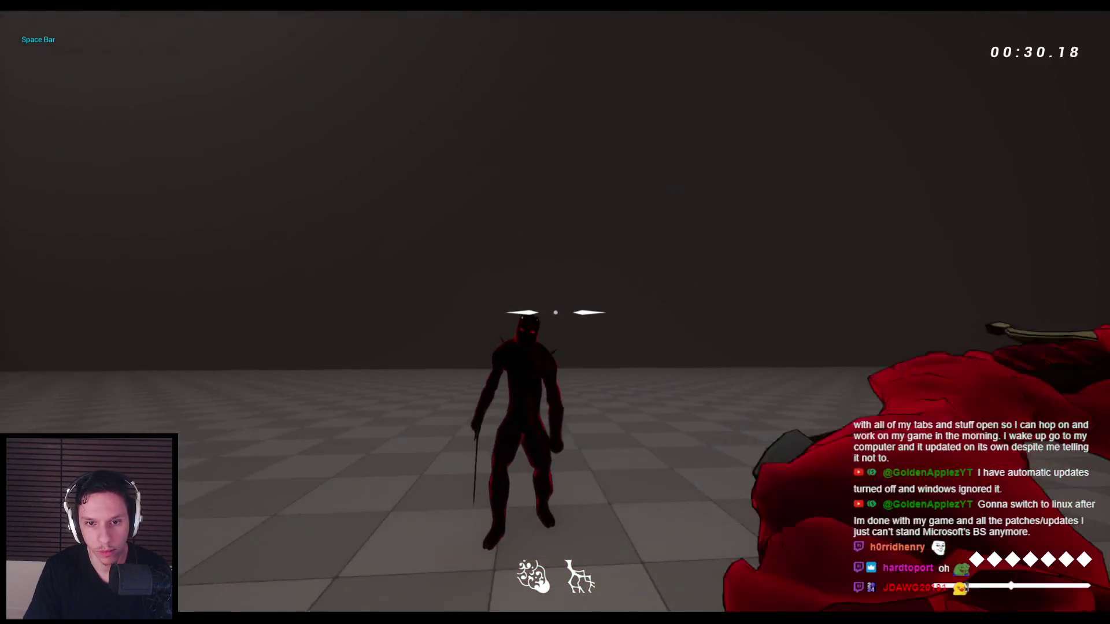
key(Escape)
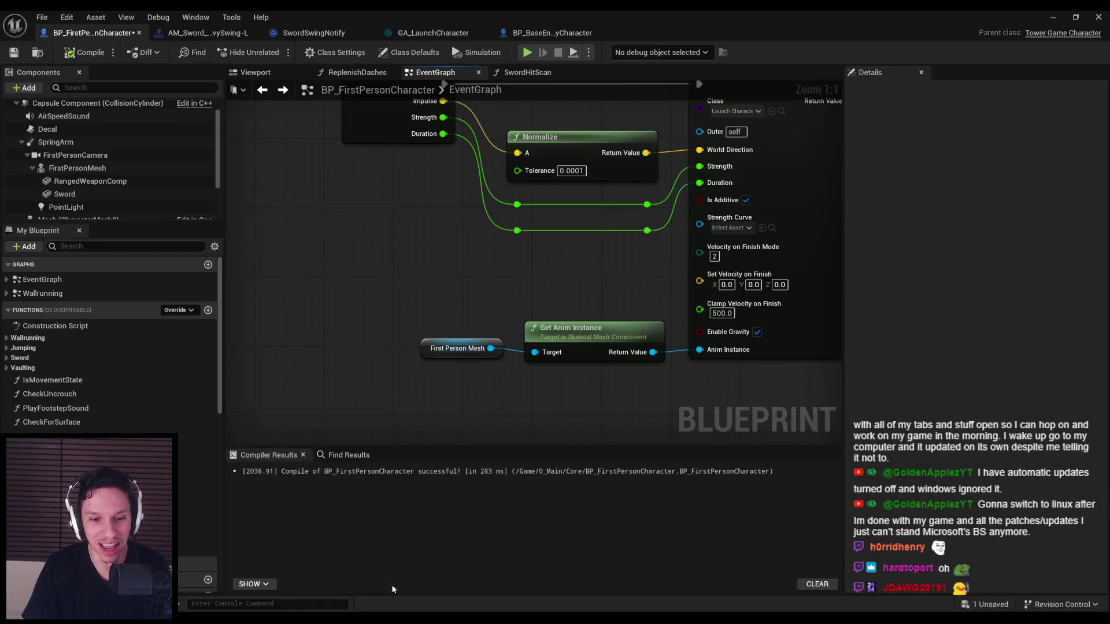
scroll(367, 287, down, 2)
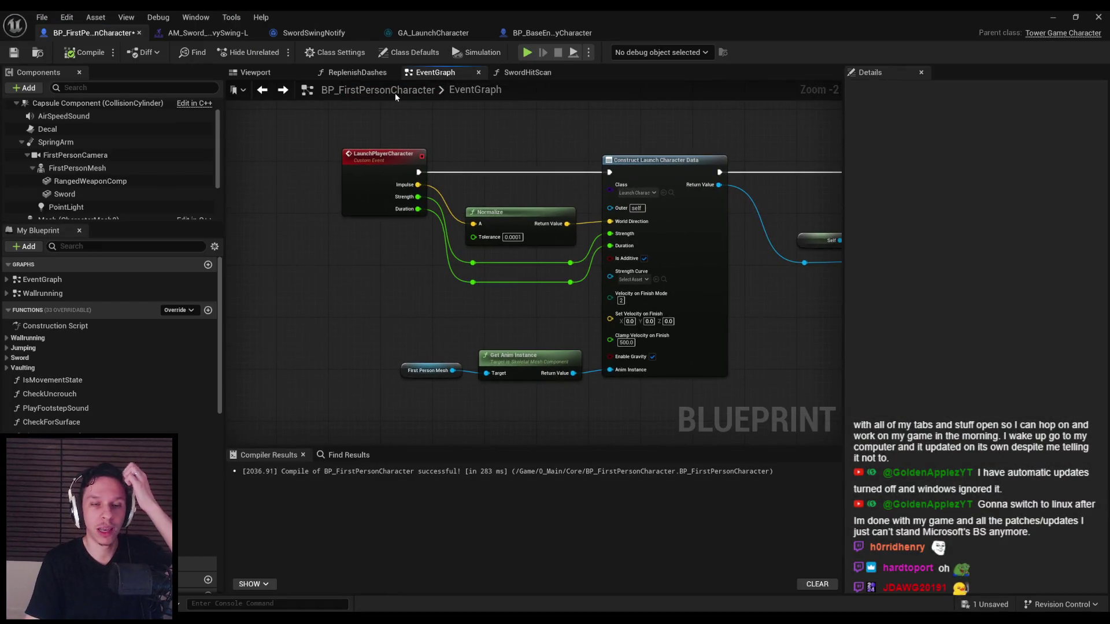
- Return to the level editor and browse the Content Browser to the GAS folder
click(1052, 17)
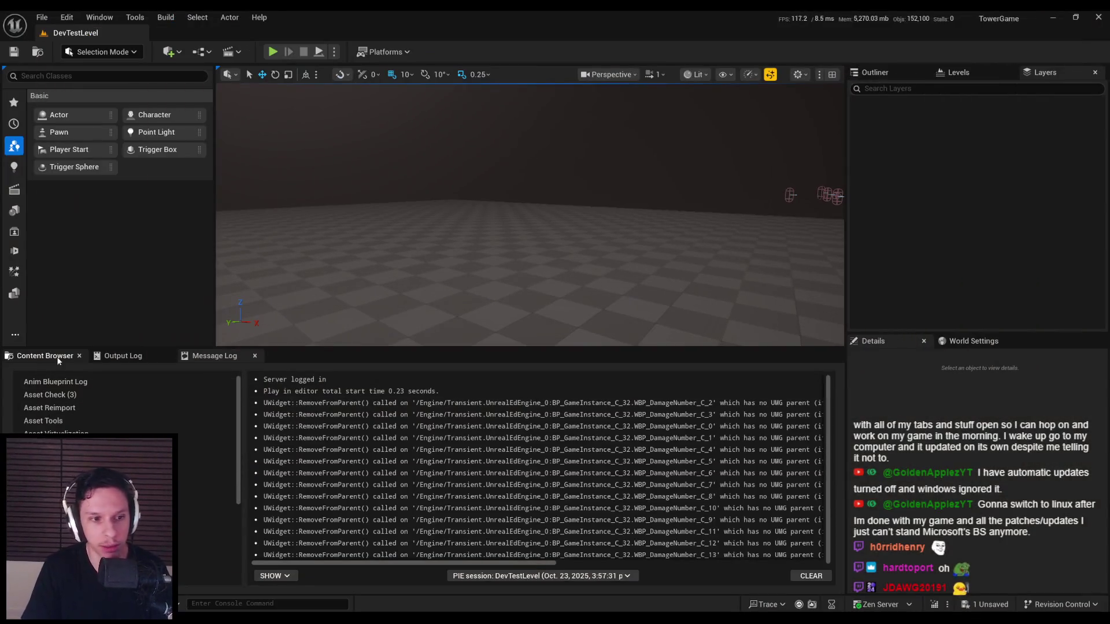
click(45, 356)
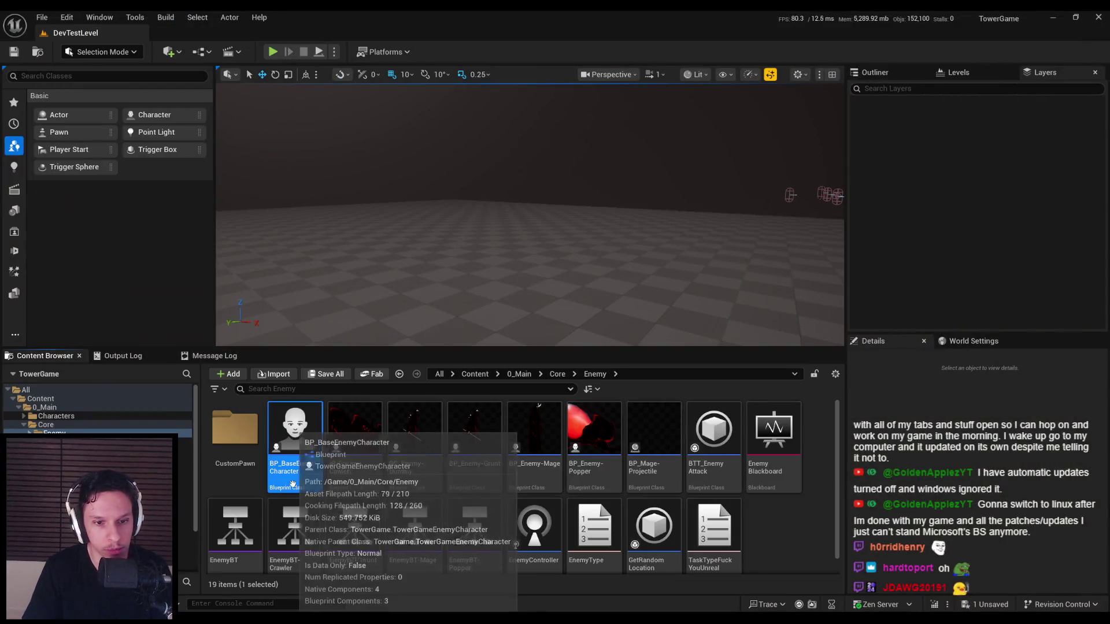
click(57, 426)
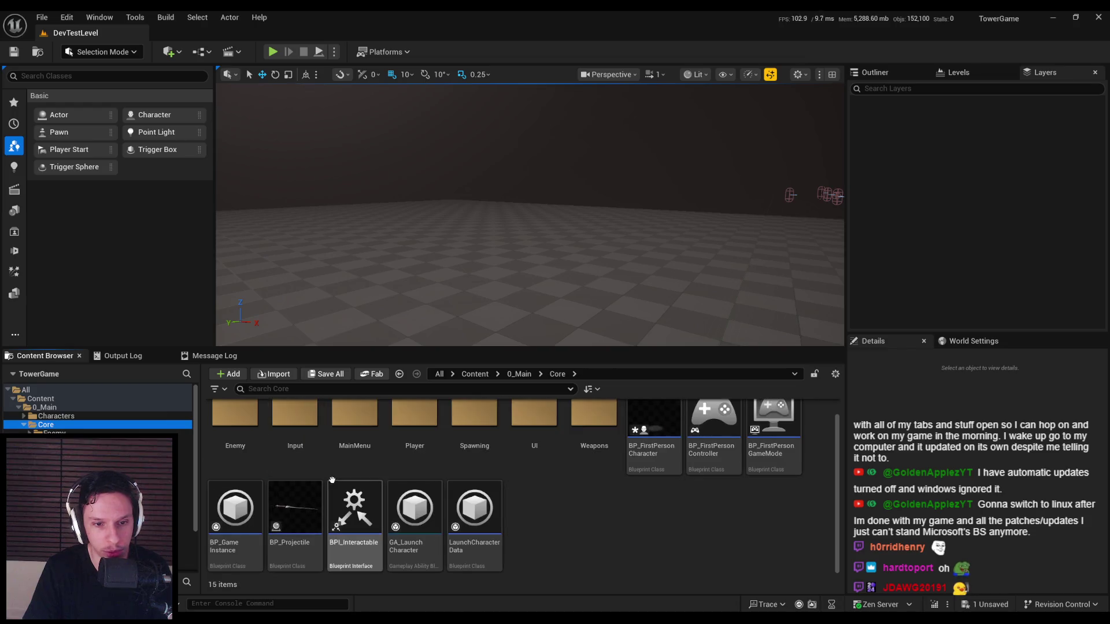
click(86, 495)
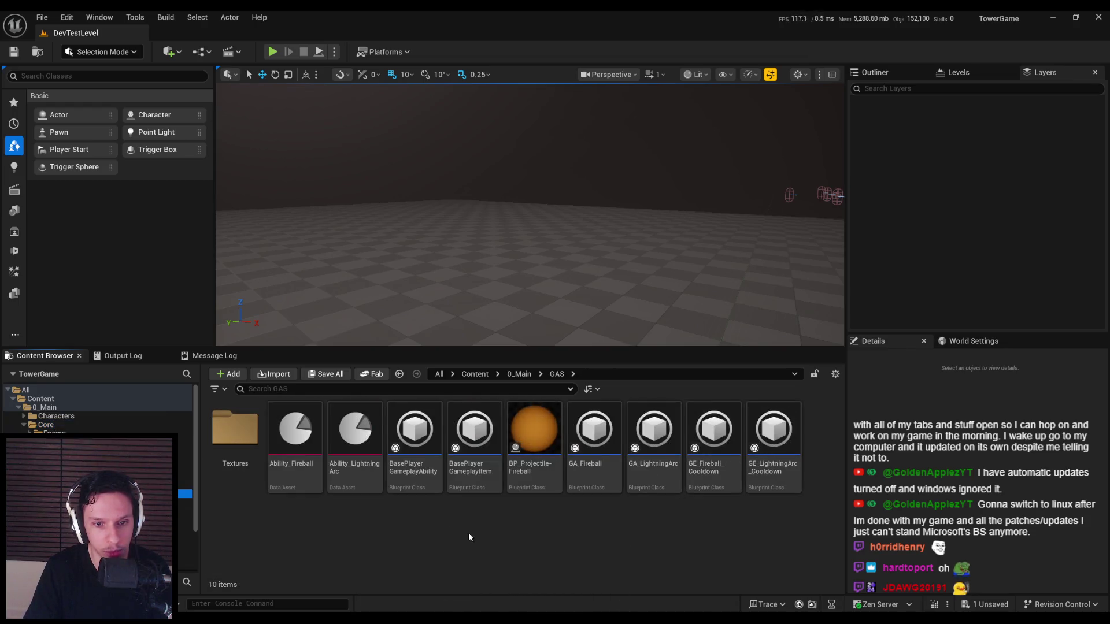
- Create a CurveFloat asset named CurveFloat_LaunchAttack01 in GAS and open it for editing
right_click(417, 526)
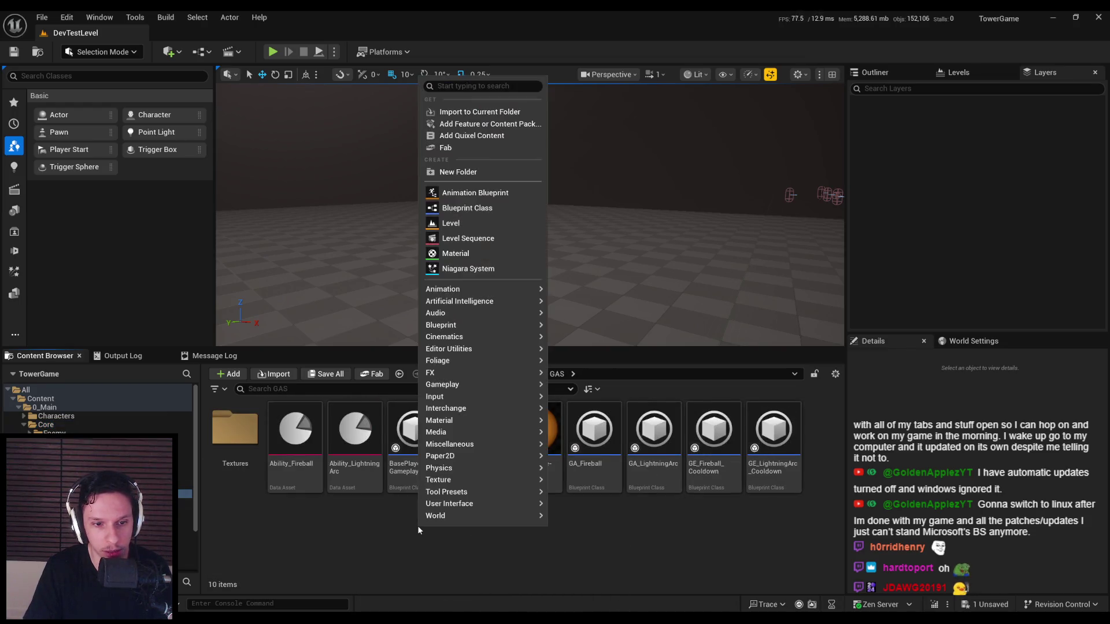
click(463, 209)
click(710, 184)
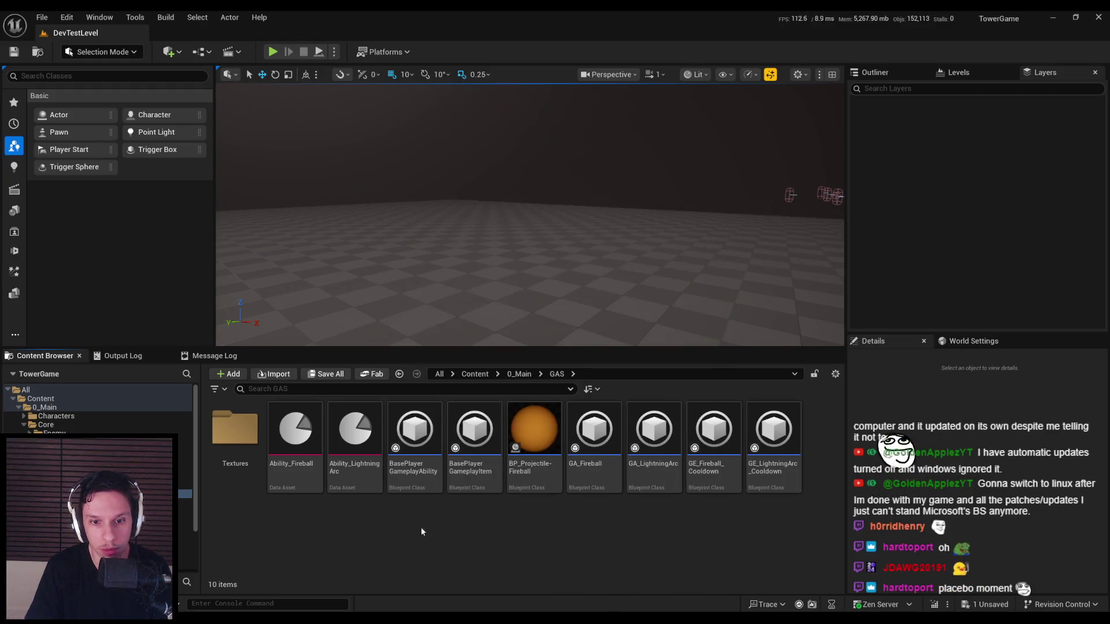
right_click(409, 523)
mouse_move(431, 487)
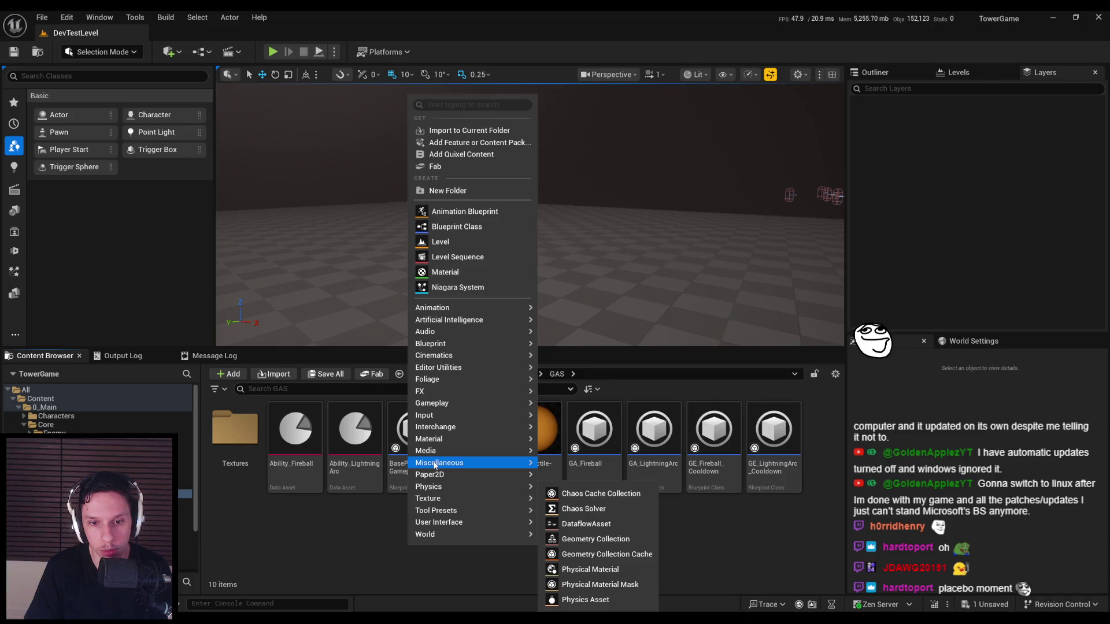
mouse_move(436, 465)
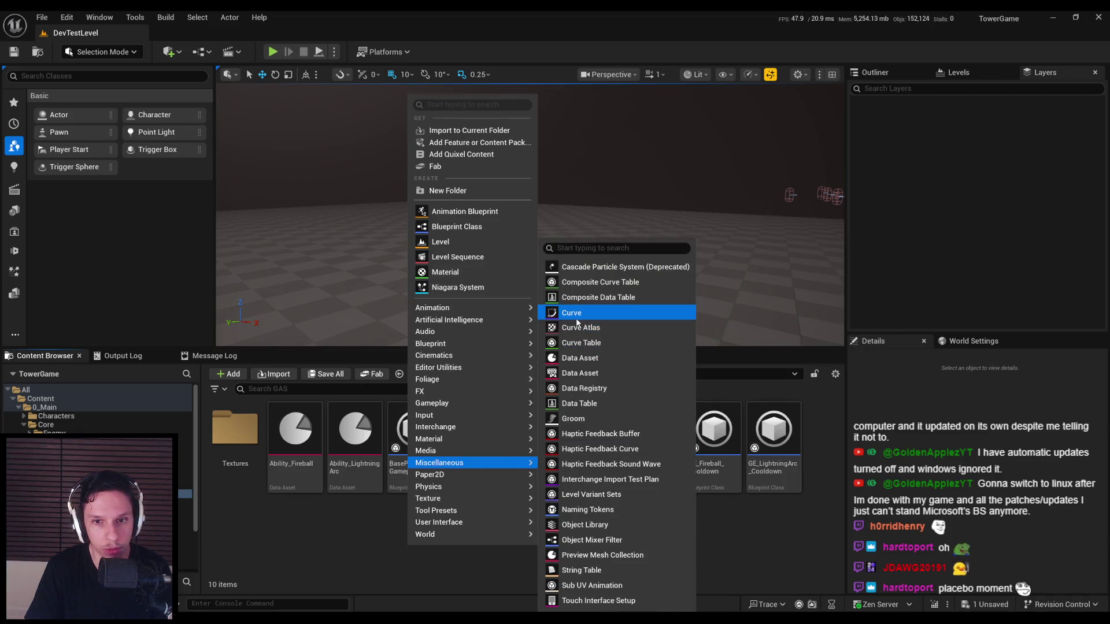
click(571, 313)
click(439, 239)
click(644, 297)
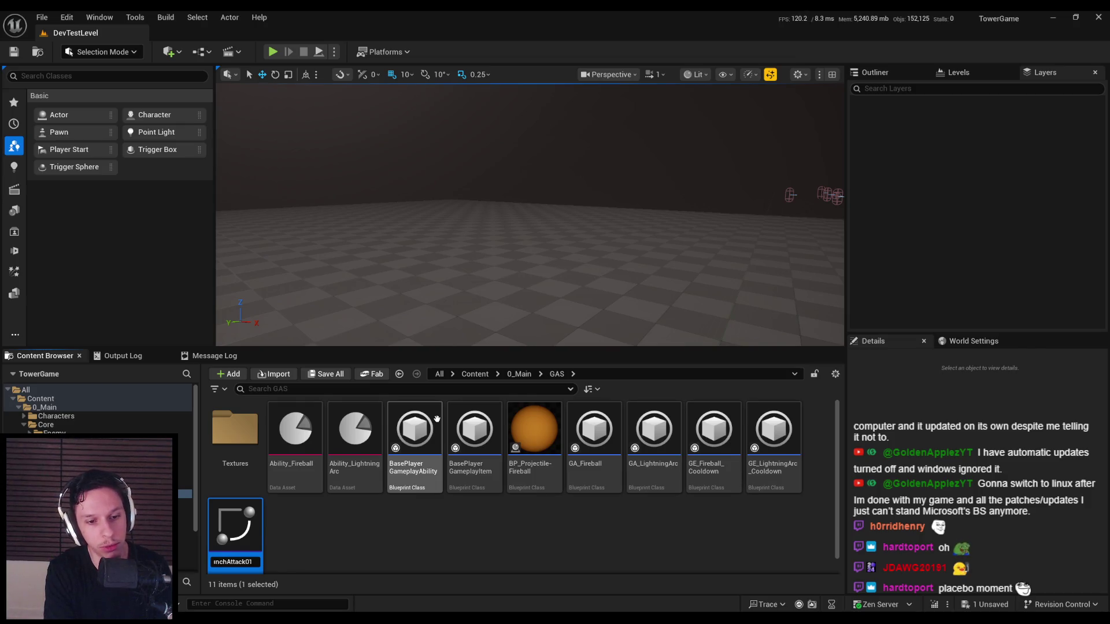
key(Return)
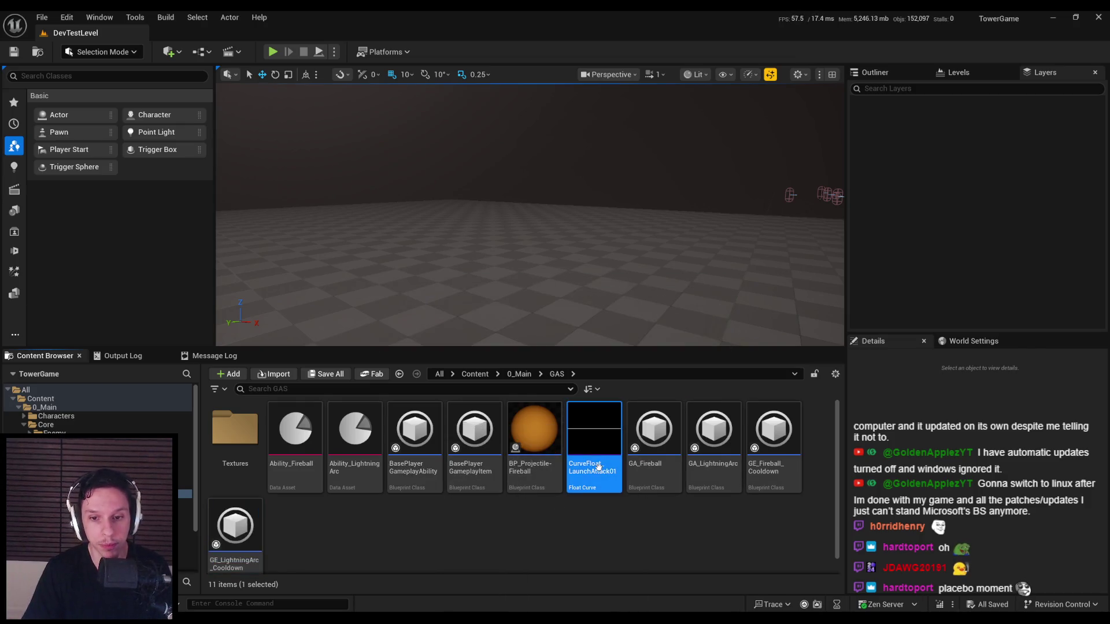
double_click(594, 445)
- Add the first curve key at time 0
scroll(470, 241, down, 1)
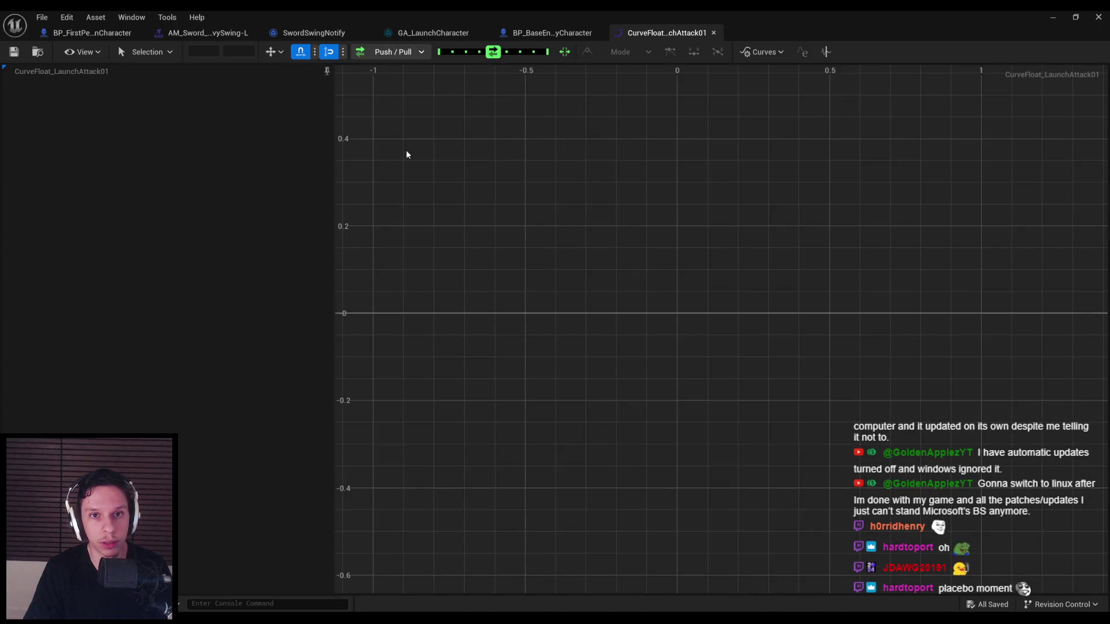
right_click(525, 316)
click(555, 356)
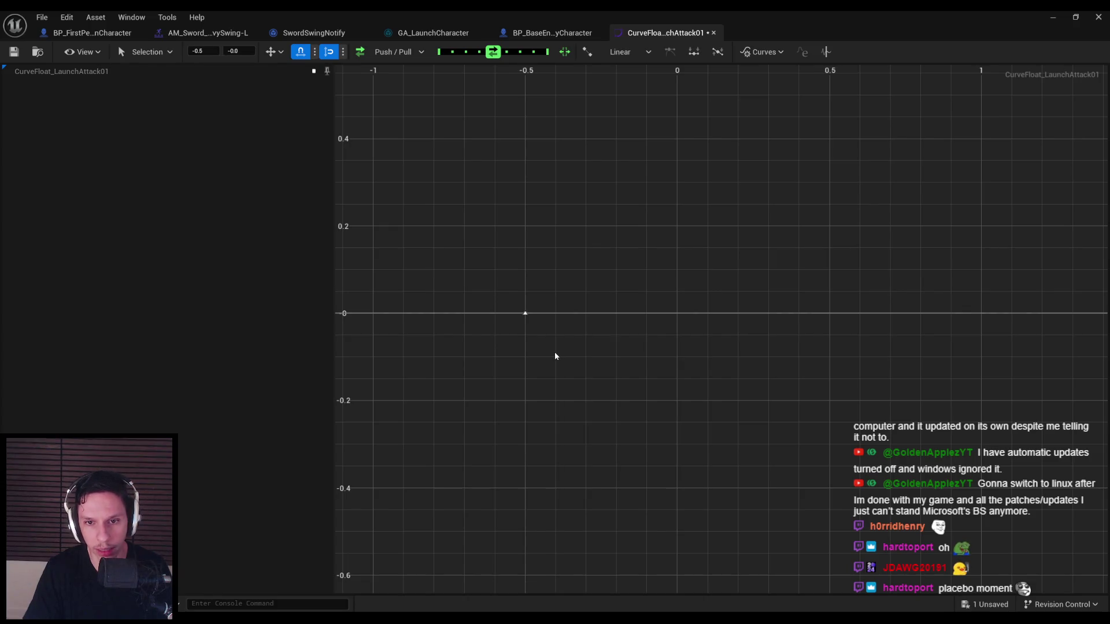
click(207, 51)
text(0)
key(Return)
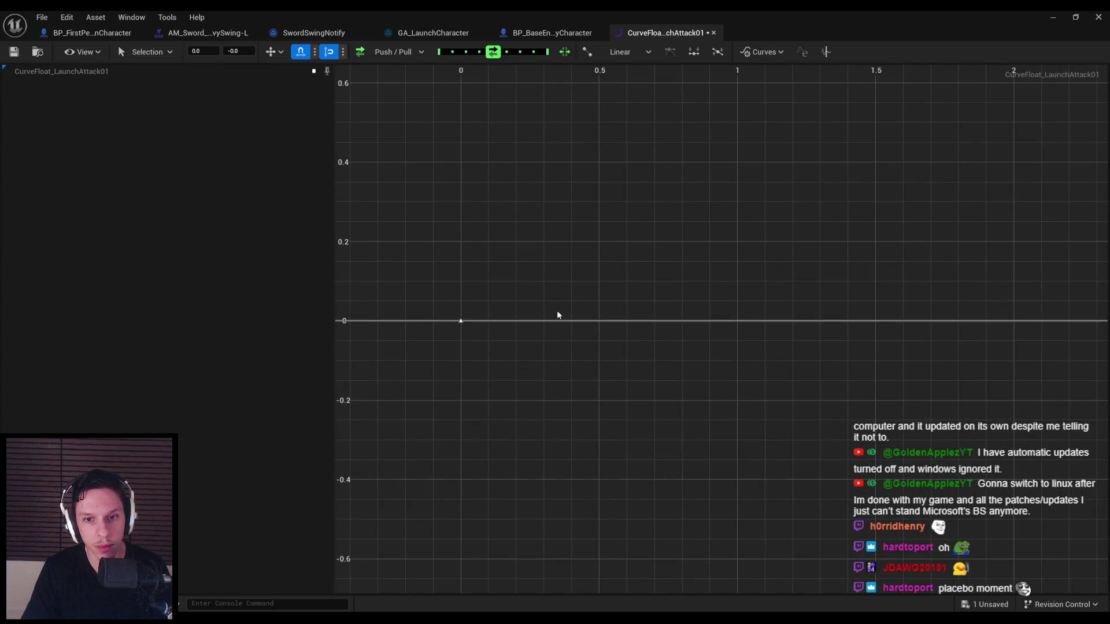
- Add a second key and place it at time 1
drag(511, 241, 511, 262)
click(773, 53)
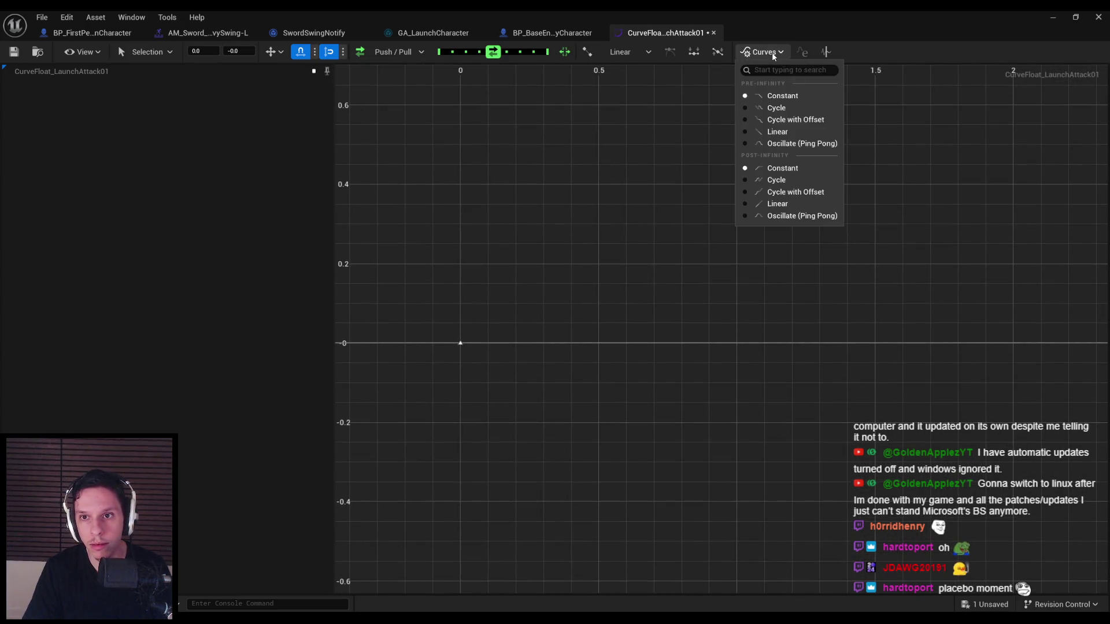
click(774, 53)
right_click(529, 345)
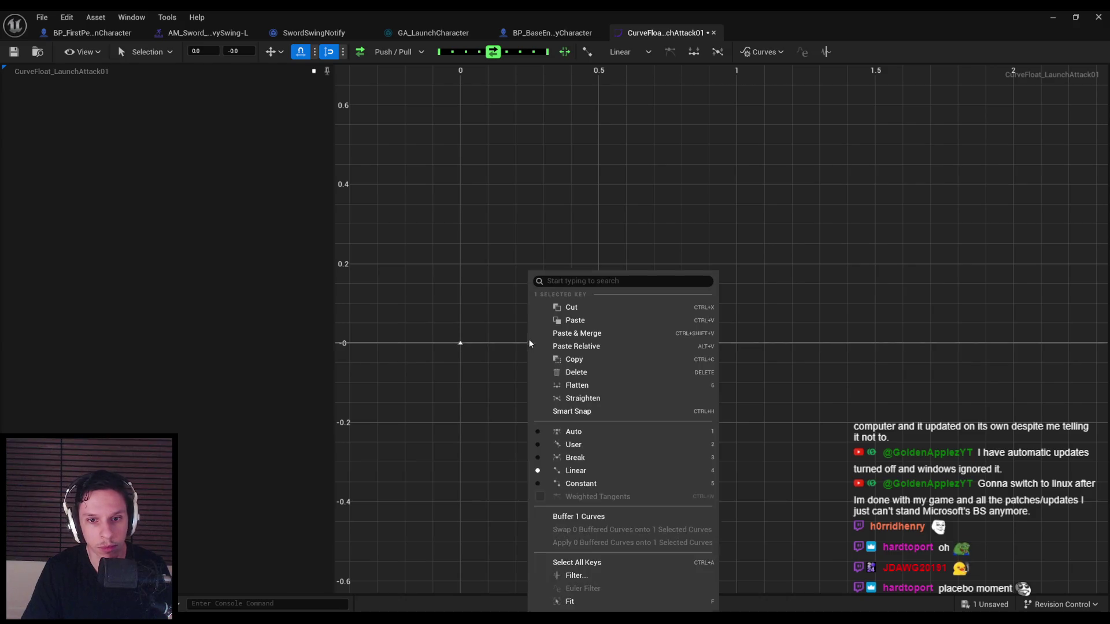
right_click(521, 345)
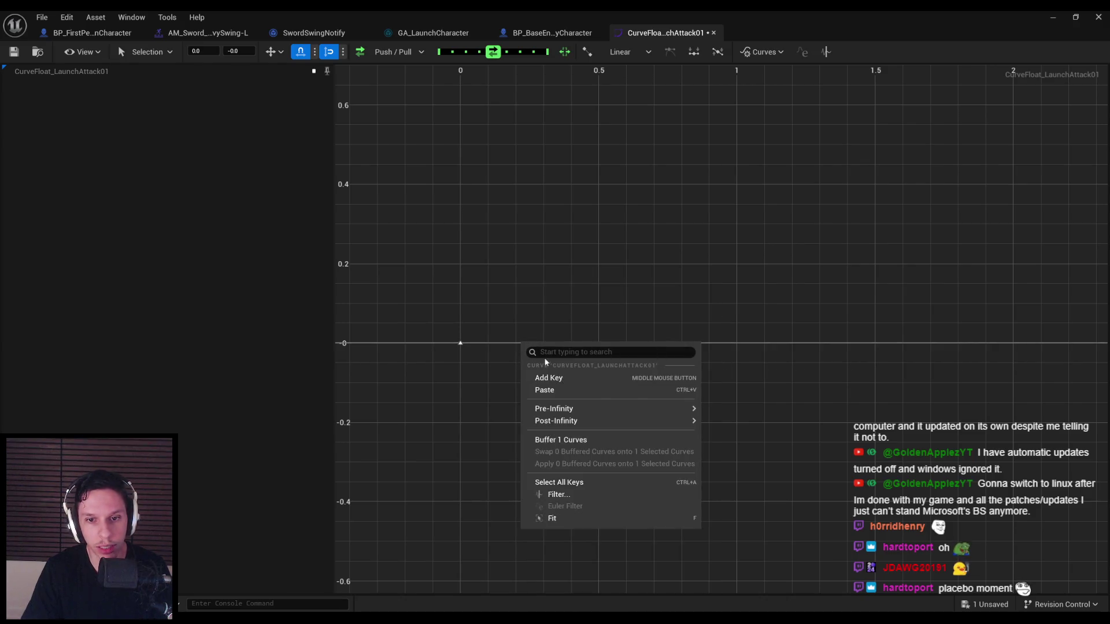
click(553, 378)
click(204, 51)
text(1)
key(Return)
- Add a middle key with value 1 and place it at time 0.2
click(621, 380)
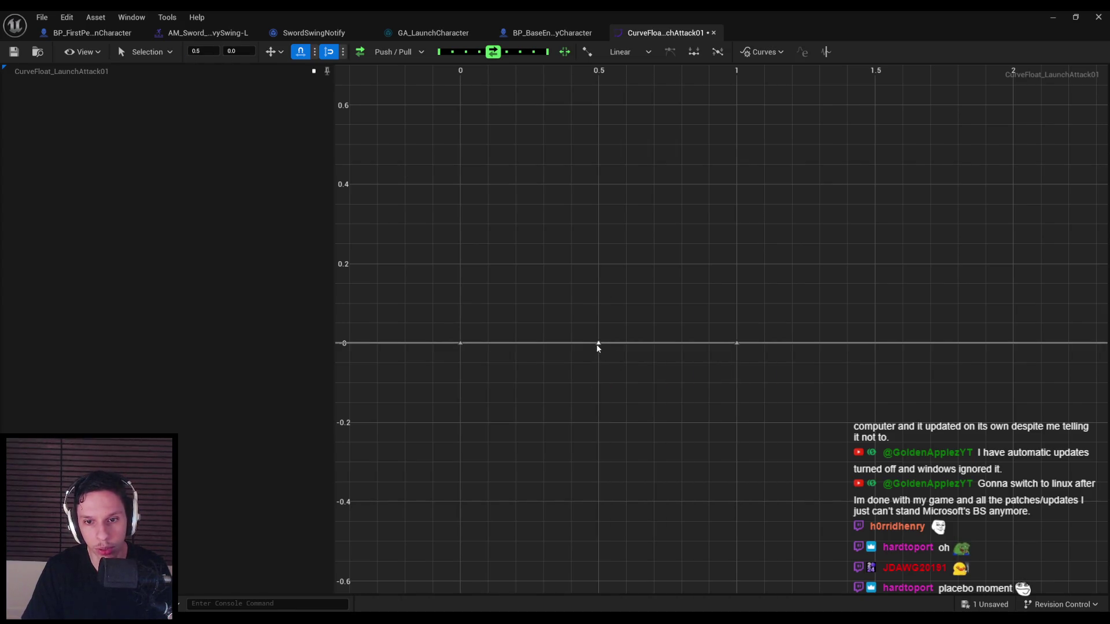
click(232, 51)
text(1)
key(Return)
key(f)
key(f)
scroll(454, 216, up, 2)
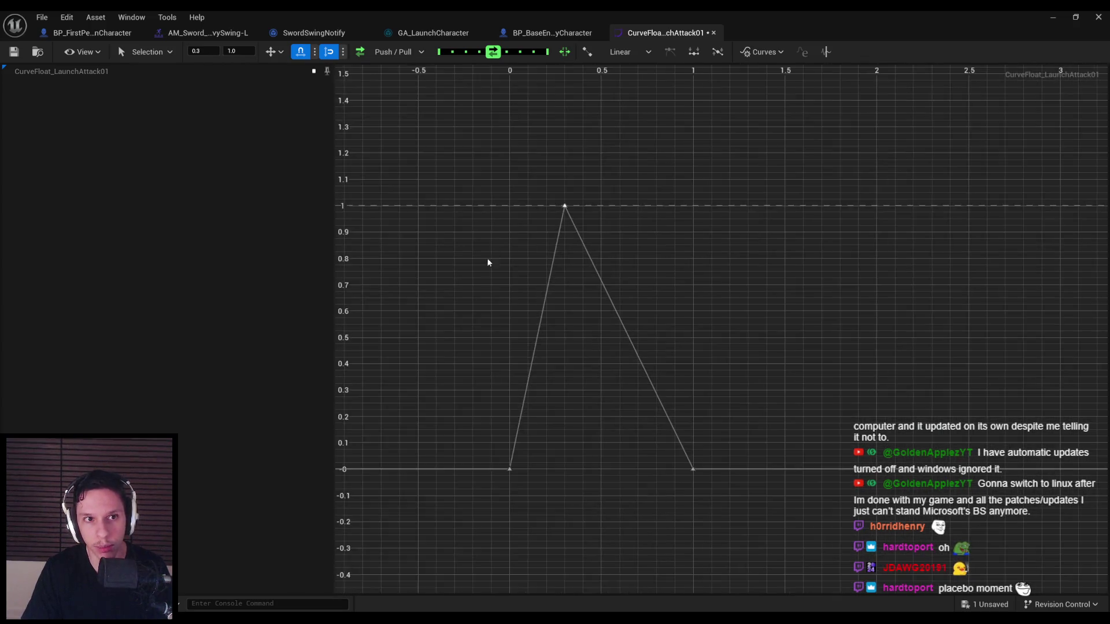
scroll(460, 265, down, 2)
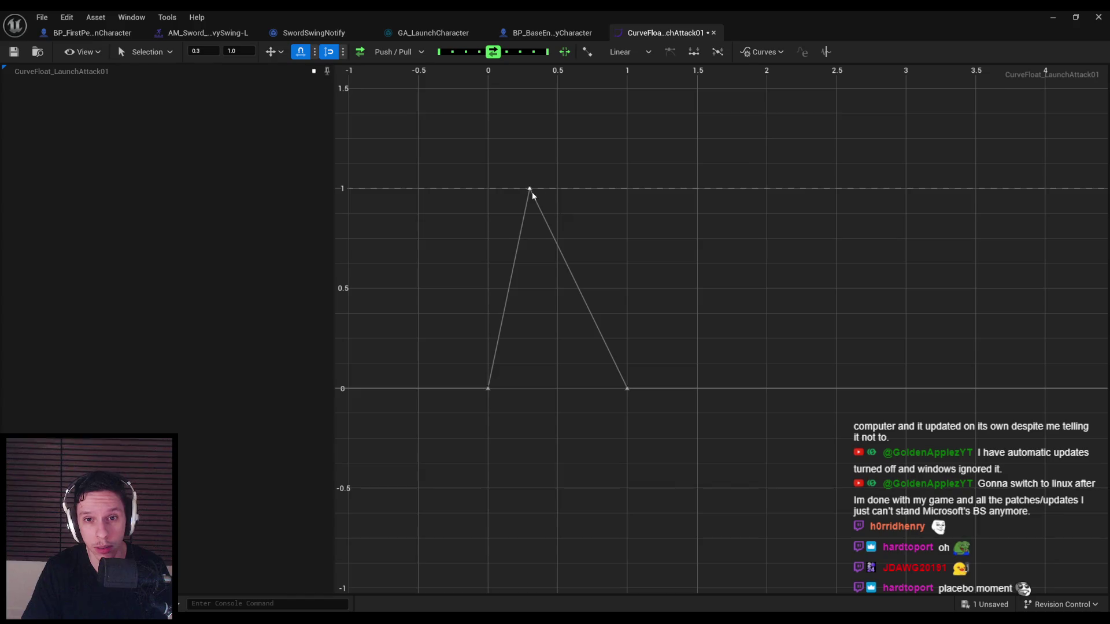
click(214, 51)
text(0.2)
key(Return)
- Set all key tangents to smooth, broken Cubic
click(513, 202)
right_click(516, 190)
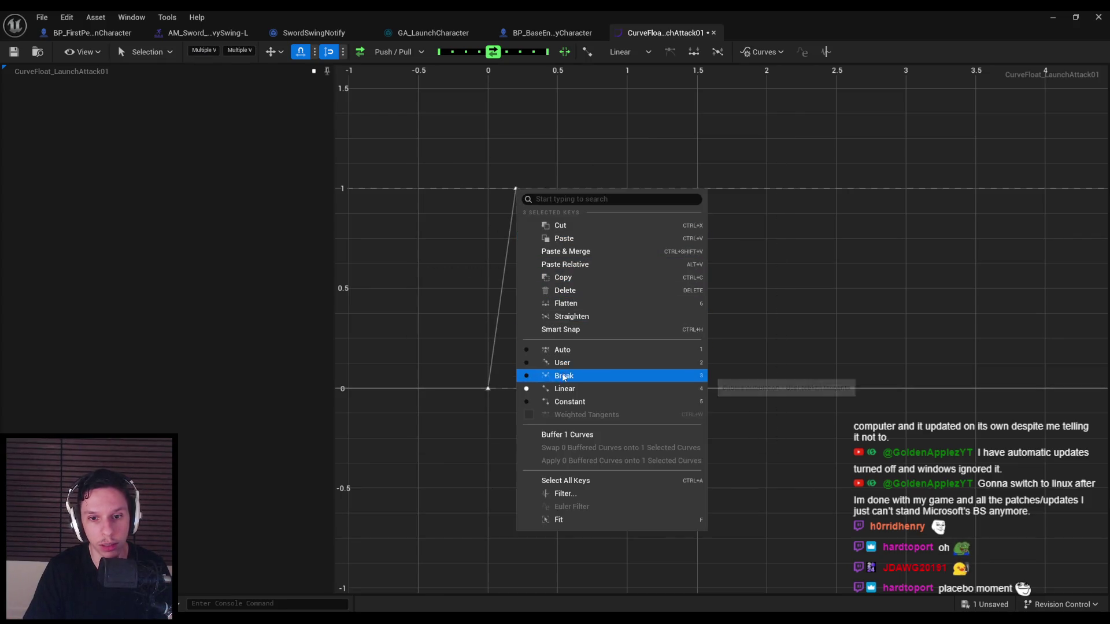
click(564, 375)
- Move the peak key to time 0.35 and undo an accidental tangent change
click(516, 188)
click(209, 51)
text(0.3)
key(Return)
text(0.35)
key(Return)
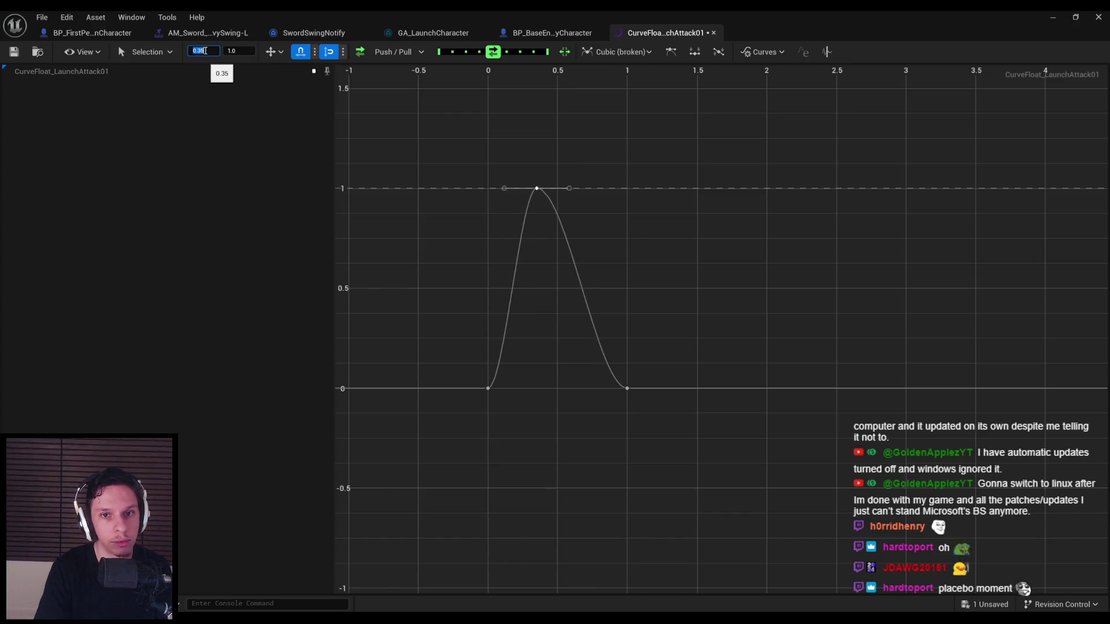
click(377, 255)
click(536, 191)
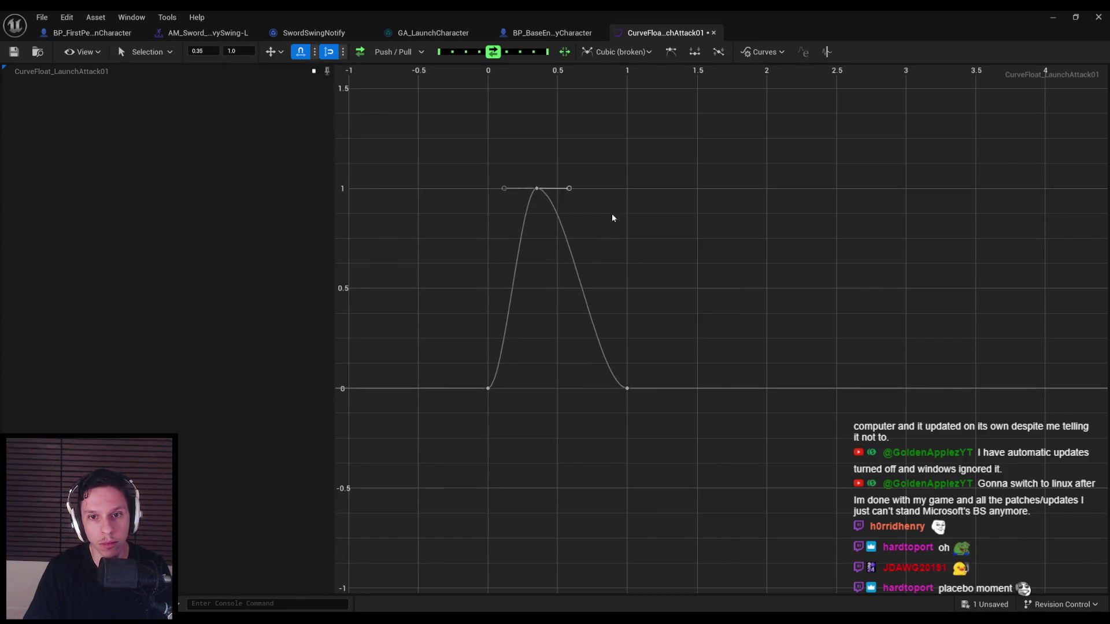
key(ctrl+z)
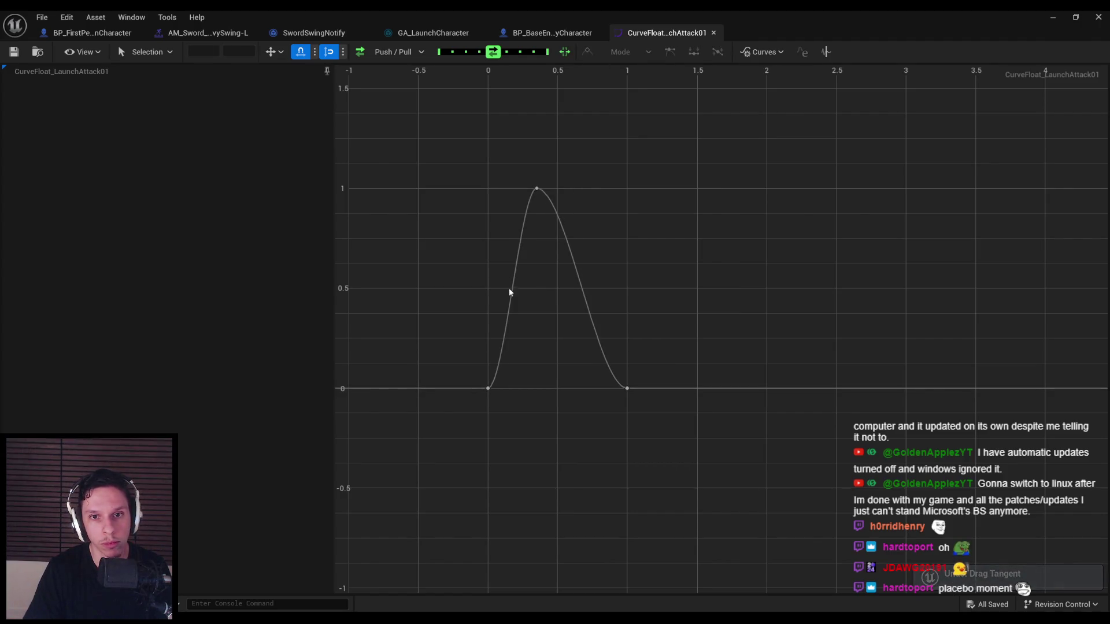
click(107, 34)
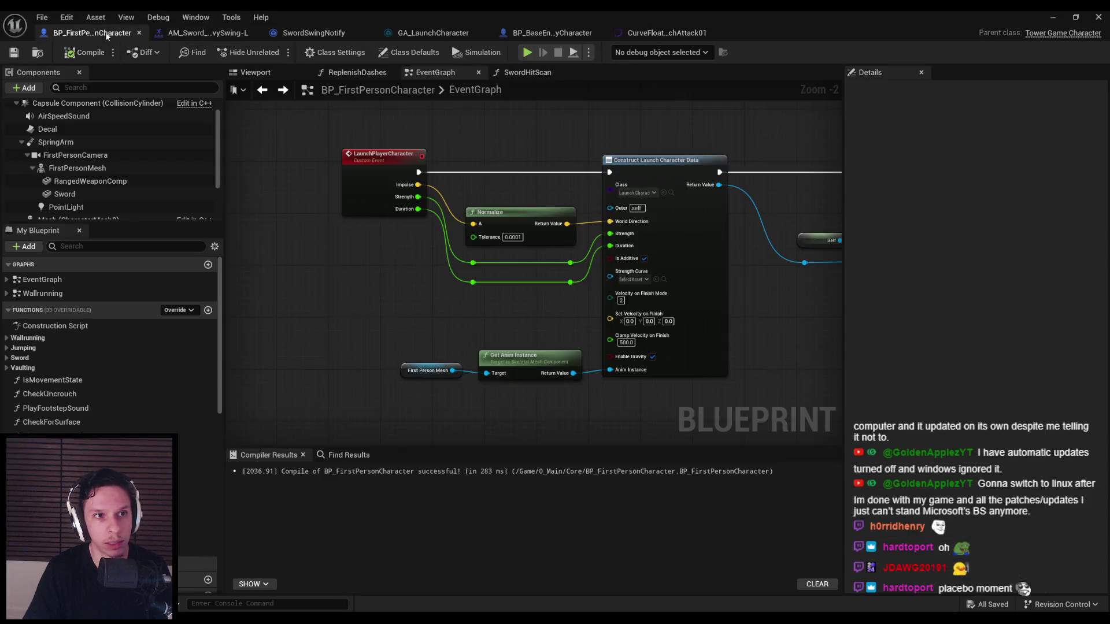
- Assign CurveFloat_LaunchAttack01 as the Strength Curve in the blueprint
click(640, 280)
click(735, 347)
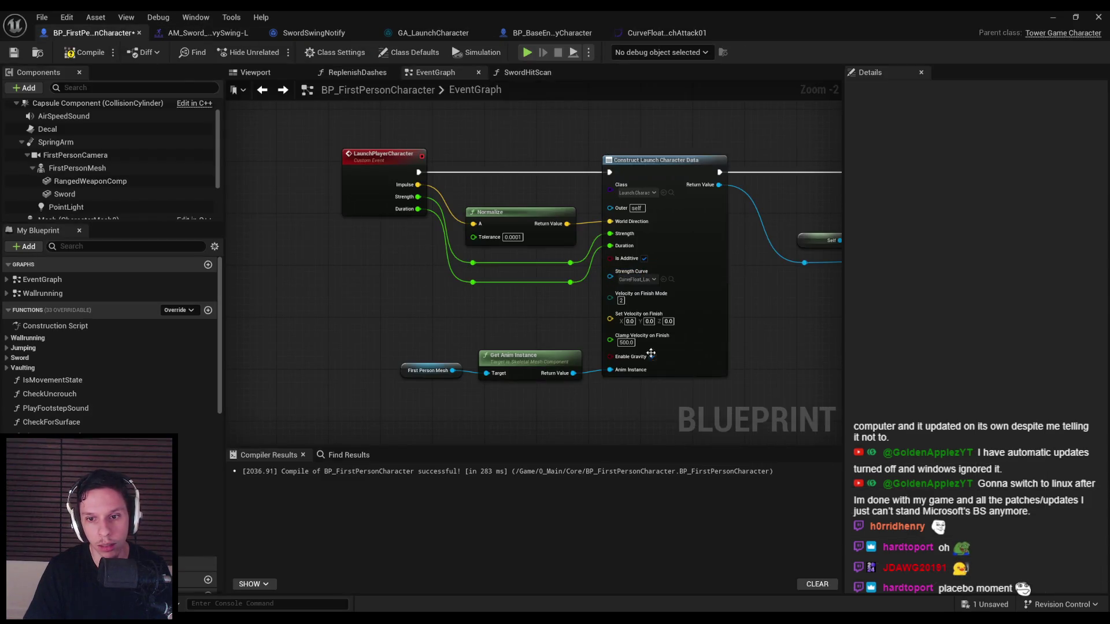
click(1051, 19)
- Start a playtest and swing the sword at the approaching enemies
click(272, 53)
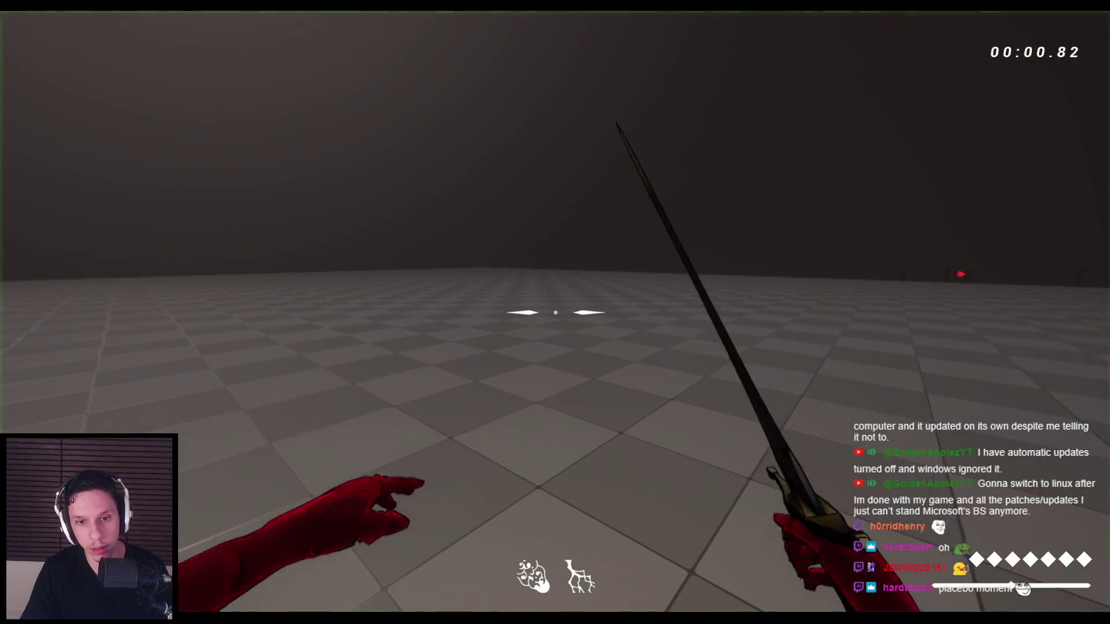
click(555, 312)
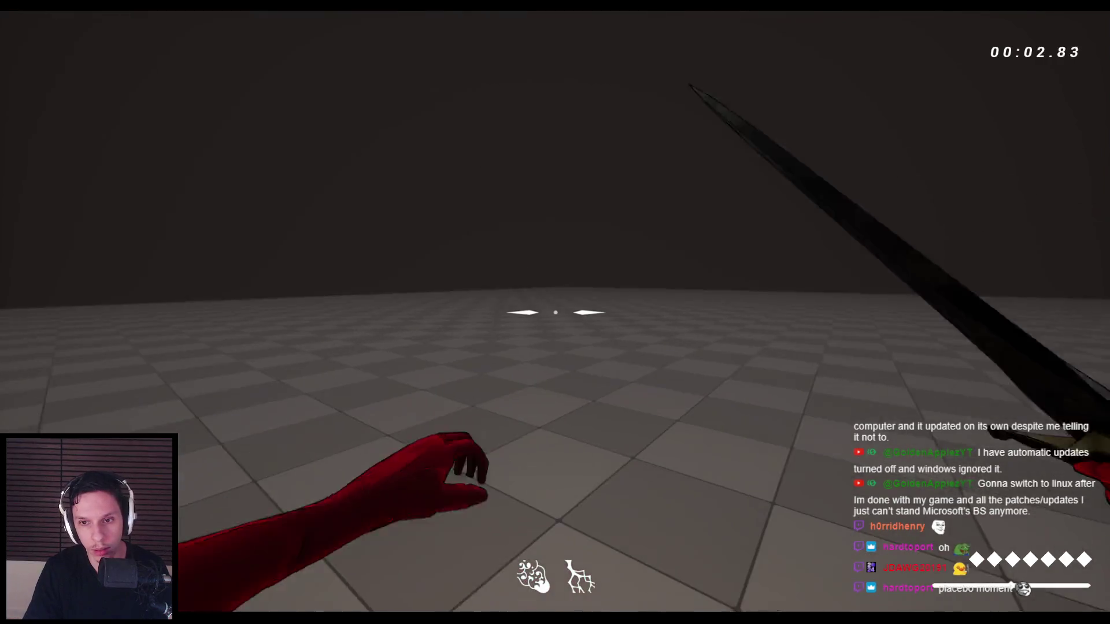
click(555, 313)
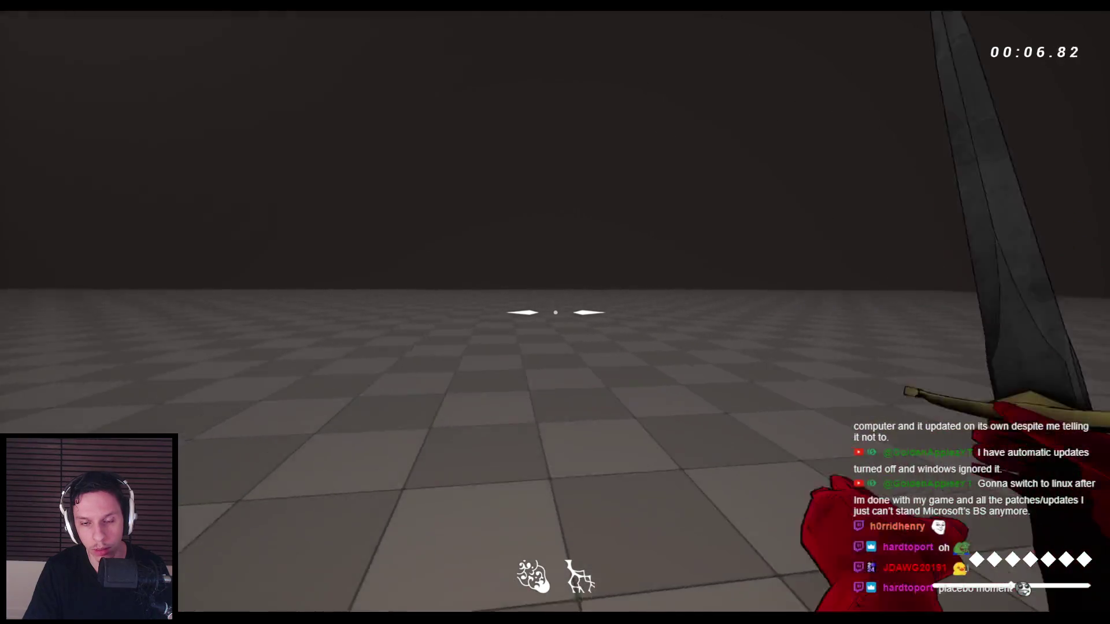
click(555, 312)
click(555, 312)
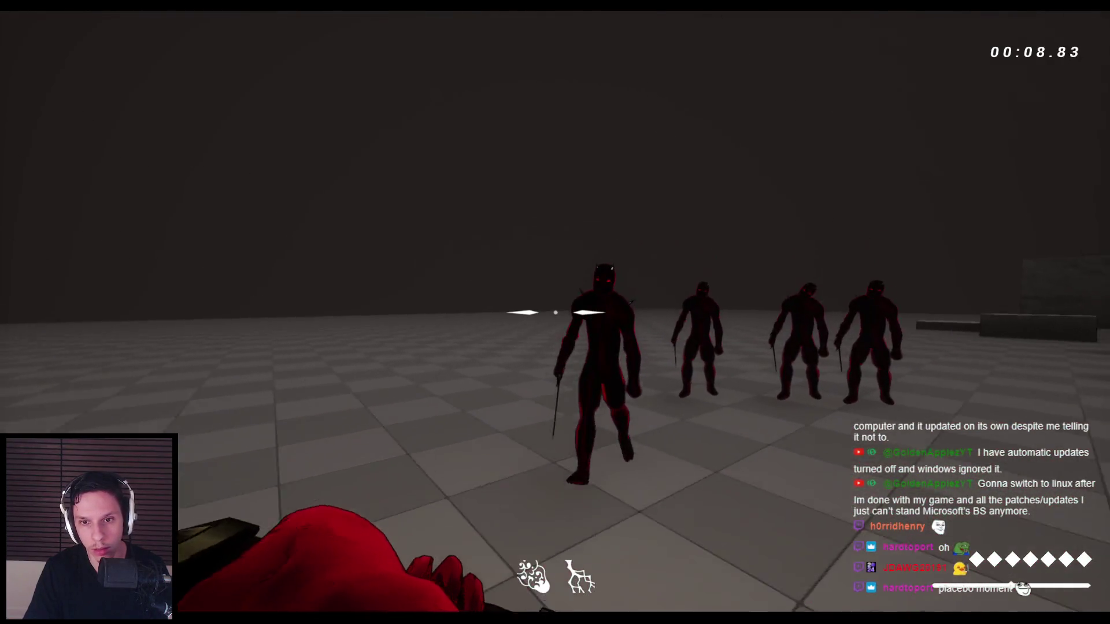
click(555, 312)
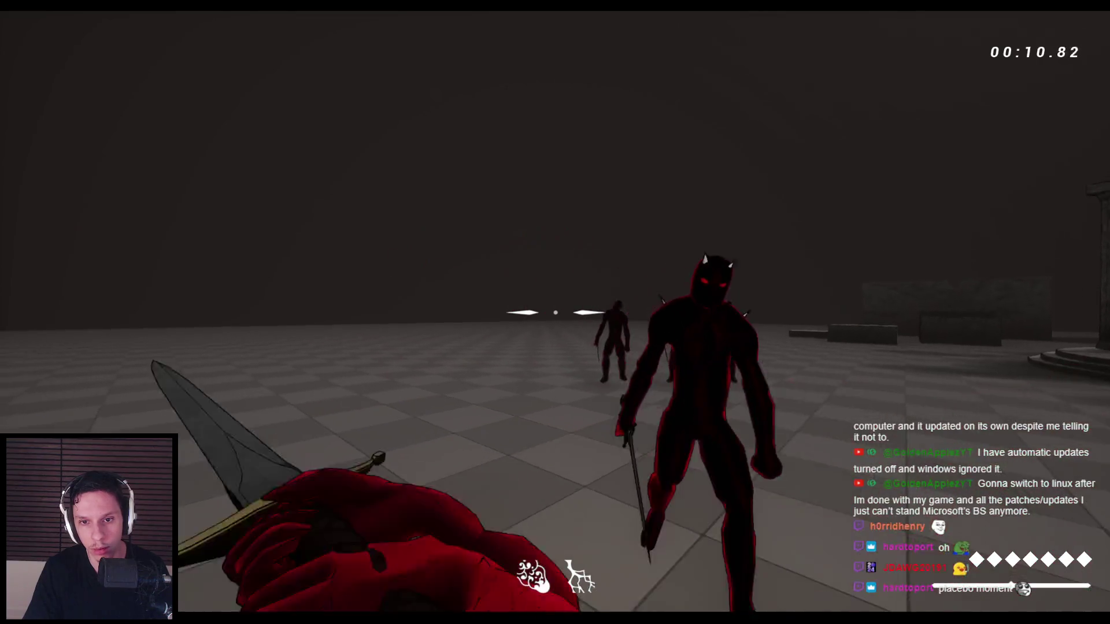
click(555, 312)
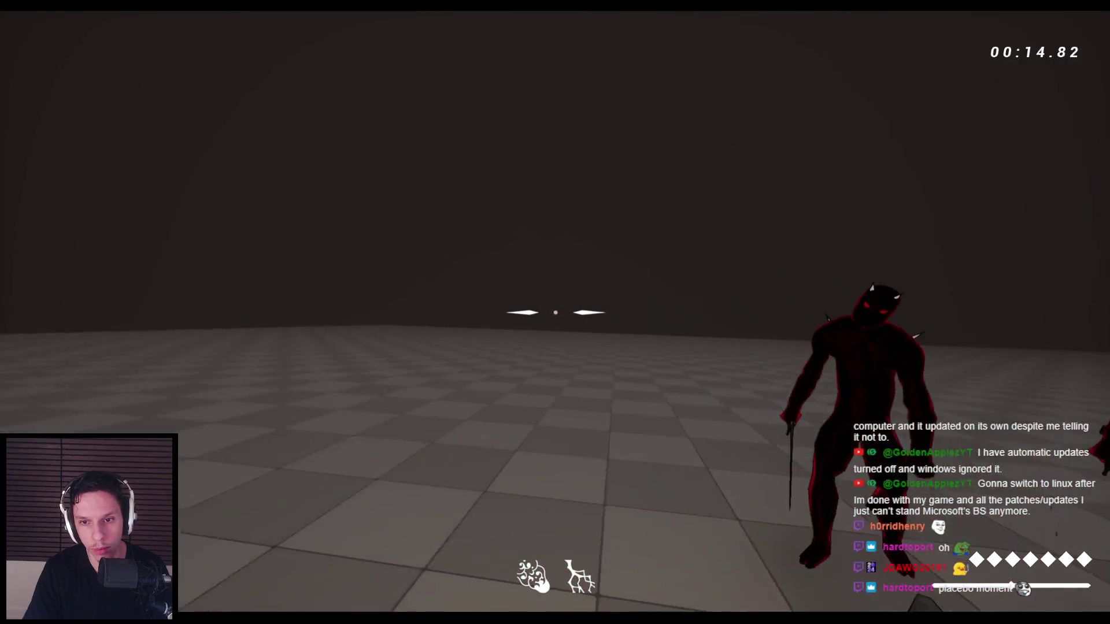
click(555, 313)
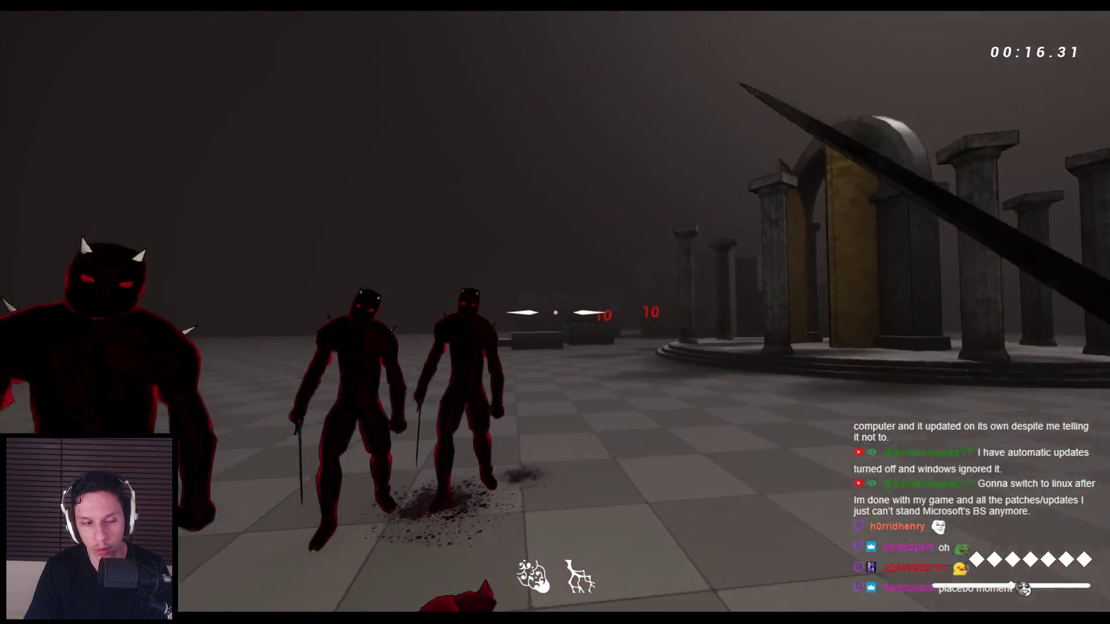
click(555, 312)
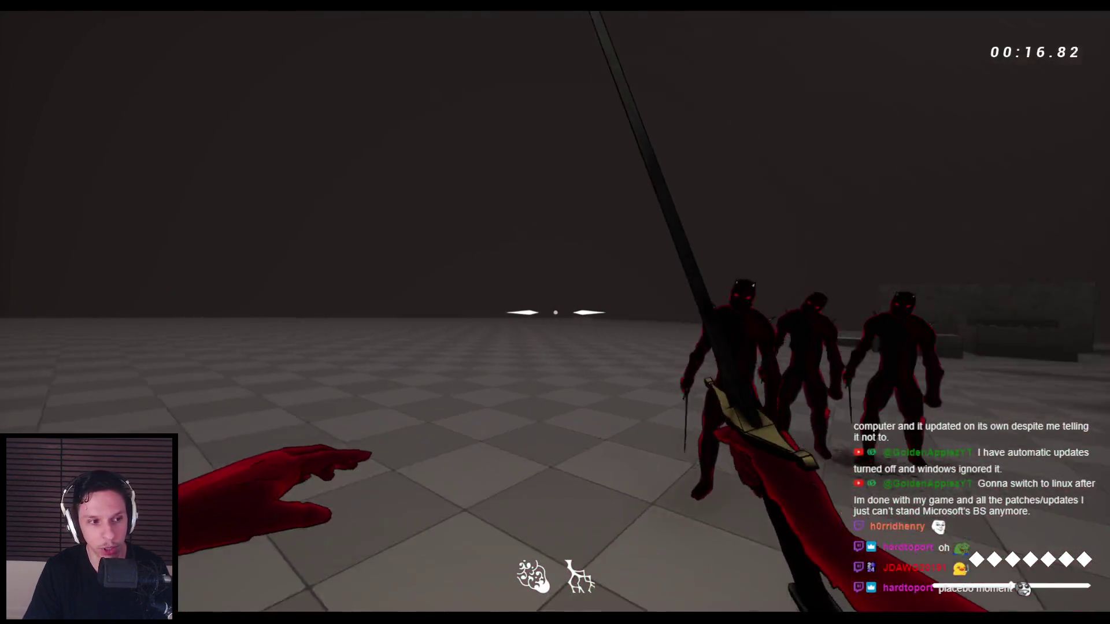
- Keep striking the enemies near the arch, knocking down and finishing several
click(555, 312)
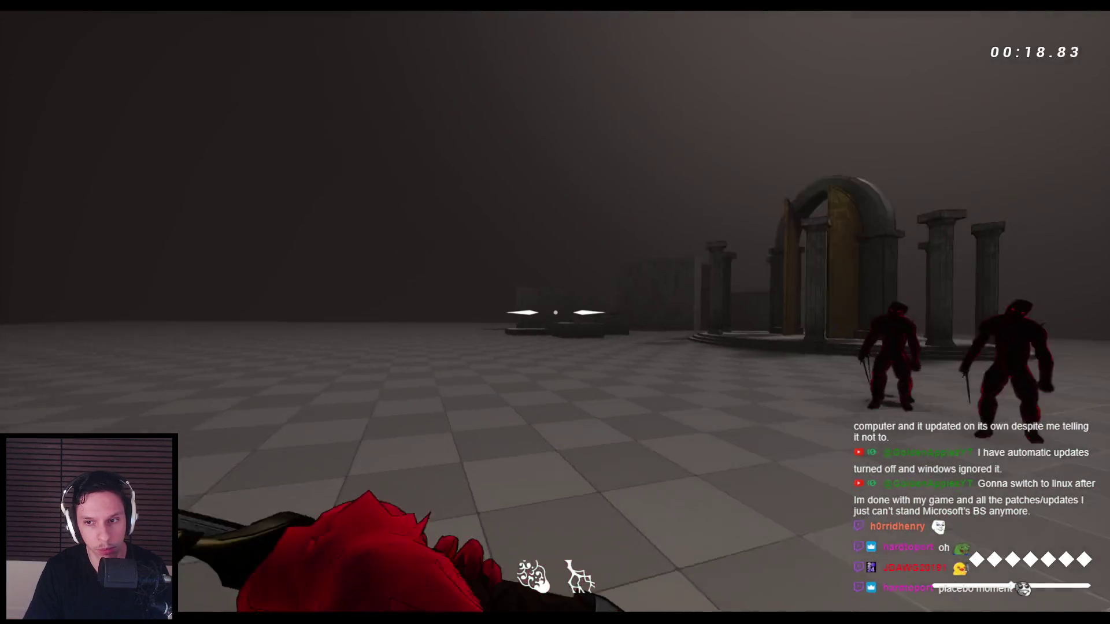
click(555, 312)
click(555, 313)
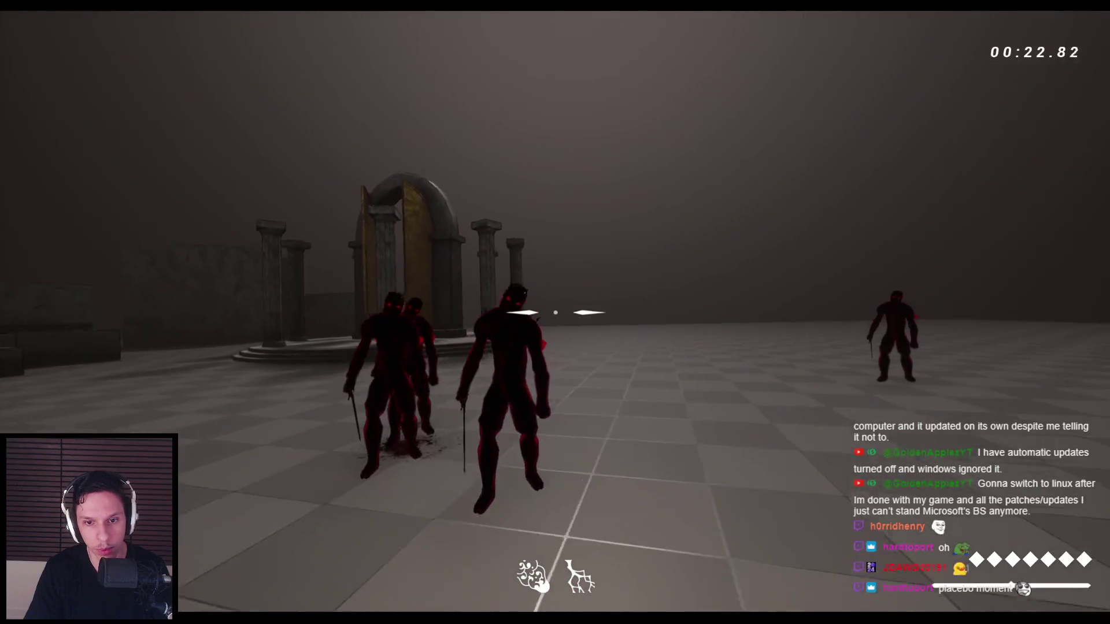
click(555, 313)
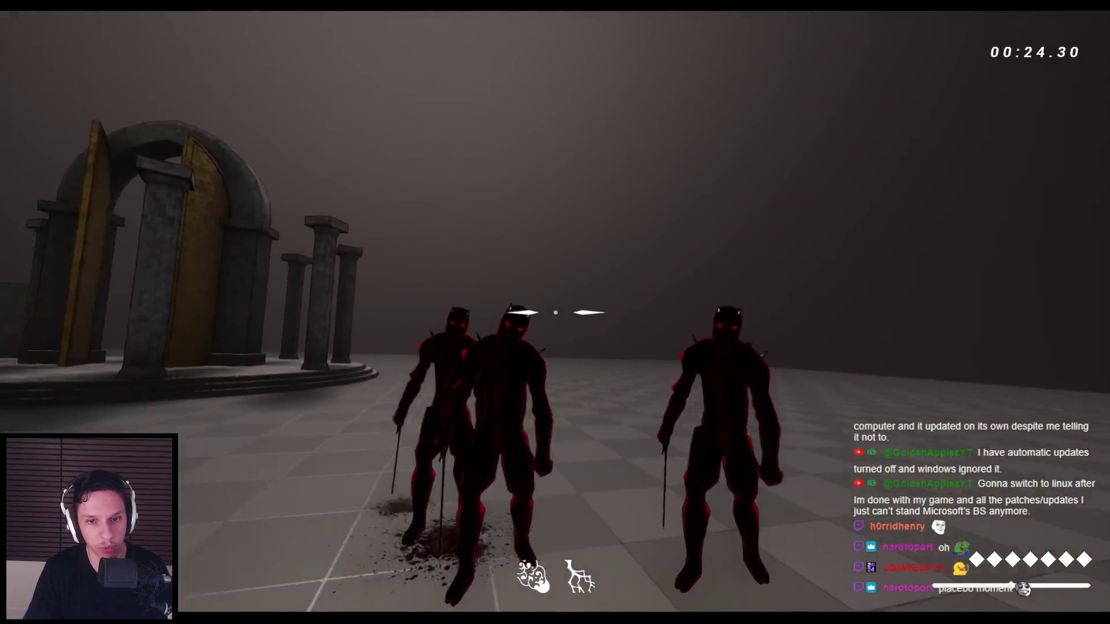
click(555, 313)
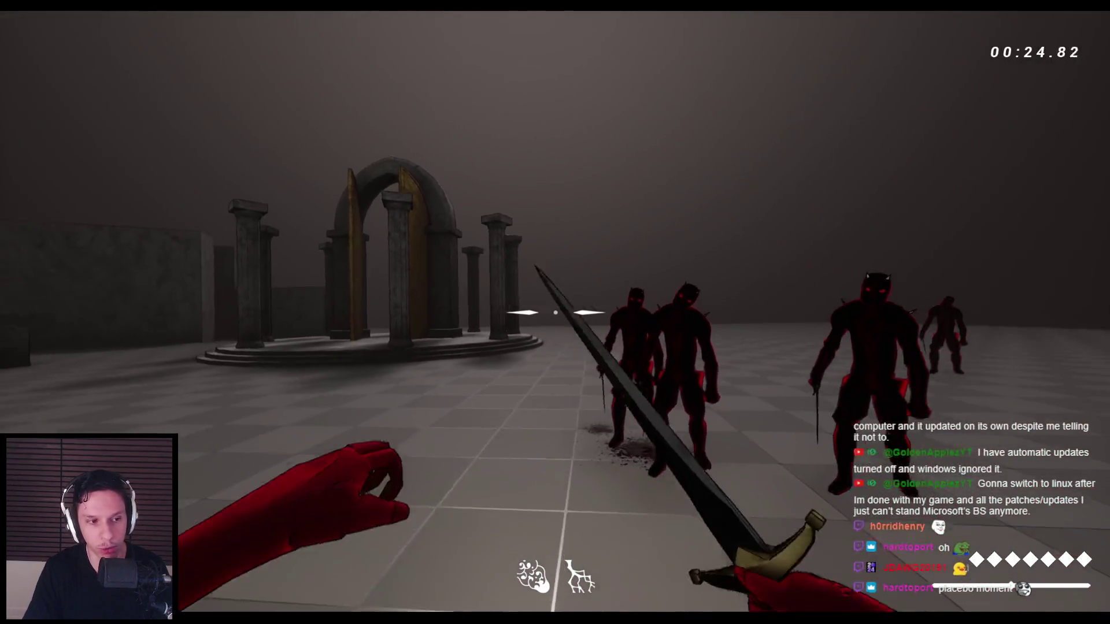
click(555, 312)
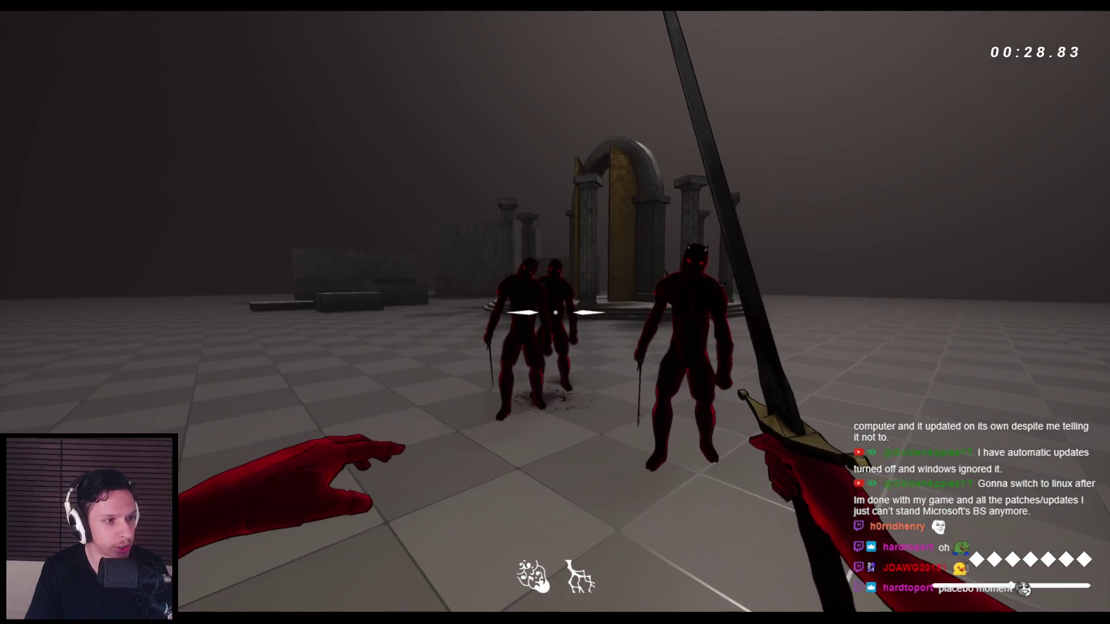
click(555, 312)
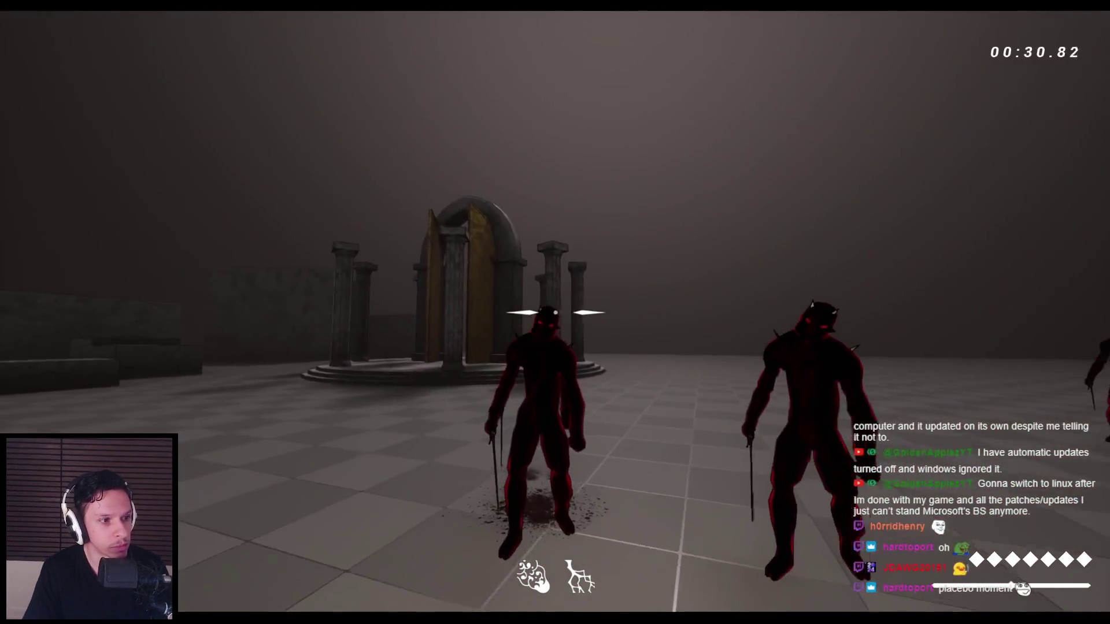
click(555, 312)
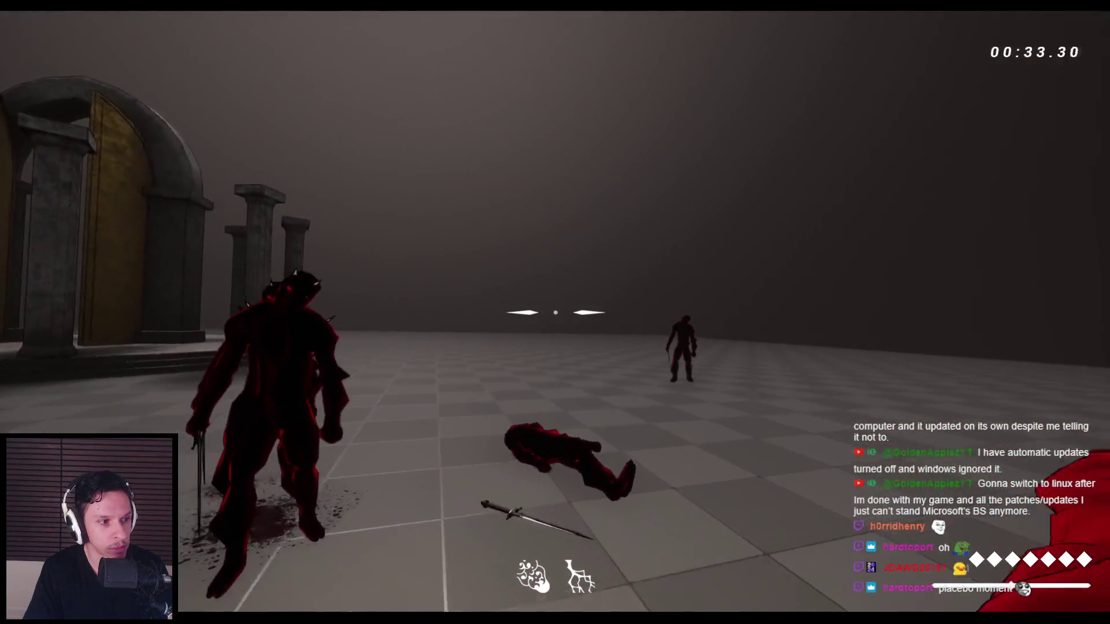
click(555, 312)
click(555, 312)
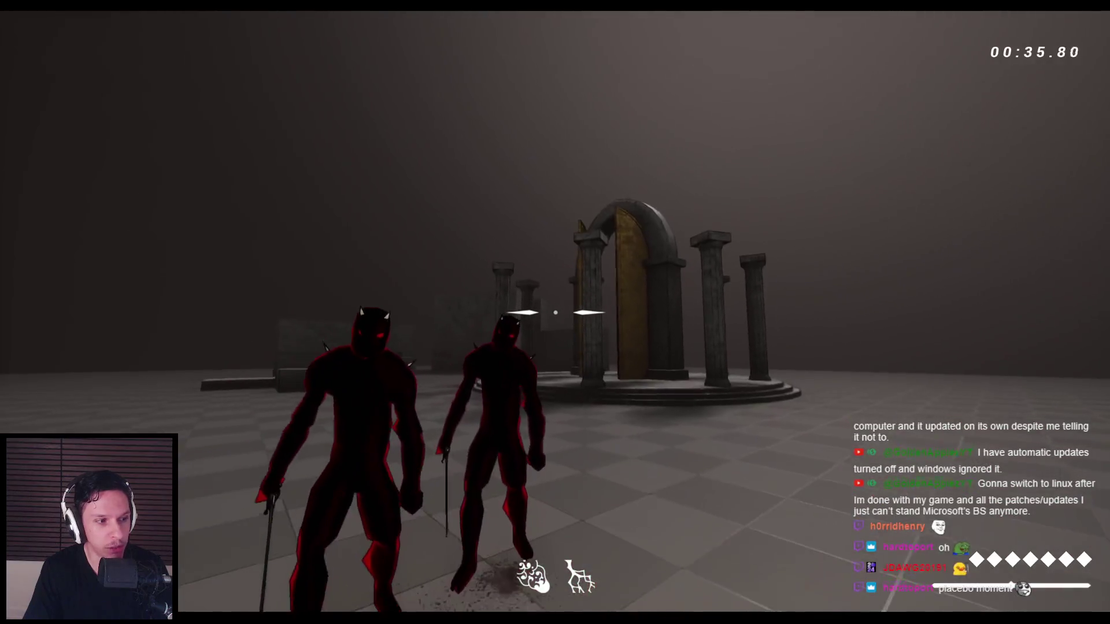
click(555, 312)
click(555, 312)
click(555, 313)
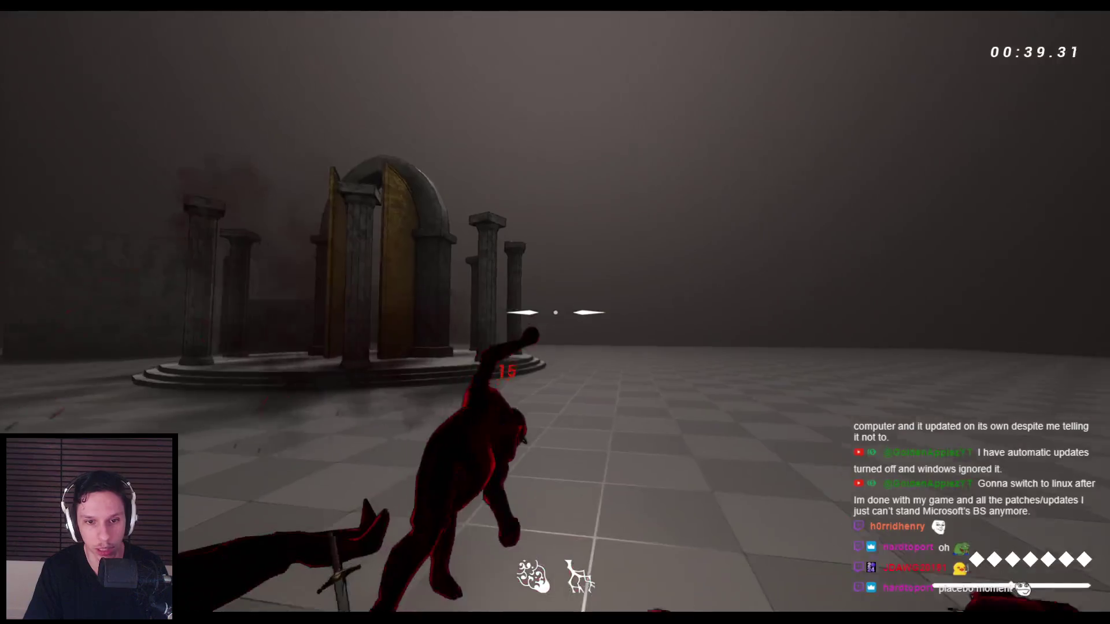
click(555, 313)
click(555, 312)
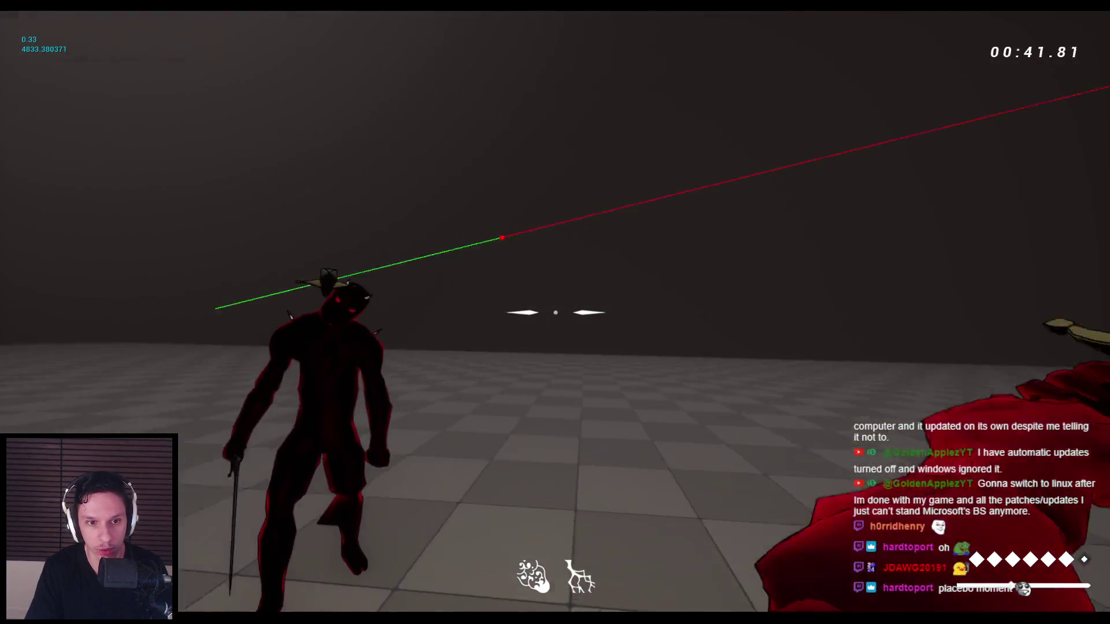
click(555, 312)
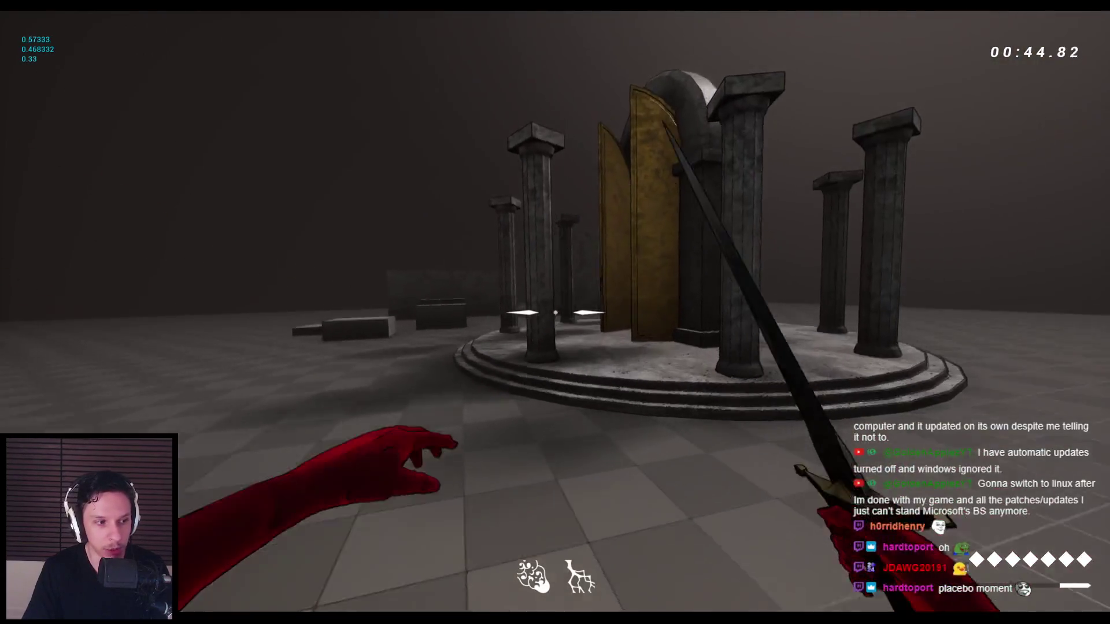
- Jump onto the temple platform and across the stone blocks
key(space)
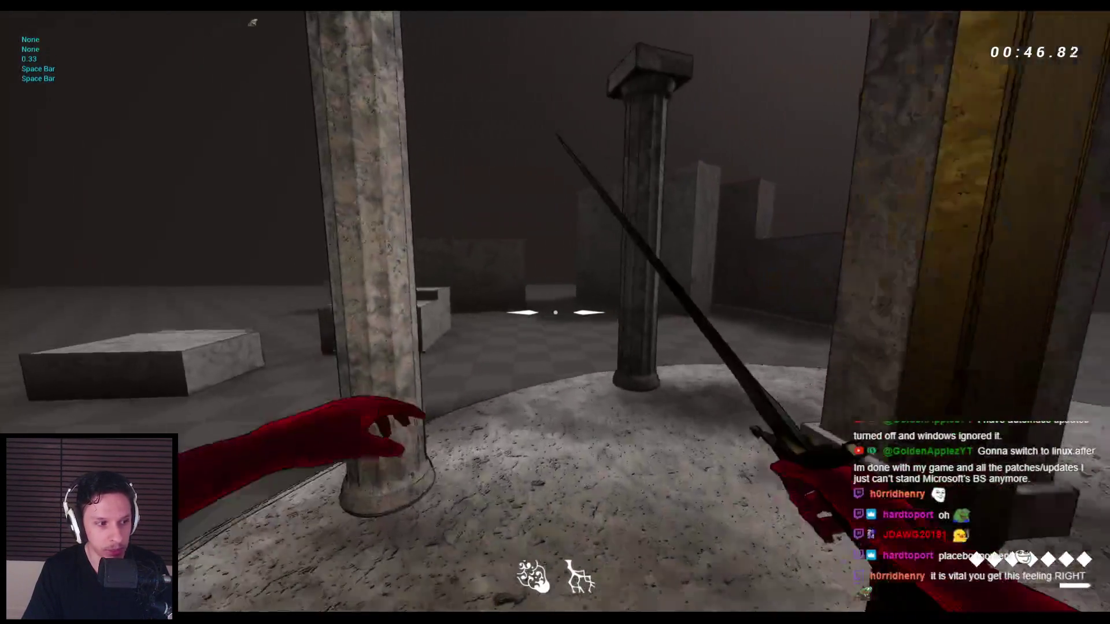
key(w)
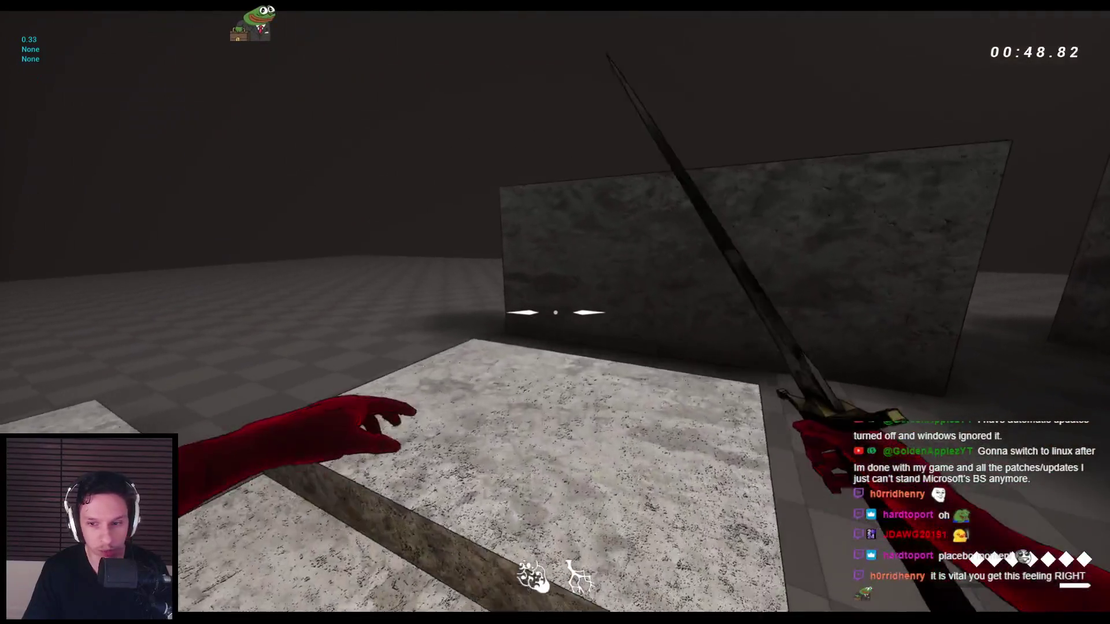
key(space)
key(space)
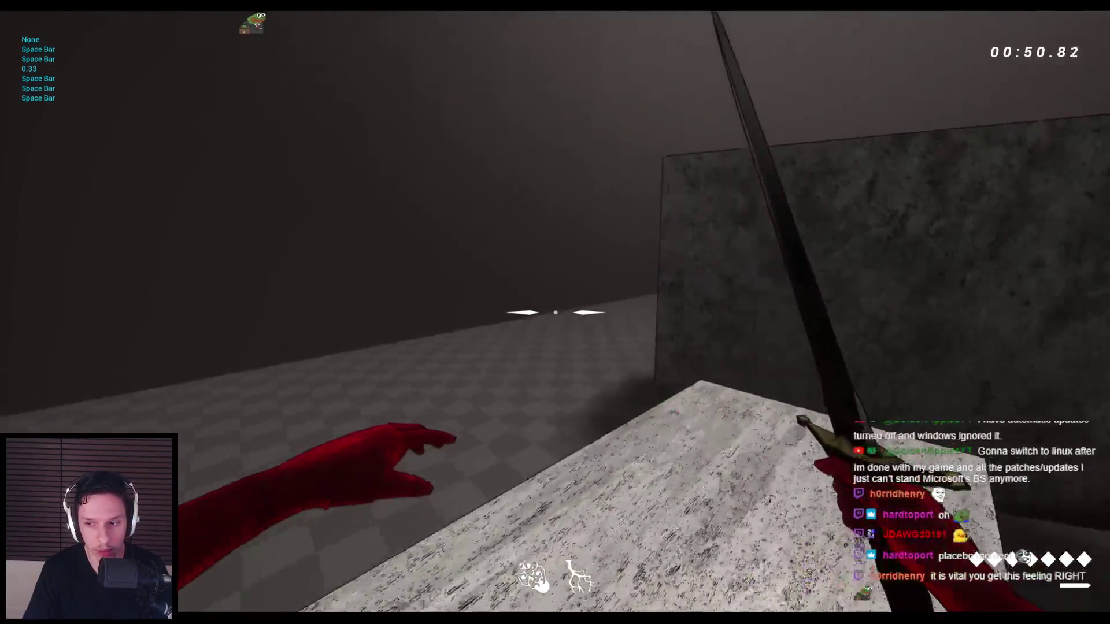
key(space)
key(w)
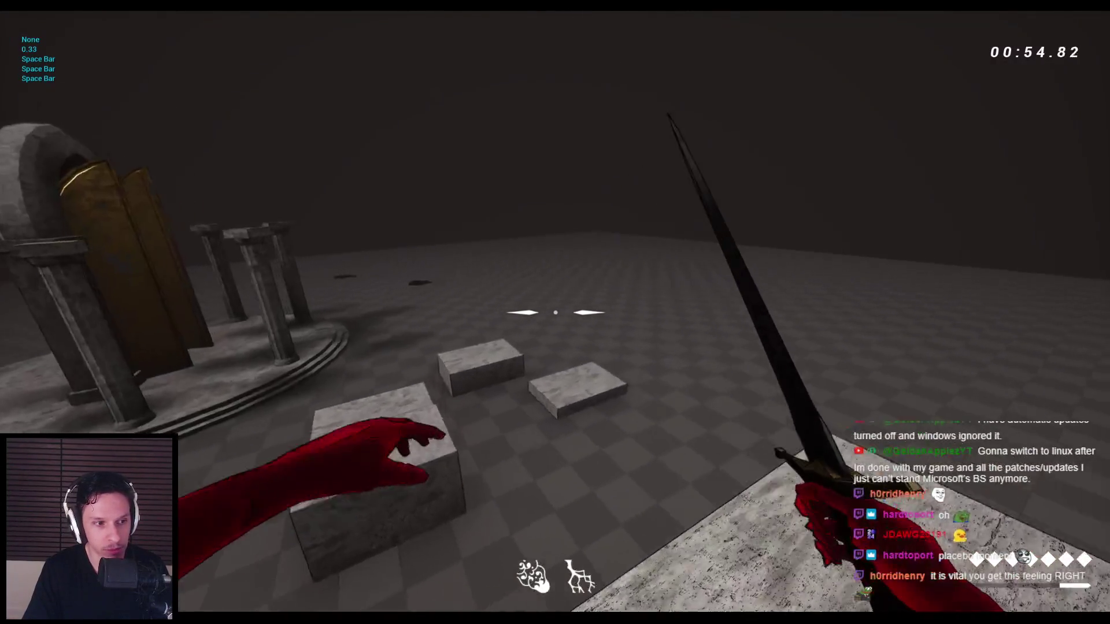
- Chain sword swings with jumps, then end play and bring back the blueprint and launch curve
click(555, 312)
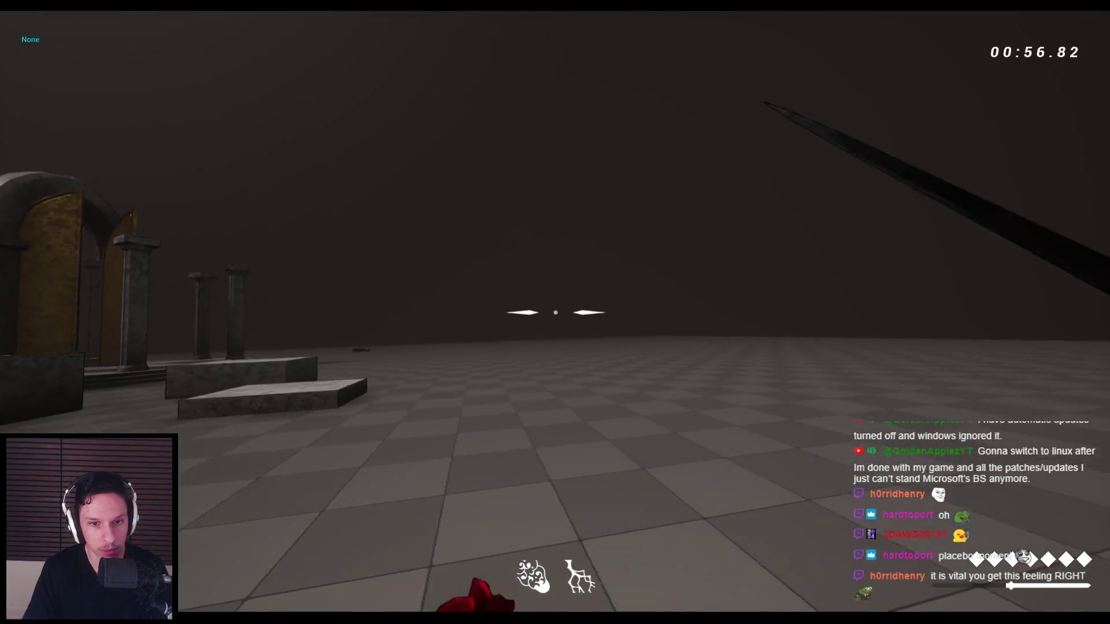
click(555, 312)
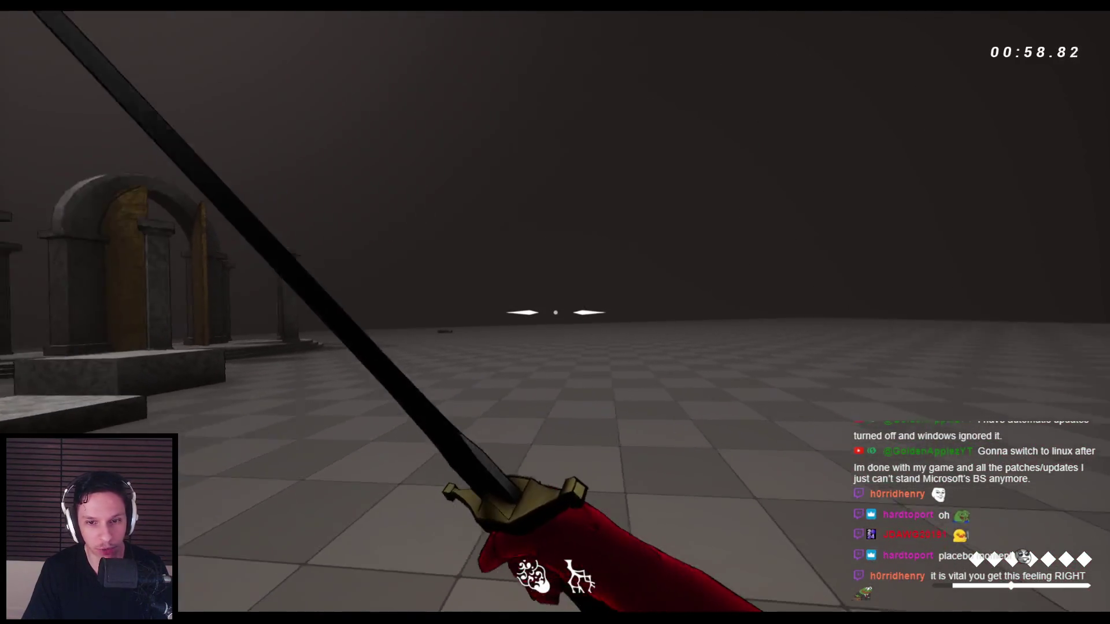
click(555, 312)
key(space)
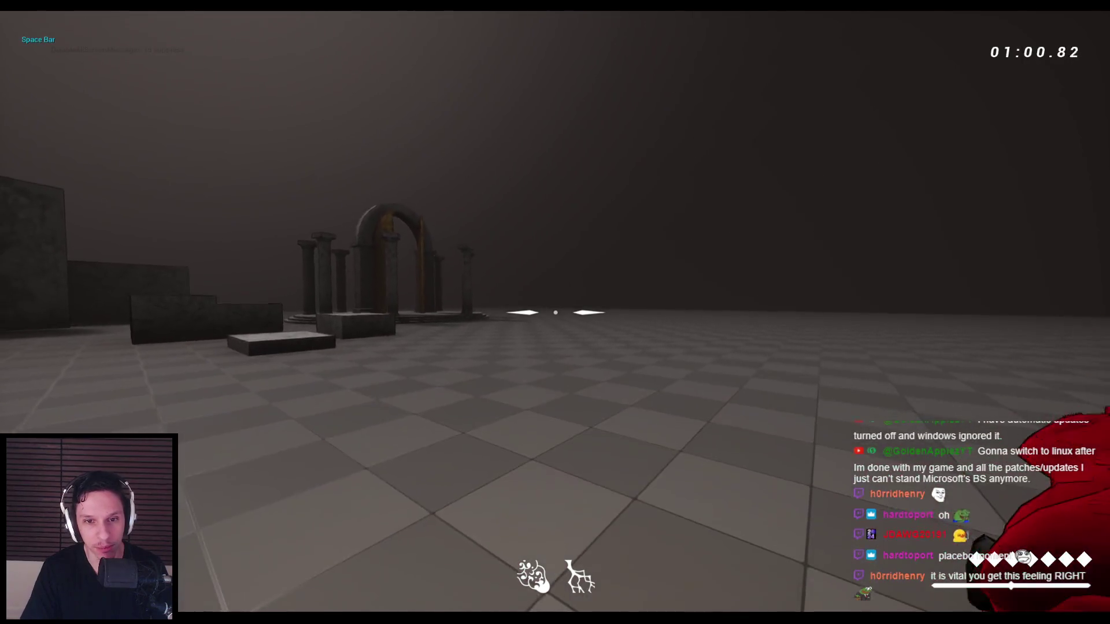
click(555, 312)
click(555, 313)
key(space)
click(555, 312)
key(space)
click(555, 312)
click(555, 312)
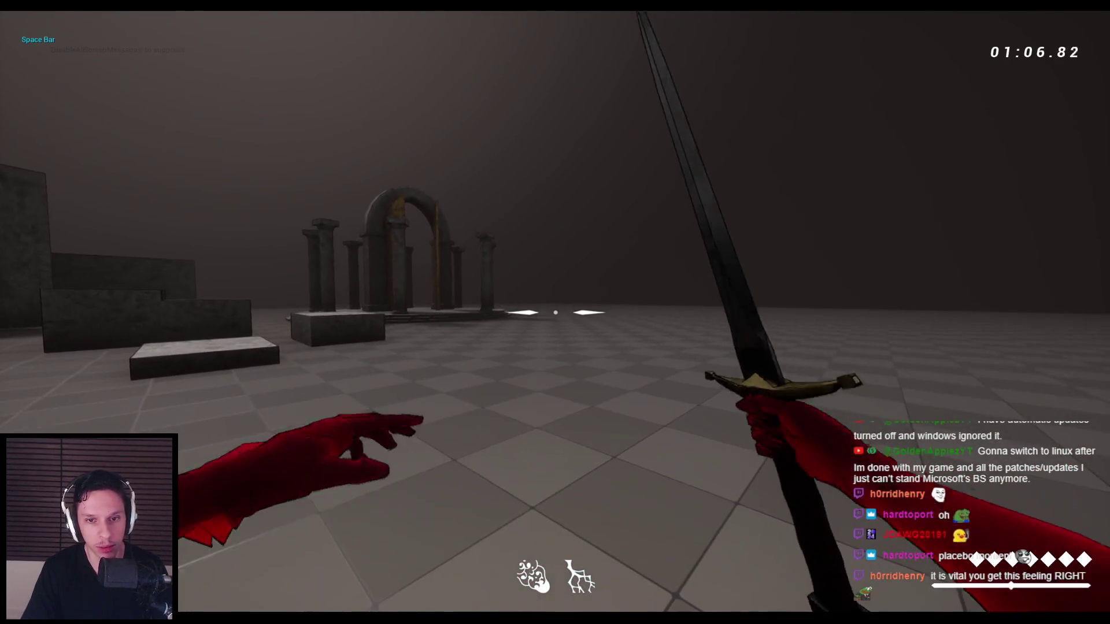
key(Escape)
click(365, 592)
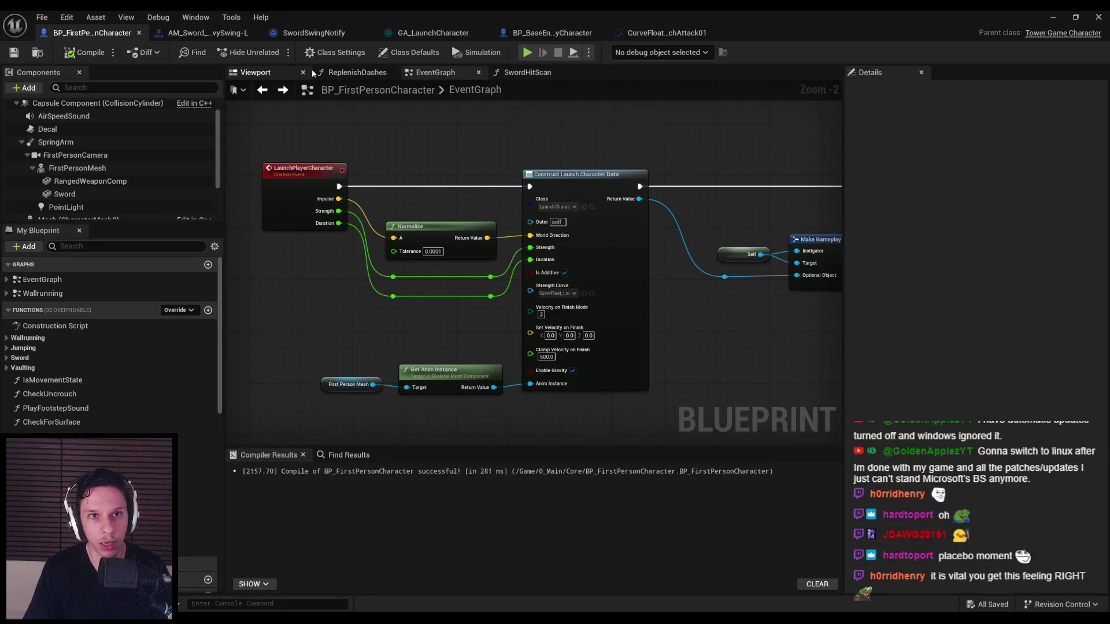
click(638, 36)
- Enable weighted tangents on the peak key, shift it to about 0.3, then playtest
click(536, 189)
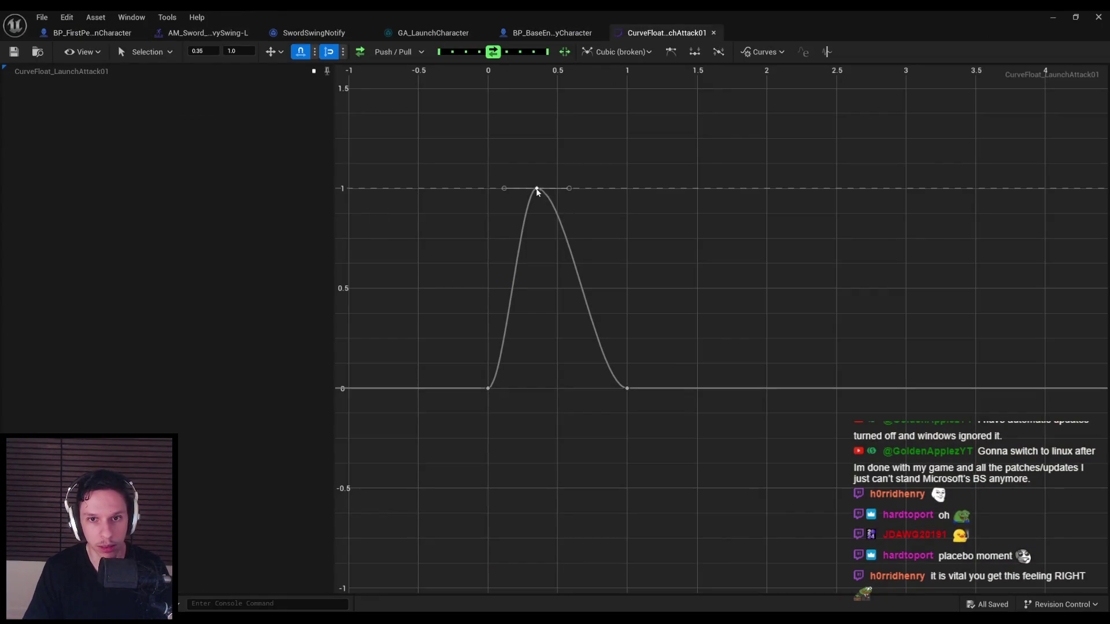
mouse_move(536, 189)
mouse_down()
mouse_move(555, 193)
mouse_move(543, 191)
mouse_up()
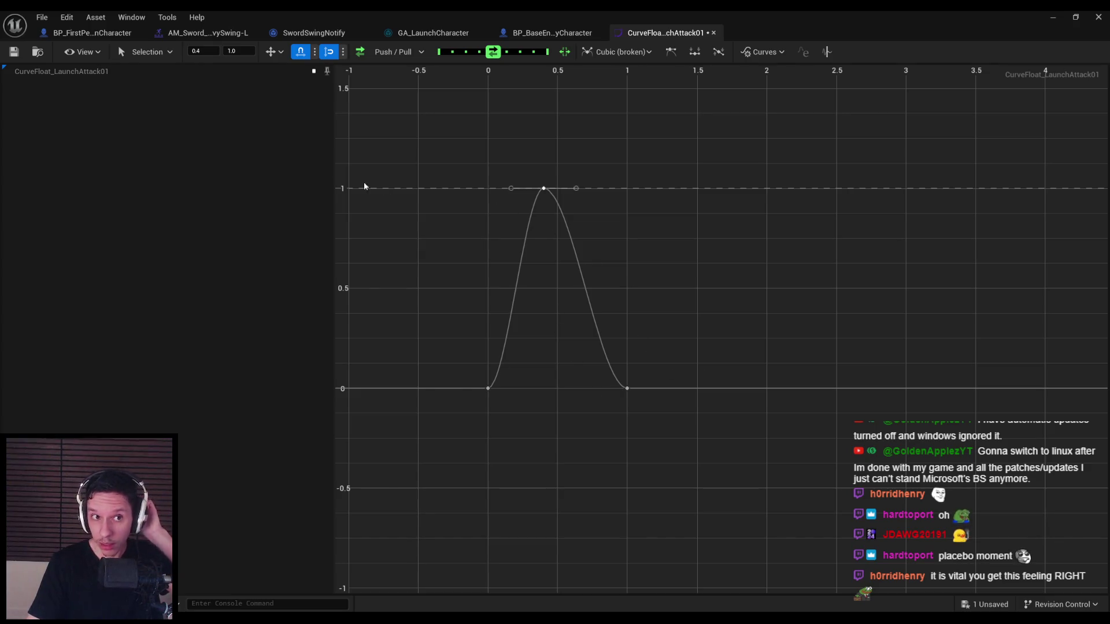
right_click(545, 194)
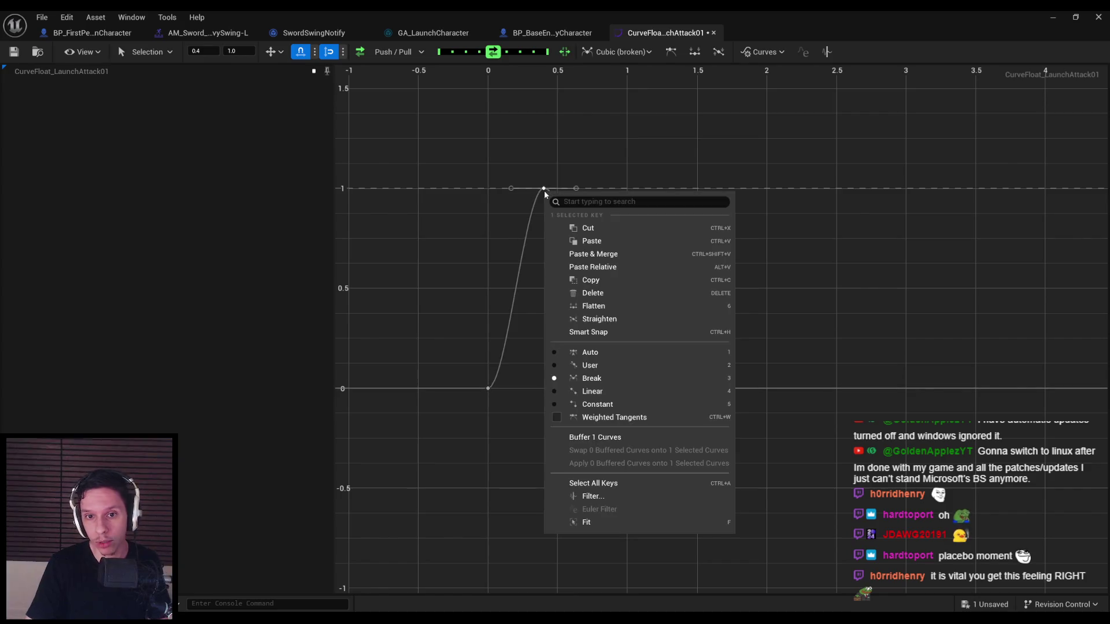
click(559, 418)
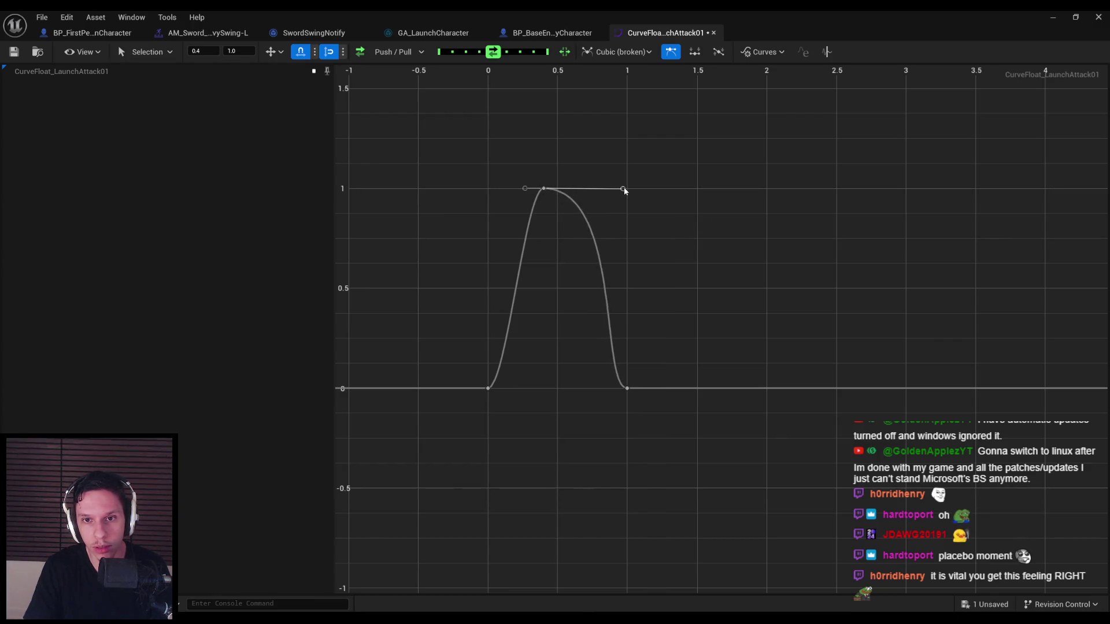
click(627, 190)
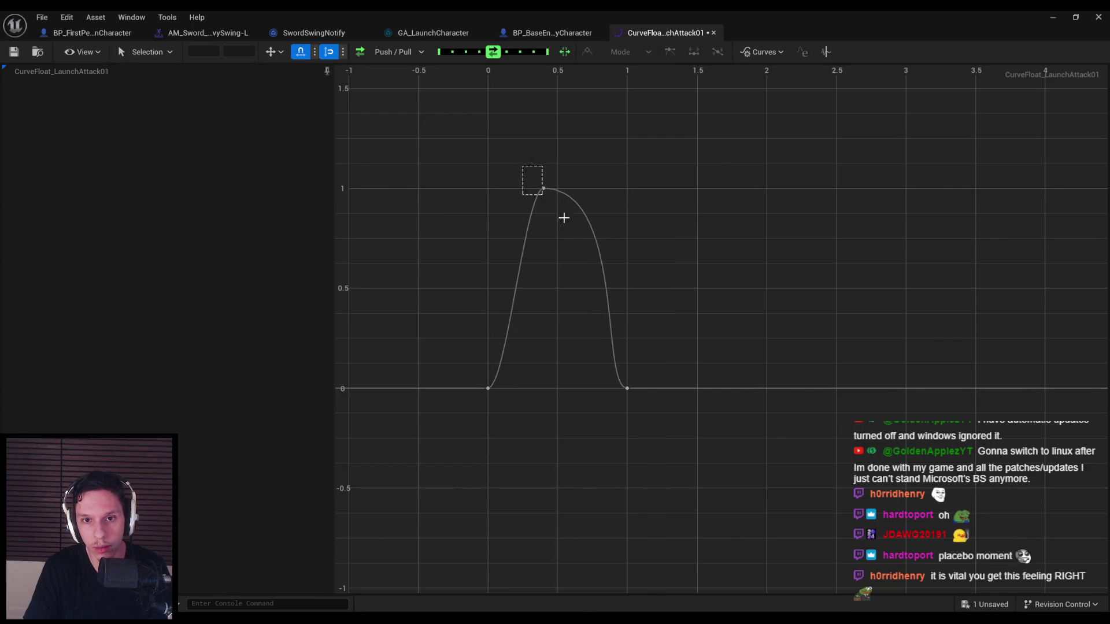
drag(544, 189, 531, 189)
click(542, 272)
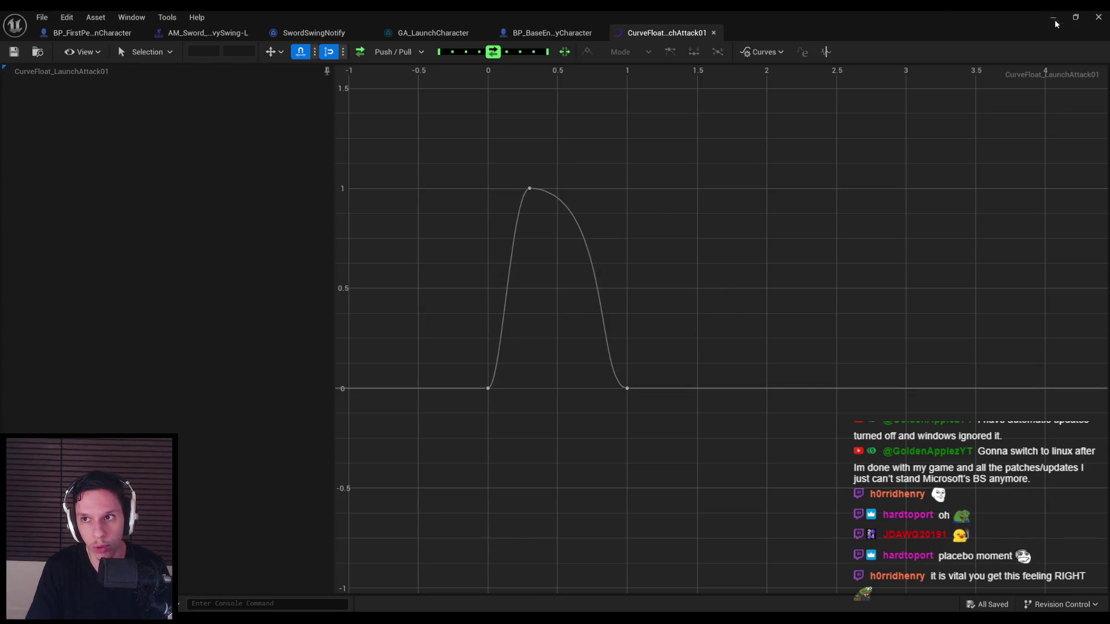
key(alt+p)
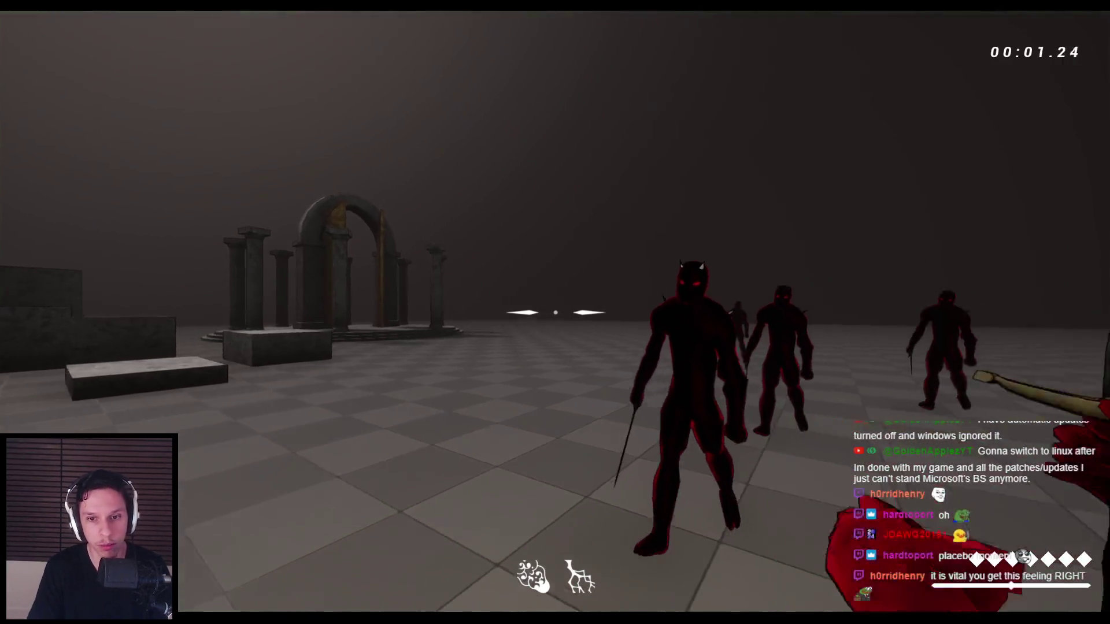
- Slash the enemies with sword swings and a jump, then stop play and reopen the event graph
click(555, 312)
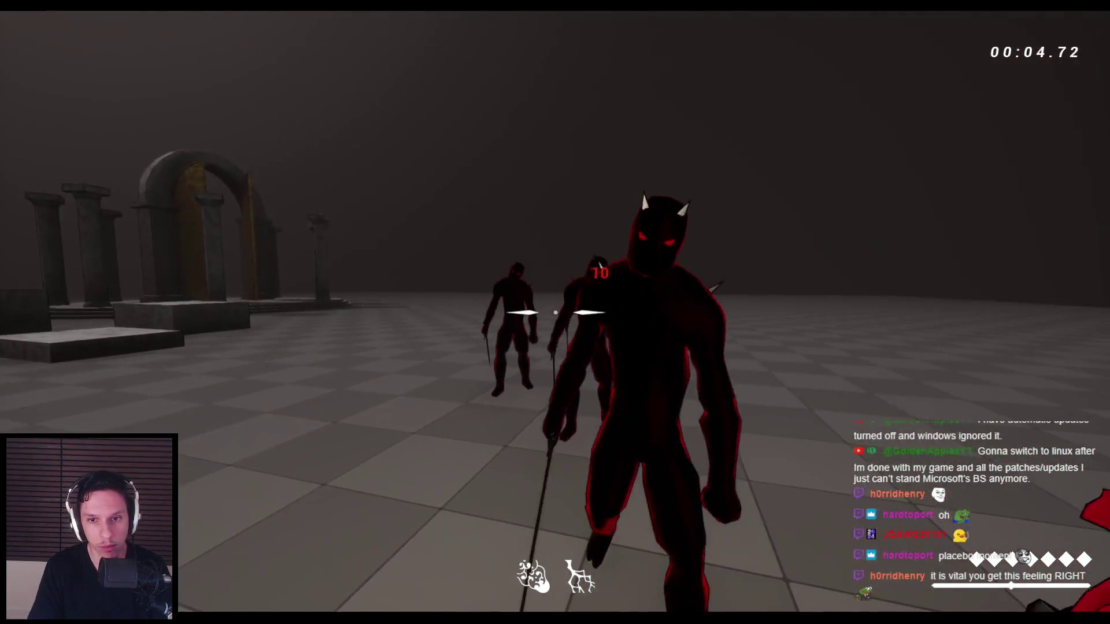
click(555, 312)
key(space)
key(space)
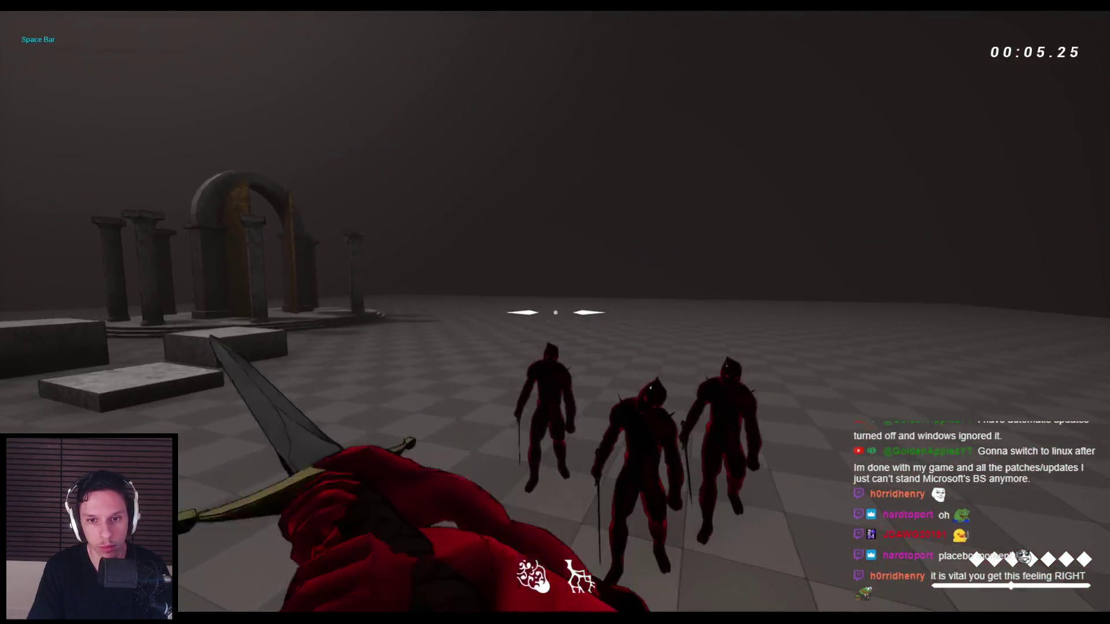
click(555, 312)
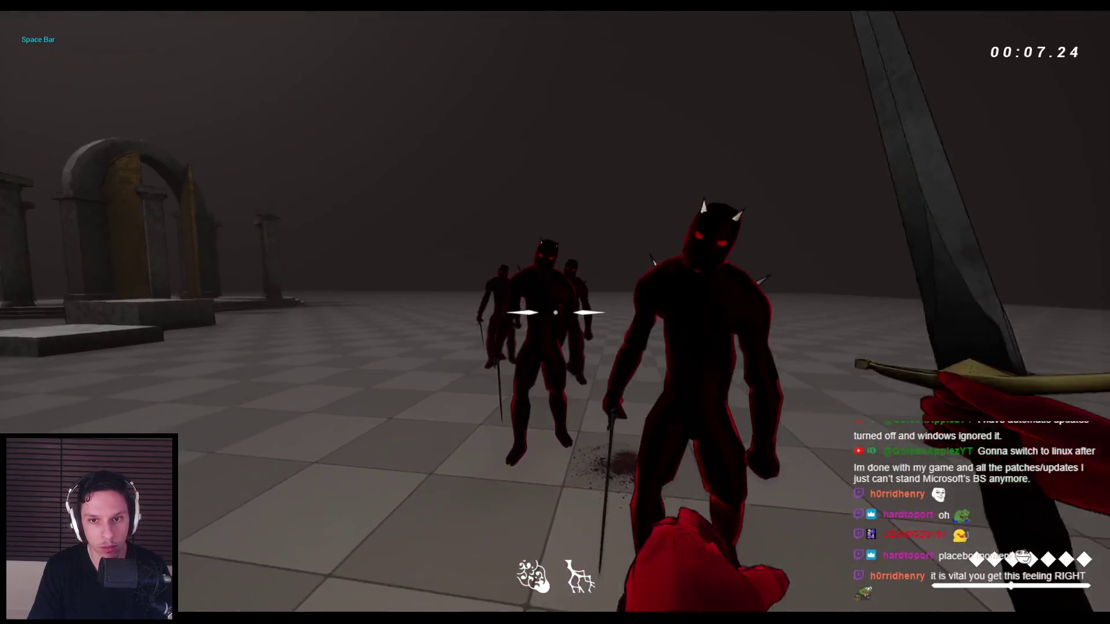
key(Escape)
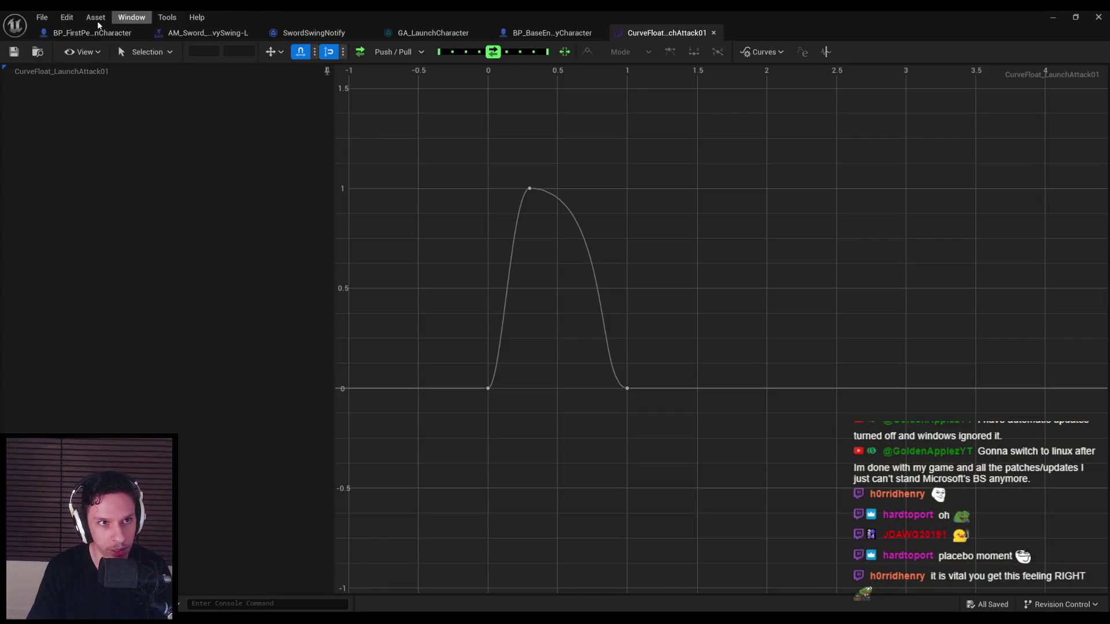
click(93, 33)
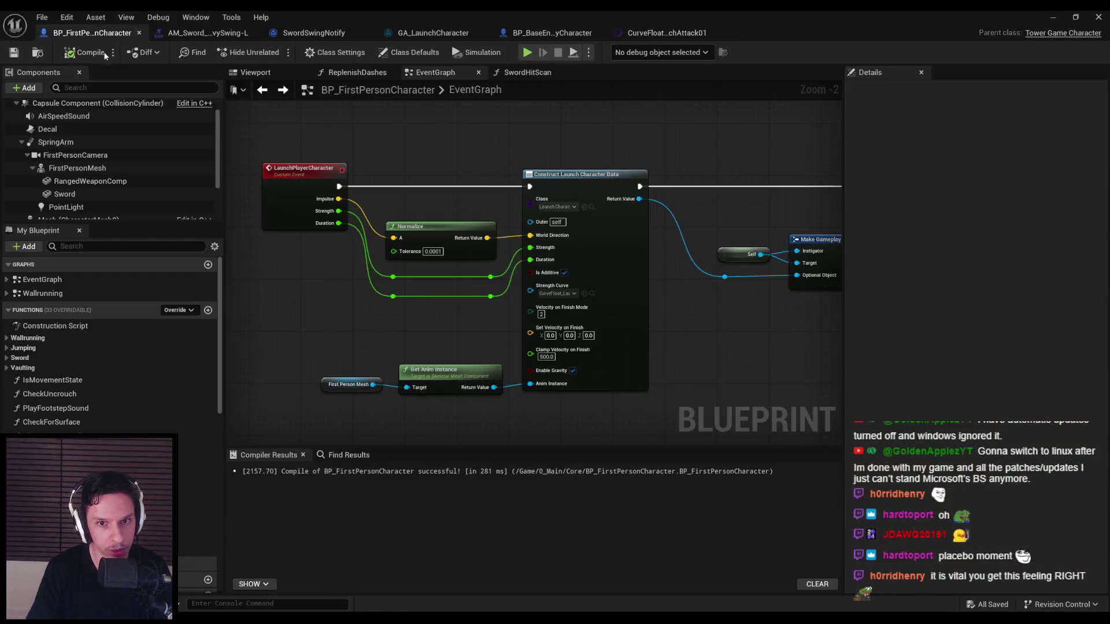
- Change SwordSwingNotify's duration Lerp B from 0.8 to 0.35, then hide the Blueprint editor
click(245, 36)
click(324, 33)
scroll(556, 396, up, 2)
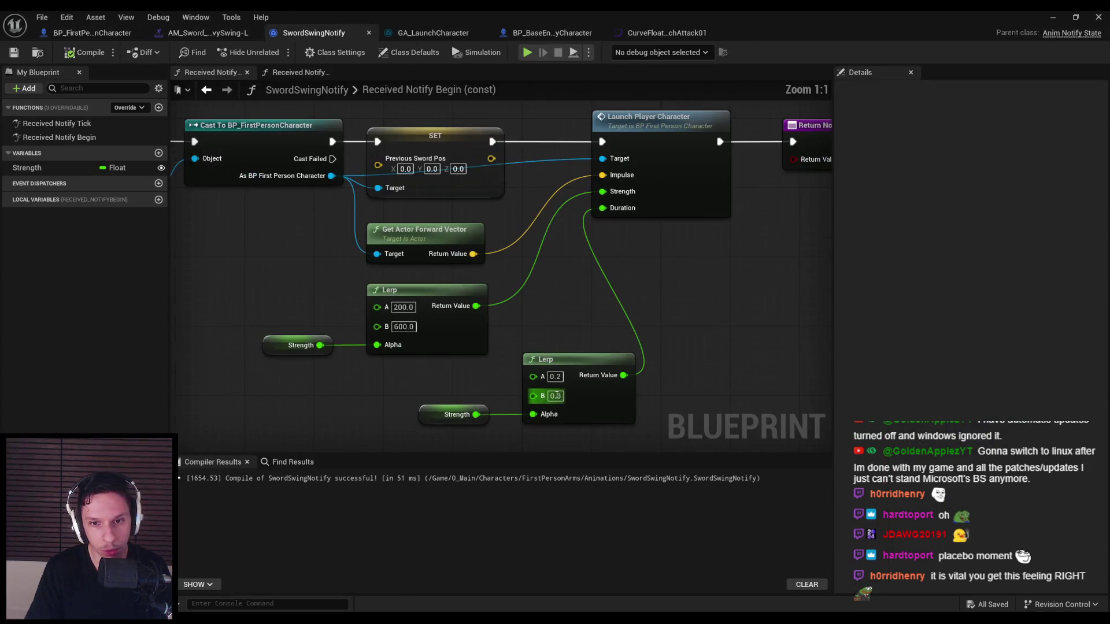
text(0.35)
key(Return)
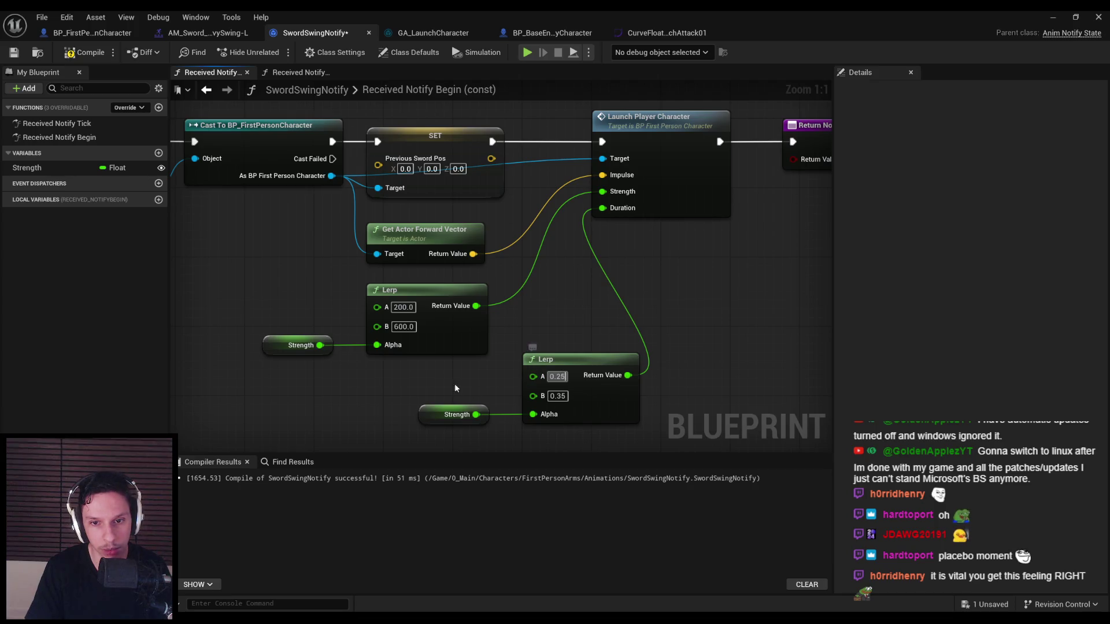
click(1053, 17)
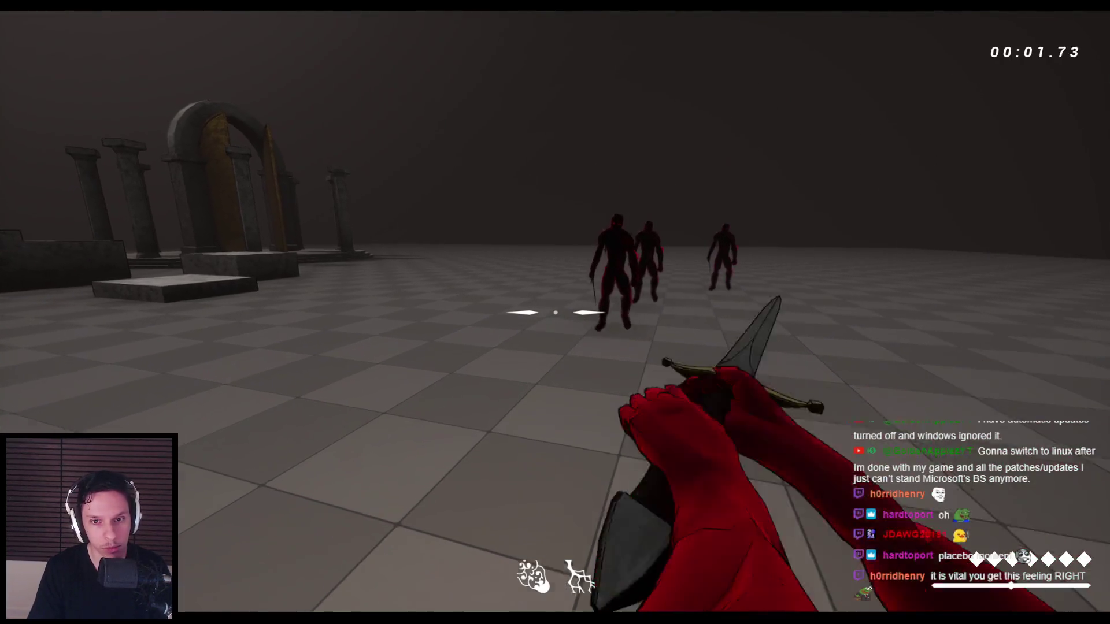
click(555, 312)
key(space)
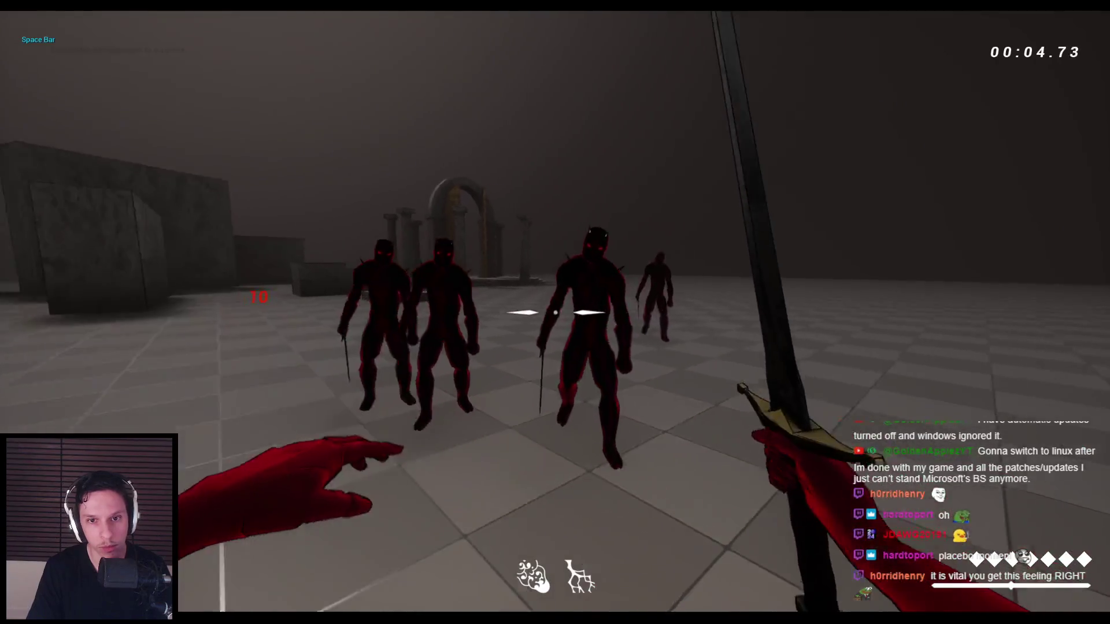
click(555, 313)
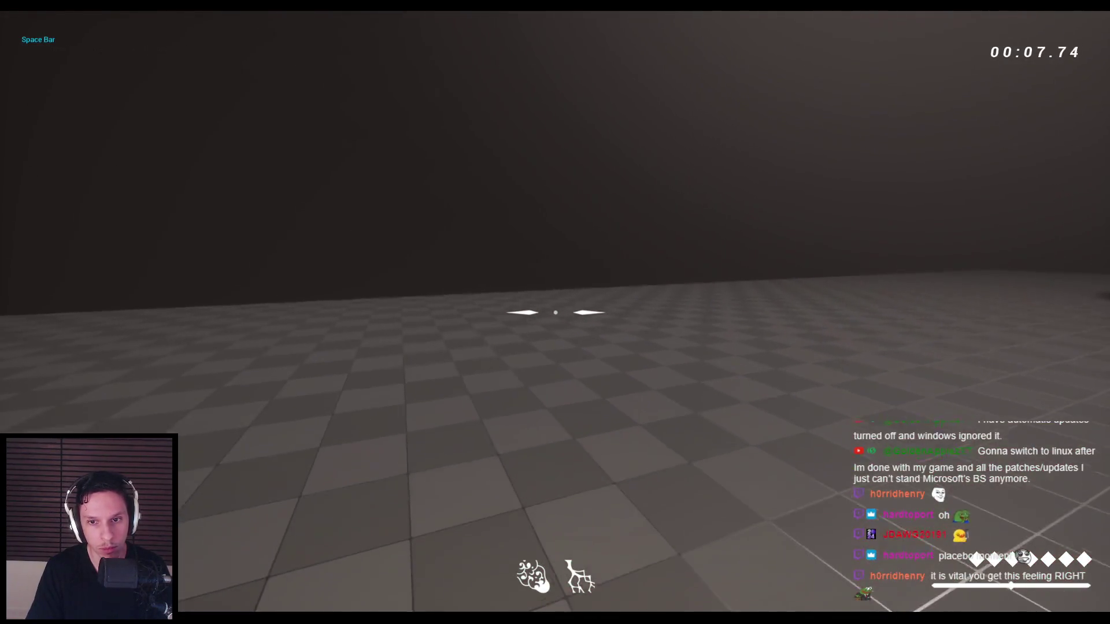
click(555, 312)
click(555, 312)
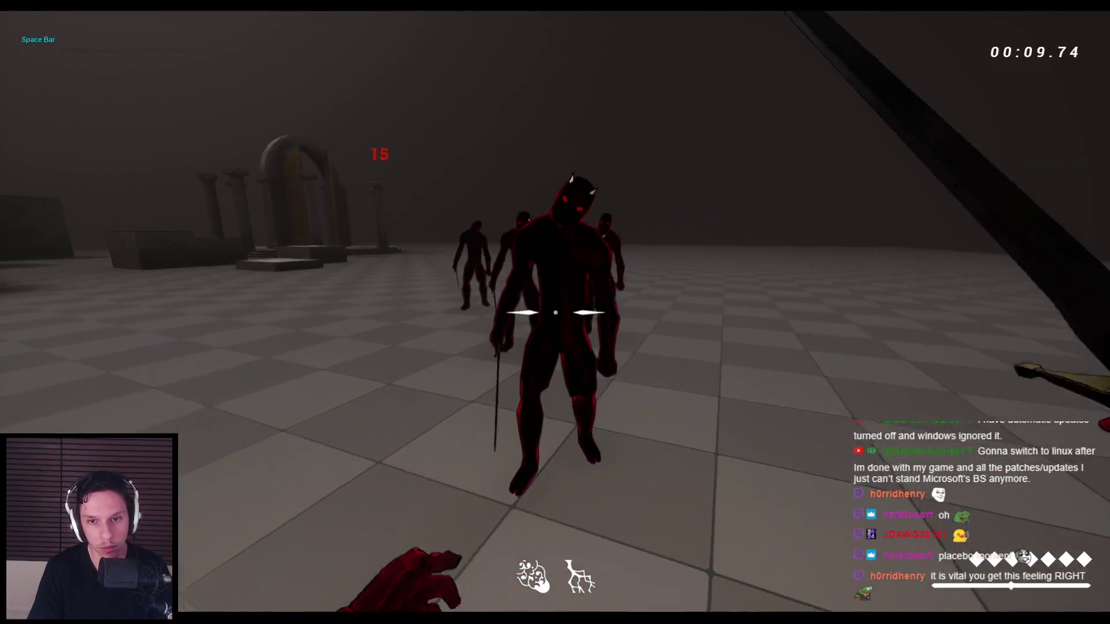
click(555, 312)
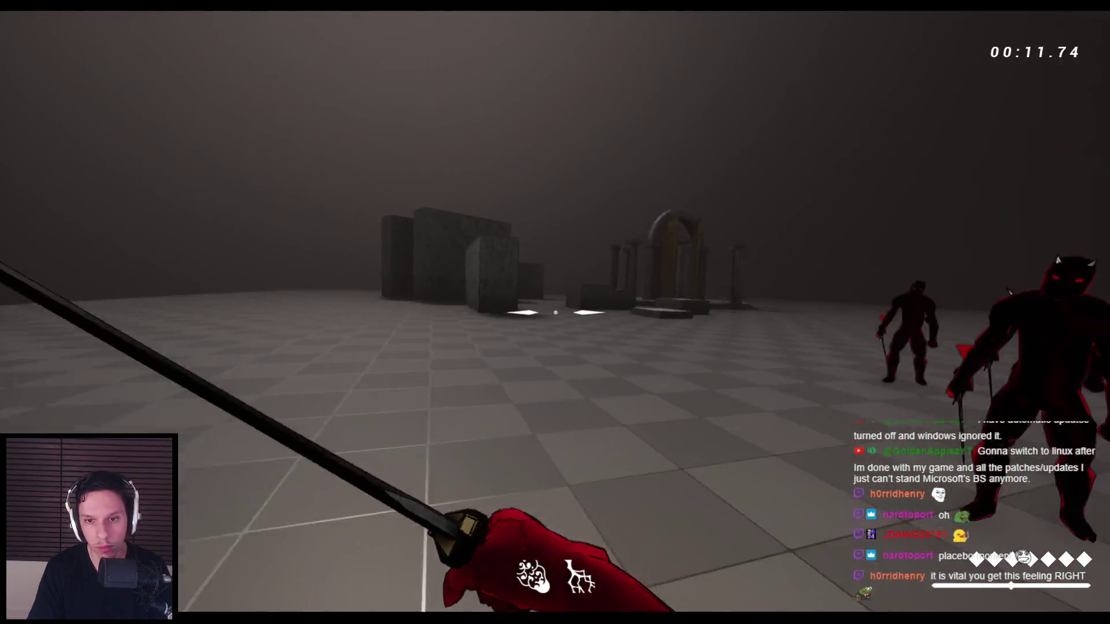
key(space)
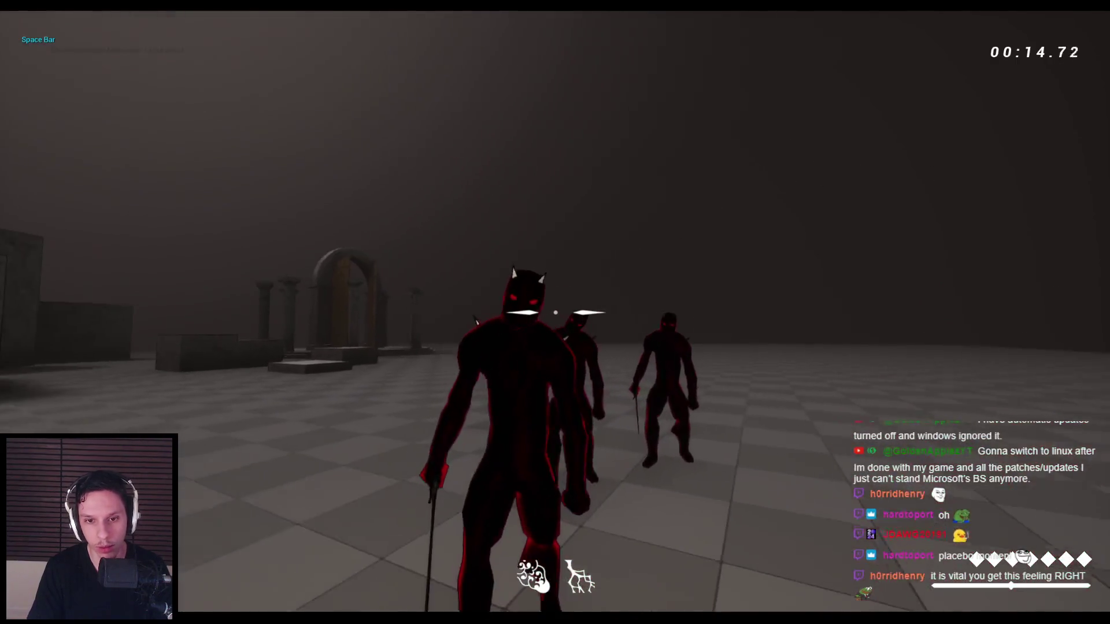
click(555, 312)
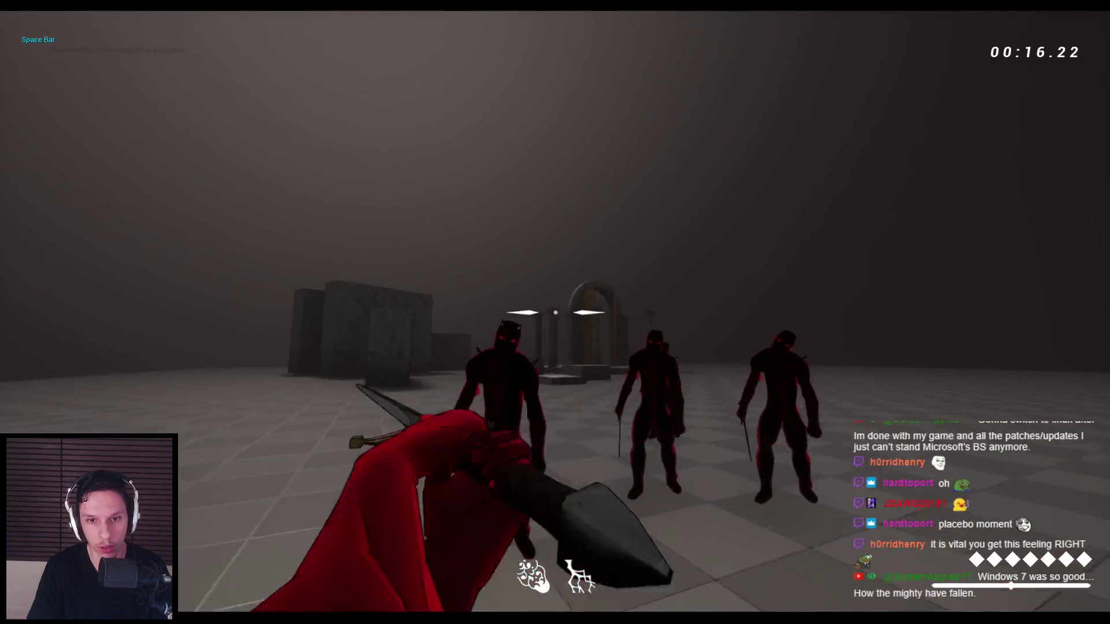
click(555, 313)
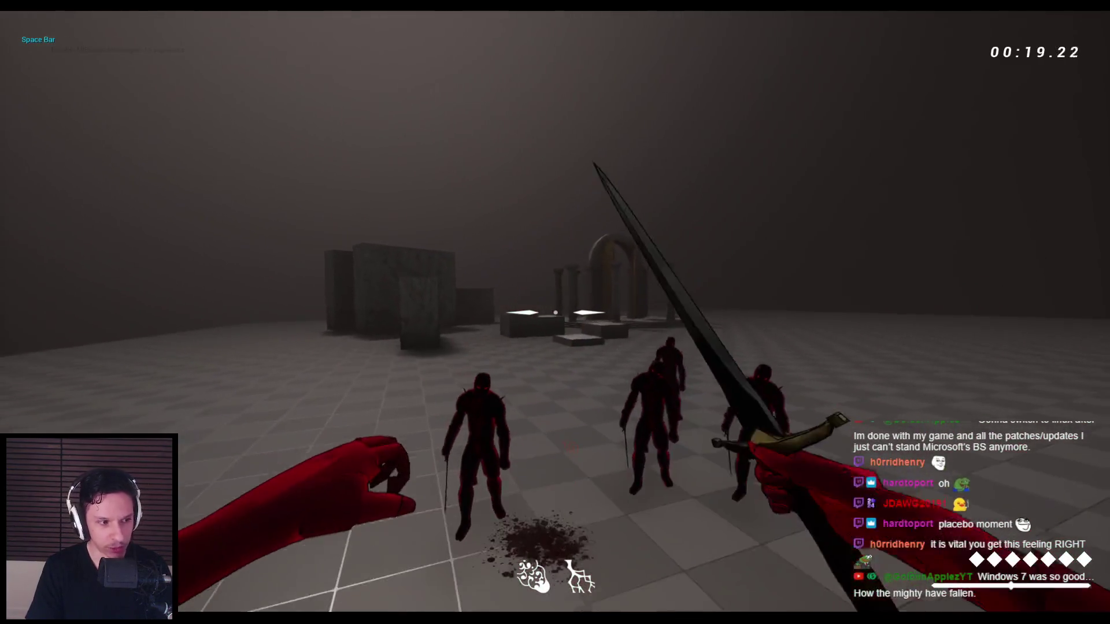
click(555, 312)
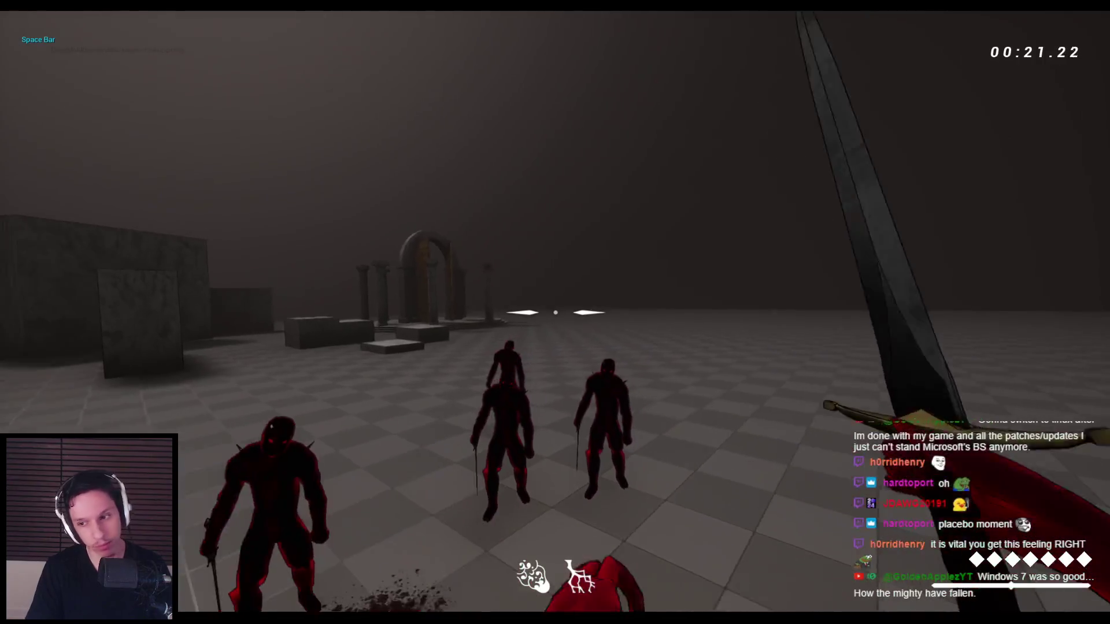
click(556, 313)
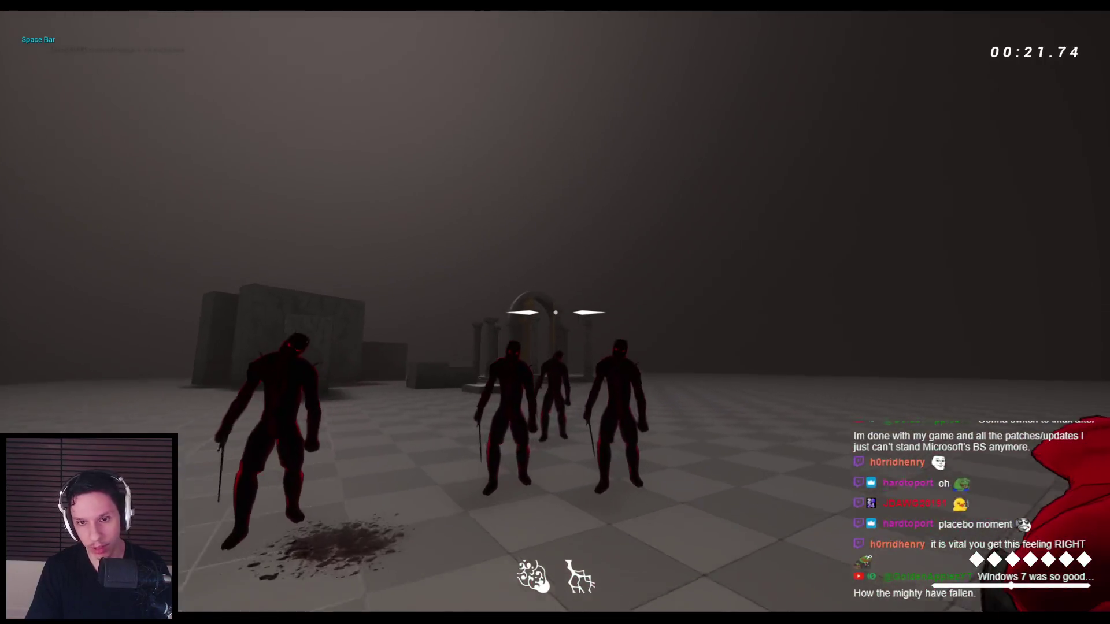
click(555, 312)
click(555, 312)
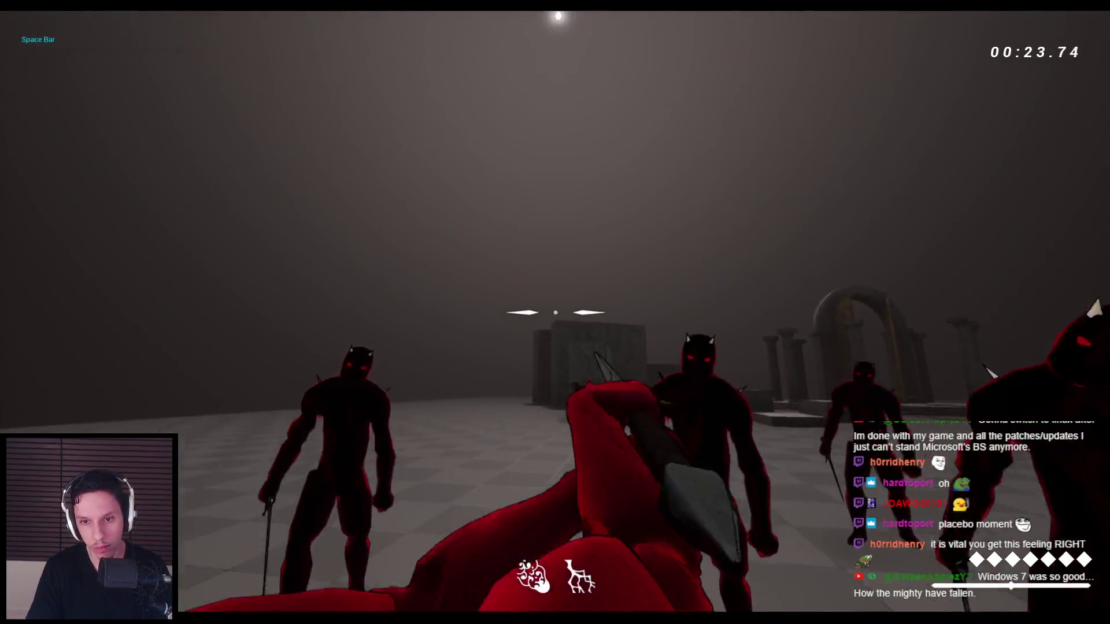
click(555, 312)
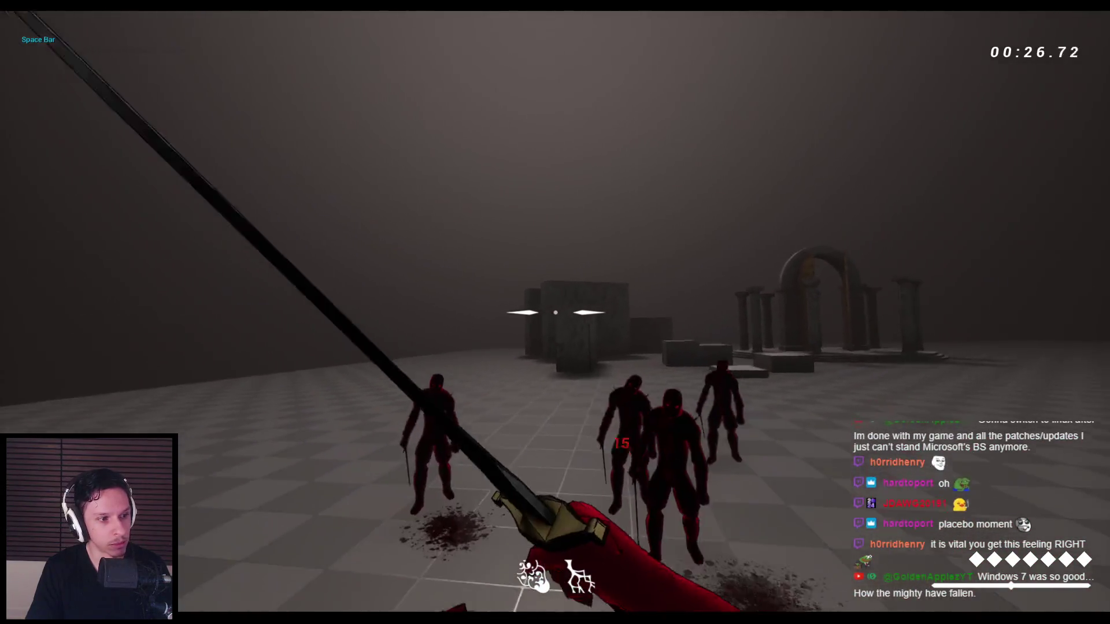
click(555, 313)
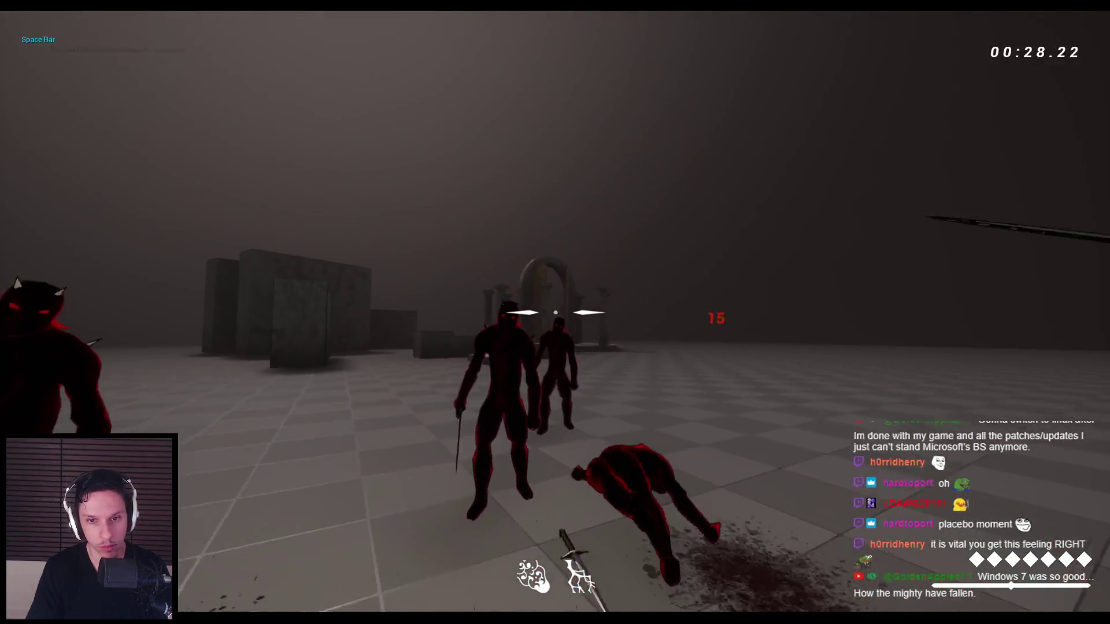
click(555, 312)
click(555, 313)
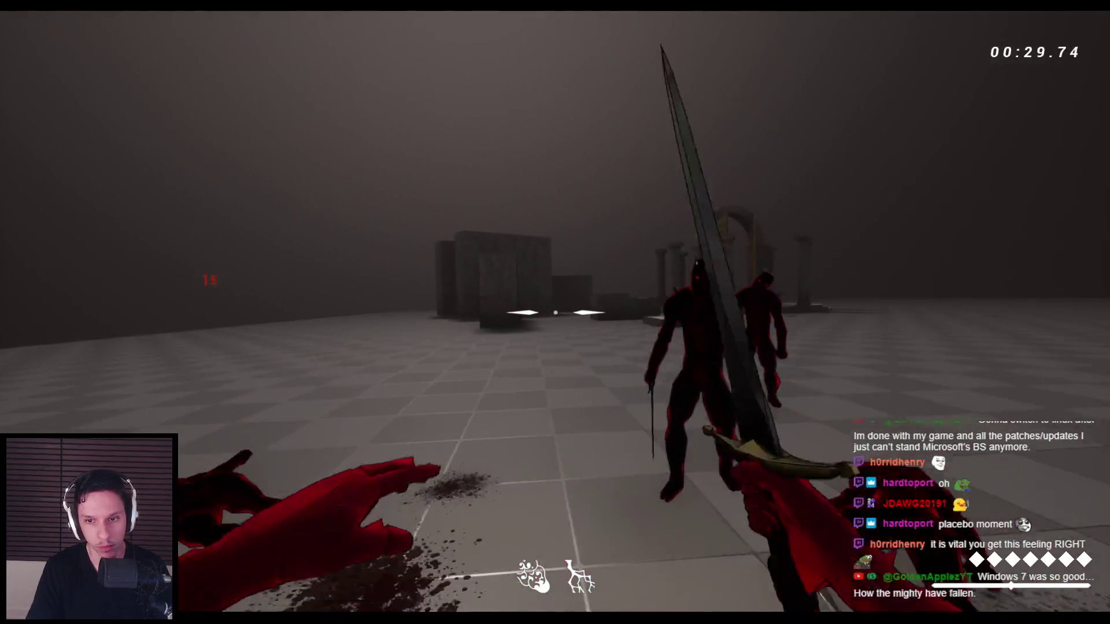
click(555, 312)
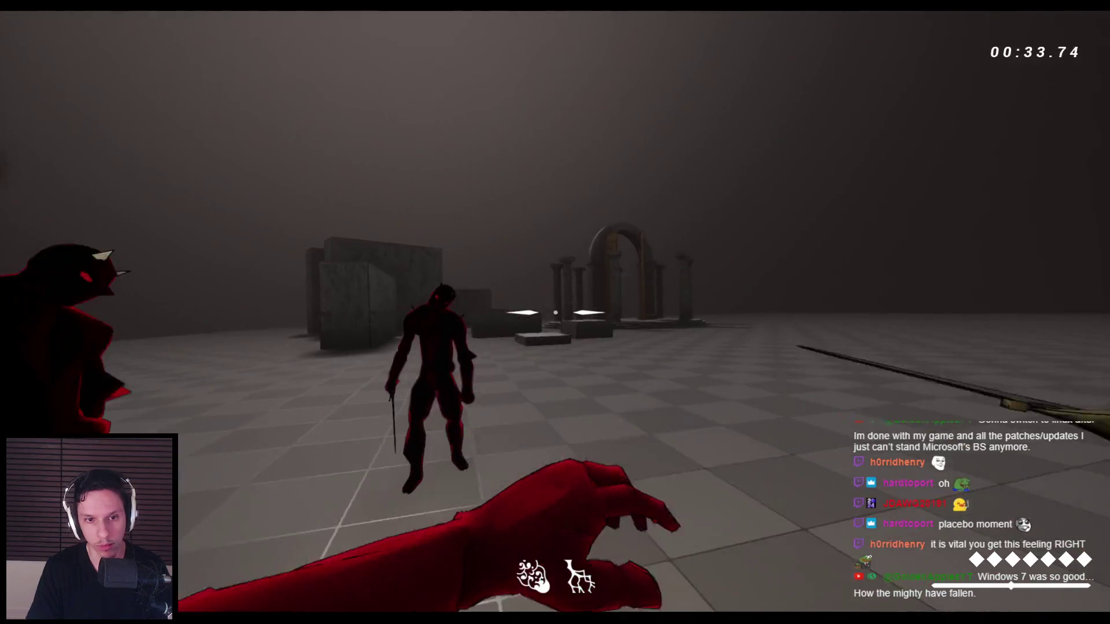
click(555, 313)
click(555, 313)
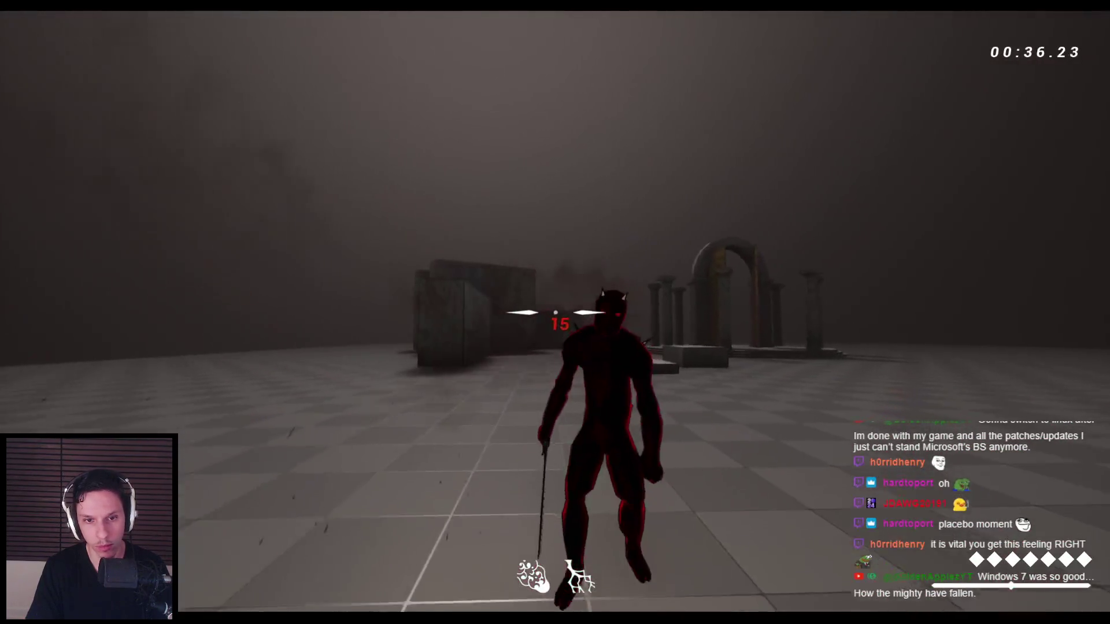
click(555, 313)
click(555, 312)
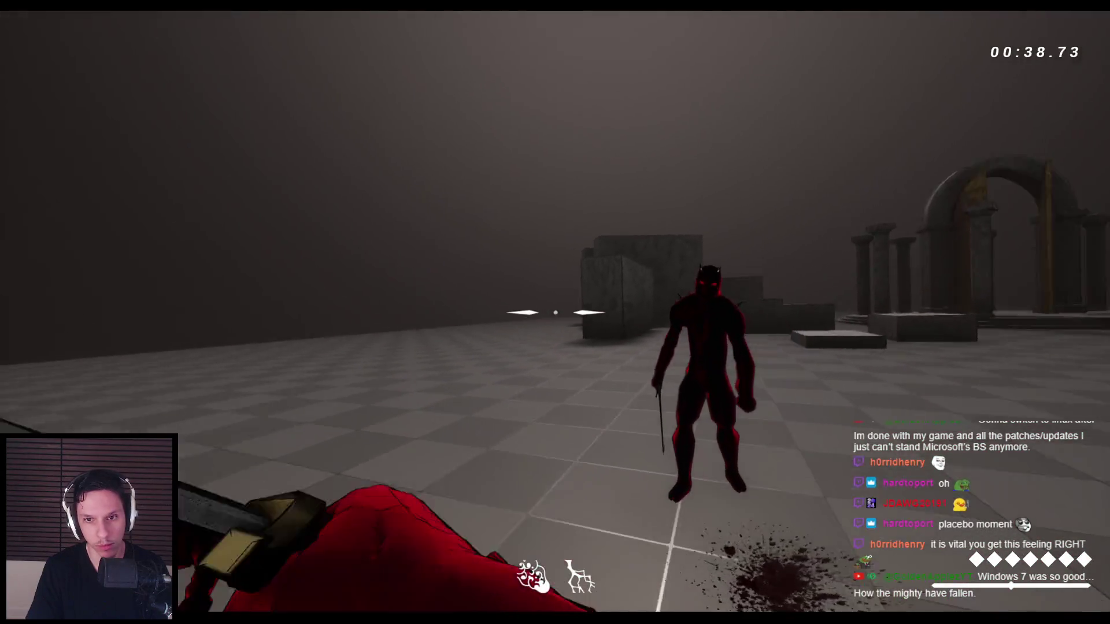
click(555, 312)
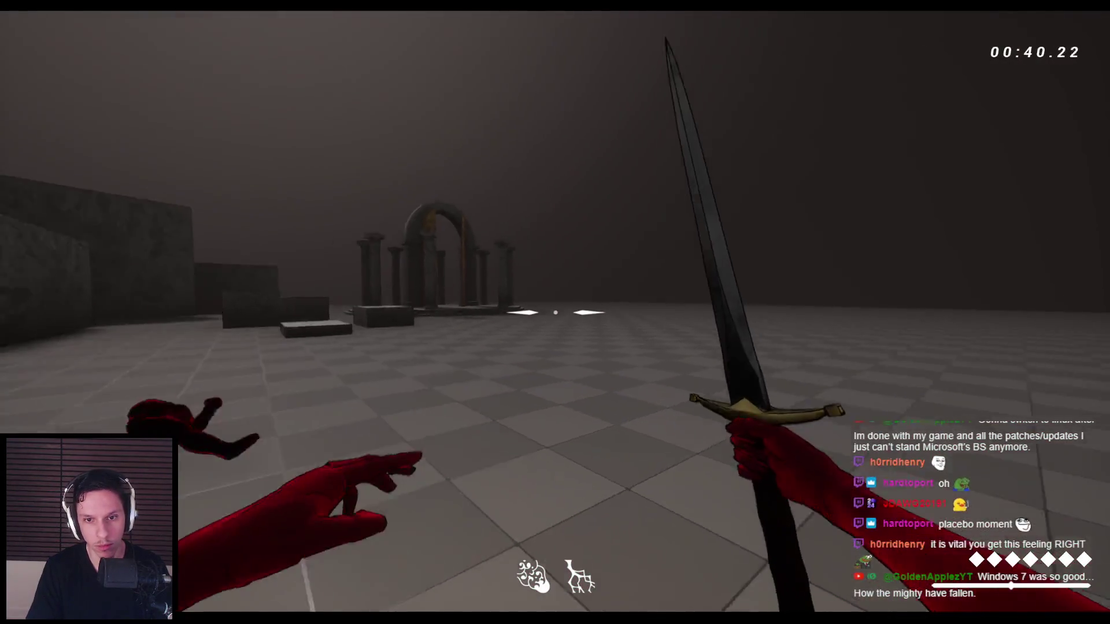
click(555, 312)
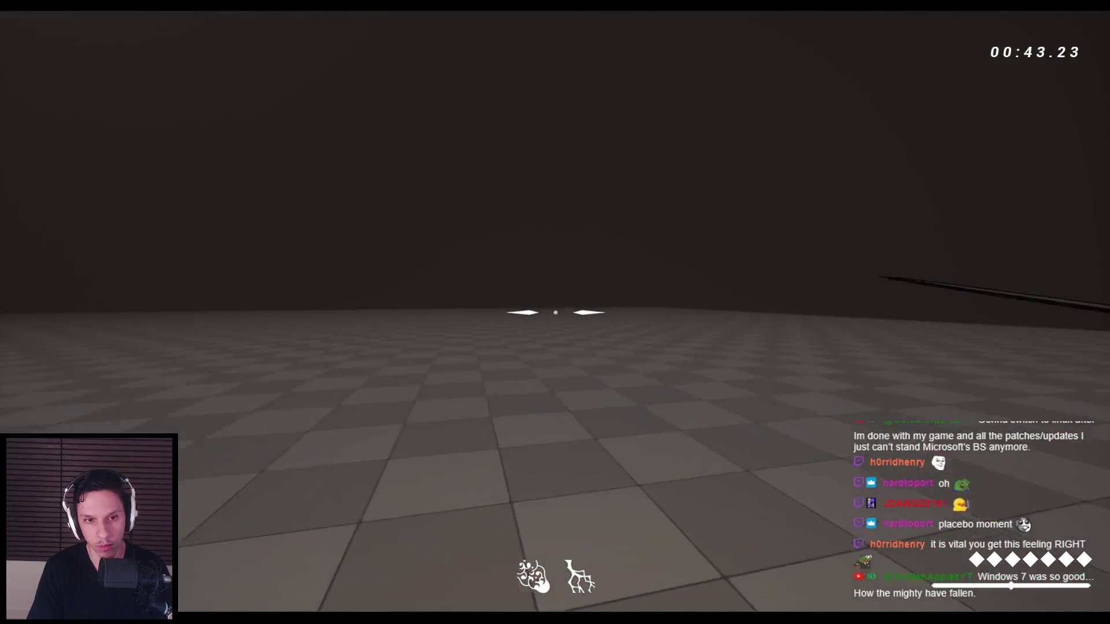
click(555, 312)
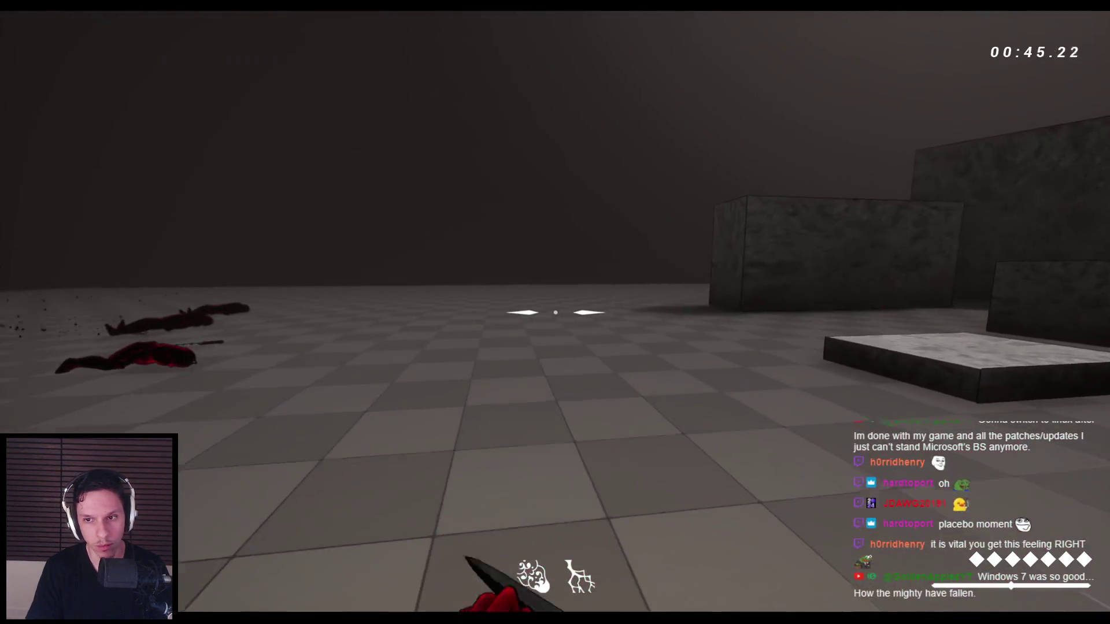
click(555, 312)
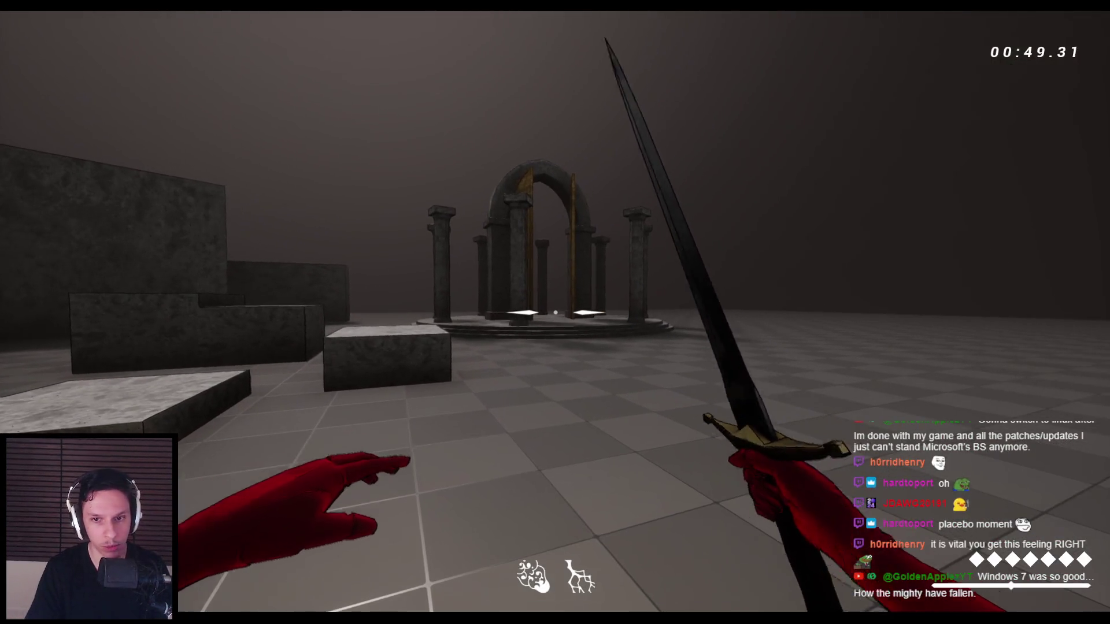
click(555, 312)
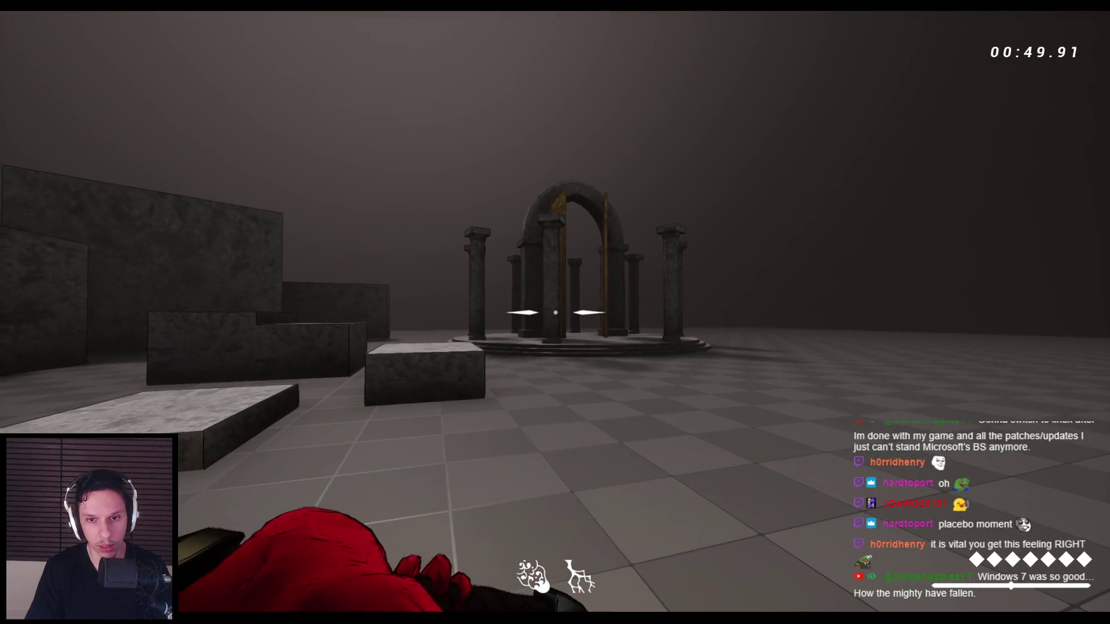
click(555, 312)
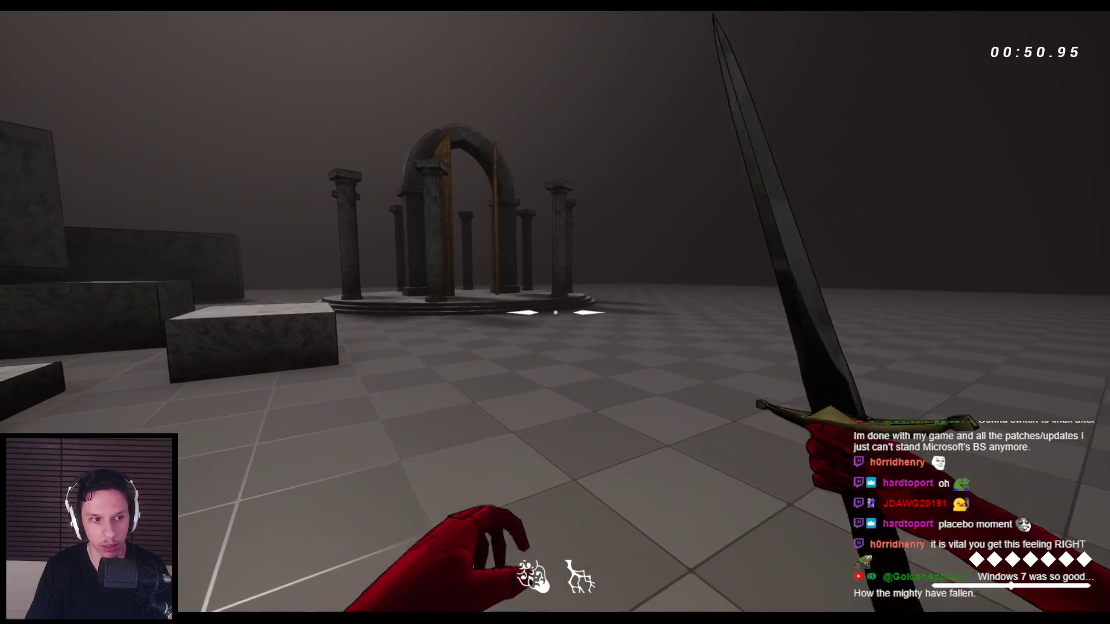
click(555, 312)
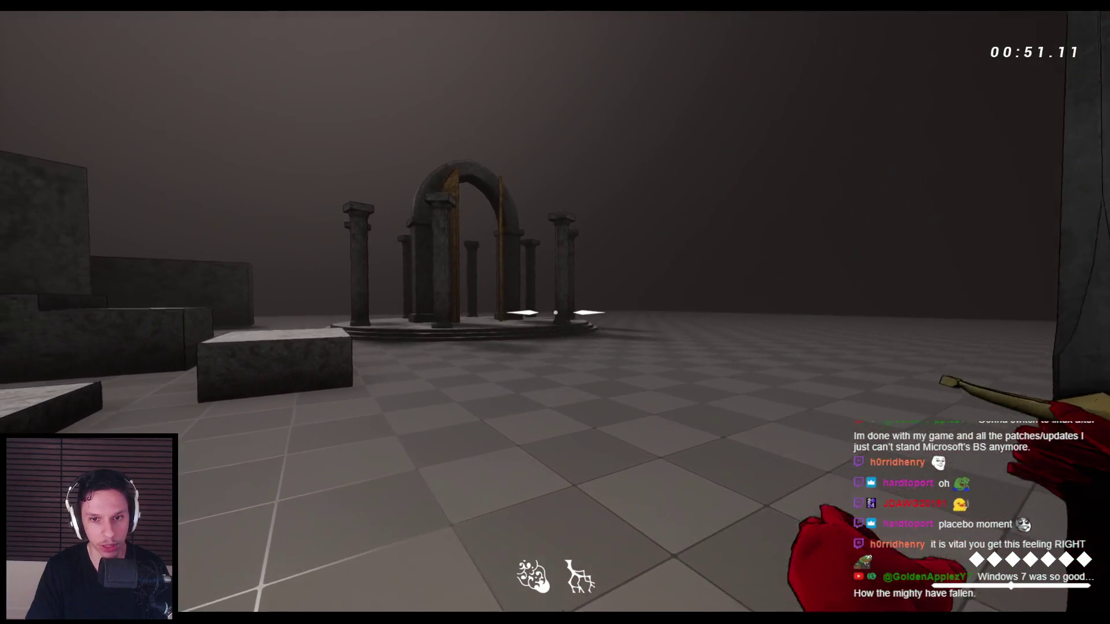
click(555, 313)
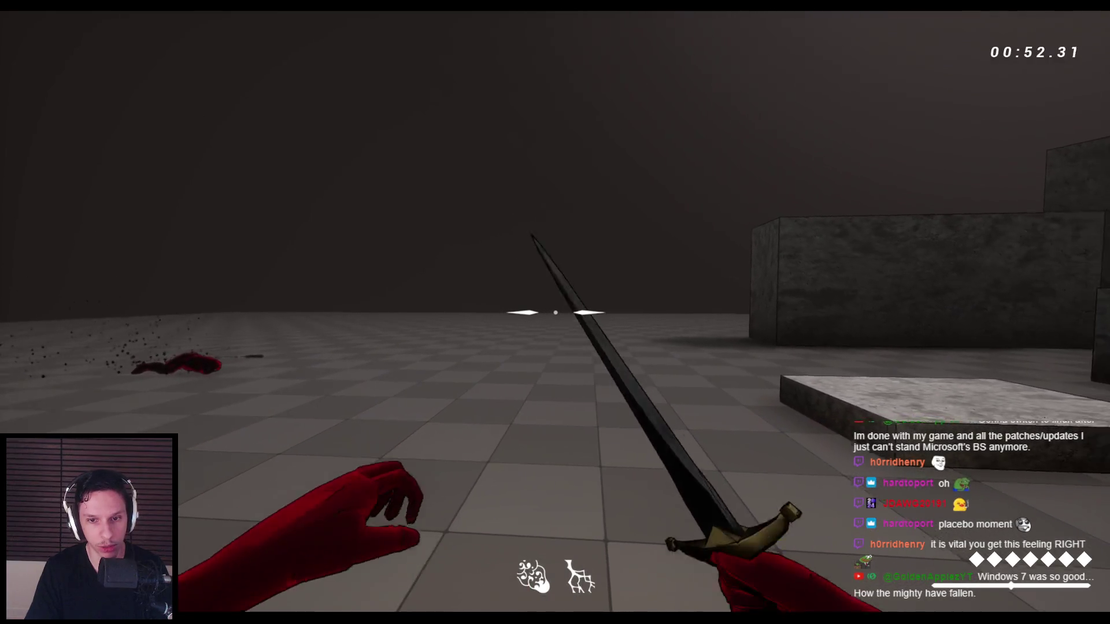
click(555, 312)
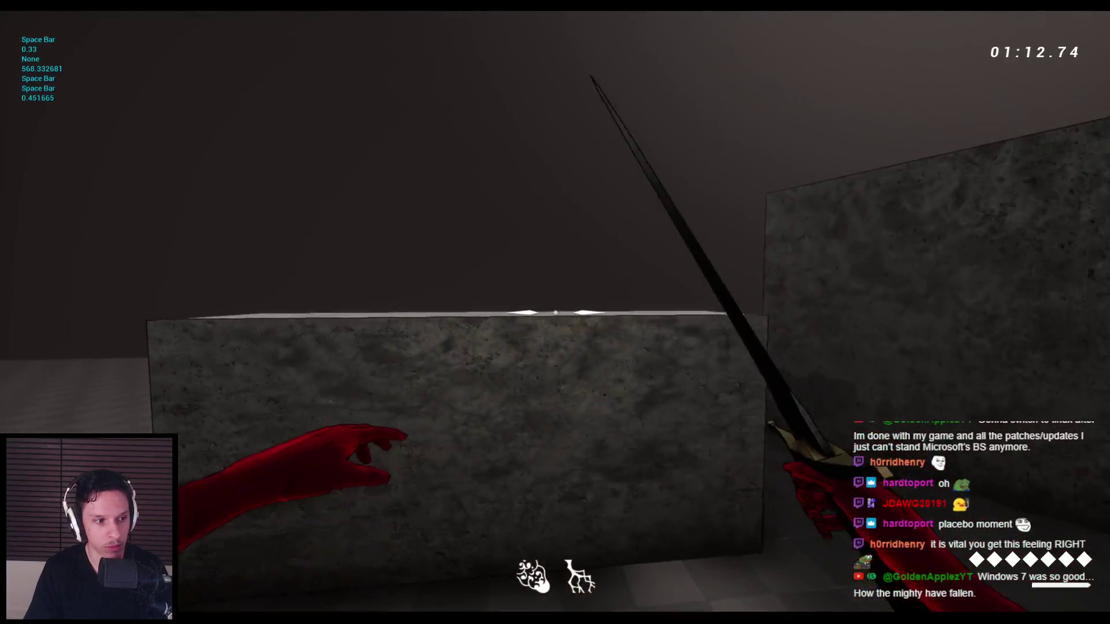
key(space)
key(space)
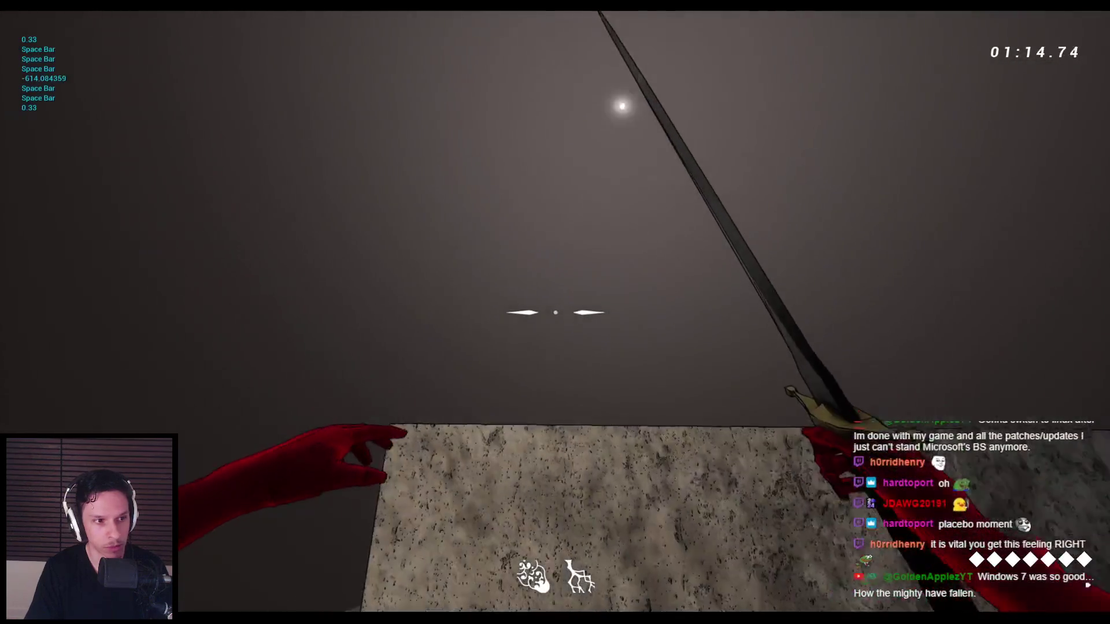
key(space)
key(space)
key(space)
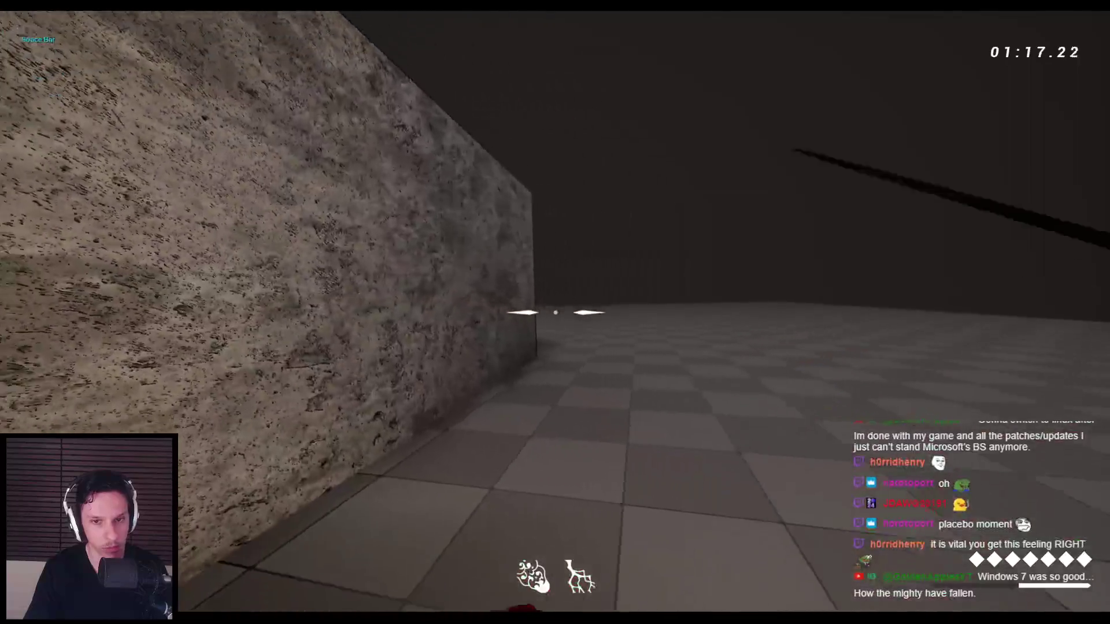
click(555, 312)
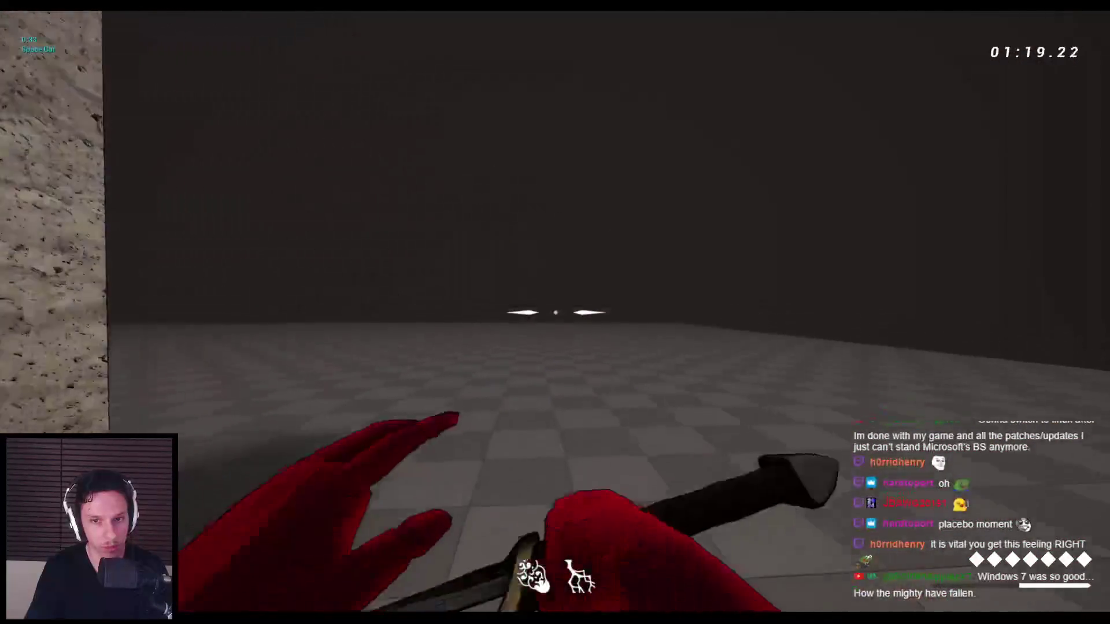
key(space)
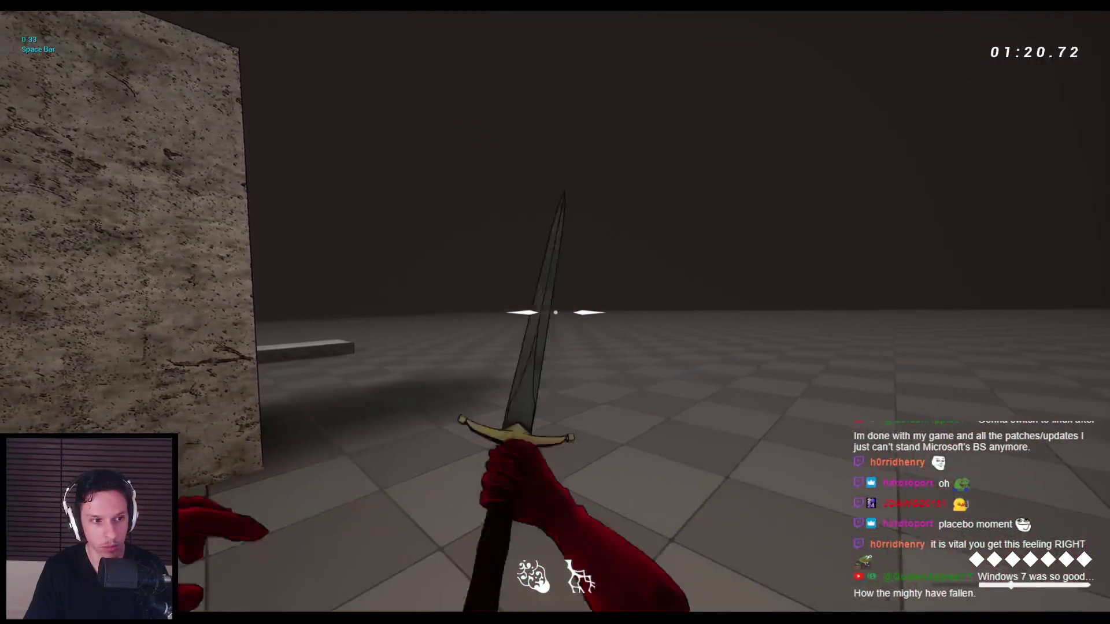
click(556, 313)
key(w)
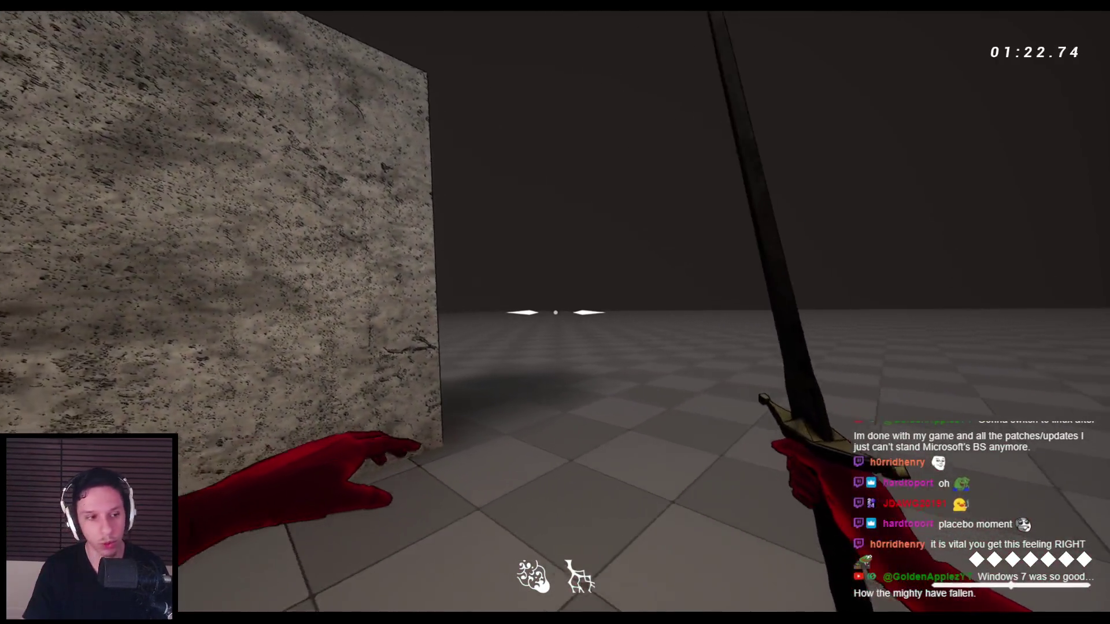
key(space)
key(space)
key(space)
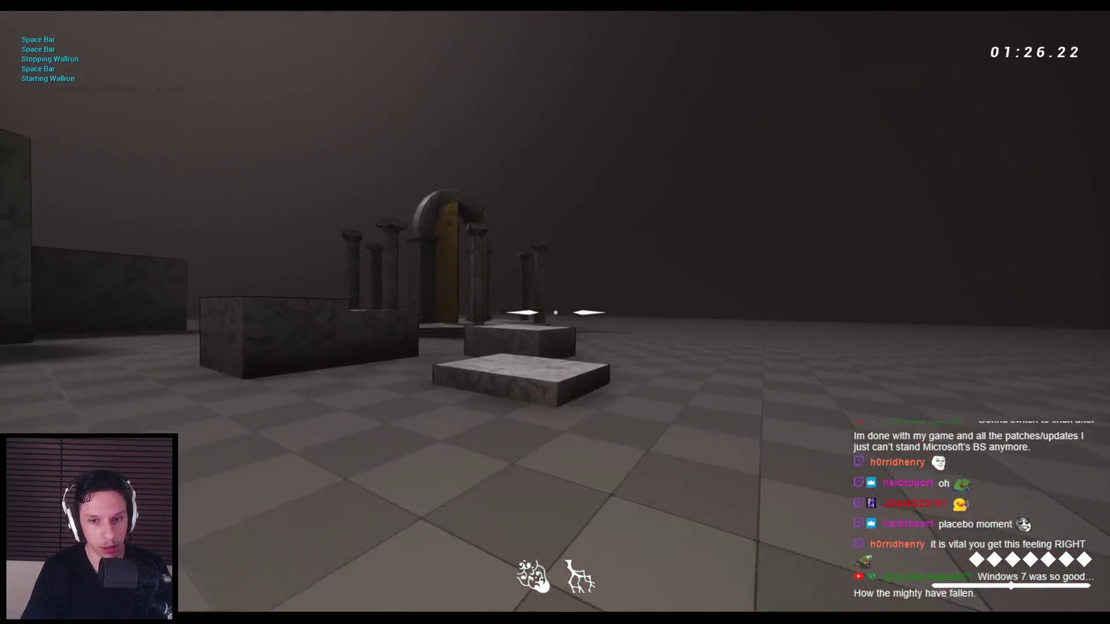
click(555, 312)
key(w)
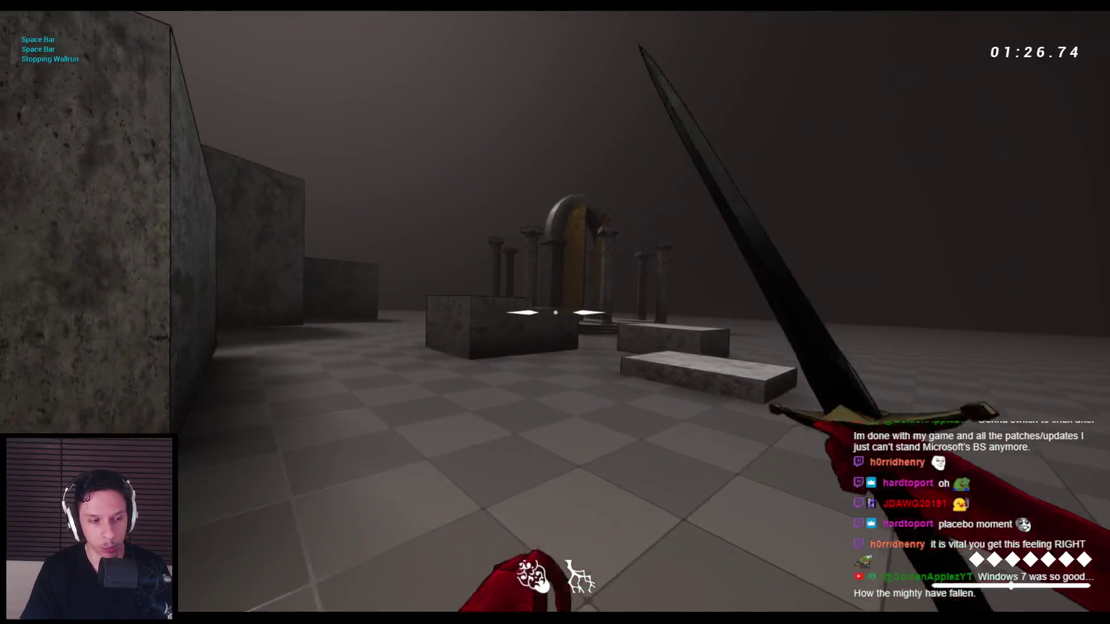
key(w)
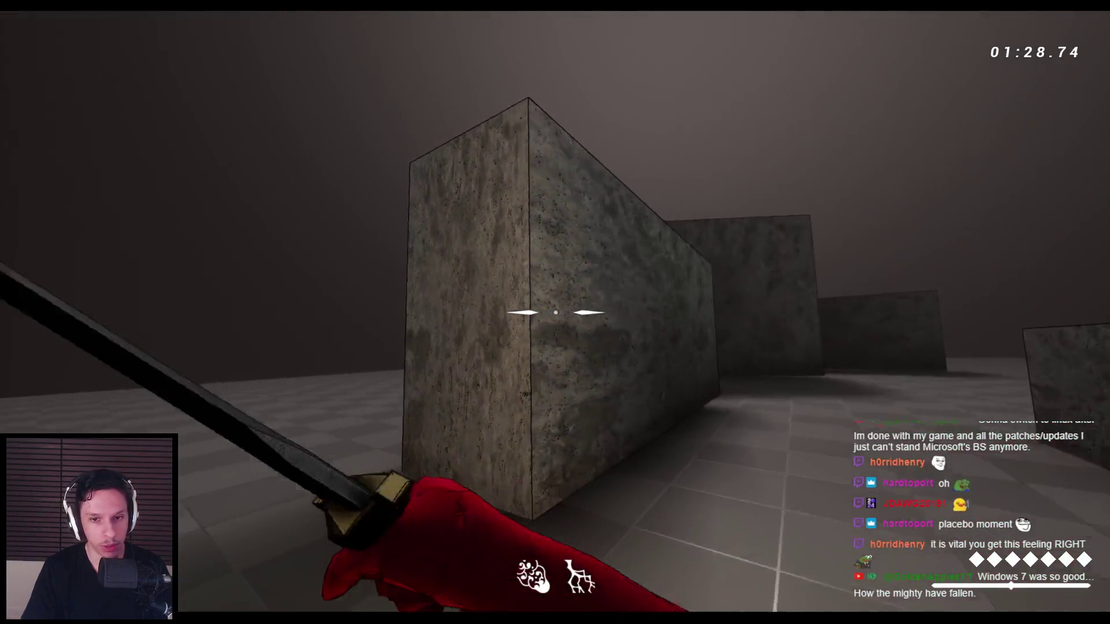
key(w)
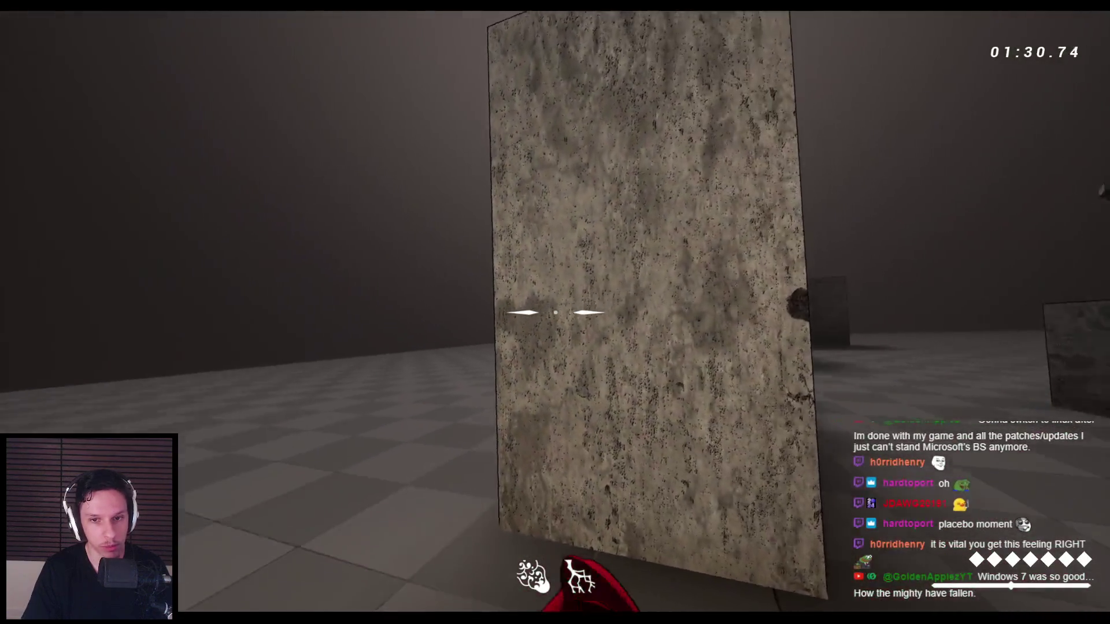
click(555, 312)
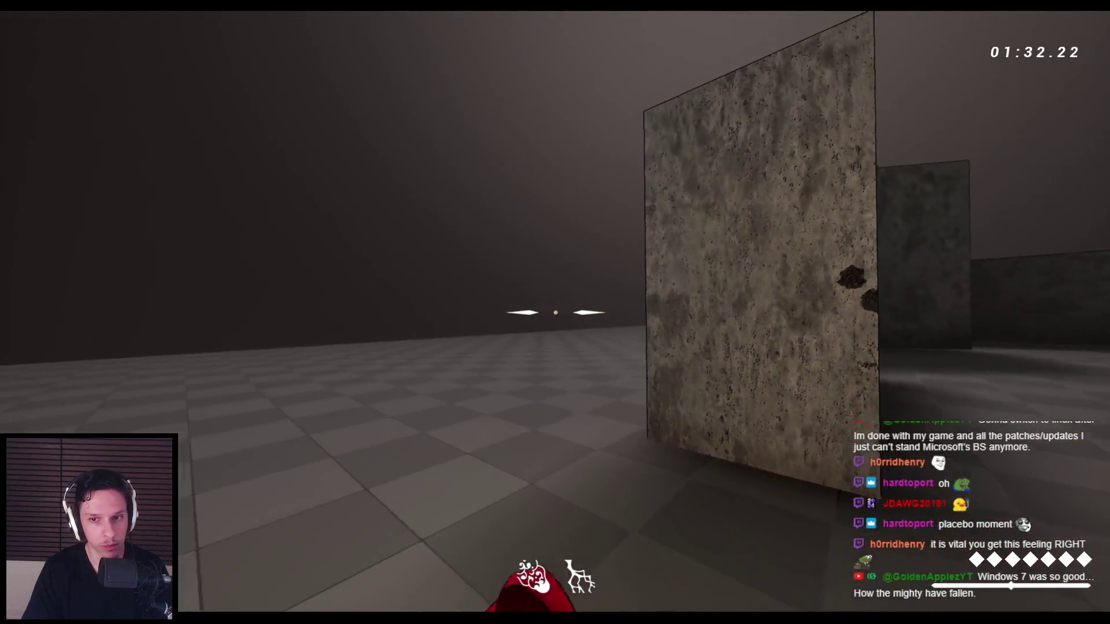
click(555, 312)
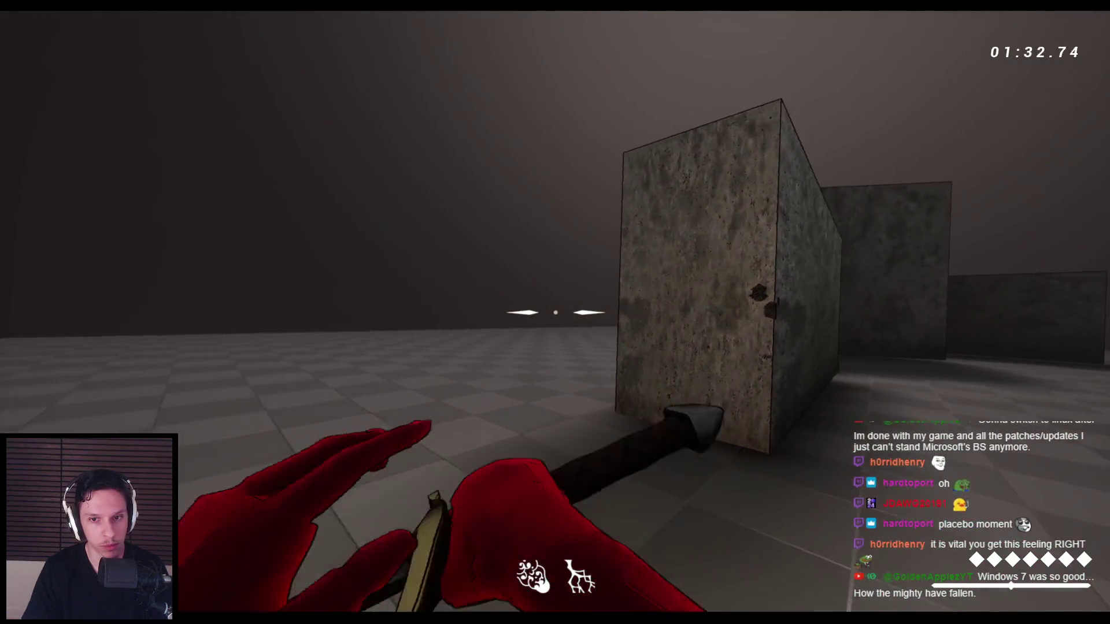
key(w)
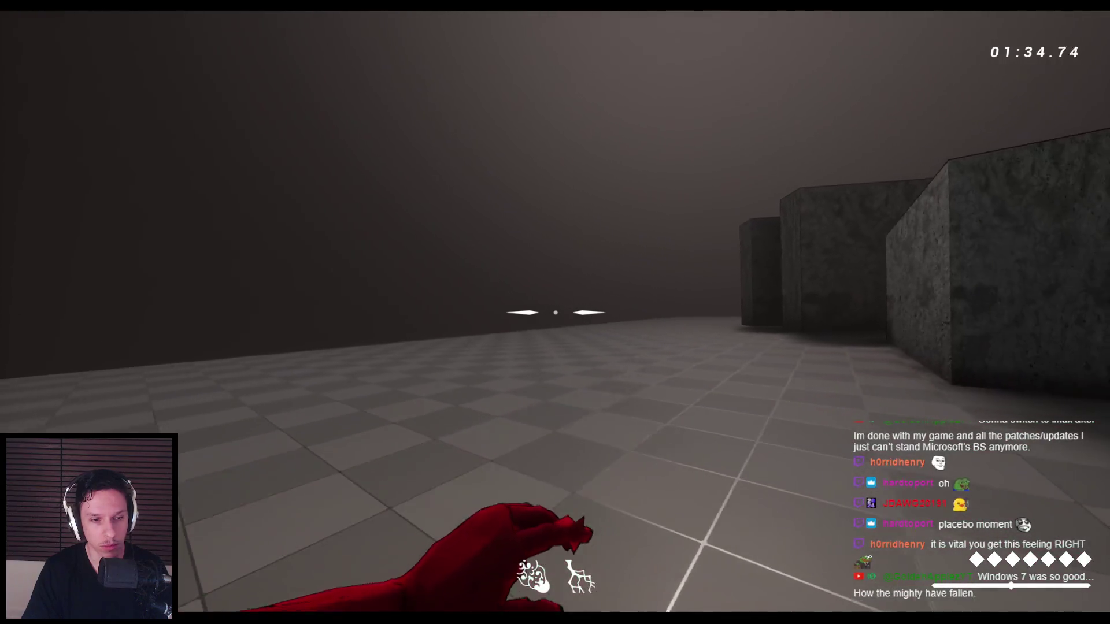
click(556, 313)
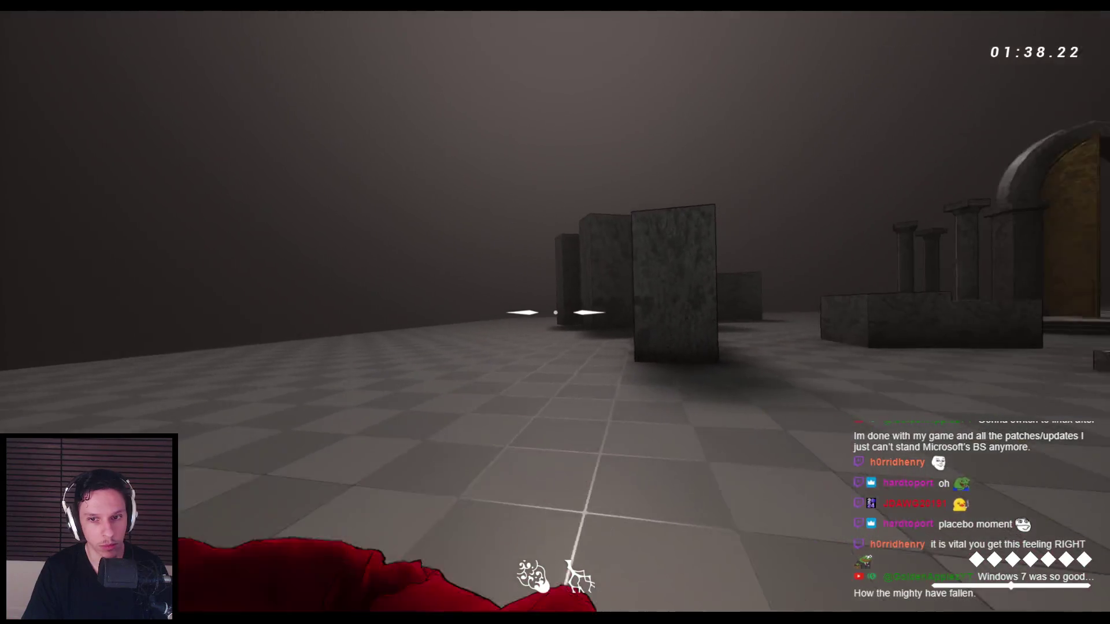
click(555, 313)
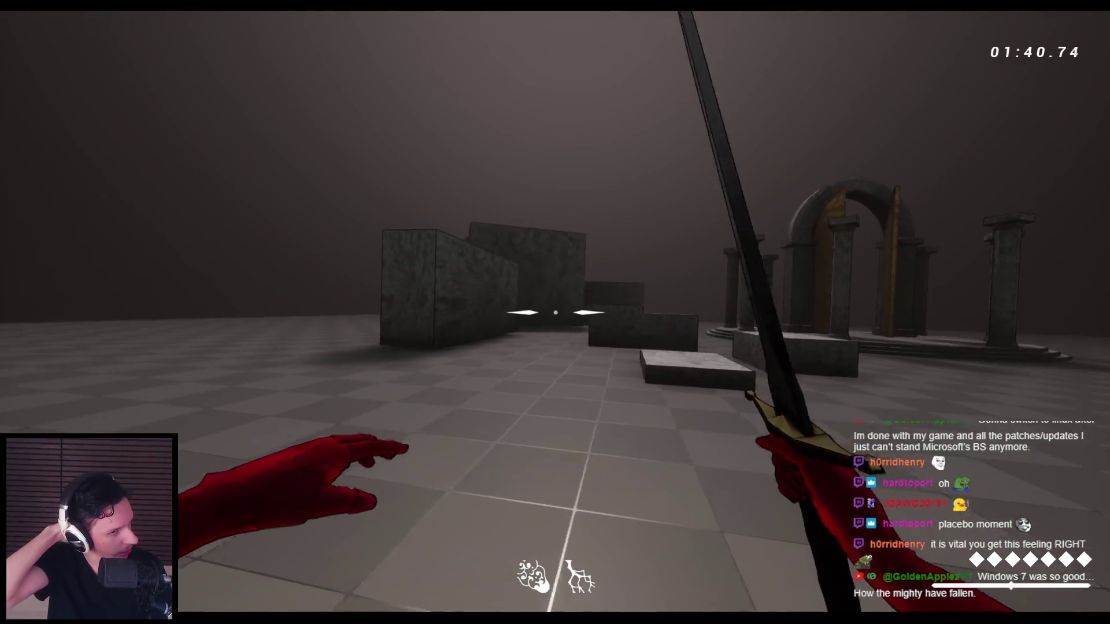
click(555, 312)
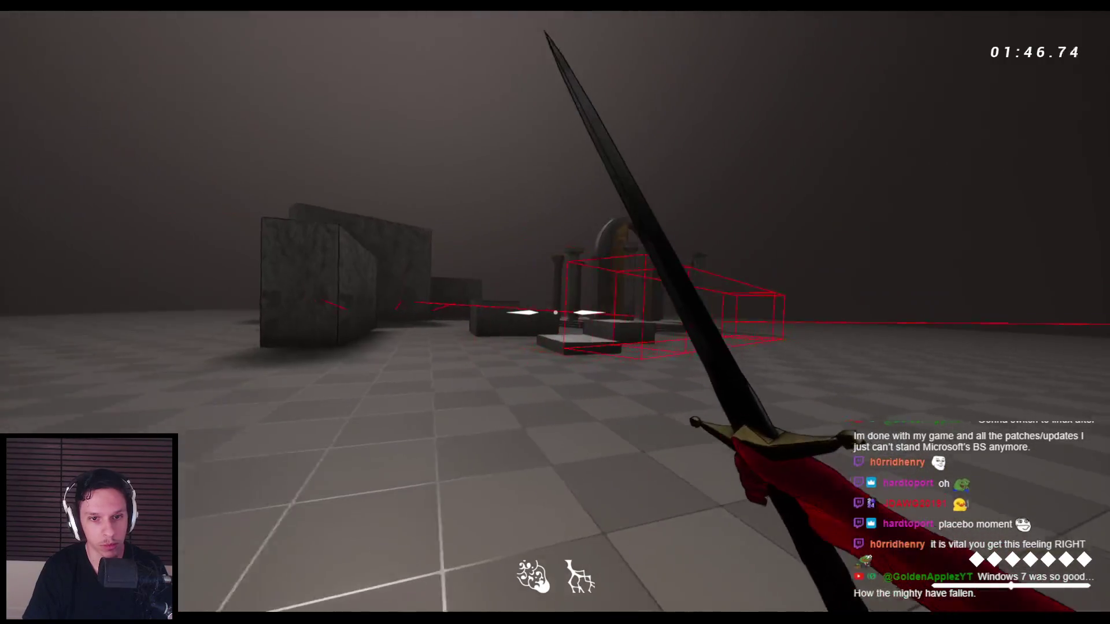
click(555, 312)
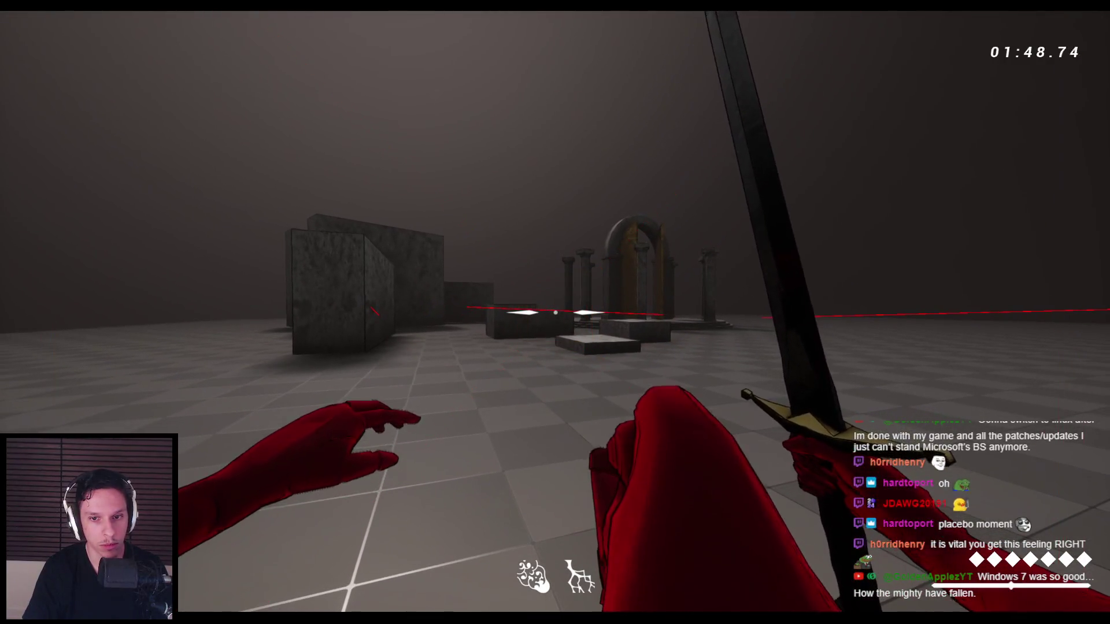
- End the playtest and look over the enemy character's launch event graph
key(Escape)
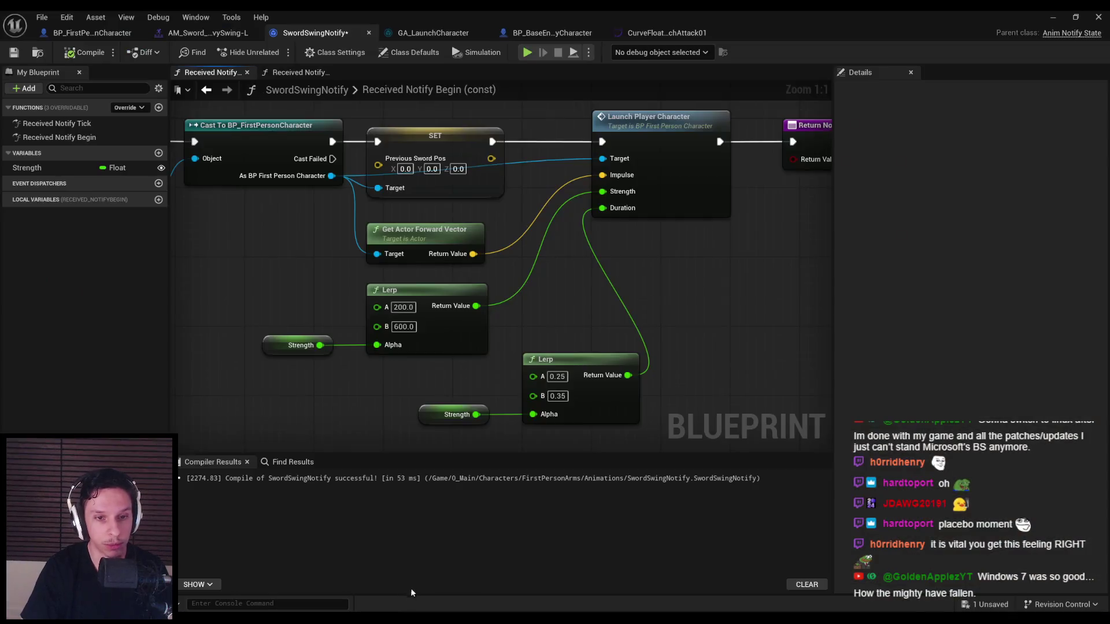
scroll(414, 252, down, 2)
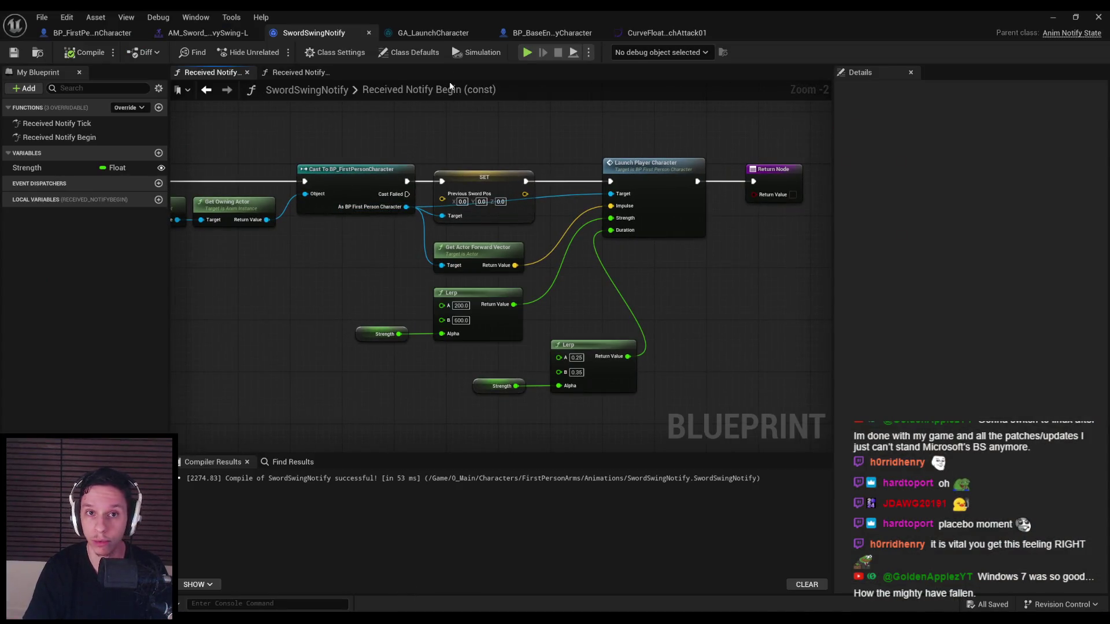
click(665, 33)
click(538, 32)
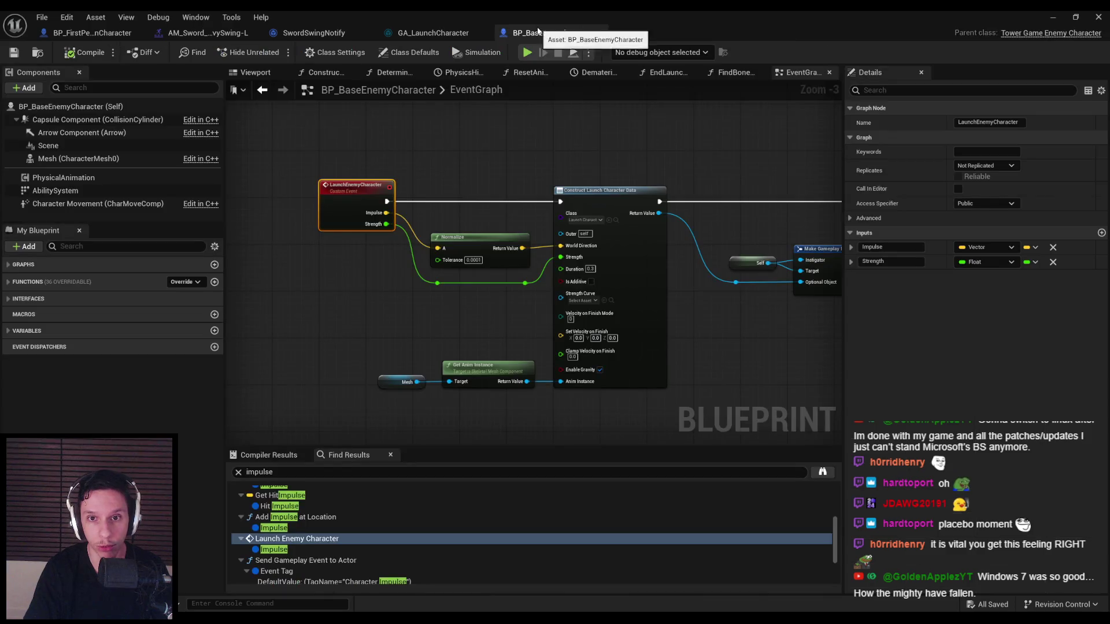
- Open BP_FirstPersonCharacter's collapsed Kick graph and center its Launch Character and Branch nodes
click(78, 33)
scroll(456, 145, down, 3)
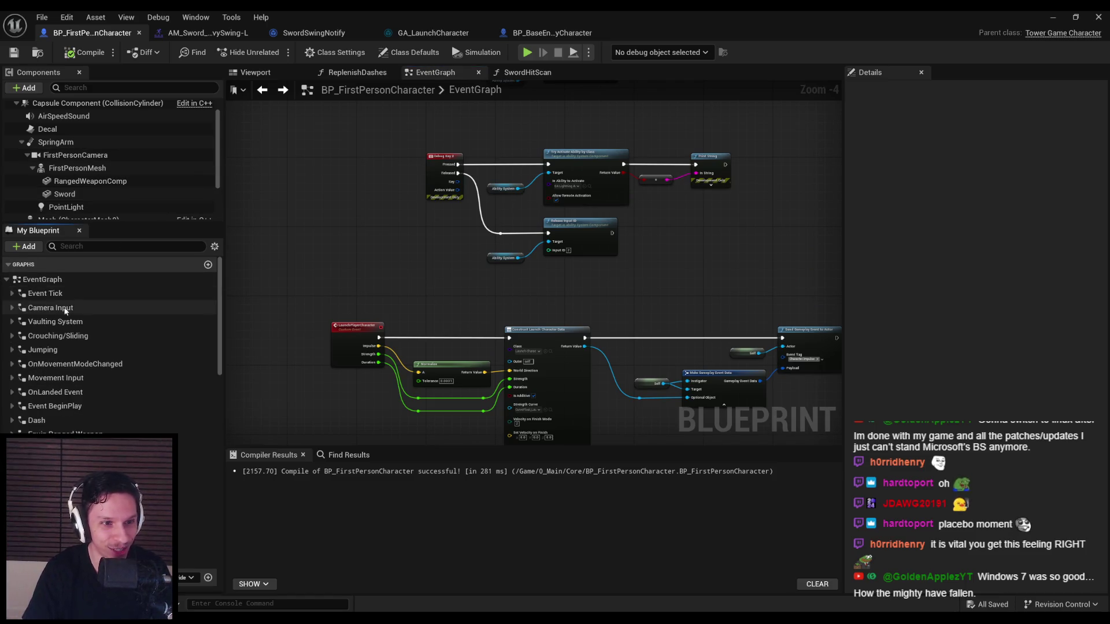
scroll(590, 317, down, 5)
double_click(590, 317)
mouse_move(544, 332)
mouse_down()
mouse_move(737, 239)
mouse_move(336, 233)
mouse_move(401, 285)
mouse_move(558, 283)
mouse_up()
scroll(336, 233, up, 2)
scroll(634, 289, down, 1)
drag(634, 290, 277, 280)
scroll(662, 293, down, 1)
mouse_move(661, 293)
mouse_down()
mouse_move(339, 285)
mouse_move(533, 315)
mouse_move(466, 350)
mouse_up()
scroll(339, 285, down, 1)
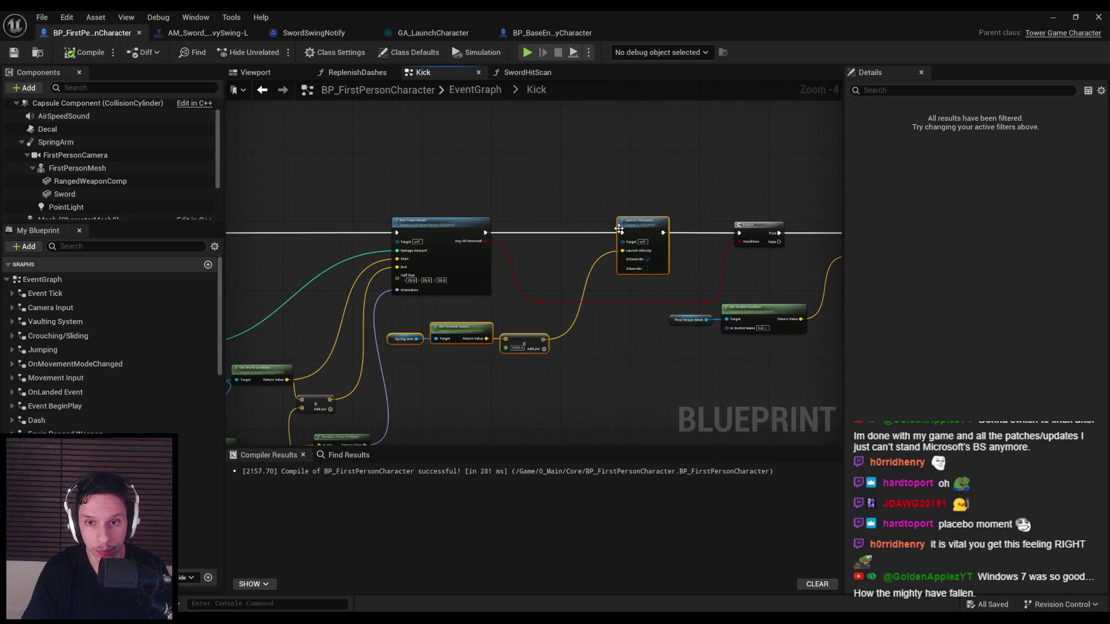
- Delete the old Launch Character and forward-vector nodes, discarding a misplaced first launch node
scroll(618, 227, up, 1)
key(Delete)
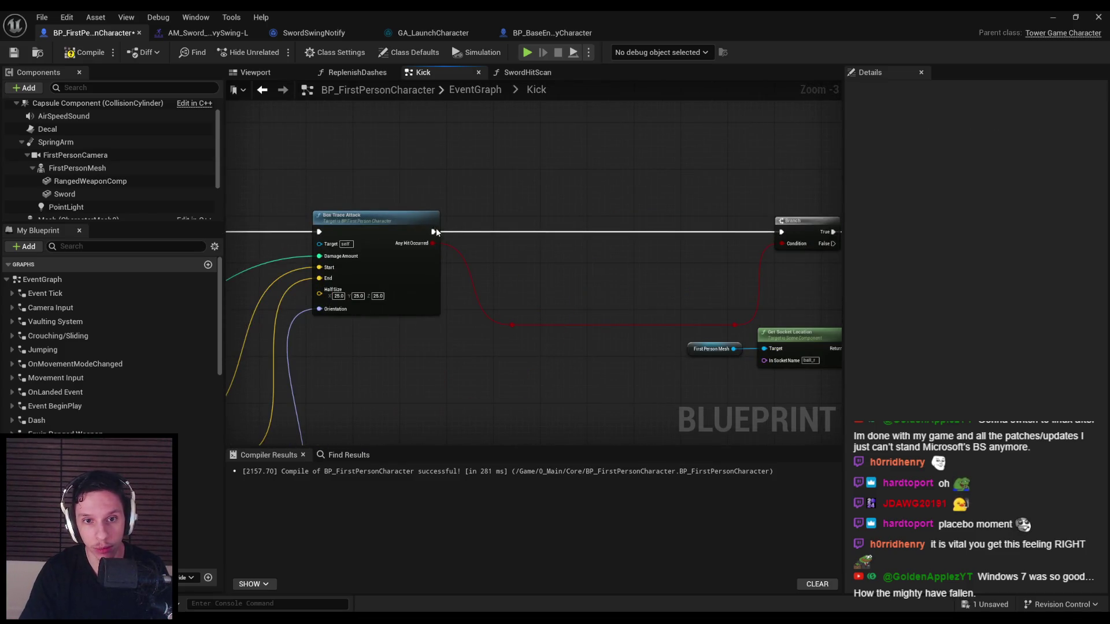
drag(434, 232, 529, 231)
text(launch)
key(Escape)
drag(434, 232, 671, 243)
click(555, 272)
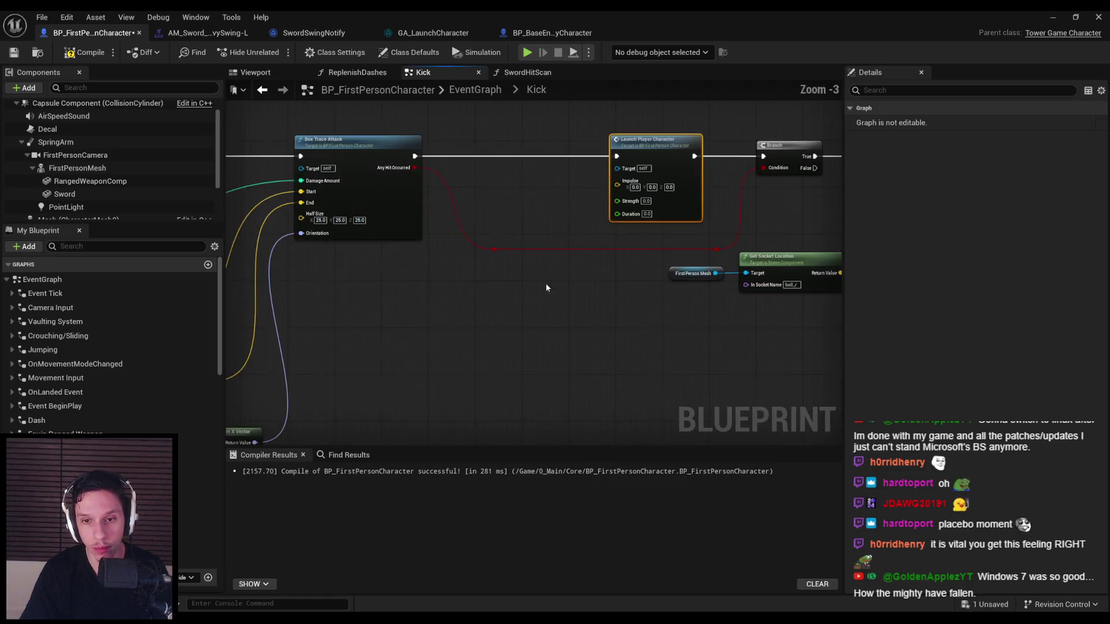
key(ctrl+z)
key(ctrl+z)
key(ctrl+z)
drag(566, 234, 570, 234)
key(Delete)
- Add Launch Player Character after Box Trace Attack with Duration 0.15 and Strength 600
drag(364, 181, 577, 171)
text(launch player)
key(Return)
scroll(573, 244, up, 3)
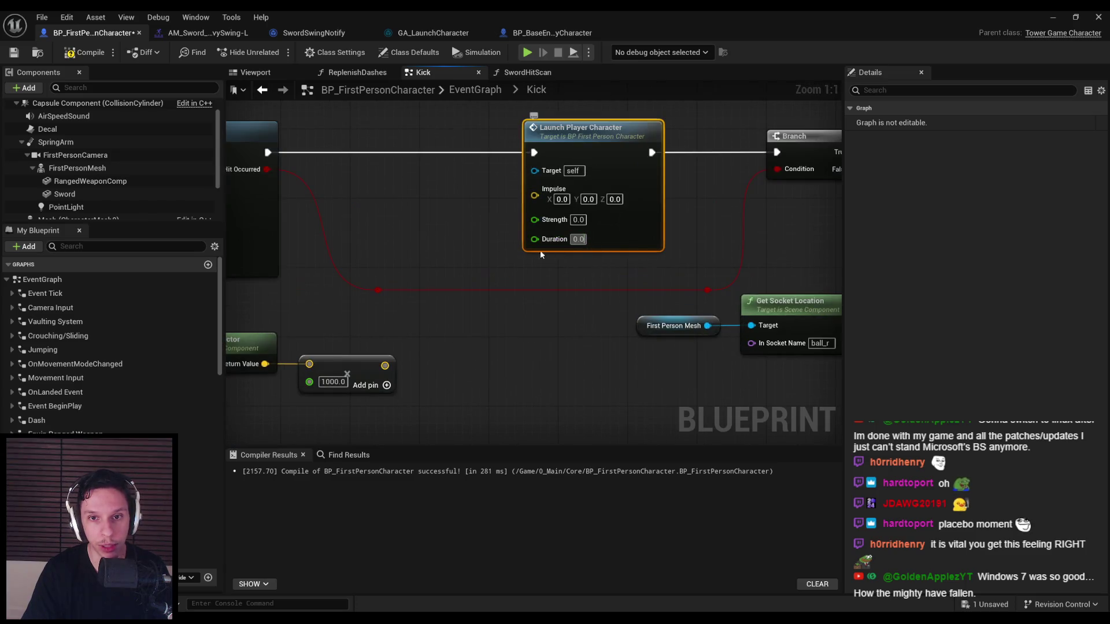
text(0.15)
key(Return)
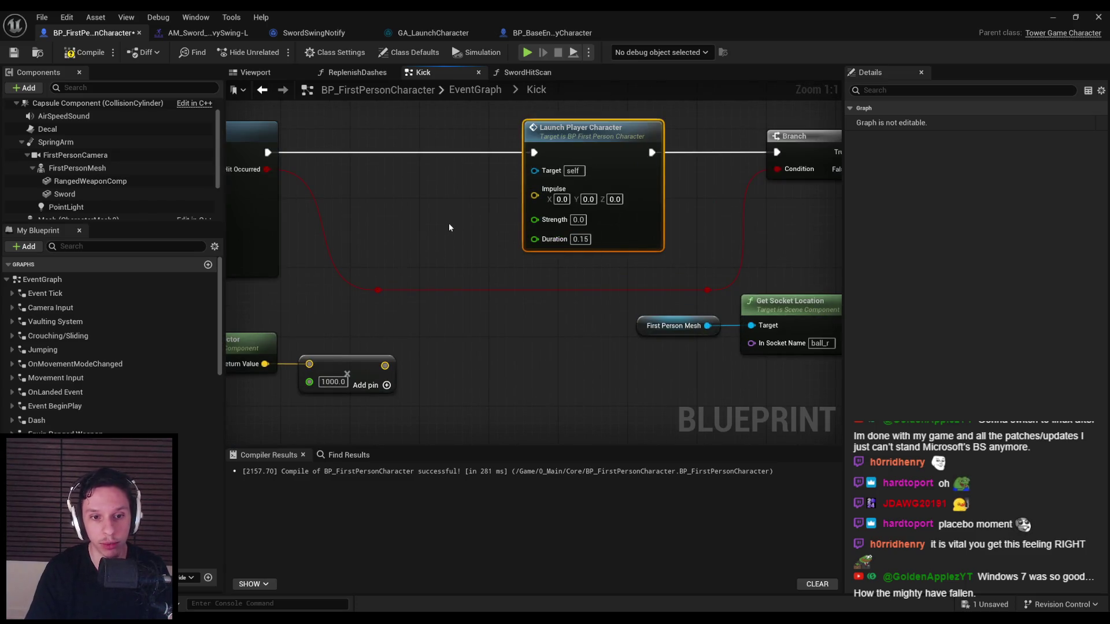
click(449, 227)
scroll(555, 235, down, 2)
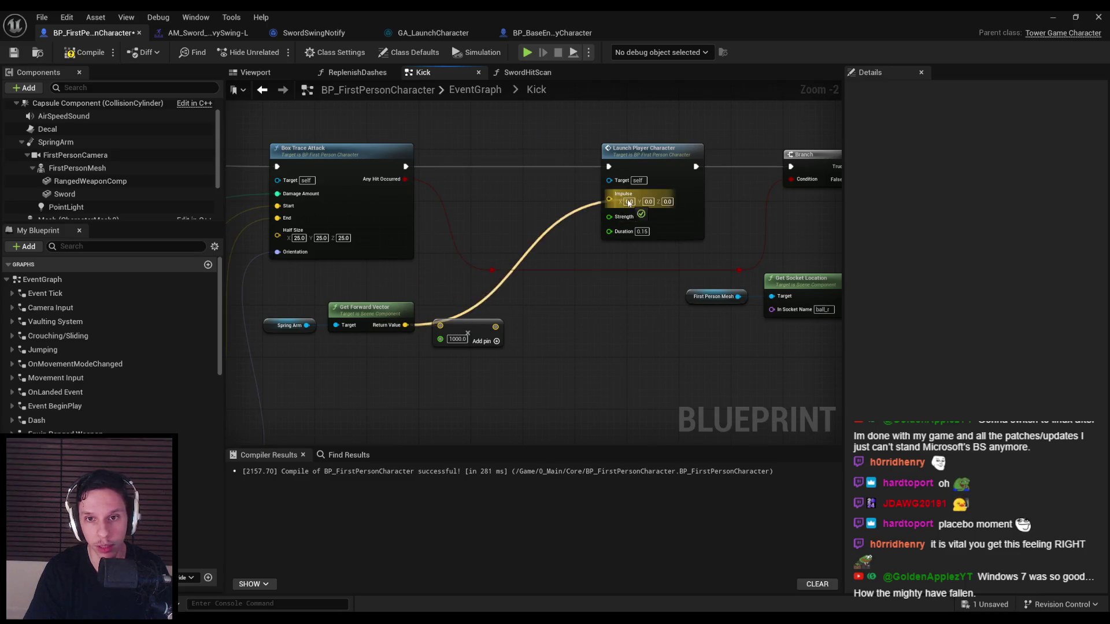
text(600)
key(Return)
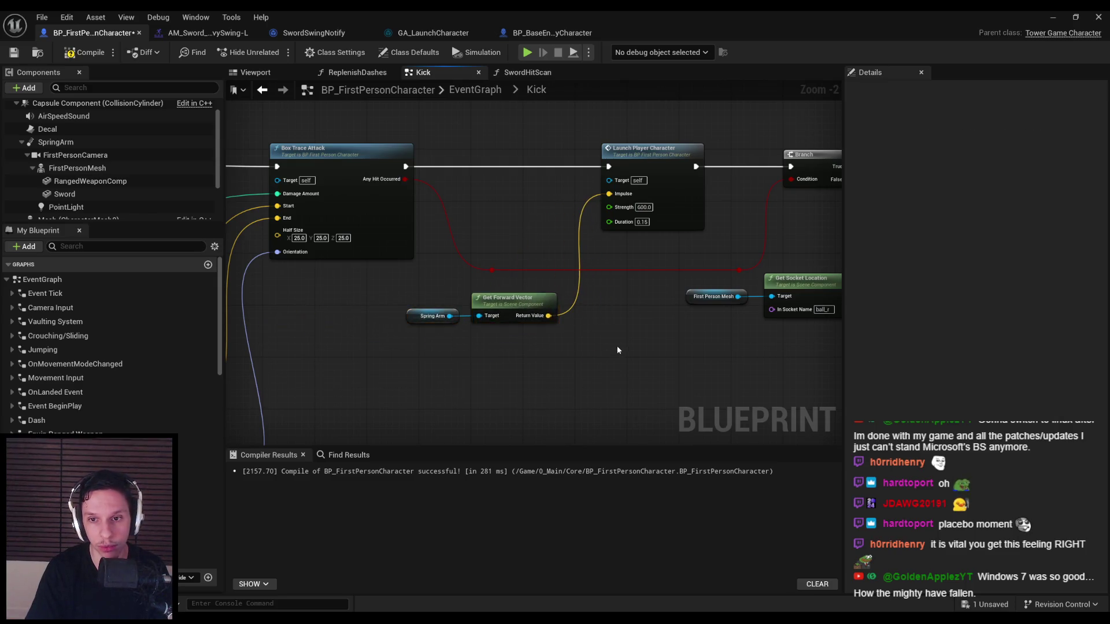
- Review the rest of the Kick graph, including Spawn Emitter and play-rate nodes, then minimize the editor
scroll(615, 353, down, 2)
mouse_move(616, 352)
mouse_down()
mouse_move(456, 248)
mouse_move(739, 310)
mouse_move(573, 285)
mouse_move(370, 295)
mouse_up()
scroll(364, 299, up, 1)
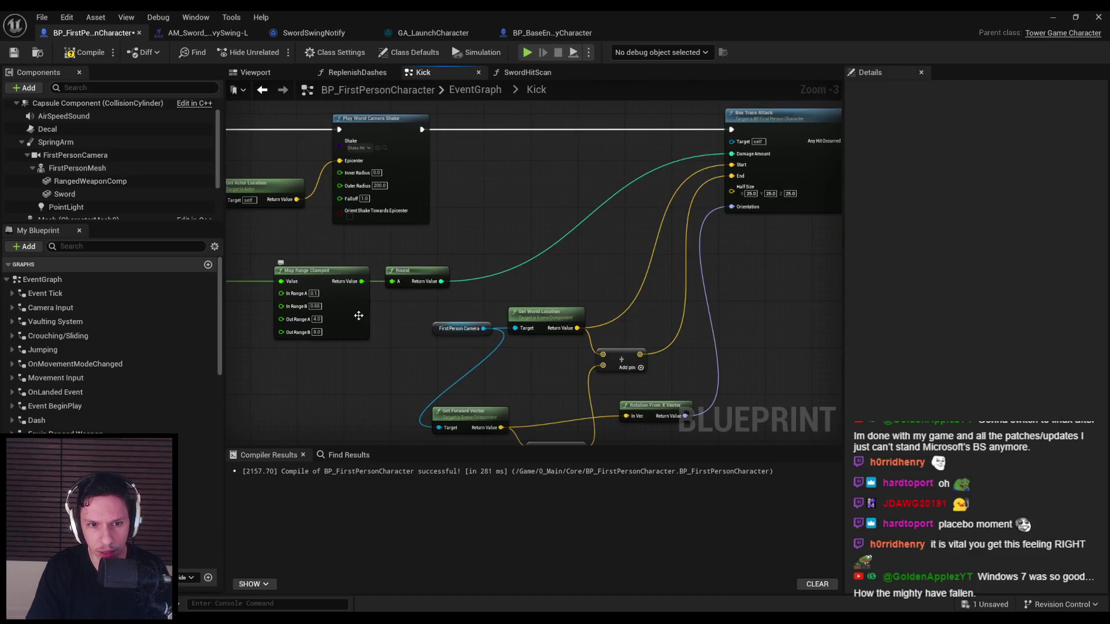
scroll(349, 309, down, 3)
scroll(414, 168, up, 5)
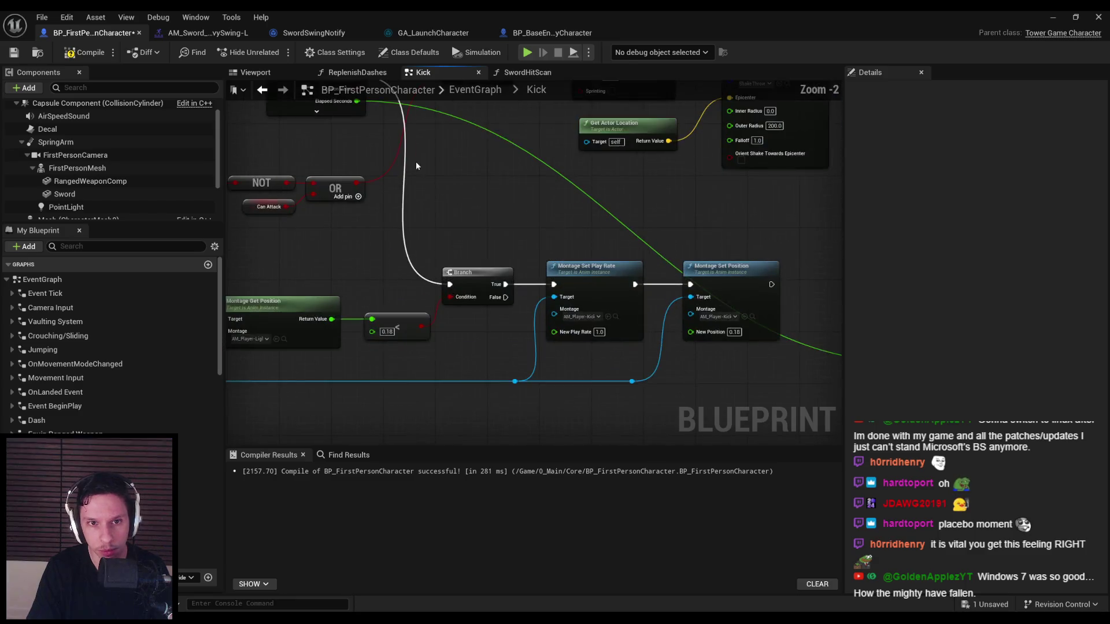
scroll(605, 250, down, 3)
scroll(532, 259, up, 2)
drag(531, 259, 466, 300)
drag(543, 292, 424, 322)
scroll(614, 339, down, 2)
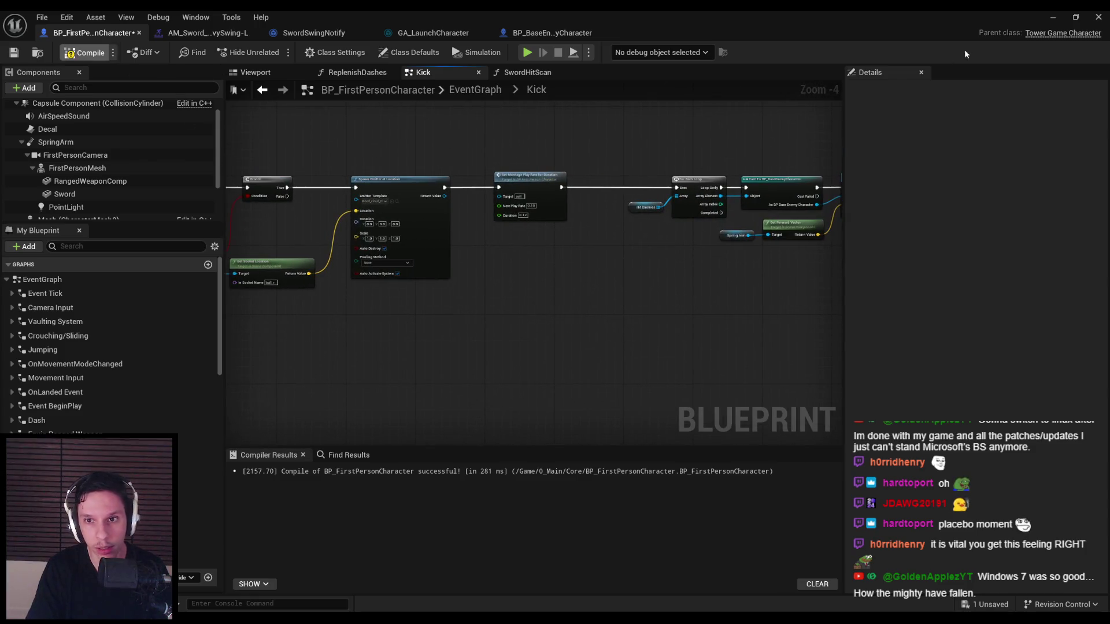
click(1045, 22)
- Playtest the level, swinging and kicking at the red demons, then end the session
key(alt+p)
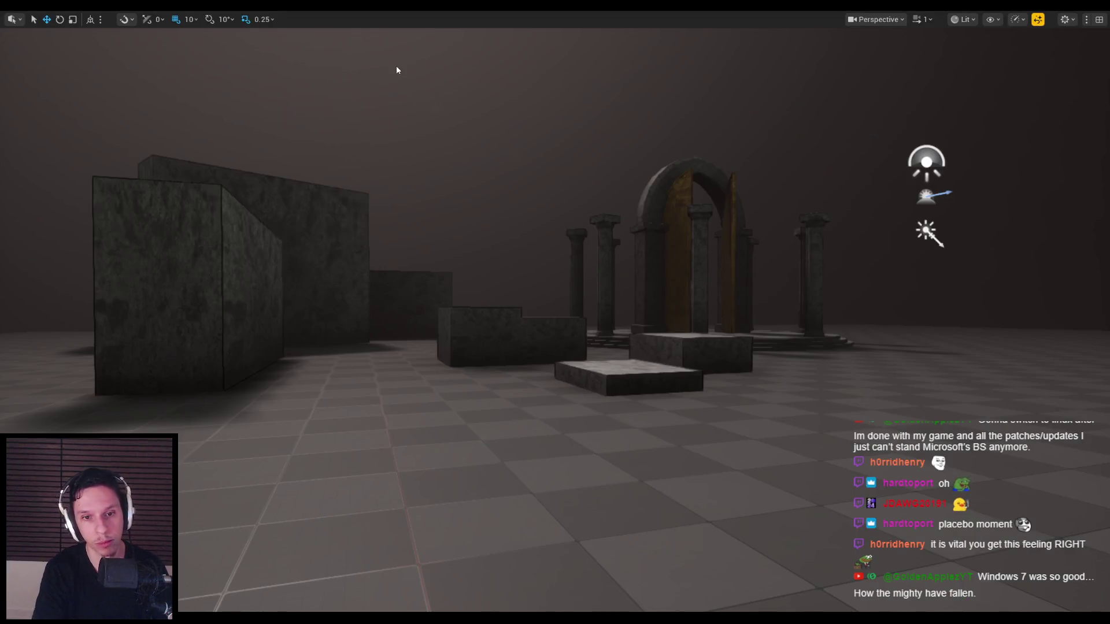
click(555, 312)
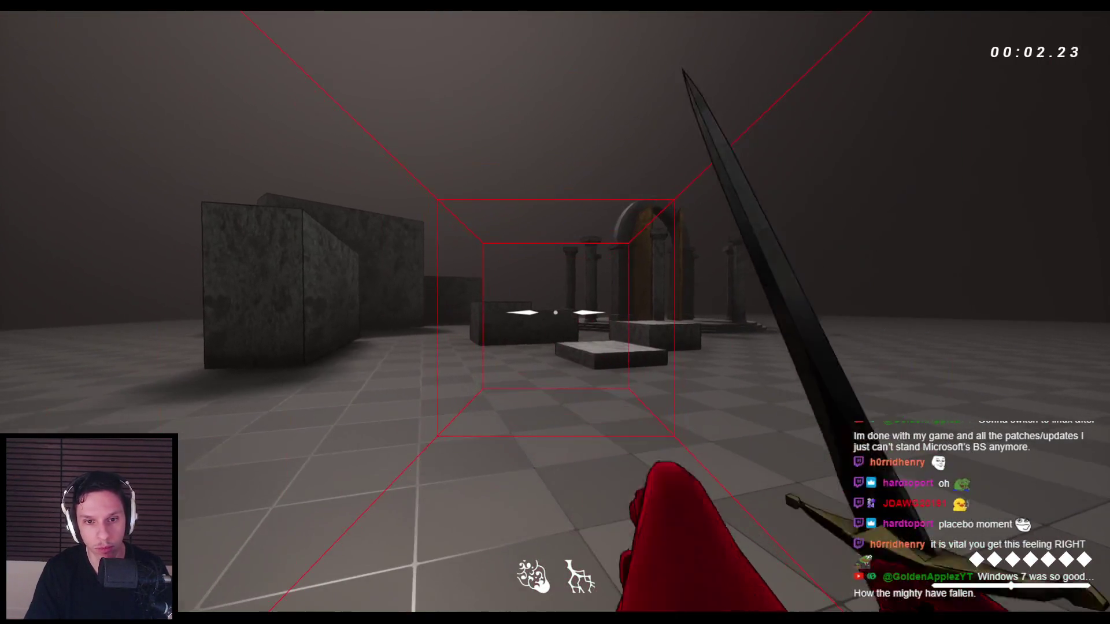
click(555, 312)
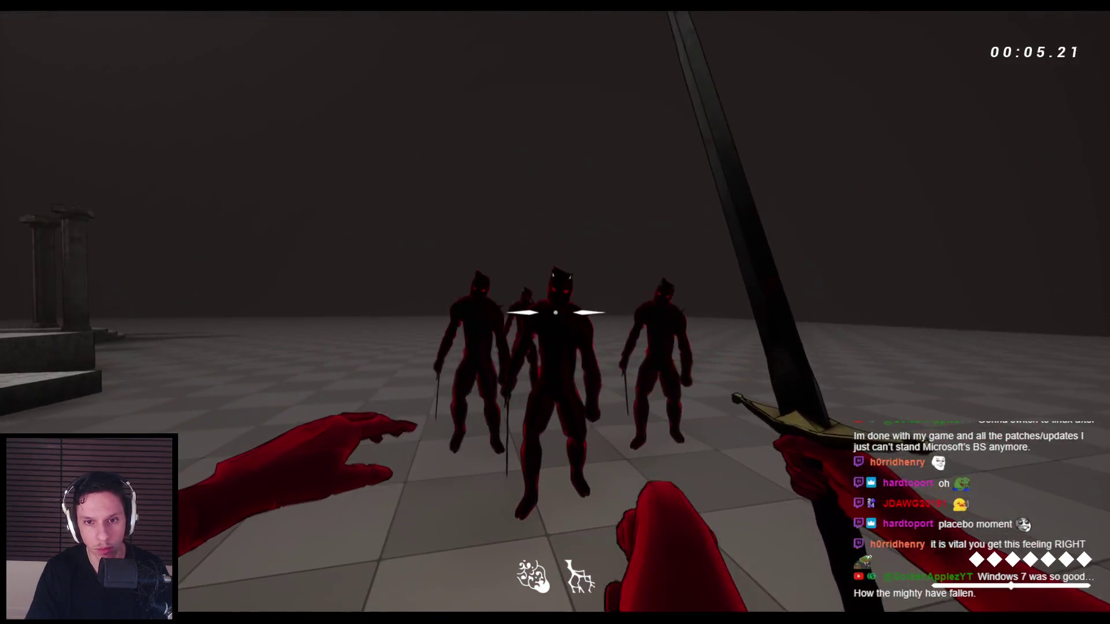
click(555, 312)
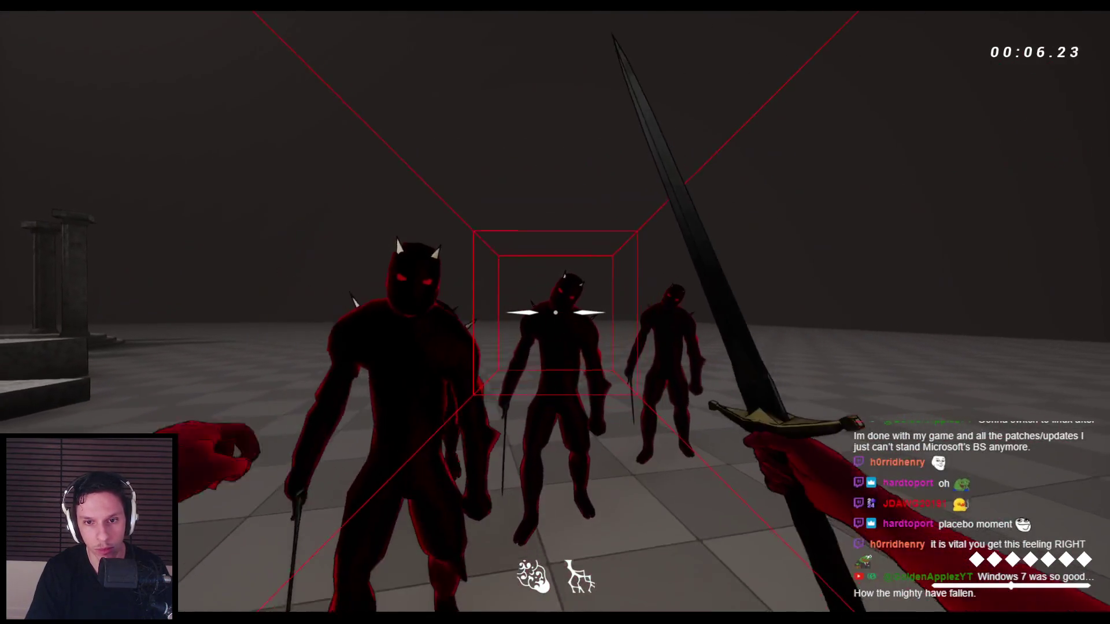
click(555, 312)
key(Escape)
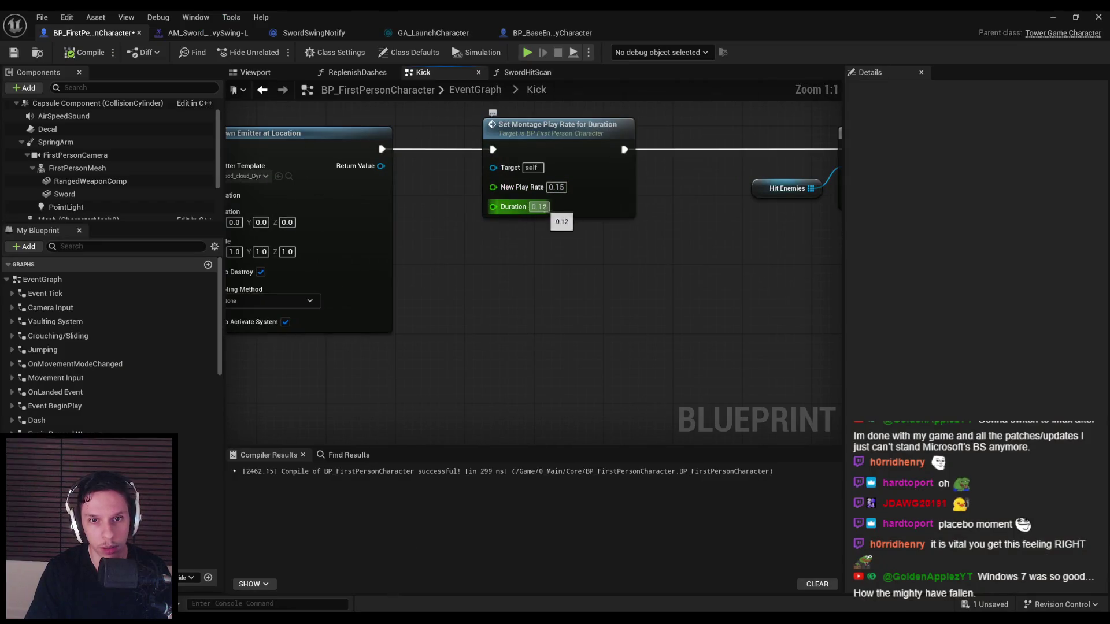
- Add a reroute node on the wire left of the launch node
scroll(372, 159, down, 3)
scroll(492, 201, up, 3)
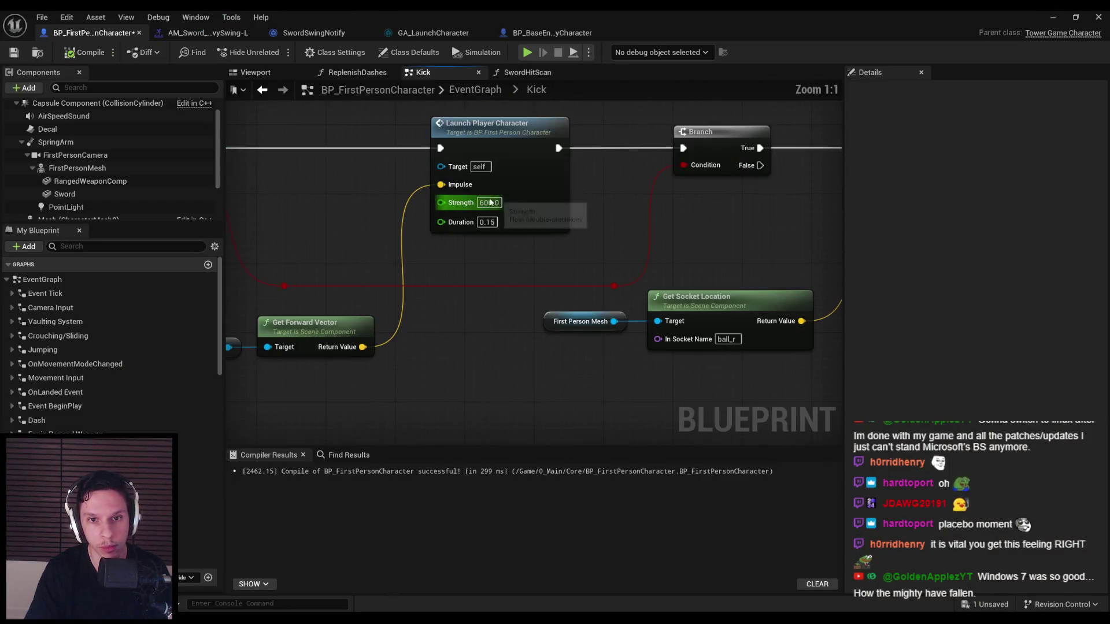
drag(410, 261, 633, 240)
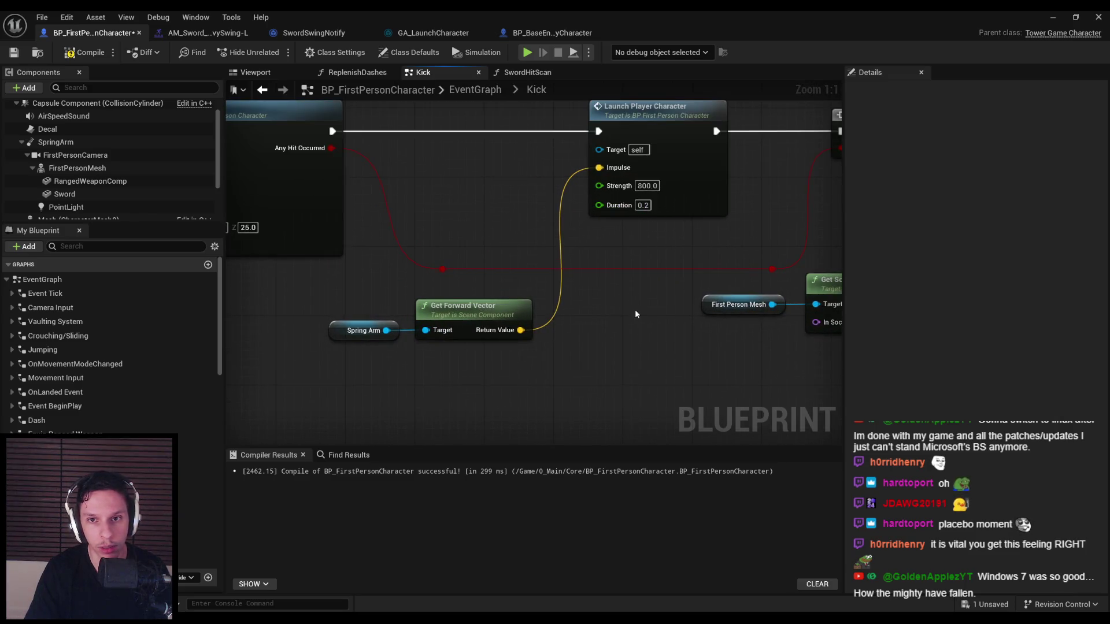
scroll(635, 314, down, 3)
scroll(600, 316, down, 4)
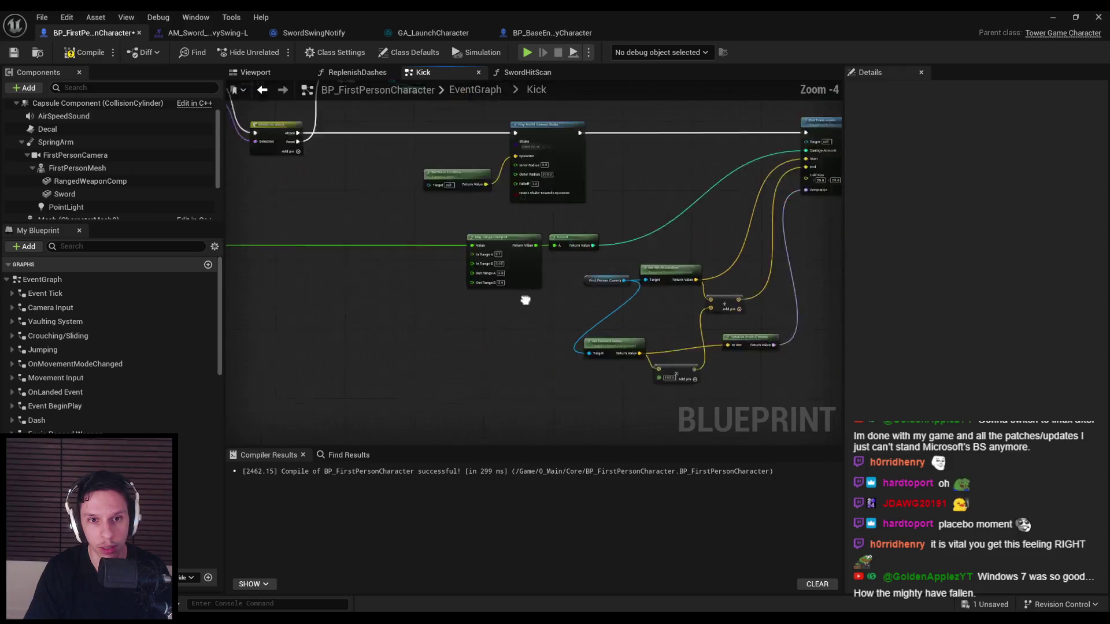
scroll(379, 248, up, 3)
mouse_move(393, 236)
mouse_down()
mouse_move(229, 269)
mouse_move(359, 406)
mouse_up()
text(rer)
click(409, 267)
- Add a second reroute node at the wire's end on the right side
scroll(612, 359, down, 2)
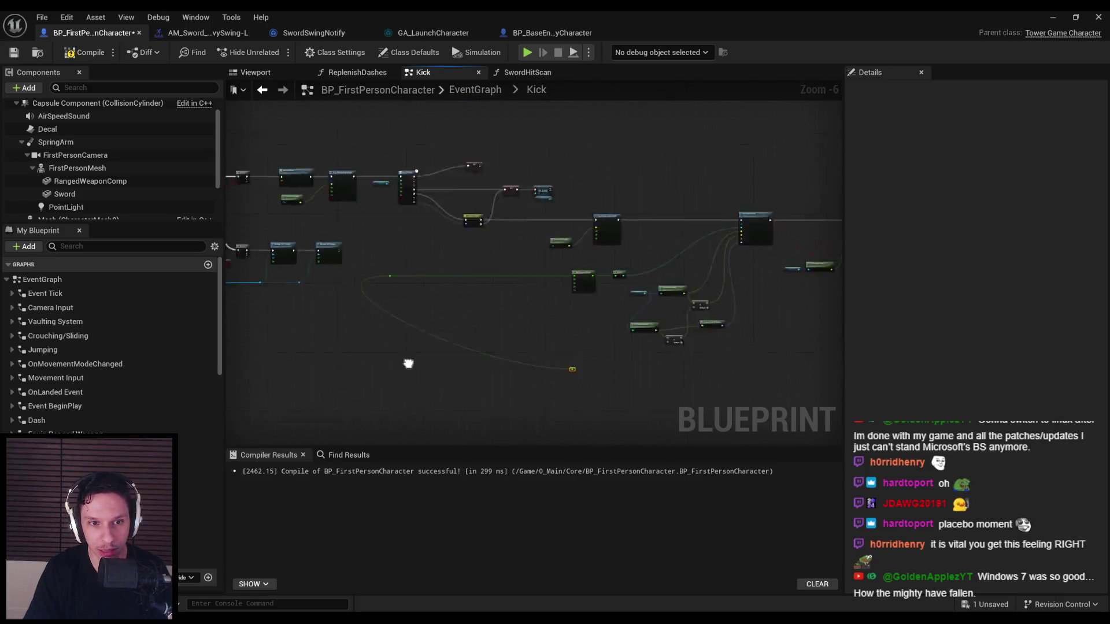
scroll(575, 283, up, 1)
scroll(576, 287, down, 1)
mouse_move(576, 287)
mouse_down()
mouse_move(349, 273)
mouse_move(693, 421)
mouse_move(673, 399)
mouse_up()
scroll(352, 272, up, 3)
text(rer)
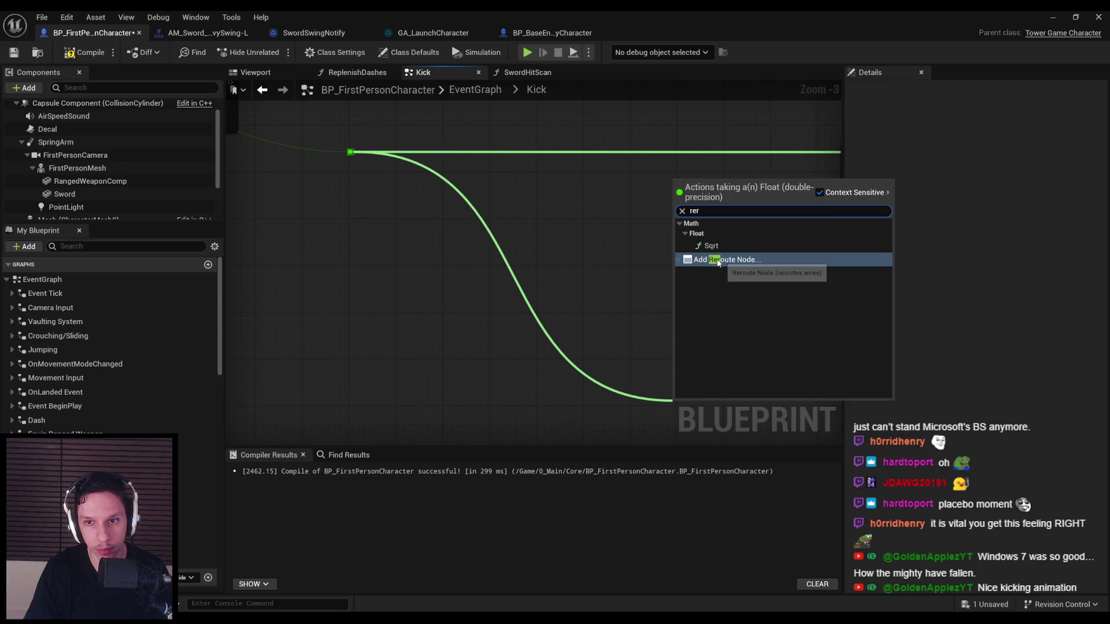
click(718, 262)
- Set Map Range Clamped's output range to 0.2–0.35, entering 0.35 for Out Range B
scroll(317, 351, down, 2)
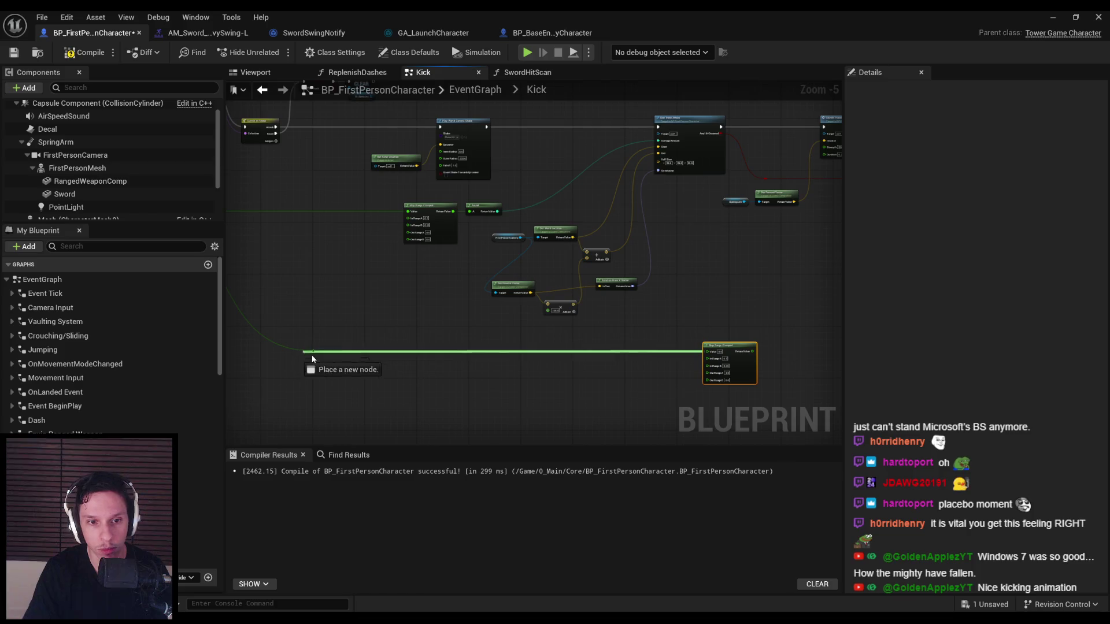
scroll(678, 374, up, 5)
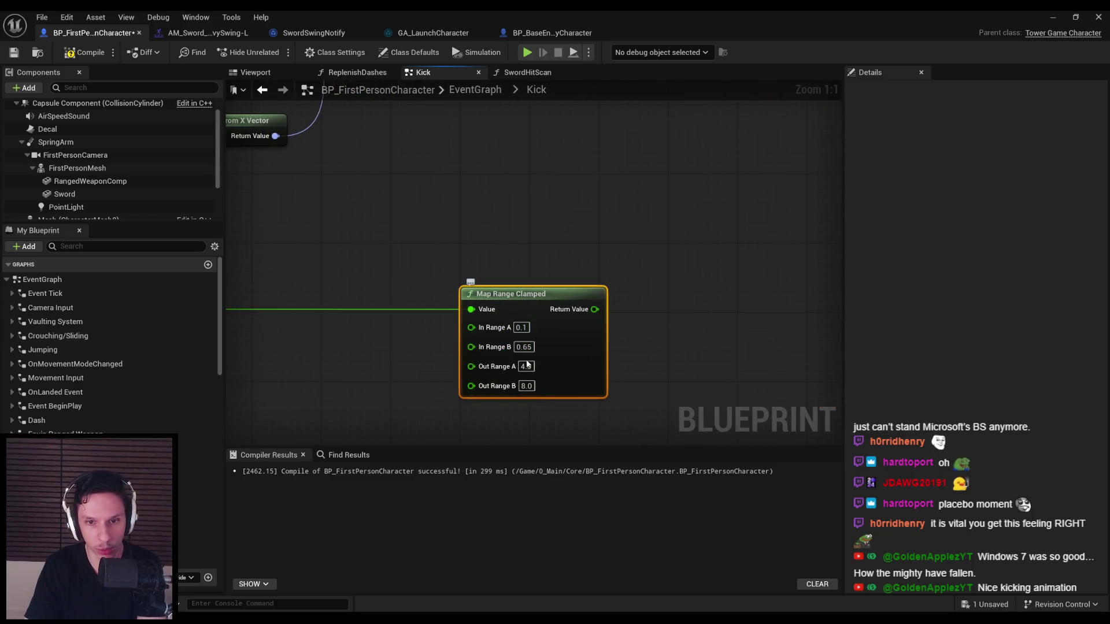
scroll(587, 359, down, 5)
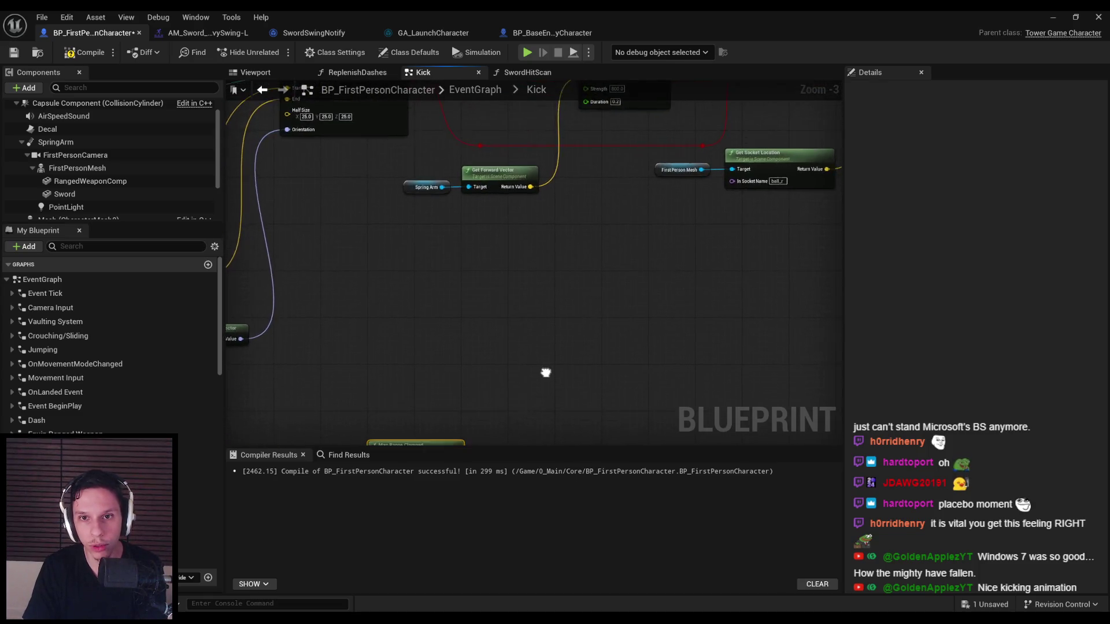
scroll(509, 373, up, 1)
scroll(498, 373, down, 1)
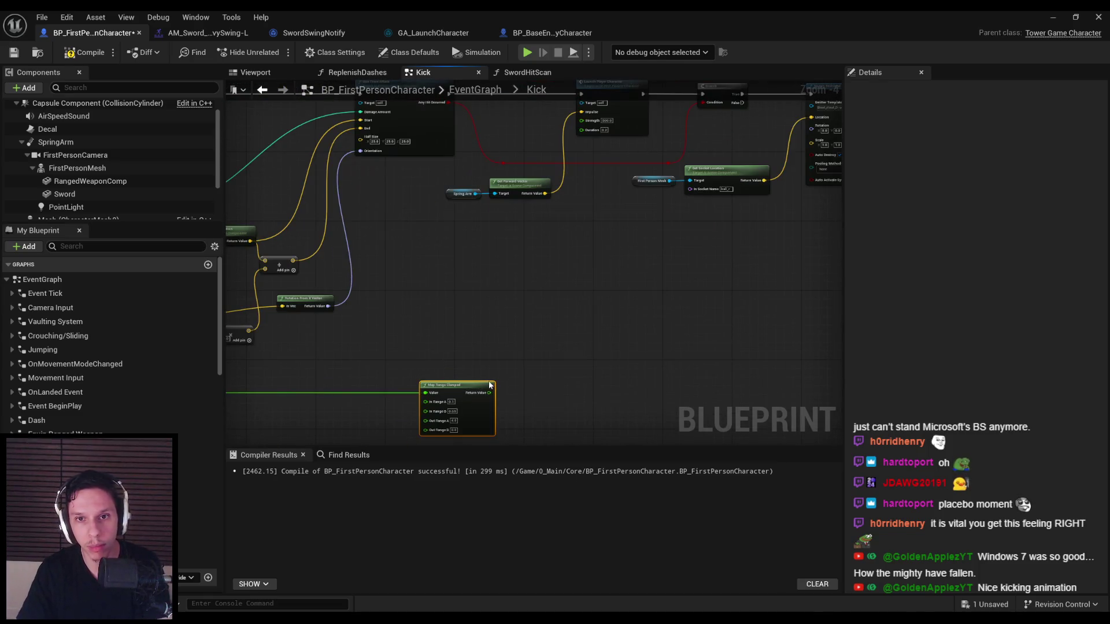
scroll(470, 320, up, 3)
scroll(466, 332, down, 3)
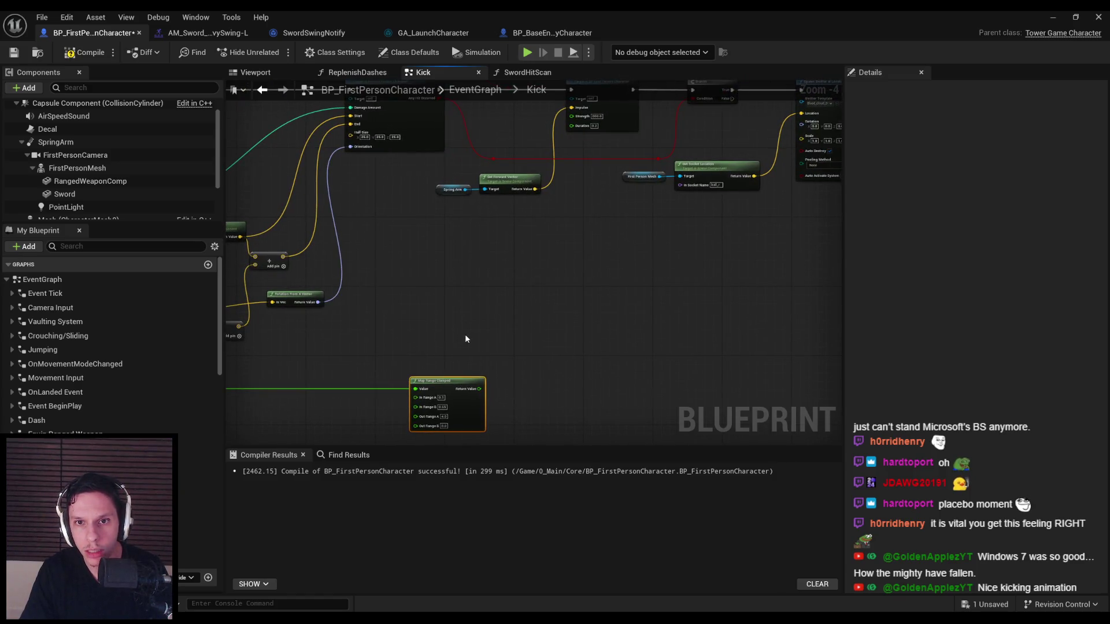
scroll(463, 335, up, 2)
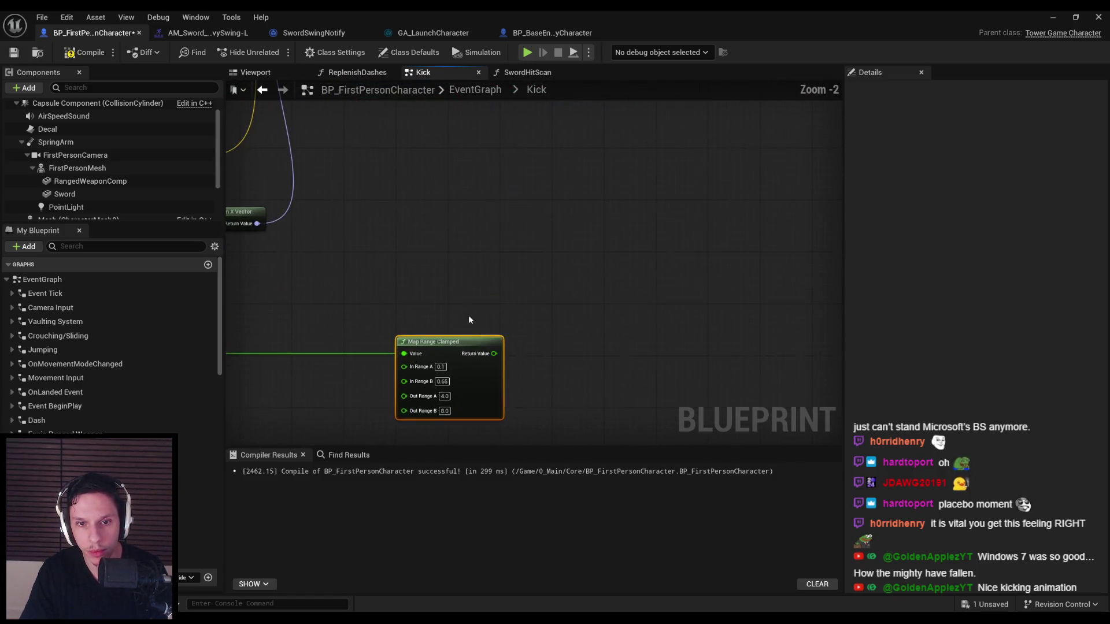
scroll(512, 280, down, 1)
mouse_move(512, 280)
mouse_down()
mouse_move(423, 423)
mouse_move(419, 314)
mouse_up()
scroll(355, 383, up, 2)
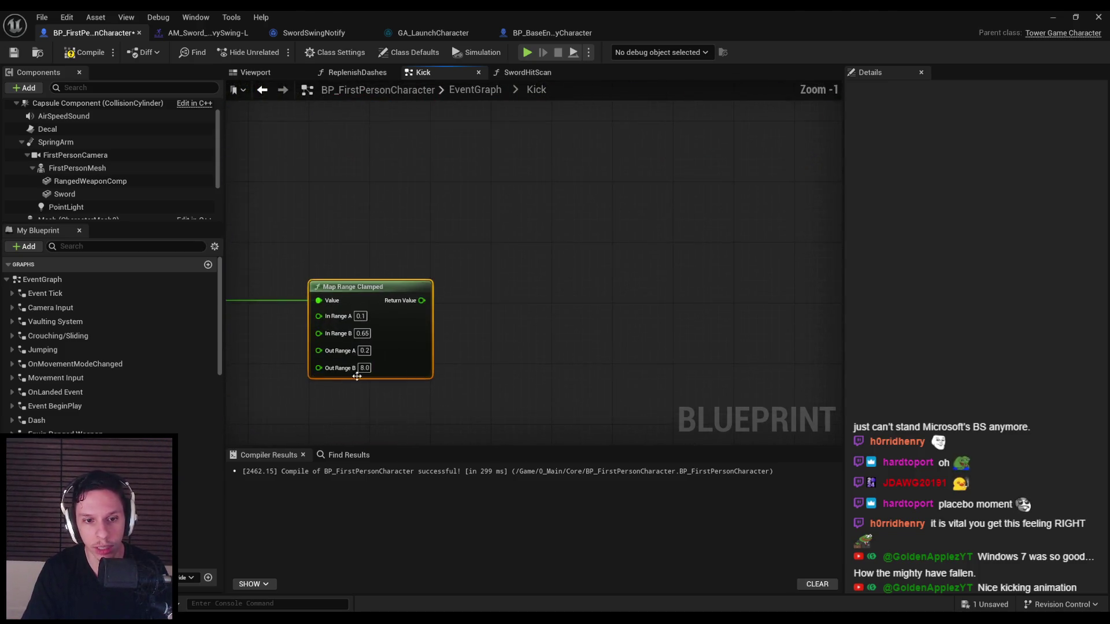
text(0.35)
key(Return)
- Wire the remapped value into Launch Player Character's Duration and start a test play
right_click(428, 330)
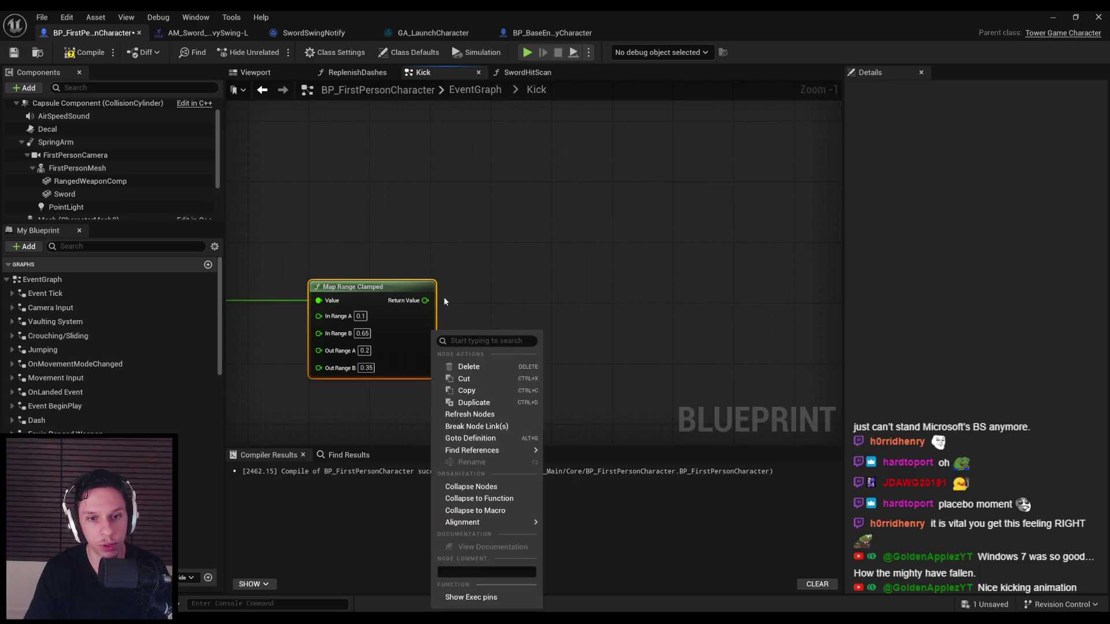
scroll(401, 369, down, 2)
drag(559, 14, 541, 166)
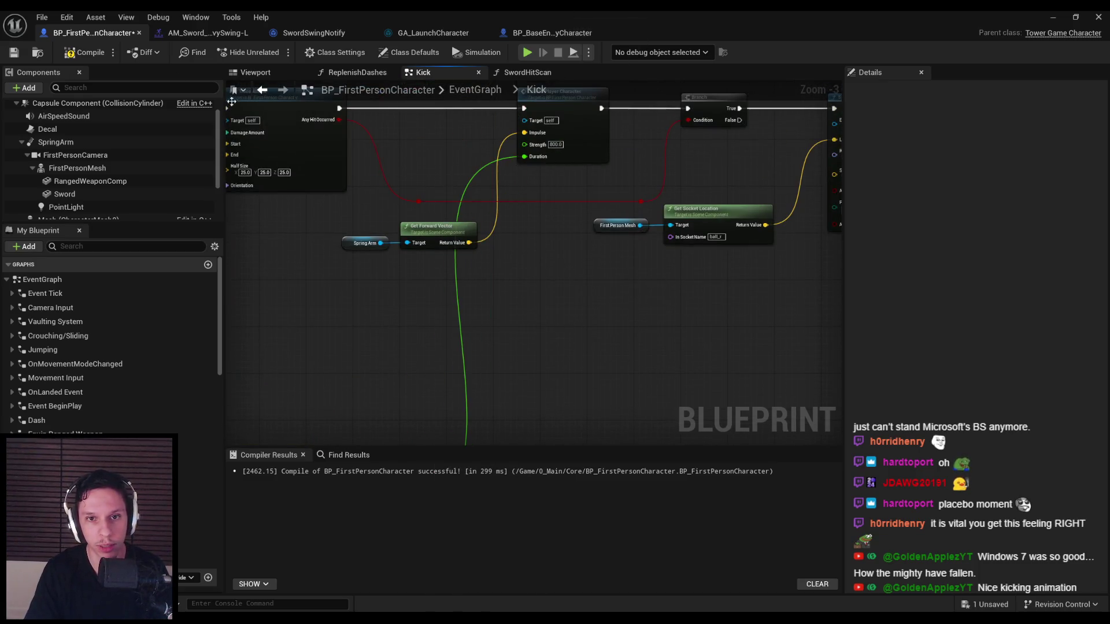
click(1043, 15)
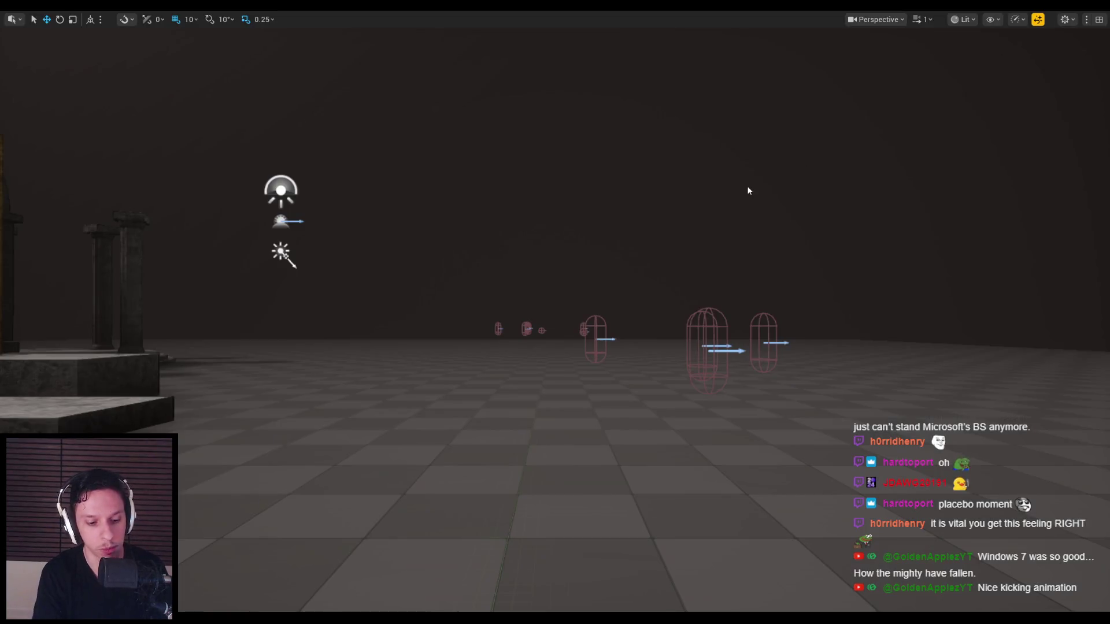
key(alt+p)
key(w)
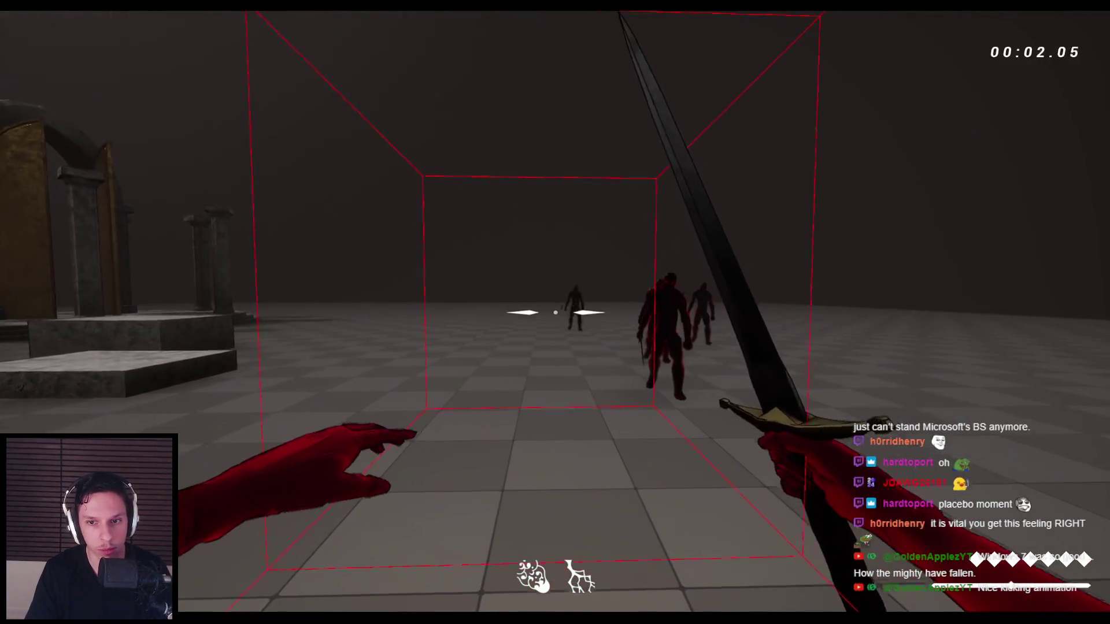
key(space)
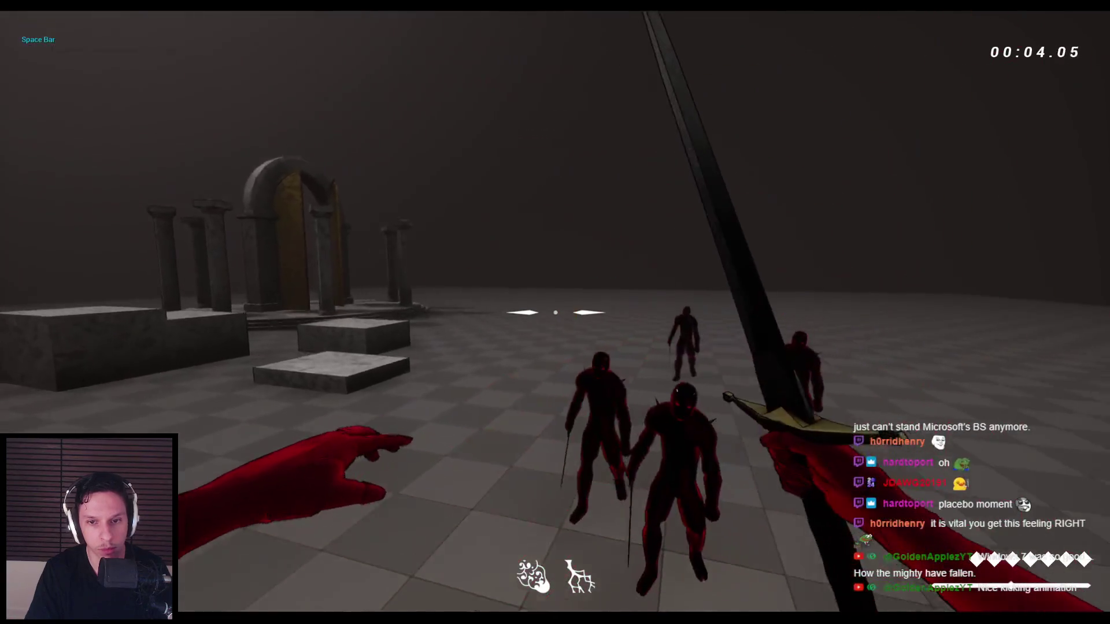
key(s)
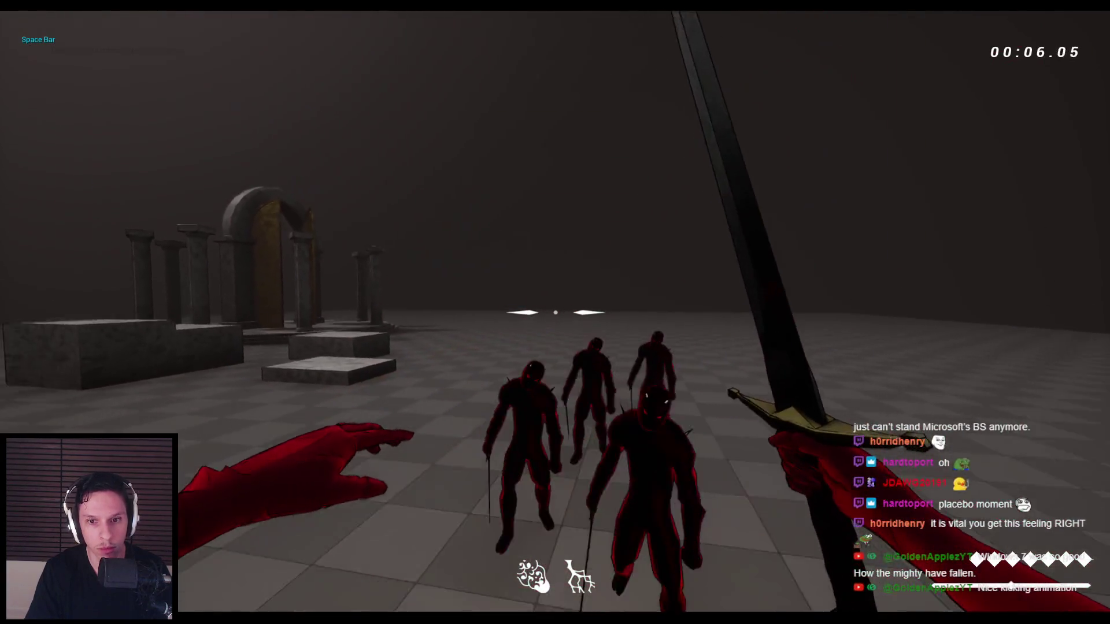
key(w)
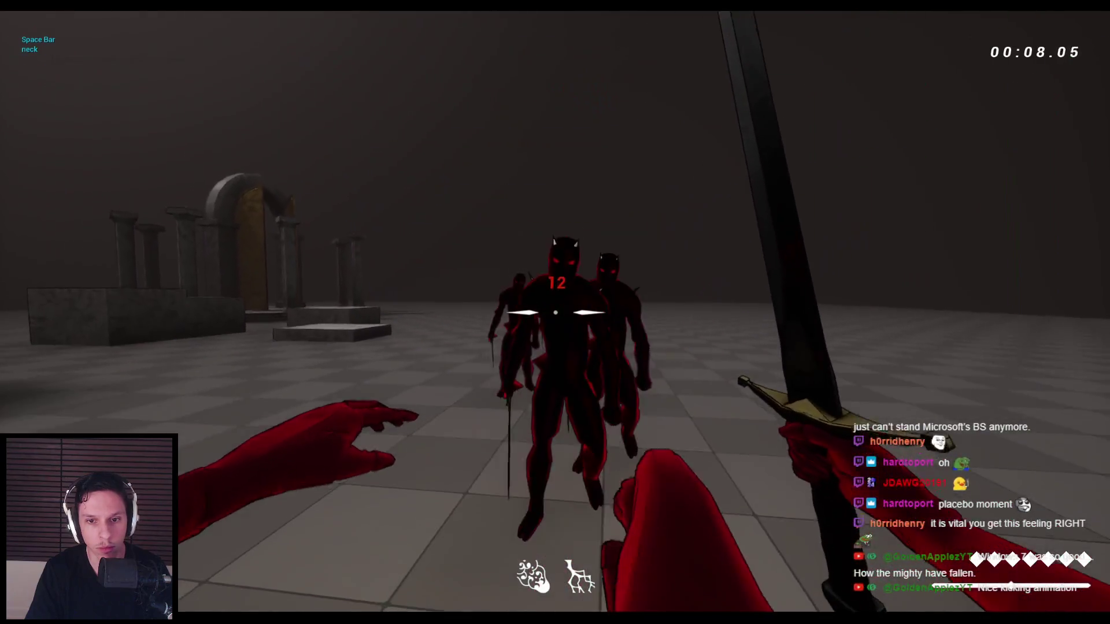
key(s)
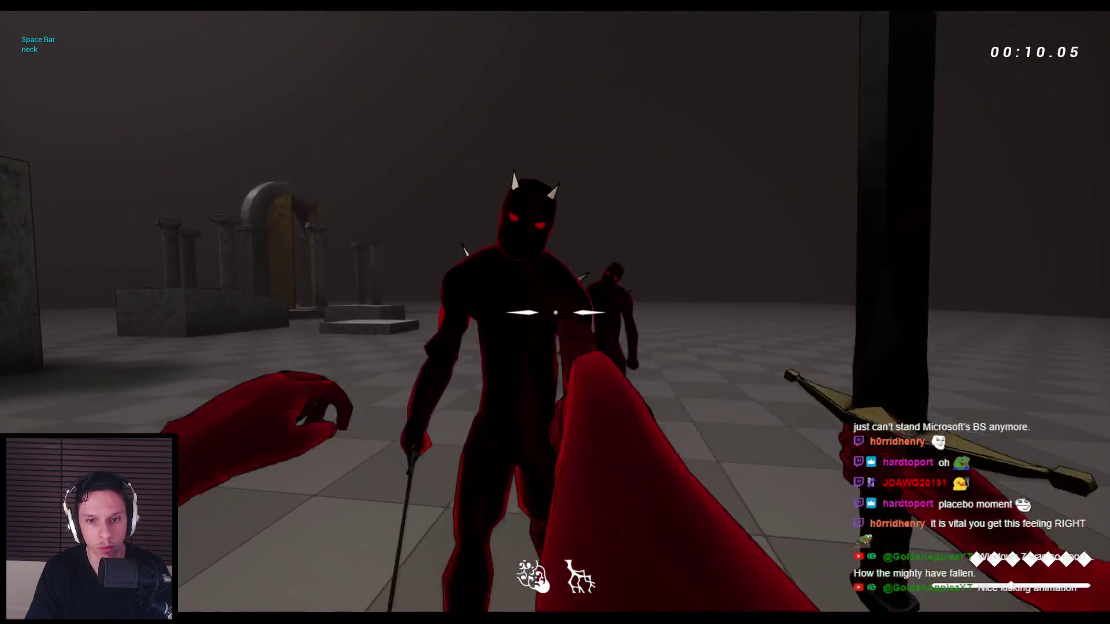
key(Escape)
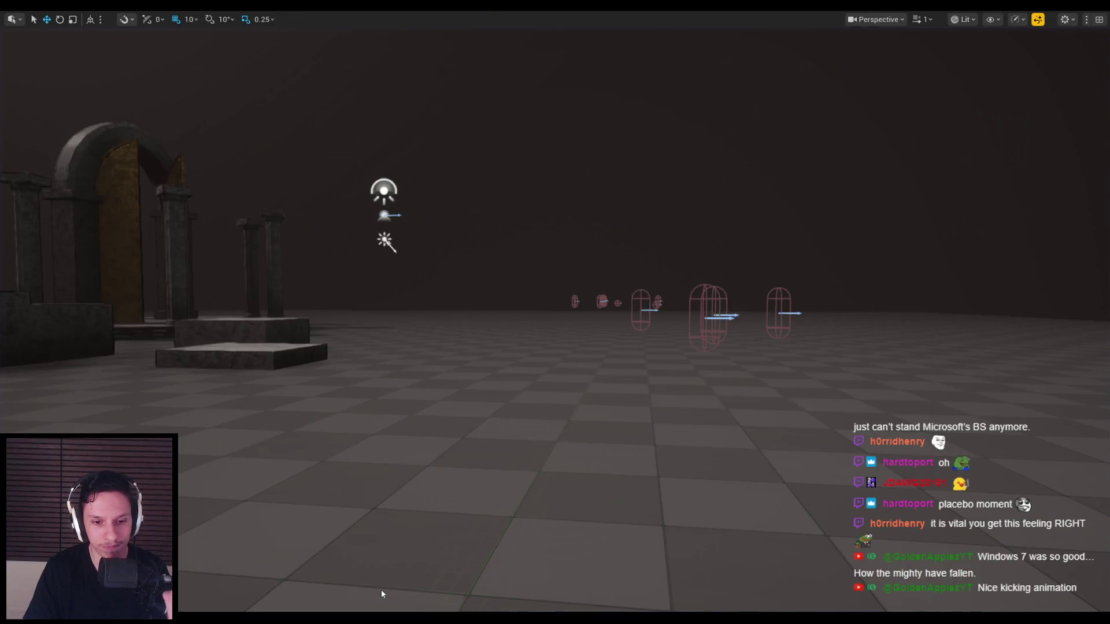
- Scroll and pan the Kick graph over to the camera shake and Switch on Name nodes
scroll(475, 297, up, 3)
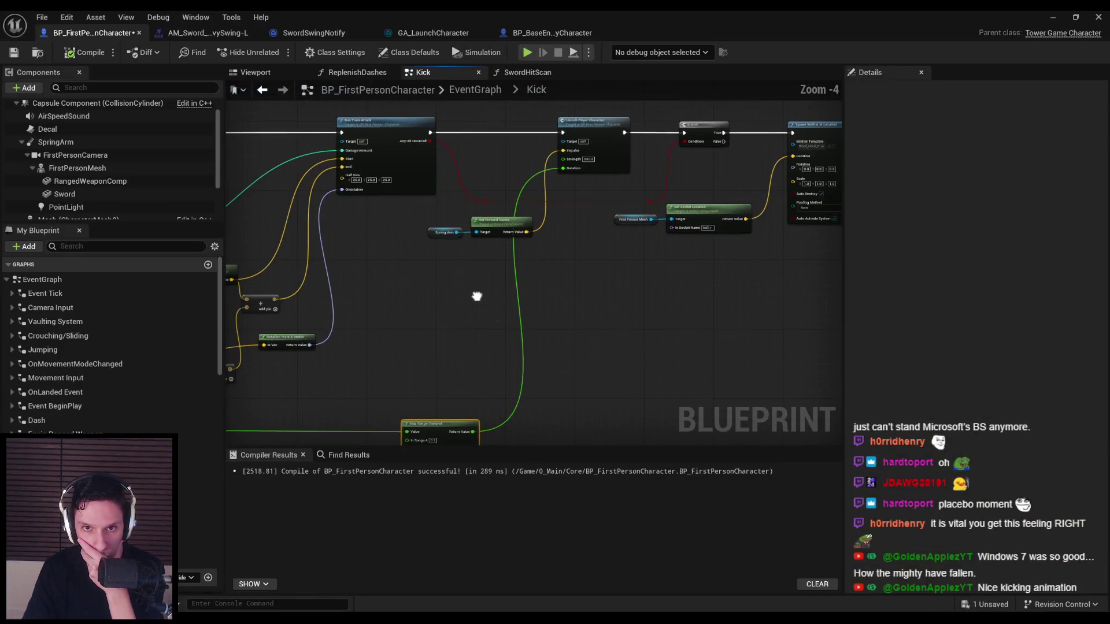
scroll(577, 226, down, 1)
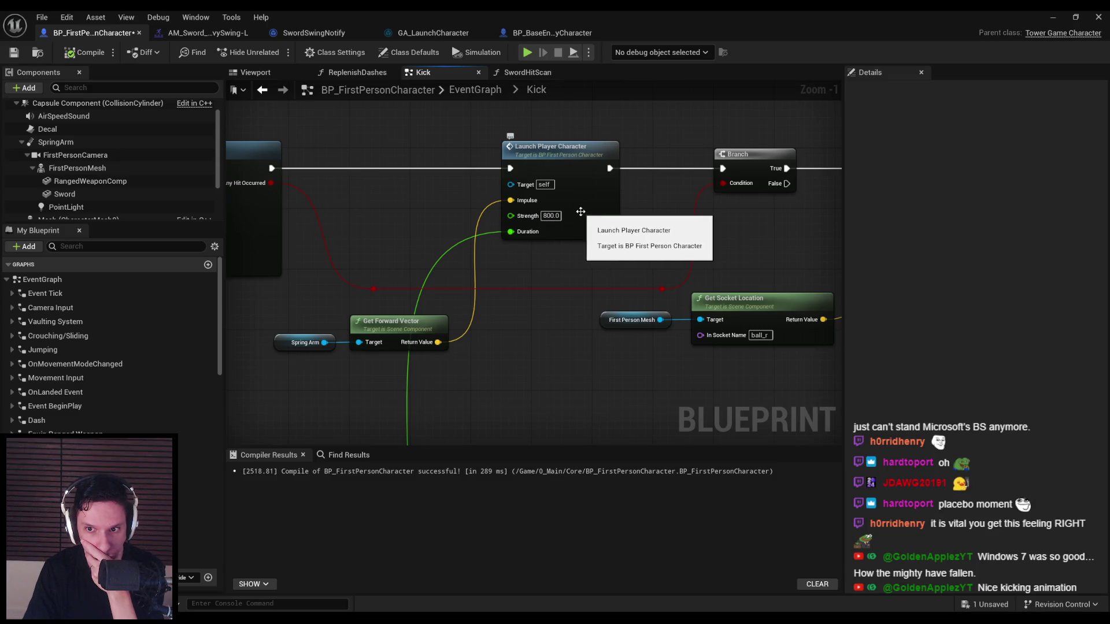
scroll(580, 216, down, 2)
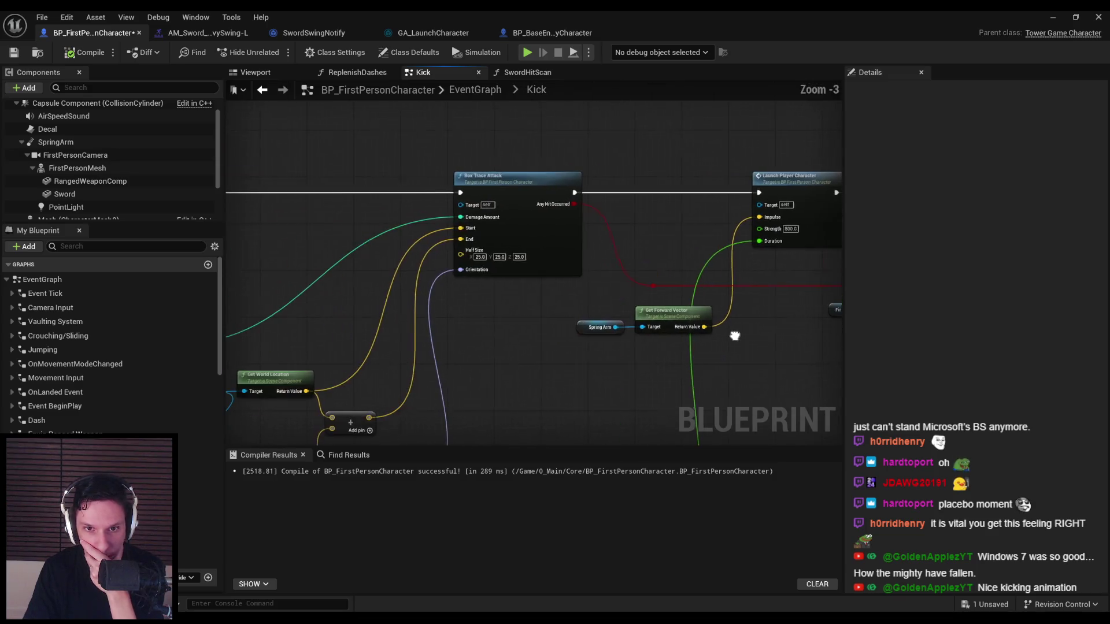
scroll(563, 286, down, 1)
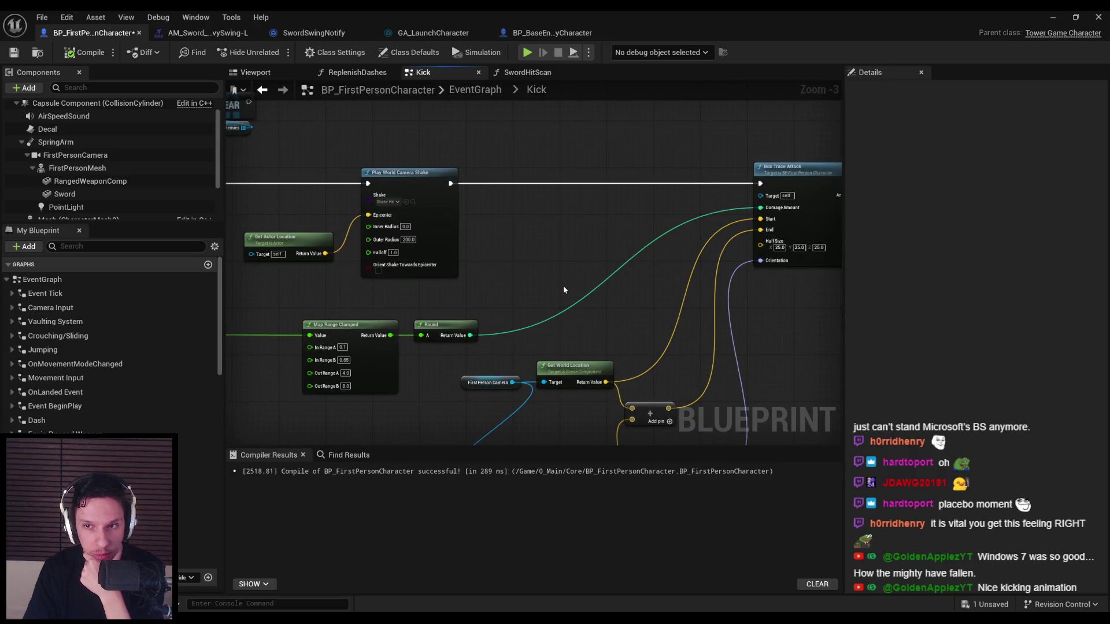
scroll(563, 285, down, 1)
scroll(418, 247, up, 3)
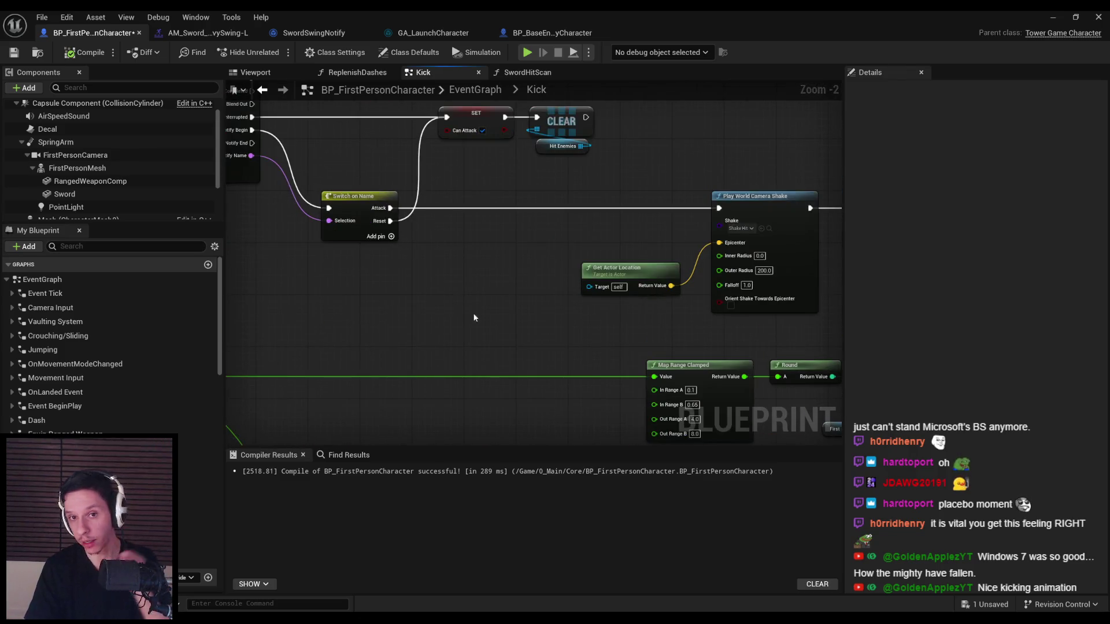
scroll(443, 313, down, 2)
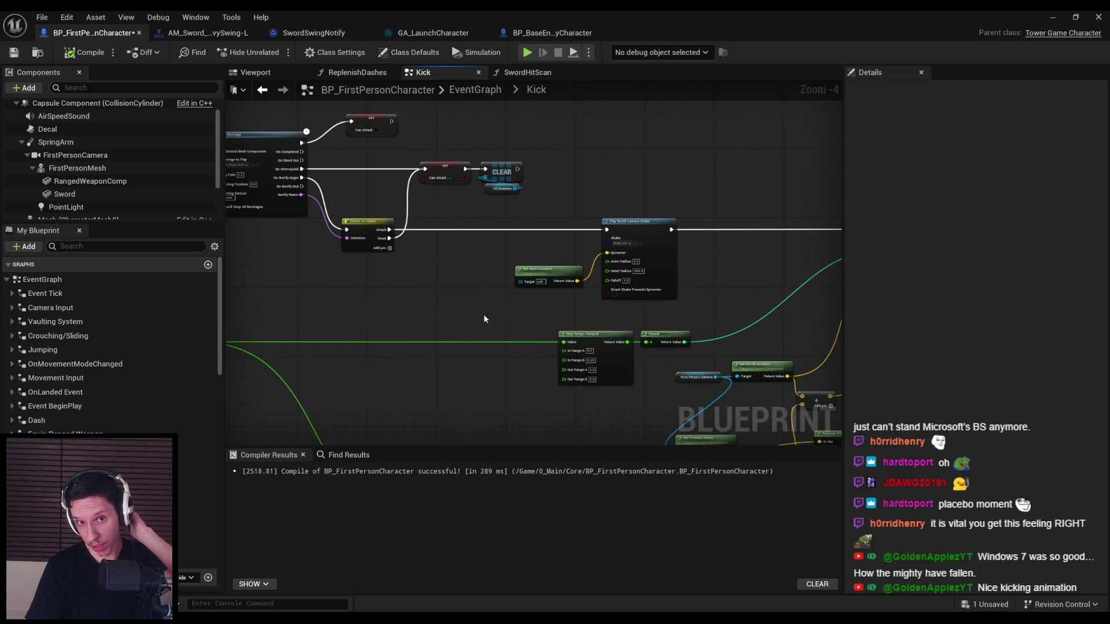
scroll(488, 313, down, 2)
scroll(596, 293, up, 3)
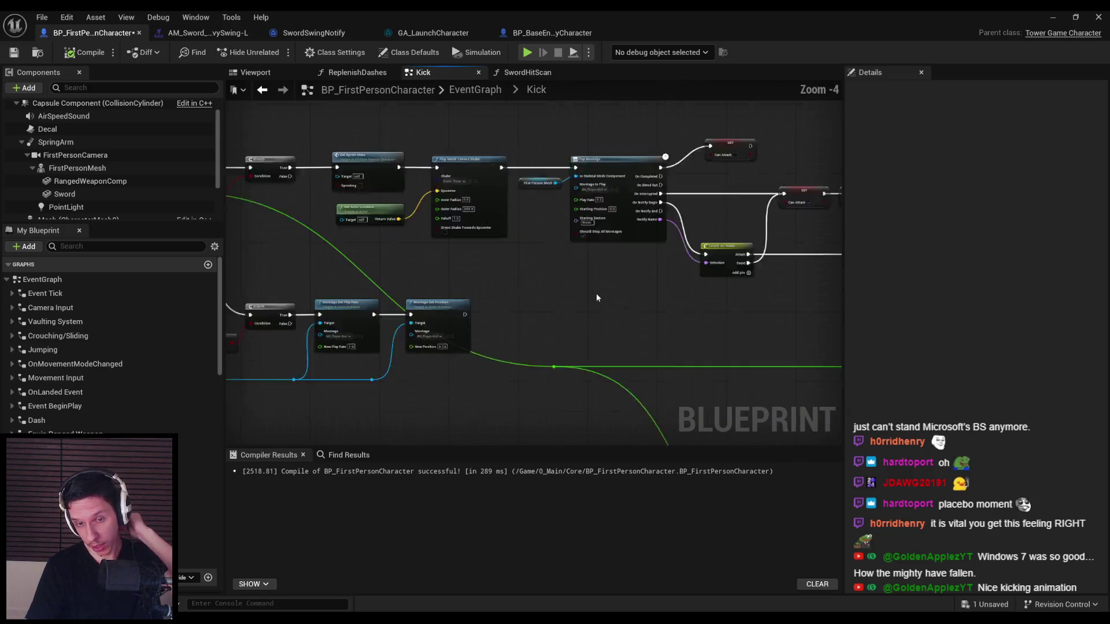
scroll(578, 295, down, 1)
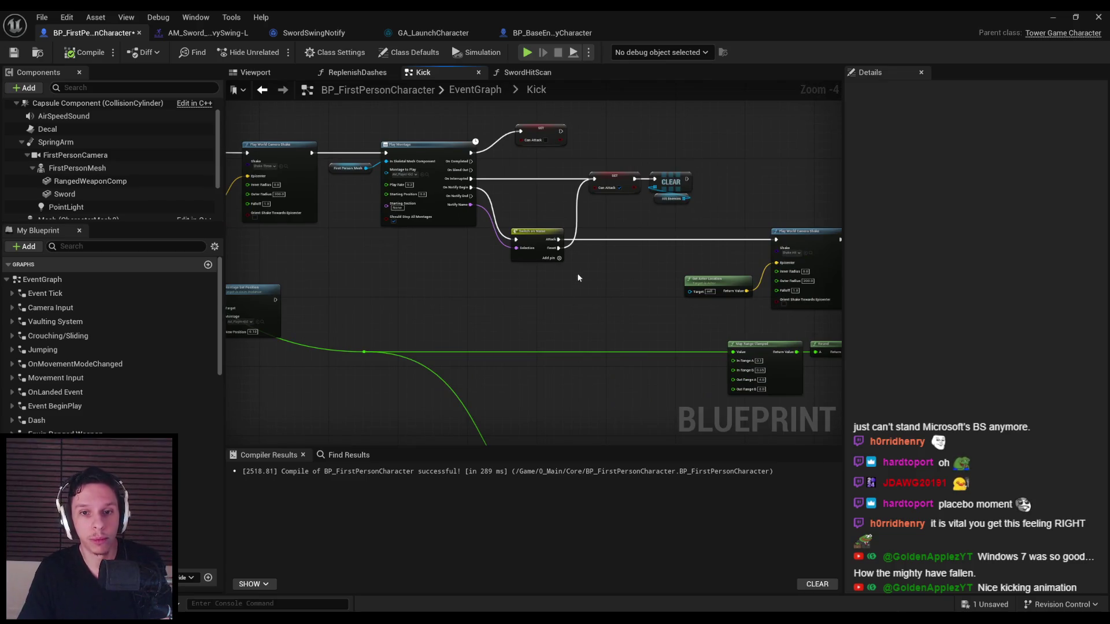
scroll(564, 267, up, 1)
scroll(550, 293, down, 1)
drag(549, 293, 411, 300)
scroll(411, 299, up, 3)
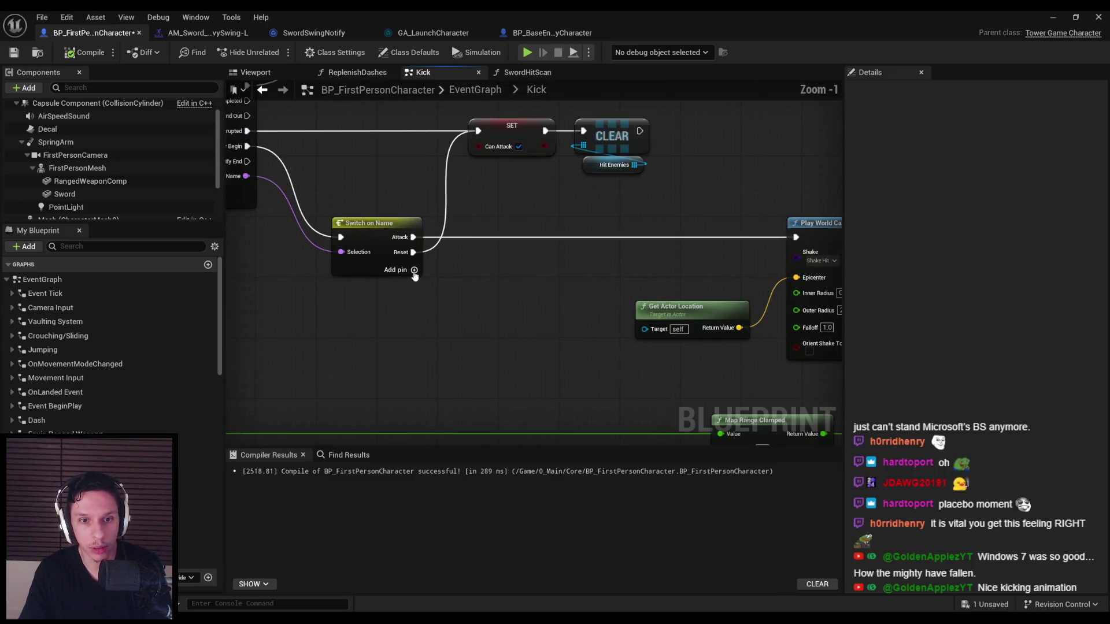
- Rename Switch on Name's third pin to Launch in the Details panel
click(381, 272)
click(850, 123)
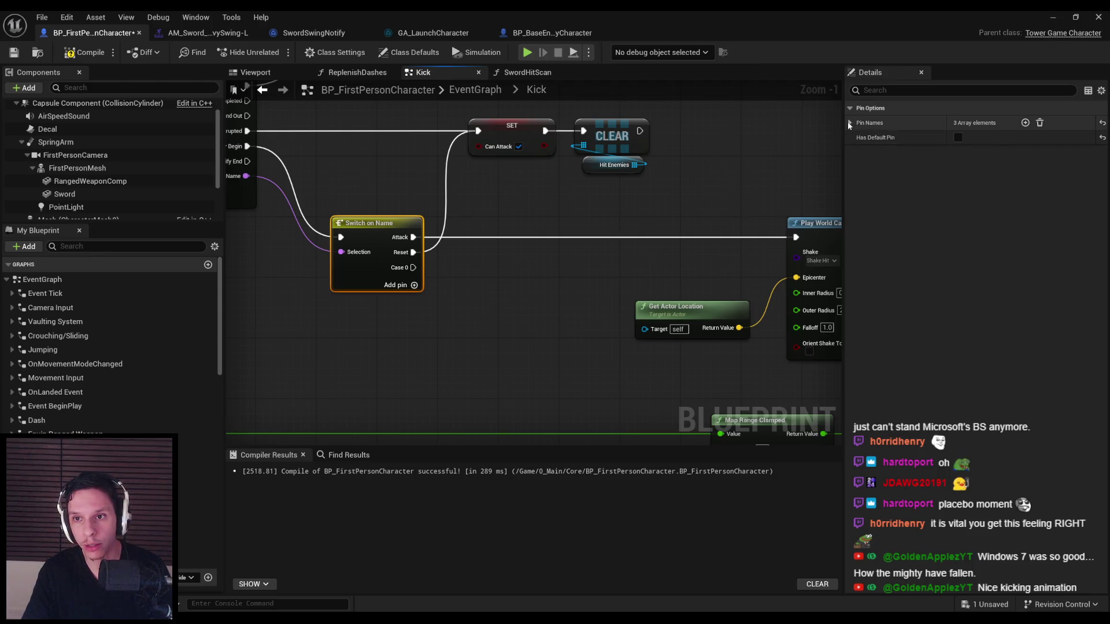
click(977, 169)
text(Launch)
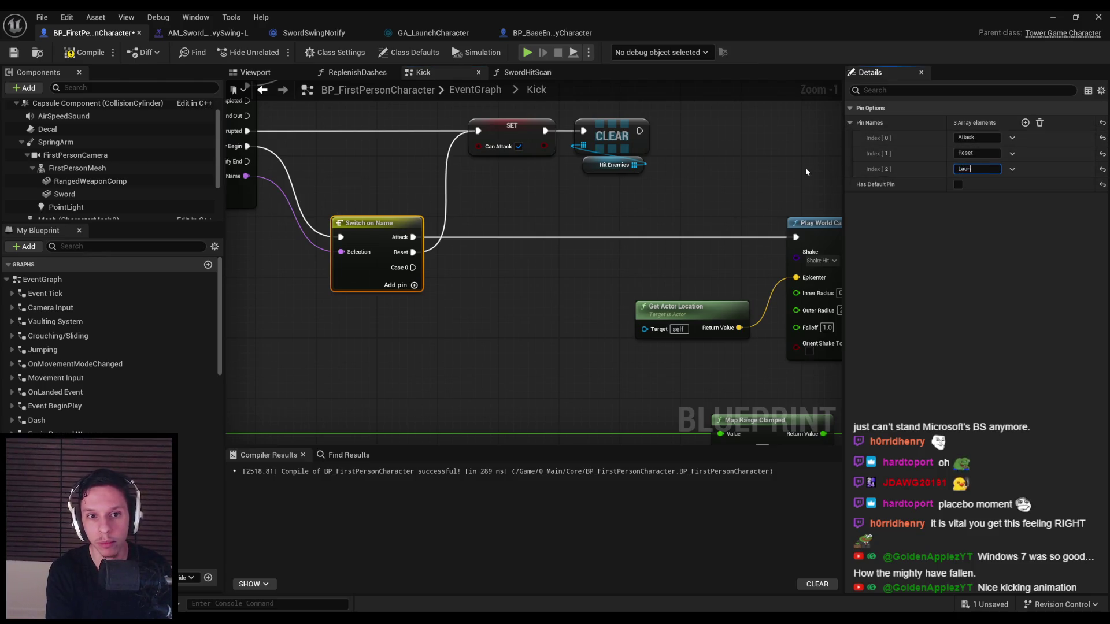
key(Return)
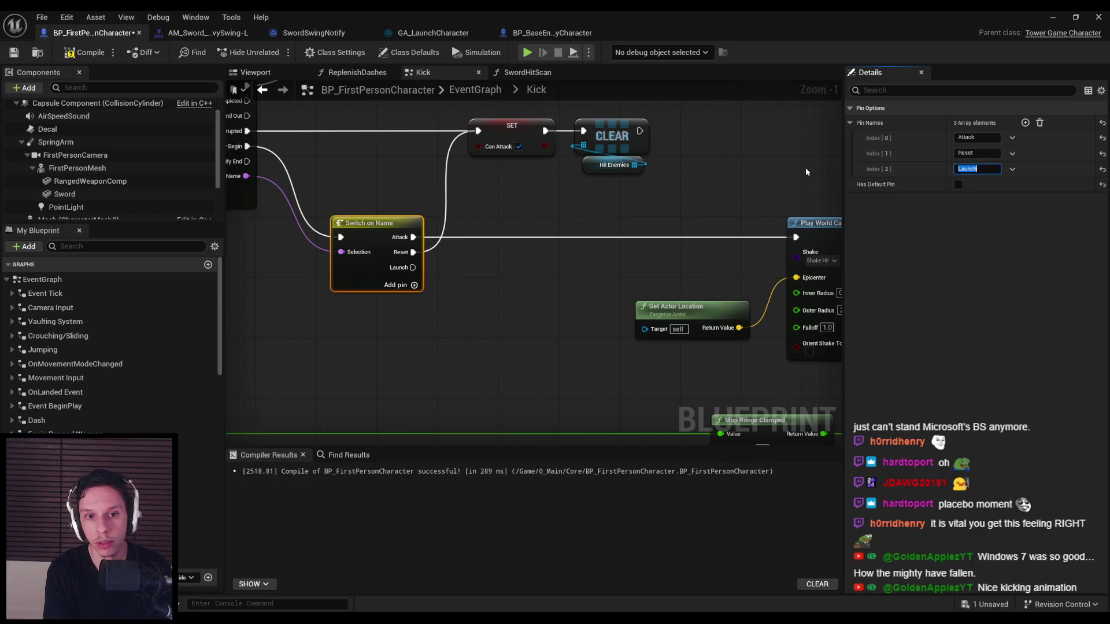
click(806, 171)
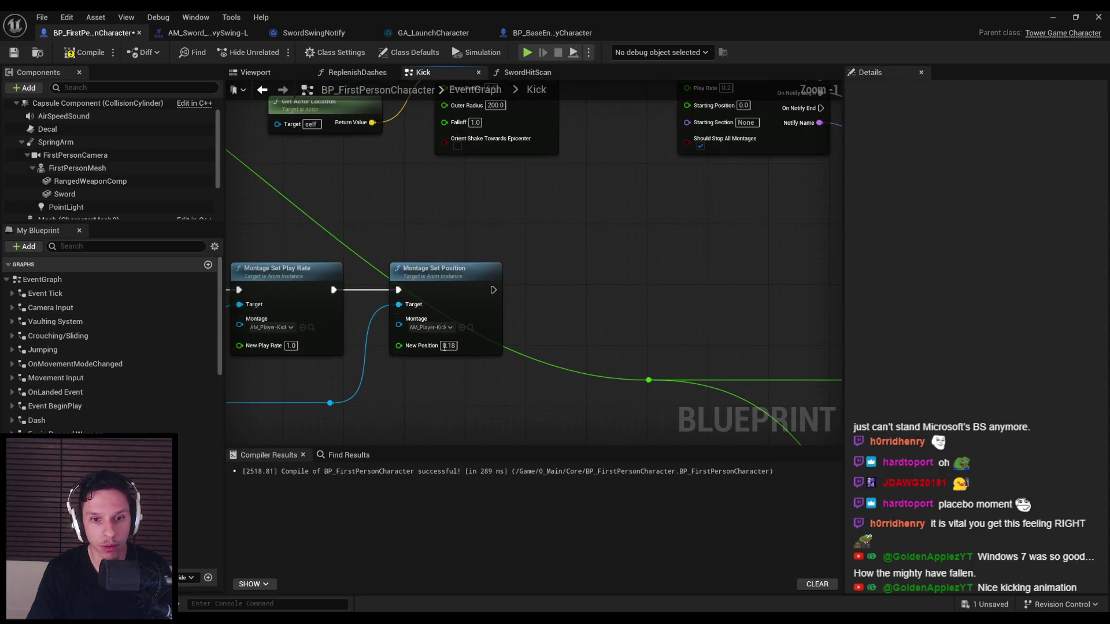
- Locate the AM_Player-Kick montage in the FirstPersonArms Animations folder
scroll(540, 399, down, 3)
scroll(636, 267, up, 2)
click(651, 203)
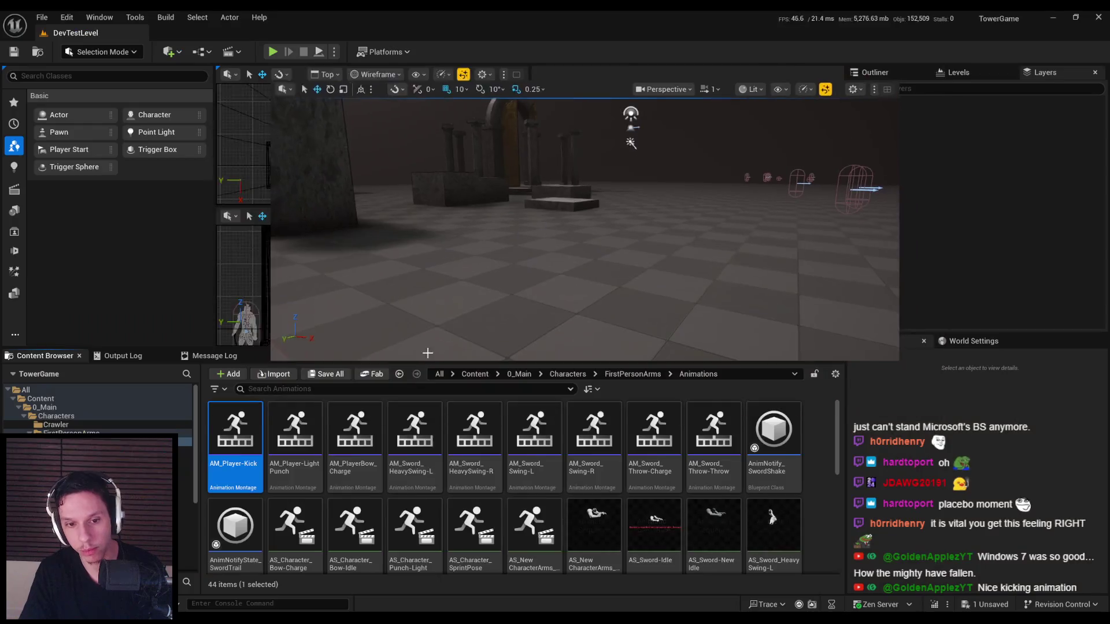
- Open AM_Player-Kick and scrub the kick preview between frames 7 and 18
double_click(235, 434)
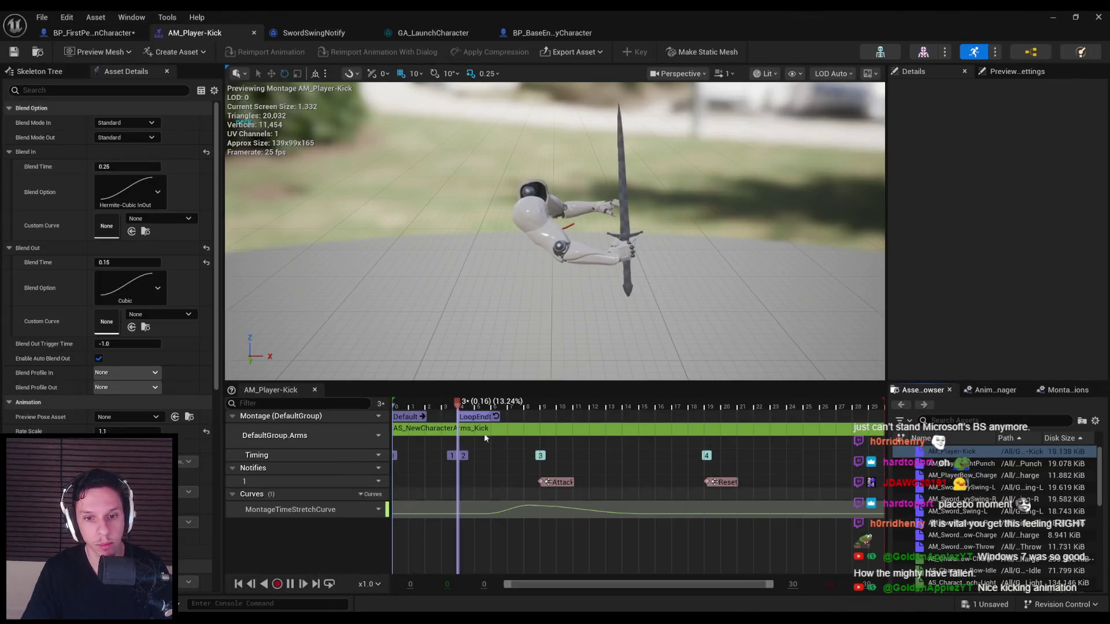
click(539, 409)
mouse_move(539, 410)
mouse_down()
mouse_move(705, 410)
mouse_move(536, 412)
mouse_move(614, 419)
mouse_up()
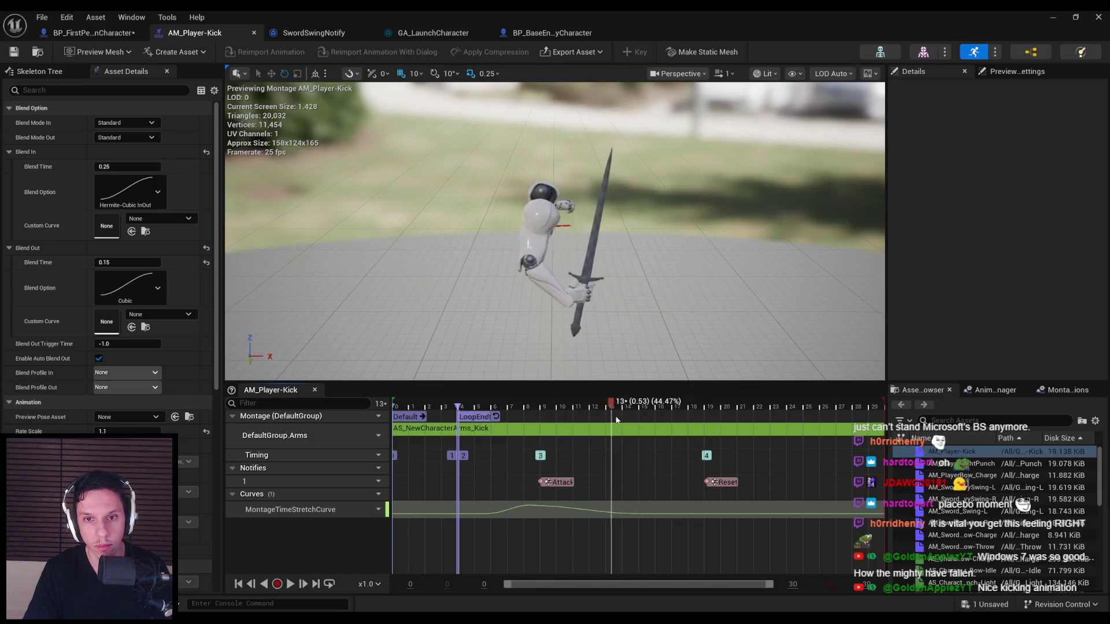
click(524, 410)
mouse_move(636, 231)
mouse_down()
mouse_move(752, 220)
mouse_move(867, 174)
mouse_up()
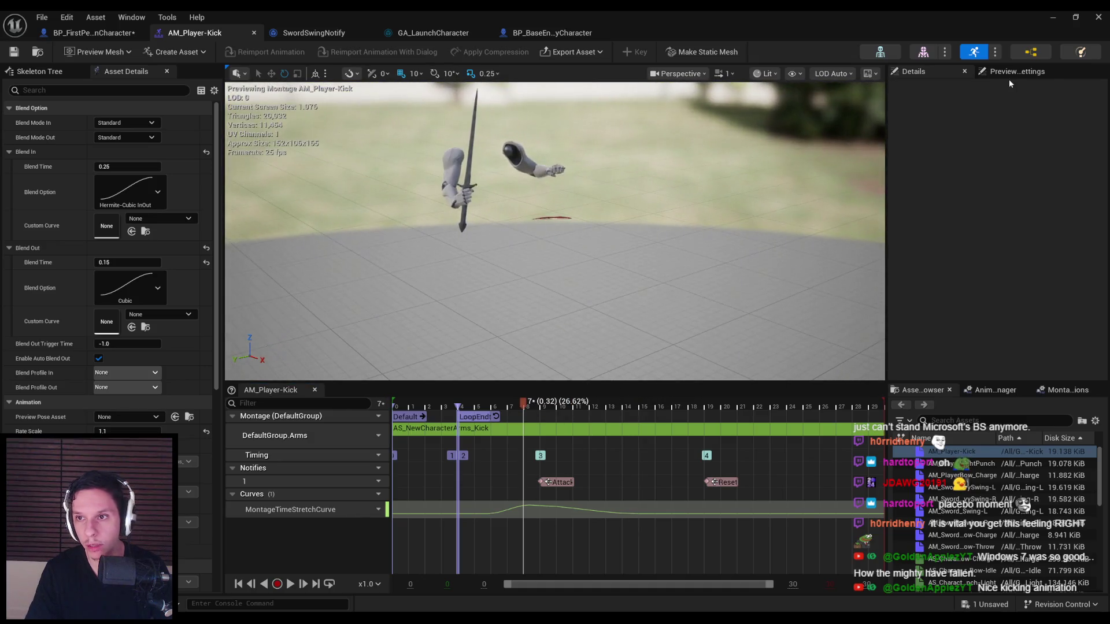
- Switch the preview mesh to SK_NewCharacterArms and bring up Add Notify on the Notifies track
click(1014, 71)
click(1044, 153)
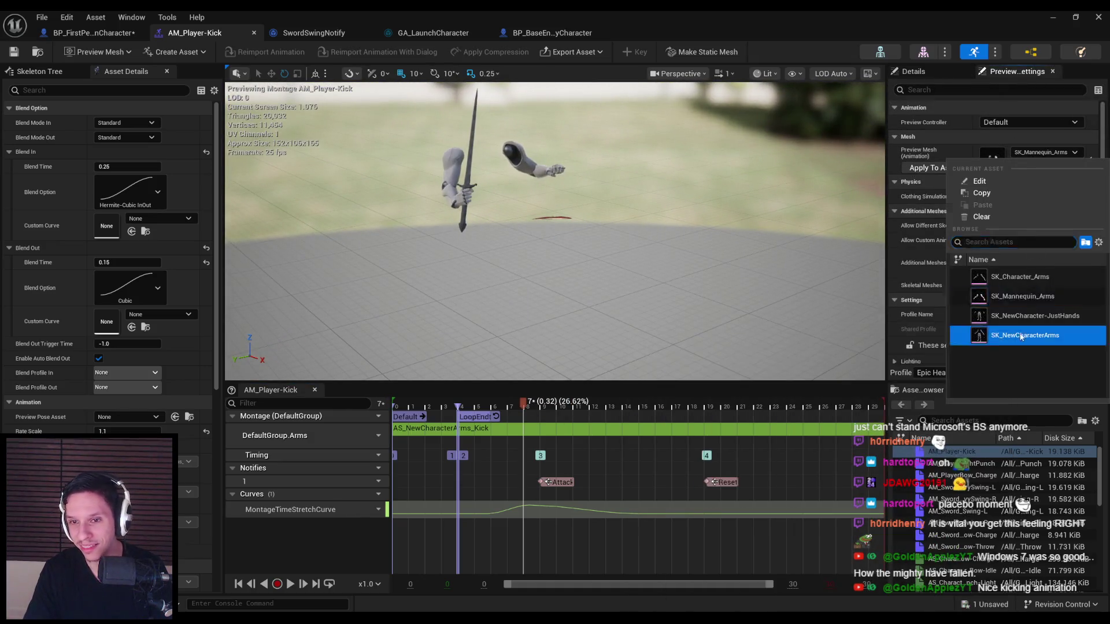
click(1022, 337)
mouse_move(523, 403)
mouse_down()
mouse_move(473, 402)
mouse_move(665, 402)
mouse_move(507, 403)
mouse_up()
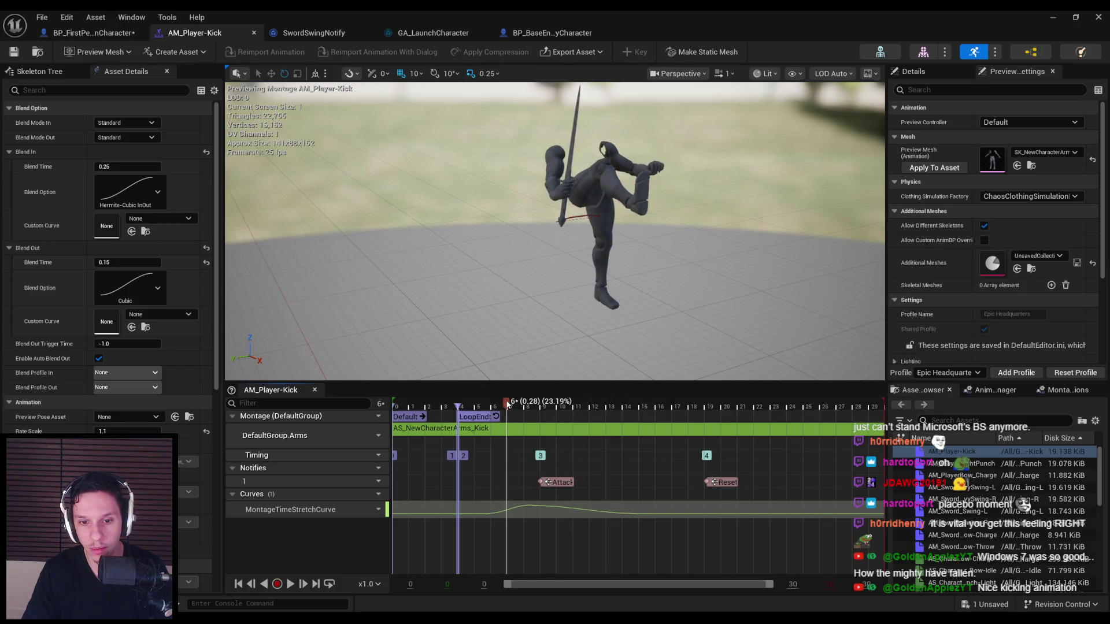
right_click(507, 483)
mouse_move(550, 516)
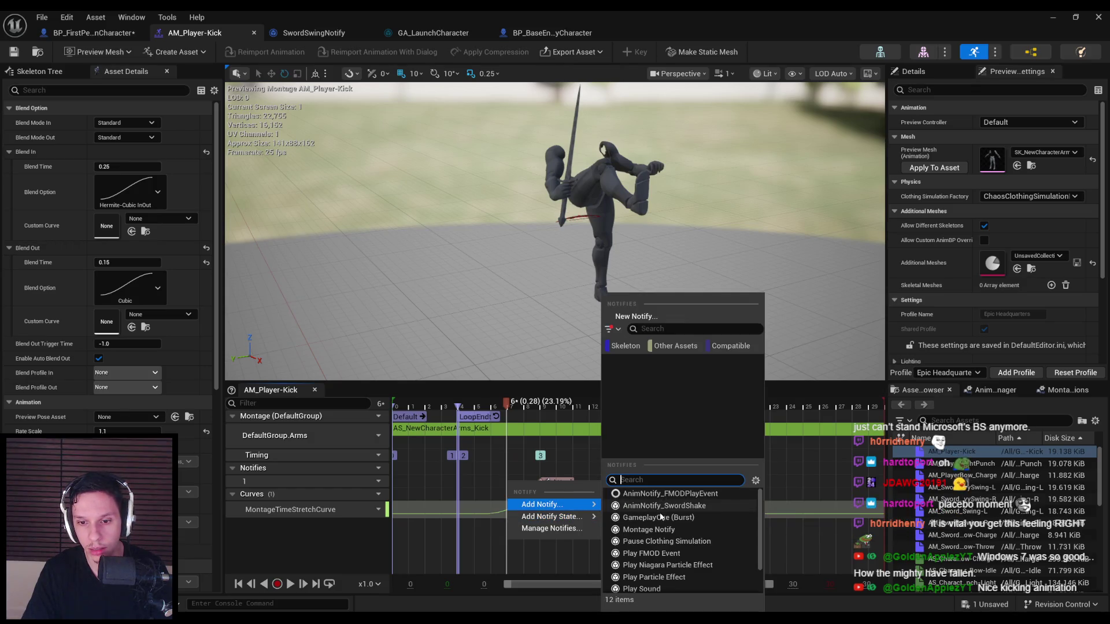
- Add a new montage notify at the playhead and name it Launch
click(662, 529)
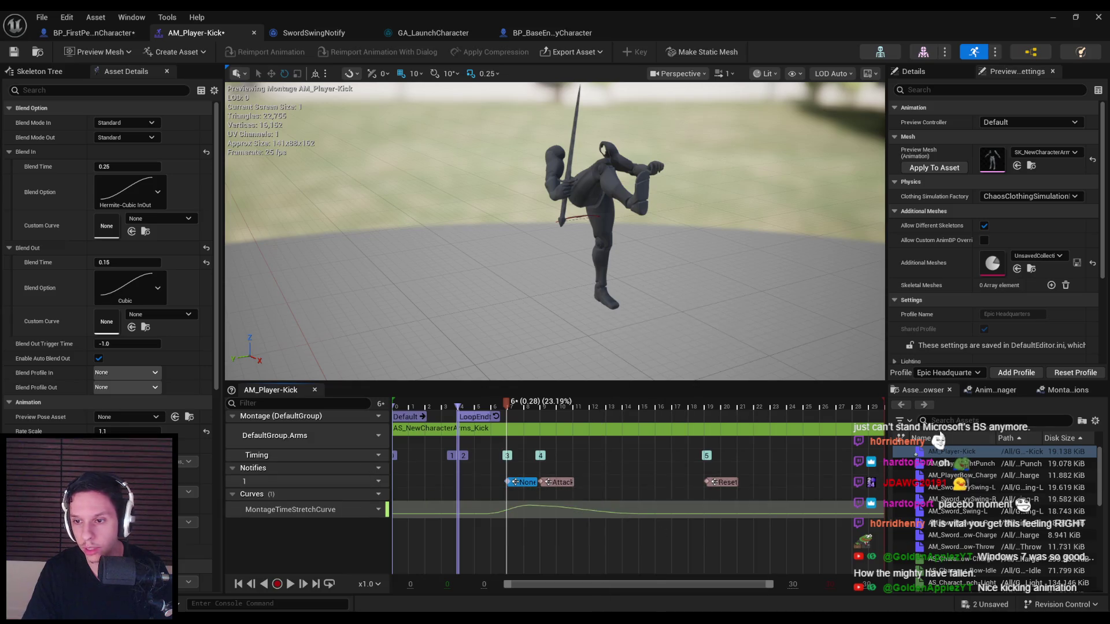
click(913, 71)
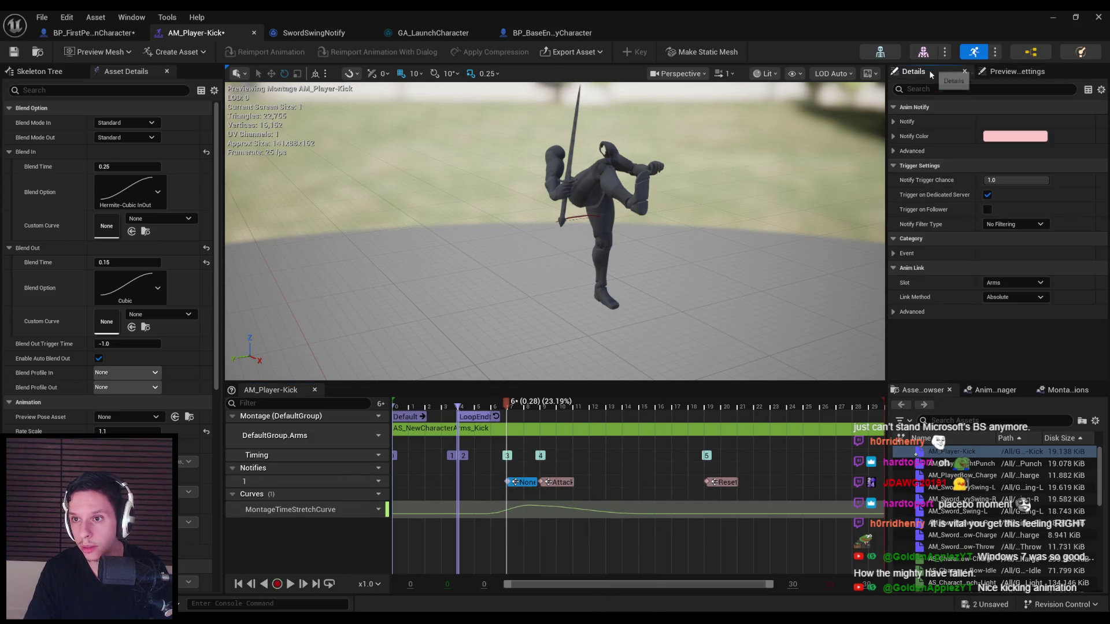
click(1000, 136)
double_click(1001, 136)
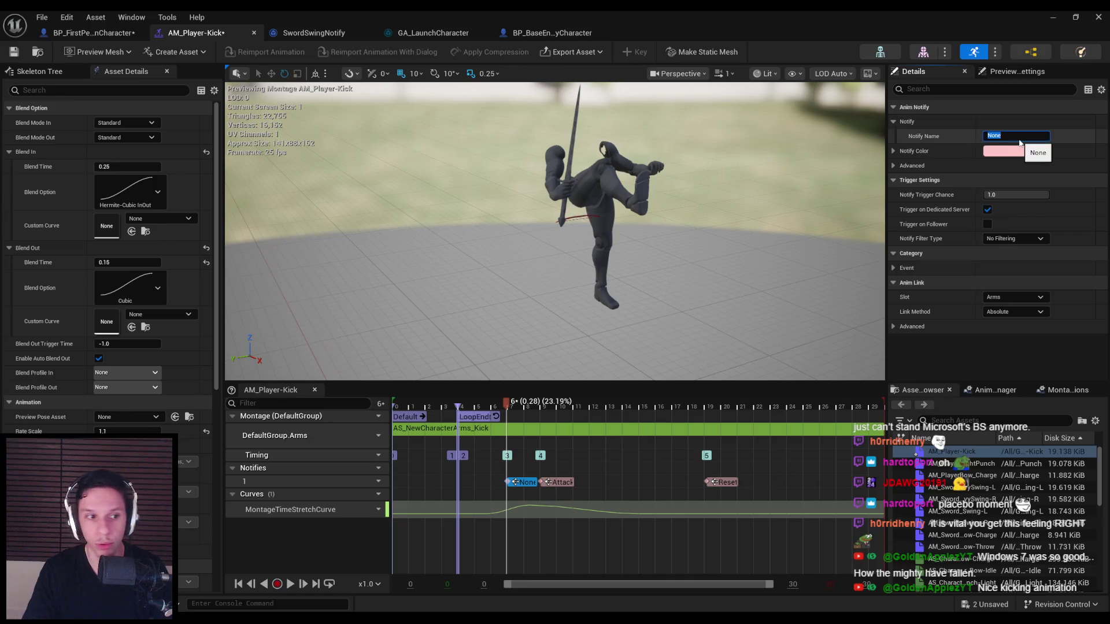
text(Launch)
key(Return)
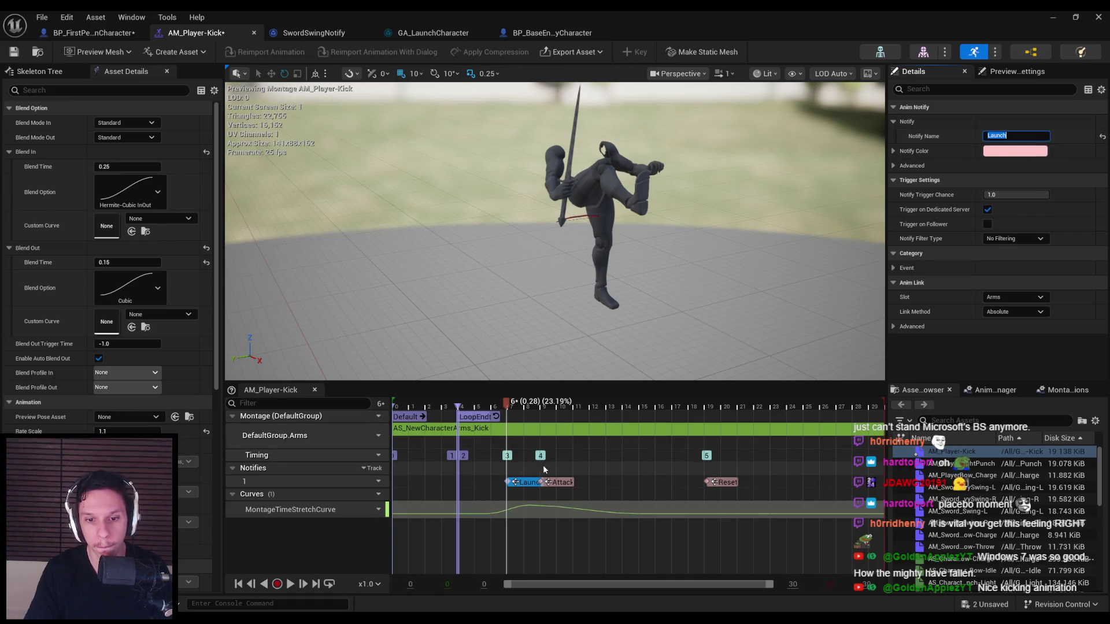
- Scrub the kick preview around frames 6–9 and save AM_Player-Kick
click(544, 407)
mouse_move(543, 407)
mouse_down()
mouse_move(503, 408)
mouse_move(541, 408)
mouse_move(505, 479)
mouse_move(509, 407)
mouse_move(498, 409)
mouse_move(583, 411)
mouse_move(498, 418)
mouse_up()
key(ctrl+s)
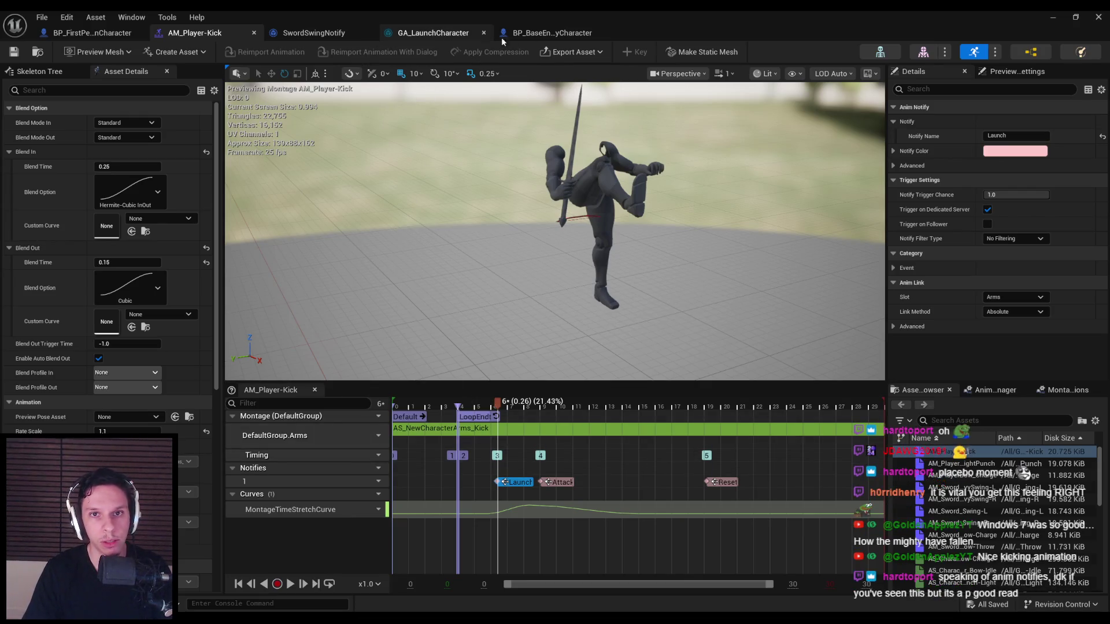
mouse_move(537, 409)
mouse_down()
mouse_move(563, 409)
mouse_move(495, 410)
mouse_up()
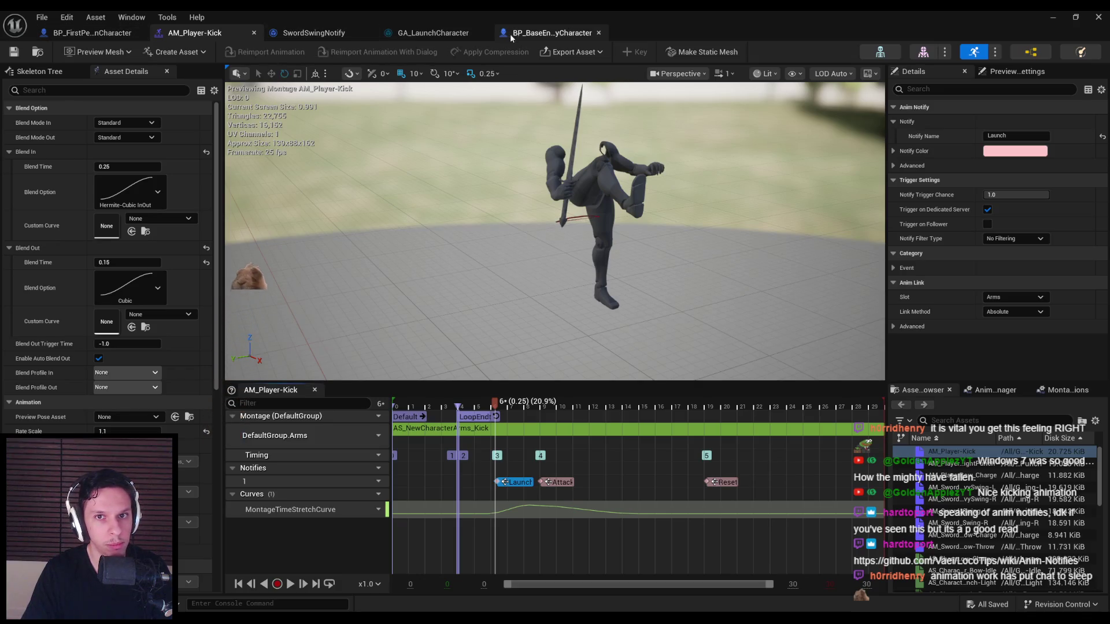
click(95, 35)
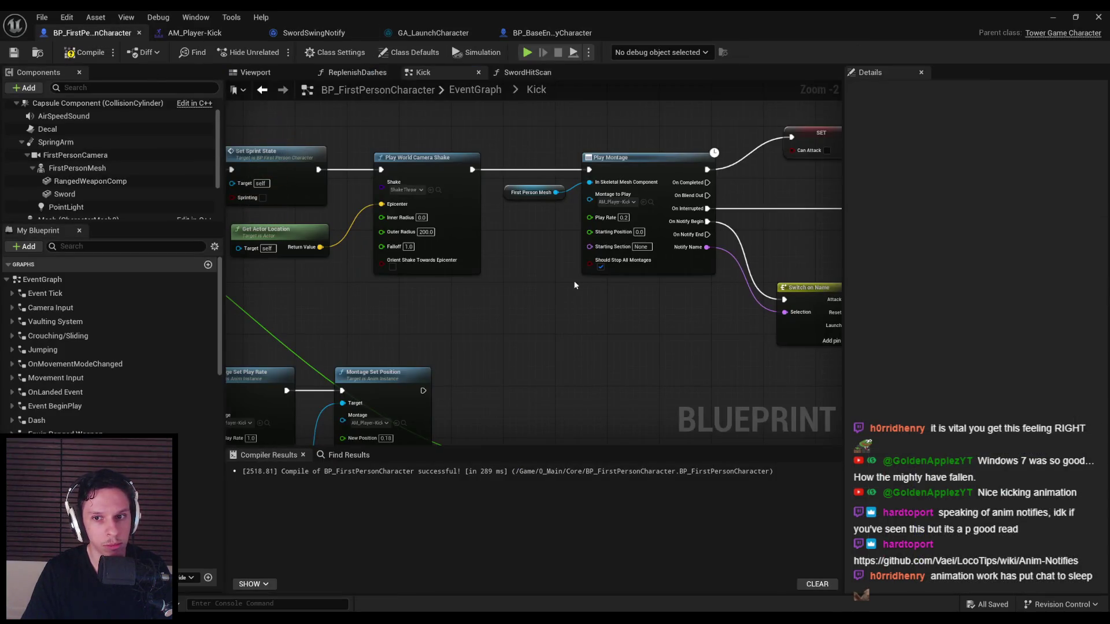
- Select the Launch Player Character, Spring Arm and Get Forward Vector nodes in the Kick graph
scroll(389, 231, down, 2)
drag(389, 231, 7, 197)
click(547, 173)
drag(388, 275, 535, 282)
ctrl+click(535, 281)
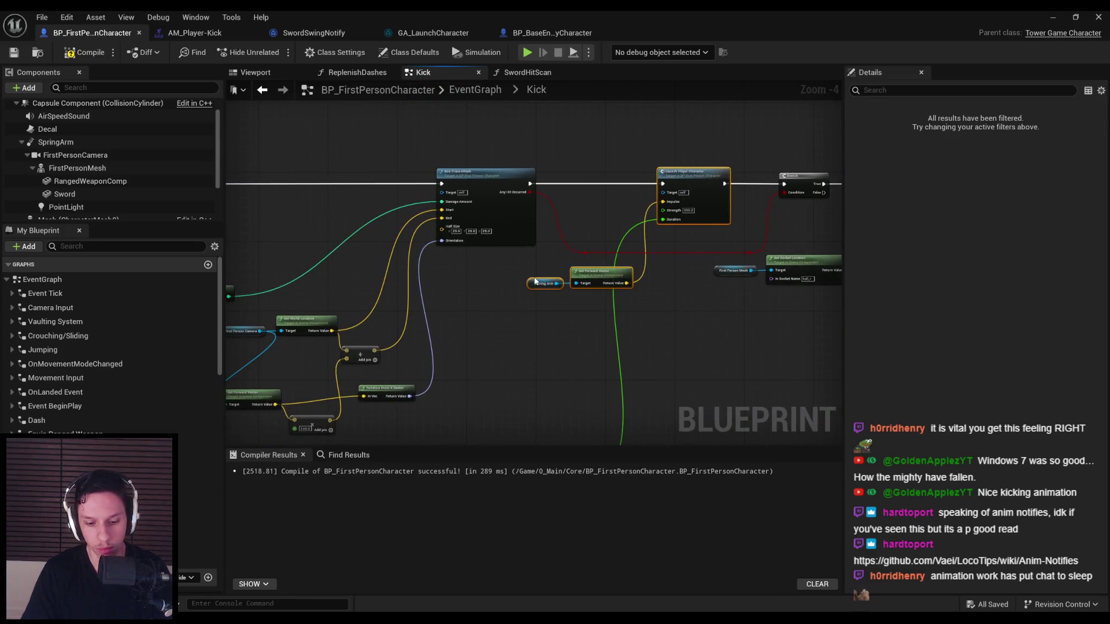
- Delete the three launch nodes, then undo to restore them
key(Delete)
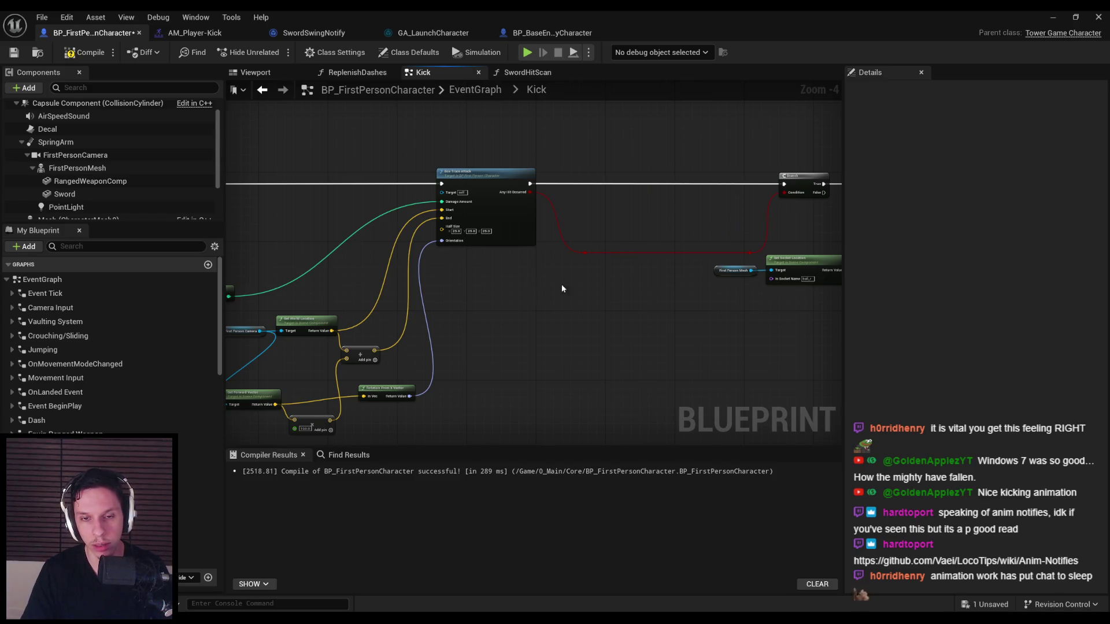
key(ctrl+z)
key(Delete)
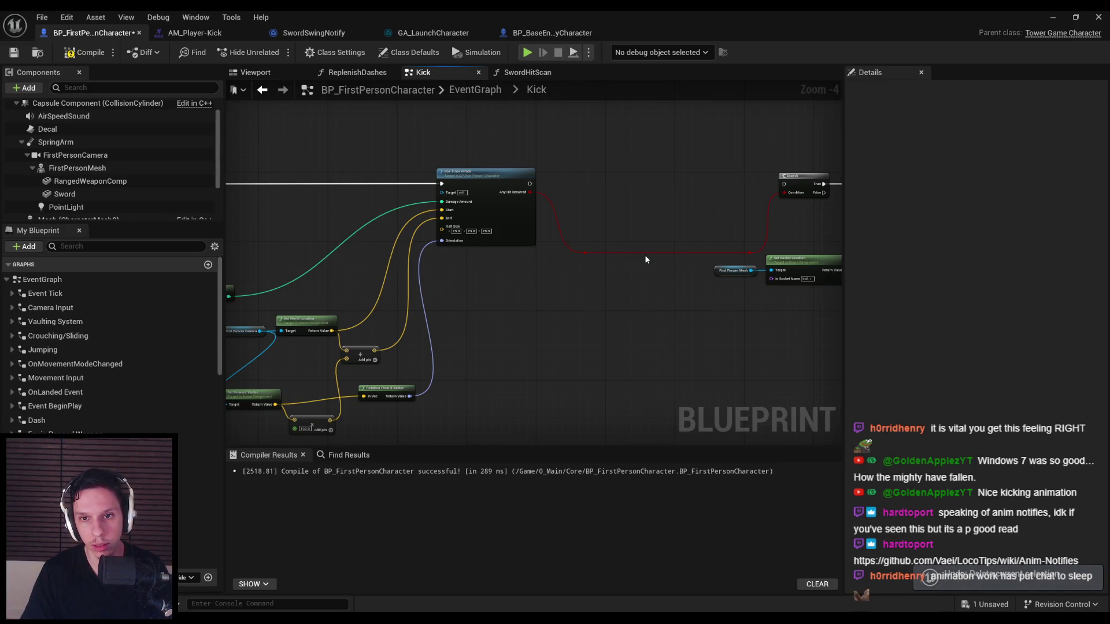
key(ctrl+z)
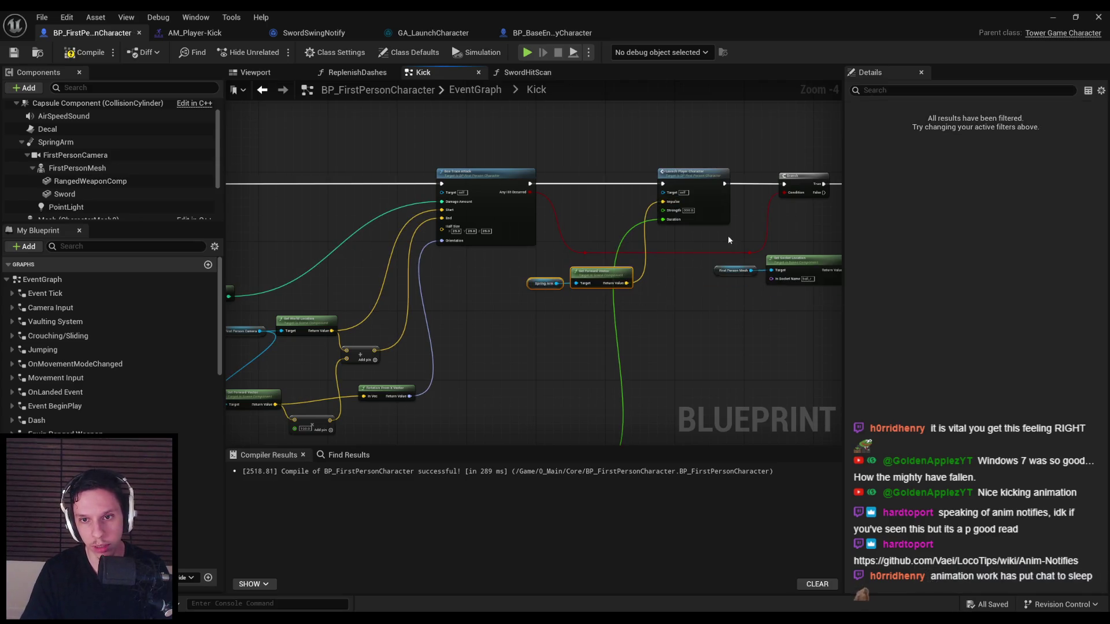
key(Delete)
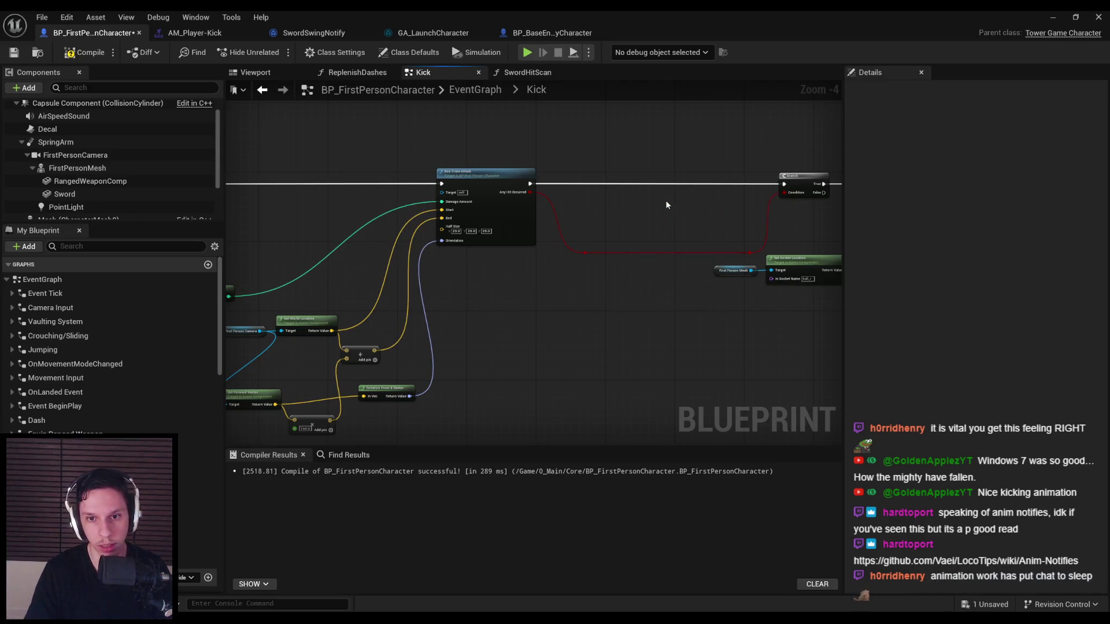
scroll(759, 243, down, 1)
scroll(333, 248, up, 1)
key(ctrl+z)
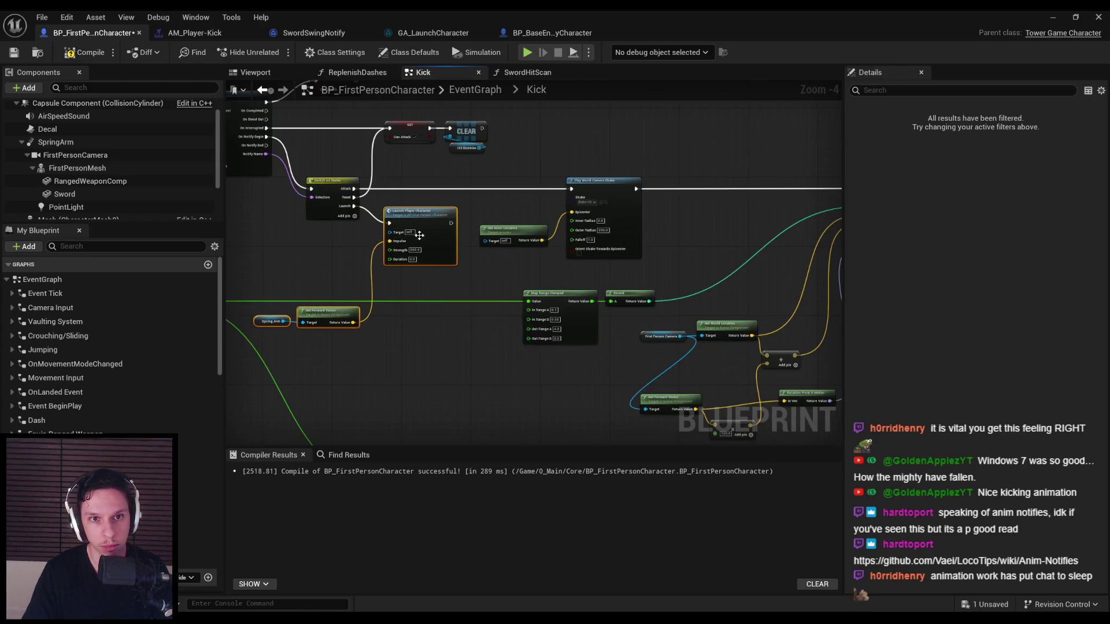
- Move Get Forward Vector and Spring Arm beside the launch node, and Map Range Clamped left
drag(421, 231, 565, 244)
mouse_move(391, 301)
mouse_down()
mouse_move(508, 344)
mouse_move(472, 270)
mouse_up()
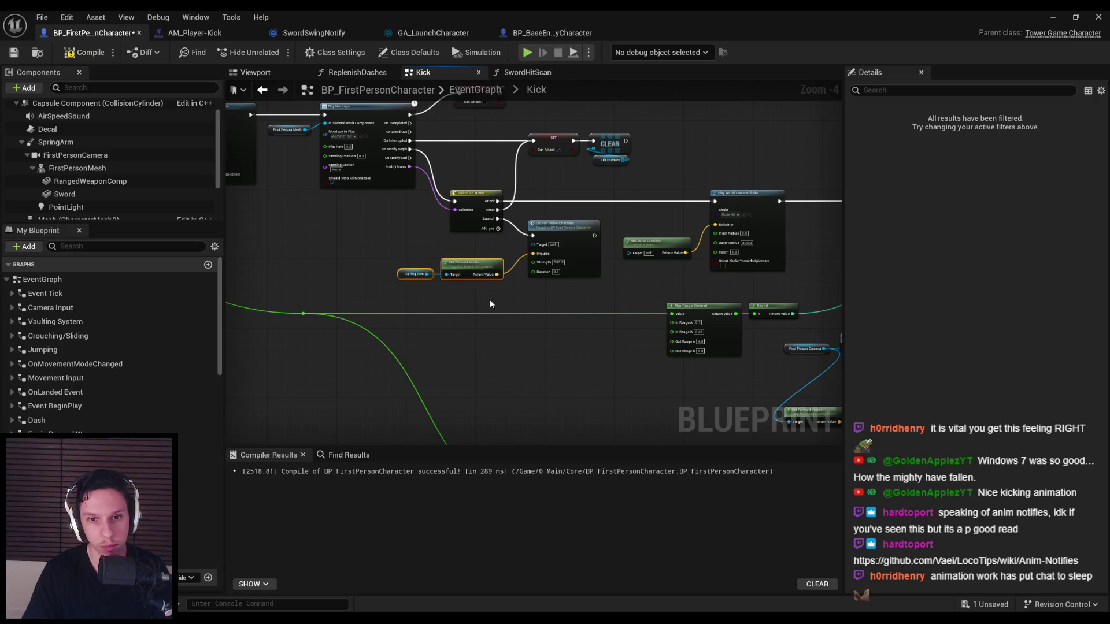
scroll(482, 295, down, 1)
mouse_move(449, 310)
mouse_down()
mouse_move(688, 315)
mouse_move(320, 211)
mouse_up()
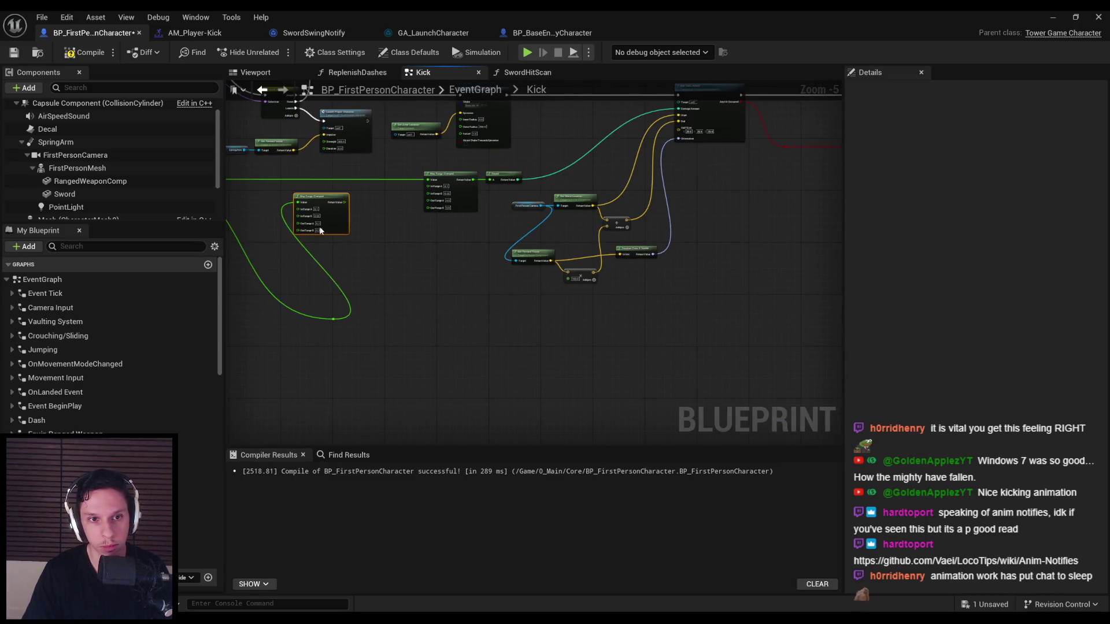
- Remove the reroute knot from the green wire and shift Map Range Clamped further left
click(372, 330)
scroll(386, 255, up, 1)
key(Delete)
mouse_move(581, 287)
mouse_down()
mouse_move(496, 286)
mouse_move(561, 171)
mouse_up()
scroll(526, 276, up, 1)
scroll(601, 215, down, 2)
scroll(568, 296, up, 1)
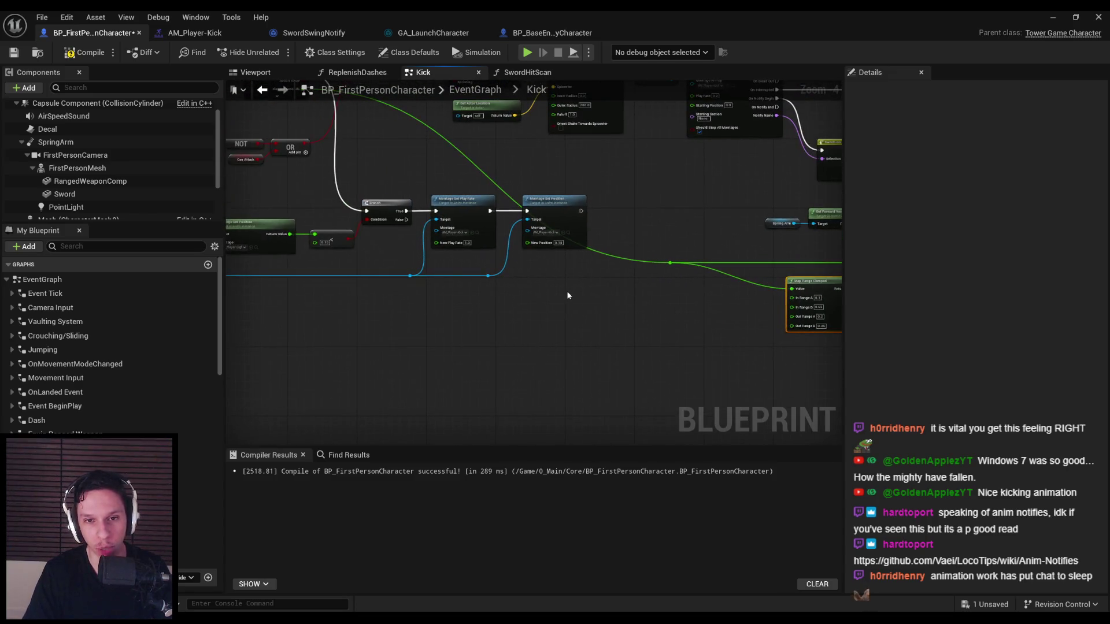
- Compile and save BP_FirstPersonCharacter, nudging the right Map Range Clamped node left before re-saving
click(83, 52)
click(14, 52)
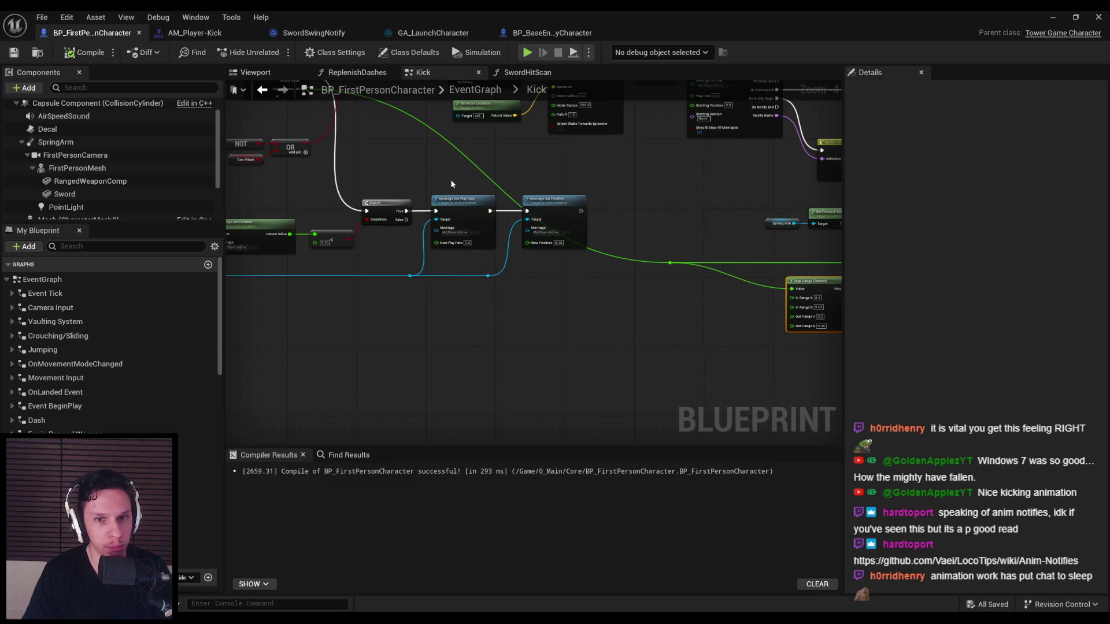
scroll(353, 277, down, 2)
scroll(352, 277, up, 3)
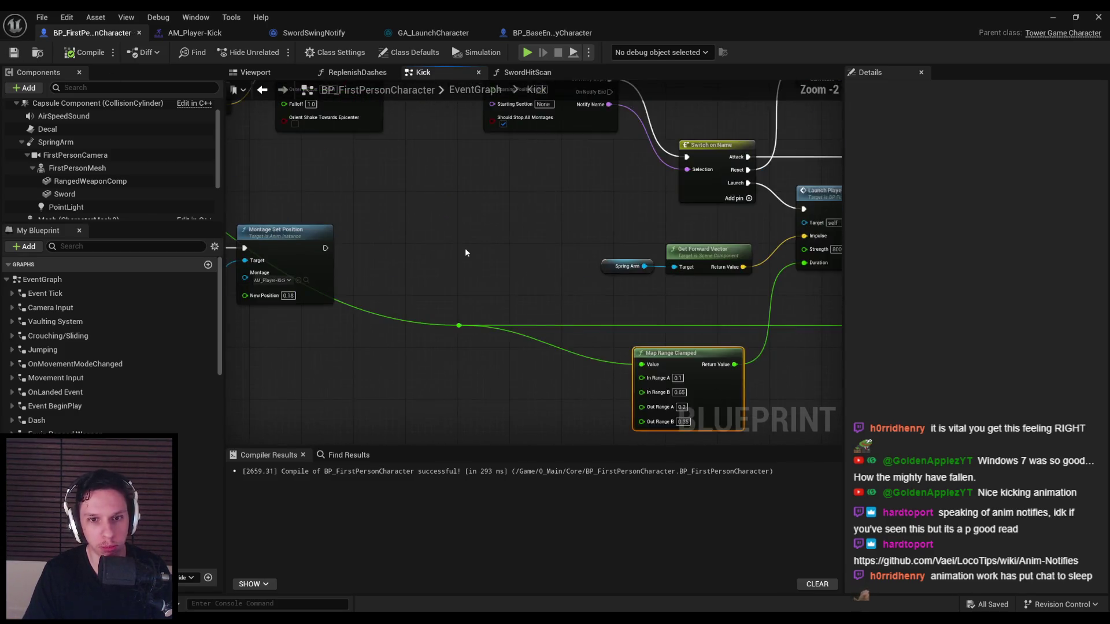
scroll(353, 277, down, 1)
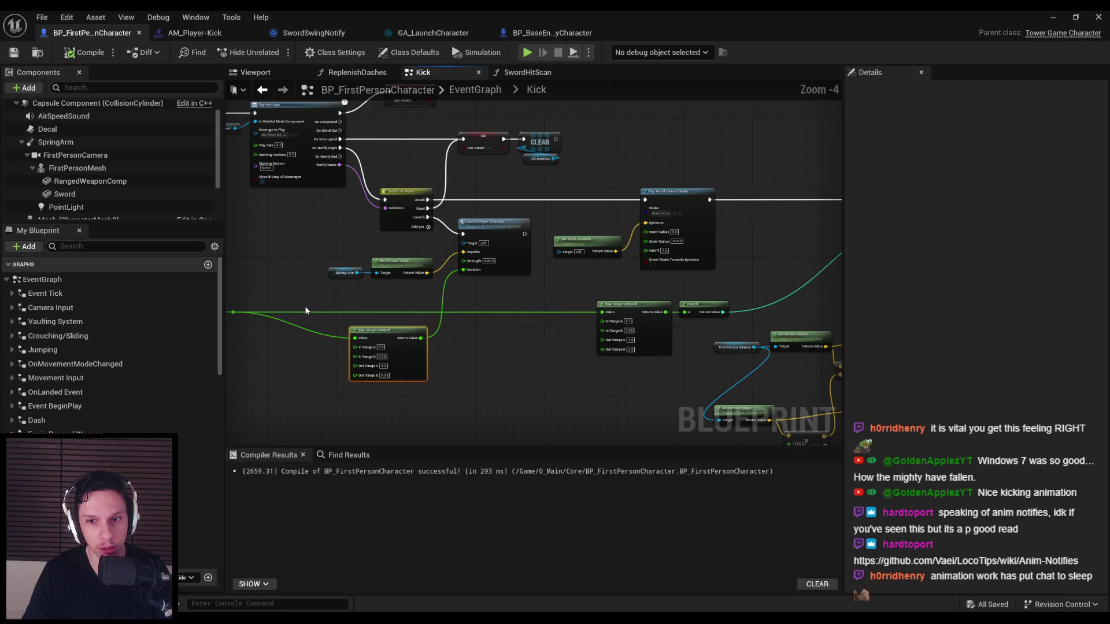
drag(633, 305, 590, 305)
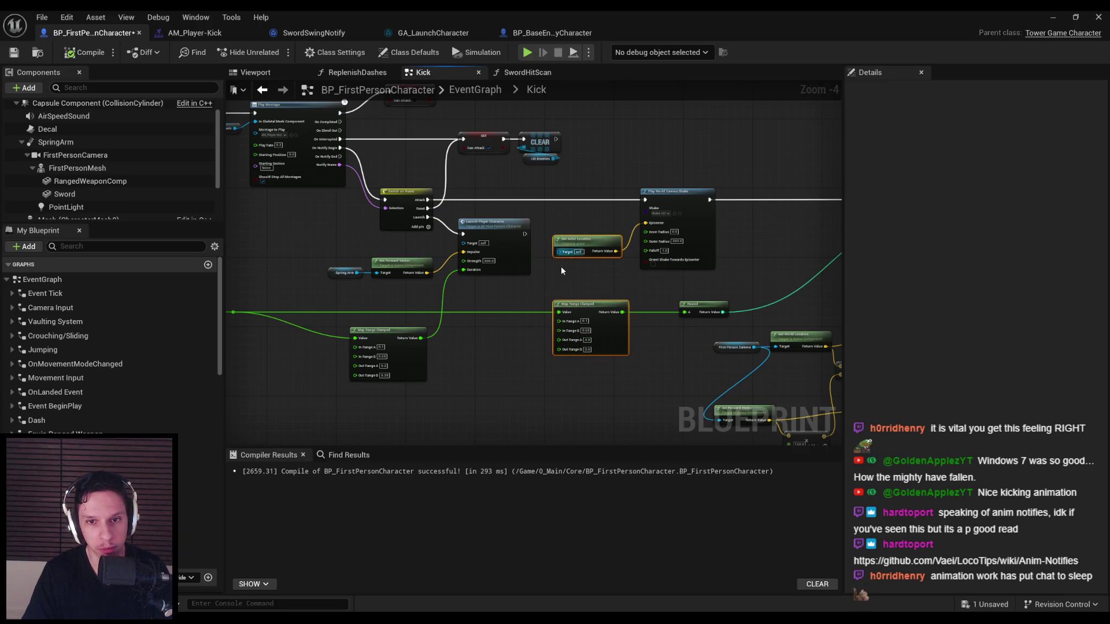
key(ctrl+s)
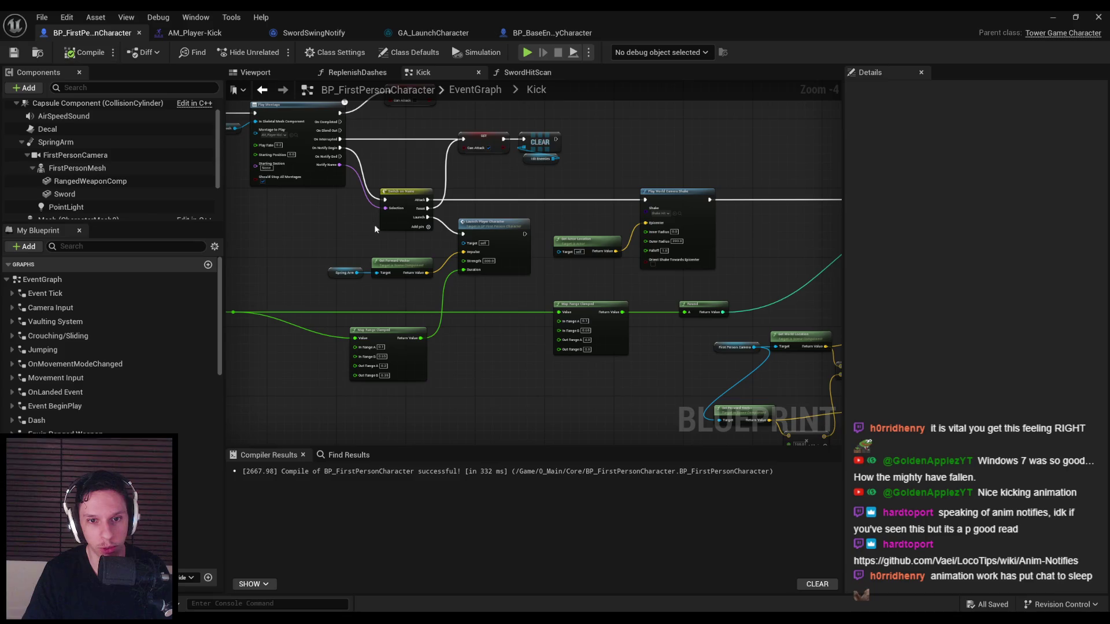
- View the whole kick chain, then switch to the Anim Notifies wiki in the browser
scroll(279, 252, down, 1)
drag(280, 253, 471, 242)
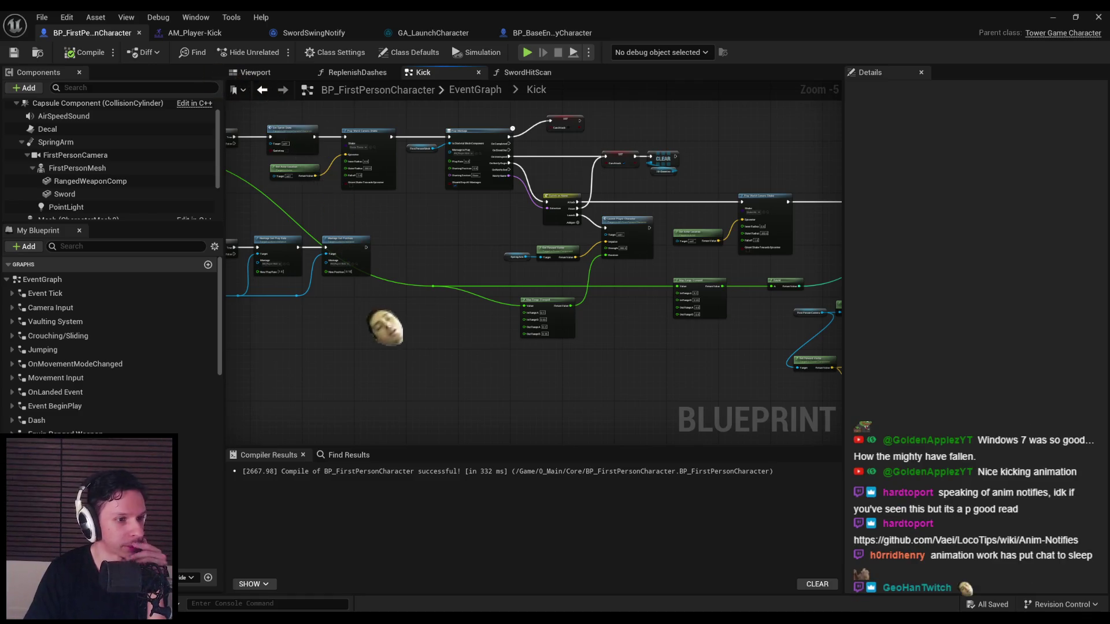
key(super+Up)
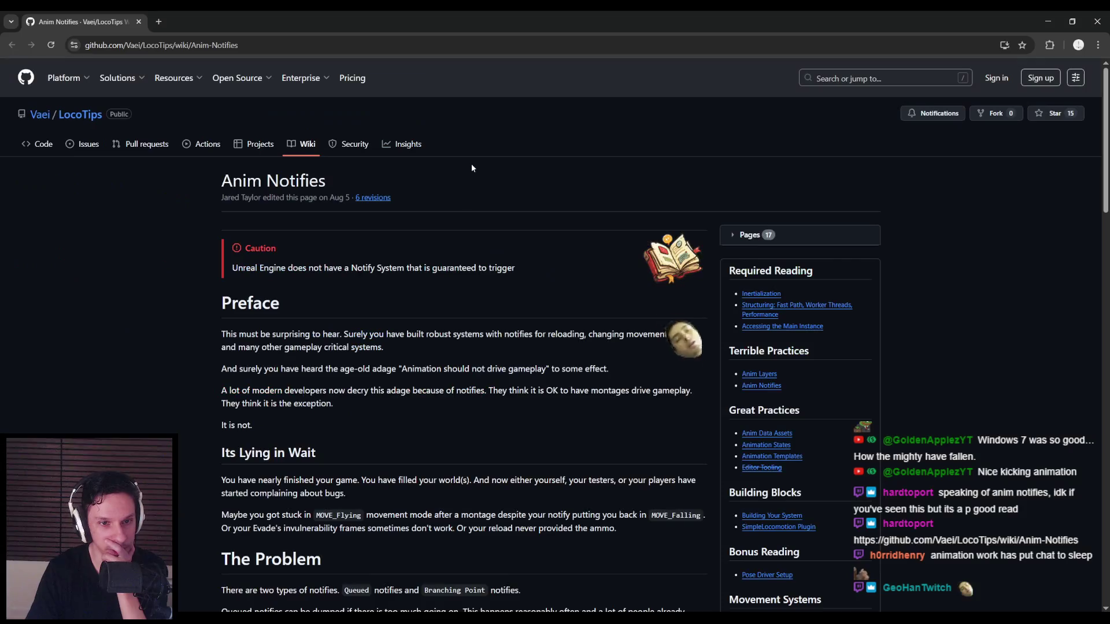
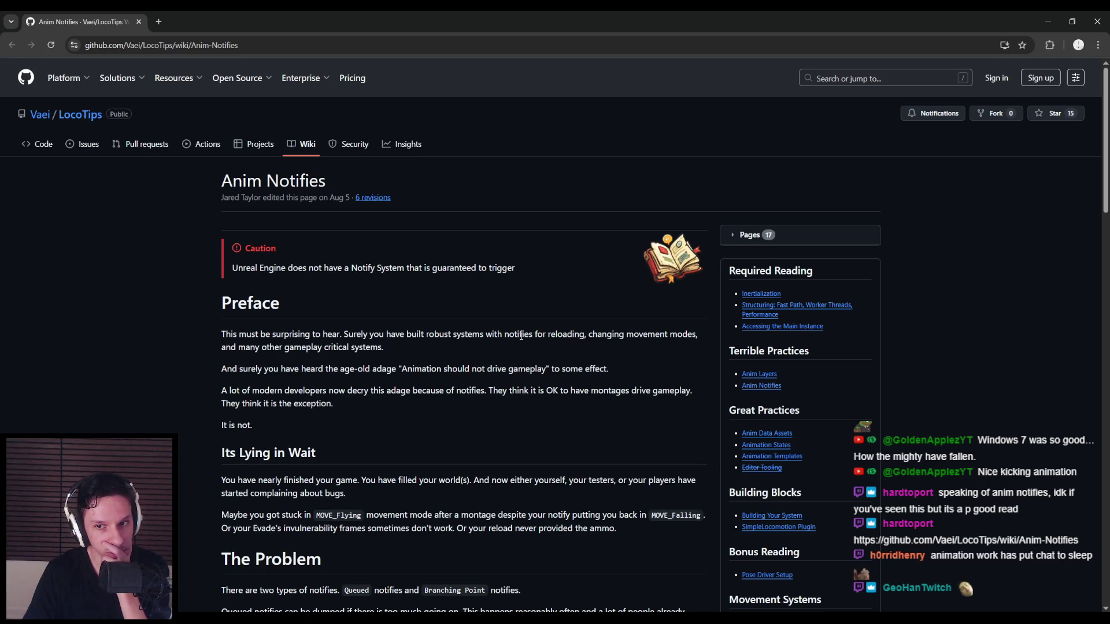
- Read the wiki's passages on notifies, montage triggering and montage parsing, highlighting key sentences
drag(301, 369, 477, 371)
click(257, 395)
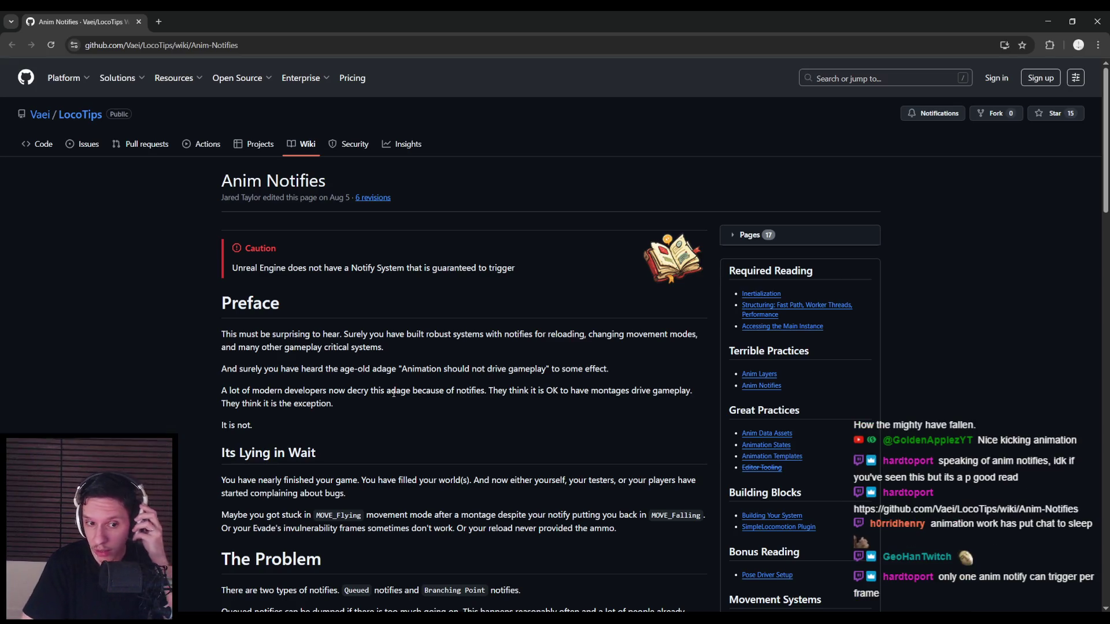
scroll(192, 389, down, 4)
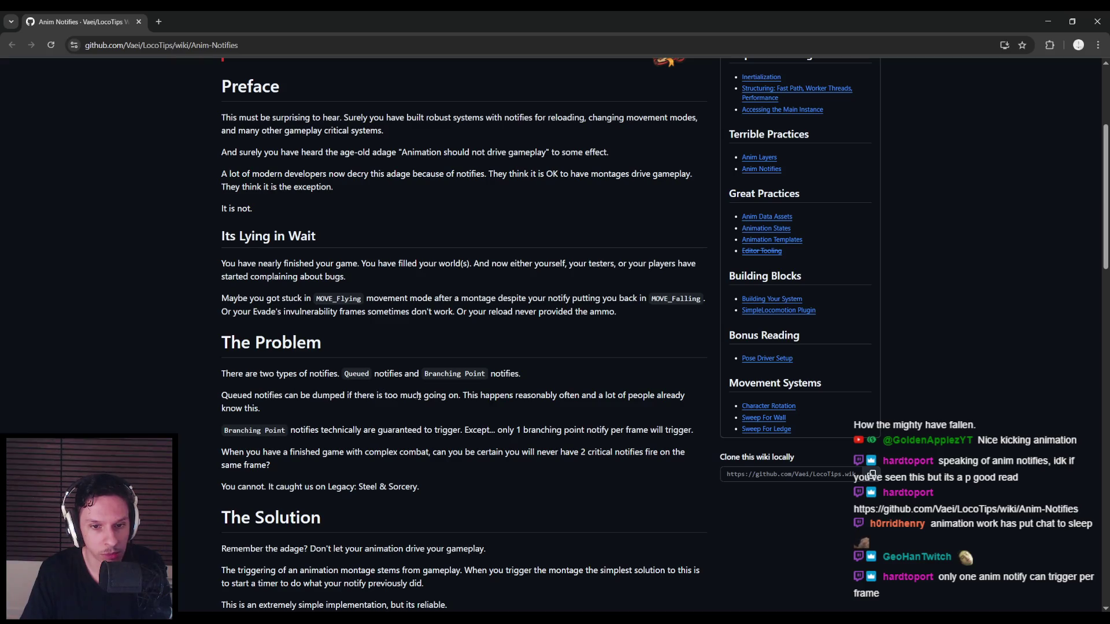
mouse_move(264, 396)
mouse_down()
mouse_move(678, 398)
mouse_move(646, 408)
mouse_up()
click(359, 412)
scroll(174, 411, down, 3)
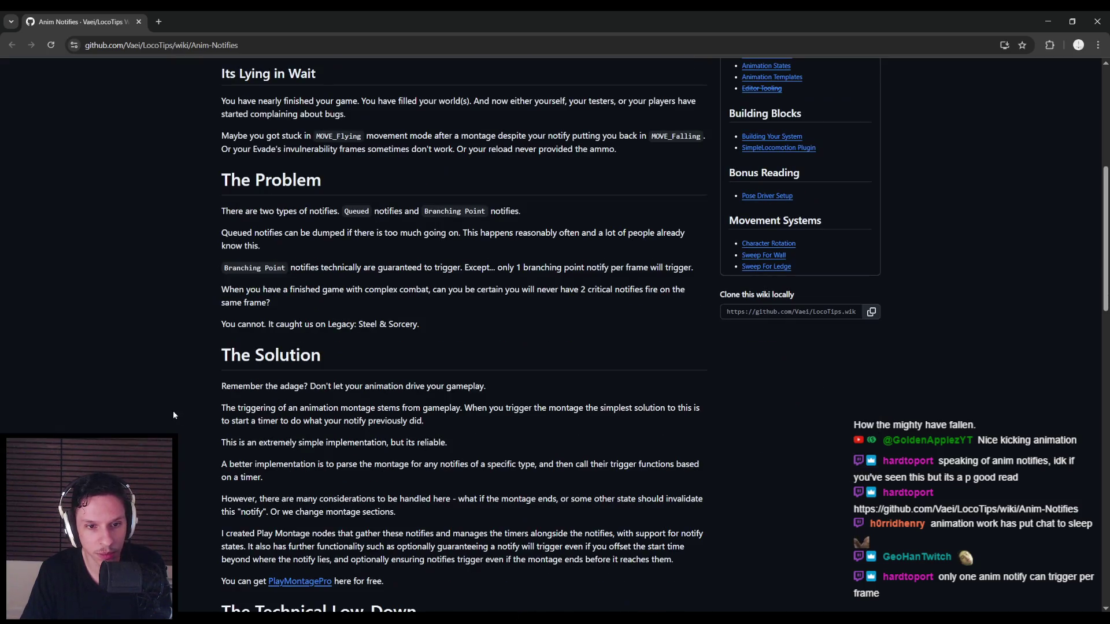
scroll(173, 415, down, 1)
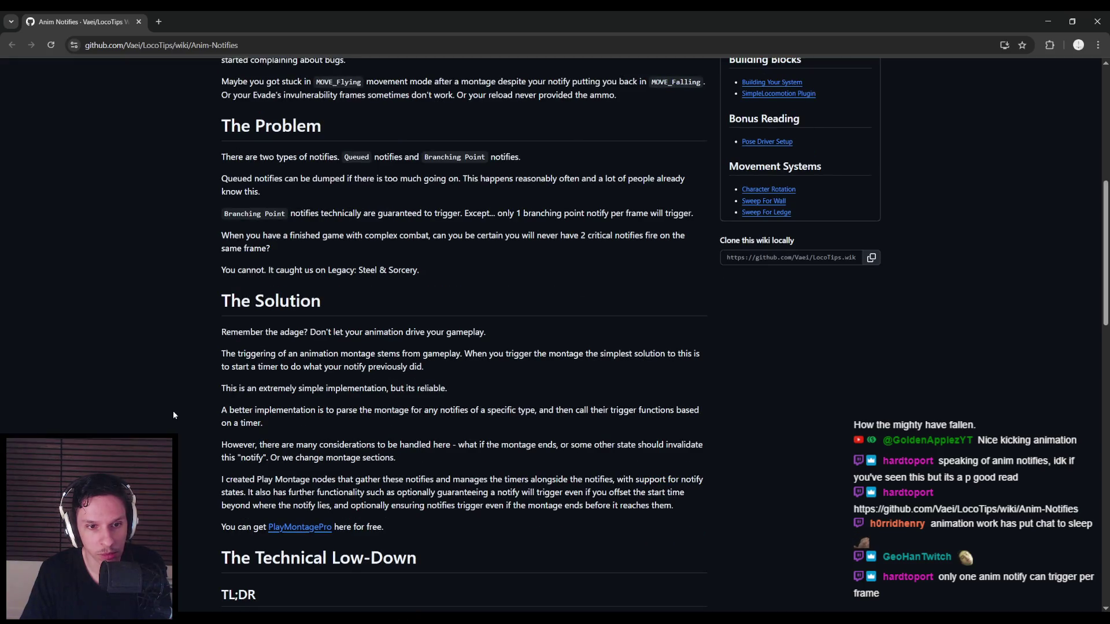
mouse_move(283, 354)
mouse_down()
mouse_move(648, 355)
mouse_move(283, 367)
mouse_move(448, 368)
mouse_up()
click(447, 368)
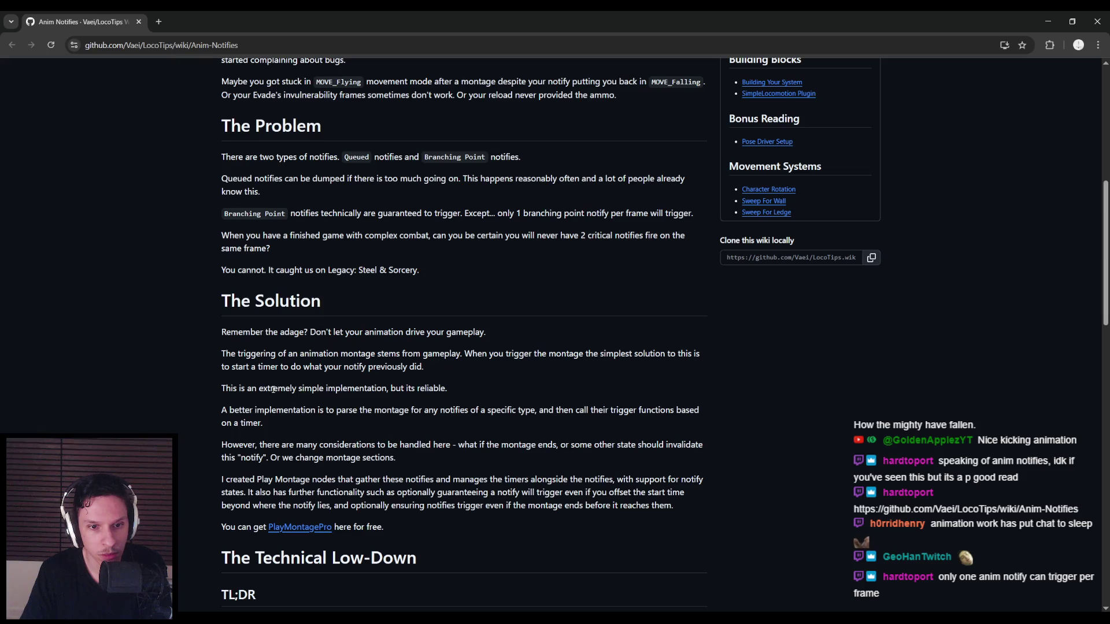
mouse_move(254, 412)
mouse_down()
mouse_move(654, 418)
mouse_move(271, 445)
mouse_move(640, 456)
mouse_move(270, 458)
mouse_move(335, 478)
mouse_move(276, 479)
mouse_move(440, 478)
mouse_up()
click(155, 426)
- Open the PlayMontagePro link in a new tab and switch to it
scroll(155, 426, up, 5)
scroll(153, 426, down, 10)
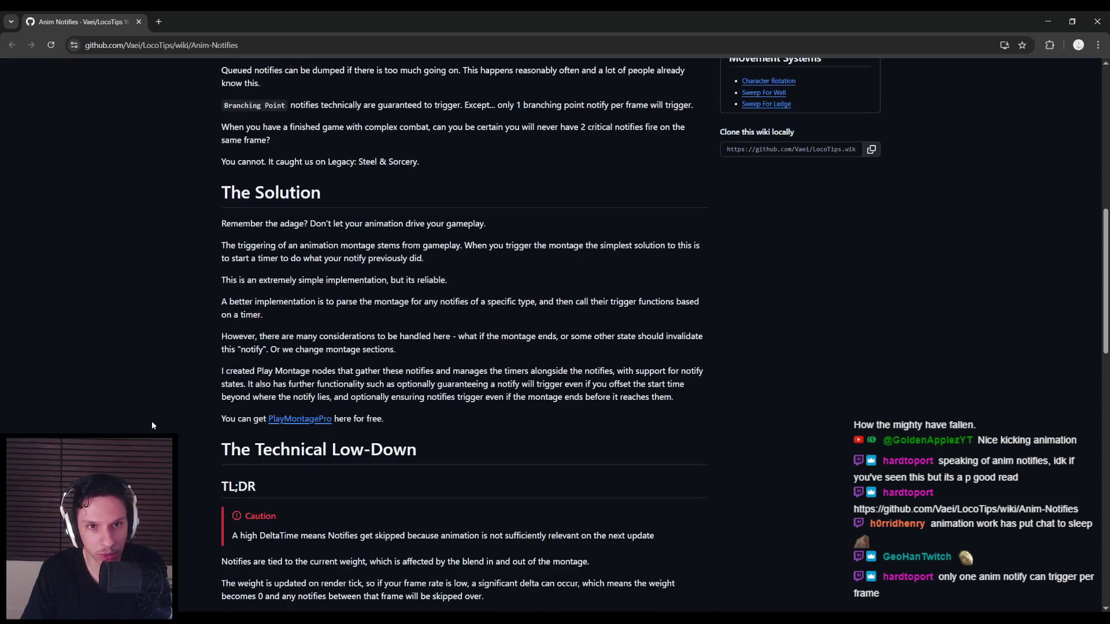
scroll(152, 422, down, 1)
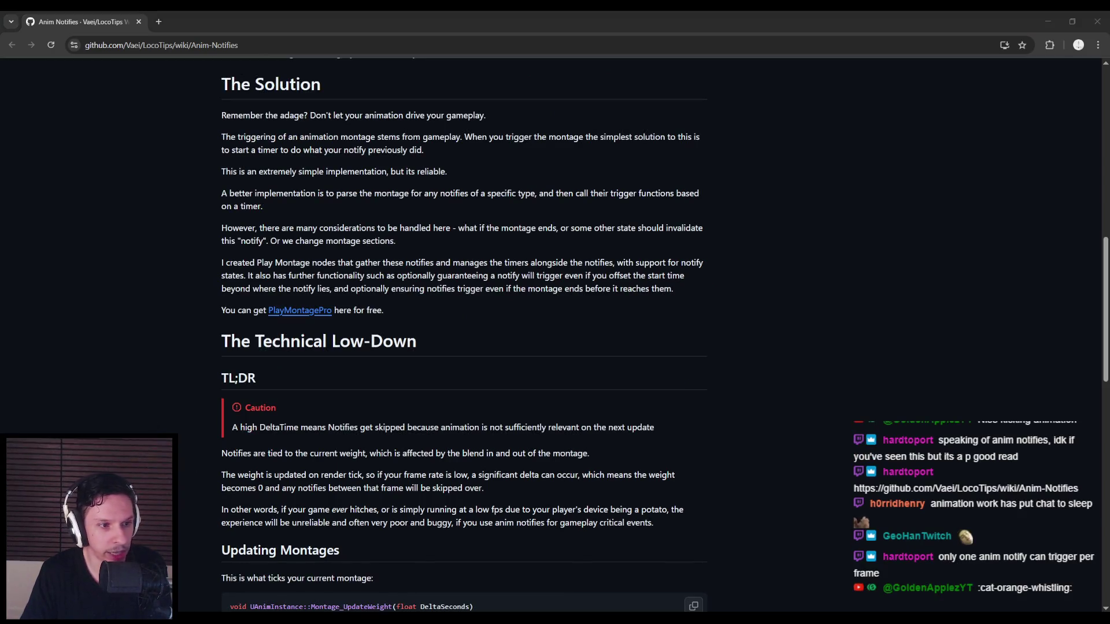
scroll(112, 379, up, 1)
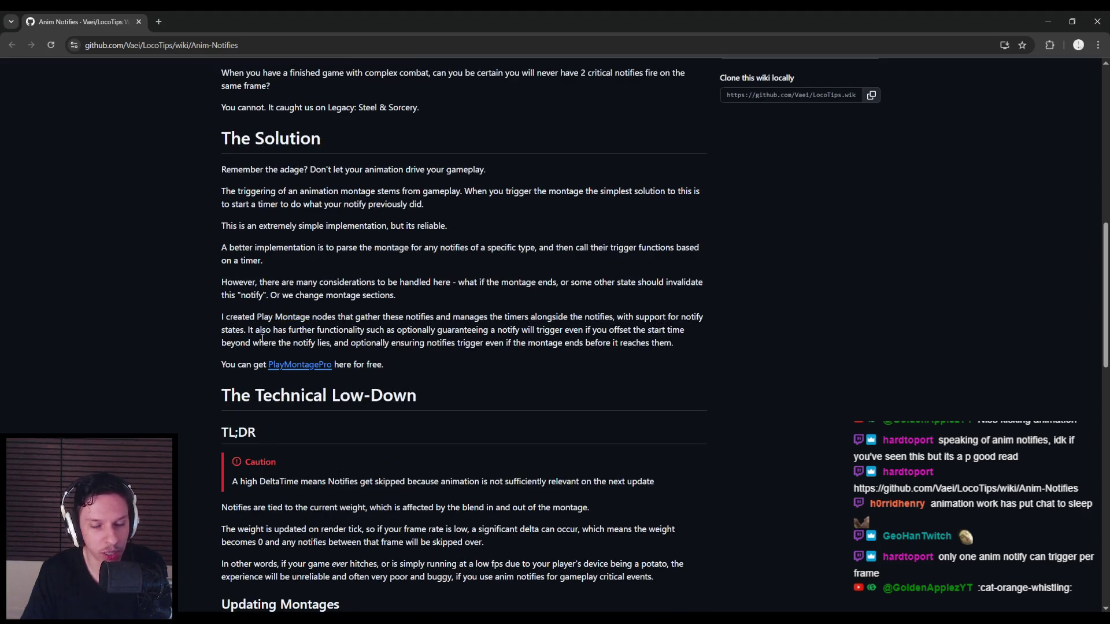
scroll(154, 387, down, 2)
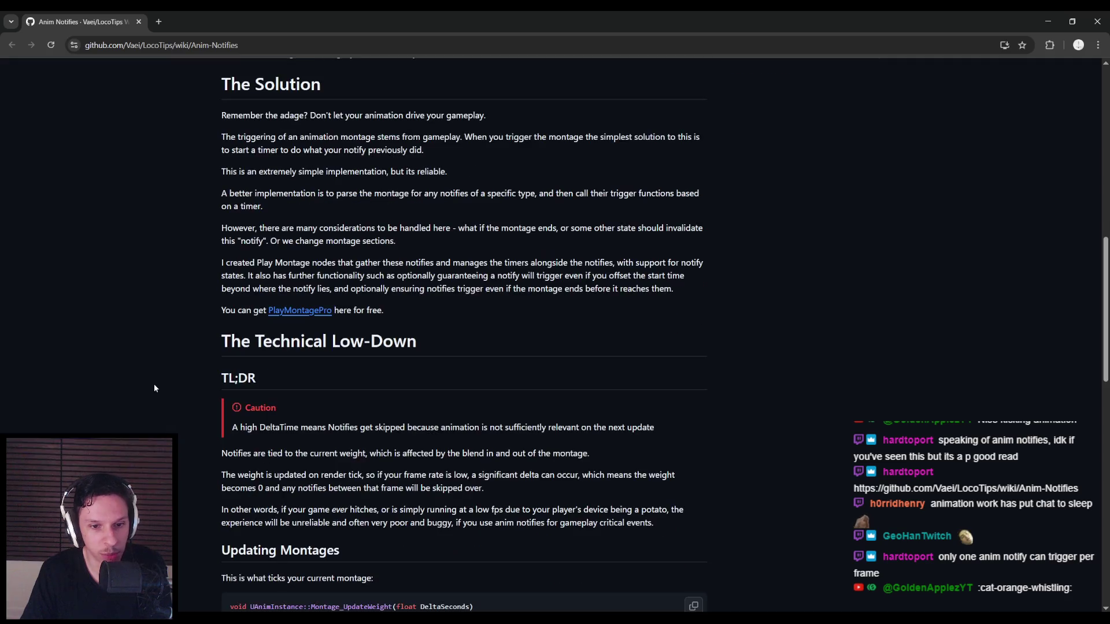
scroll(154, 381, up, 2)
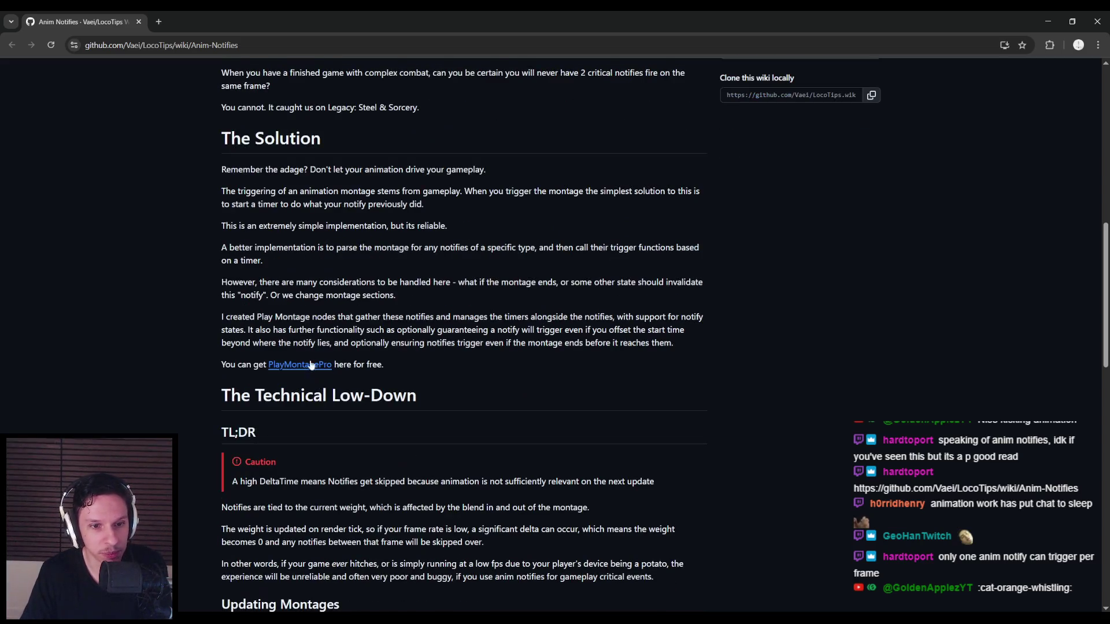
scroll(182, 368, up, 9)
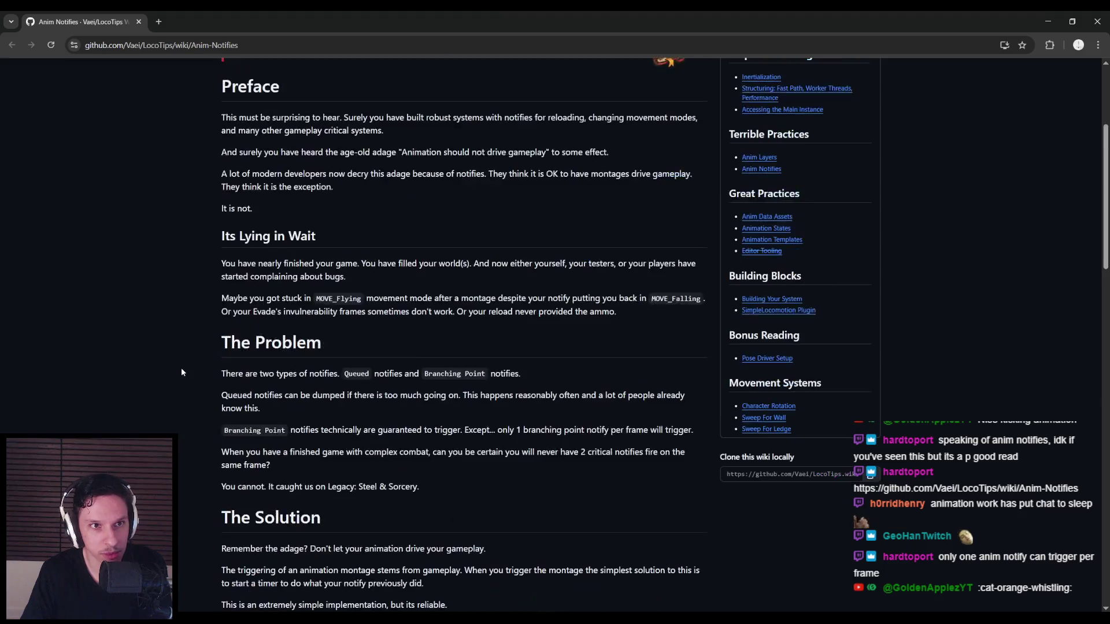
scroll(182, 368, down, 7)
right_click(298, 527)
click(341, 418)
key(ctrl+Tab)
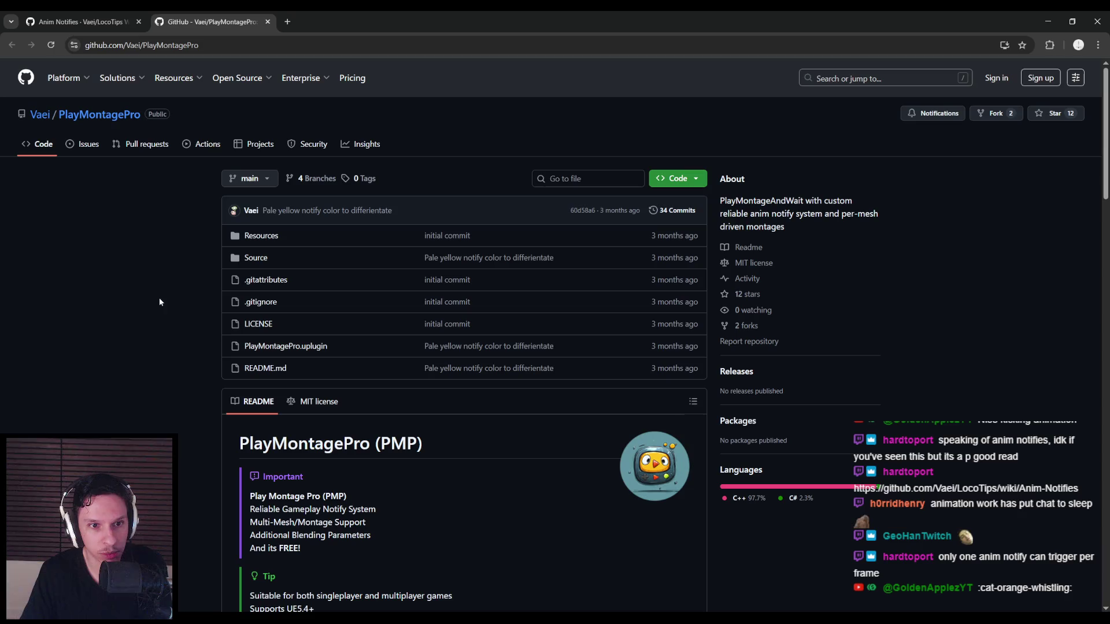
- Scroll through the PlayMontagePro README, then close its tab to return to the wiki
scroll(164, 345, down, 3)
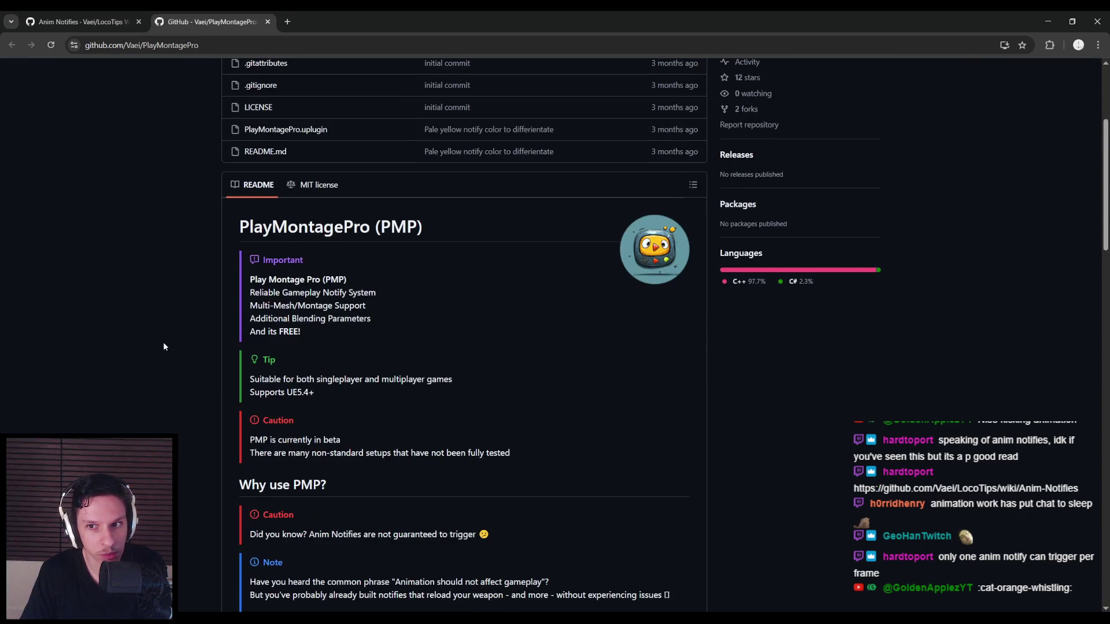
scroll(164, 347, up, 3)
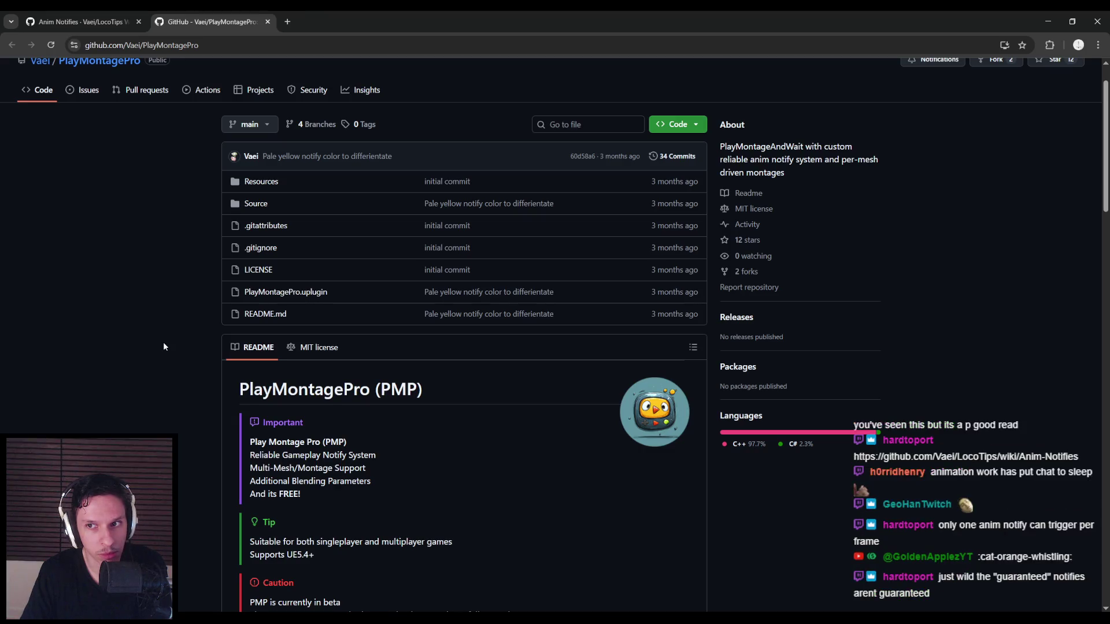
scroll(164, 347, down, 3)
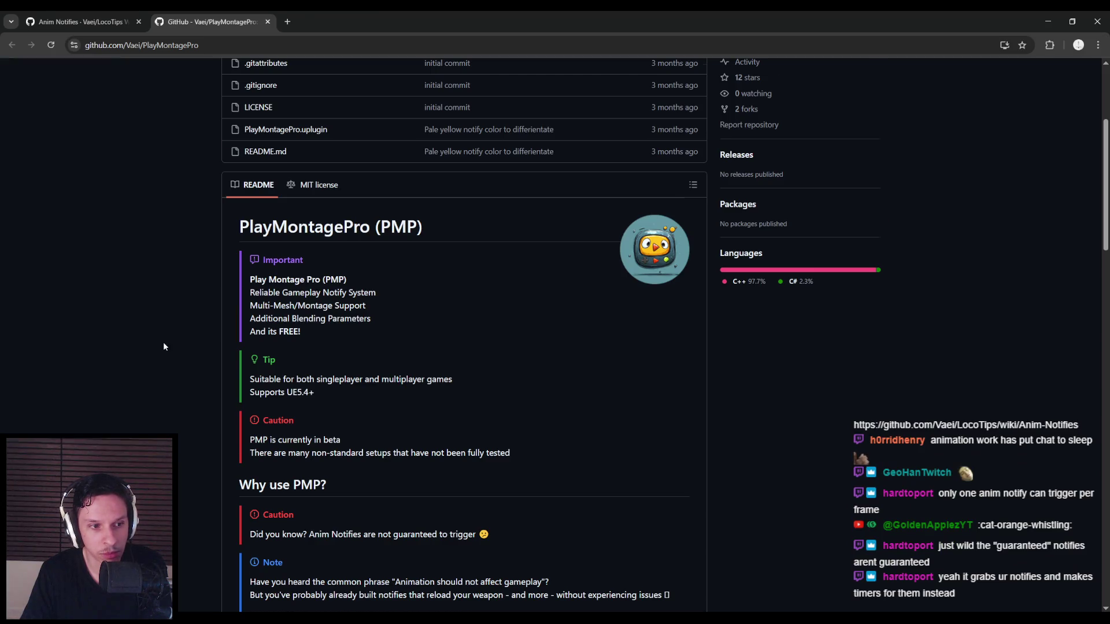
scroll(164, 346, down, 3)
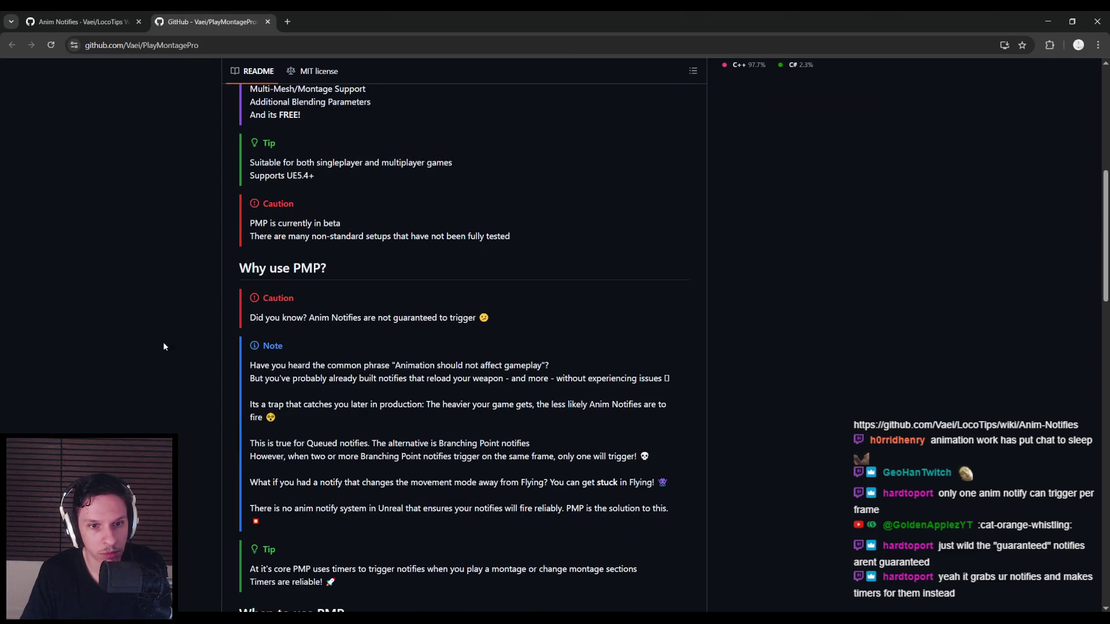
scroll(164, 346, down, 2)
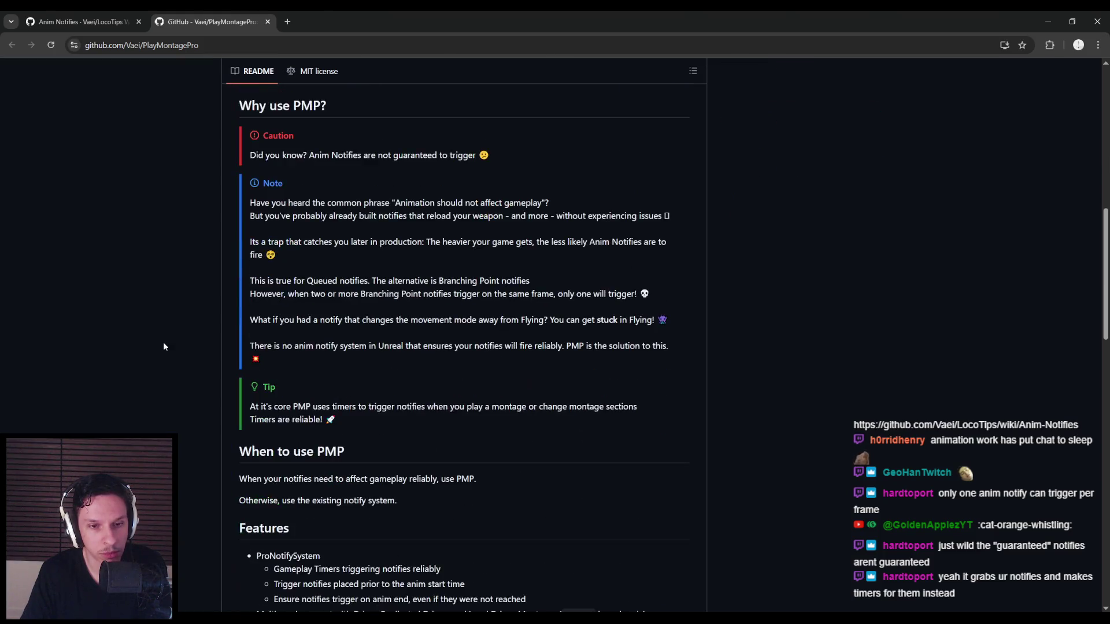
scroll(164, 346, down, 1)
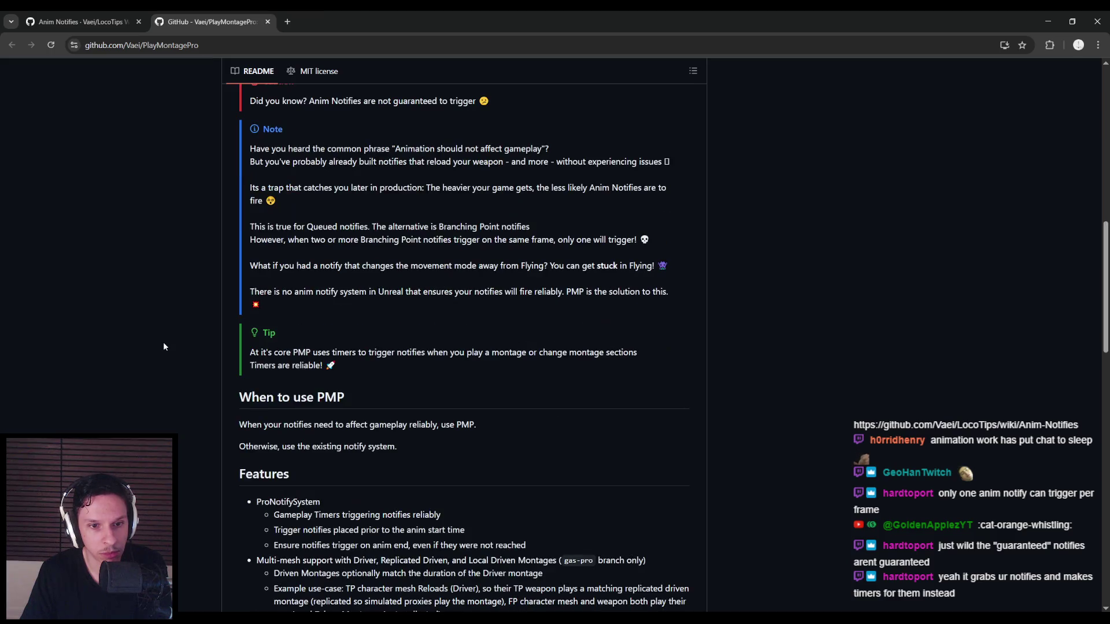
scroll(163, 346, down, 8)
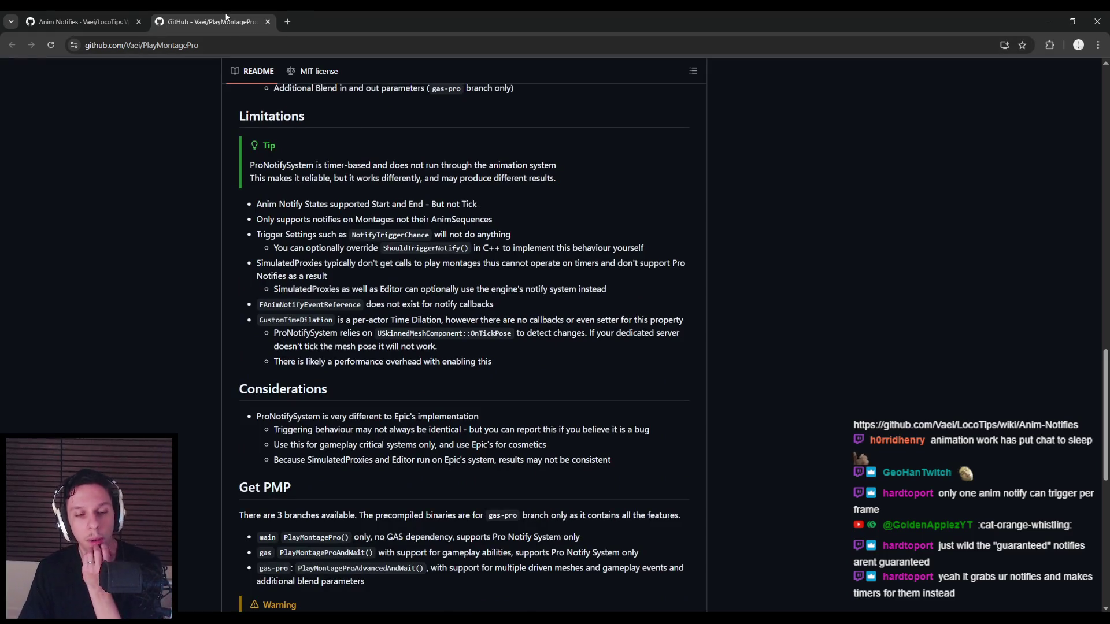
scroll(144, 255, down, 2)
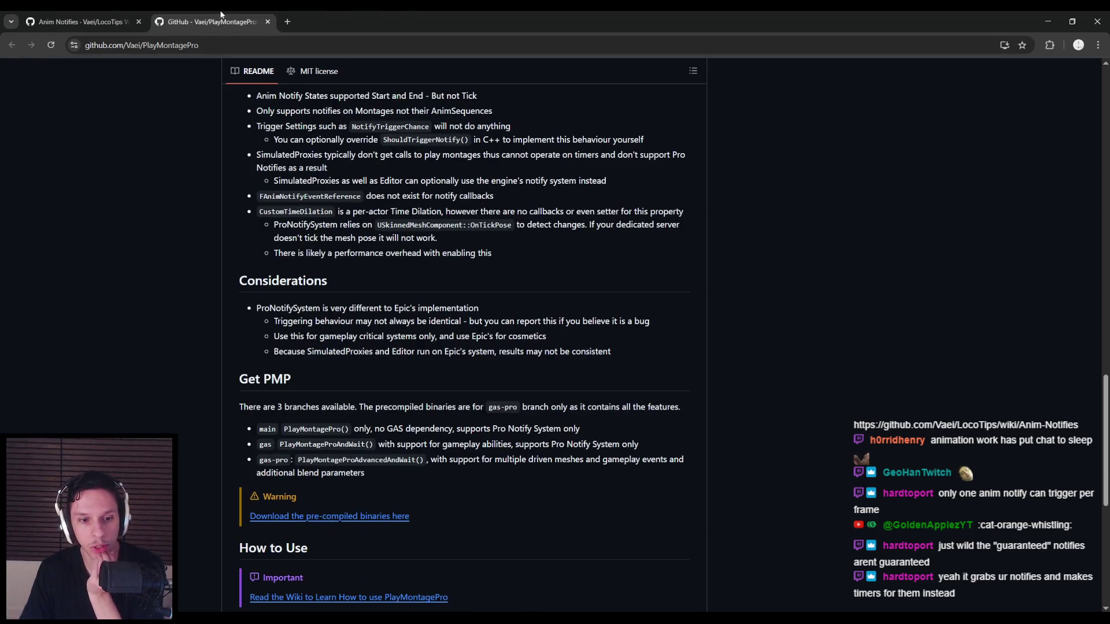
key(ctrl+w)
scroll(133, 296, down, 6)
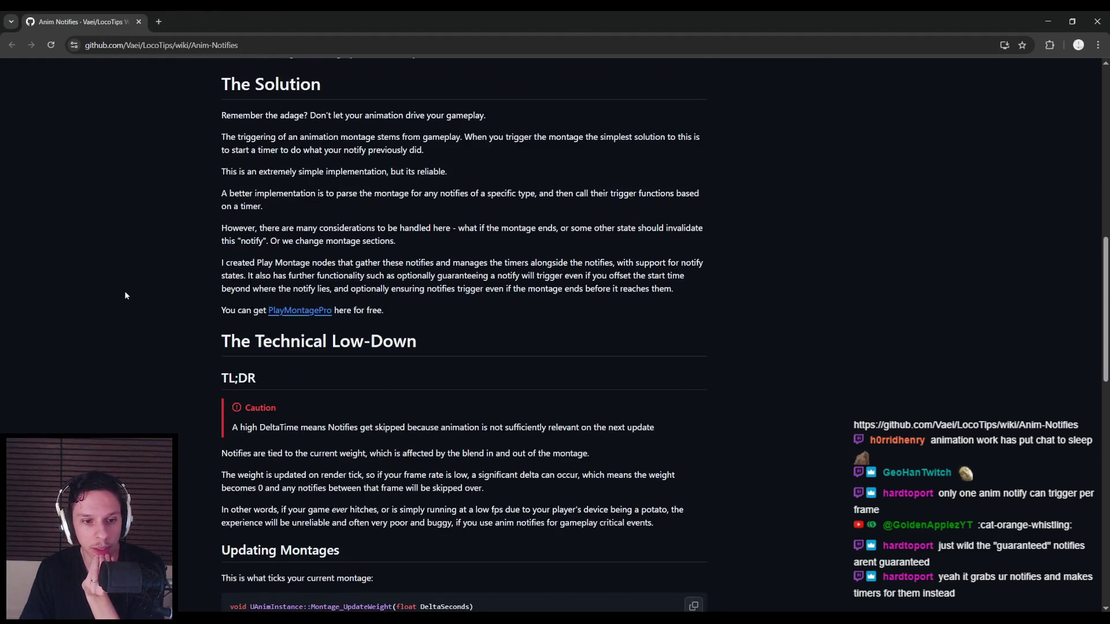
scroll(125, 296, down, 2)
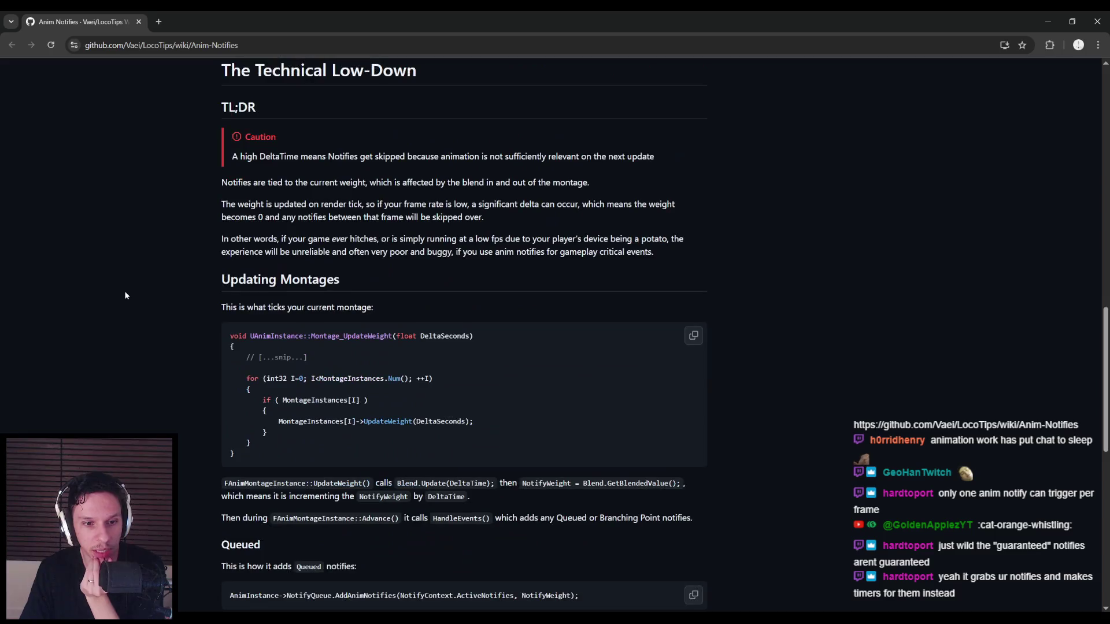
scroll(125, 296, up, 3)
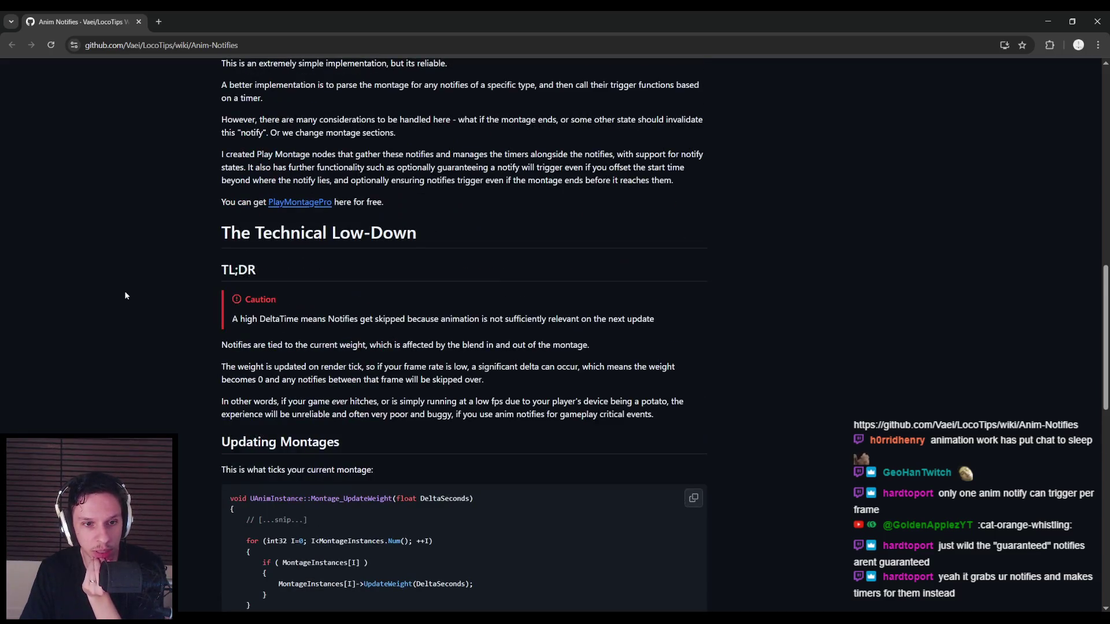
scroll(126, 296, down, 2)
scroll(126, 295, down, 2)
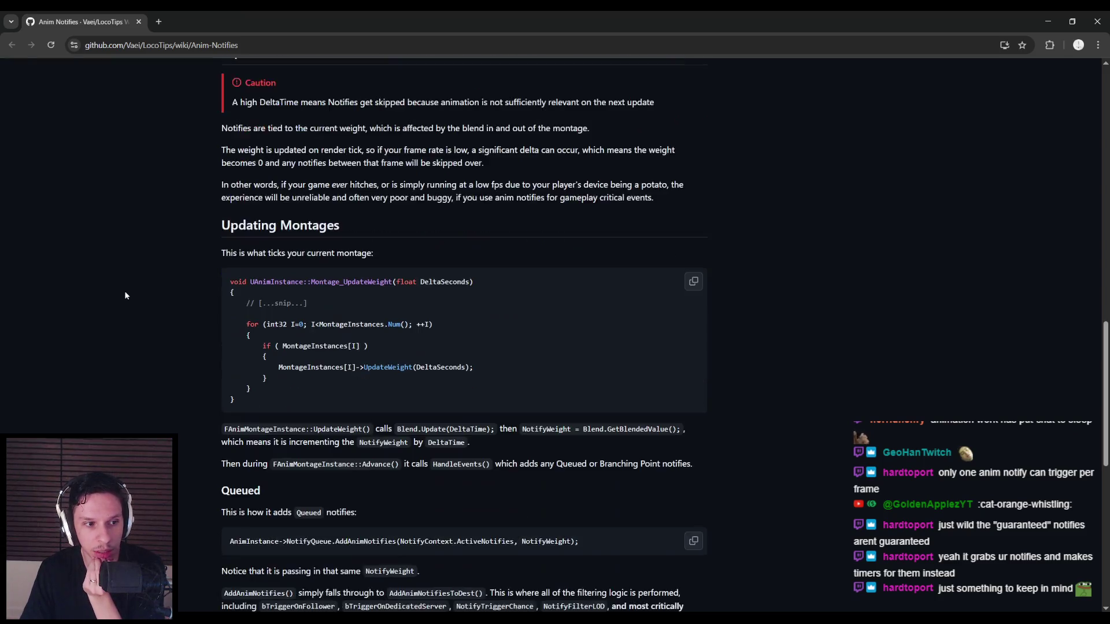
scroll(126, 296, down, 2)
scroll(125, 295, down, 2)
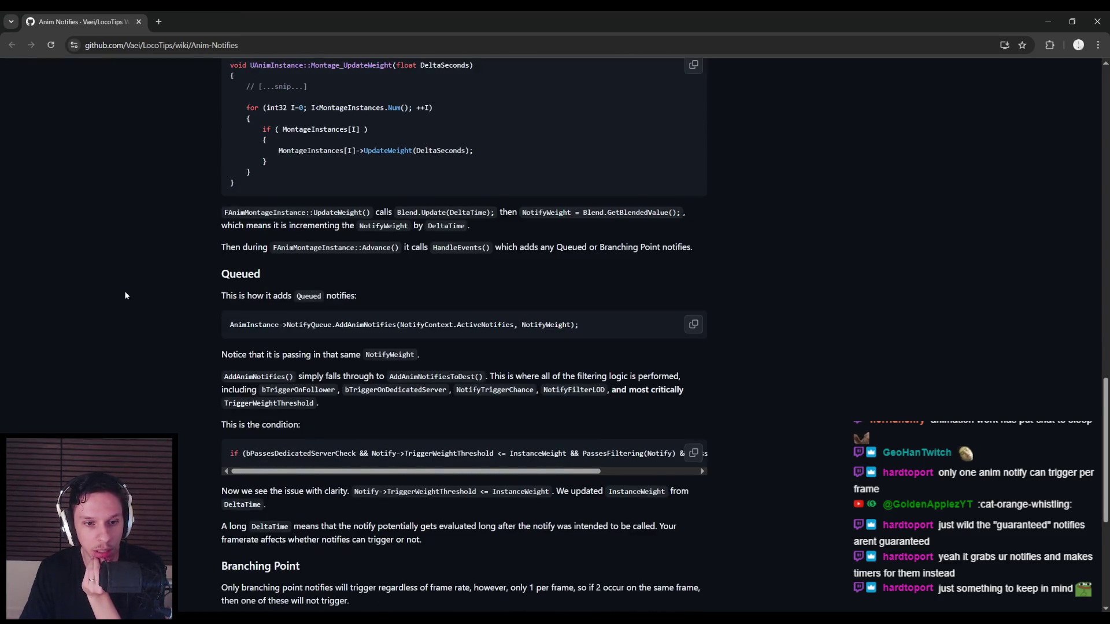
scroll(126, 296, down, 2)
scroll(125, 295, down, 2)
scroll(125, 295, down, 2)
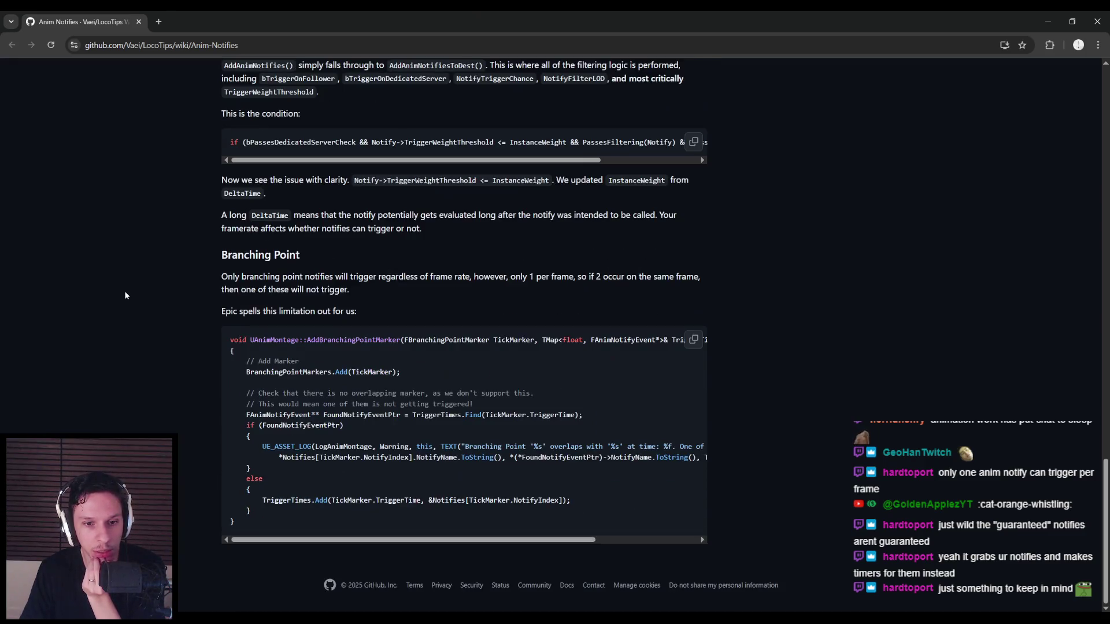
scroll(126, 295, up, 5)
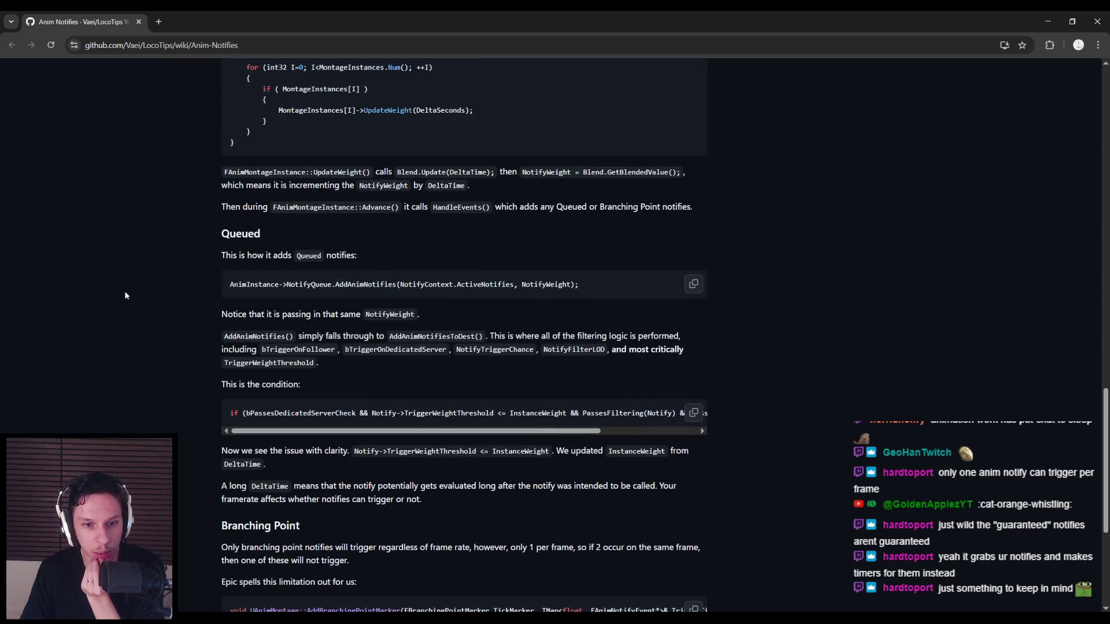
scroll(124, 295, up, 2)
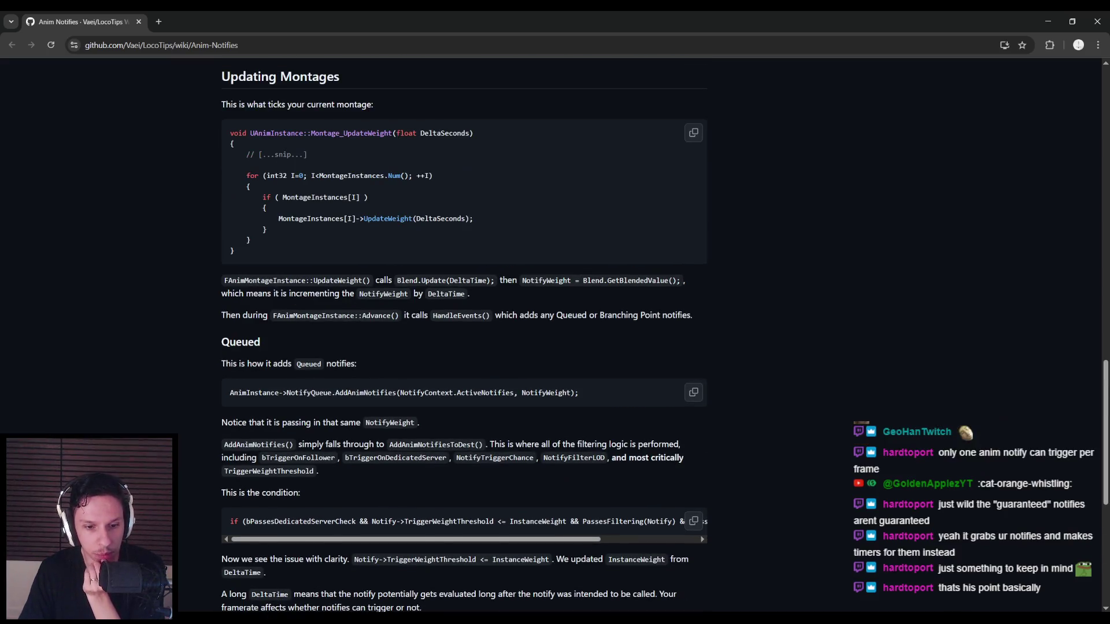
click(384, 592)
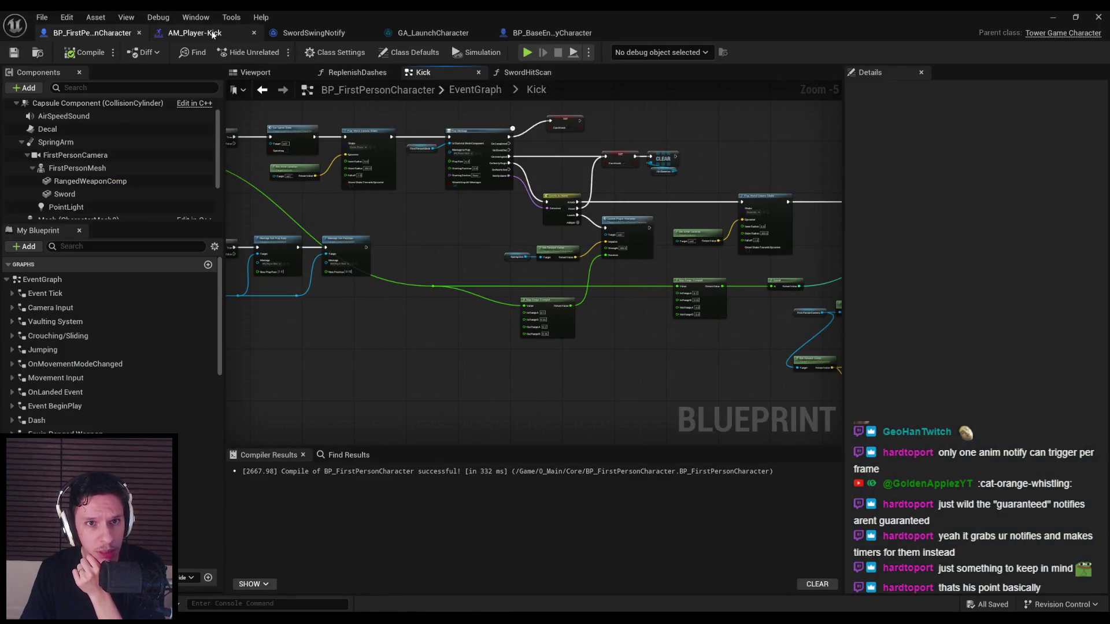
- Check the AM_Player-Kick Attack notify's Queued tick type, then return to the BP_FirstPersonCharacter Kick graph
click(191, 33)
click(541, 405)
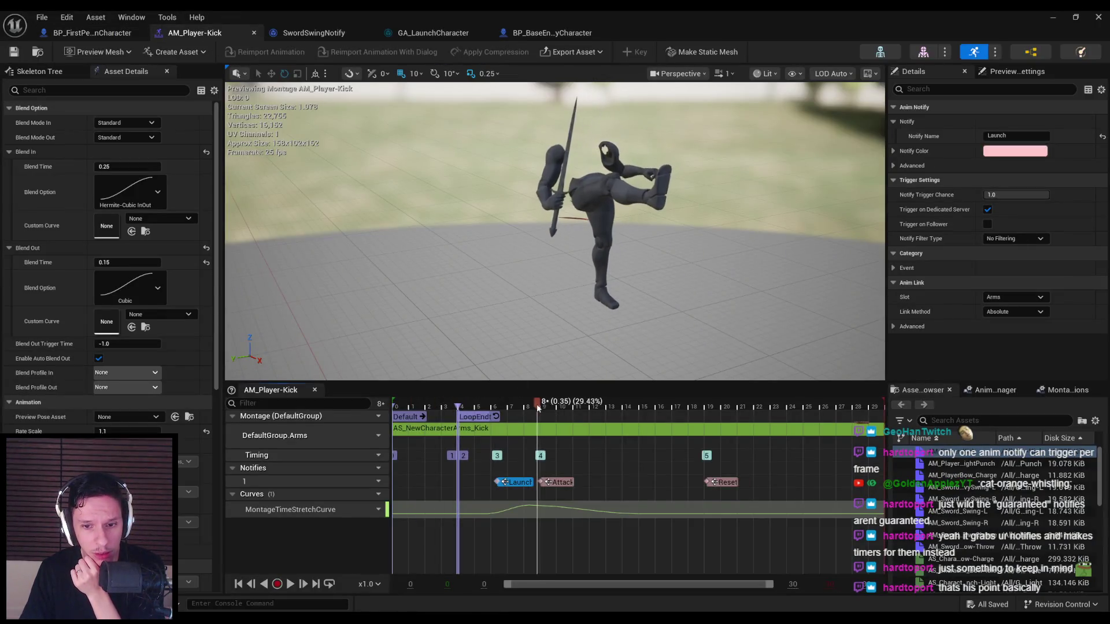
click(552, 483)
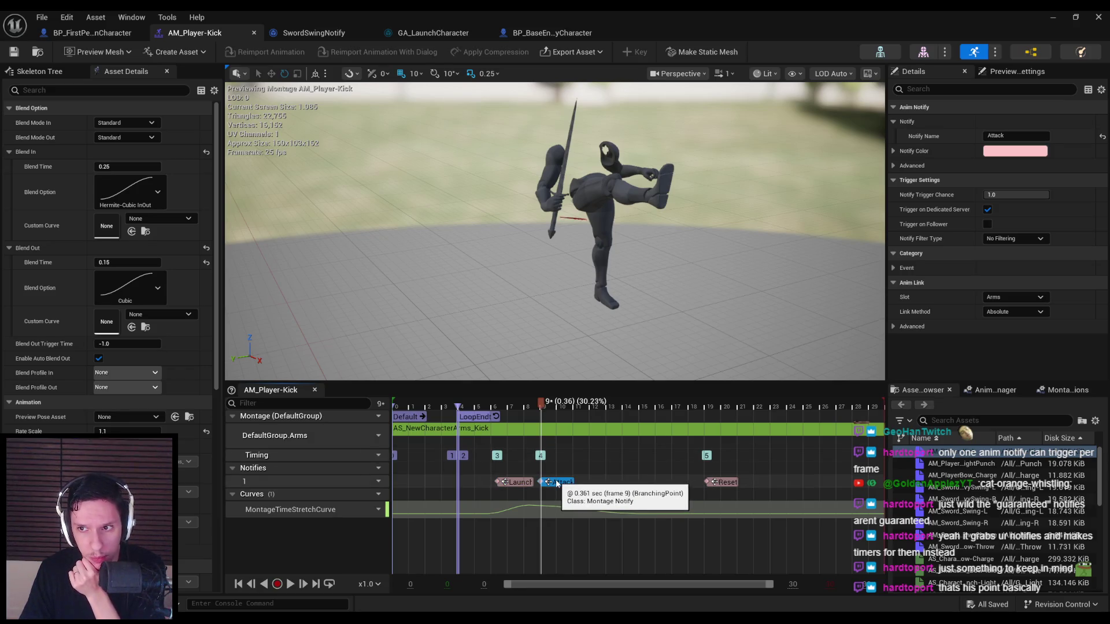
click(907, 269)
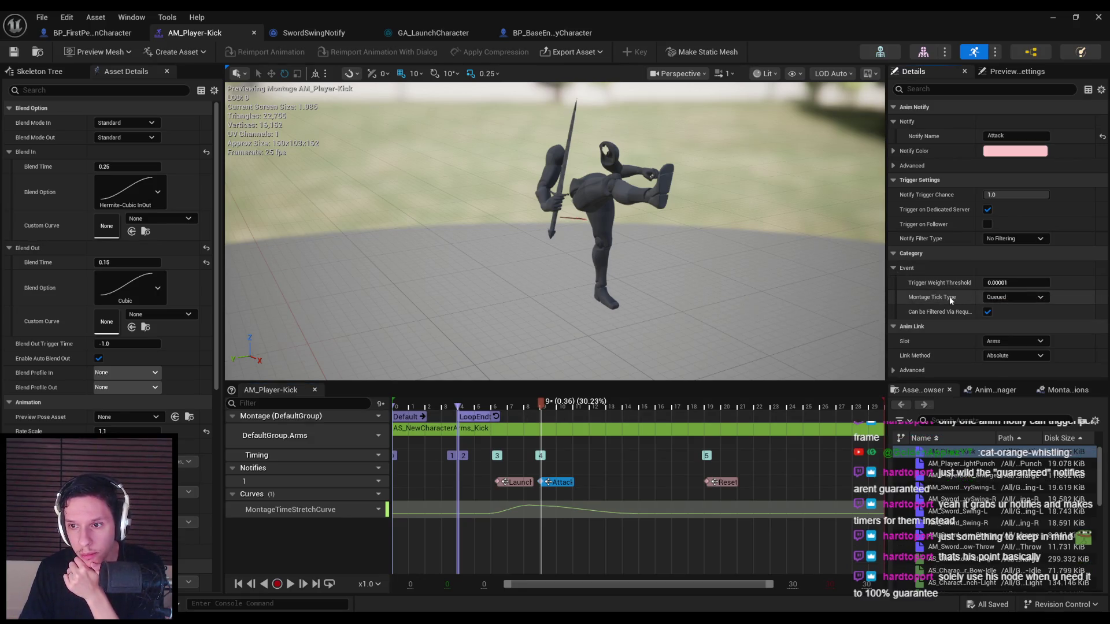
mouse_move(950, 318)
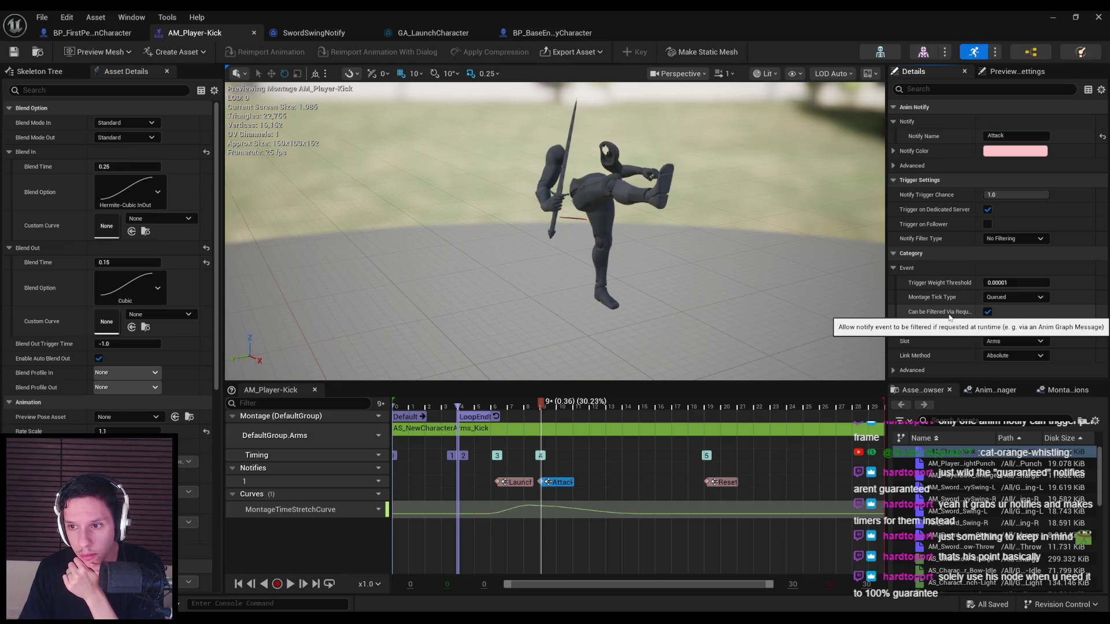
click(84, 35)
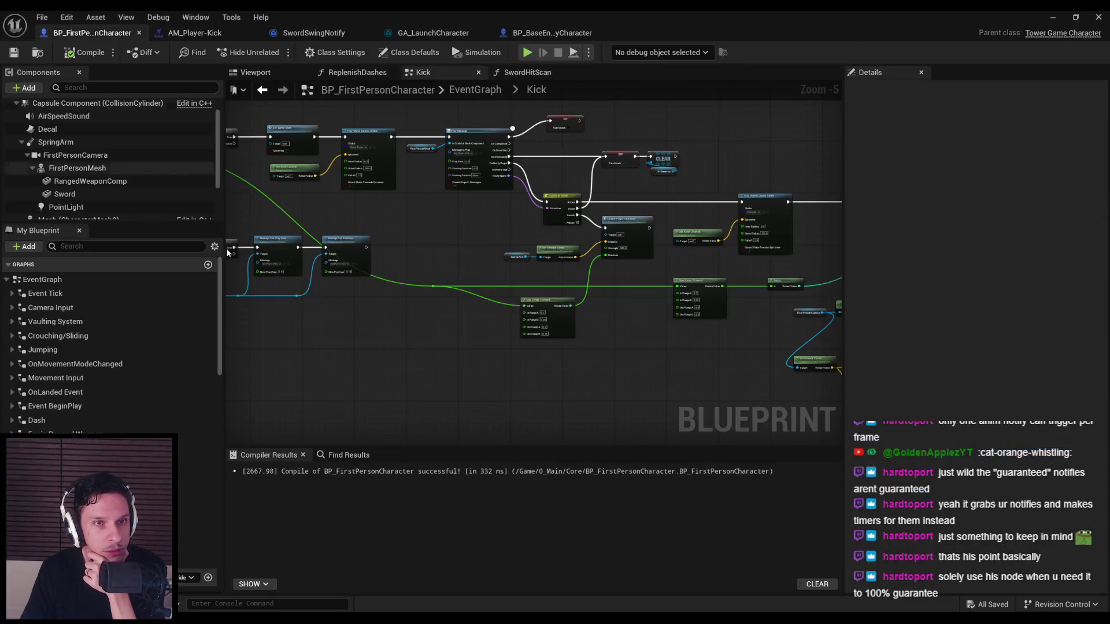
- Switch to the Anim Notifies wiki and read its caution line about high DeltaTime
key(alt+Tab)
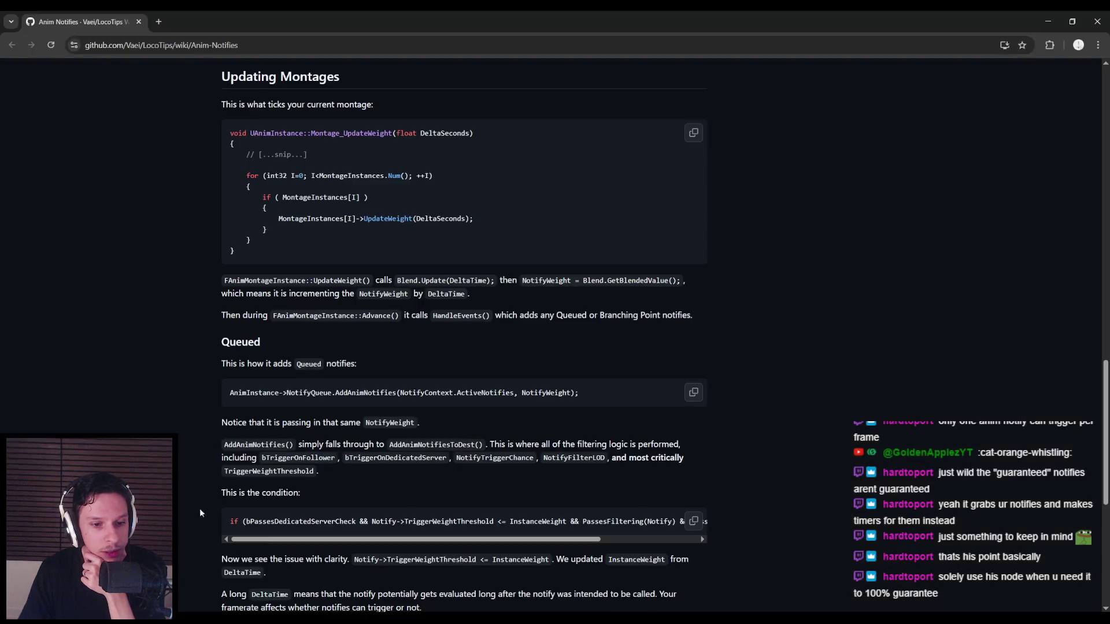
scroll(155, 351, up, 3)
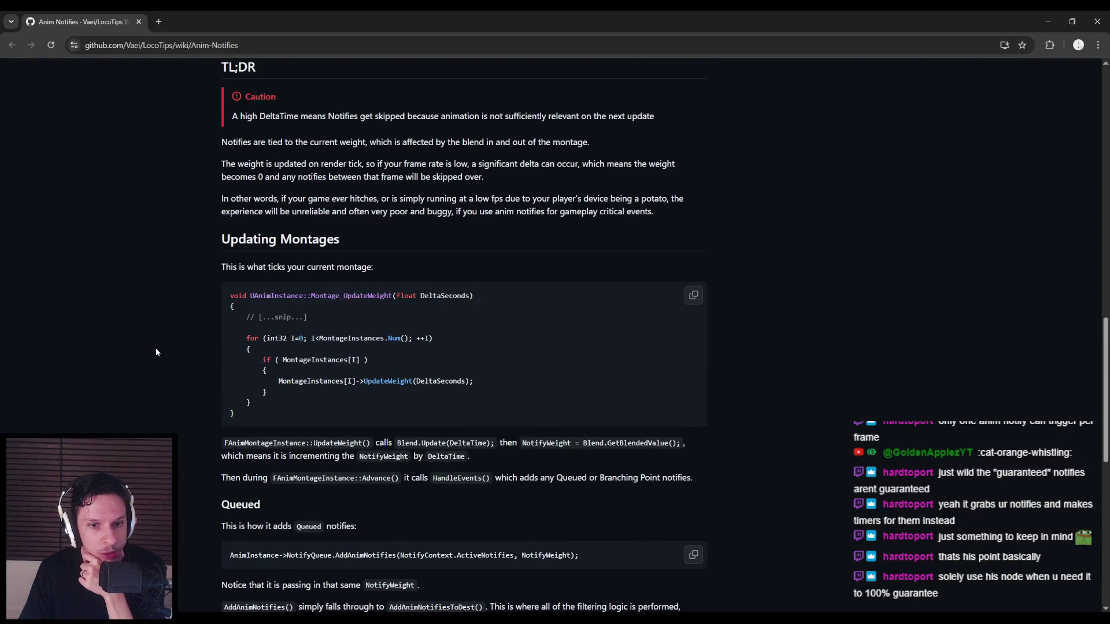
scroll(155, 352, down, 2)
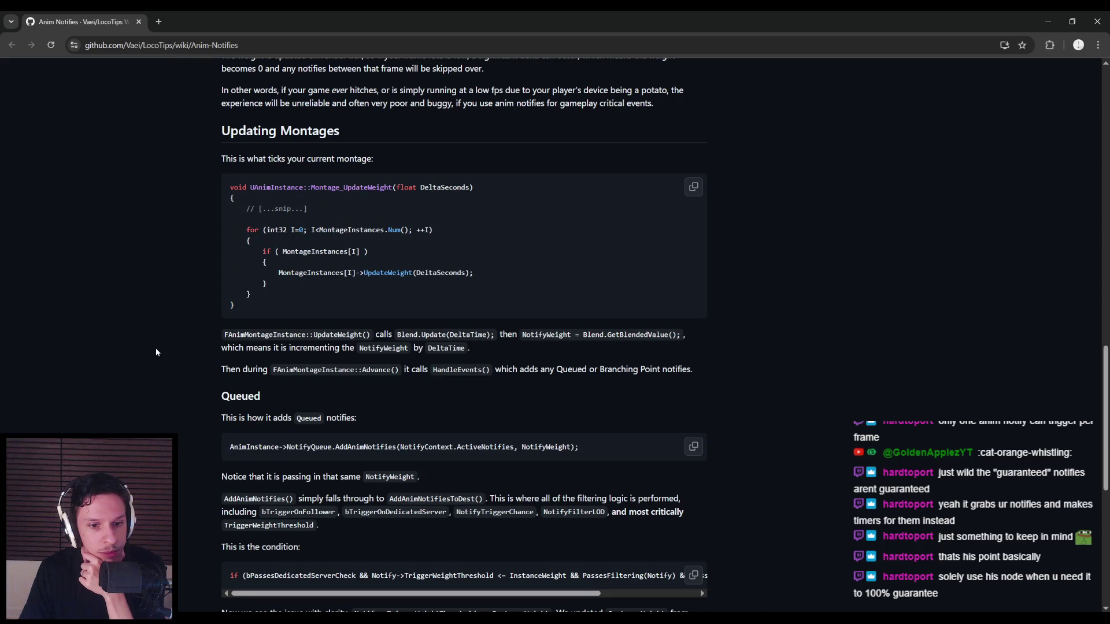
scroll(156, 352, up, 6)
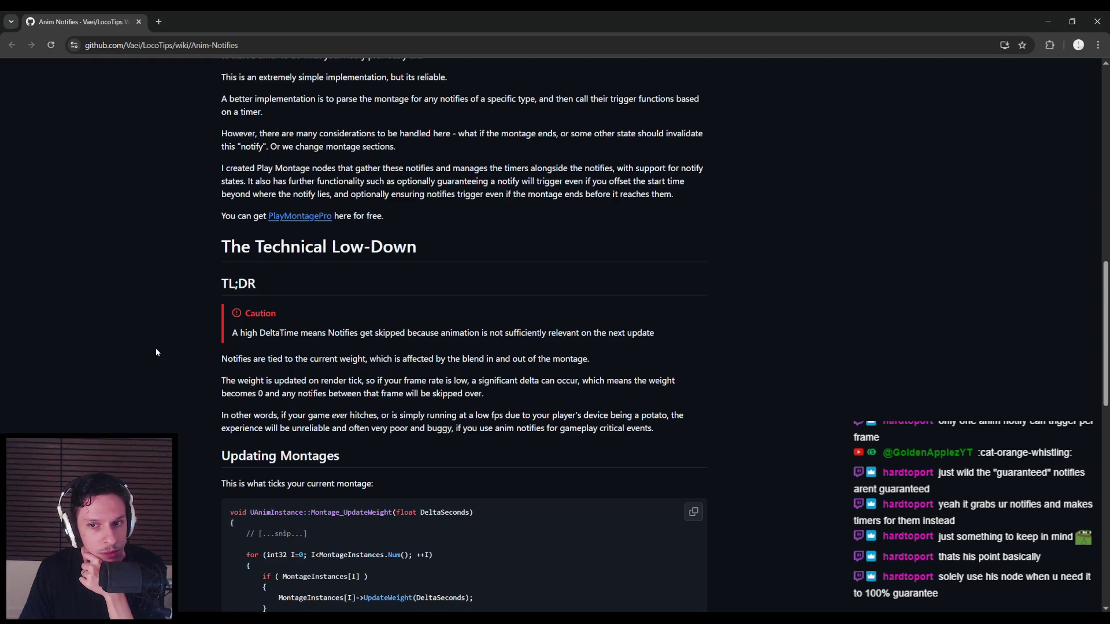
drag(258, 333, 664, 337)
click(664, 336)
- Read the Updating Montages, Queued and Branching Point sections, then return to the blueprint graph
scroll(189, 370, down, 2)
scroll(186, 372, up, 4)
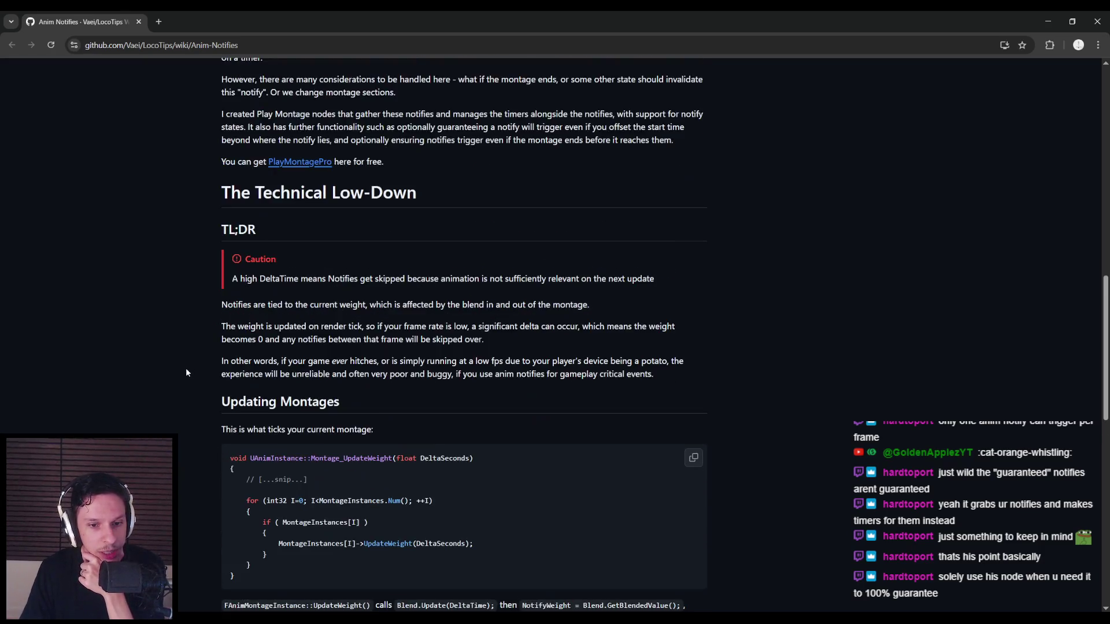
scroll(184, 373, down, 1)
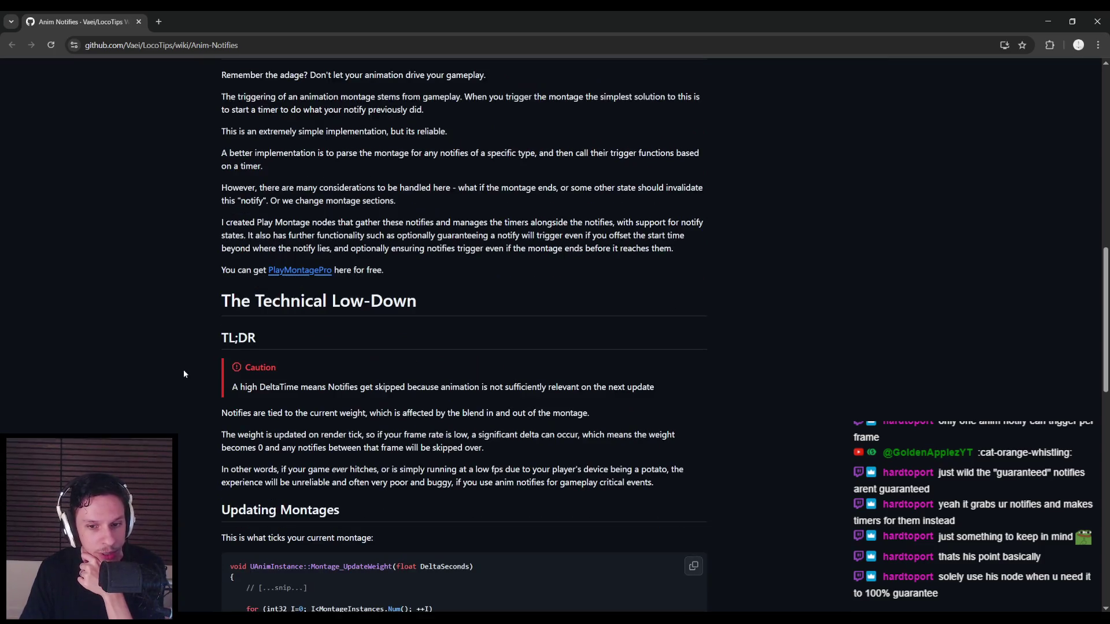
scroll(184, 375, down, 6)
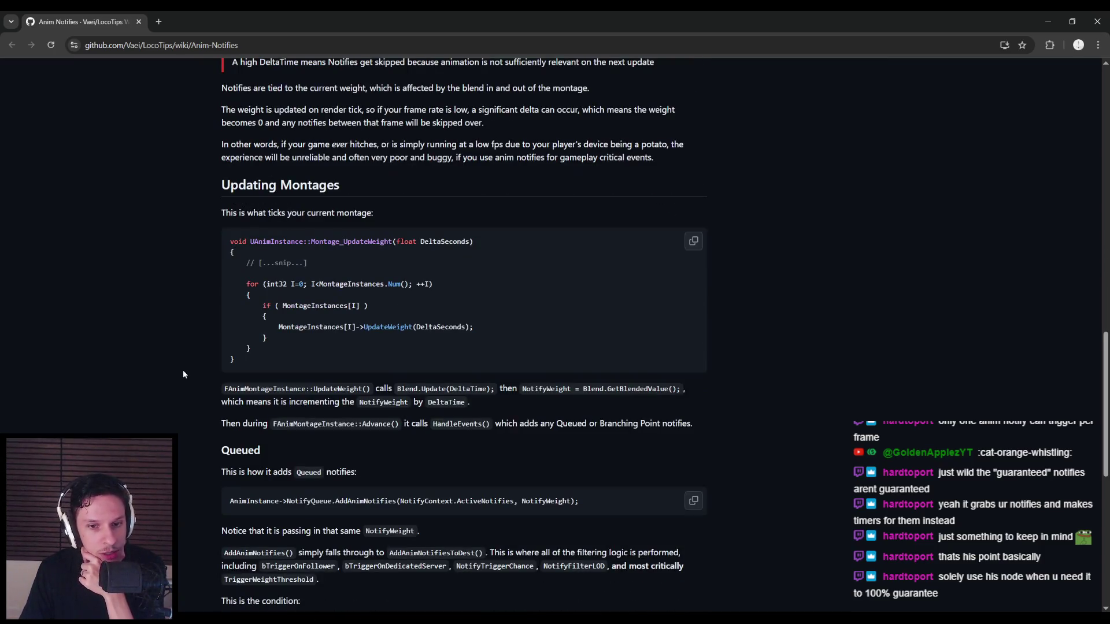
scroll(183, 375, up, 15)
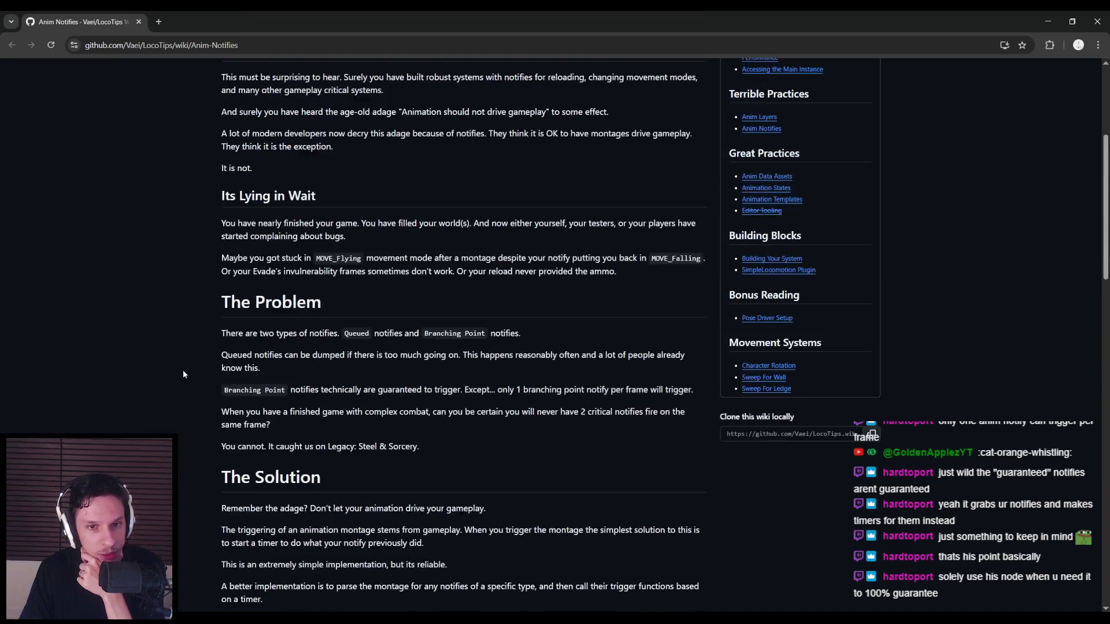
scroll(183, 369, up, 4)
scroll(182, 370, down, 9)
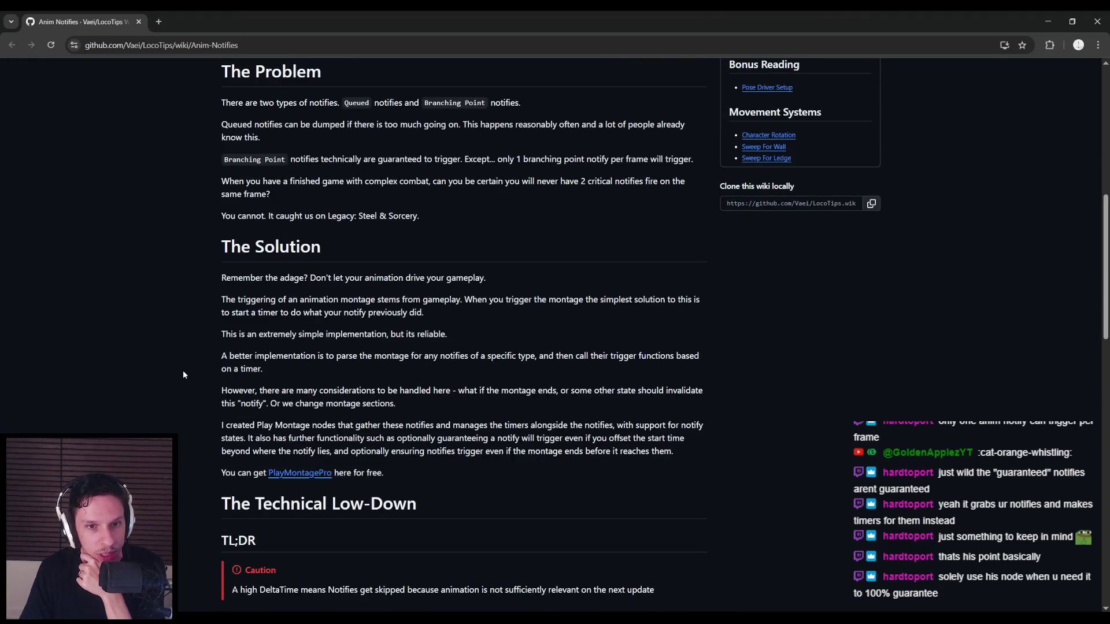
scroll(183, 374, down, 1)
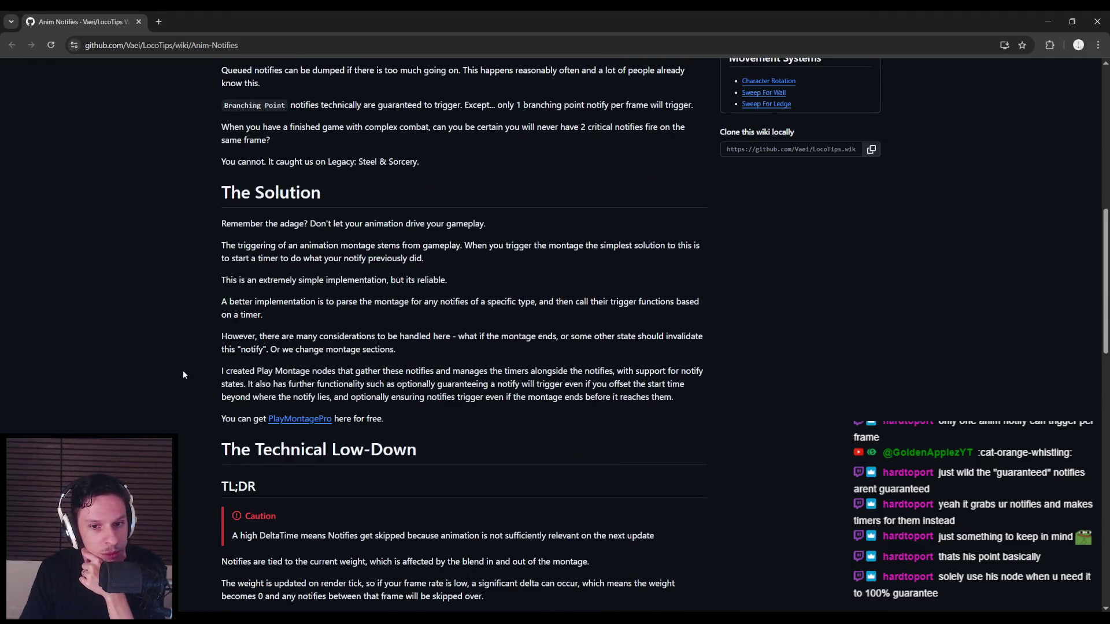
scroll(183, 375, down, 3)
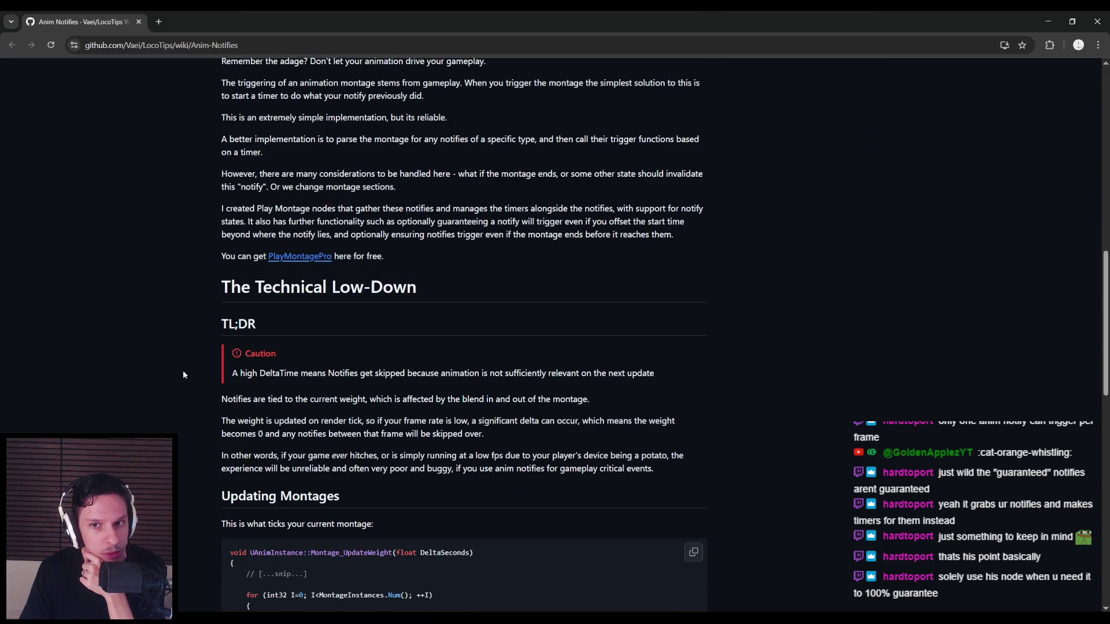
scroll(183, 375, down, 3)
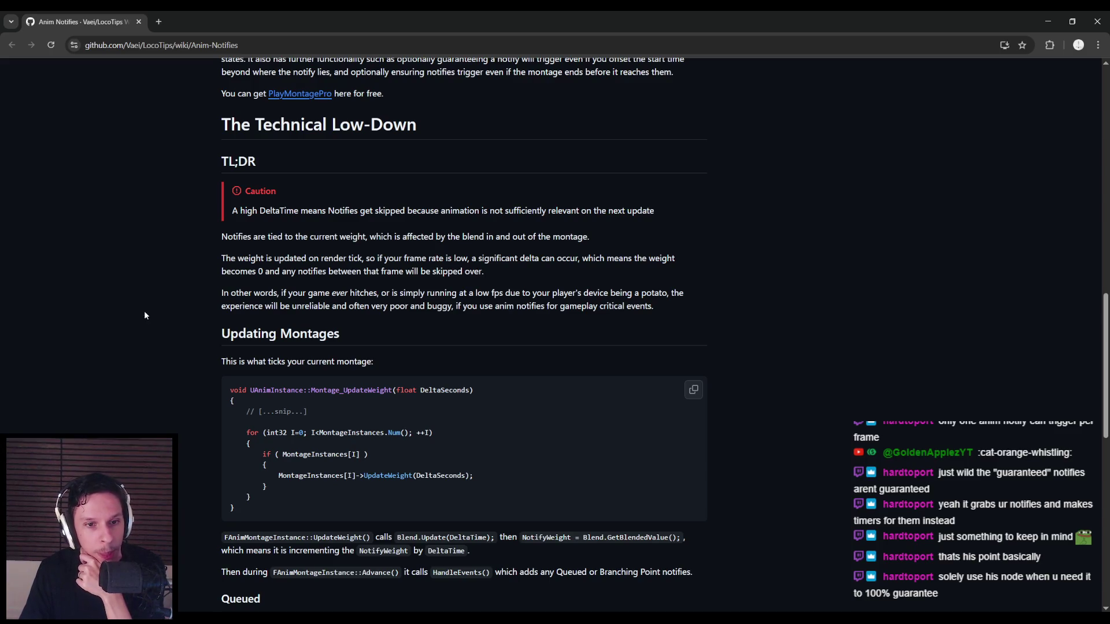
scroll(145, 315, down, 3)
scroll(141, 313, down, 3)
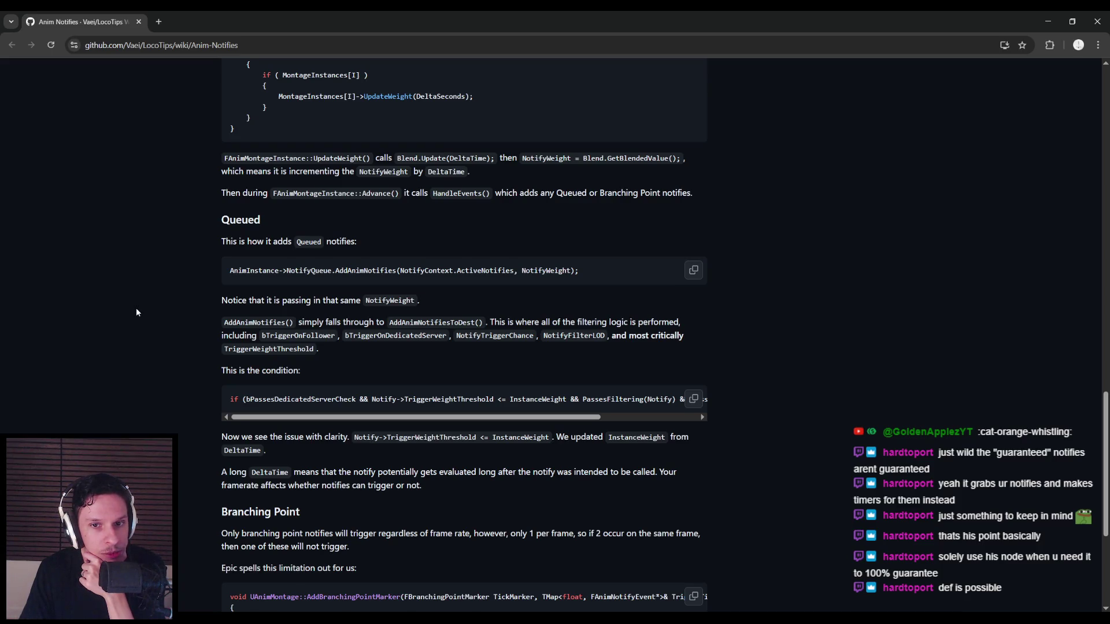
scroll(136, 312, down, 3)
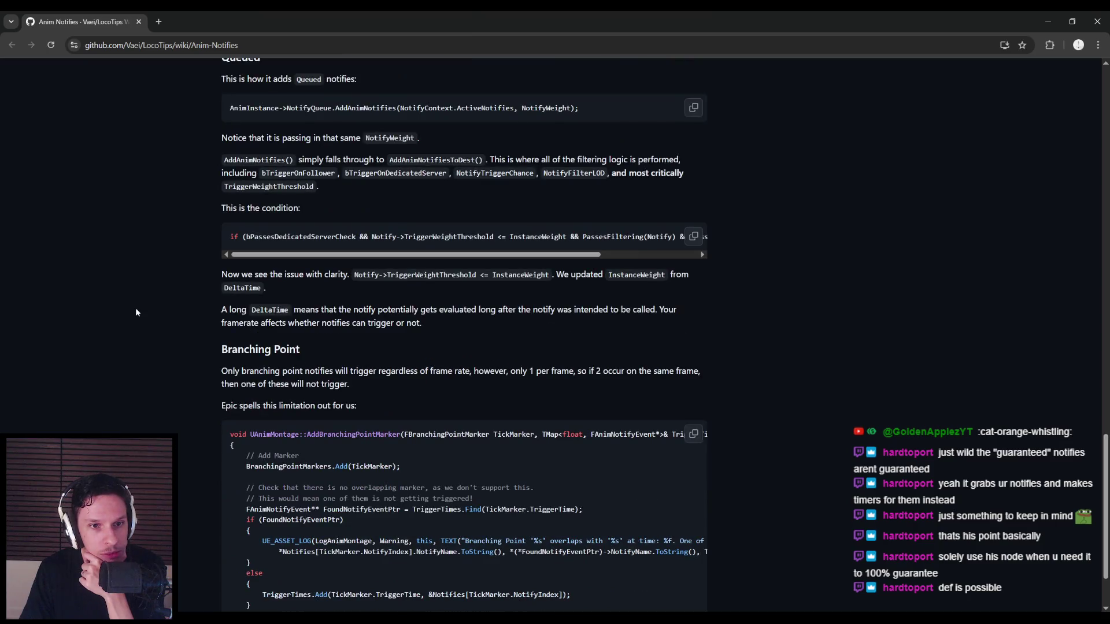
scroll(136, 312, down, 3)
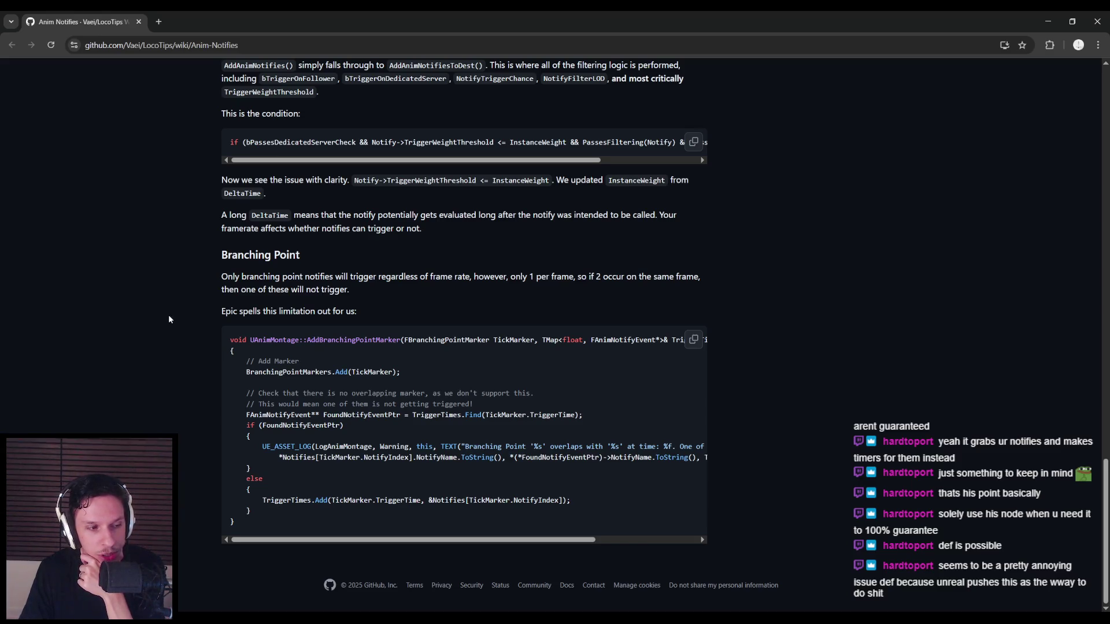
click(394, 594)
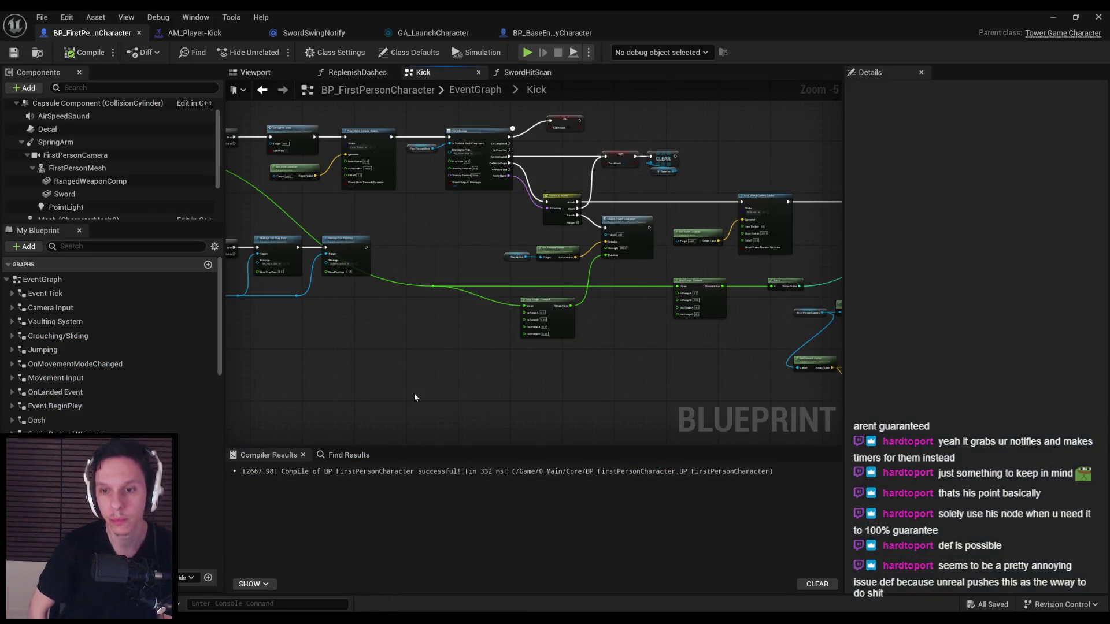
- Move the First Person Camera node left and straighten the 160.0 multiply node into Add
scroll(597, 307, up, 2)
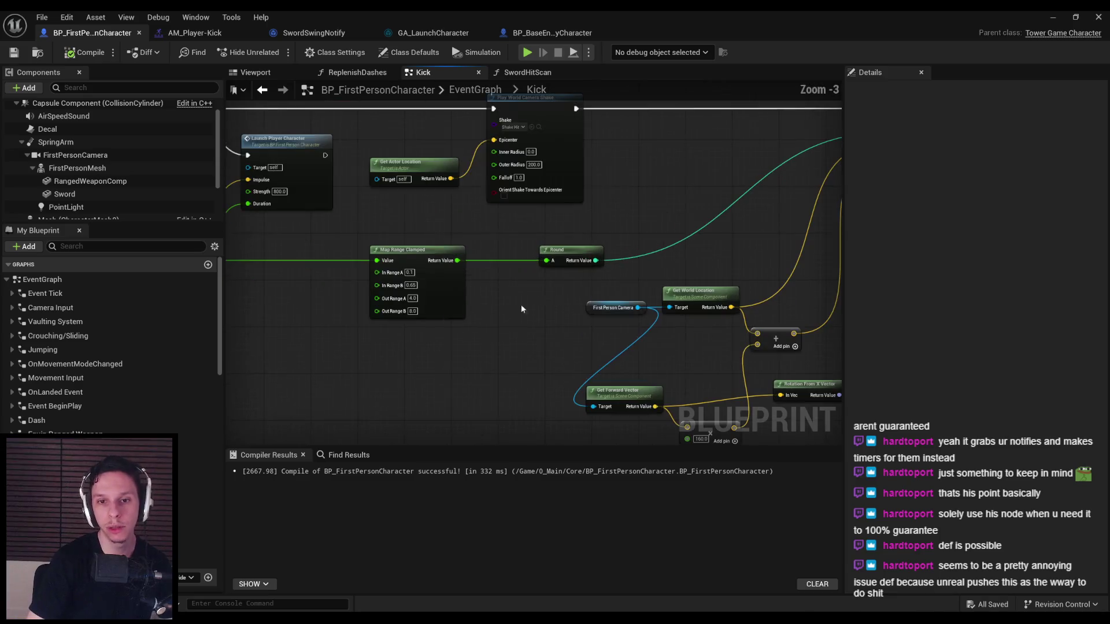
drag(504, 306, 346, 293)
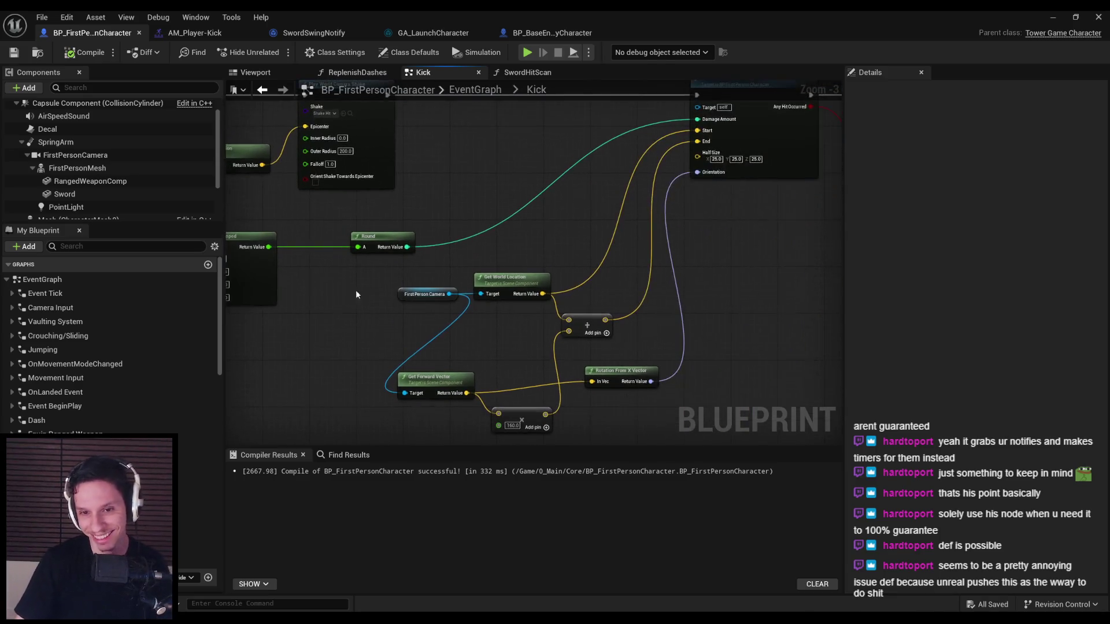
drag(425, 294, 344, 295)
mouse_move(522, 413)
mouse_down()
mouse_move(517, 338)
mouse_move(580, 353)
mouse_up()
key(q)
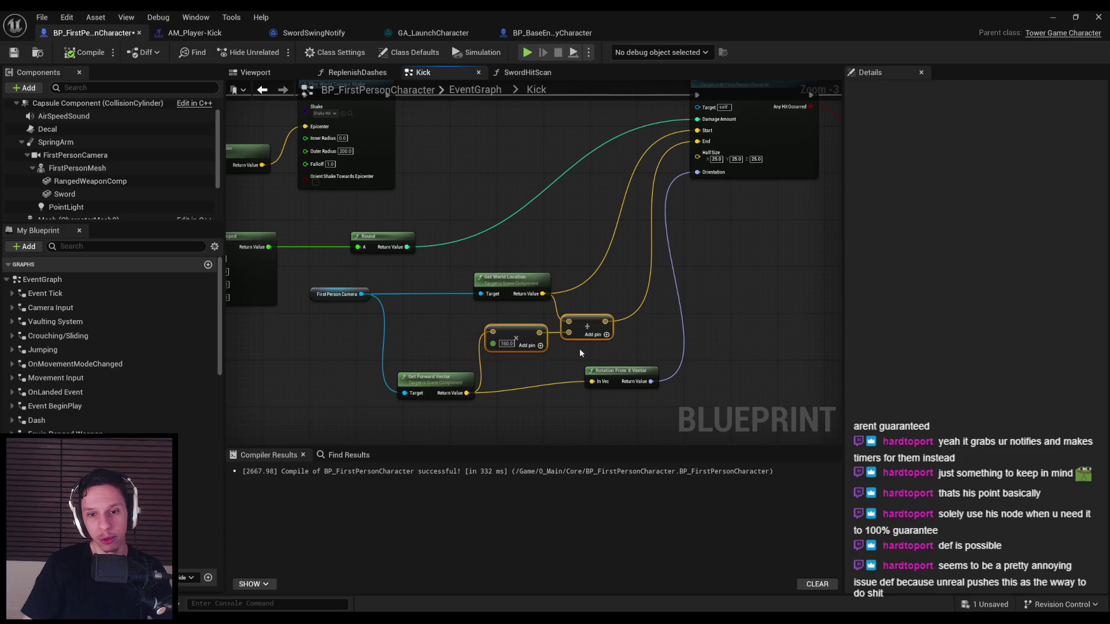
drag(526, 329, 532, 322)
click(542, 356)
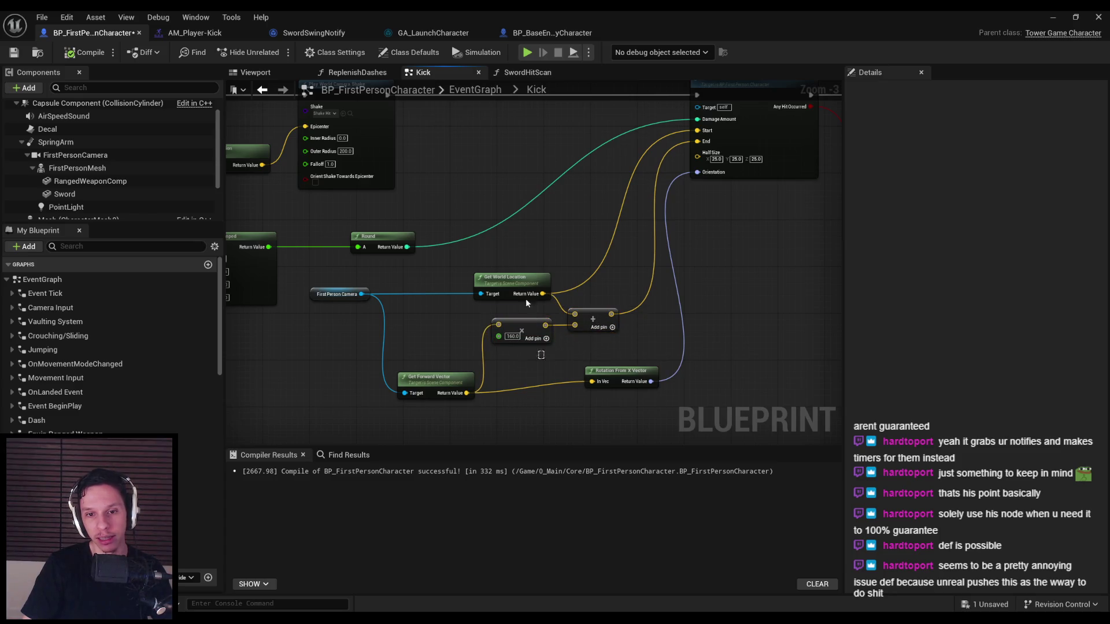
- Align Get Forward Vector with Rotation From X Vector and shift both up
drag(598, 400, 463, 373)
key(q)
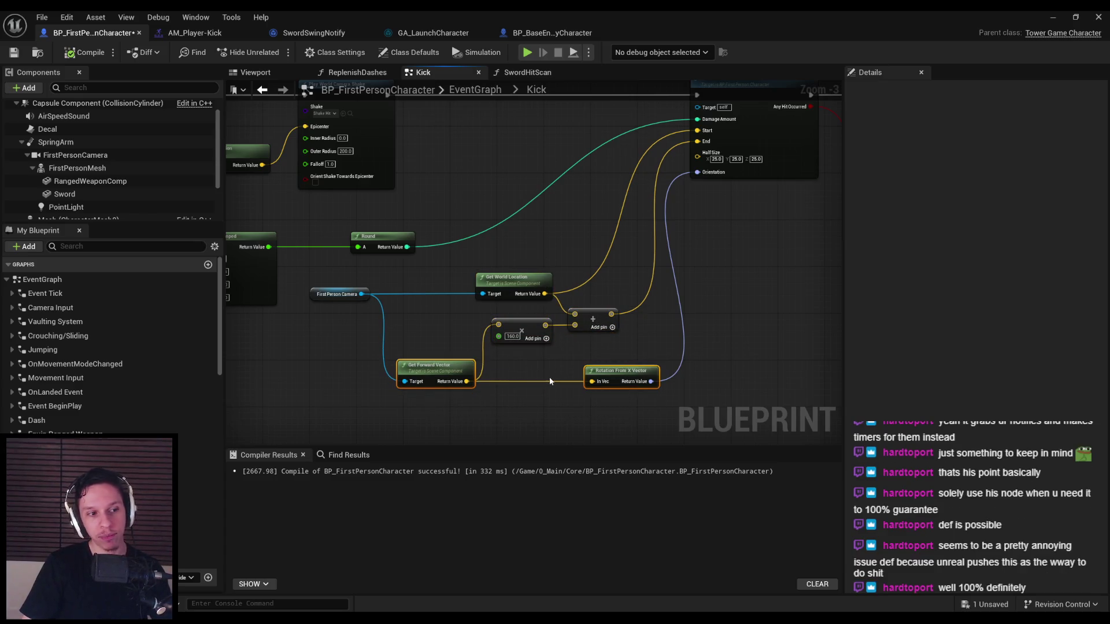
key(Up)
key(Up)
drag(630, 373, 348, 289)
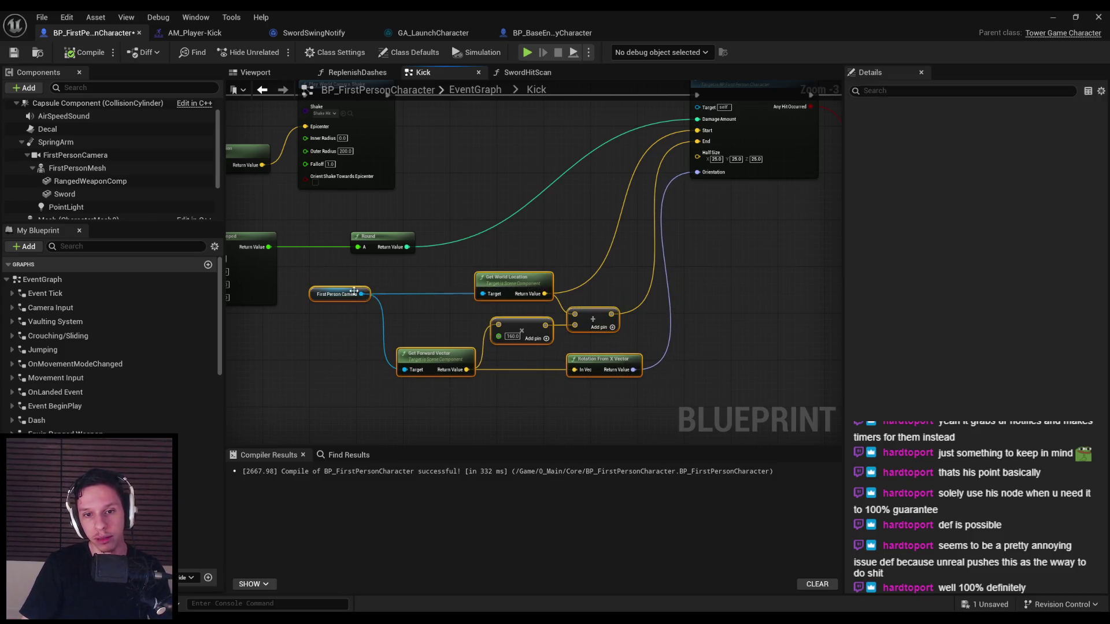
key(Home)
- Compile and save BP_FirstPersonCharacter, then go back to the Anim Notifies wiki
click(85, 52)
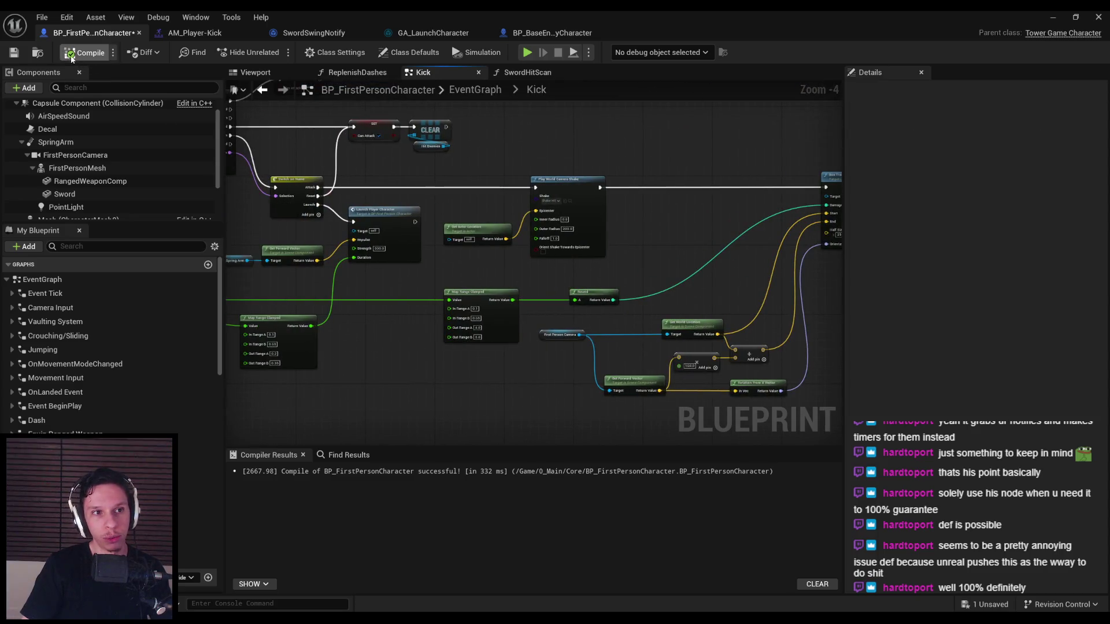
click(14, 53)
scroll(453, 402, down, 2)
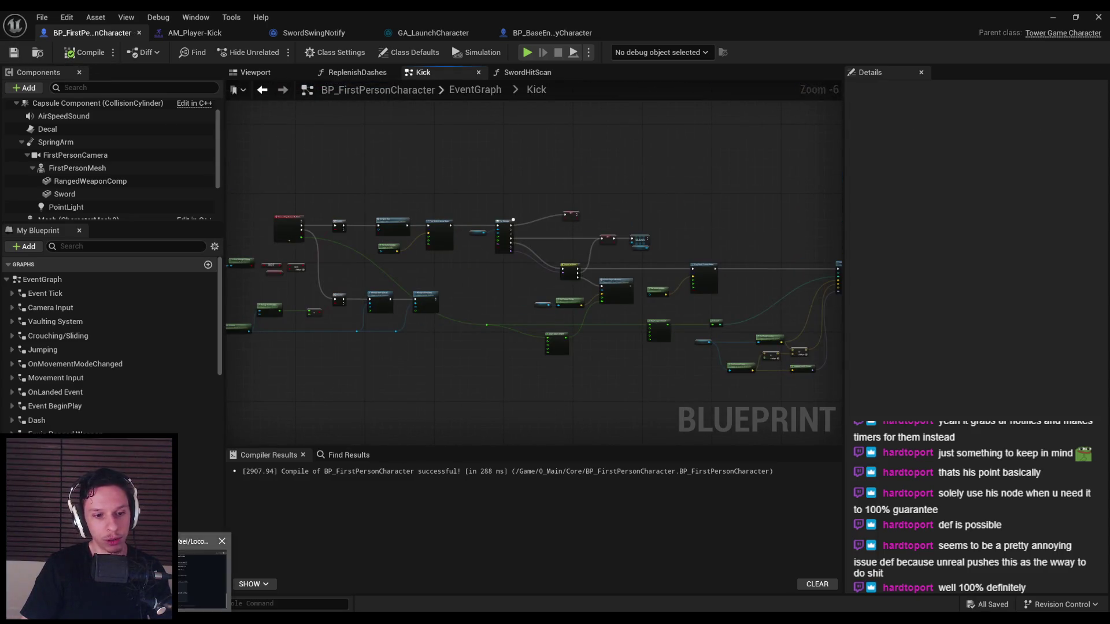
click(201, 578)
scroll(188, 367, up, 15)
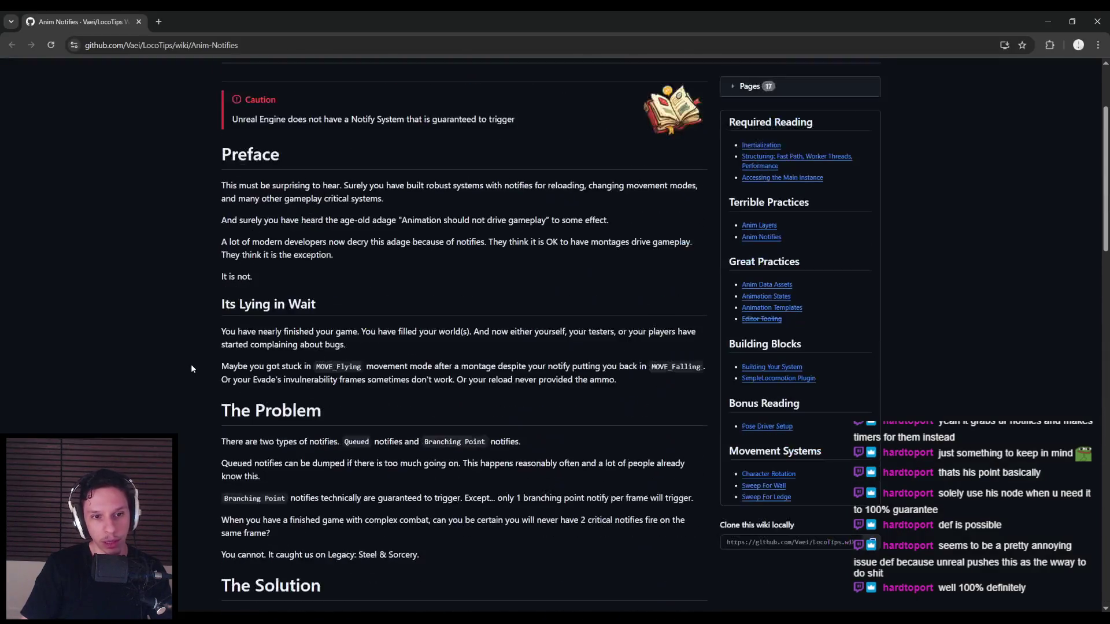
- Open the PlayMontagePro repository in a new tab and bring it forward
scroll(191, 363, up, 3)
scroll(192, 356, down, 10)
middle_click(288, 367)
click(211, 21)
- Read the README's Why use PMP, Features and Limitations sections, then return to Unreal Editor
scroll(203, 352, down, 3)
scroll(205, 357, down, 4)
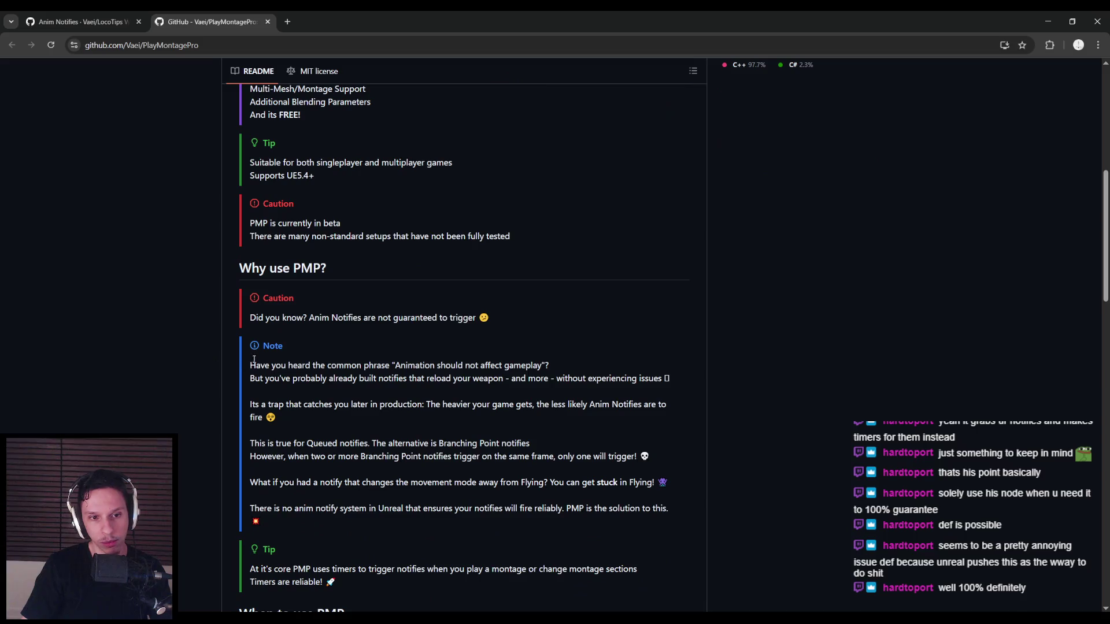
scroll(339, 363, down, 1)
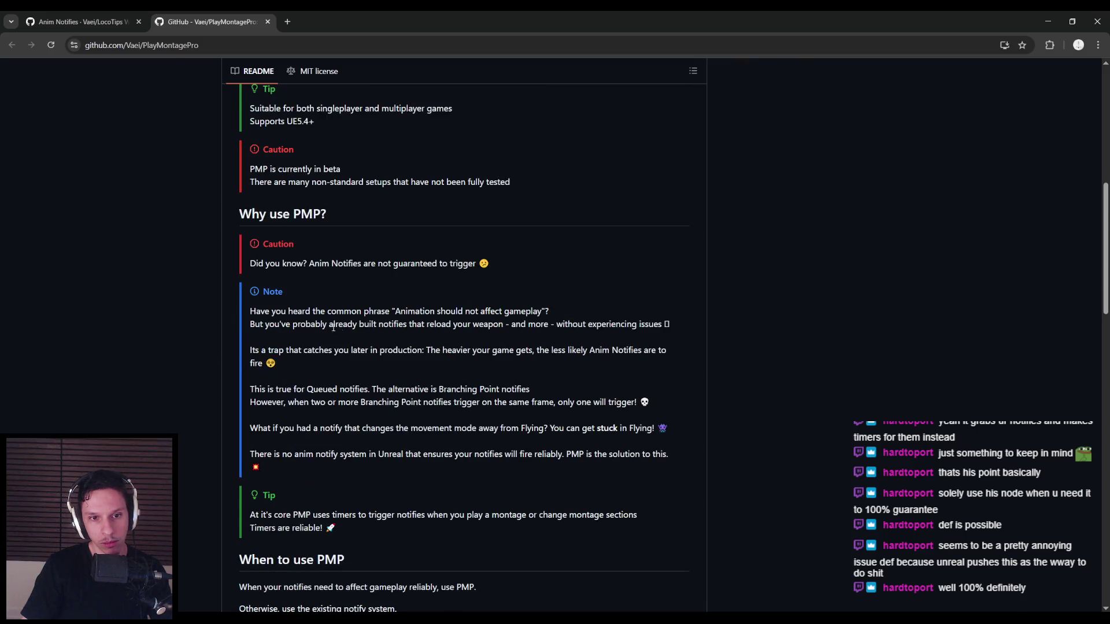
scroll(415, 324, down, 1)
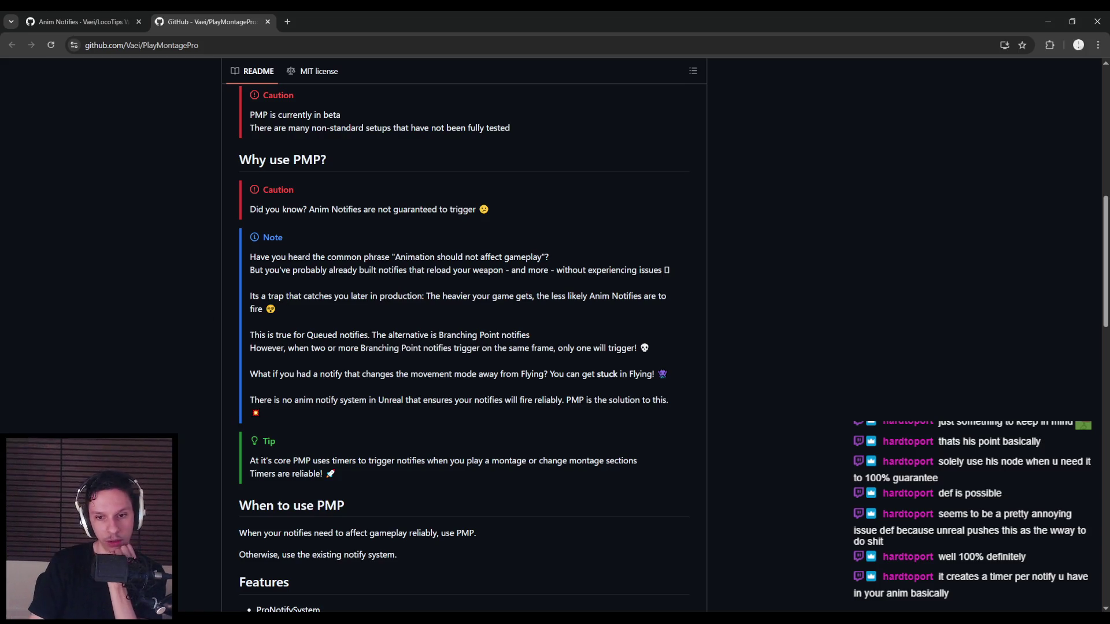
scroll(285, 304, down, 3)
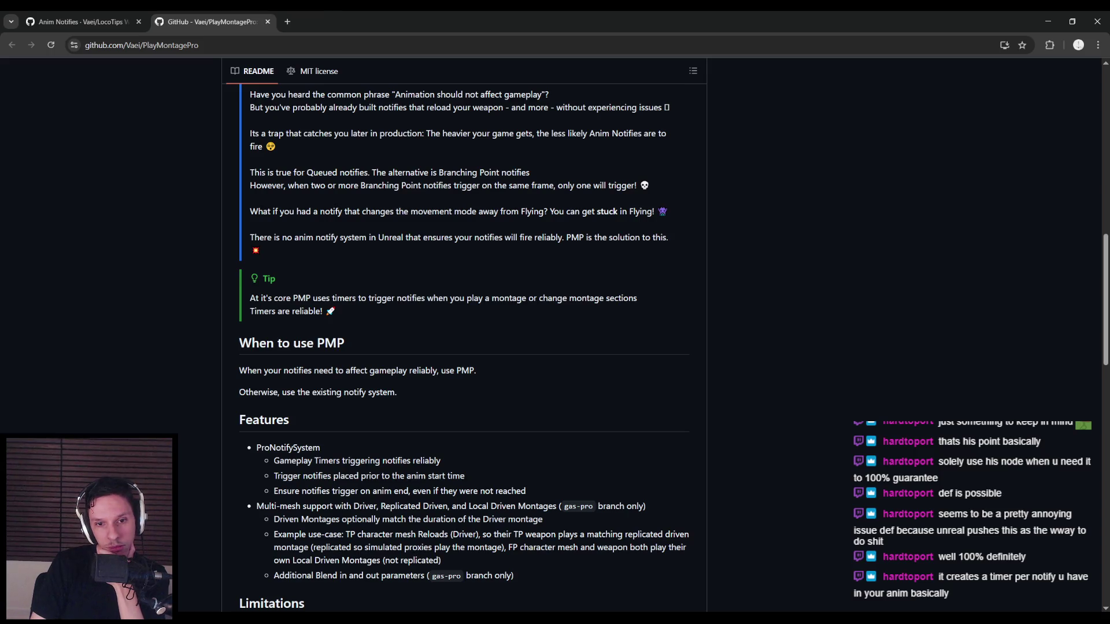
scroll(462, 347, down, 1)
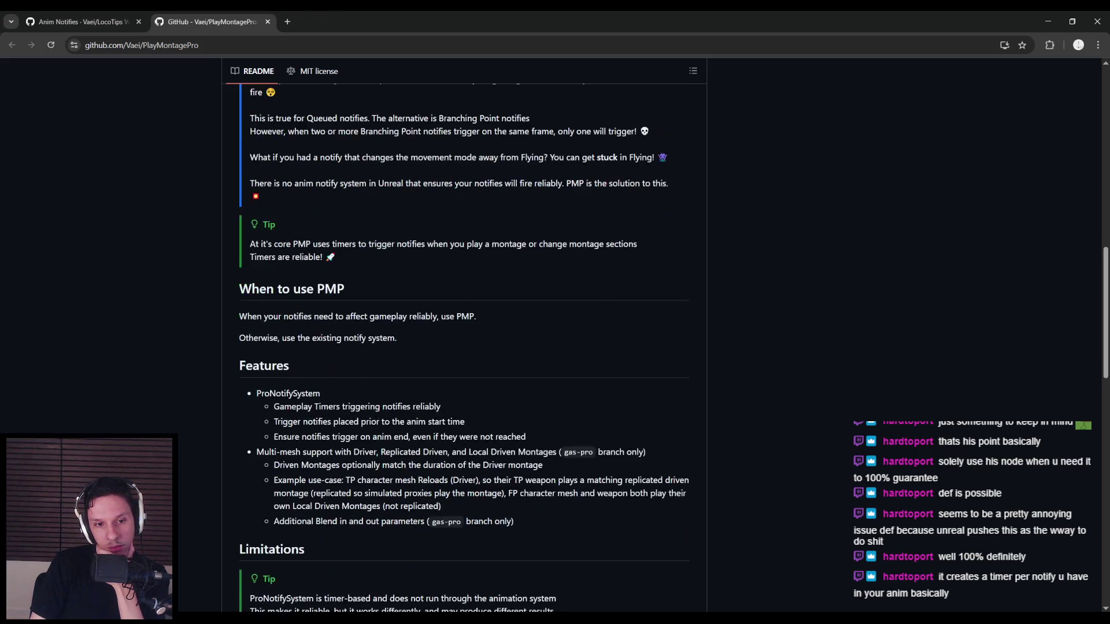
scroll(462, 347, down, 6)
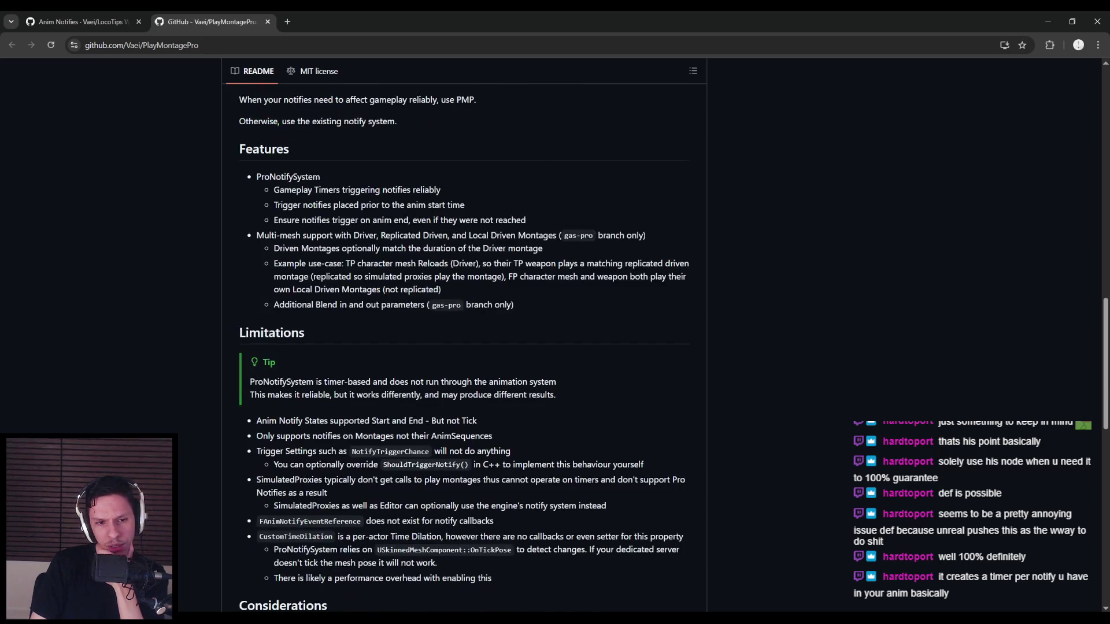
scroll(462, 347, down, 4)
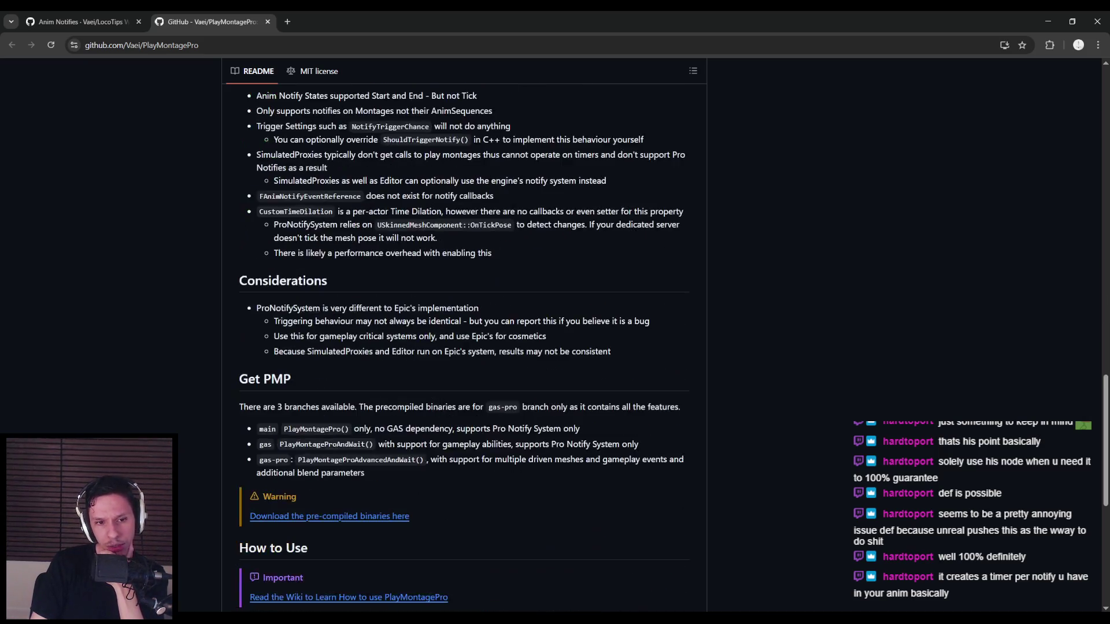
scroll(463, 347, up, 4)
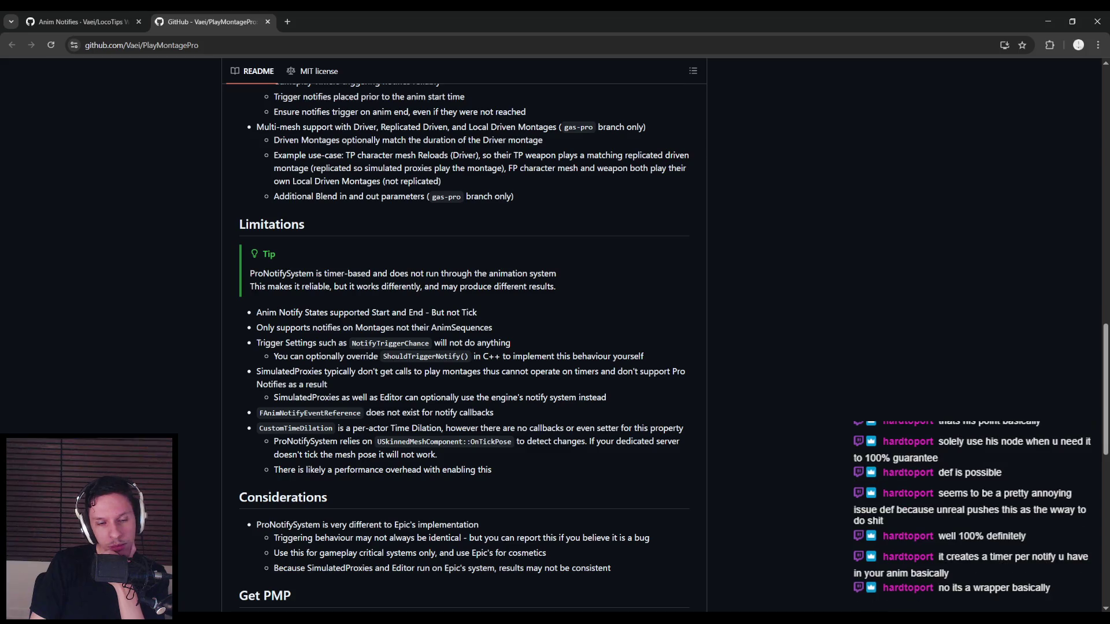
scroll(463, 347, up, 6)
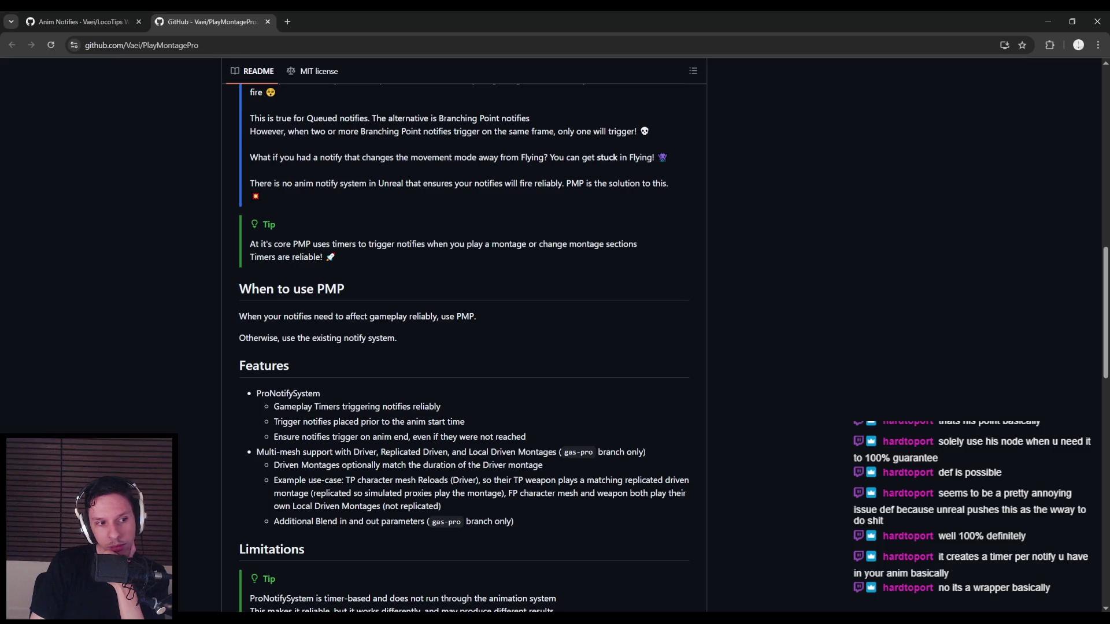
scroll(463, 347, up, 6)
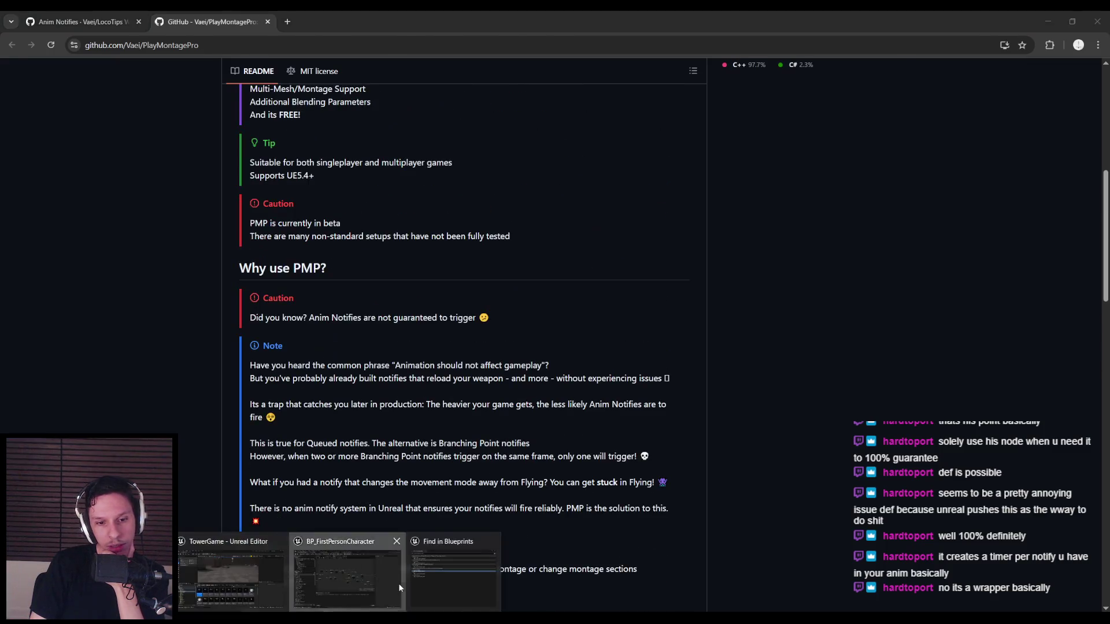
click(399, 588)
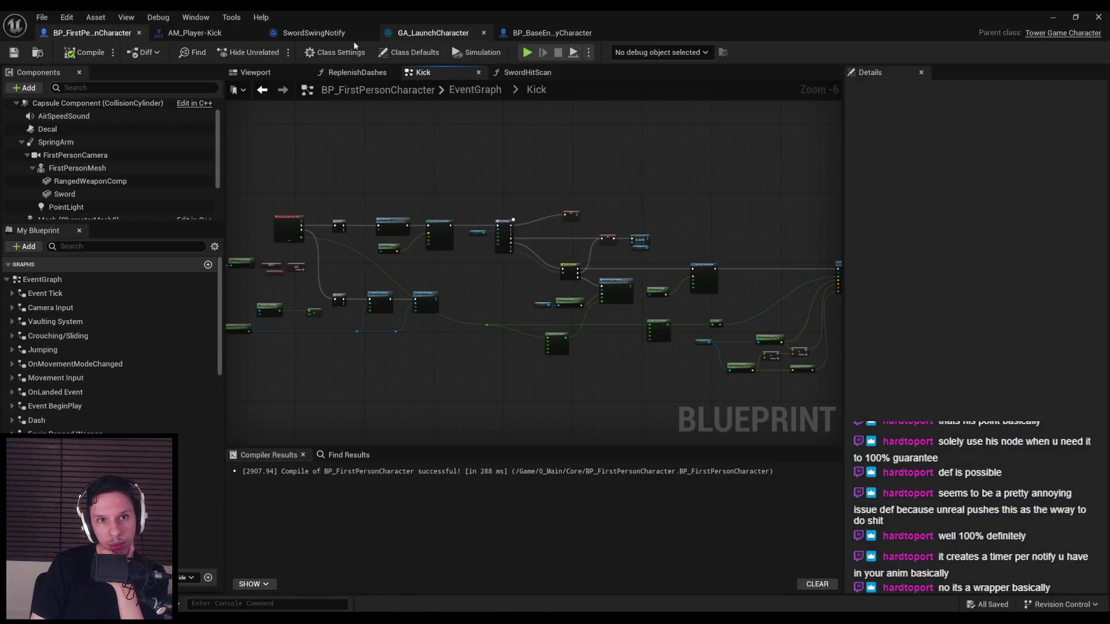
- In AM_Player-Kick, browse the notify track's Add Notify list and dismiss it without adding anything
click(193, 33)
right_click(593, 485)
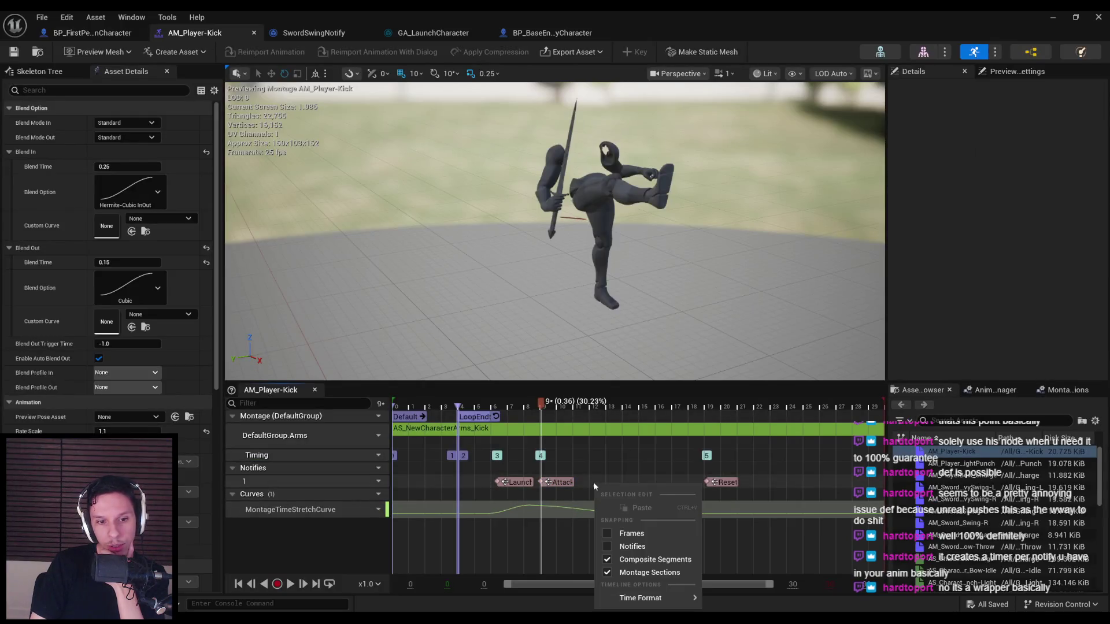
right_click(592, 481)
mouse_move(628, 504)
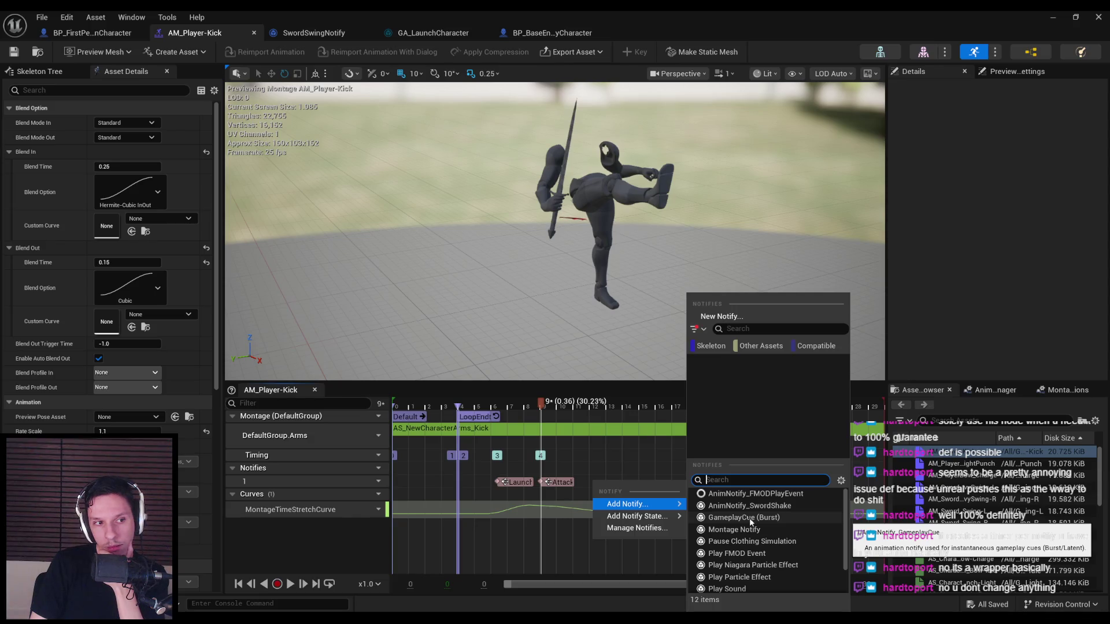
click(603, 477)
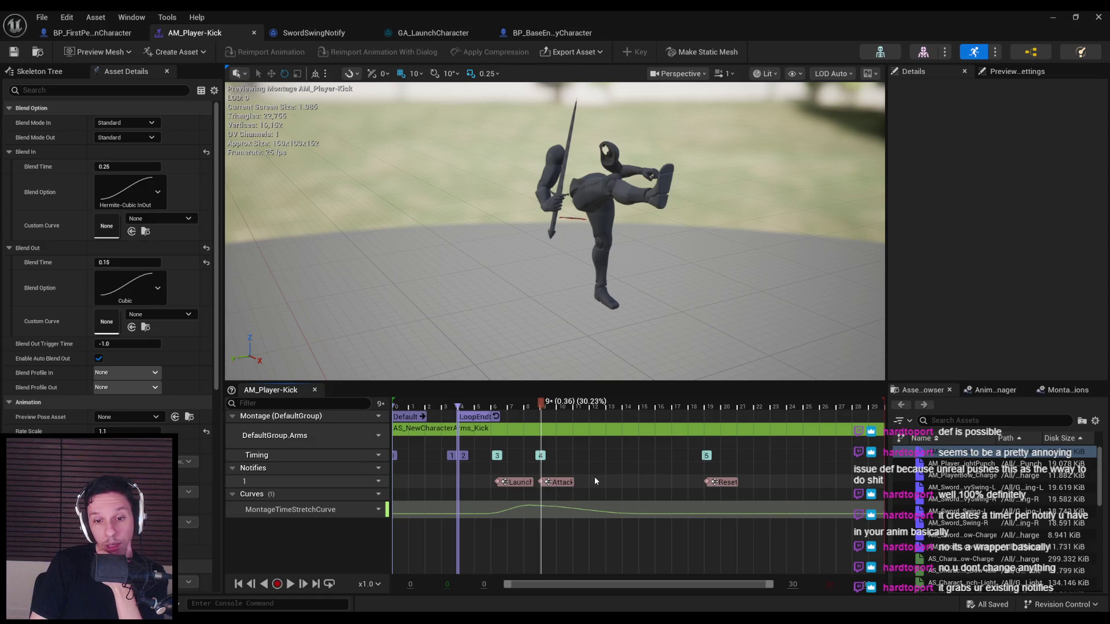
- Inspect the Attack notify's advanced trigger settings, then bring the PlayMontagePro README back
click(557, 482)
click(599, 490)
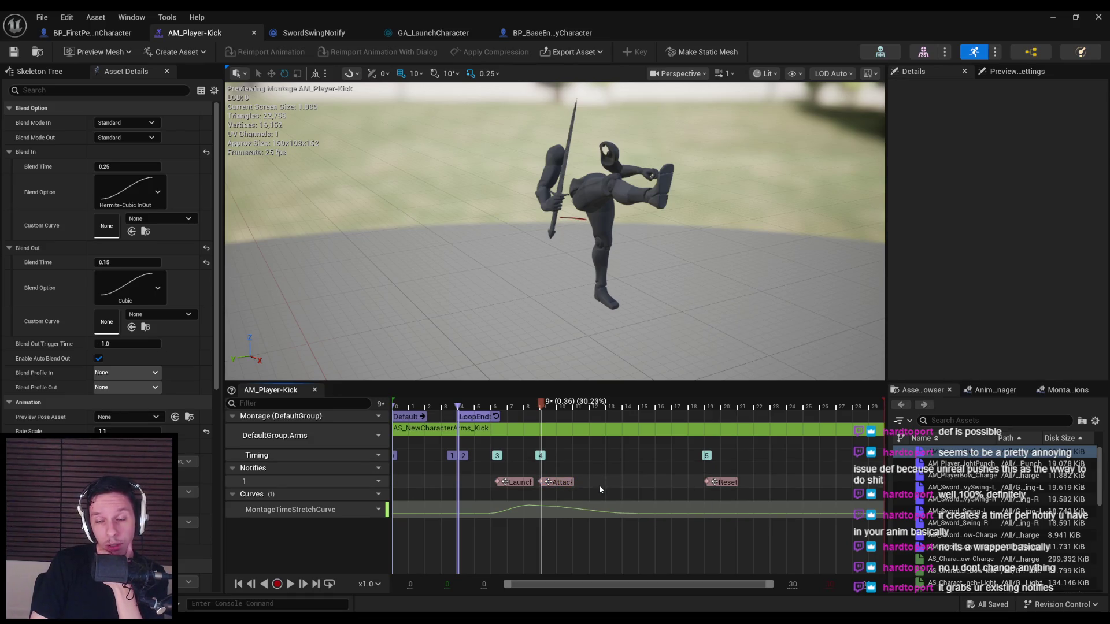
click(566, 486)
click(894, 166)
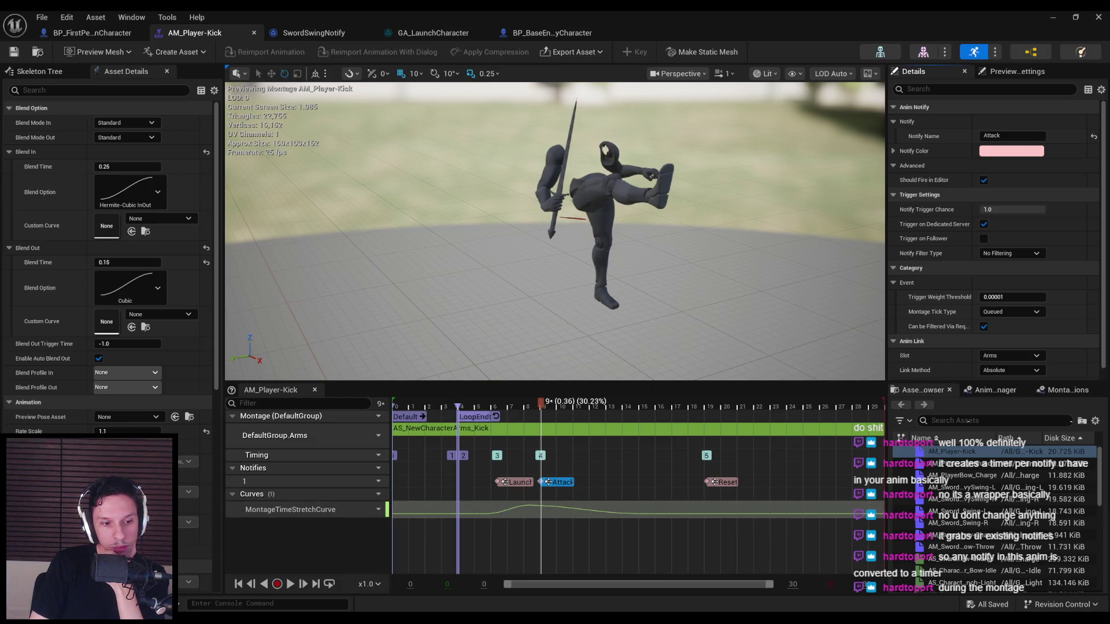
click(198, 584)
scroll(284, 382, down, 1)
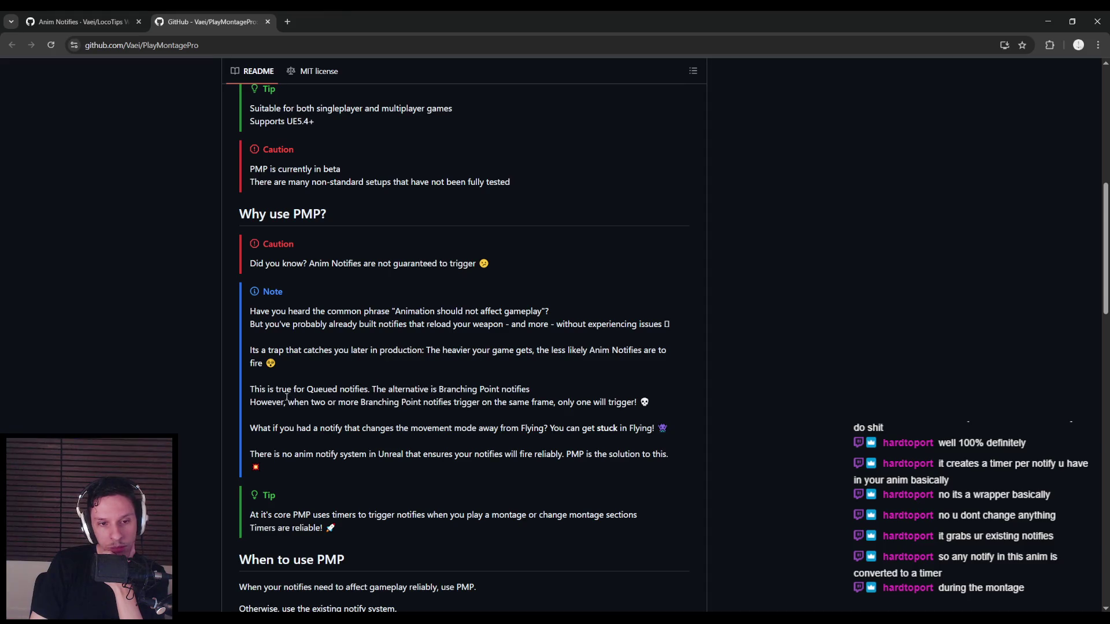
- Read the PlayMontagePro README down to the Changelog, clearing a stray text selection
scroll(287, 402, down, 4)
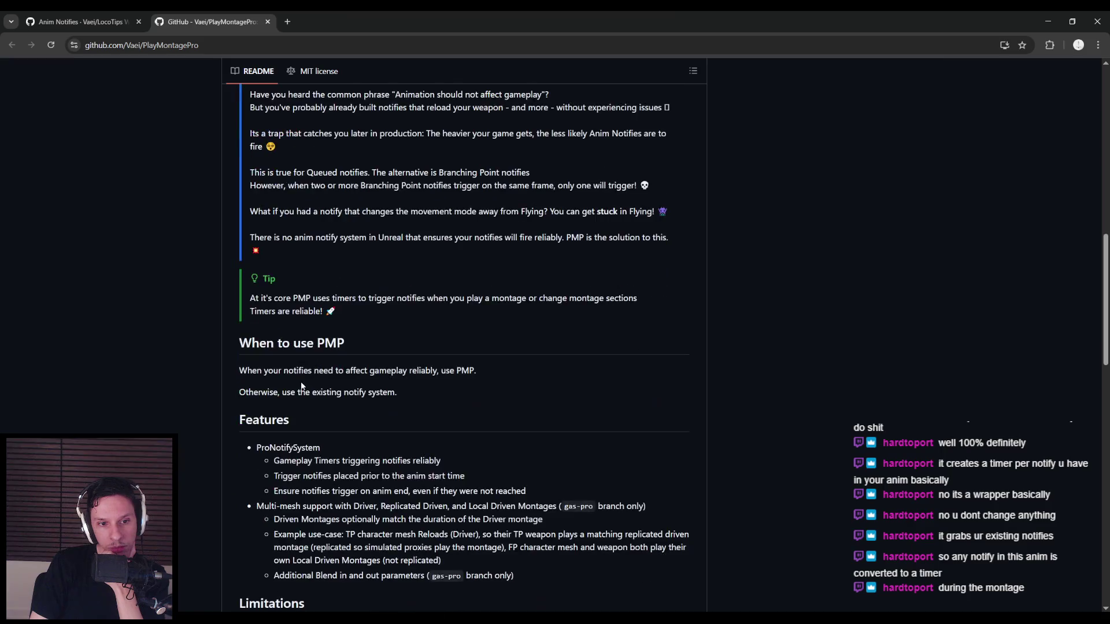
scroll(102, 383, down, 7)
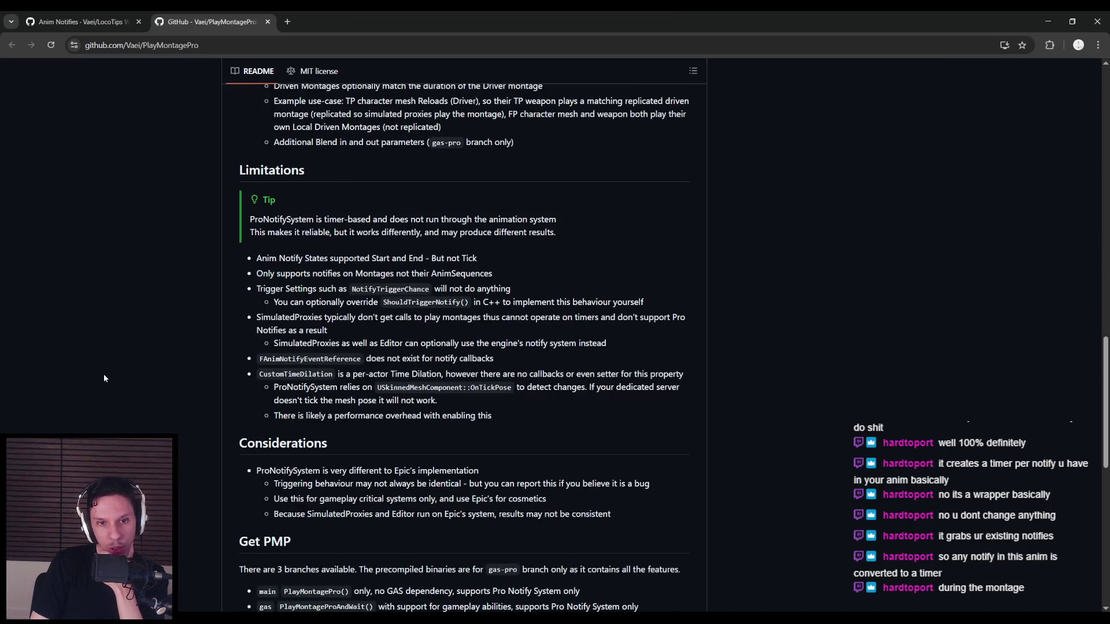
scroll(103, 378, down, 7)
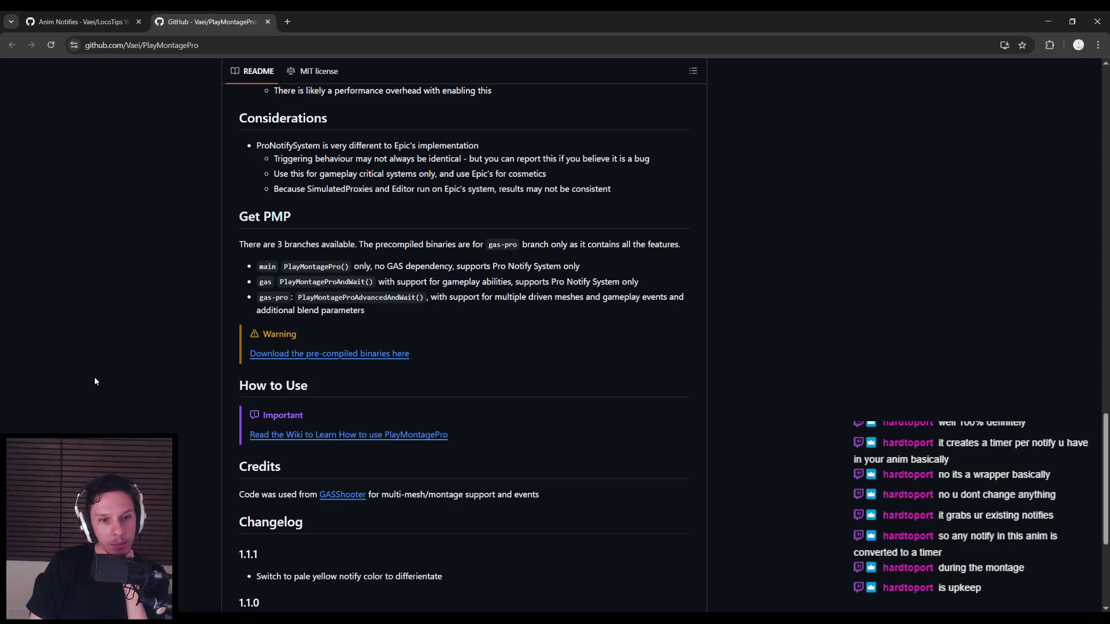
scroll(95, 377, down, 3)
scroll(95, 382, down, 1)
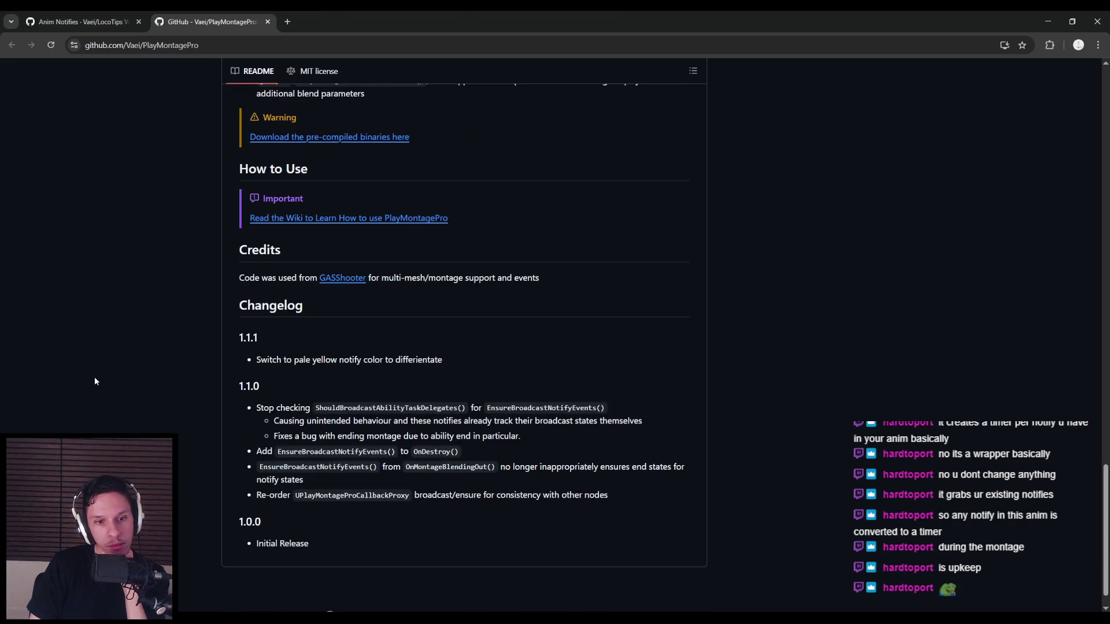
scroll(95, 382, up, 20)
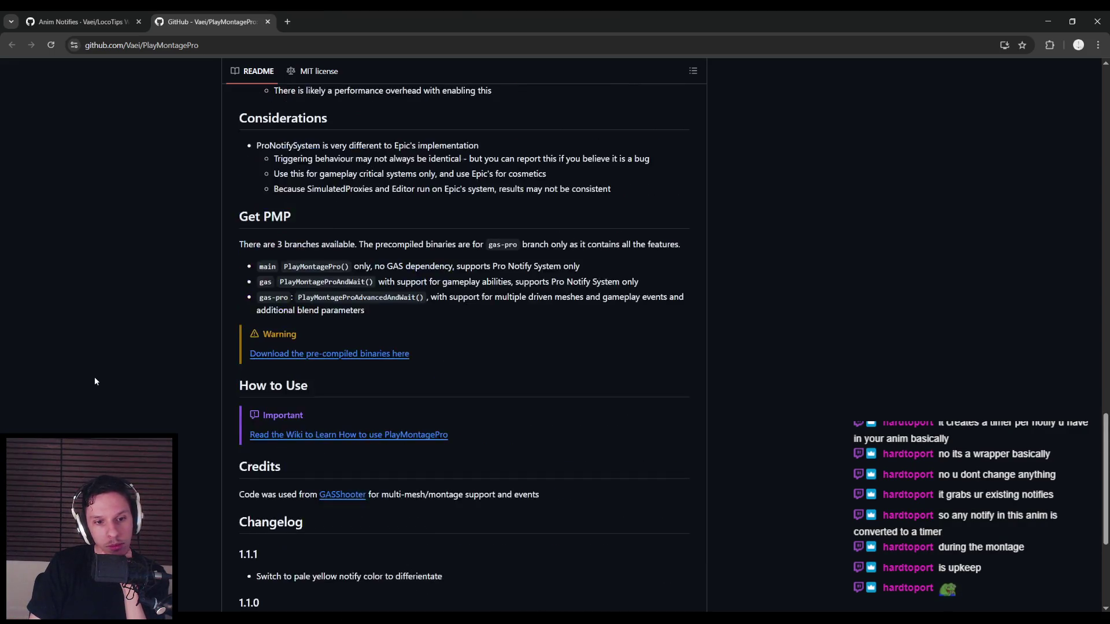
scroll(96, 381, up, 7)
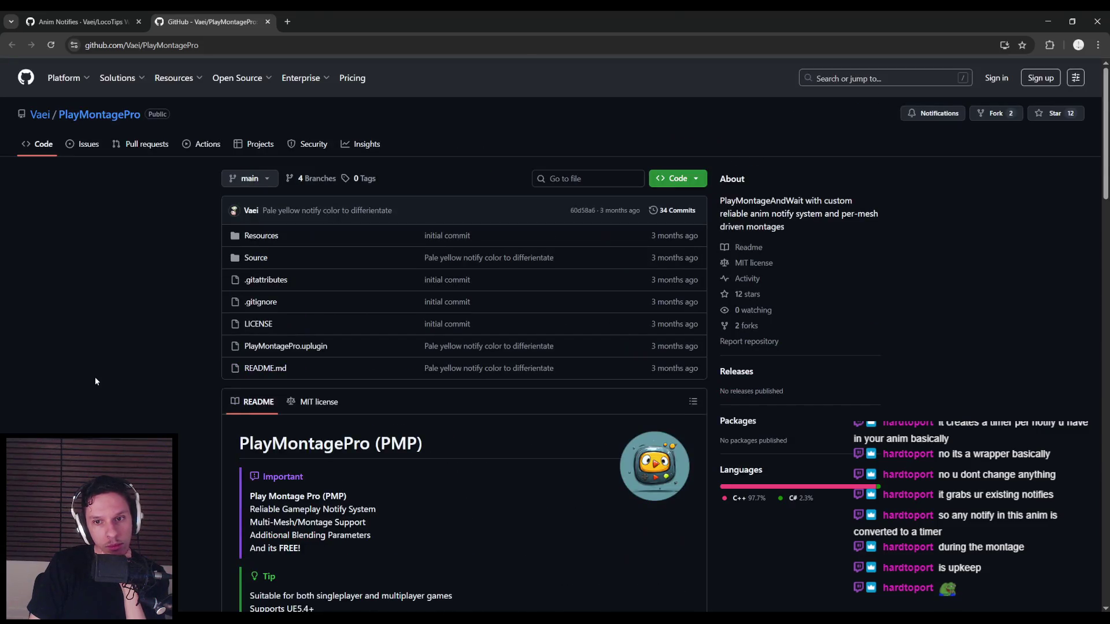
scroll(95, 382, down, 6)
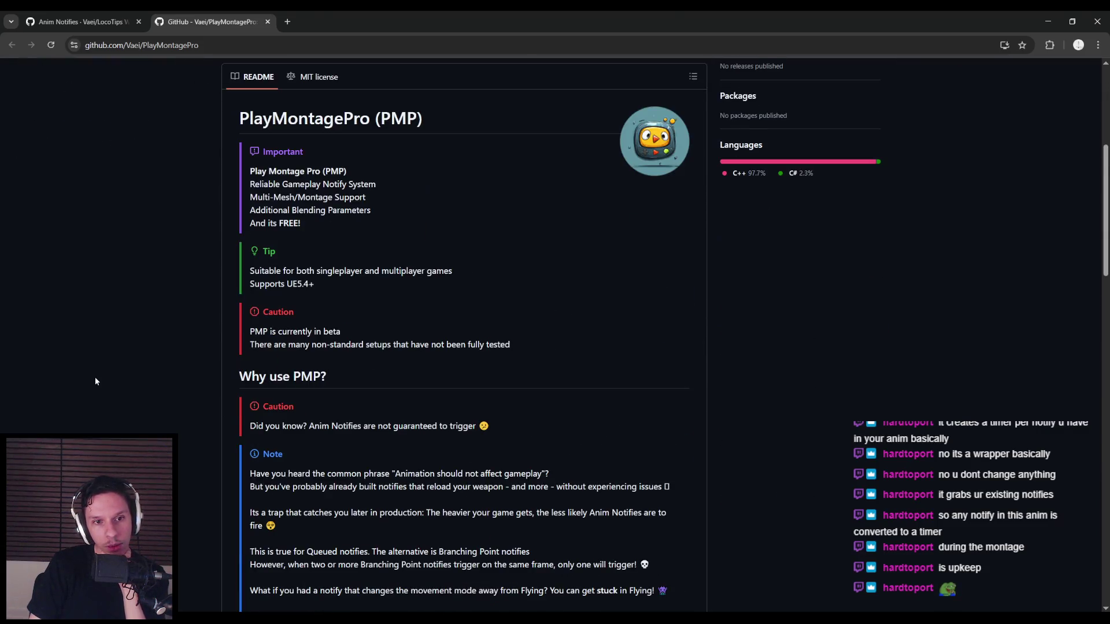
click(169, 339)
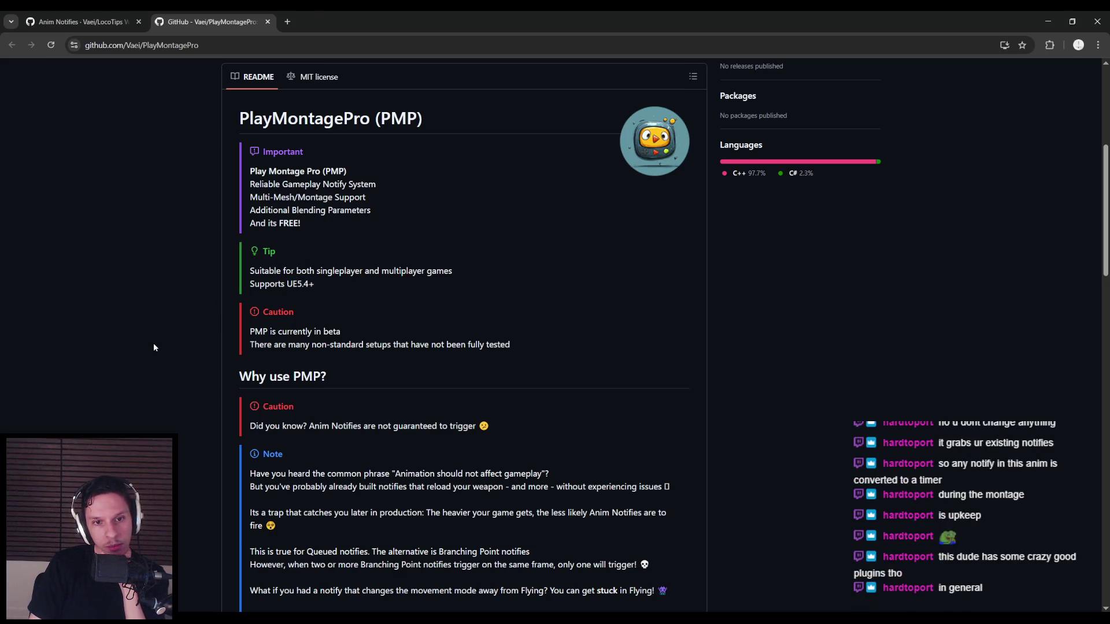
scroll(154, 347, up, 6)
- Skim the Anim Notifies wiki, close its tab and return to Unreal Editor
click(81, 21)
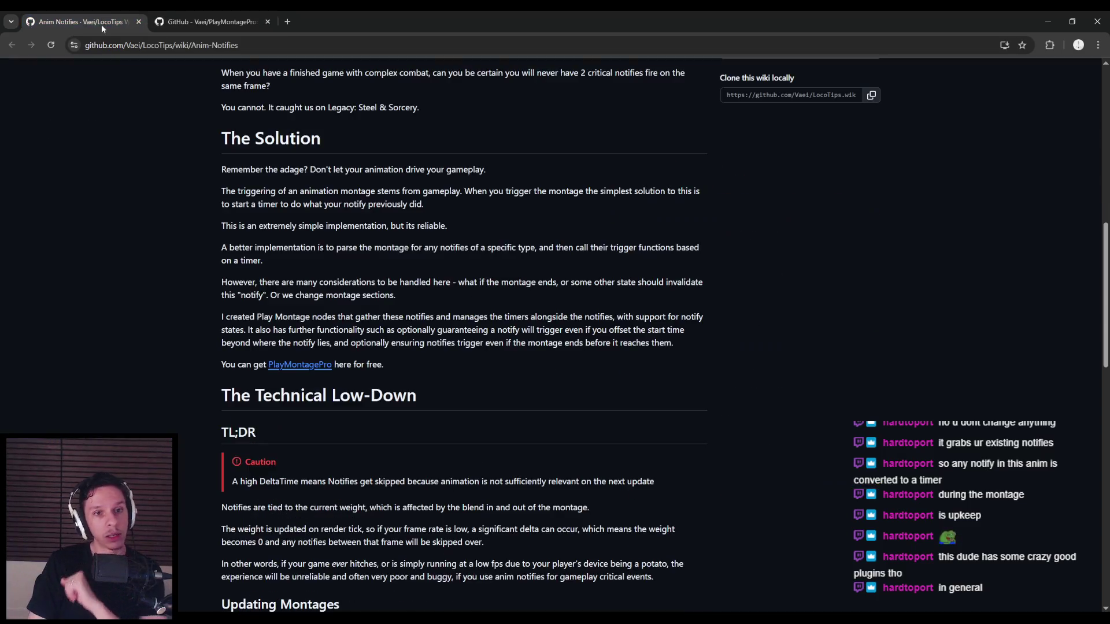
scroll(152, 296, down, 1)
scroll(154, 301, down, 9)
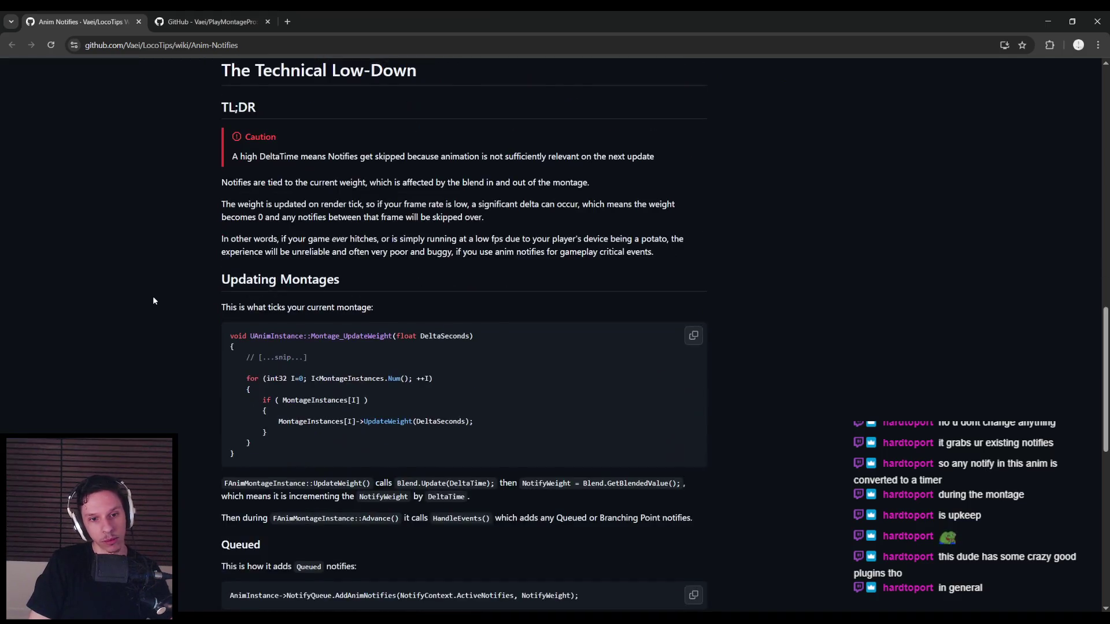
scroll(153, 300, down, 6)
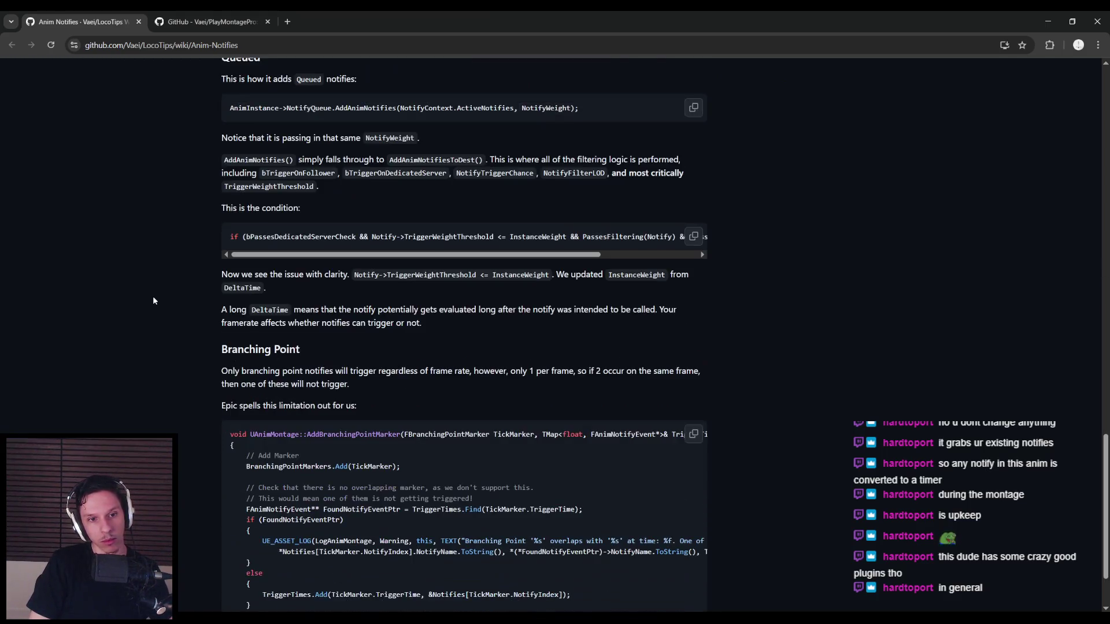
scroll(153, 301, up, 15)
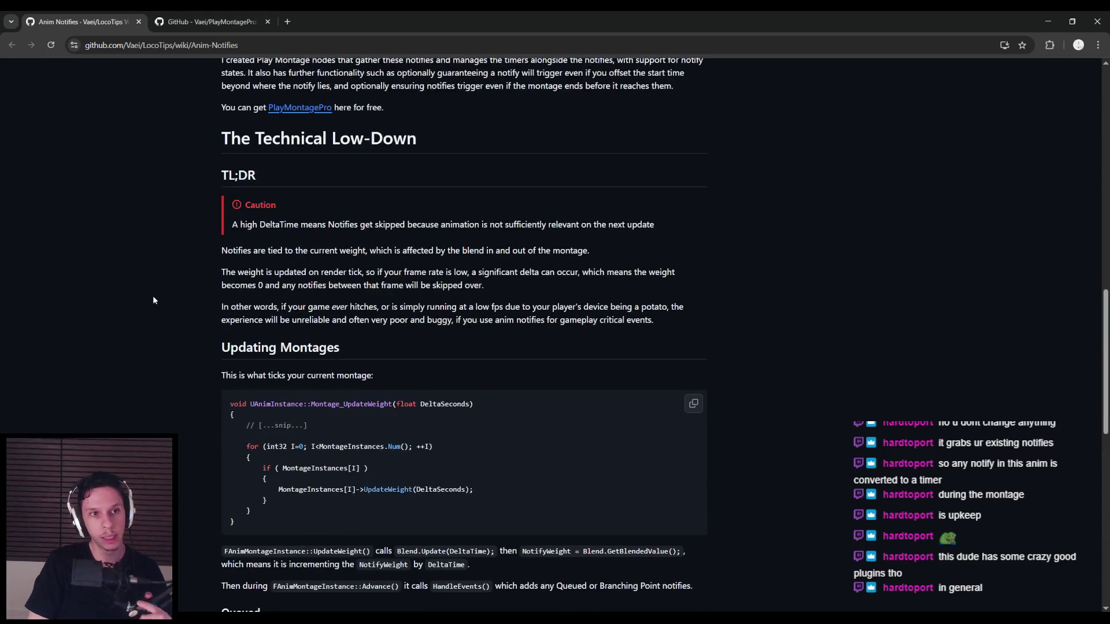
click(211, 22)
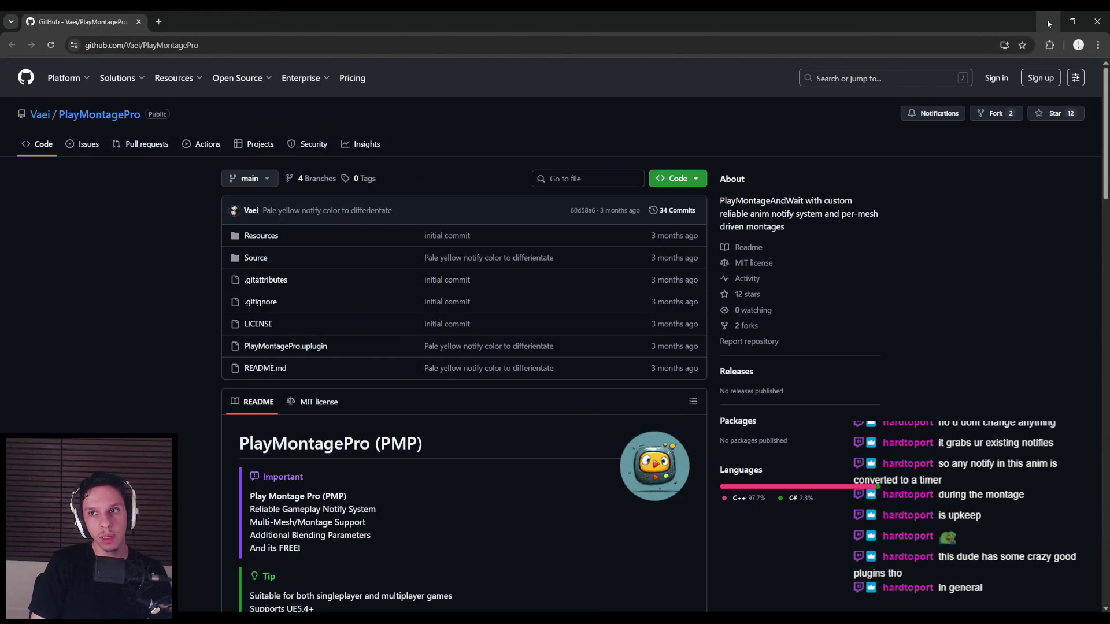
key(alt+Tab)
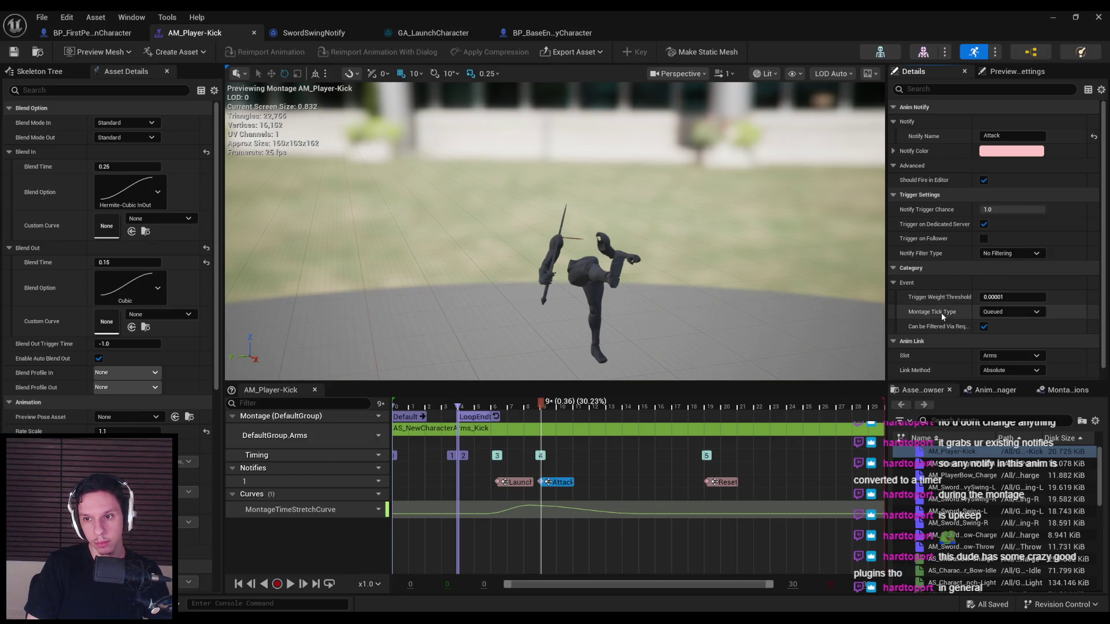
- Return to the BP_FirstPersonCharacter Kick graph, then press Play in the DevTestLevel editor
scroll(942, 311, down, 1)
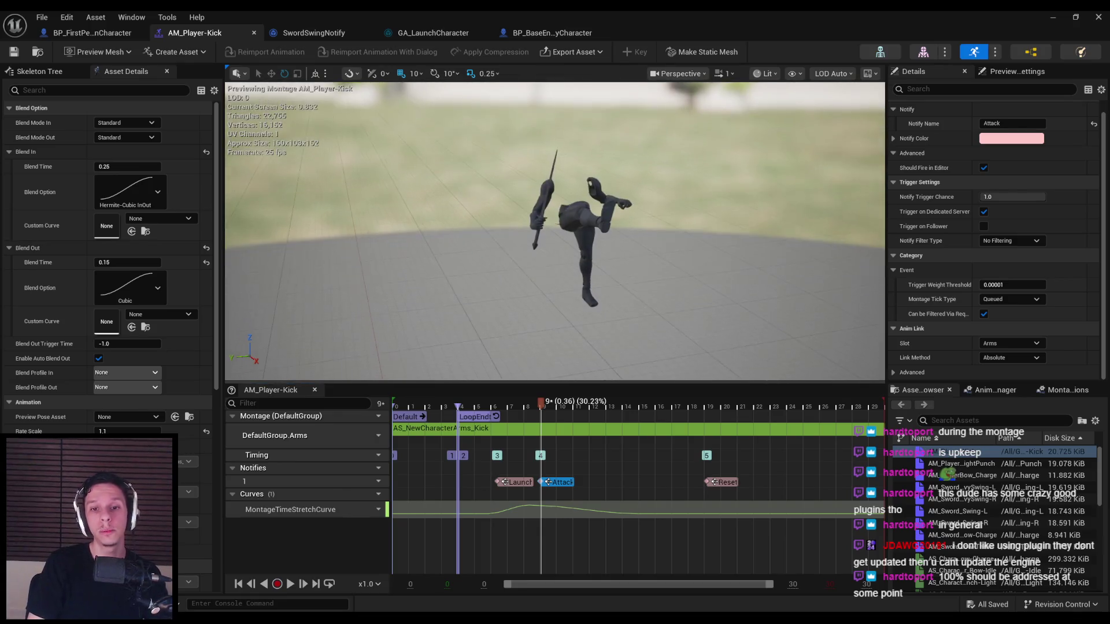
click(102, 32)
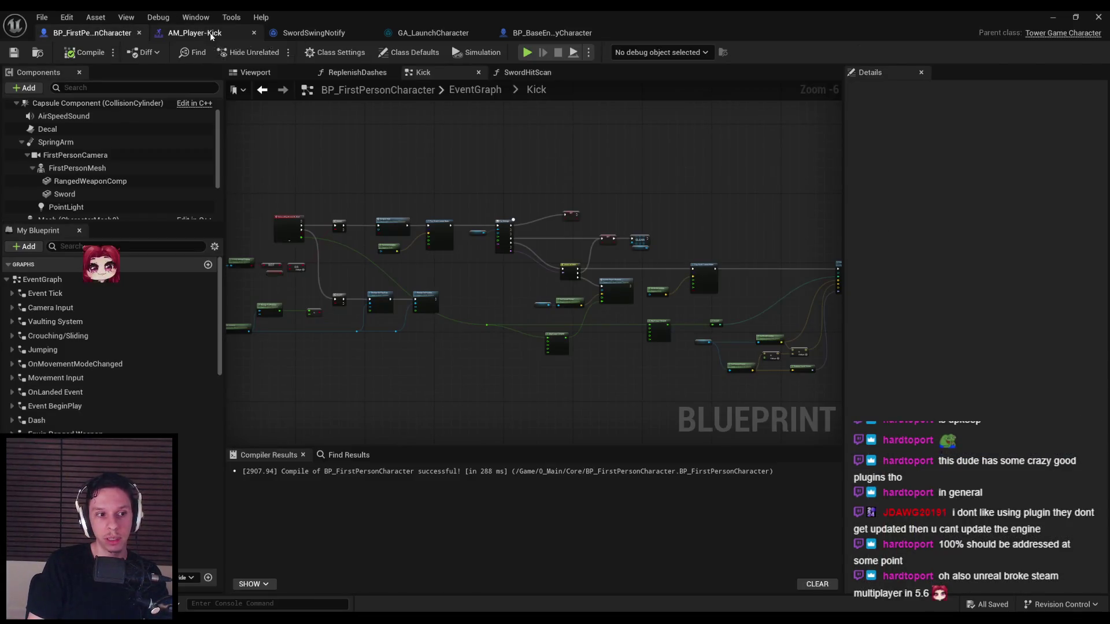
click(202, 32)
click(86, 33)
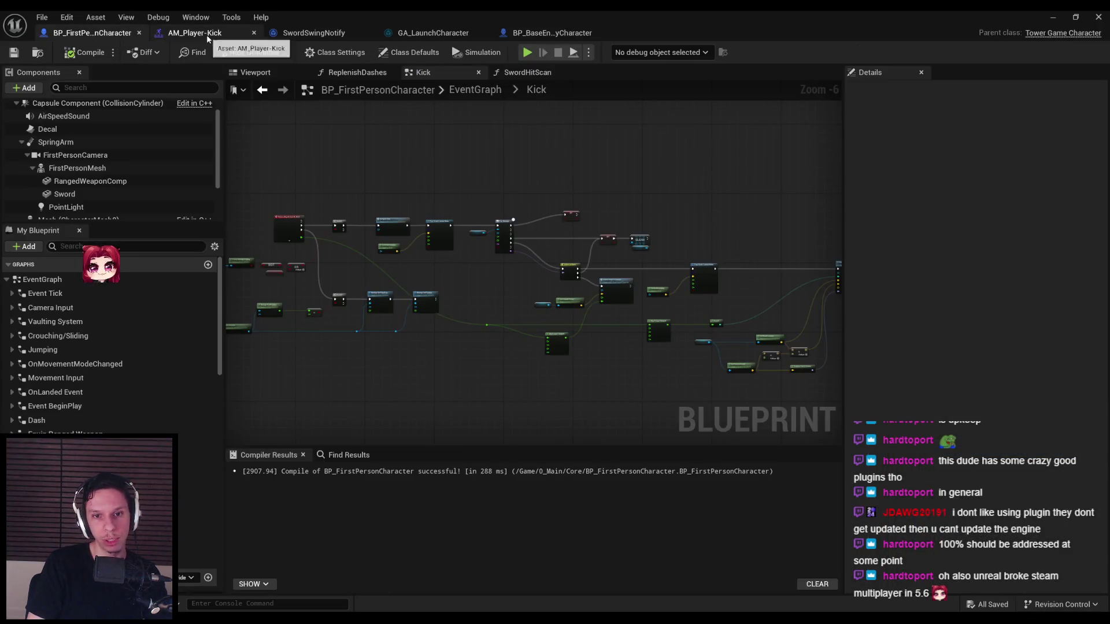
scroll(569, 334, up, 4)
scroll(520, 324, down, 3)
scroll(653, 347, up, 3)
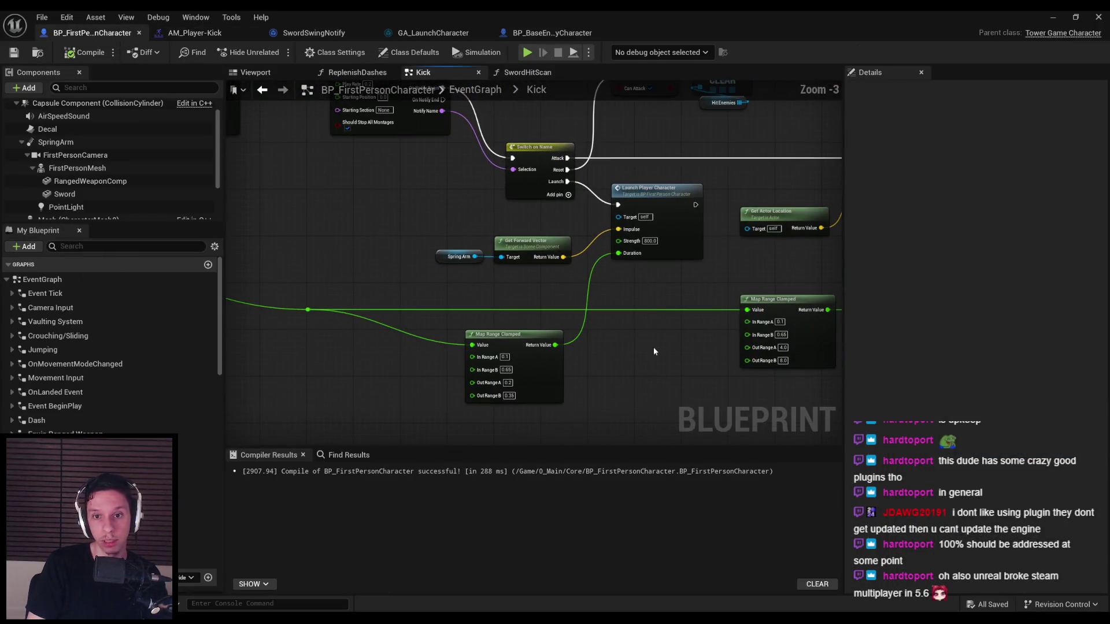
key(alt+Tab)
click(272, 52)
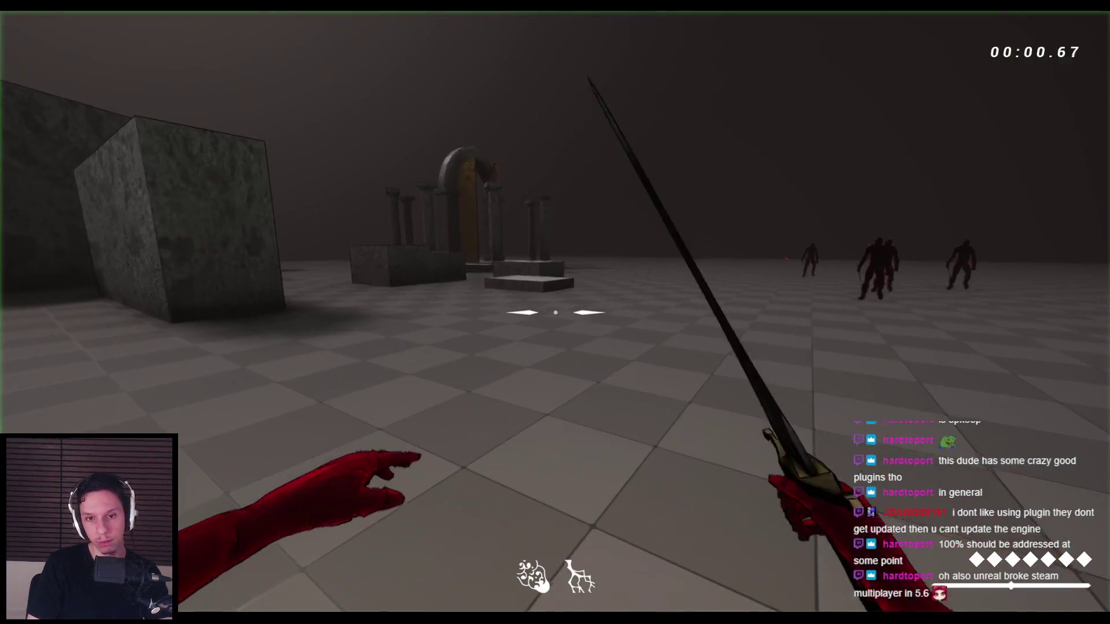
- Advance on the enemies and mix right-click kicks, sword swings and jumps against them
key(w)
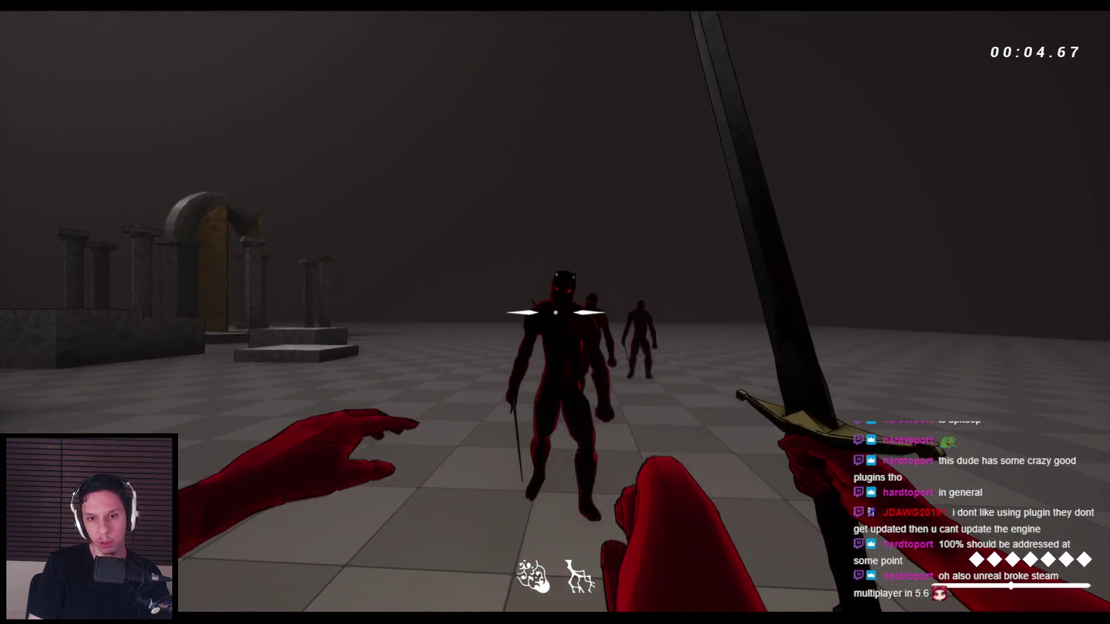
key(e)
click(555, 312)
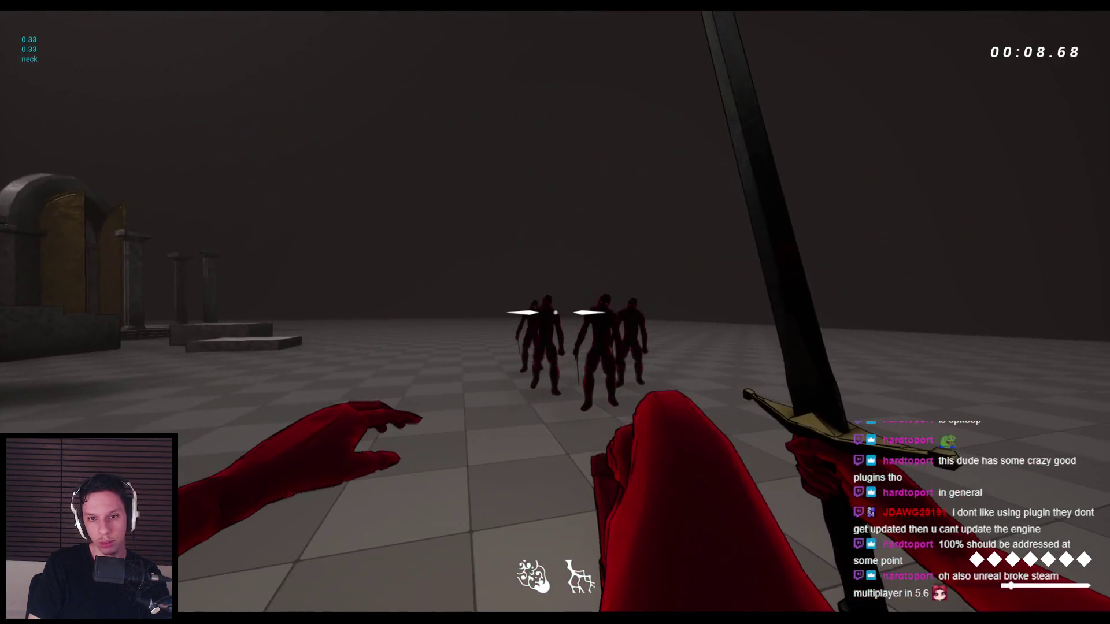
right_click(555, 312)
click(555, 313)
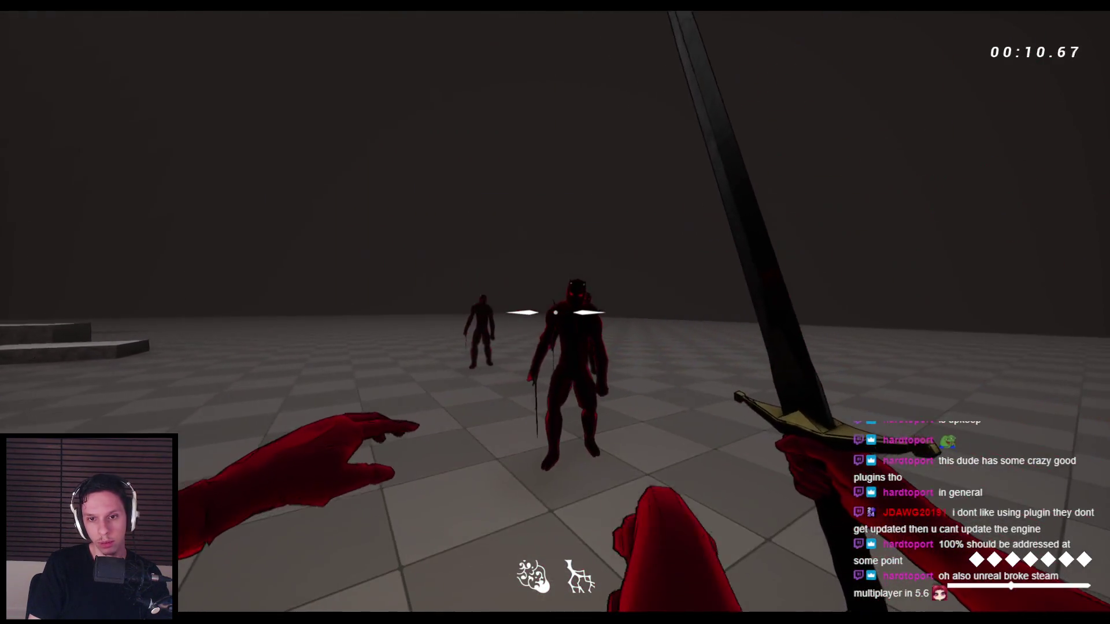
key(space)
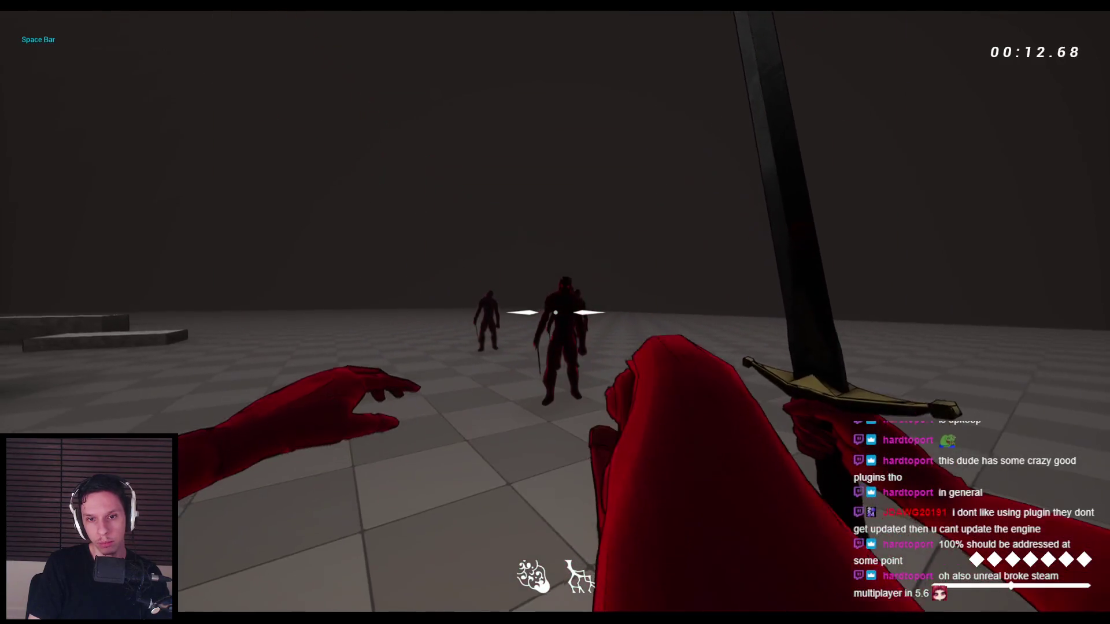
key(space)
right_click(556, 312)
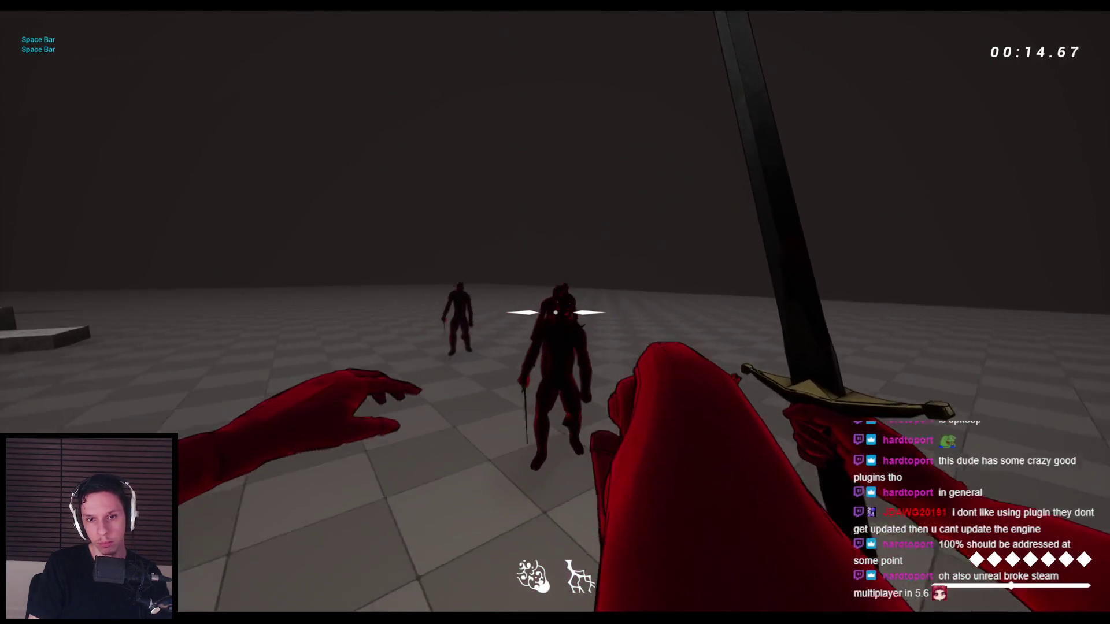
click(555, 313)
right_click(555, 312)
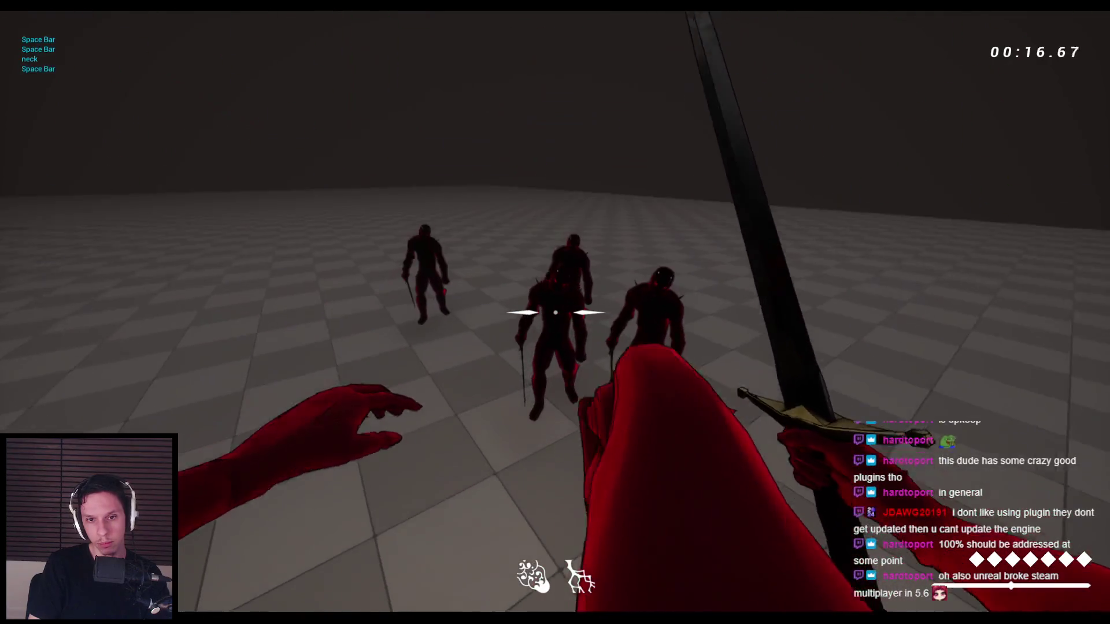
key(space)
right_click(555, 312)
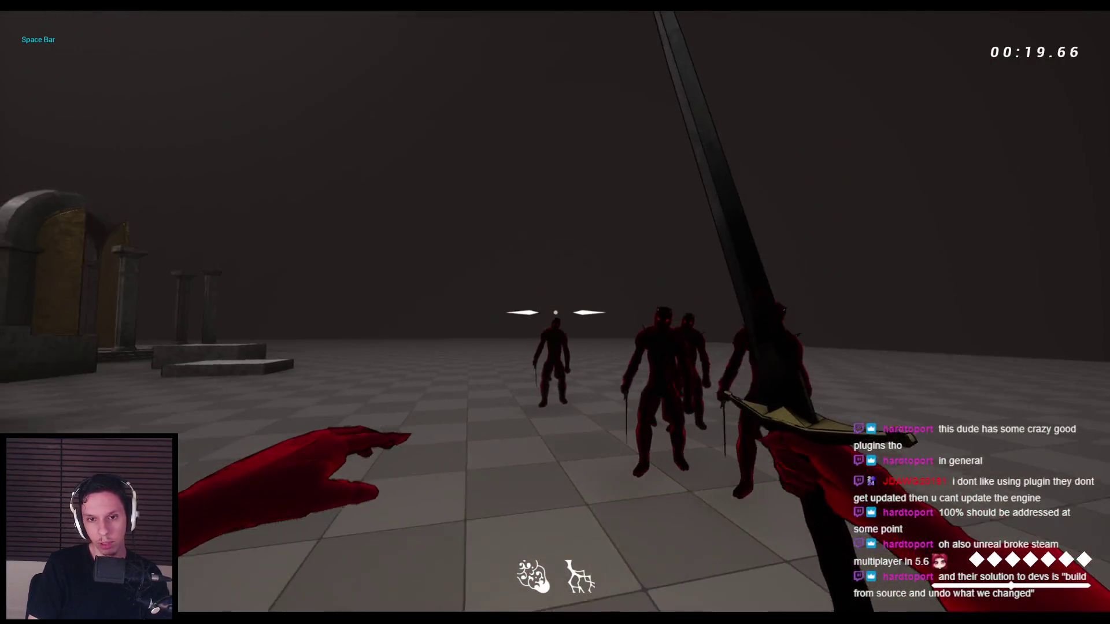
right_click(555, 312)
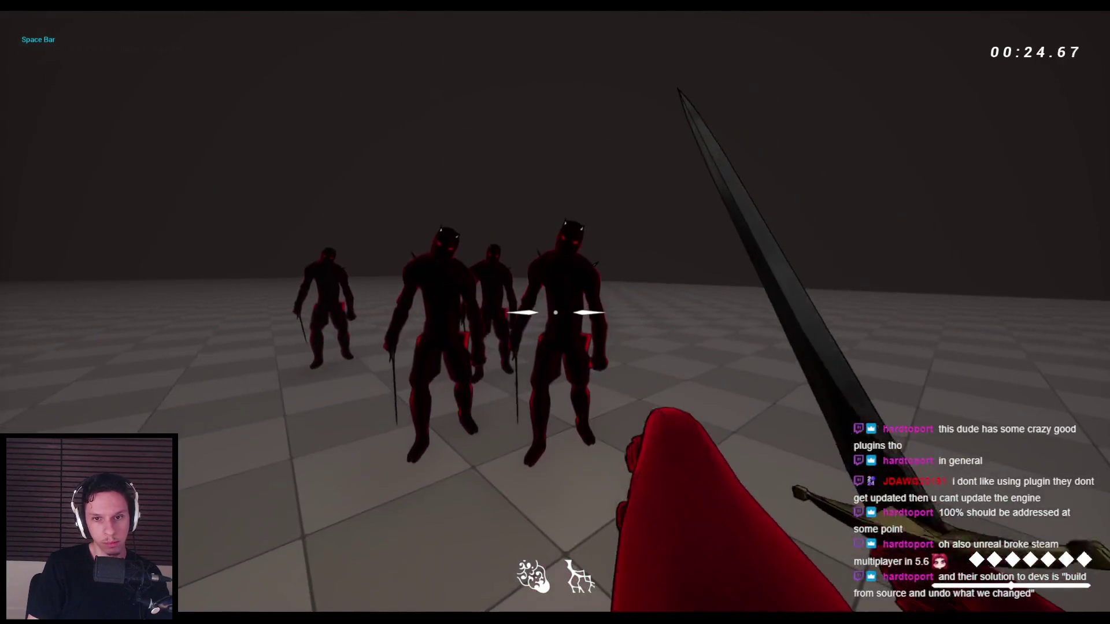
- Jump at the regrouped enemies, land sword hits for 12 and 13 damage, then stop playing
key(space)
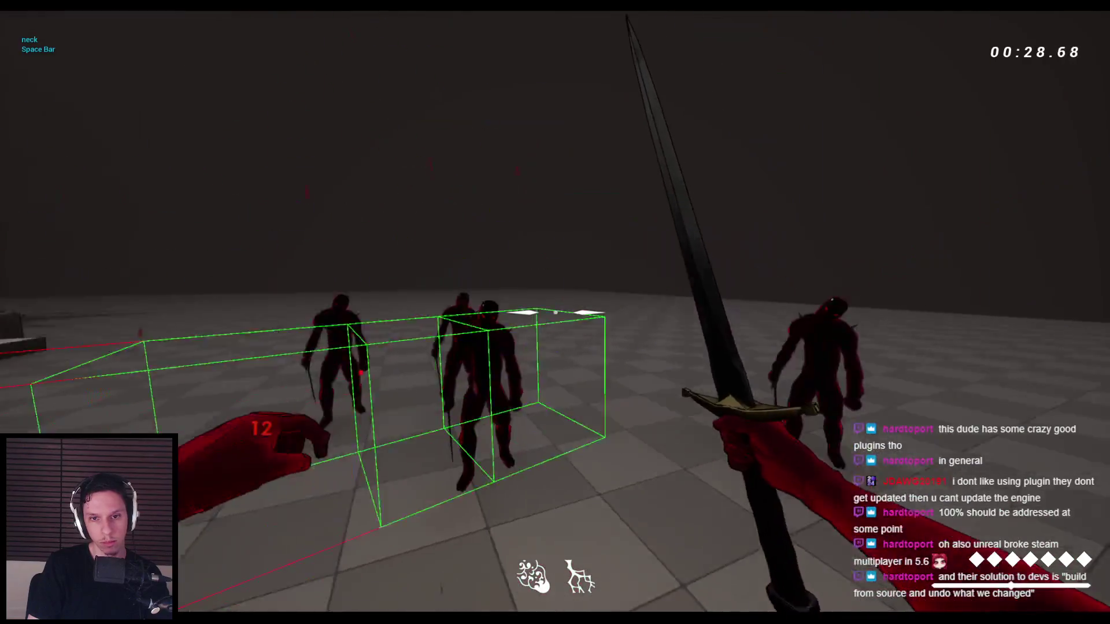
key(space)
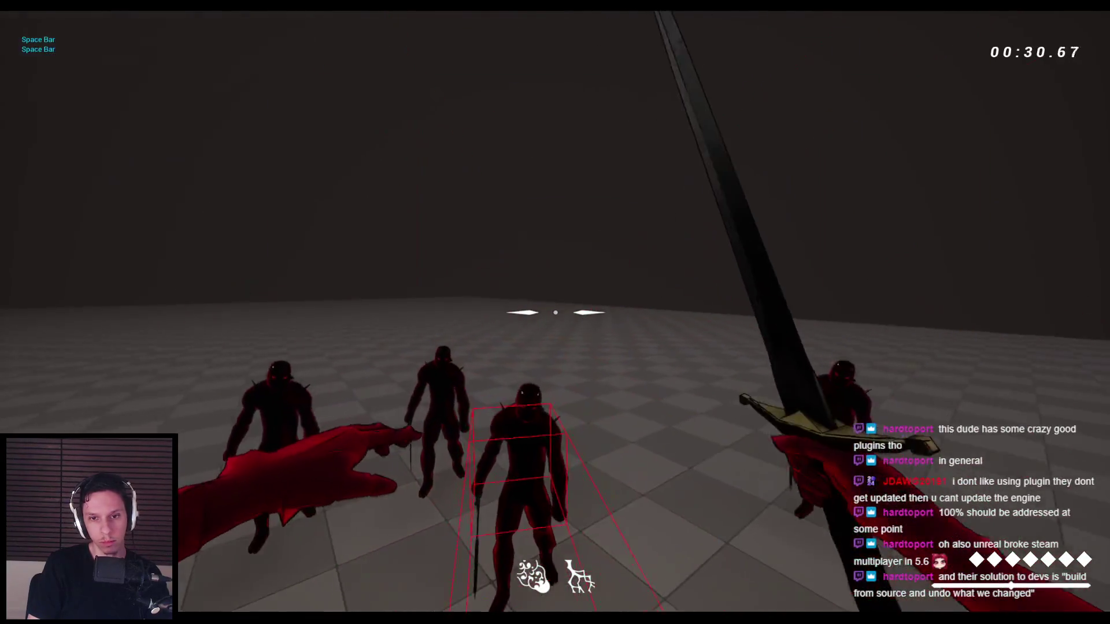
click(555, 312)
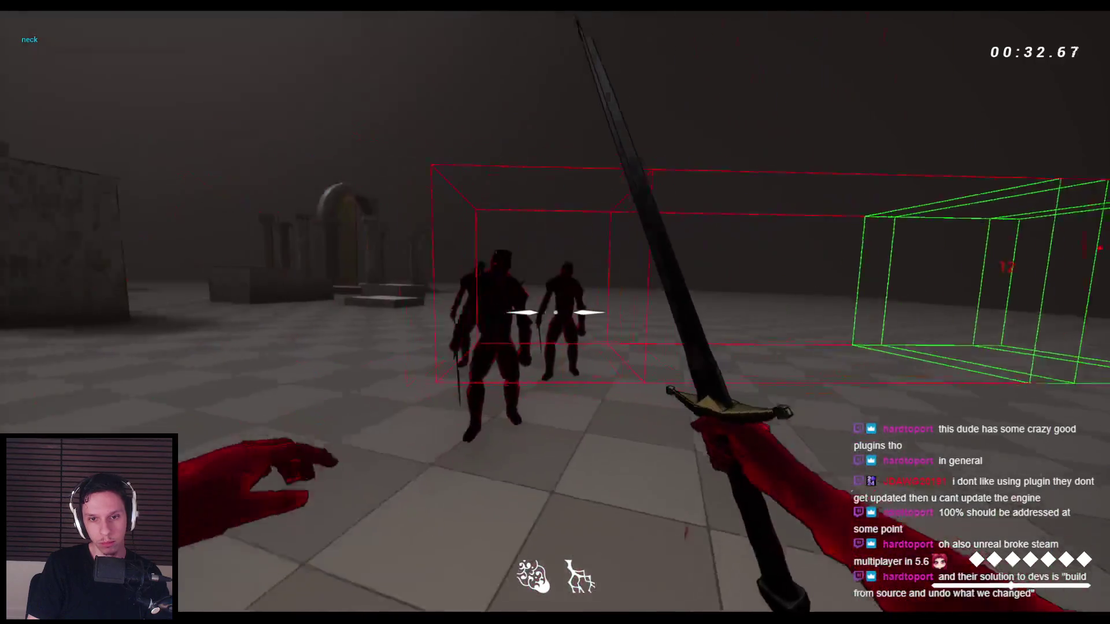
click(555, 313)
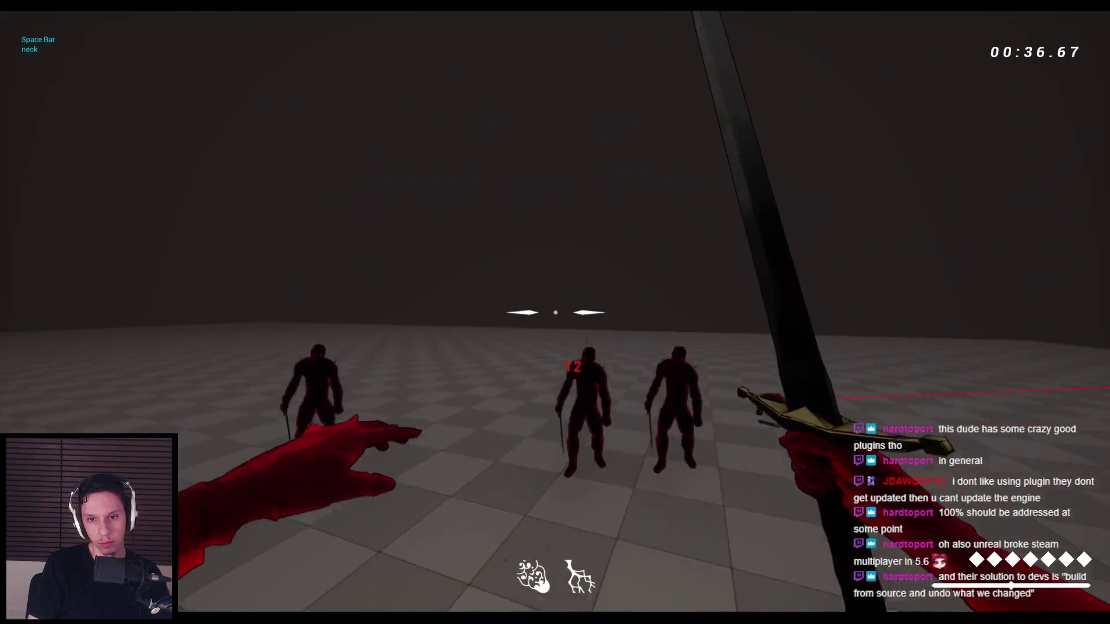
key(space)
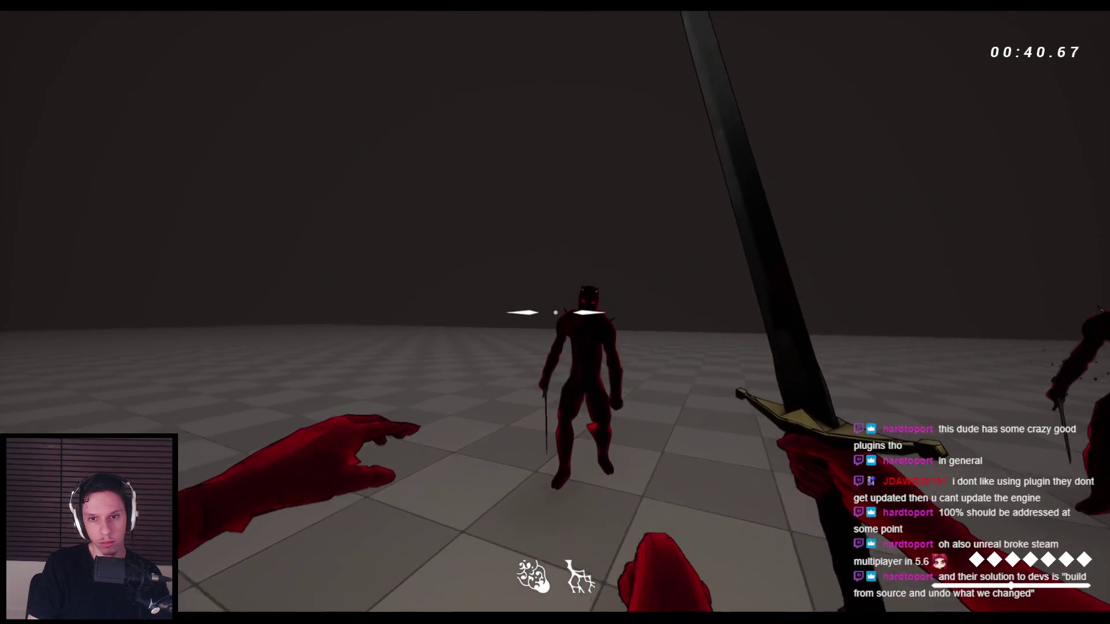
click(555, 312)
click(555, 312)
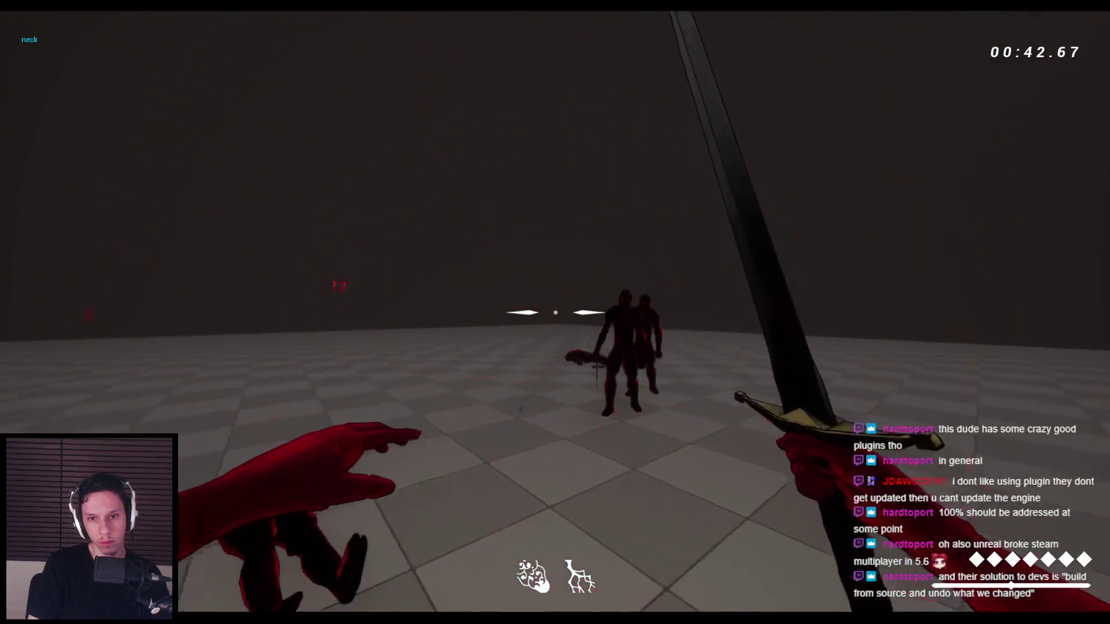
key(Escape)
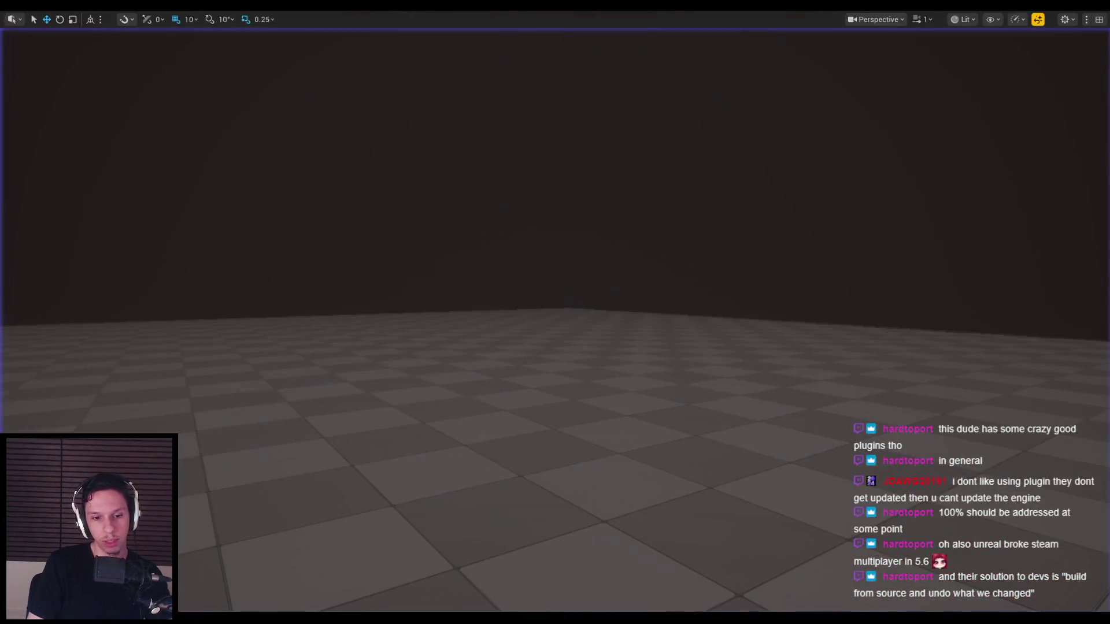
- Pan and zoom the Kick graph to the nodes feeding Box Trace Attack
scroll(474, 402, up, 3)
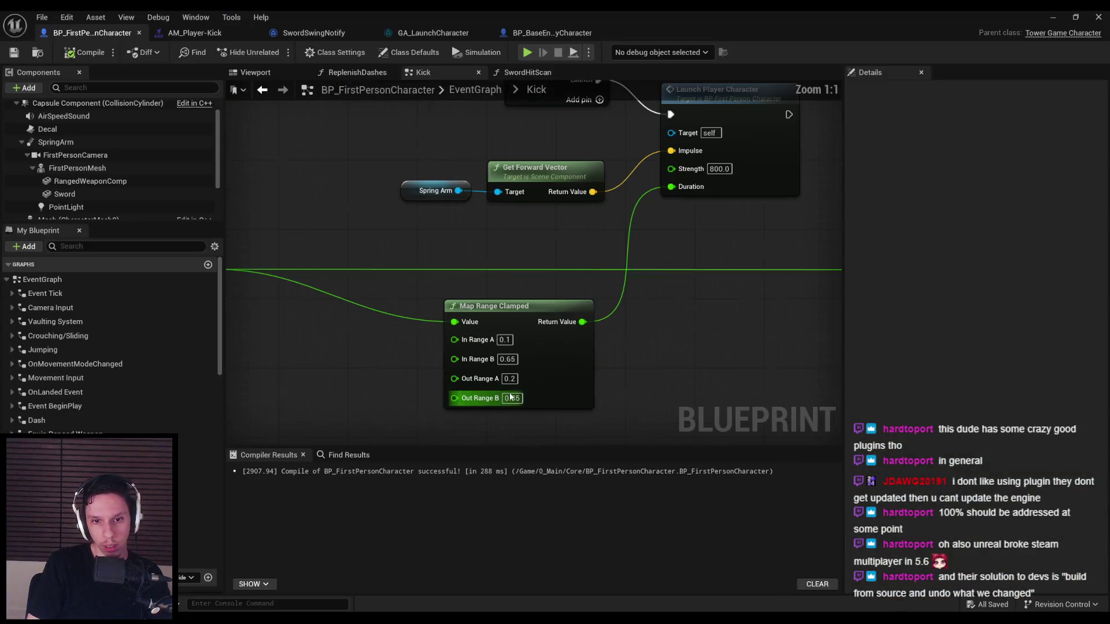
scroll(578, 422, down, 4)
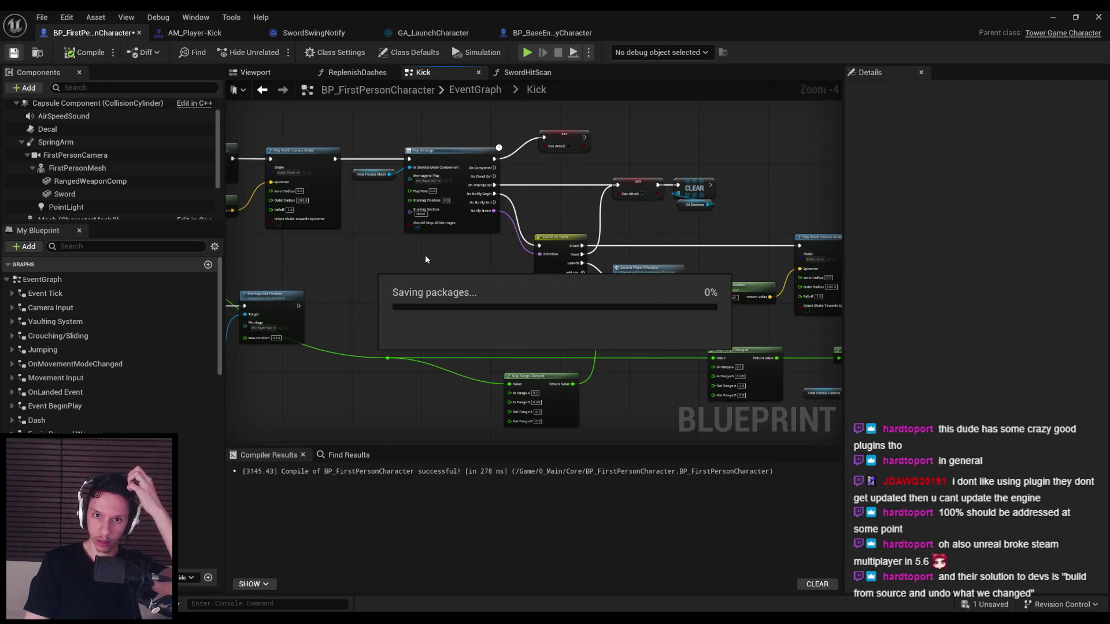
scroll(436, 220, up, 4)
scroll(487, 298, down, 3)
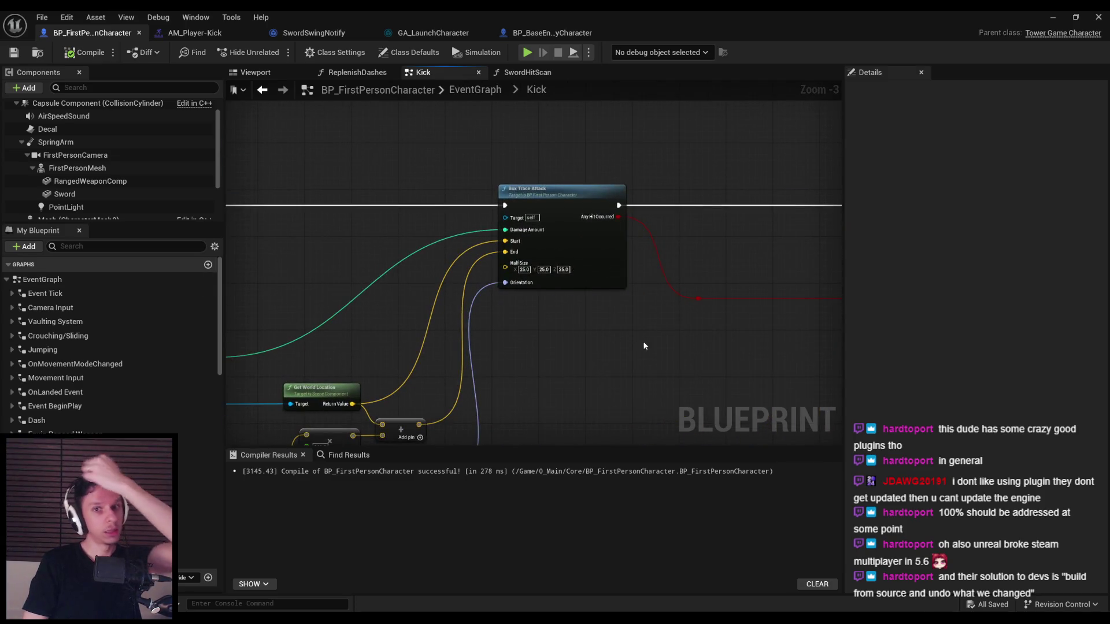
scroll(549, 301, up, 3)
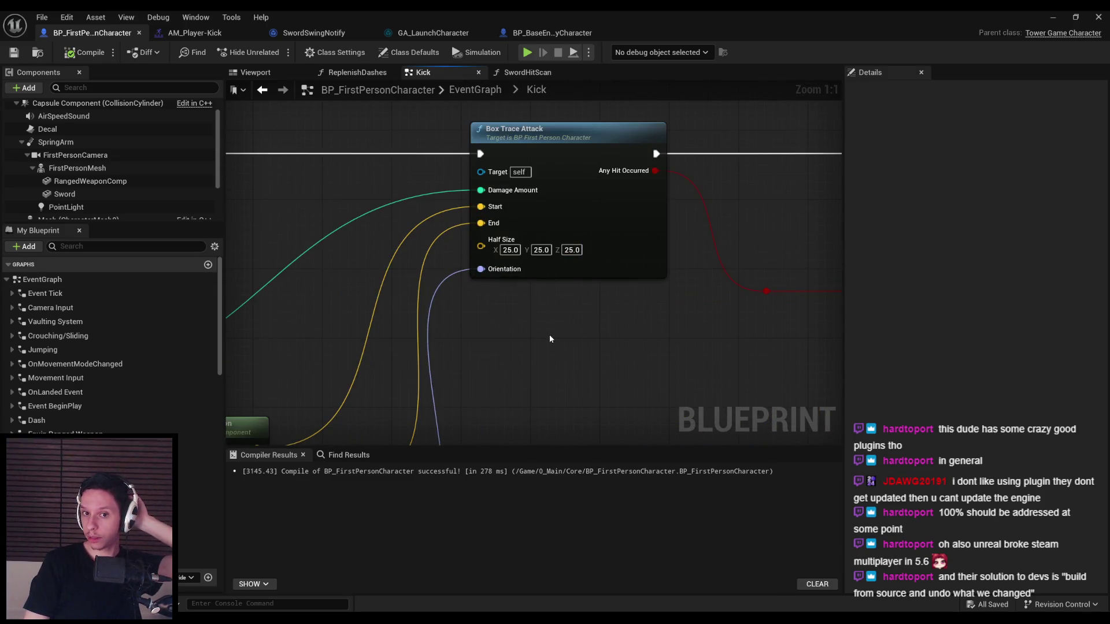
drag(549, 339, 709, 248)
scroll(688, 278, down, 1)
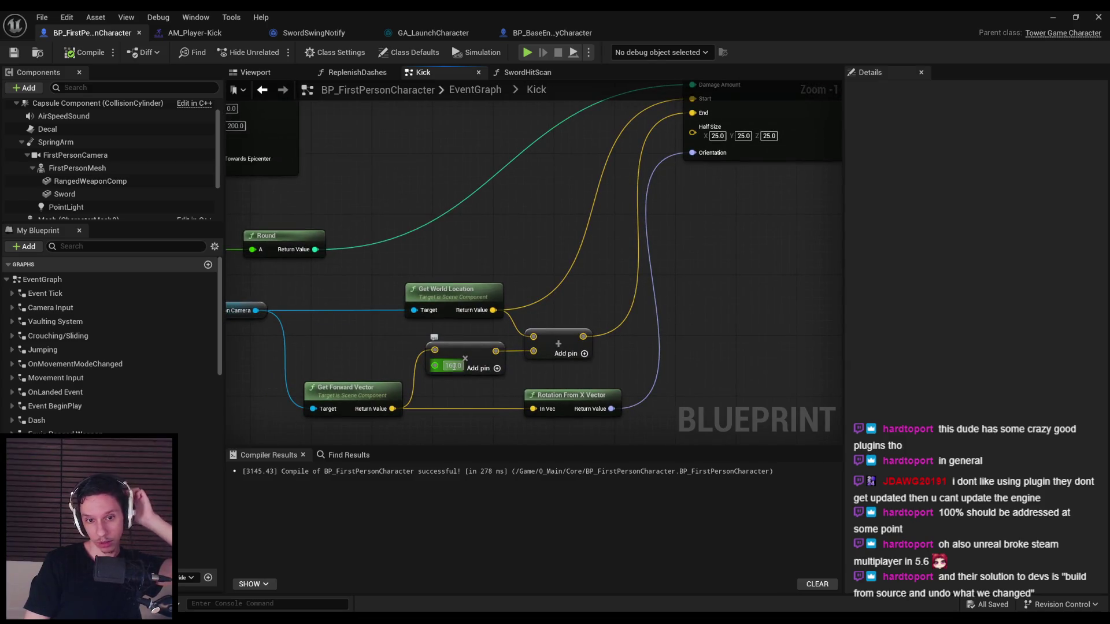
scroll(448, 409, down, 5)
scroll(486, 363, up, 2)
scroll(486, 364, up, 1)
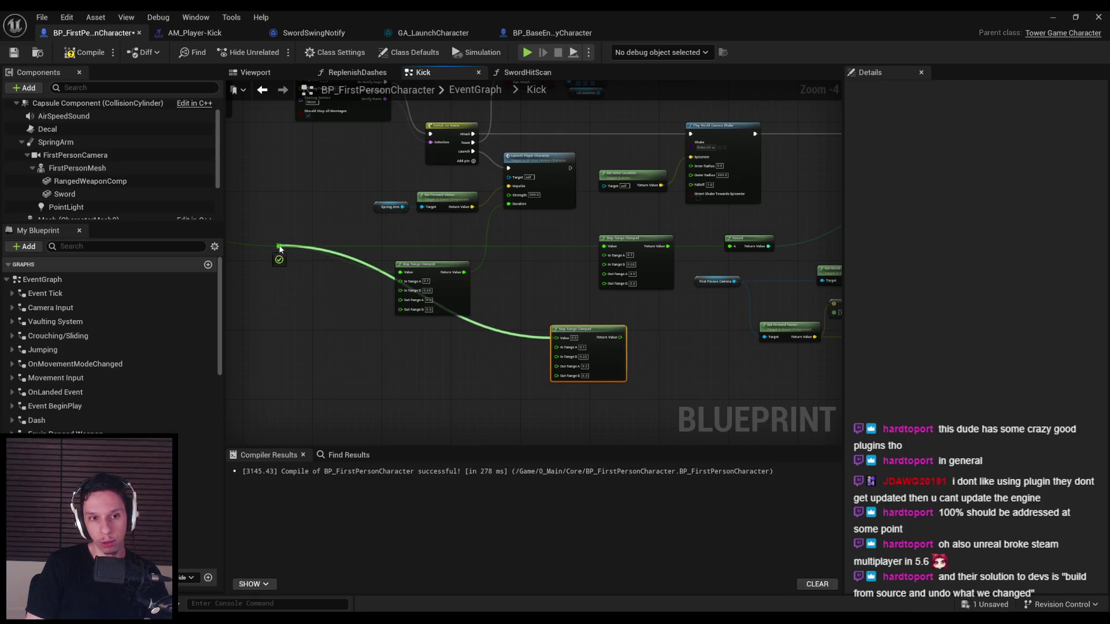
- Review the Map Range and Round nodes, then launch a fresh playtest
mouse_move(495, 365)
mouse_down()
mouse_move(315, 325)
mouse_move(353, 307)
mouse_up()
scroll(316, 325, up, 1)
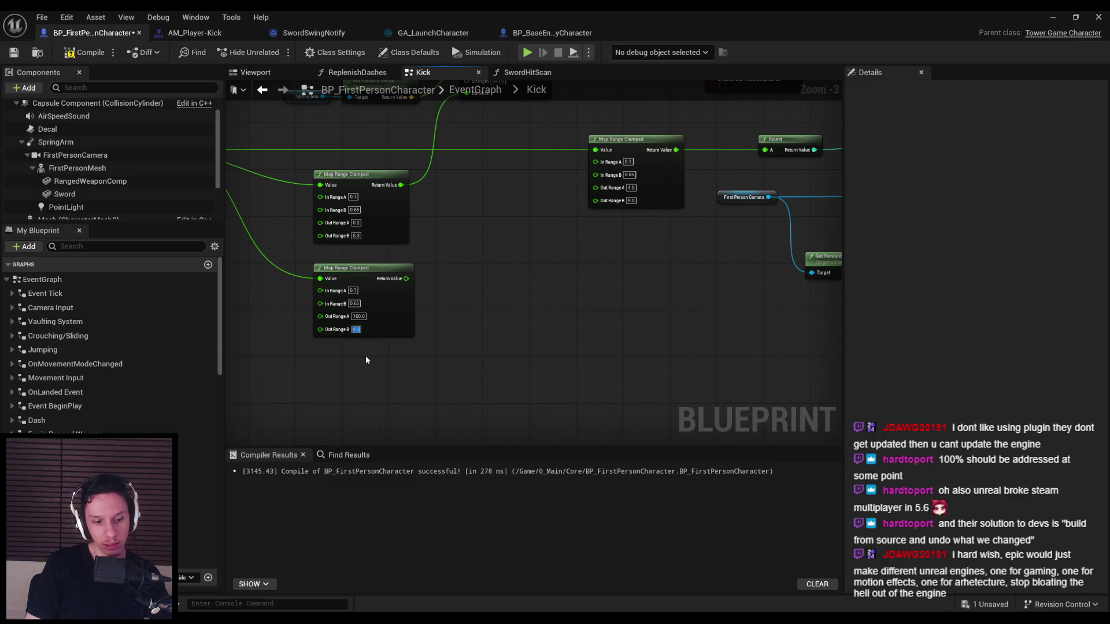
scroll(296, 281, down, 1)
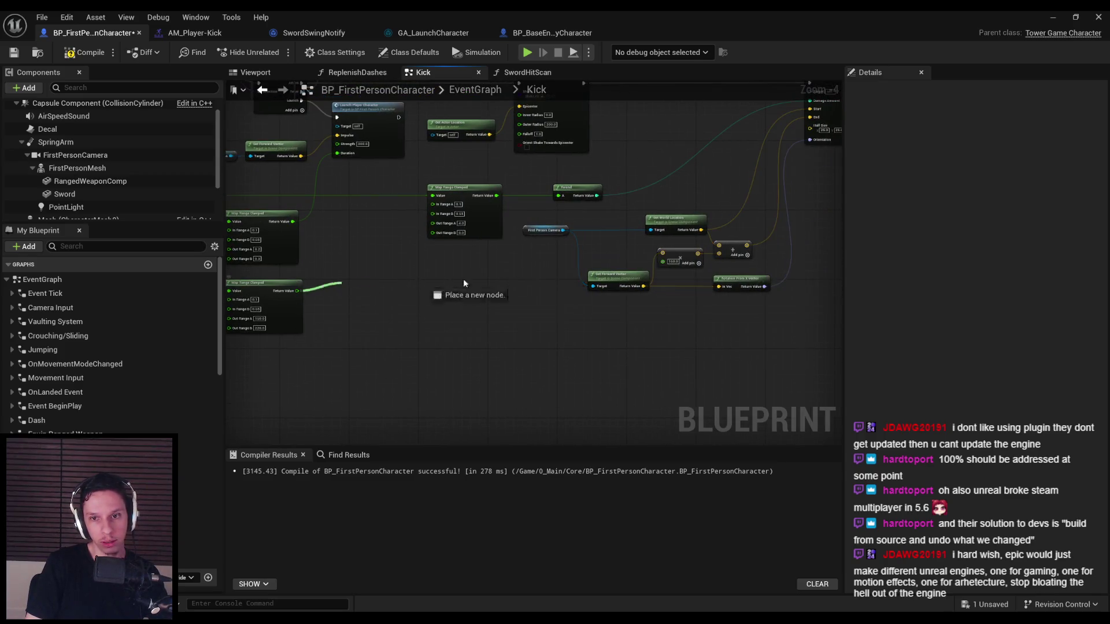
click(1097, 15)
key(alt+p)
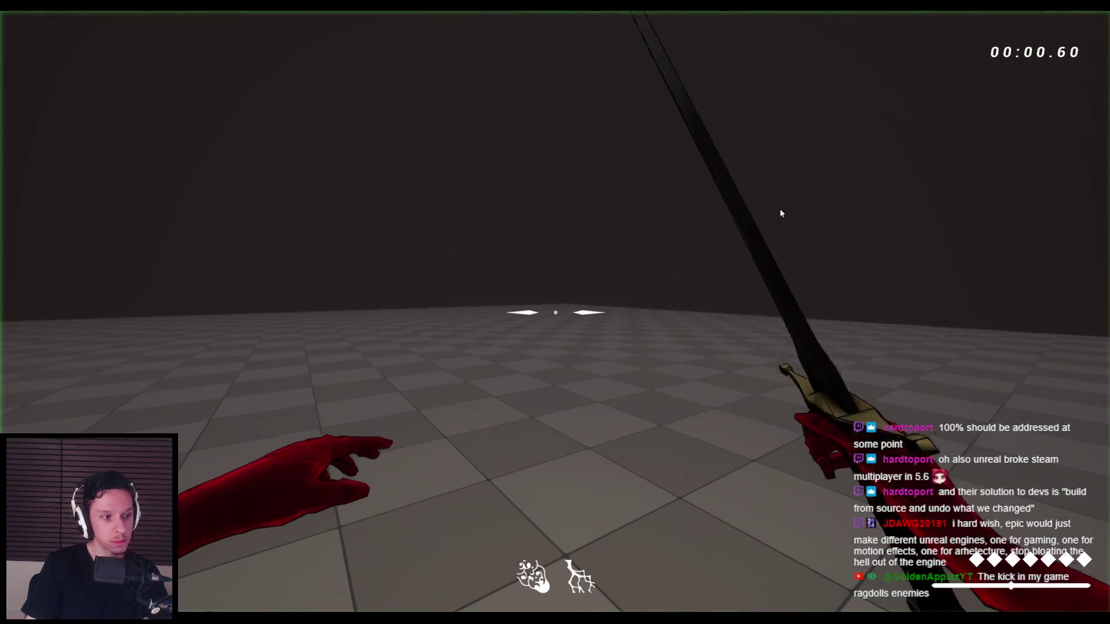
- Strike the enemies repeatedly with the sword, dealing 12 and 5 damage, until one ragdolls
click(555, 313)
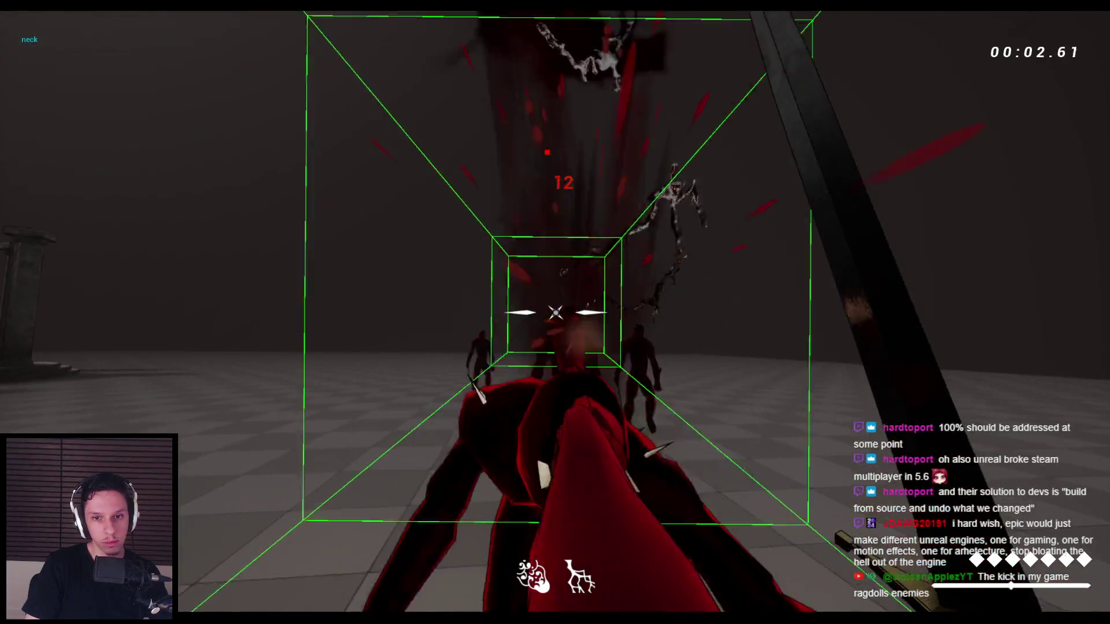
click(555, 312)
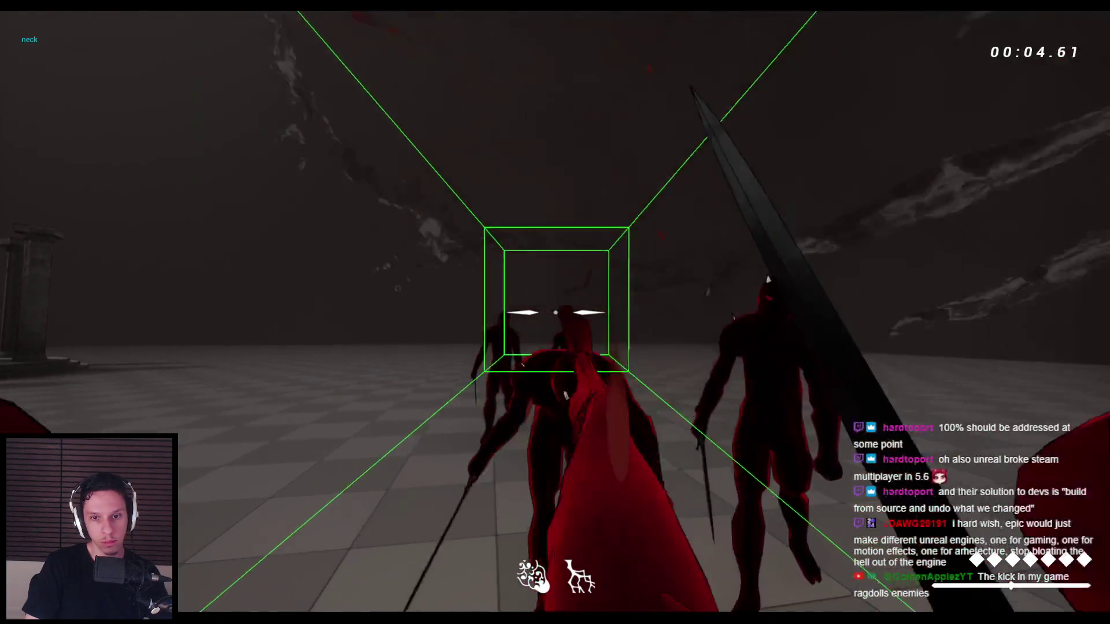
click(556, 312)
click(555, 312)
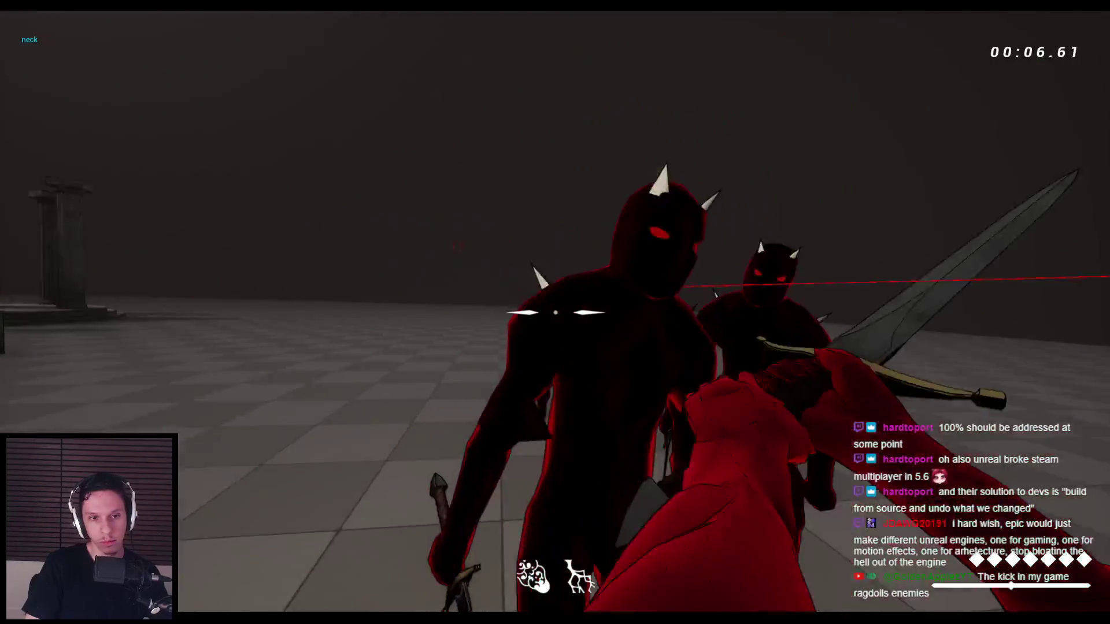
click(555, 312)
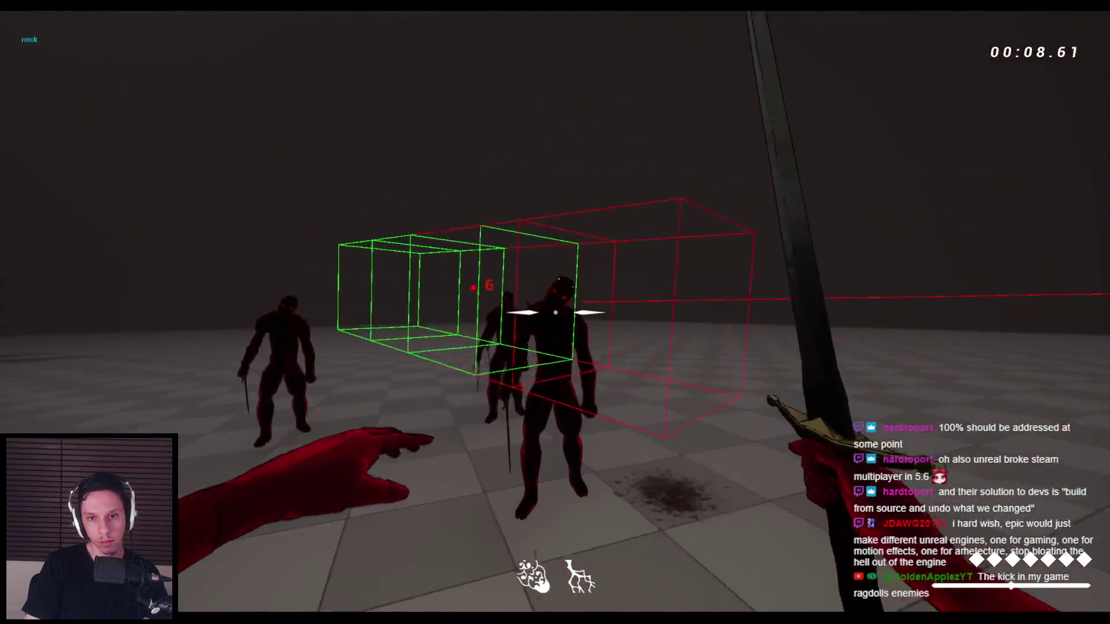
click(555, 312)
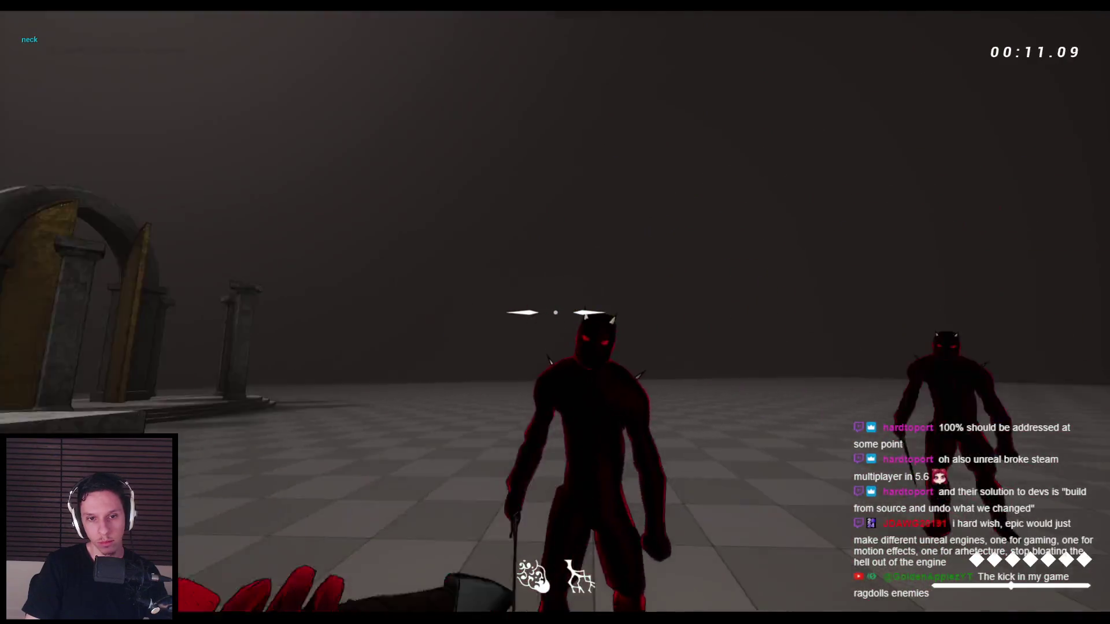
click(555, 312)
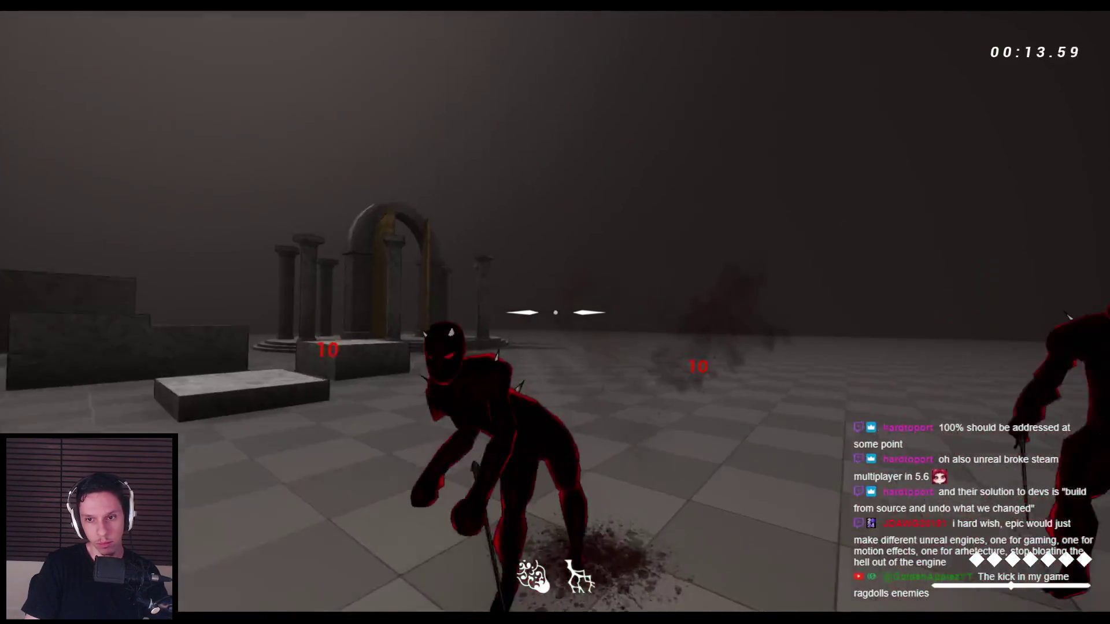
click(555, 312)
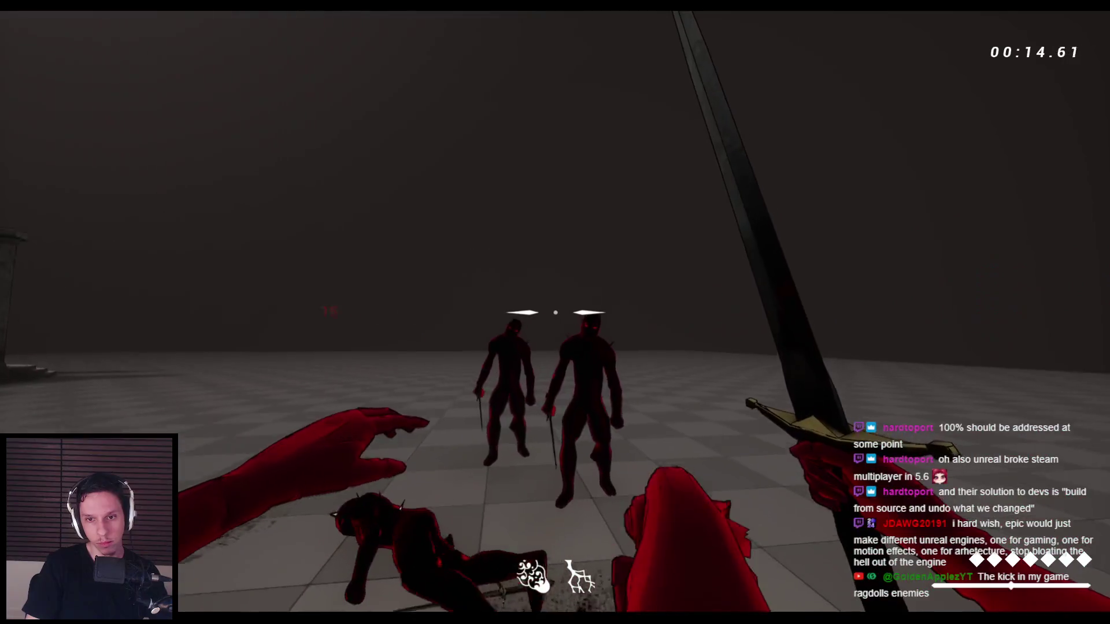
click(555, 312)
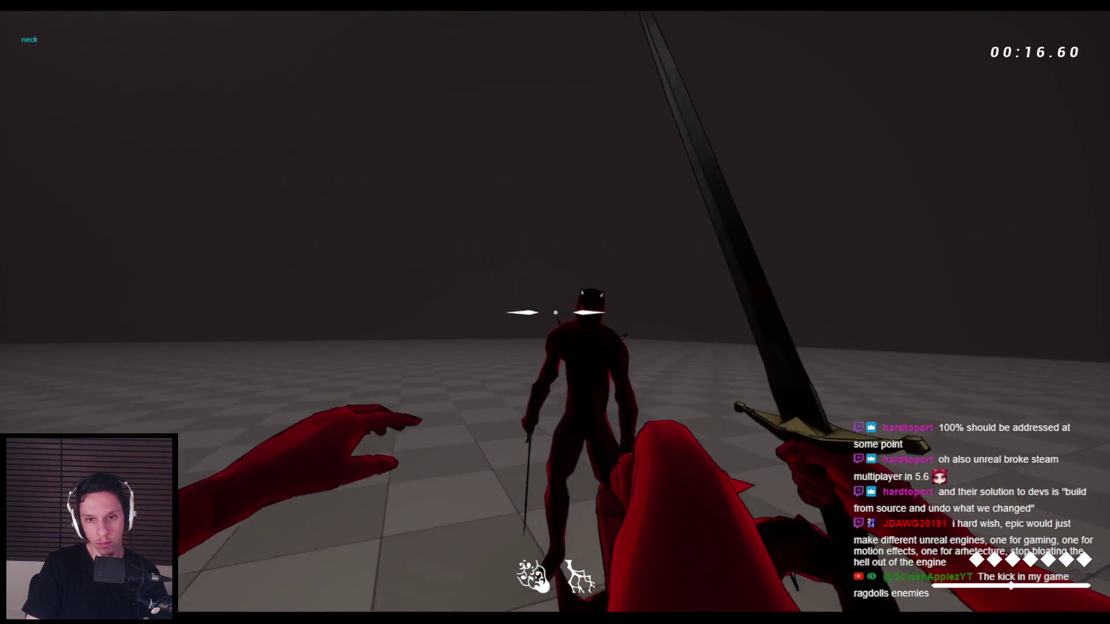
click(555, 313)
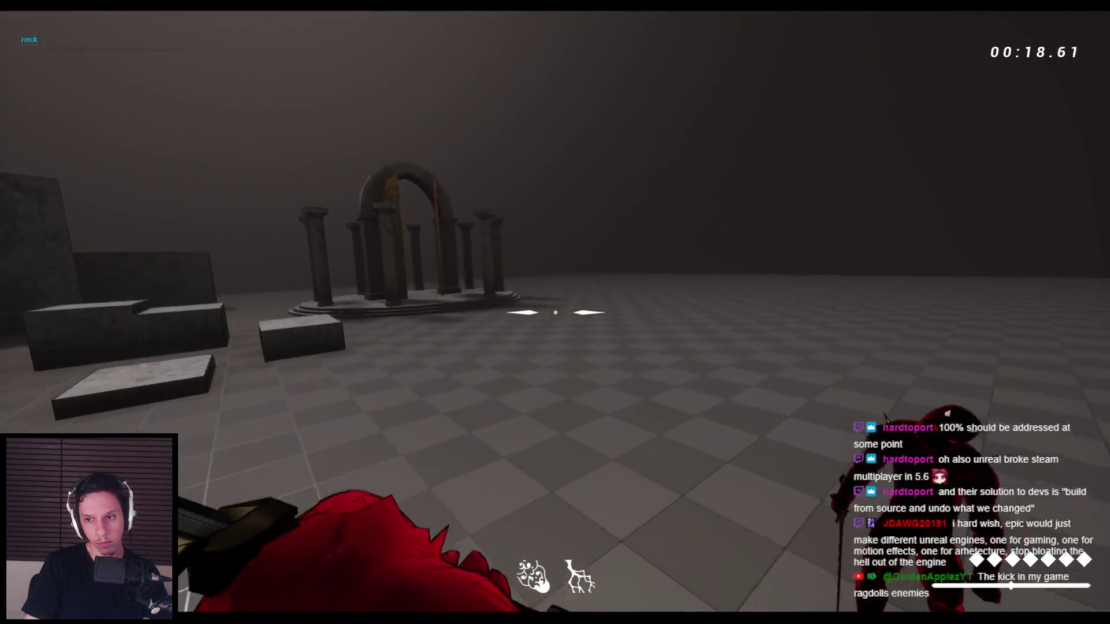
key(space)
- Restart the playtest and swing at the enemies' necks while jumping until the rest ragdoll
key(Escape)
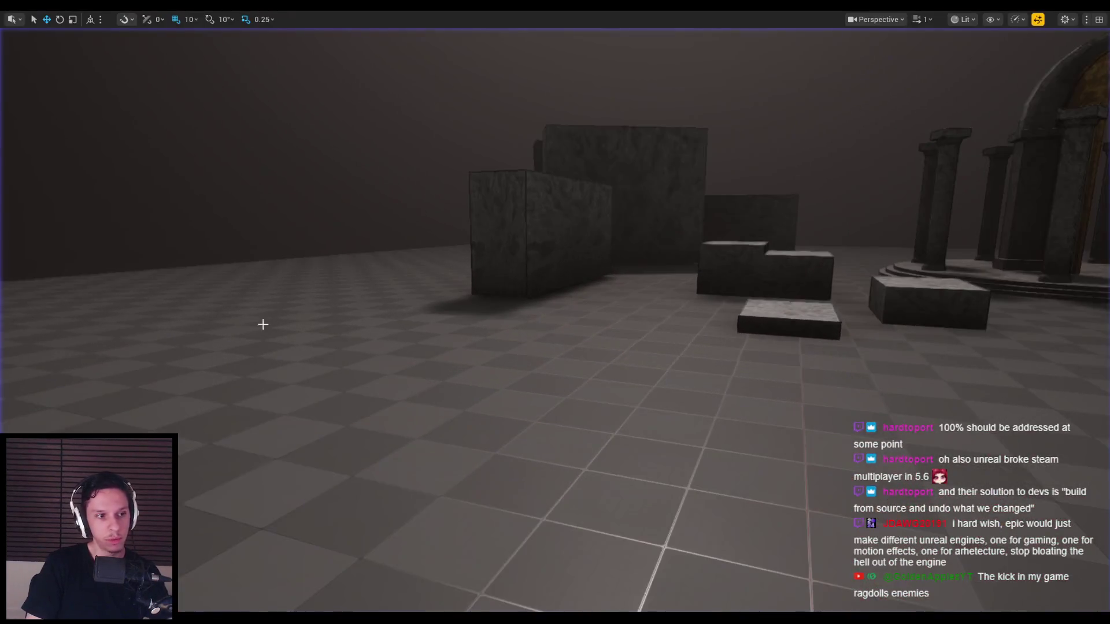
key(alt+p)
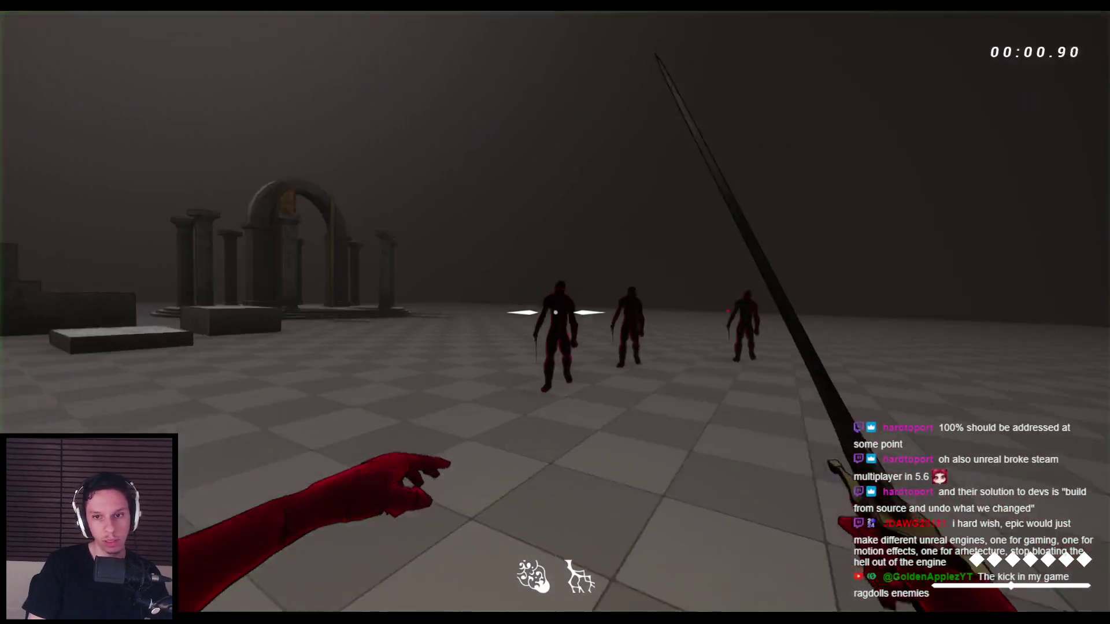
key(space)
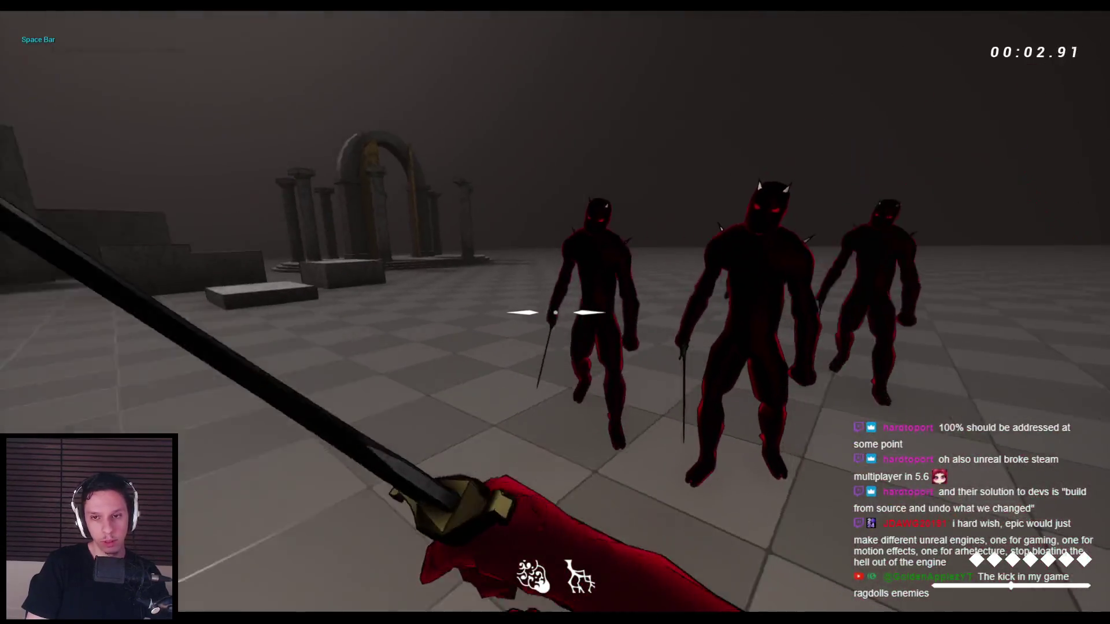
key(space)
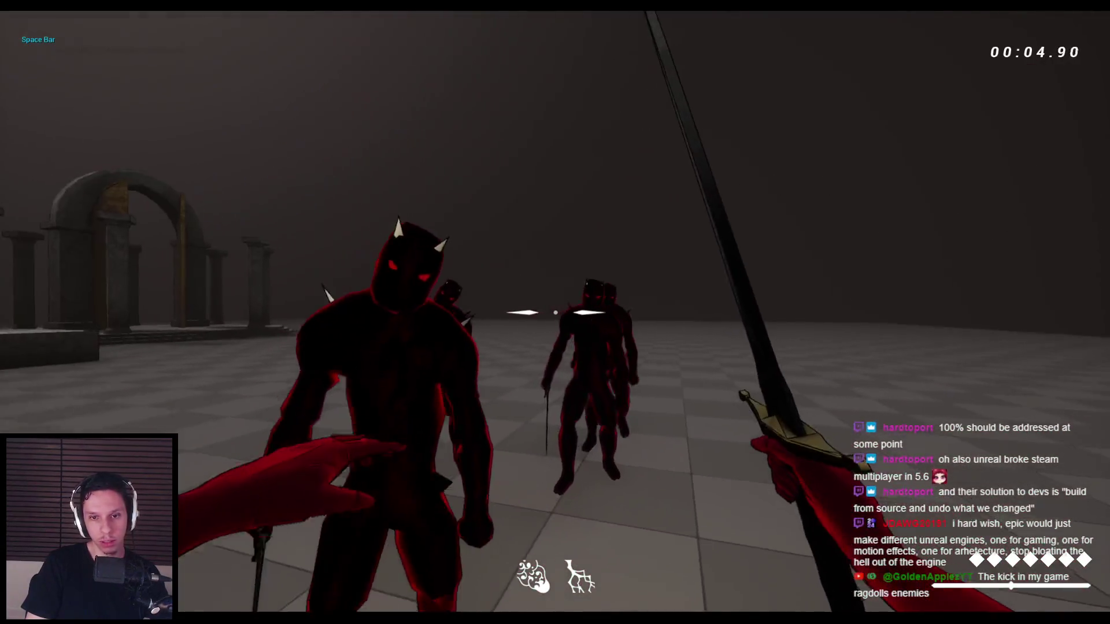
click(556, 313)
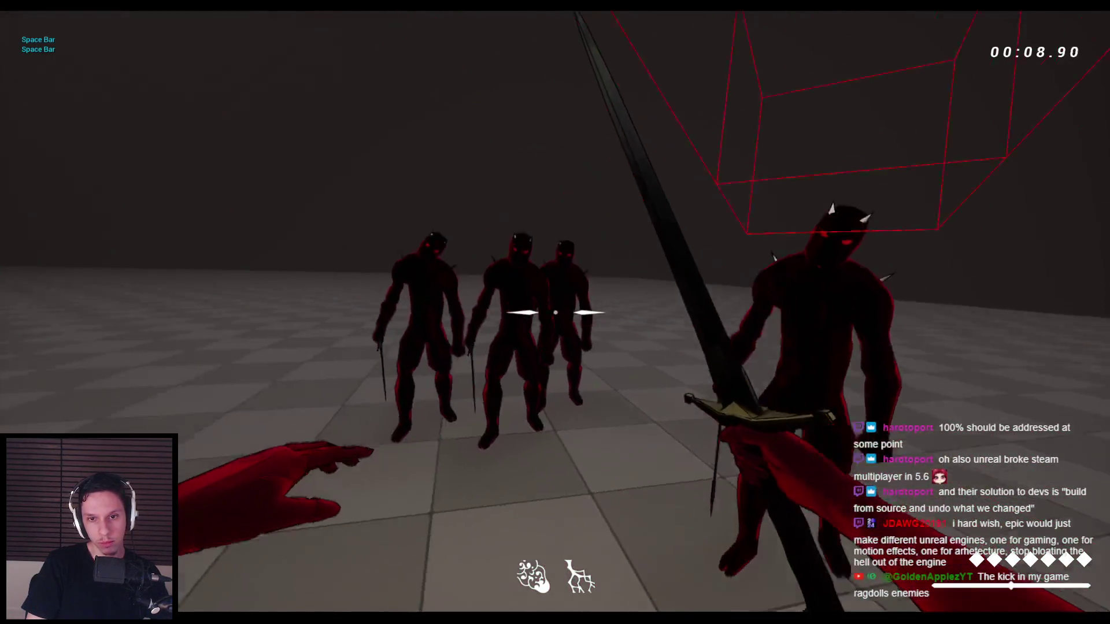
key(space)
click(555, 312)
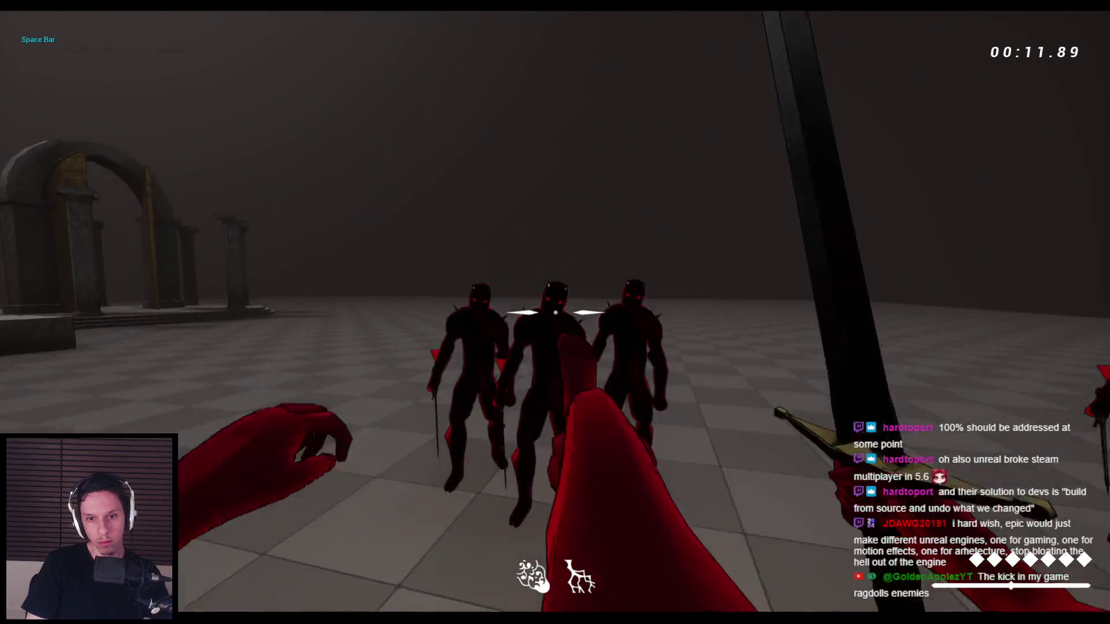
click(556, 313)
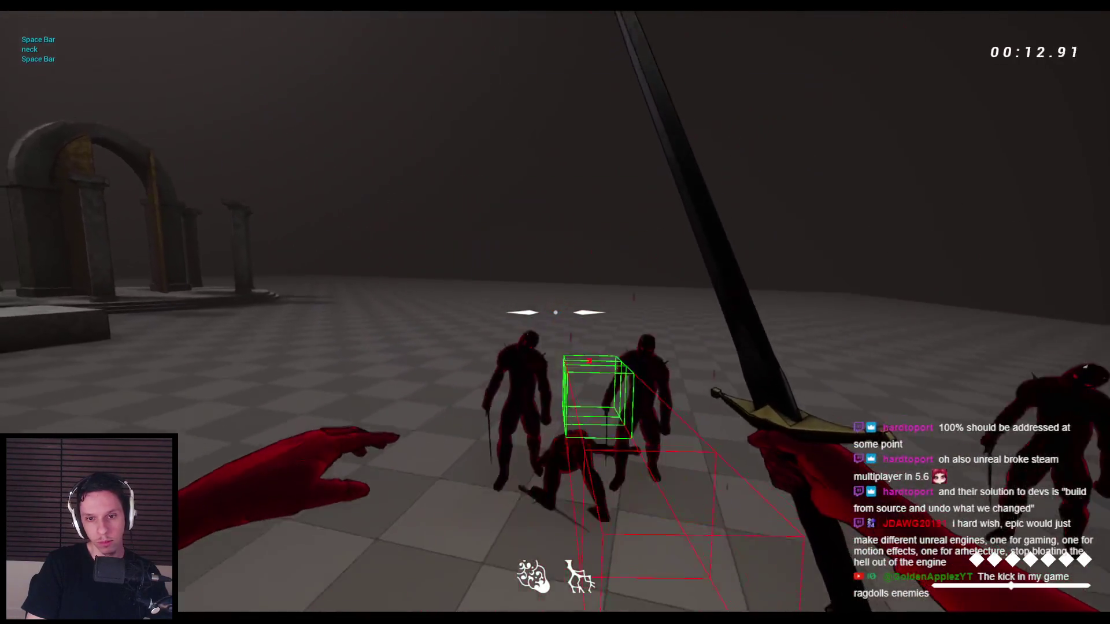
key(space)
click(556, 313)
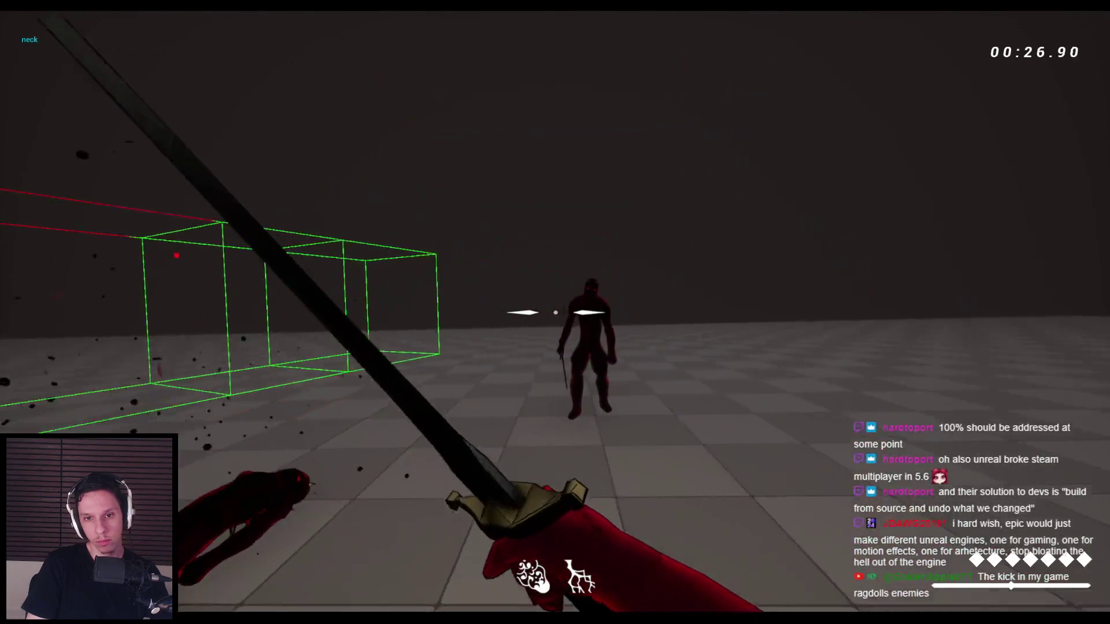
click(555, 312)
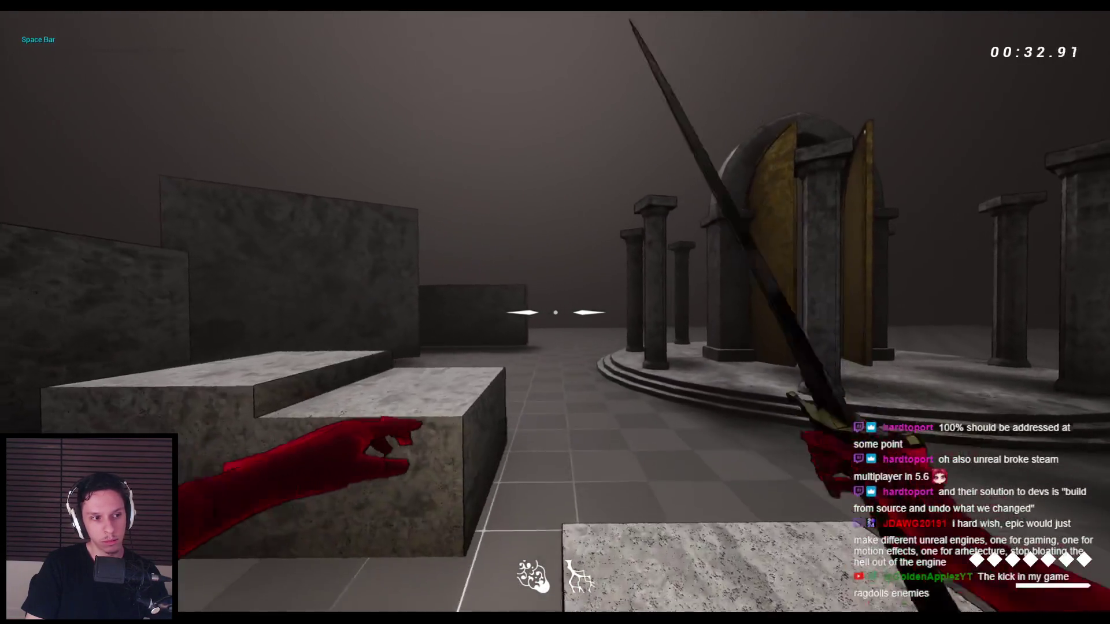
- Jump, climb and wall-run across the stone walls and blocks, then leave the game
key(space)
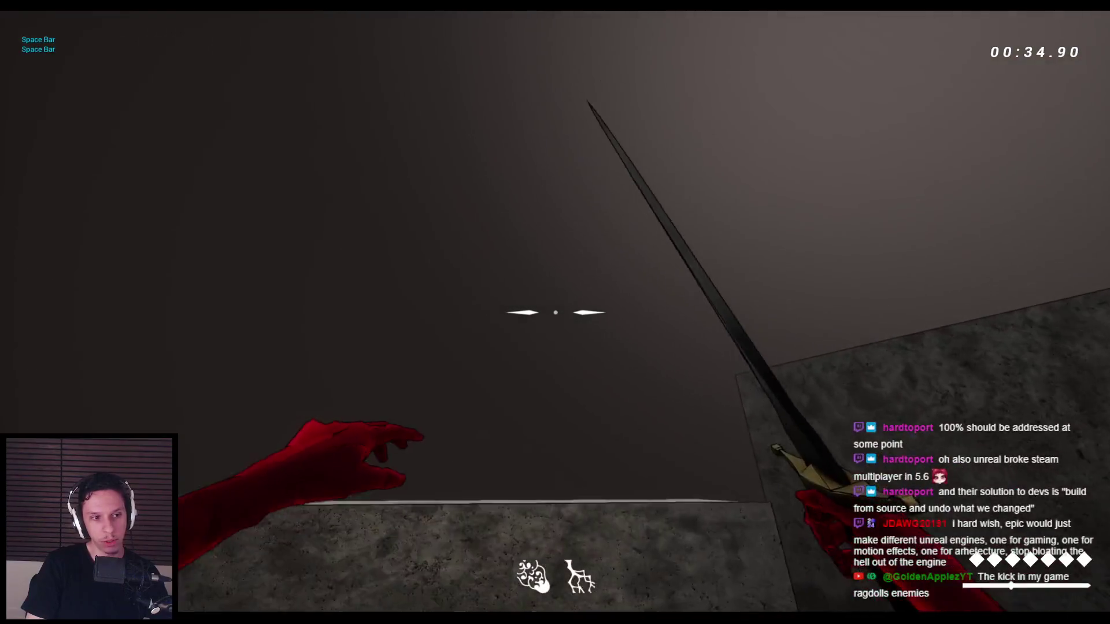
key(space)
key(space)
key(space)
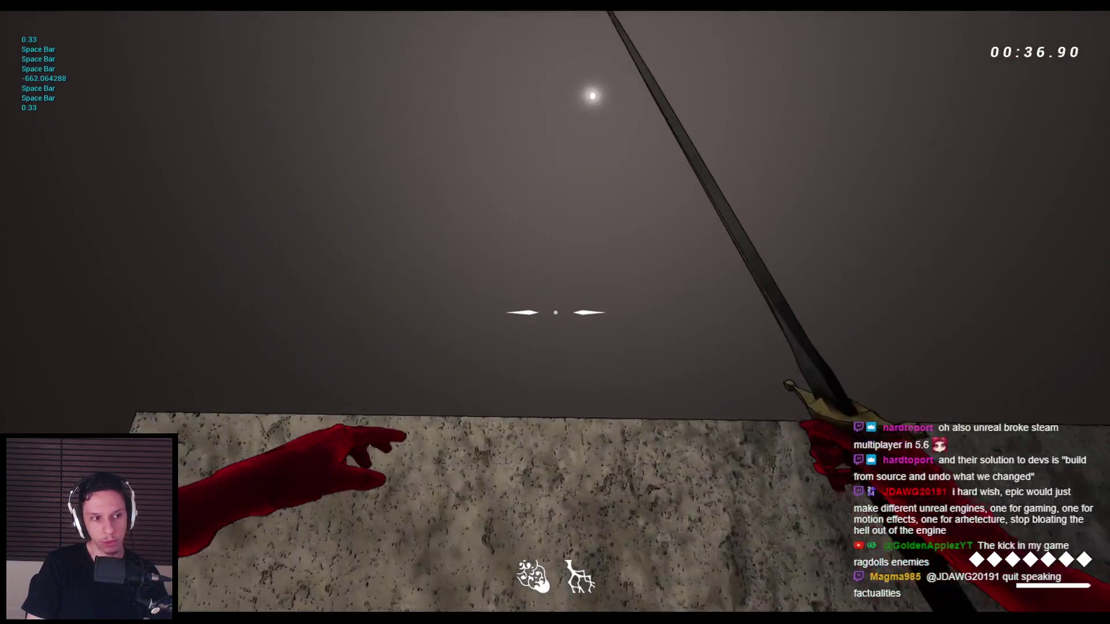
key(space)
key(space)
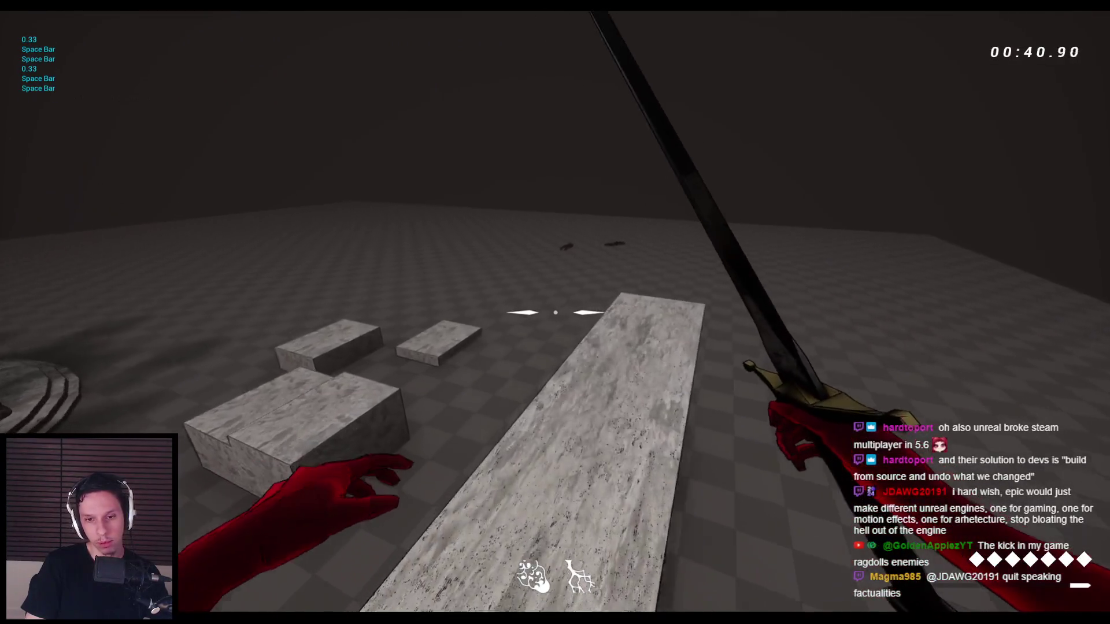
key(space)
key(space)
key(space)
key(space)
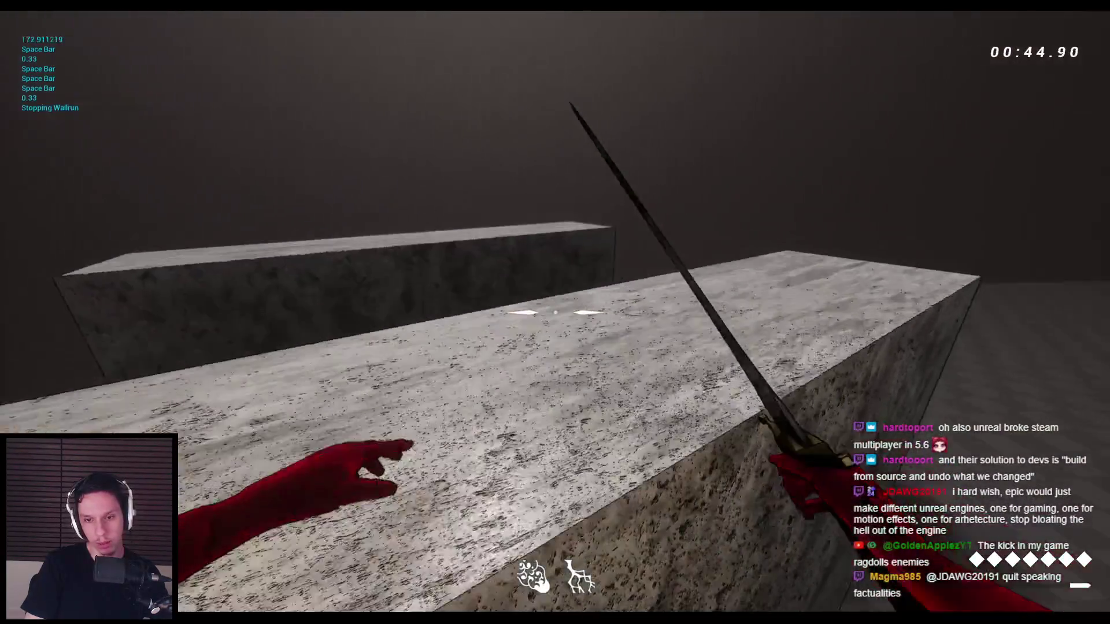
key(space)
key(space)
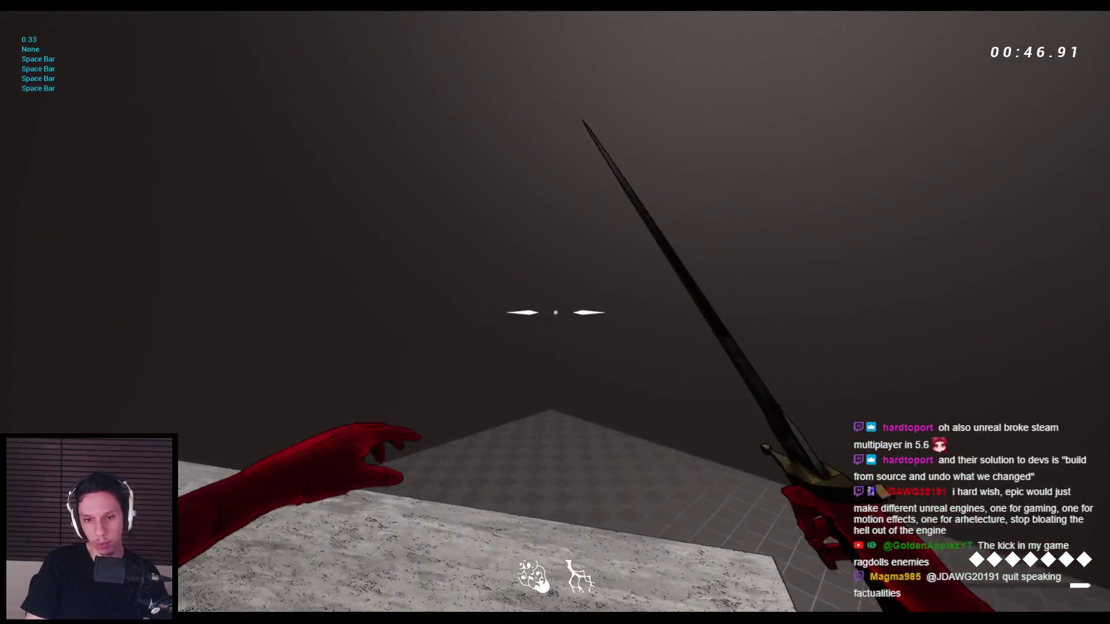
key(space)
key(space)
key(space)
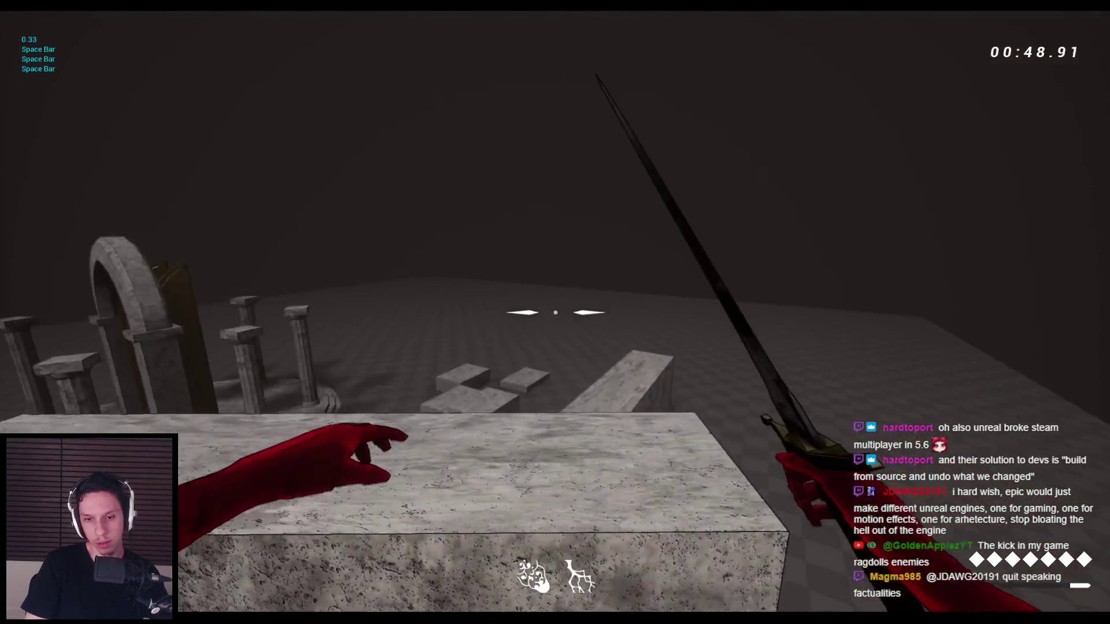
key(space)
key(space)
key(space)
key(space)
key(space)
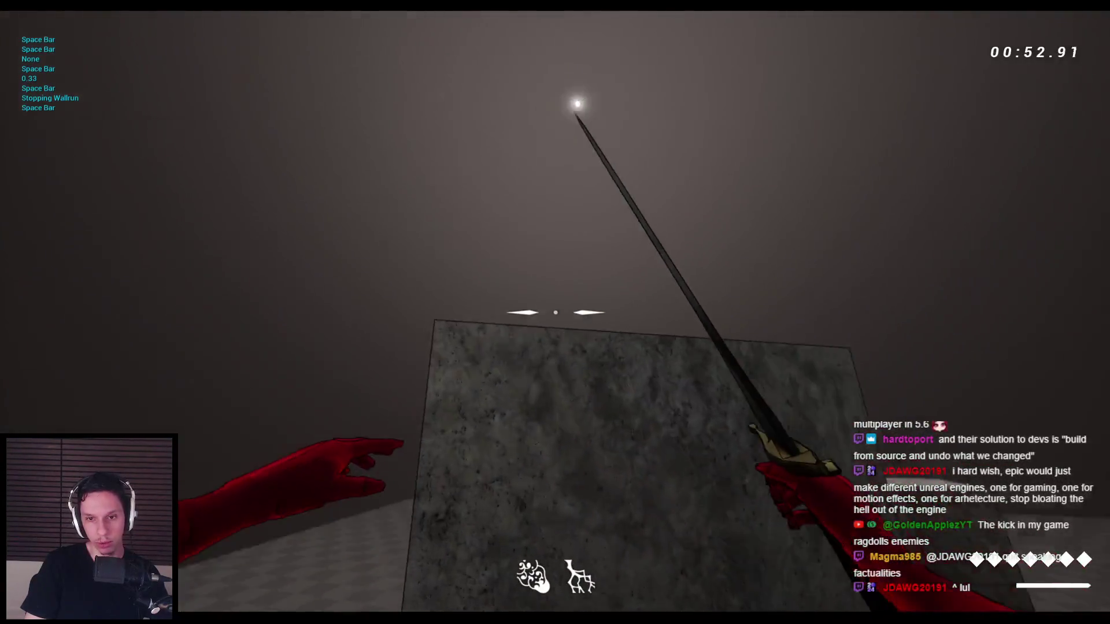
key(space)
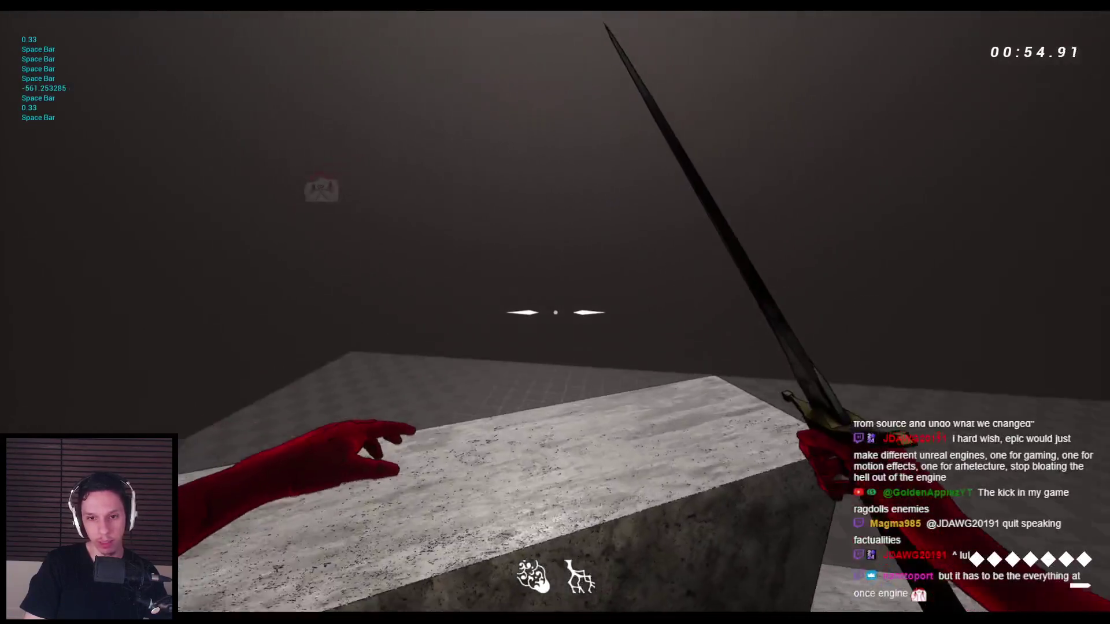
key(Escape)
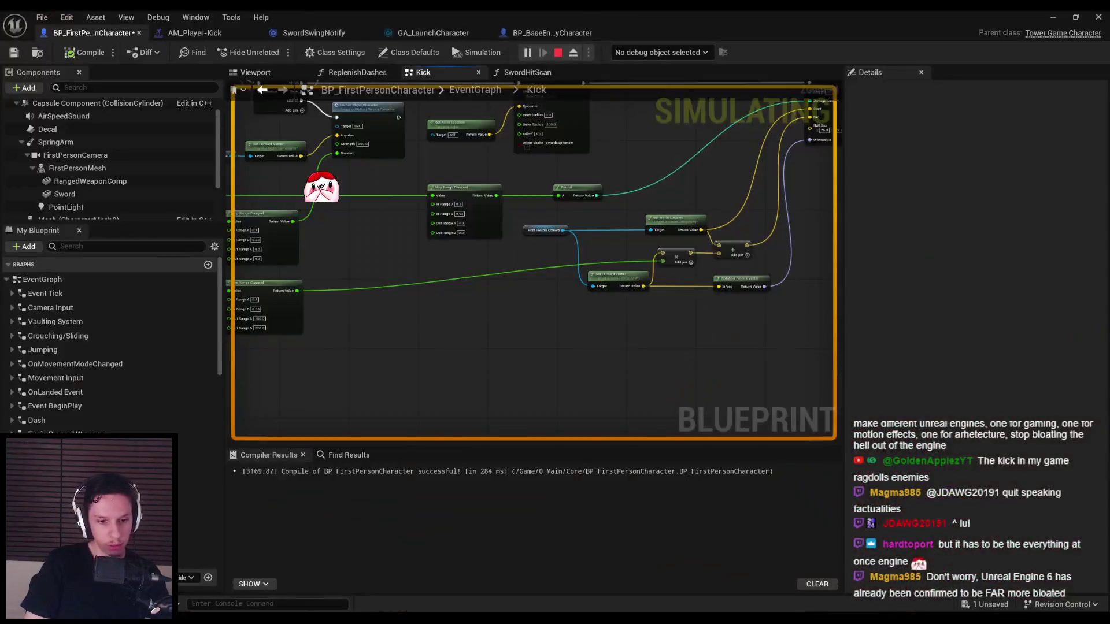
- View the bottom of DefaultEngine.ini in Rider, then return to the PIE viewport
key(alt+Tab)
scroll(421, 288, down, 2)
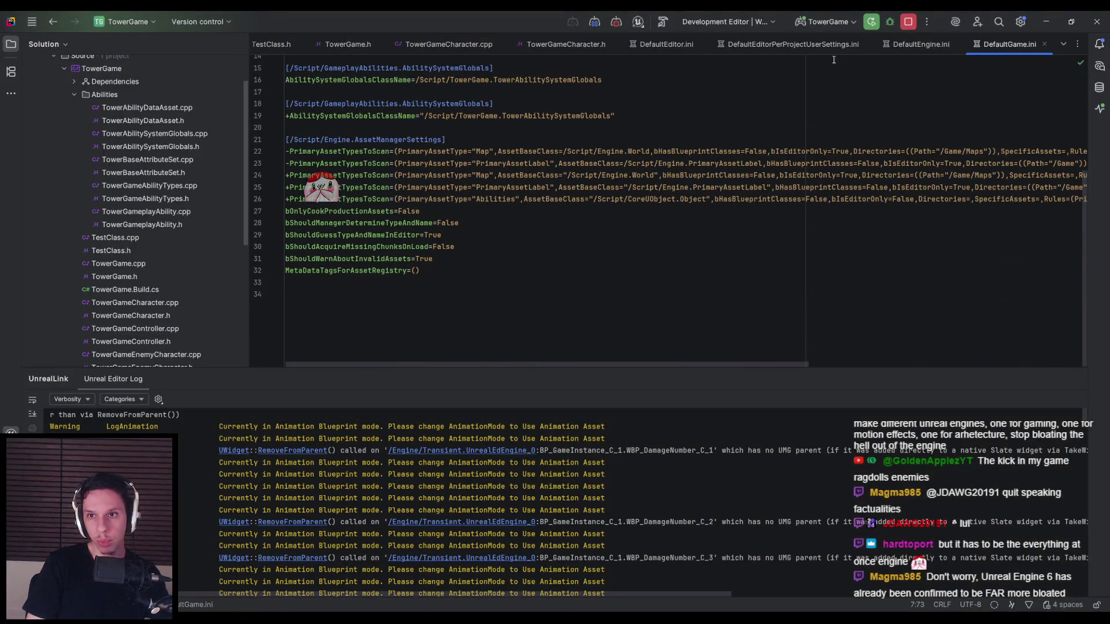
click(921, 44)
scroll(462, 280, down, 10)
scroll(462, 280, down, 1)
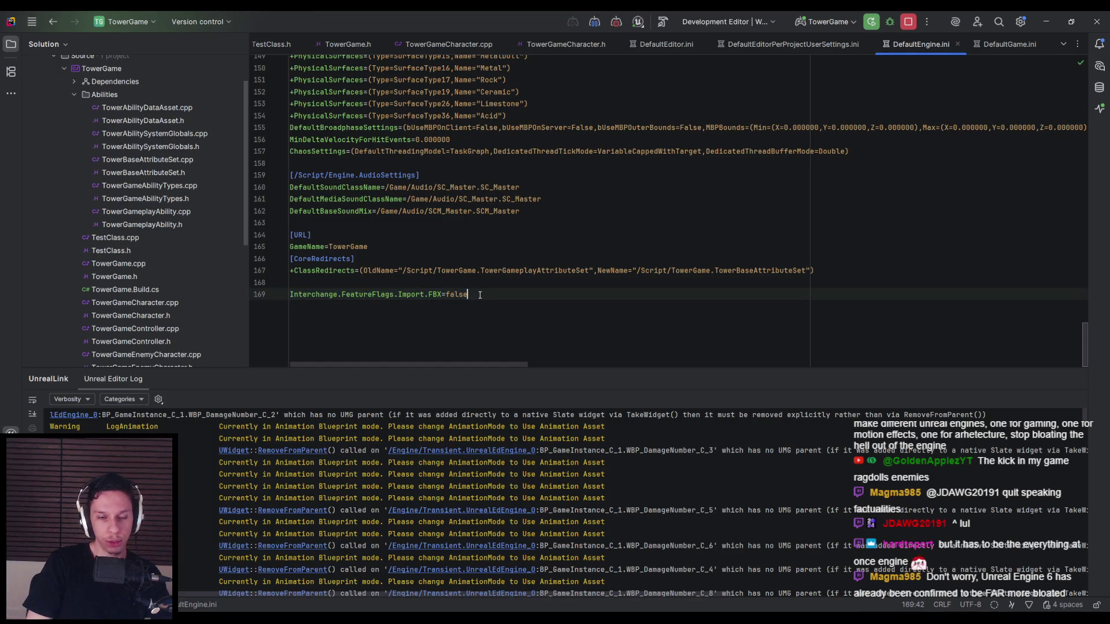
key(alt+Tab)
click(1058, 15)
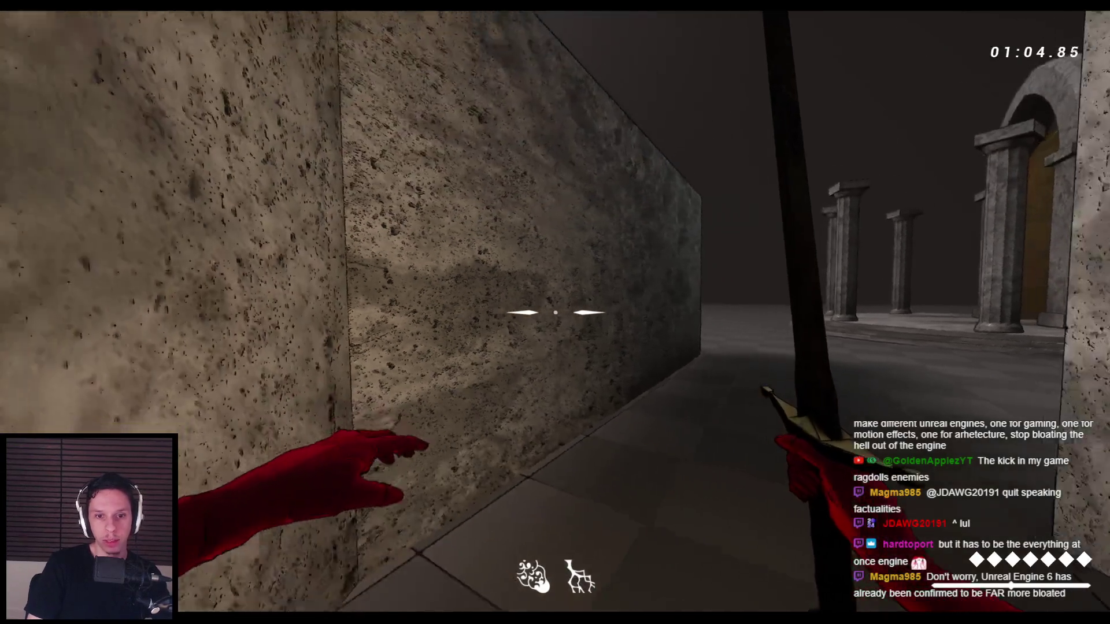
- Vault the wall, then jump and wall-run across the stone blocks onto the stone beam
key(space)
key(space)
key(space)
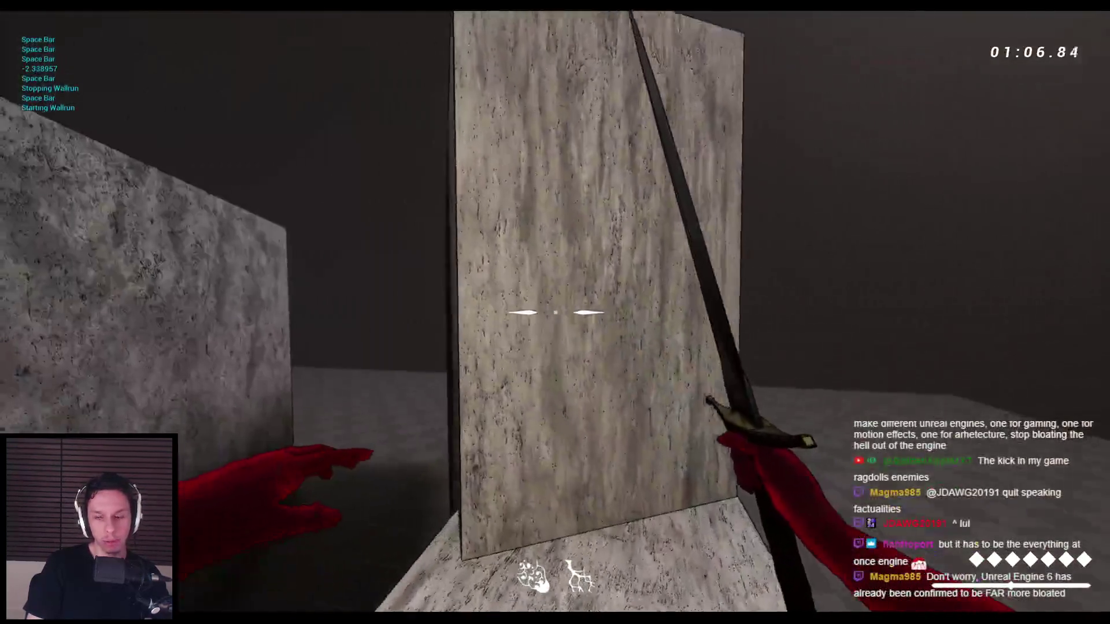
key(space)
key(space)
key(space)
key(space)
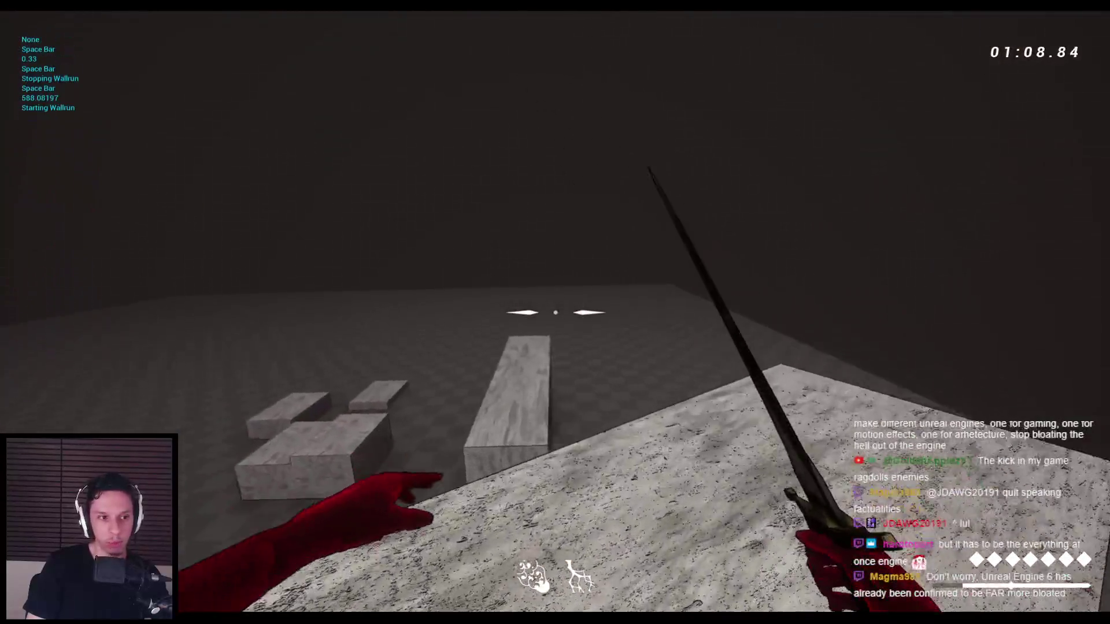
key(space)
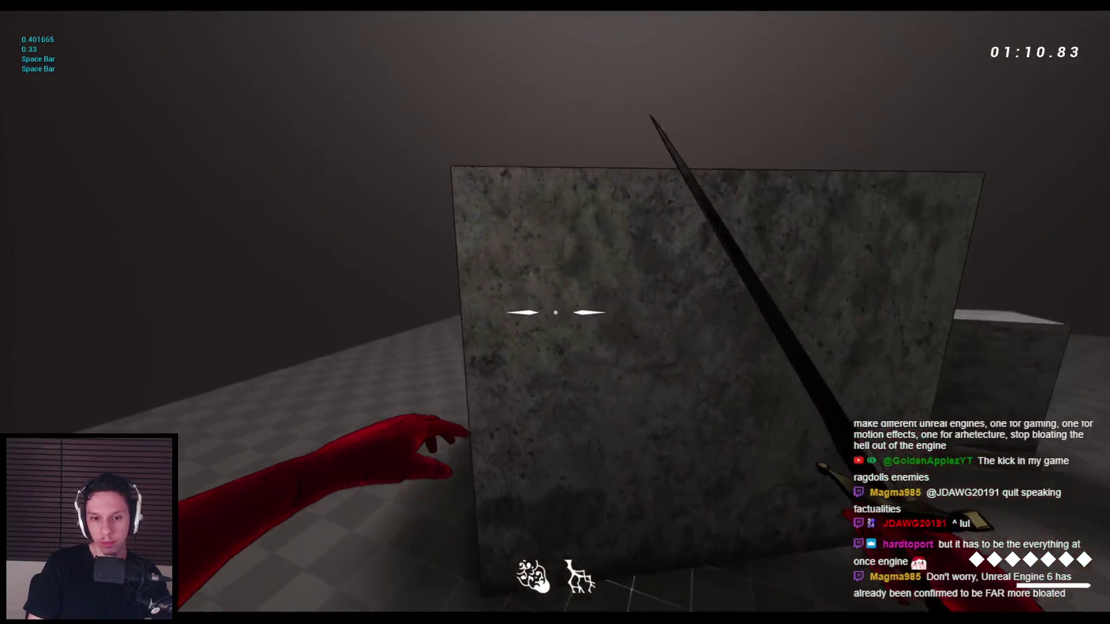
key(space)
key(space)
key(space)
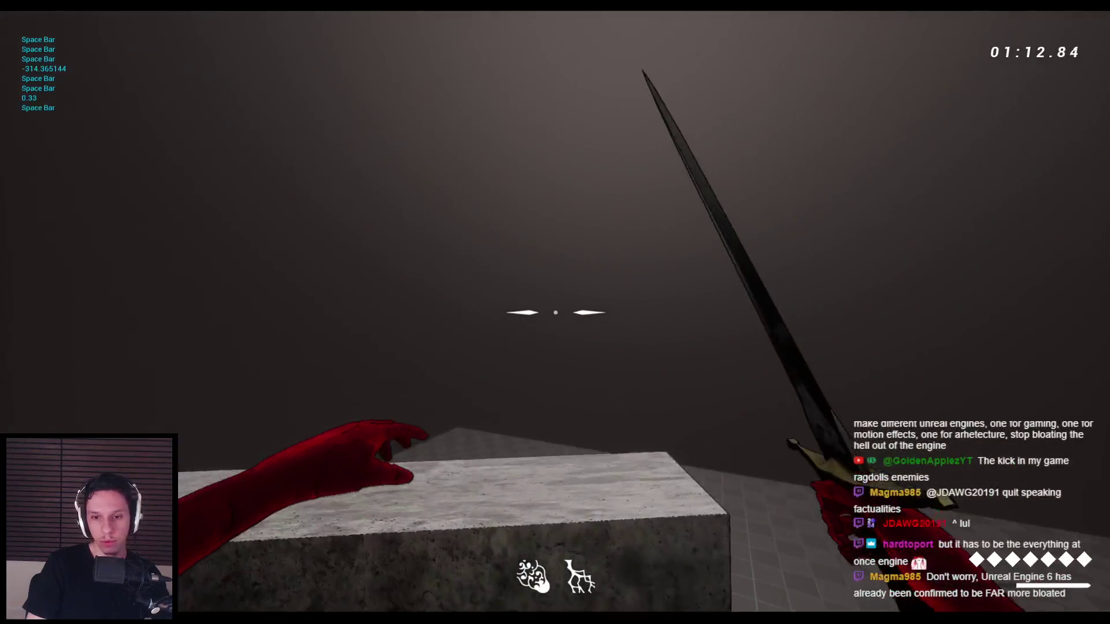
key(space)
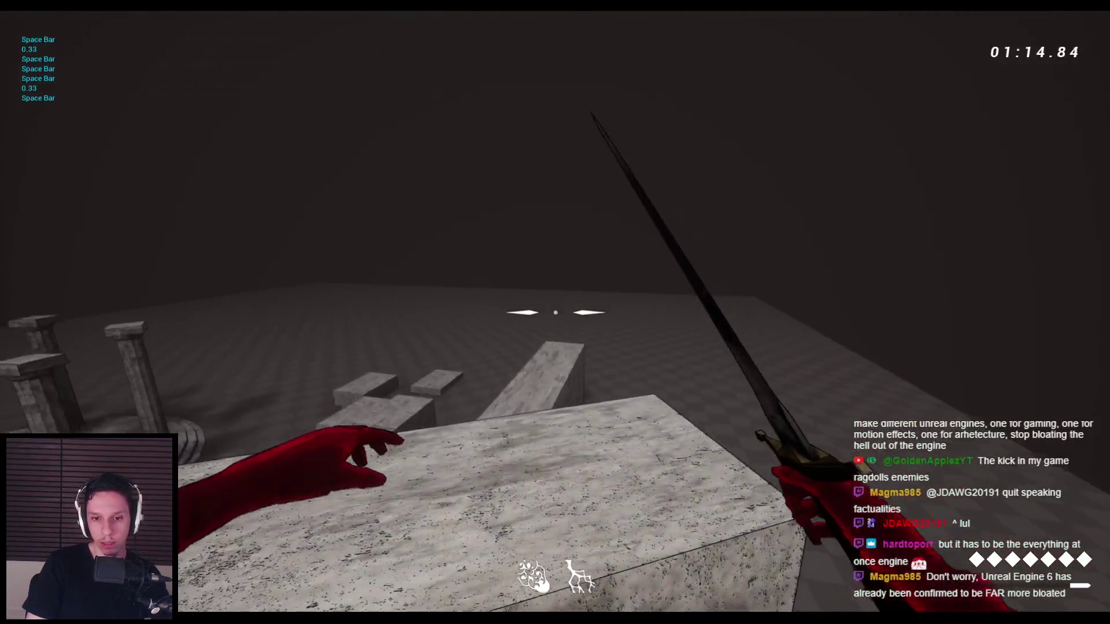
key(space)
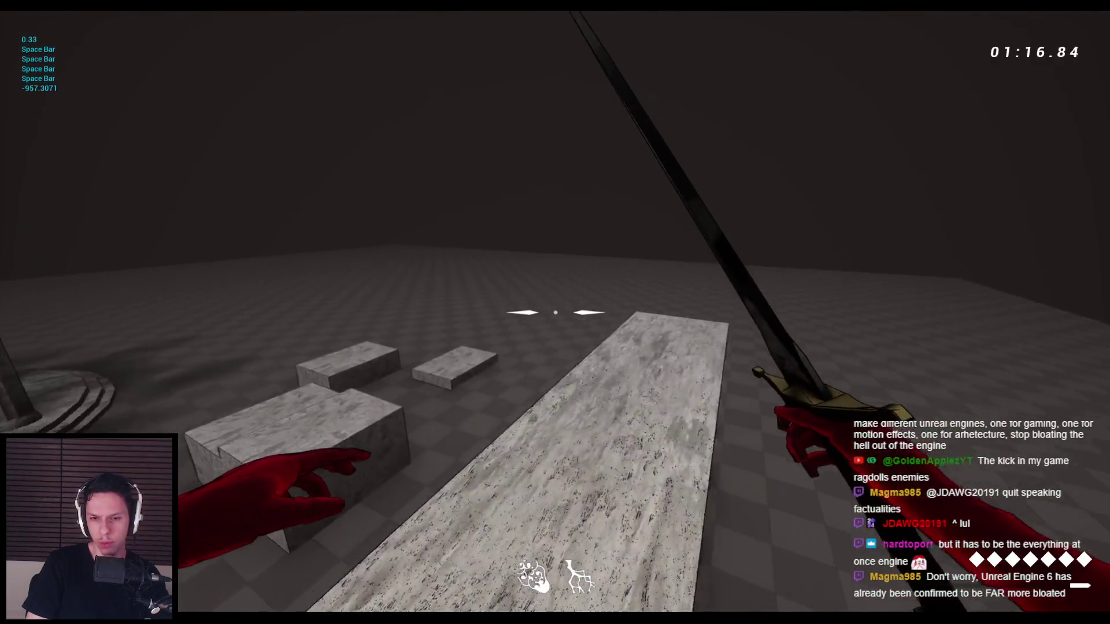
key(space)
key(space)
key(space)
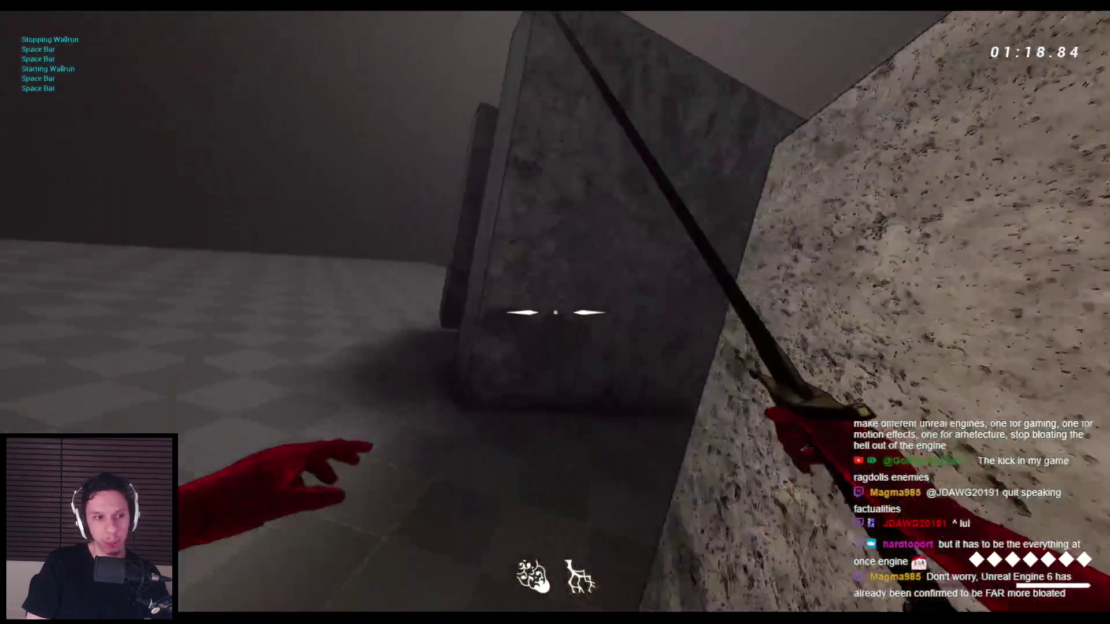
key(space)
key(space)
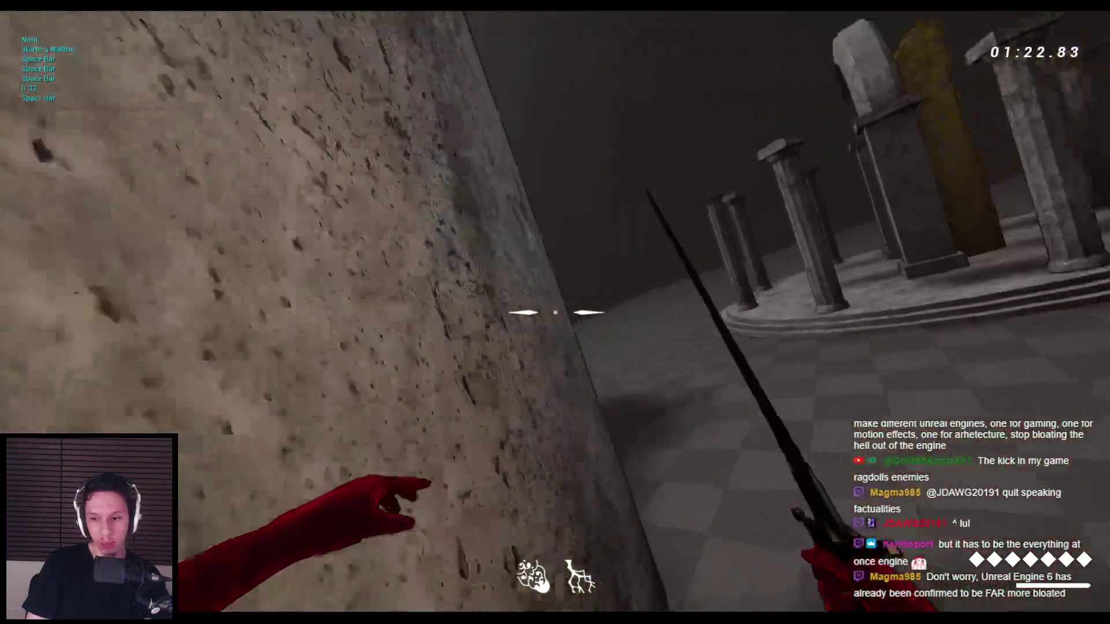
key(space)
key(space)
key(space)
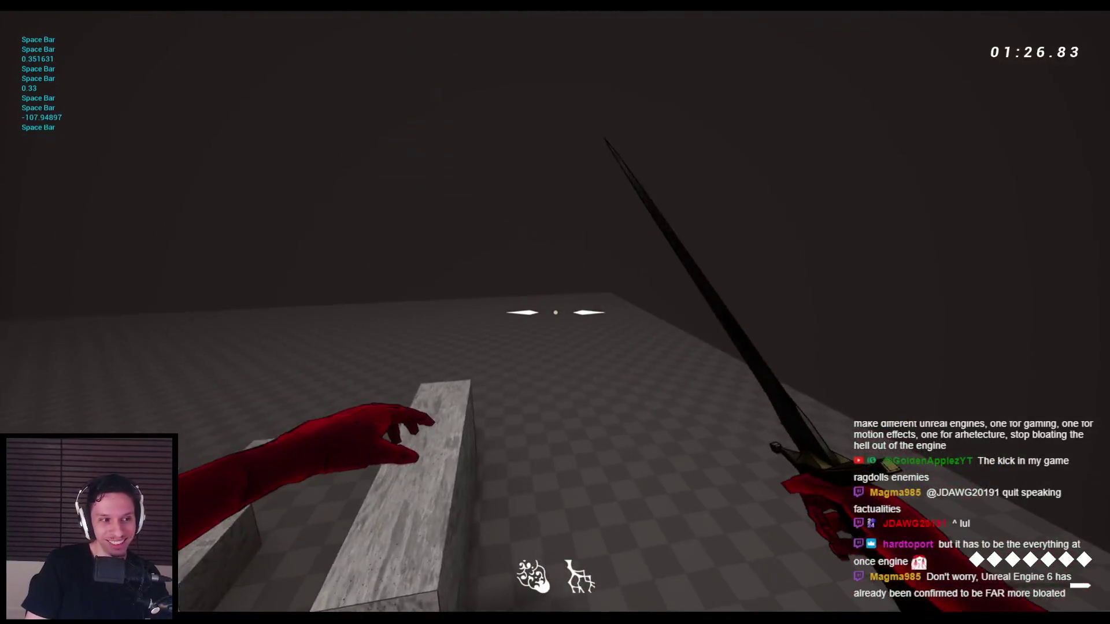
key(space)
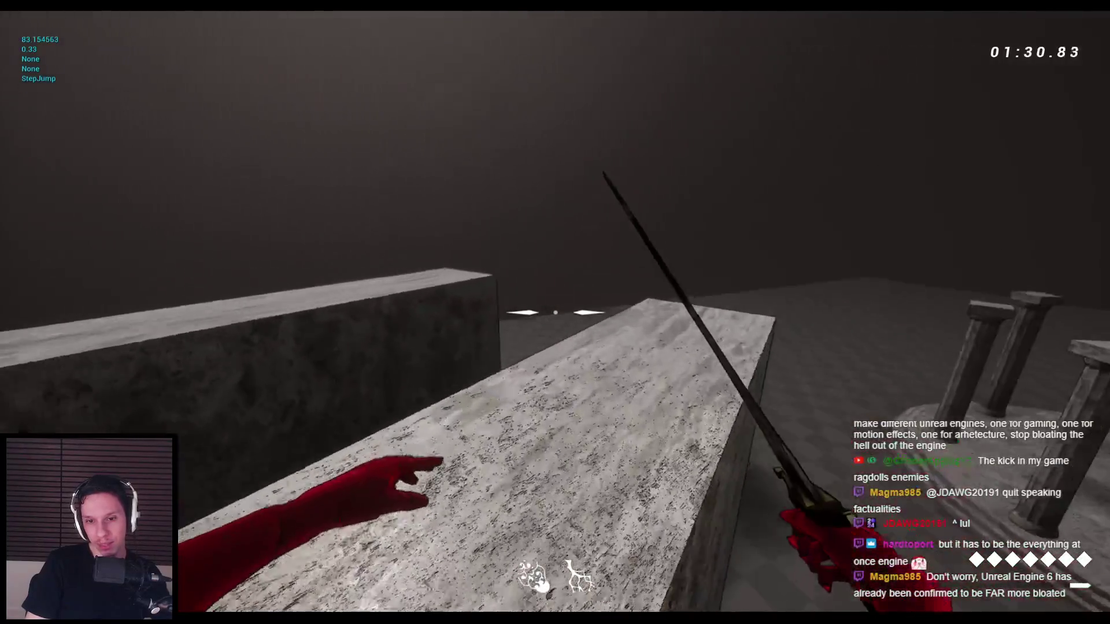
key(space)
key(space)
key(space)
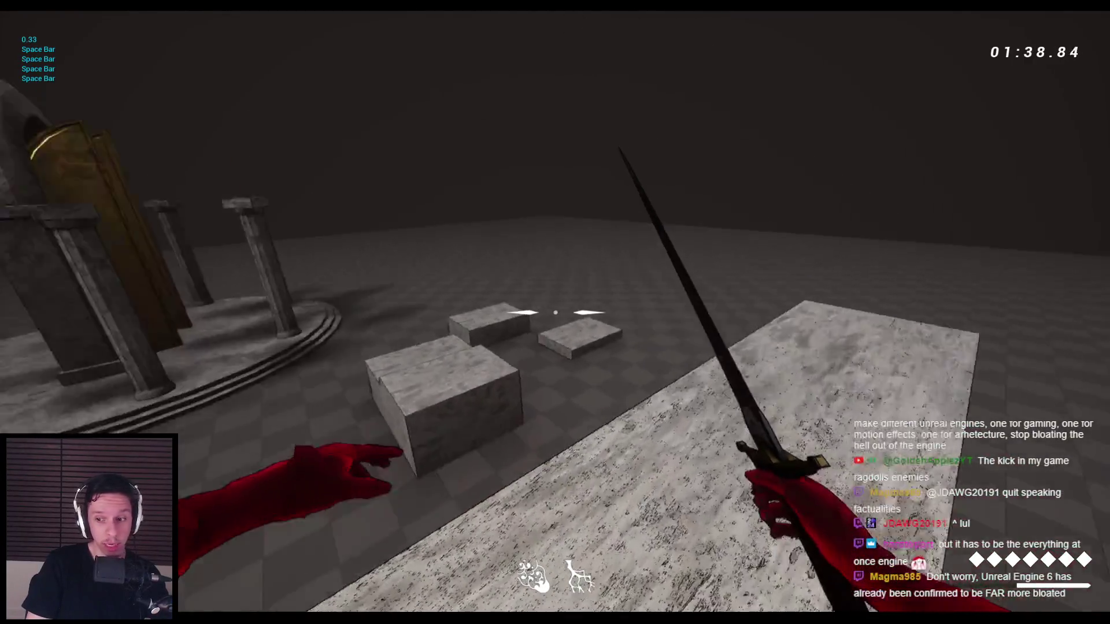
- Wall-run past the pillar, climb onto the final stone block, then end the session
key(space)
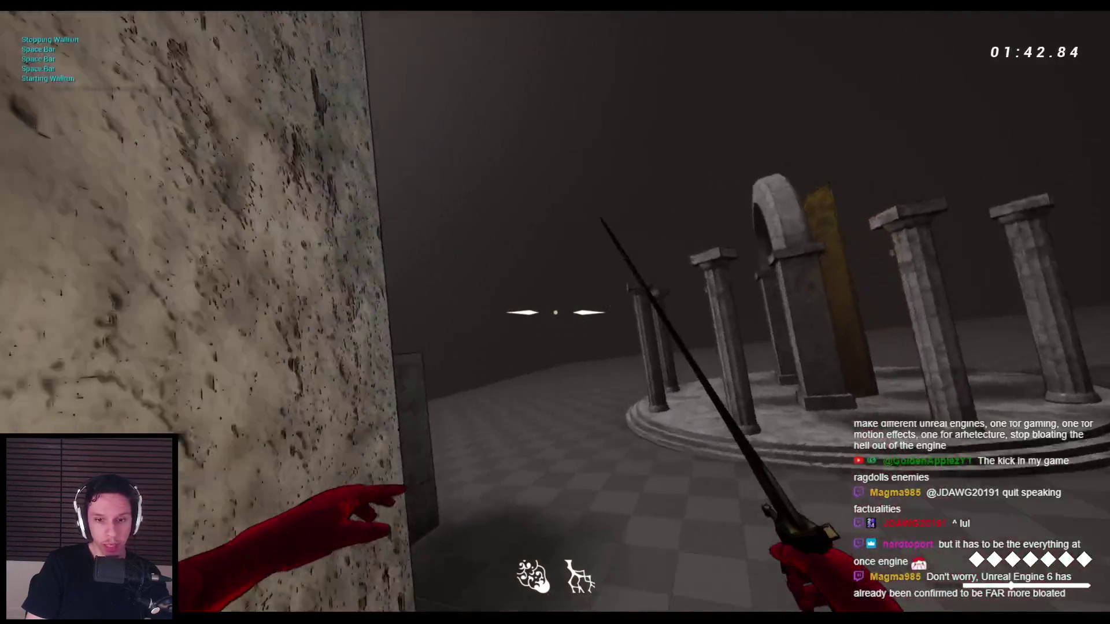
key(space)
key(space)
key(space)
key(space)
key(space)
key(space)
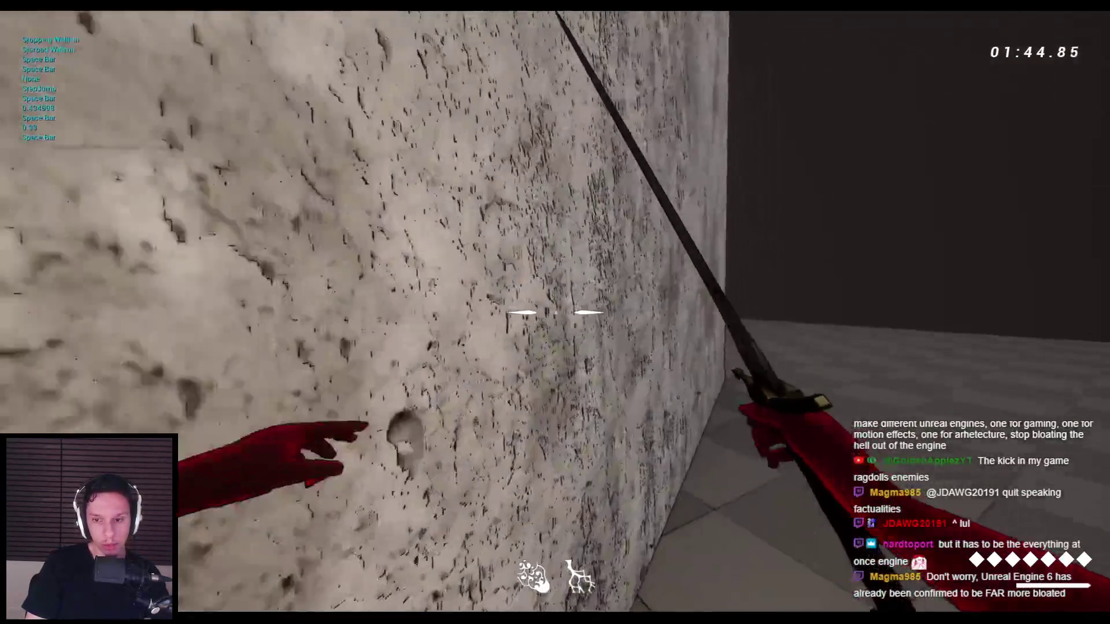
key(space)
key(space)
key(space)
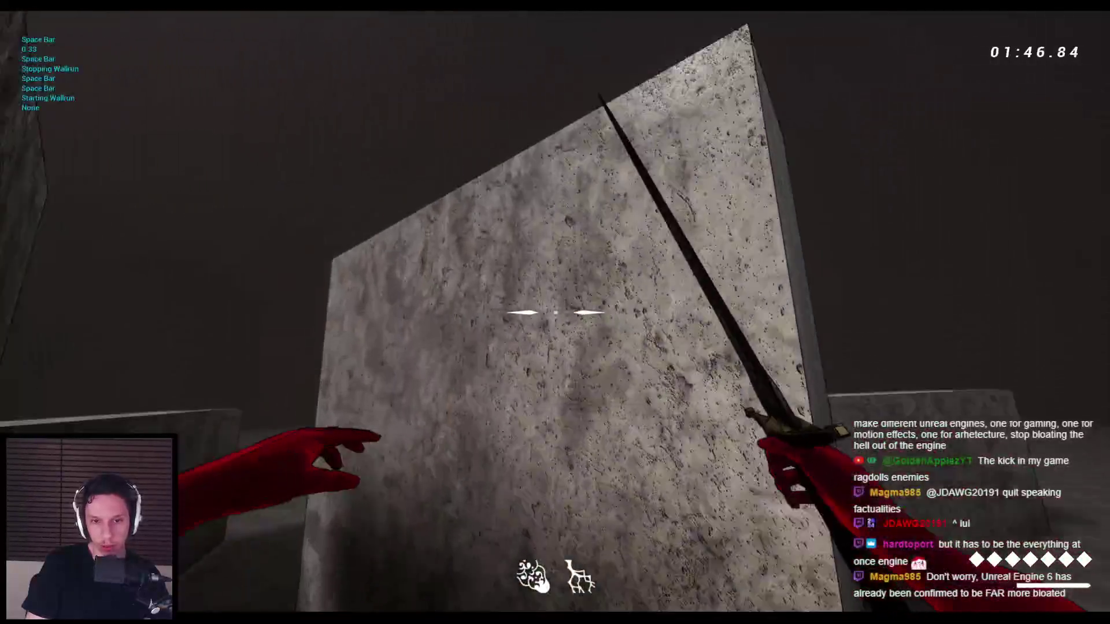
key(space)
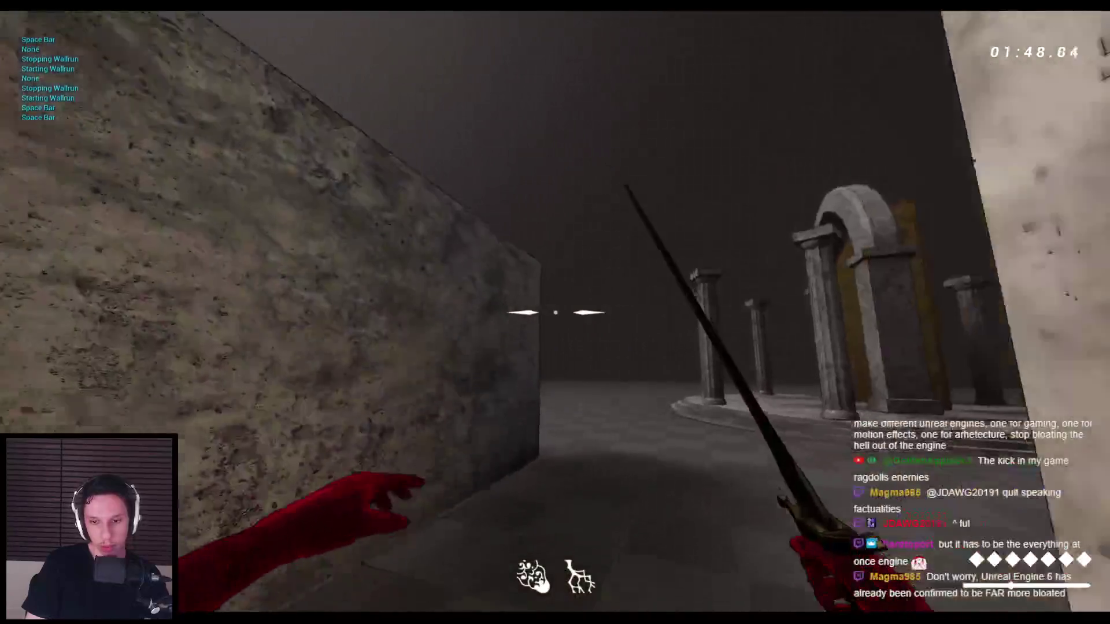
key(space)
key(space)
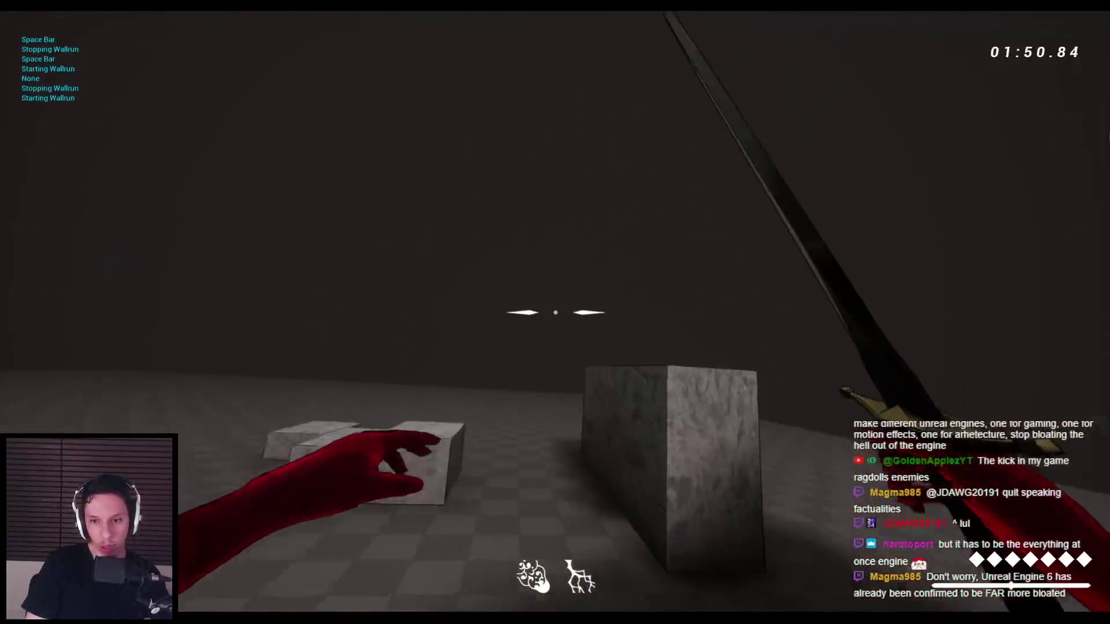
key(space)
key(space)
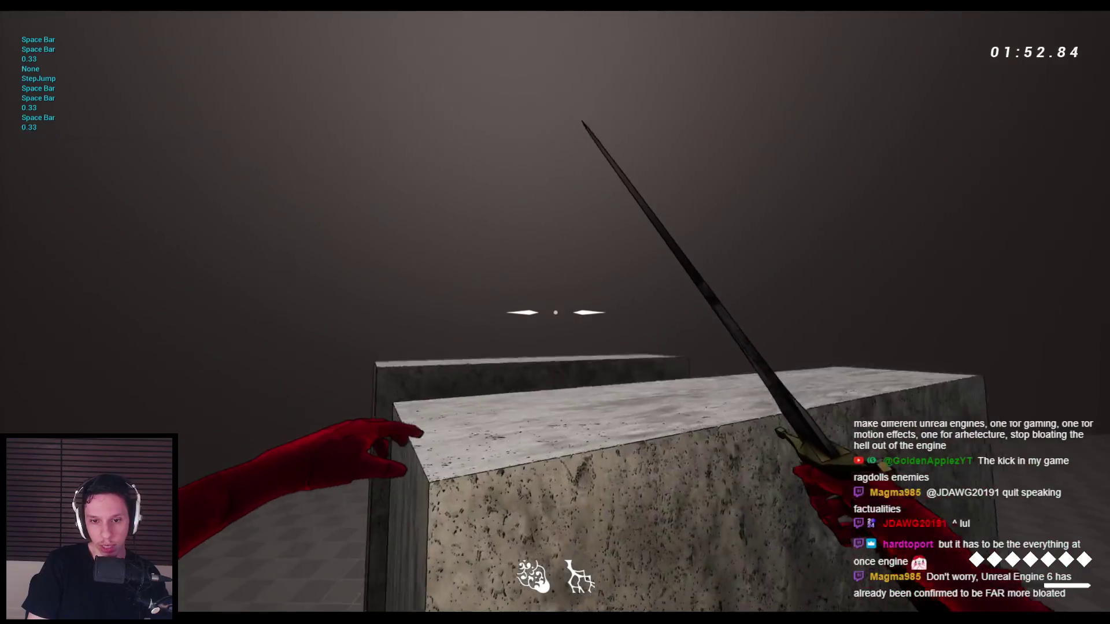
key(space)
key(space)
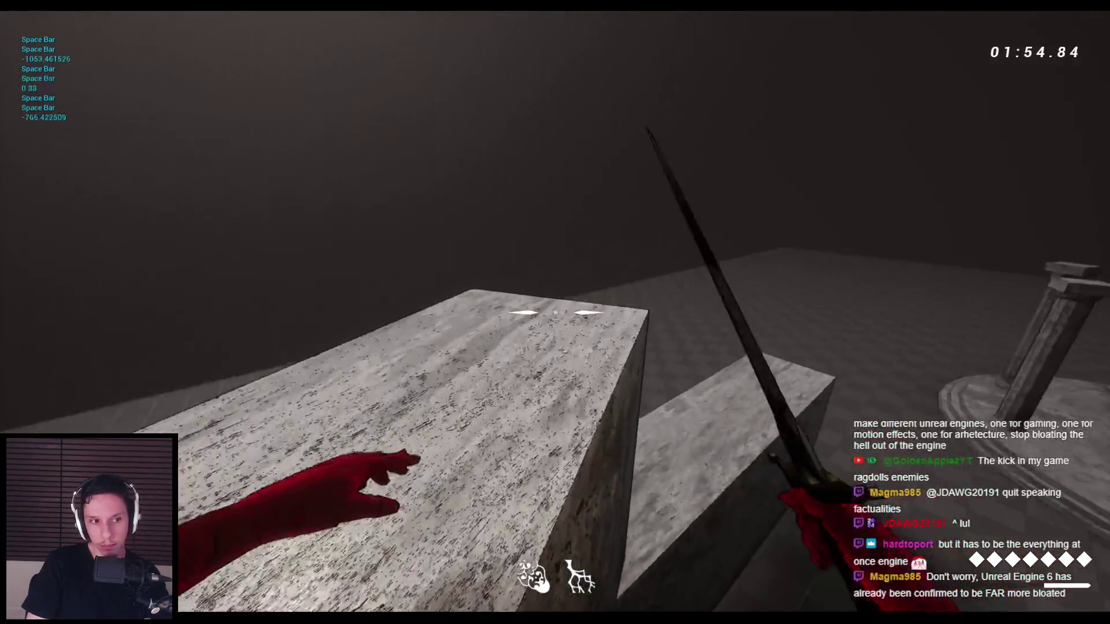
key(space)
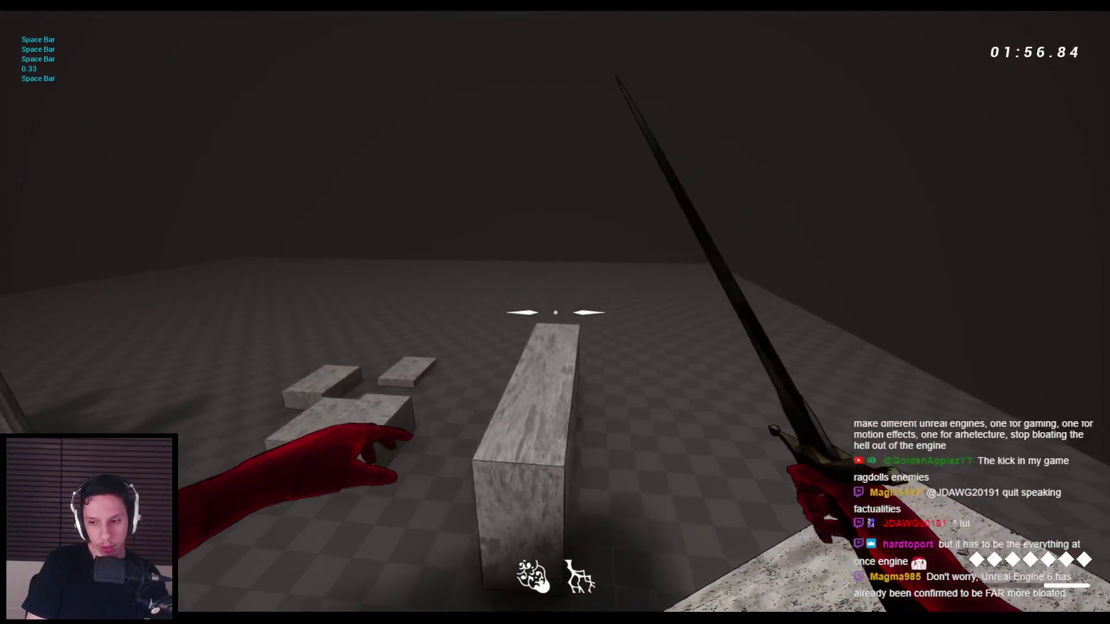
key(space)
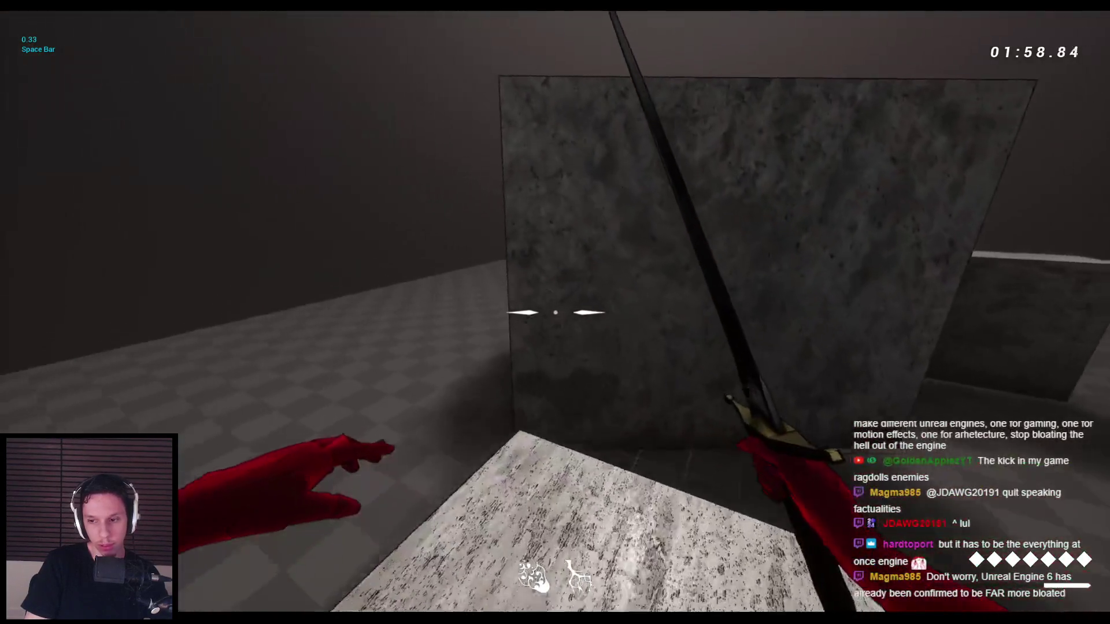
key(space)
key(space)
key(space)
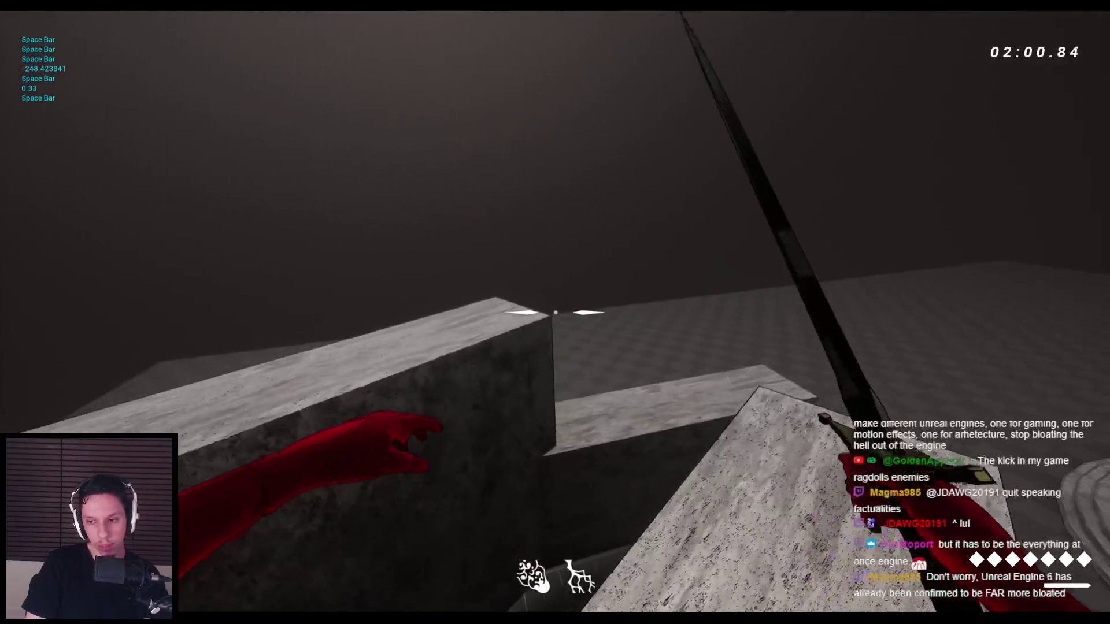
key(space)
key(space)
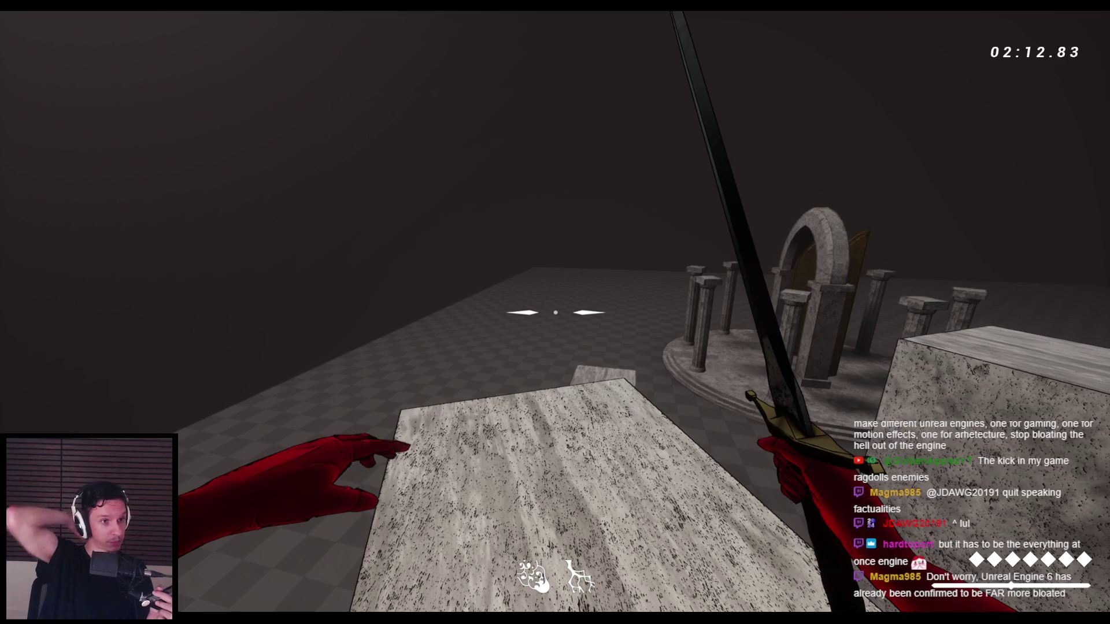
key(Escape)
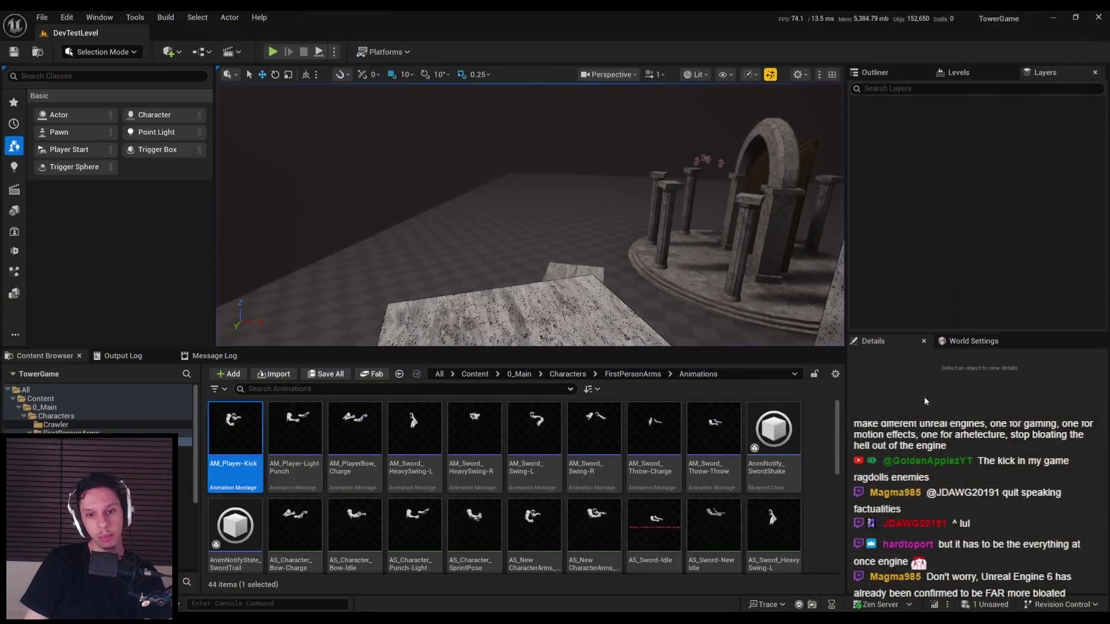
- Save the assets, start a fullscreen playtest and run toward the red enemies
key(ctrl+s)
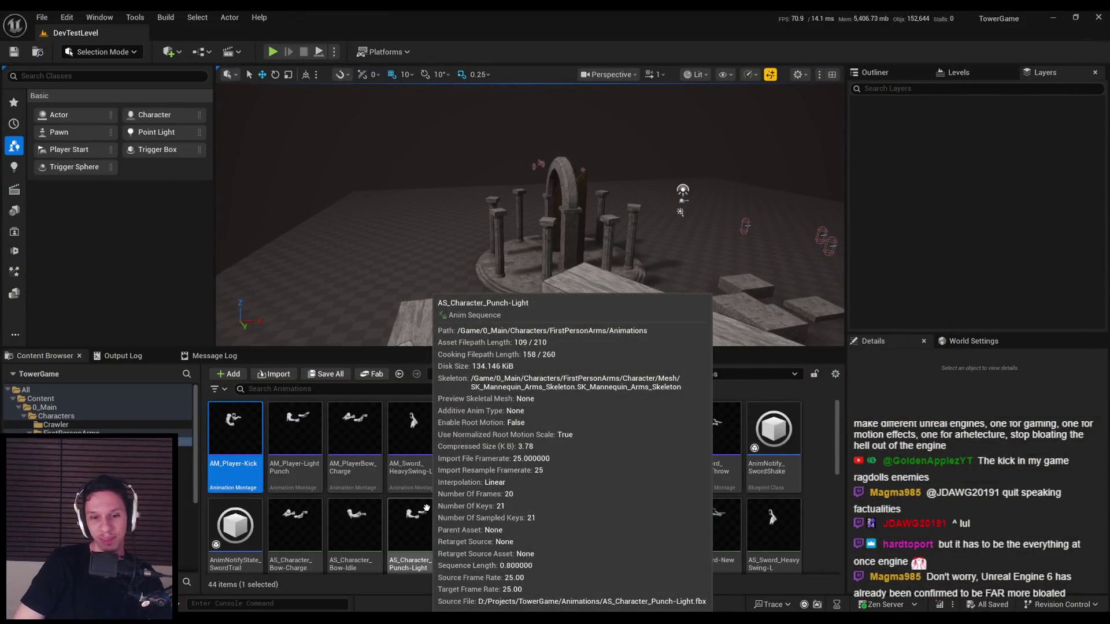
drag(382, 259, 381, 257)
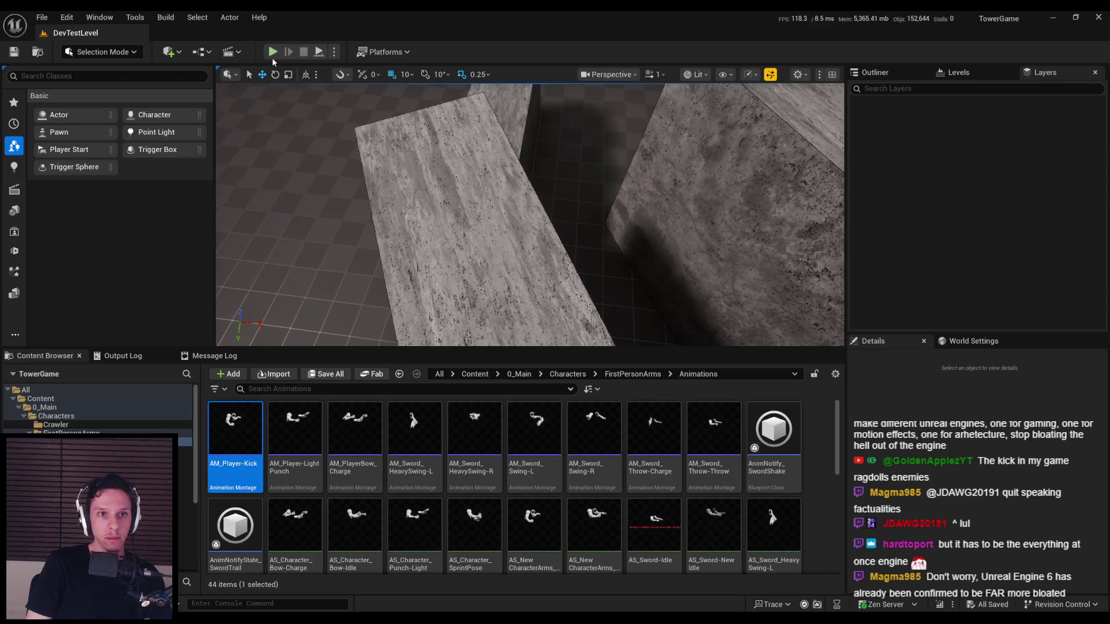
click(273, 55)
key(F11)
key(space)
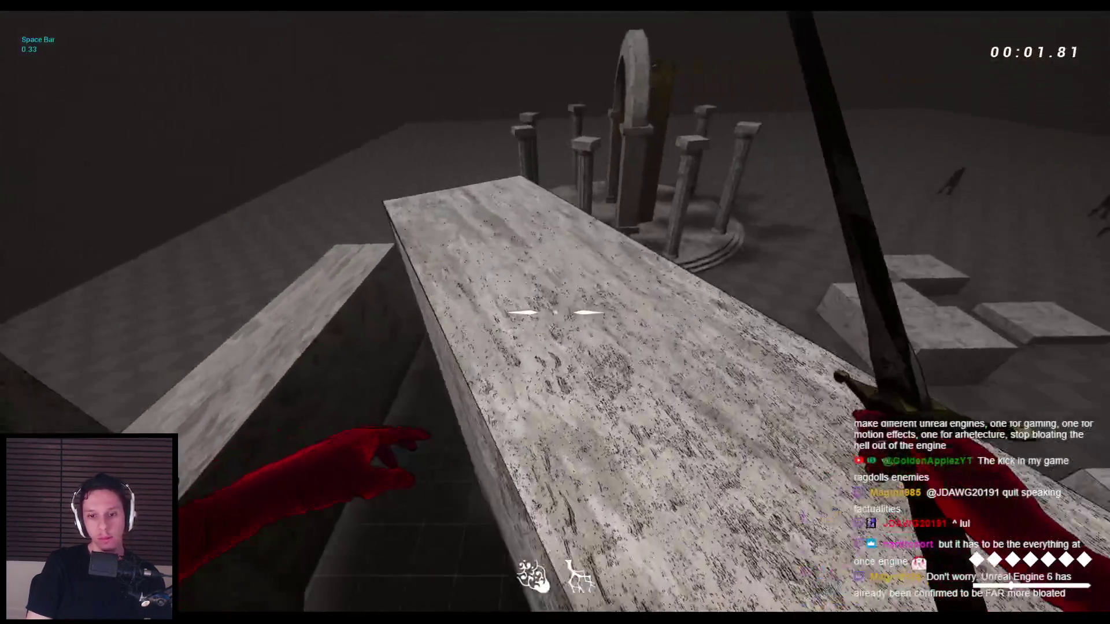
key(w)
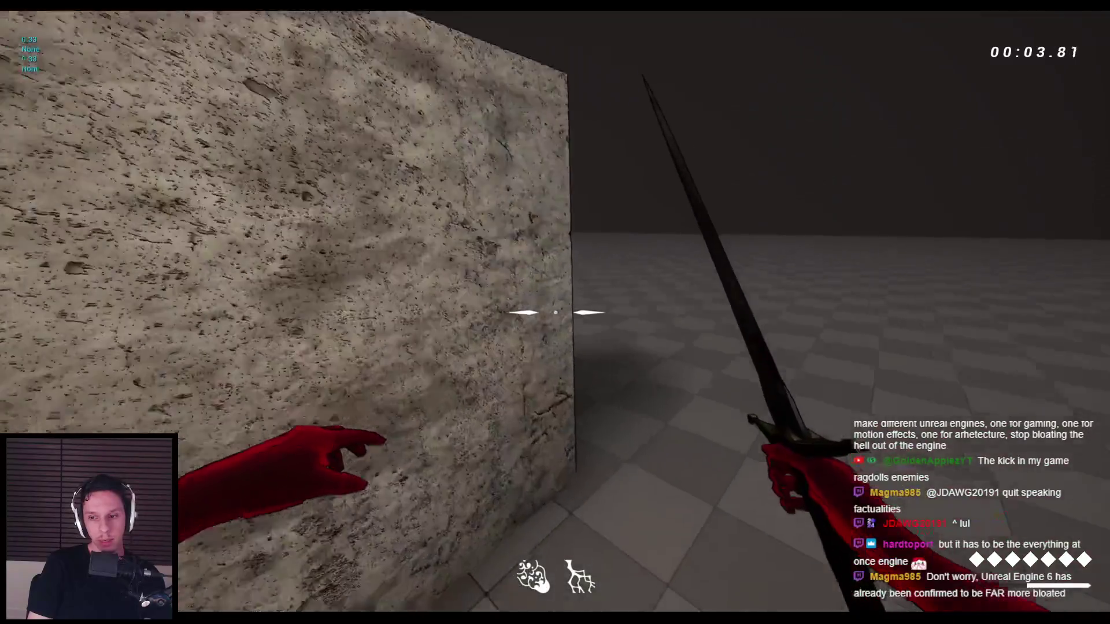
key(w)
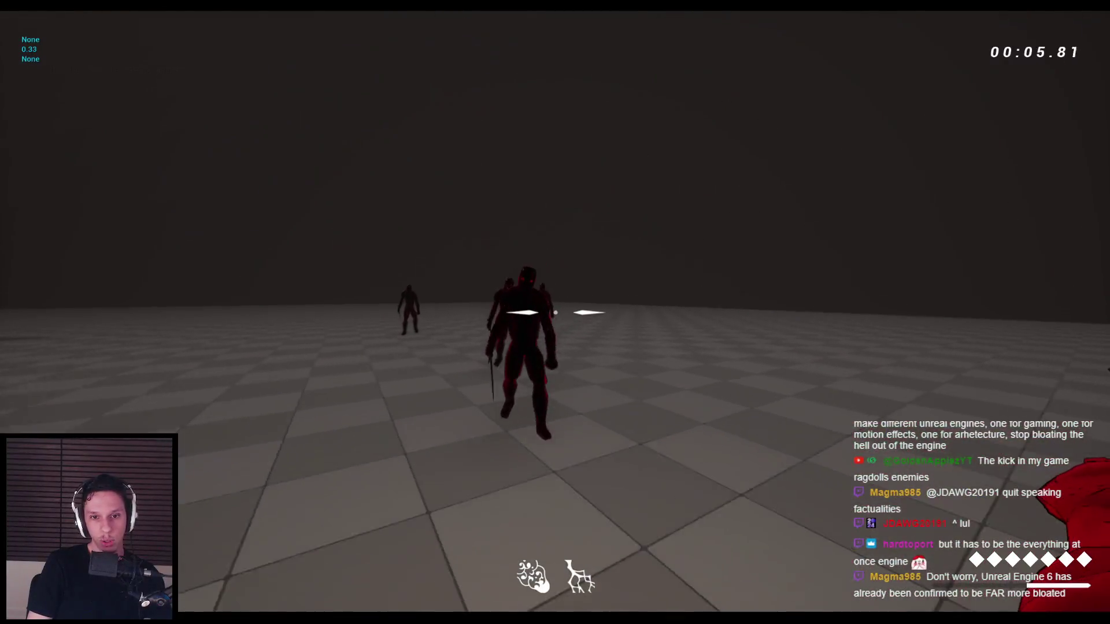
key(space)
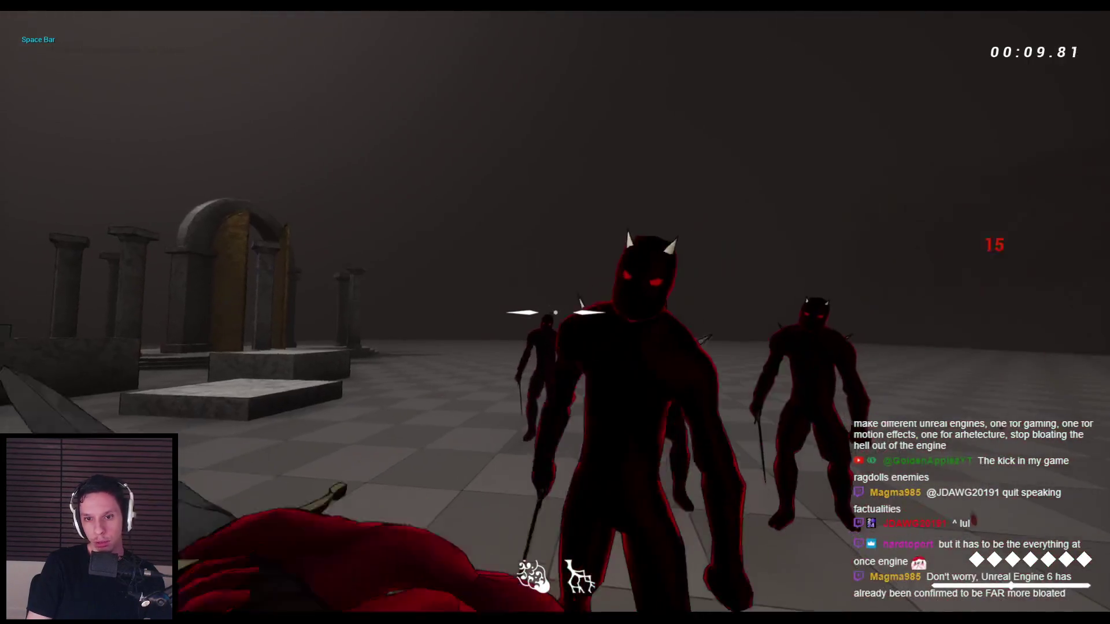
- Swing the sword repeatedly at the nearest red enemies until one is knocked down
click(555, 312)
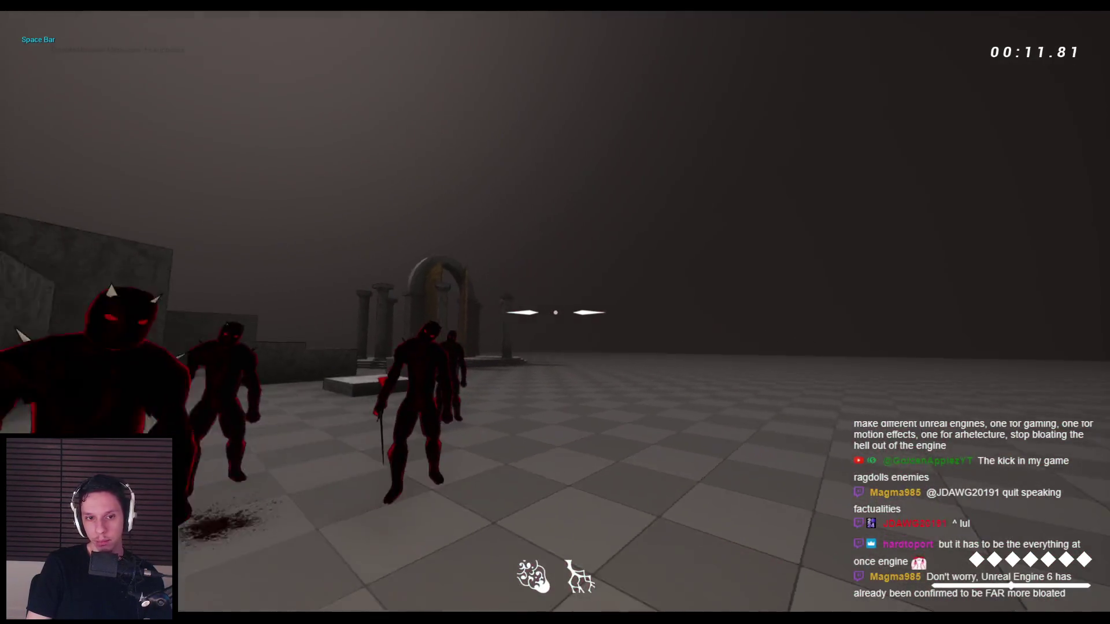
click(555, 312)
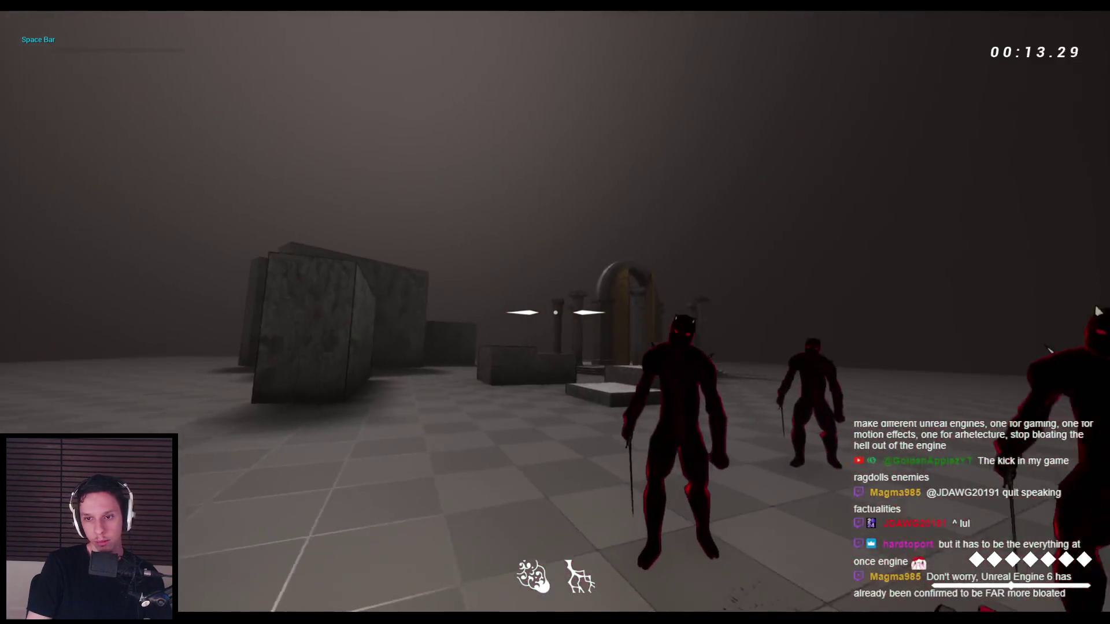
click(555, 312)
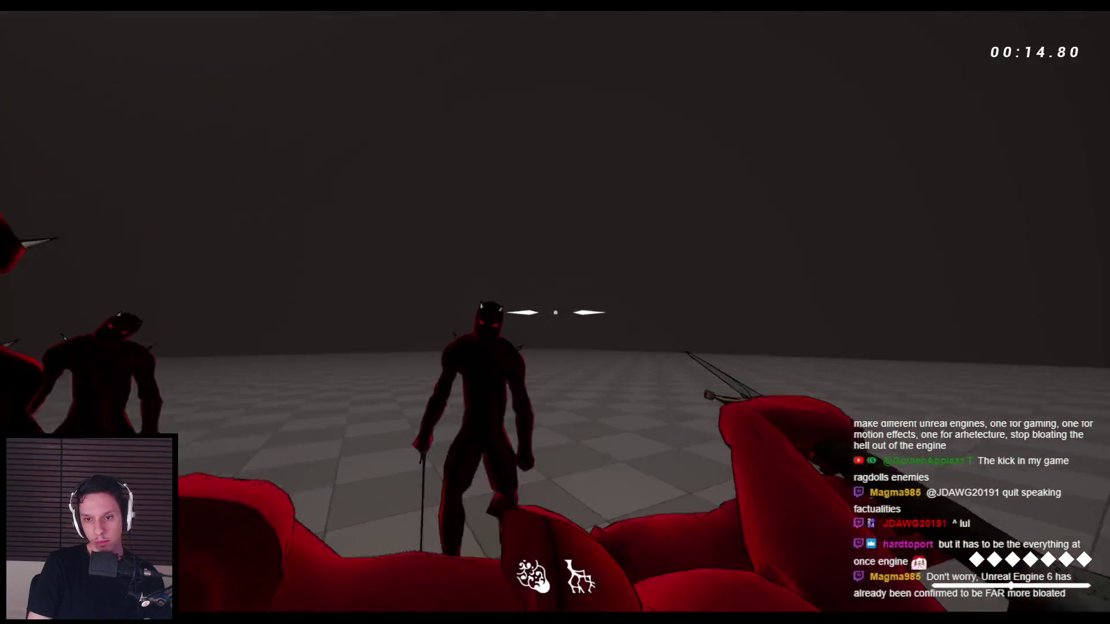
click(555, 312)
click(555, 312)
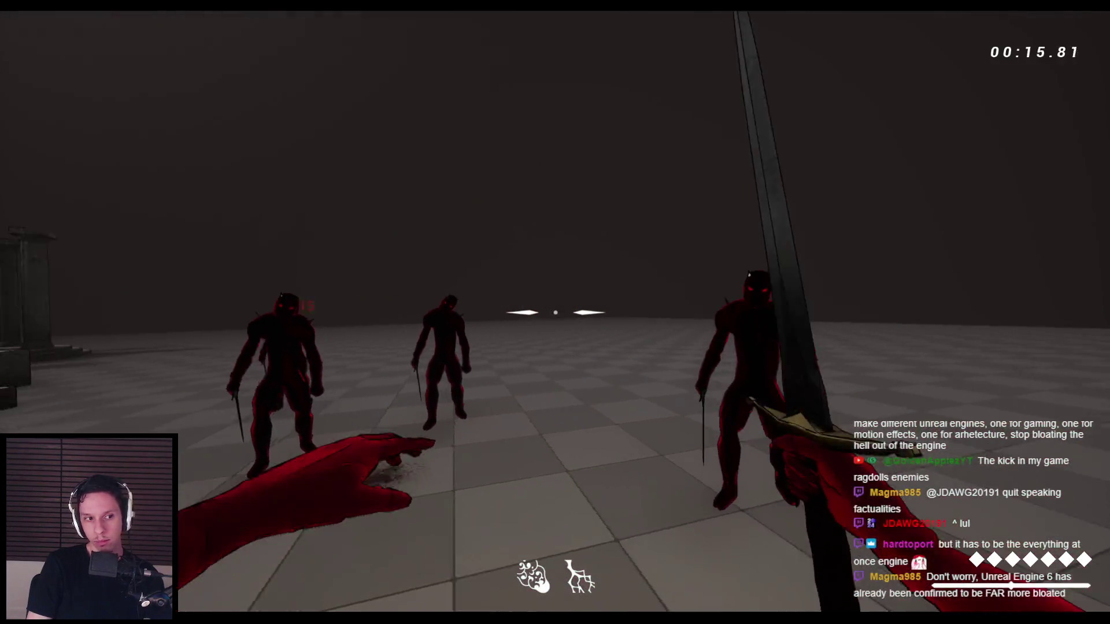
click(555, 313)
click(555, 313)
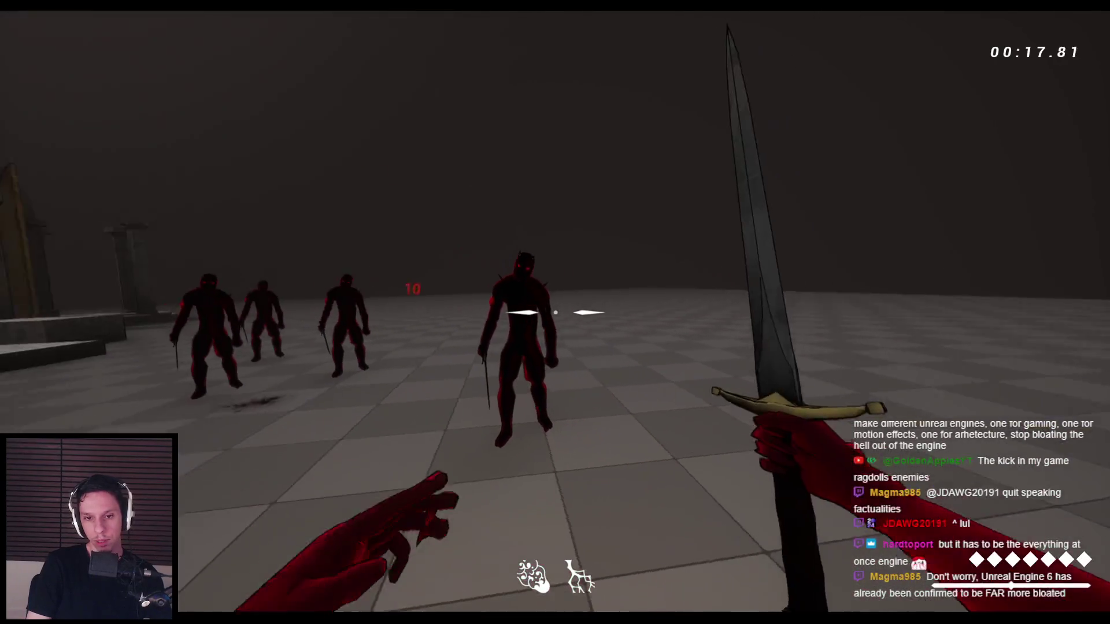
click(555, 312)
click(555, 312)
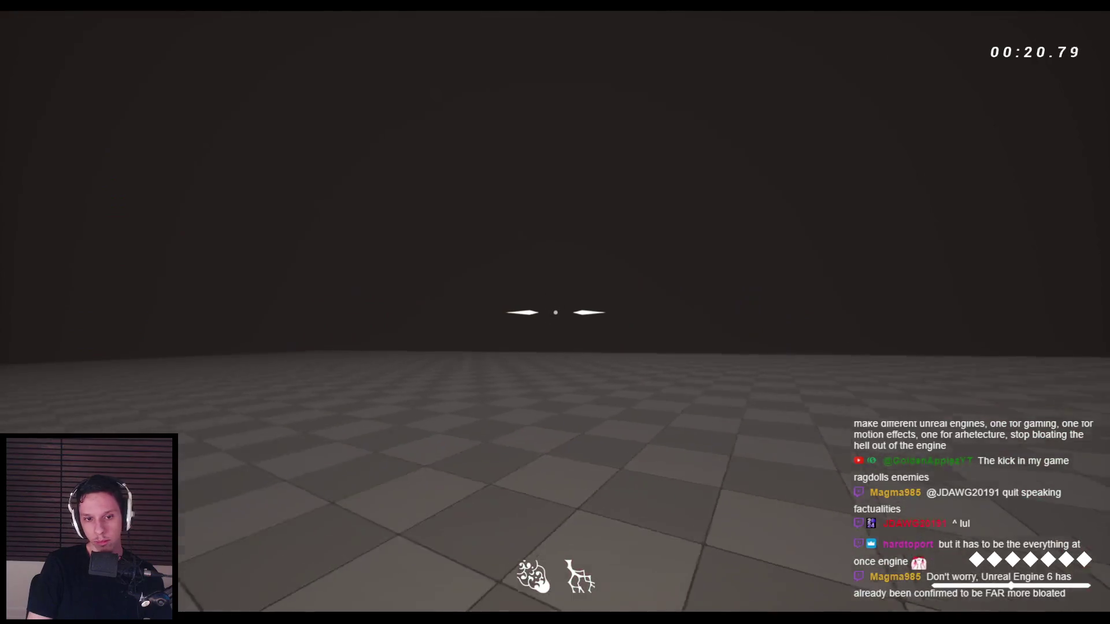
click(555, 313)
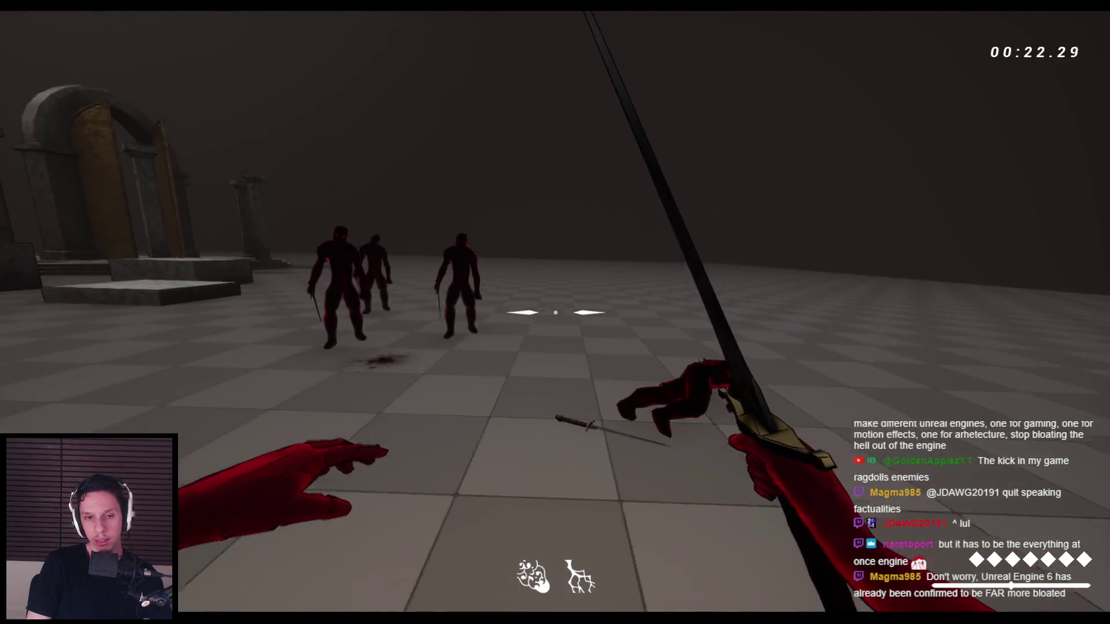
- Jump into the enemy group, strike the rest into ragdolls, then end the session
key(space)
click(555, 313)
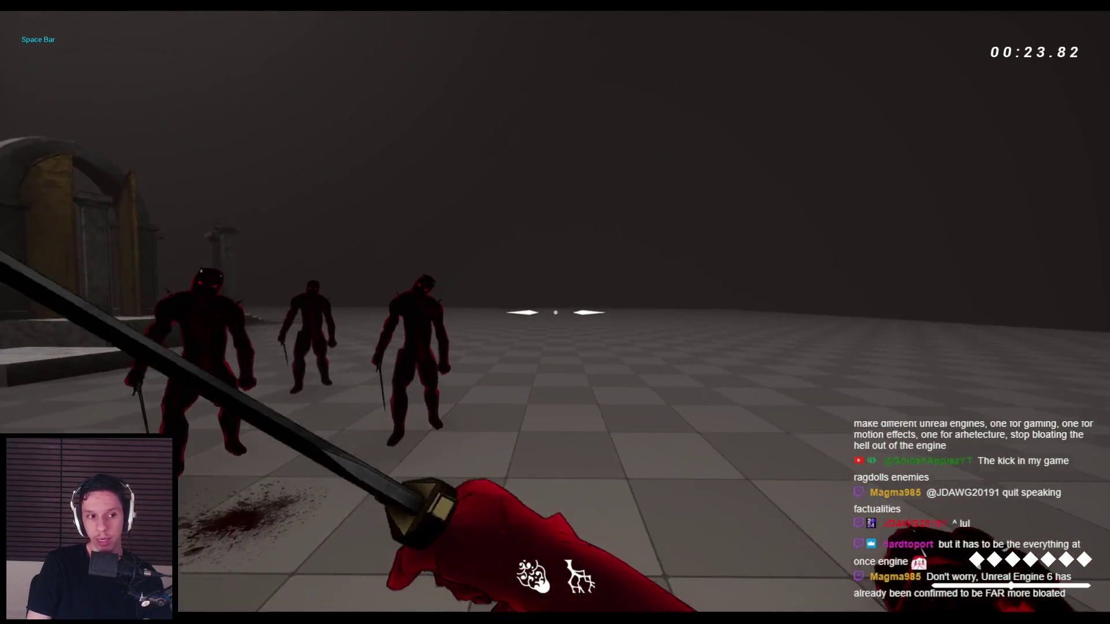
click(555, 312)
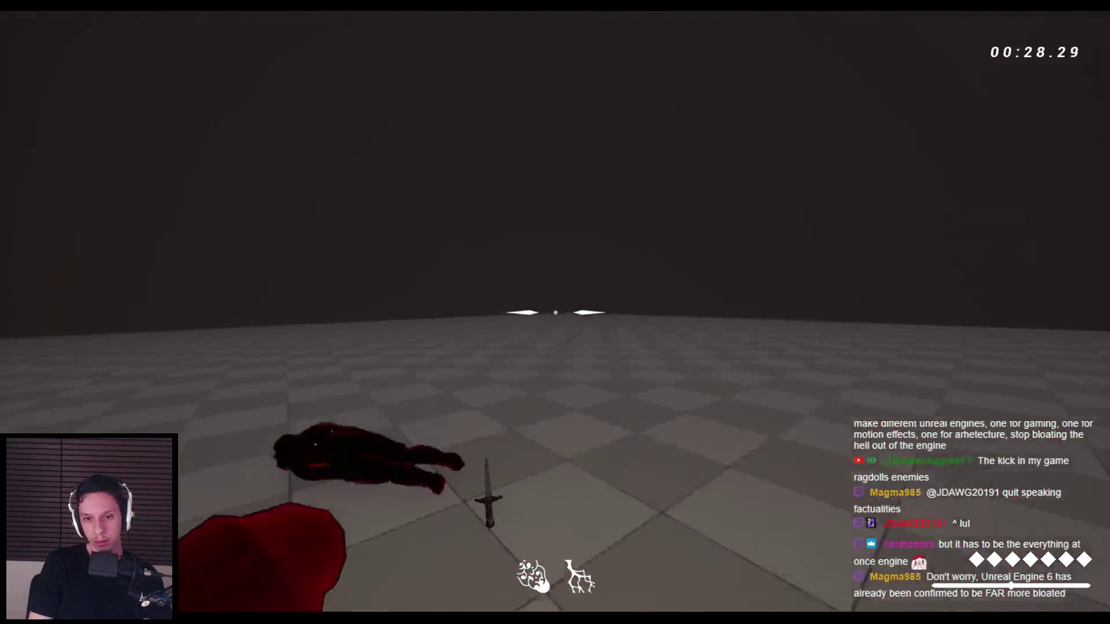
click(555, 313)
click(555, 312)
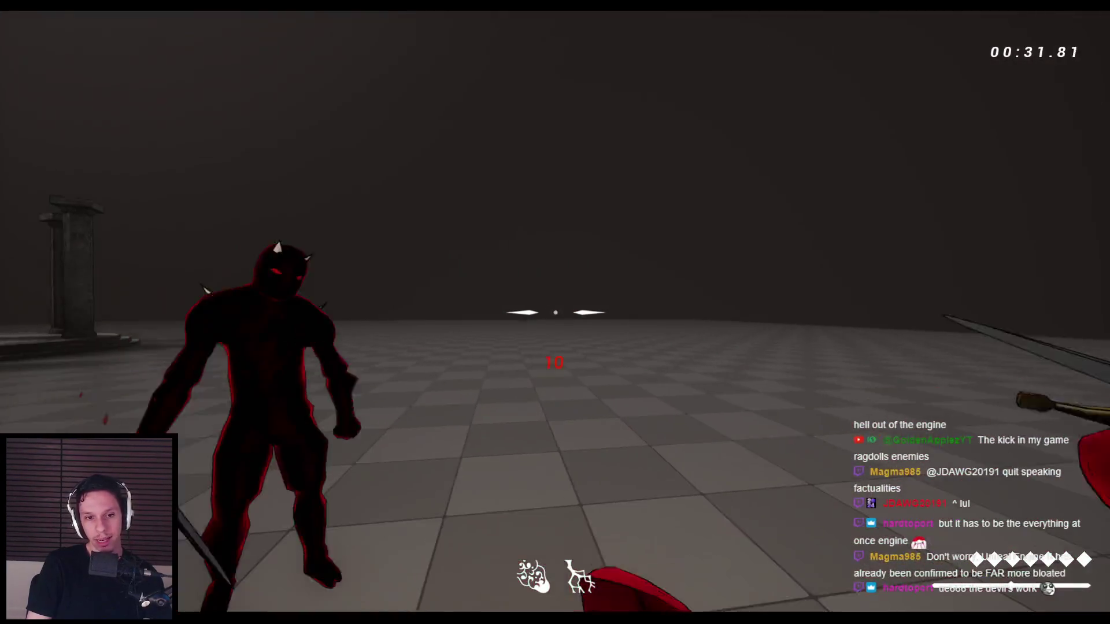
click(555, 312)
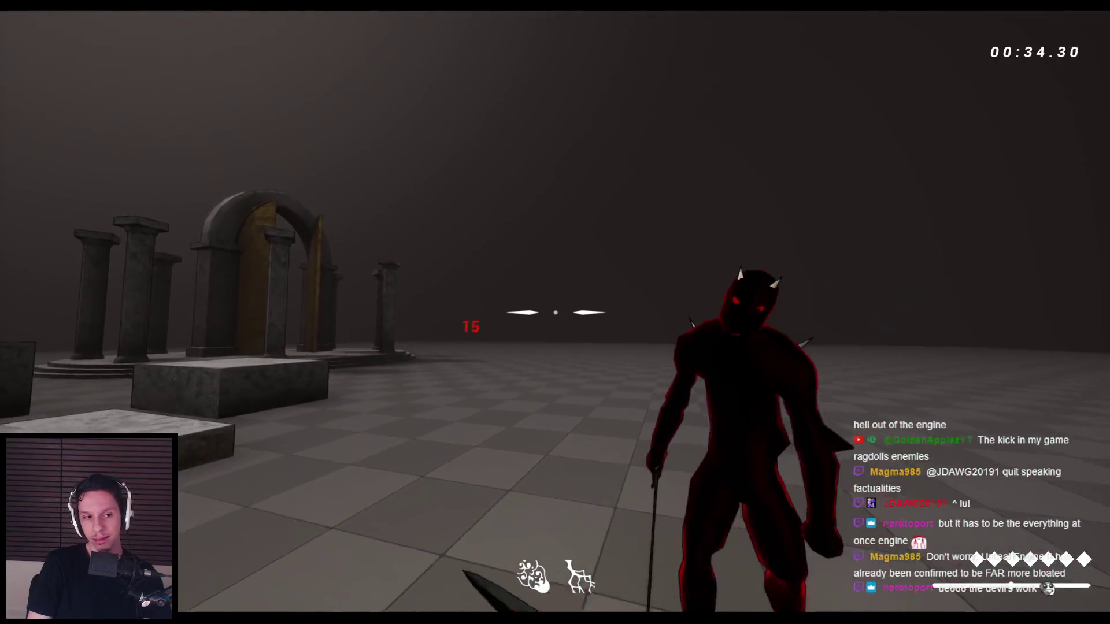
click(555, 312)
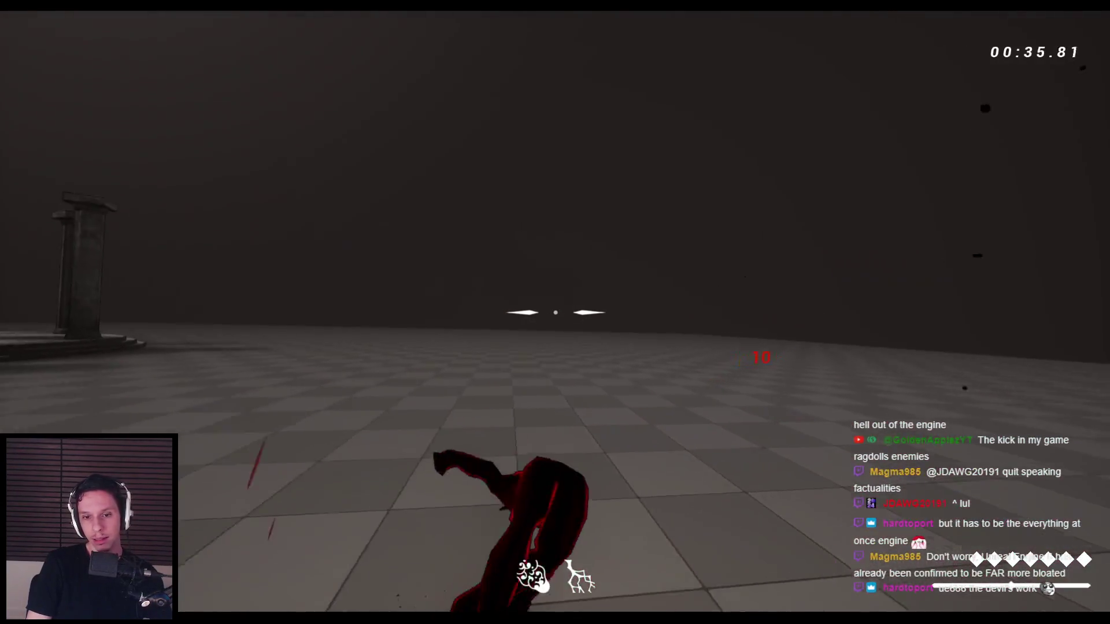
key(space)
key(space)
key(space)
key(space)
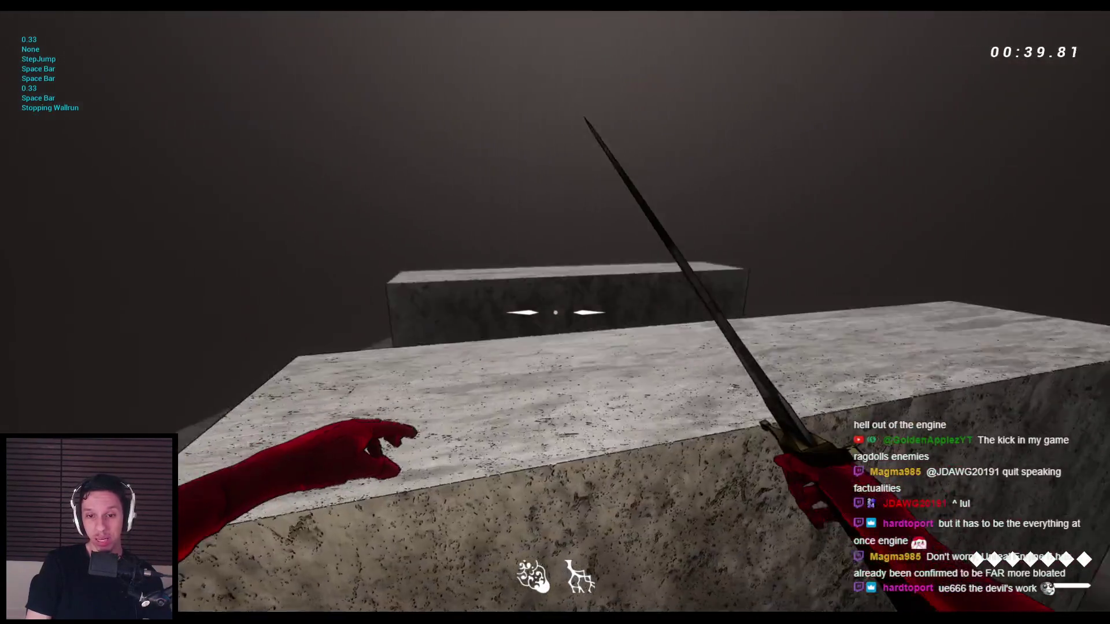
key(F8)
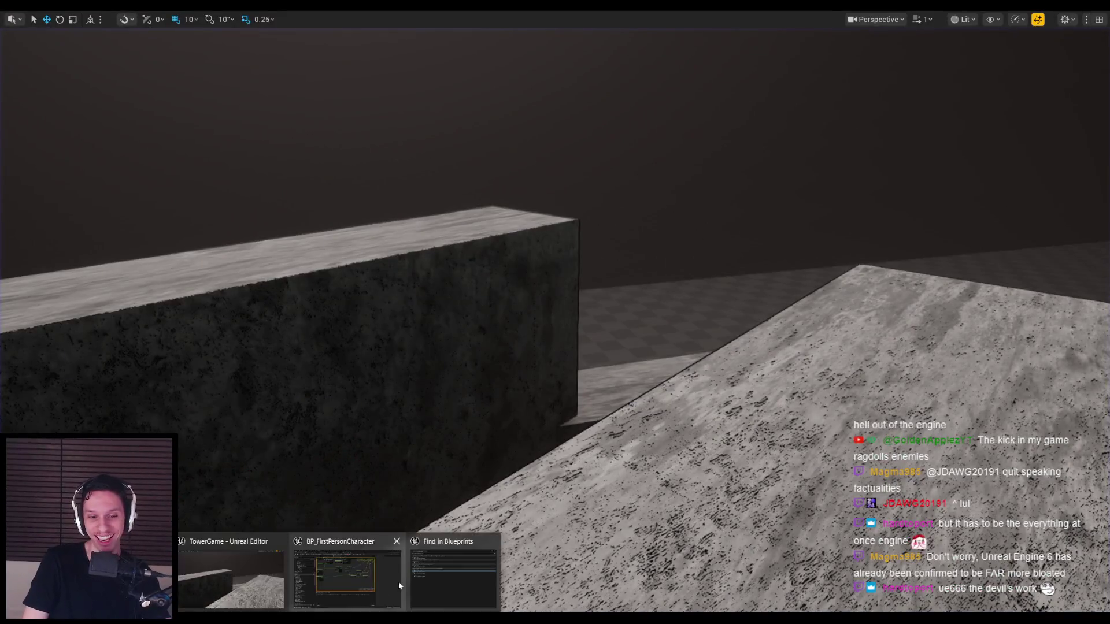
- Bring up BP_FirstPersonCharacter and inspect the first-person mesh component's details
click(383, 592)
scroll(458, 310, up, 4)
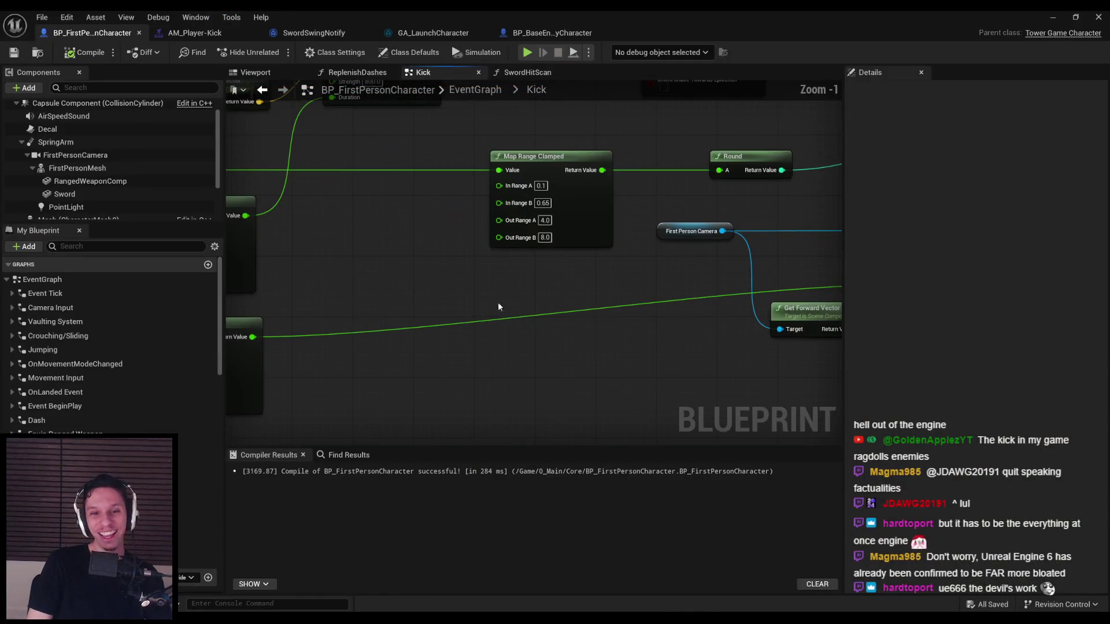
scroll(404, 228, down, 2)
scroll(429, 249, up, 1)
scroll(393, 251, down, 2)
scroll(439, 289, up, 4)
scroll(364, 321, down, 3)
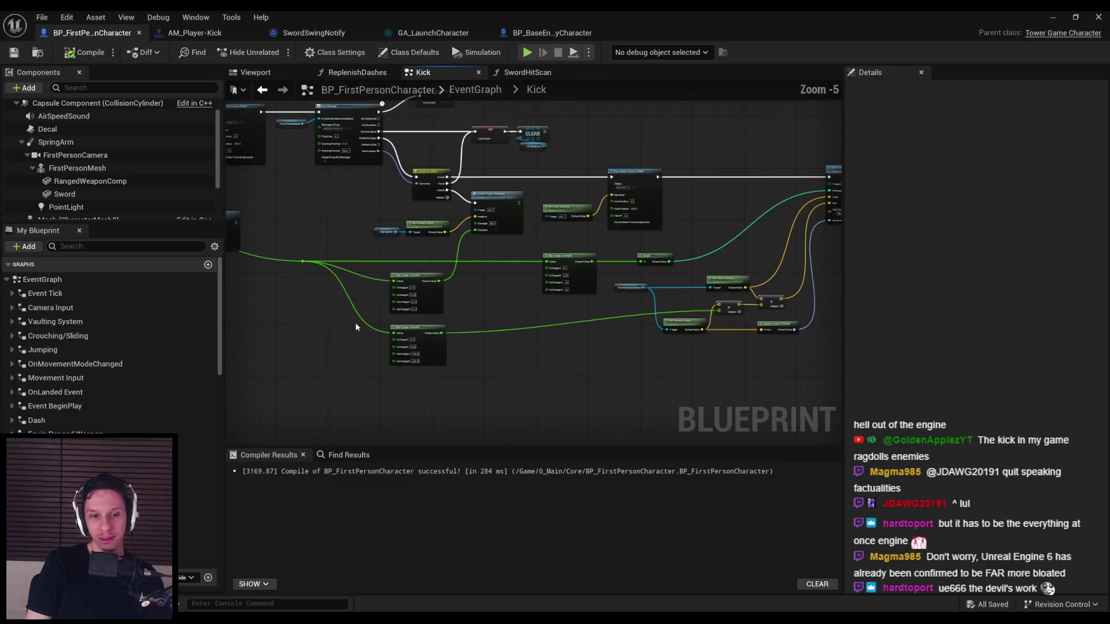
click(83, 168)
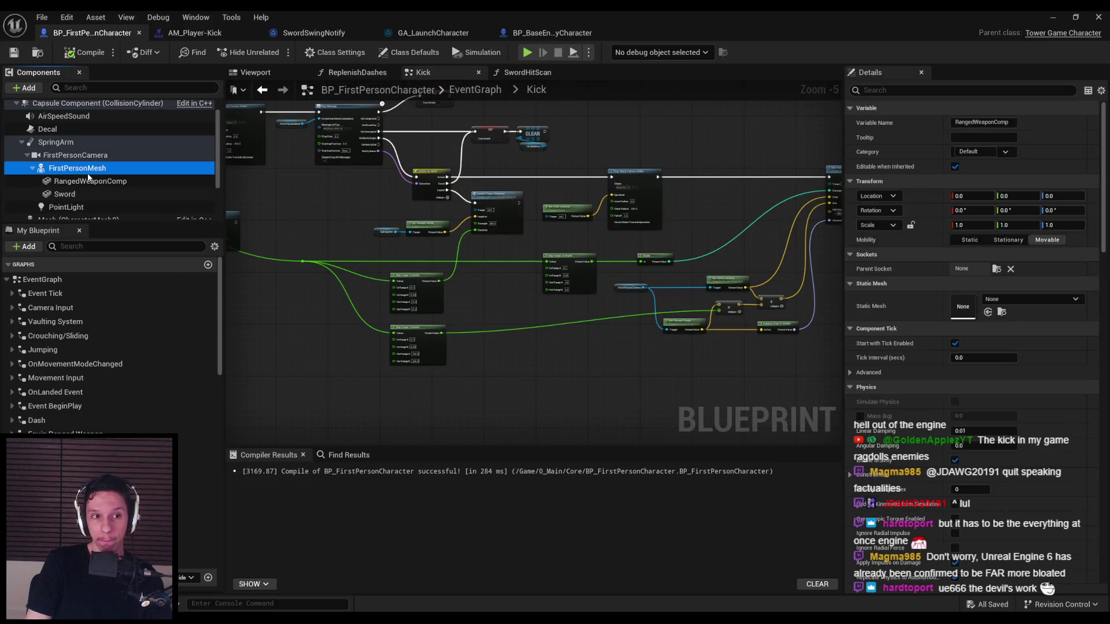
scroll(956, 402, down, 5)
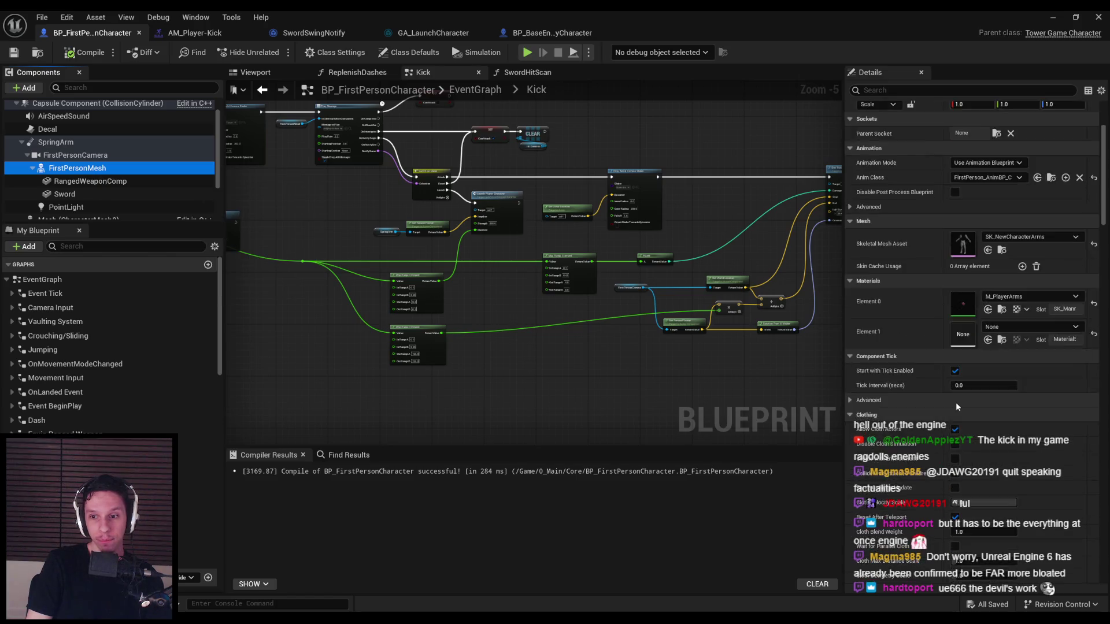
scroll(949, 404, down, 10)
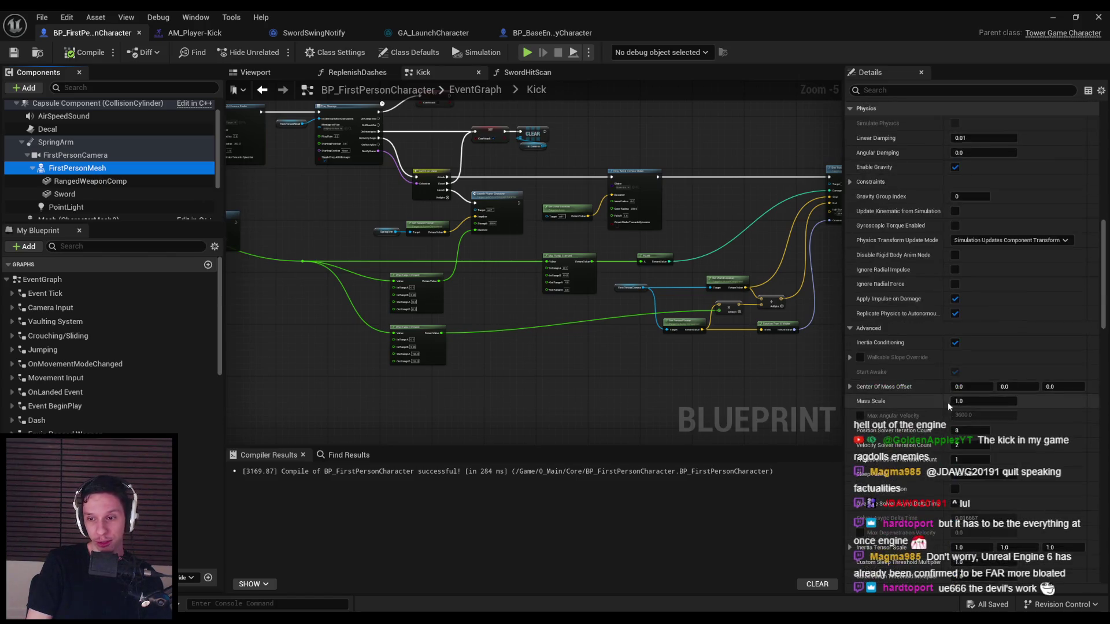
scroll(1104, 317, up, 10)
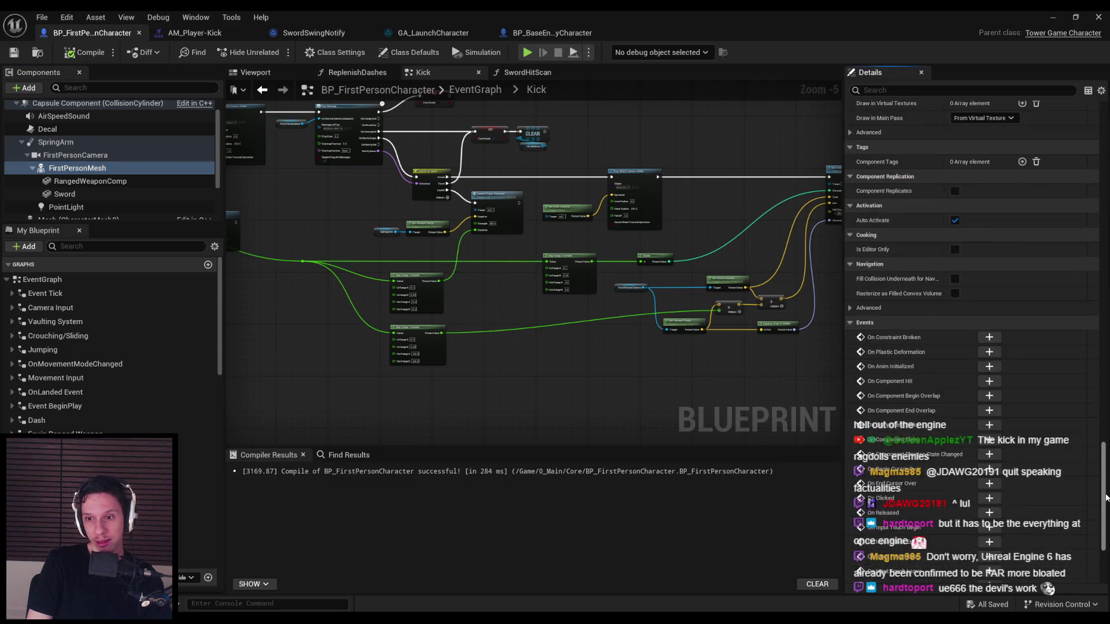
drag(1103, 317, 1085, 171)
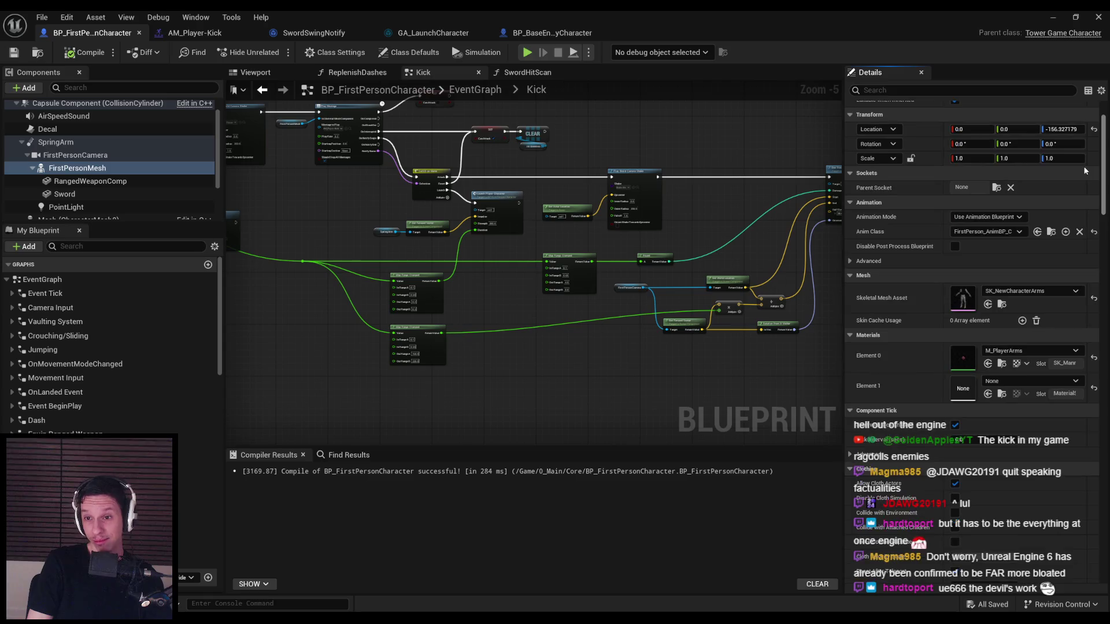
- Uncheck the SpringArm's Use Pawn Control Rotation and start a new playtest
click(84, 145)
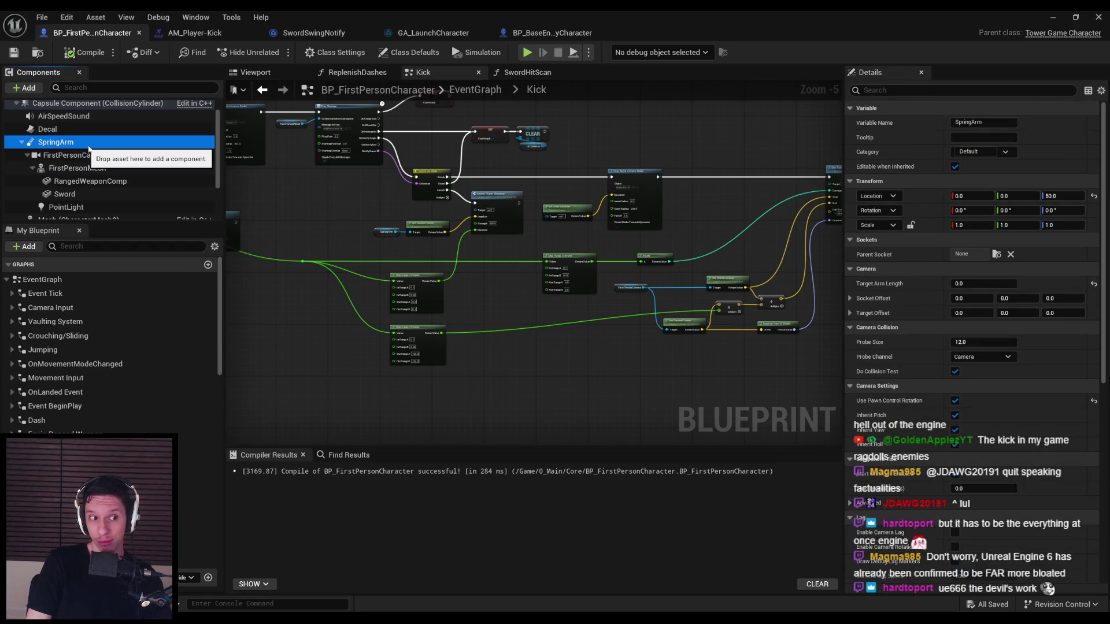
click(955, 401)
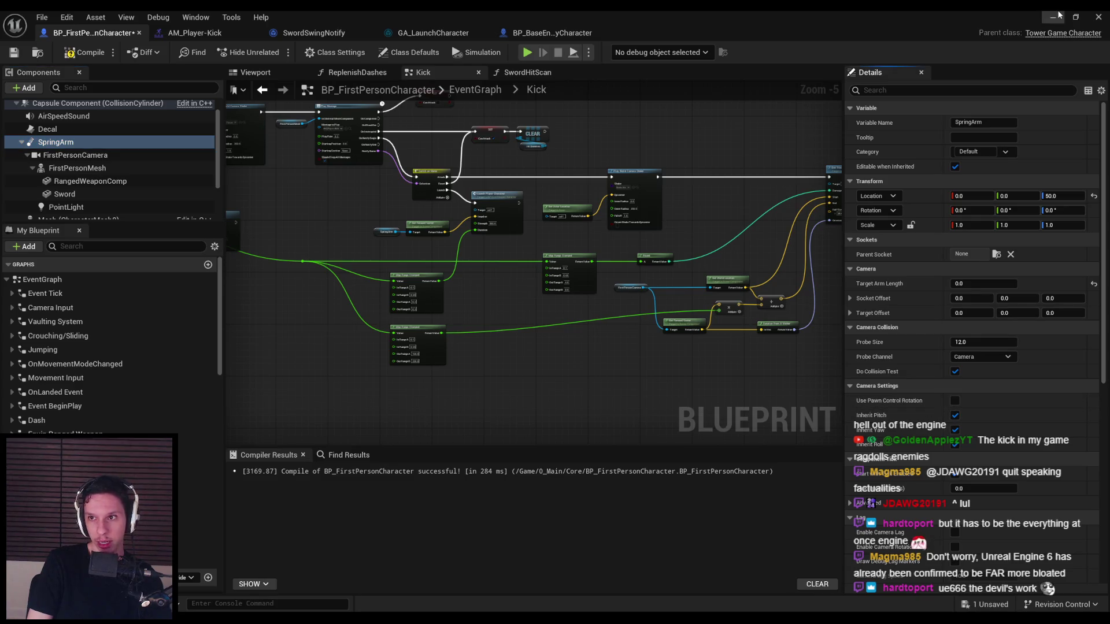
click(1059, 15)
key(alt+p)
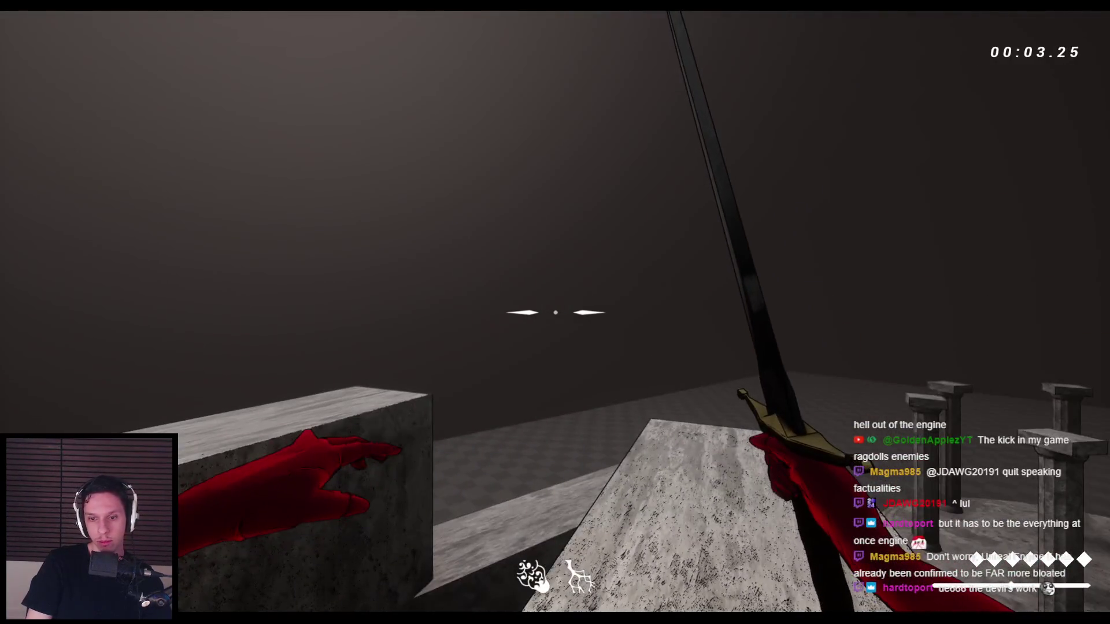
- Stop the playtest and turn off the spring arm's Inherit Pitch and Inherit Yaw
key(Escape)
click(416, 584)
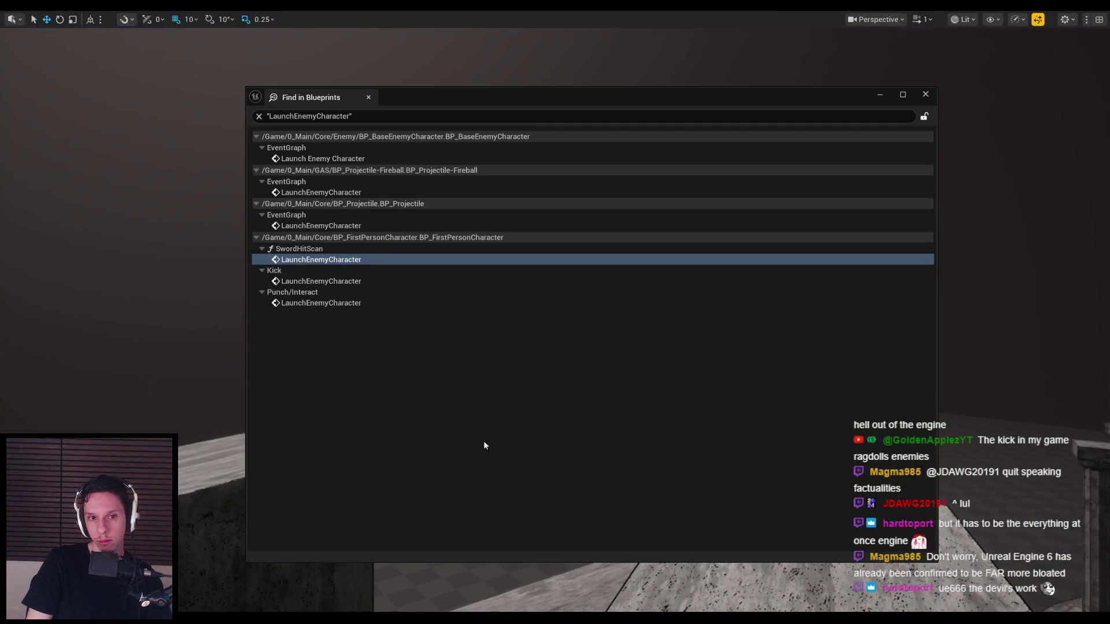
key(alt+Tab)
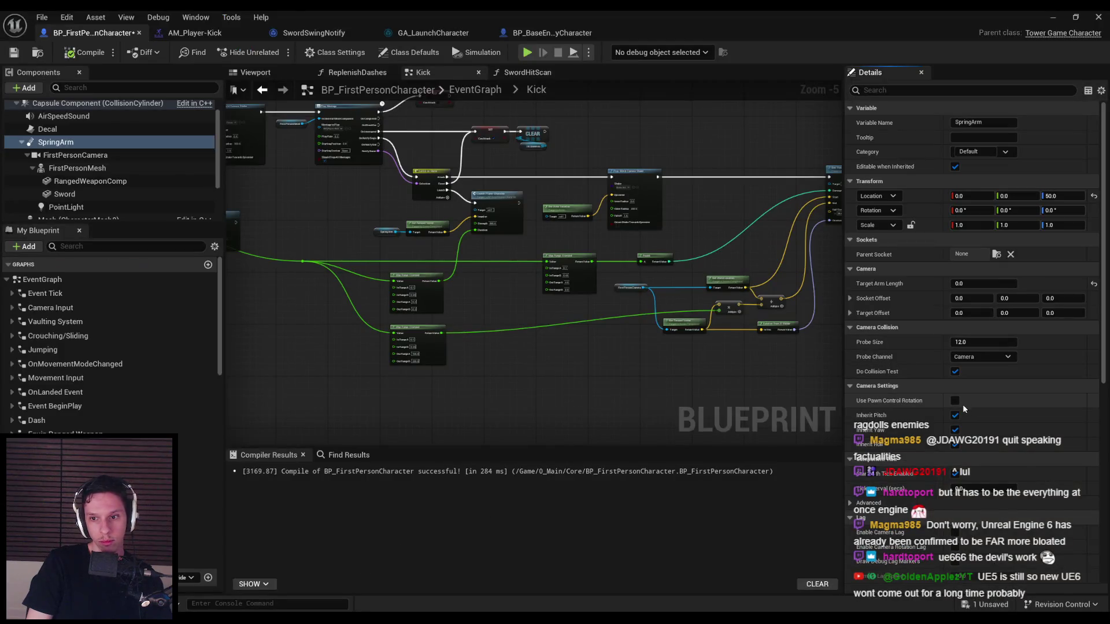
click(955, 416)
click(955, 430)
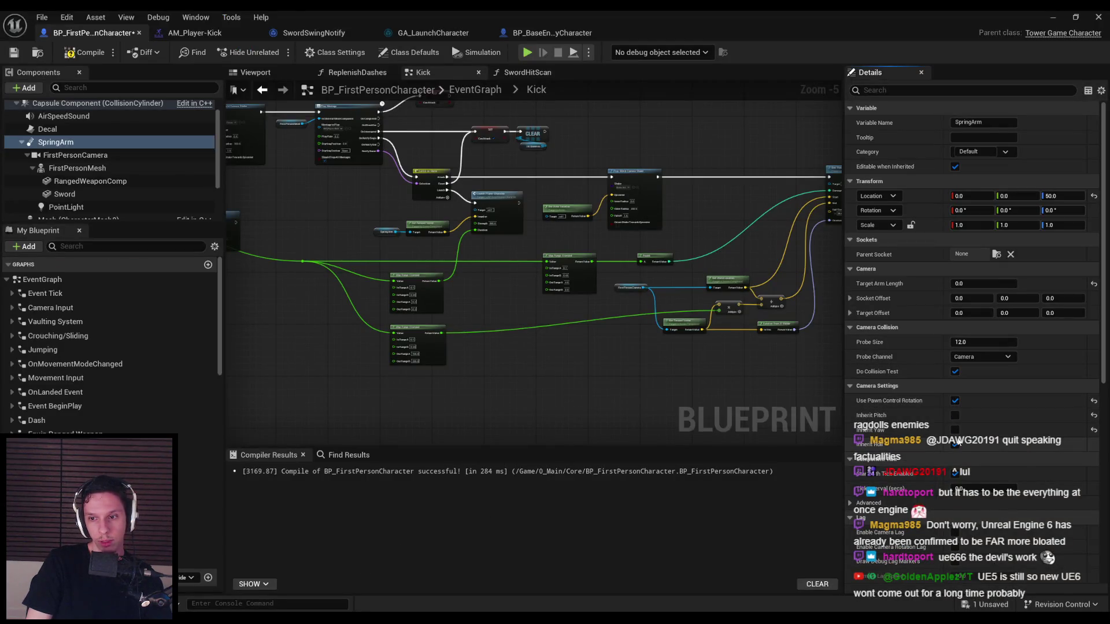
- Playtest the level again with the new spring-arm settings, swinging the sword once
key(alt+Tab)
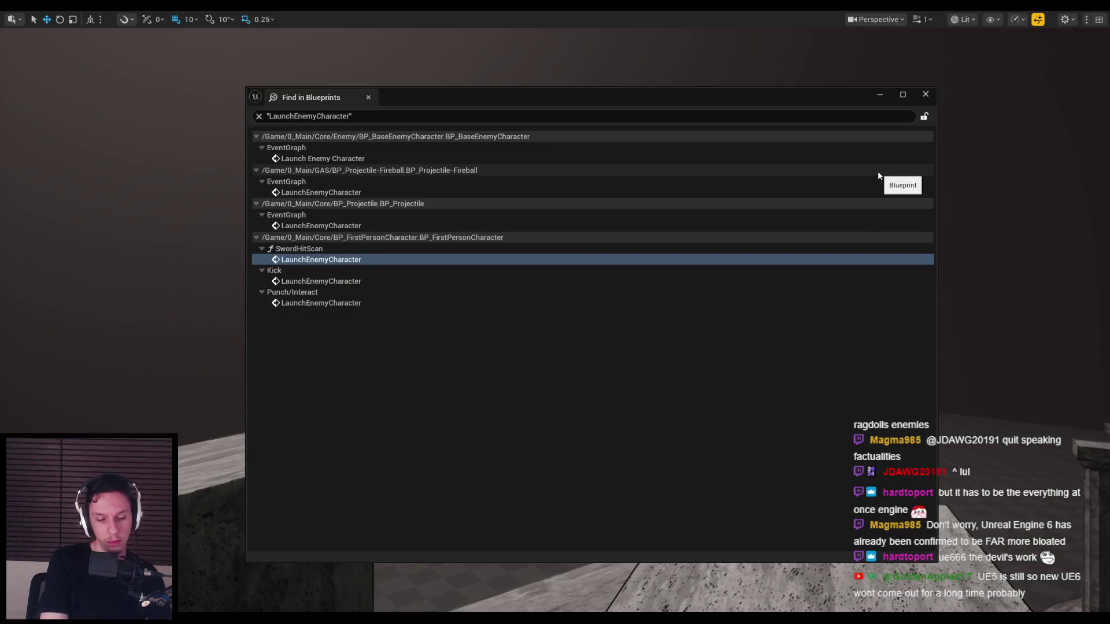
key(alt+p)
click(555, 312)
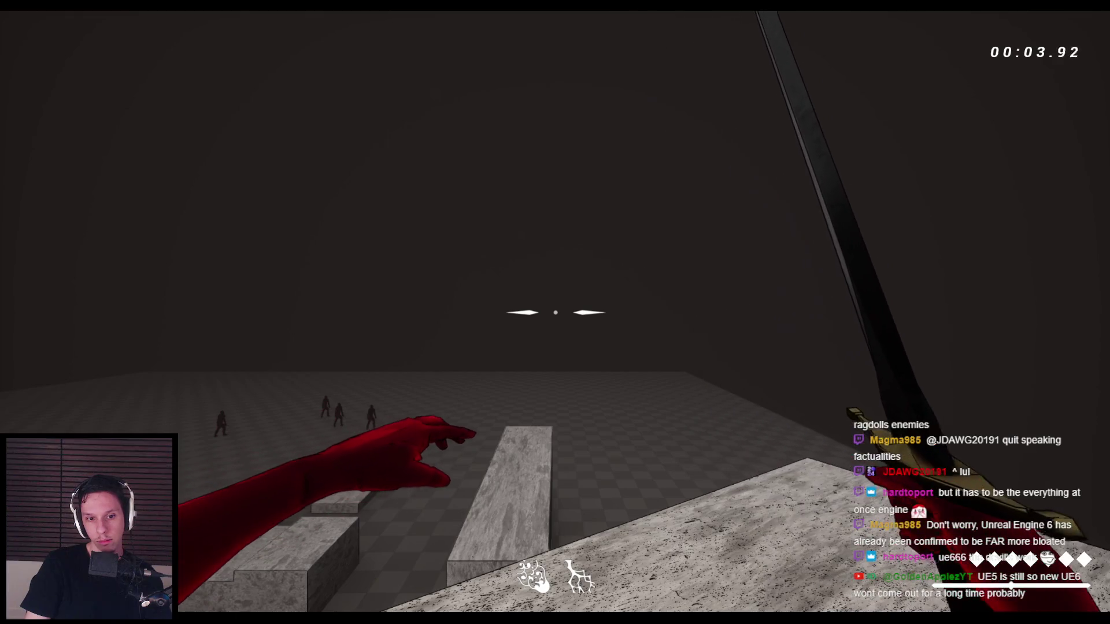
key(Escape)
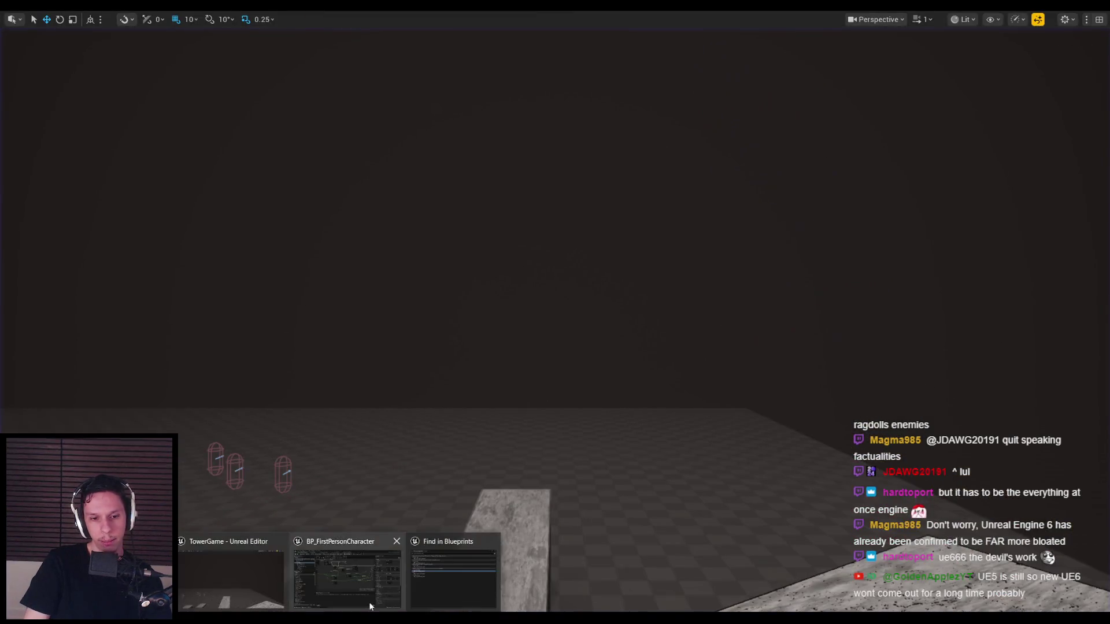
- Back in BP_FirstPersonCharacter, check the advanced camera lag options, then compile and save
click(371, 606)
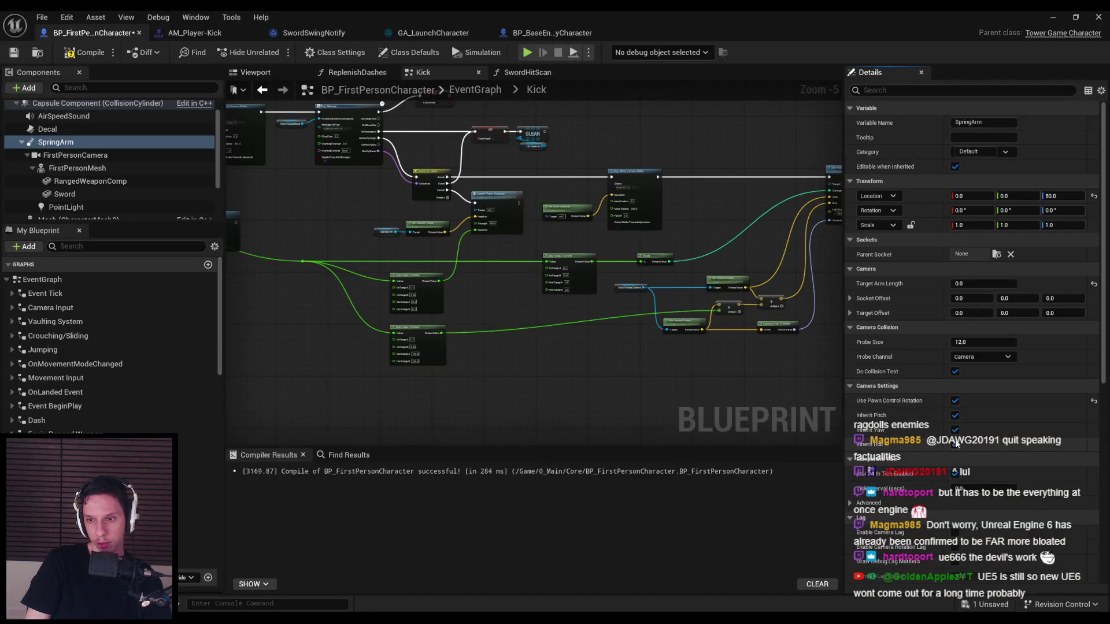
scroll(907, 363, down, 5)
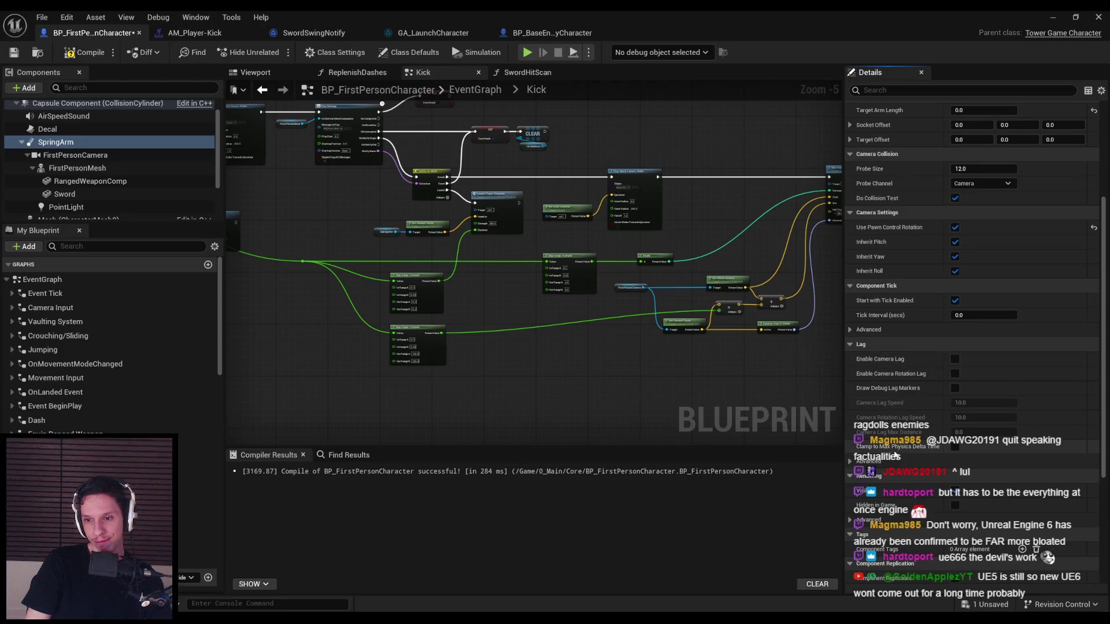
click(851, 462)
click(851, 461)
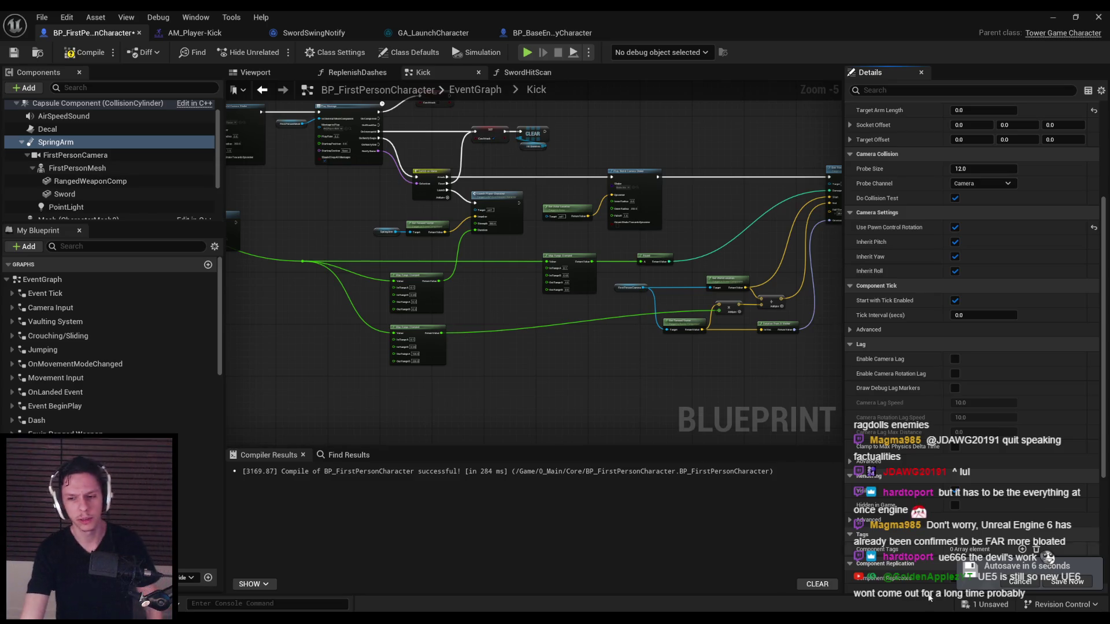
click(14, 52)
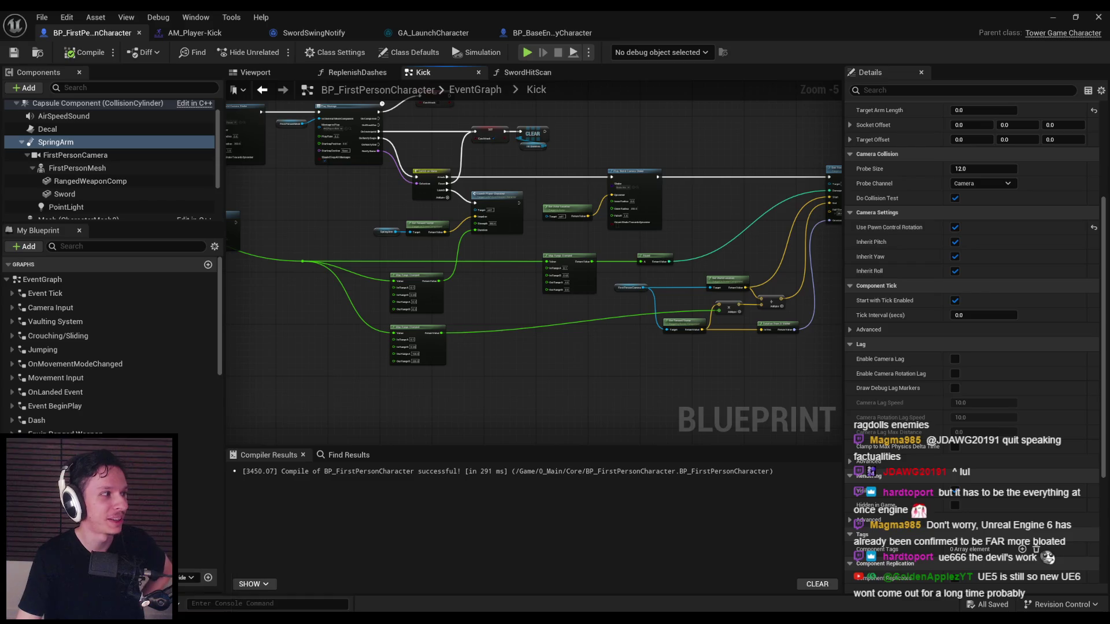
click(84, 58)
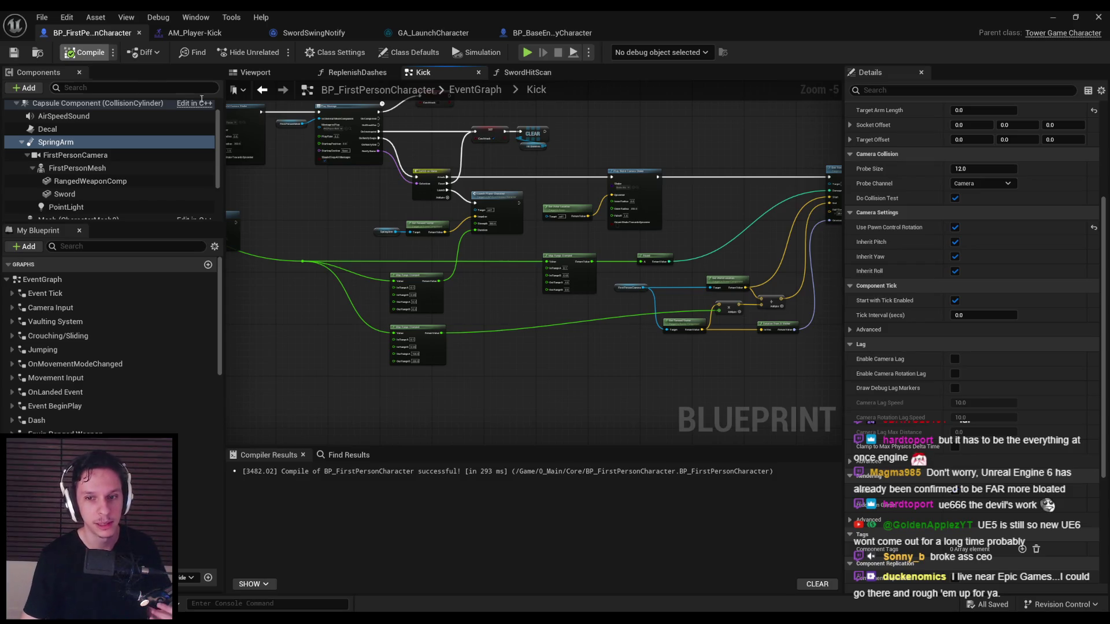
scroll(531, 325, up, 3)
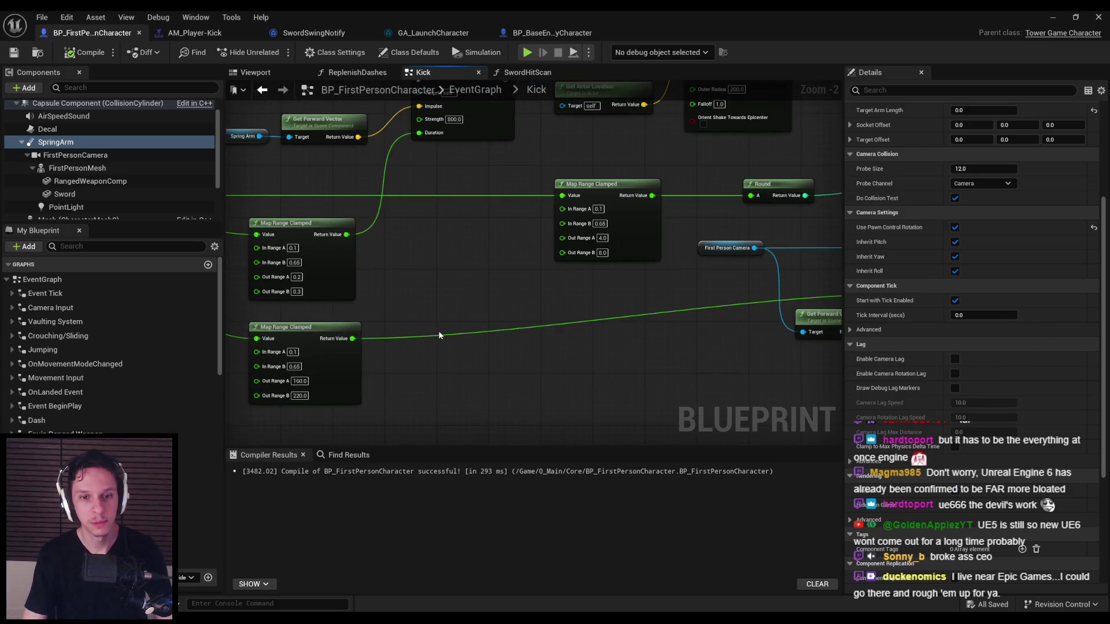
- Add a reroute point on the Kick graph wire, move it up, then compile and save
double_click(442, 334)
drag(442, 322, 442, 297)
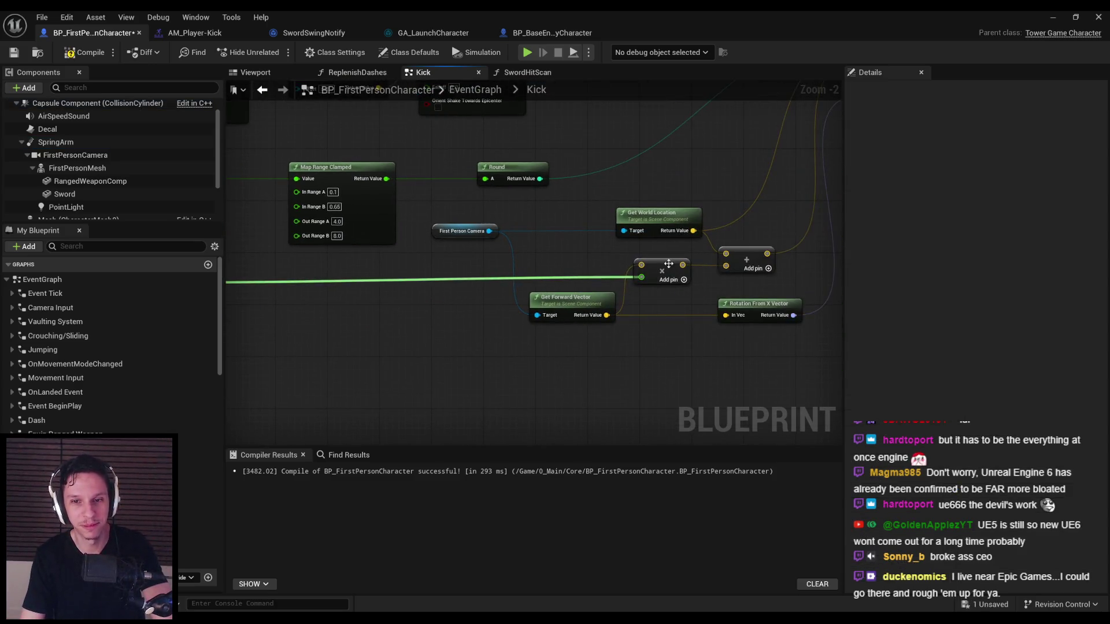
scroll(474, 301, down, 2)
click(95, 53)
key(ctrl+s)
- Look over the Kick nodes and Map Range Clamped nodes, then save and recompile
mouse_move(374, 241)
mouse_down()
mouse_move(670, 324)
mouse_move(650, 359)
mouse_move(331, 325)
mouse_up()
scroll(514, 286, up, 1)
scroll(565, 315, down, 1)
drag(565, 314, 406, 324)
scroll(406, 324, up, 2)
scroll(542, 287, up, 1)
scroll(532, 283, up, 1)
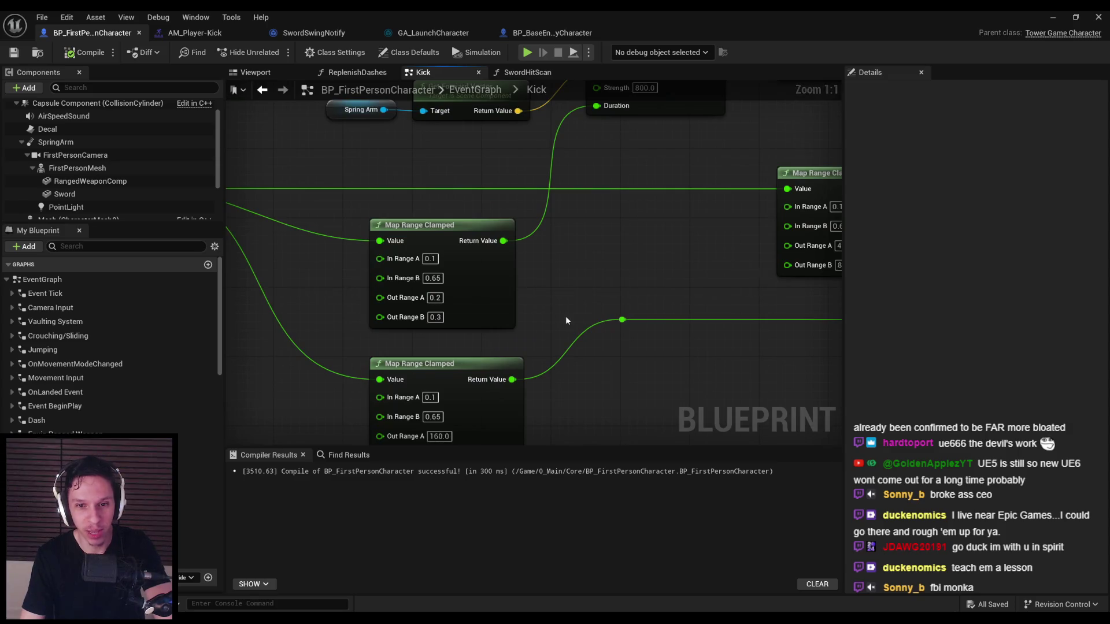
scroll(565, 320, down, 2)
scroll(603, 362, down, 1)
click(14, 52)
click(85, 52)
- Align the Round node with the camera shake node and save the blueprint
scroll(459, 327, down, 1)
mouse_move(459, 327)
mouse_down()
mouse_move(337, 324)
mouse_move(350, 324)
mouse_up()
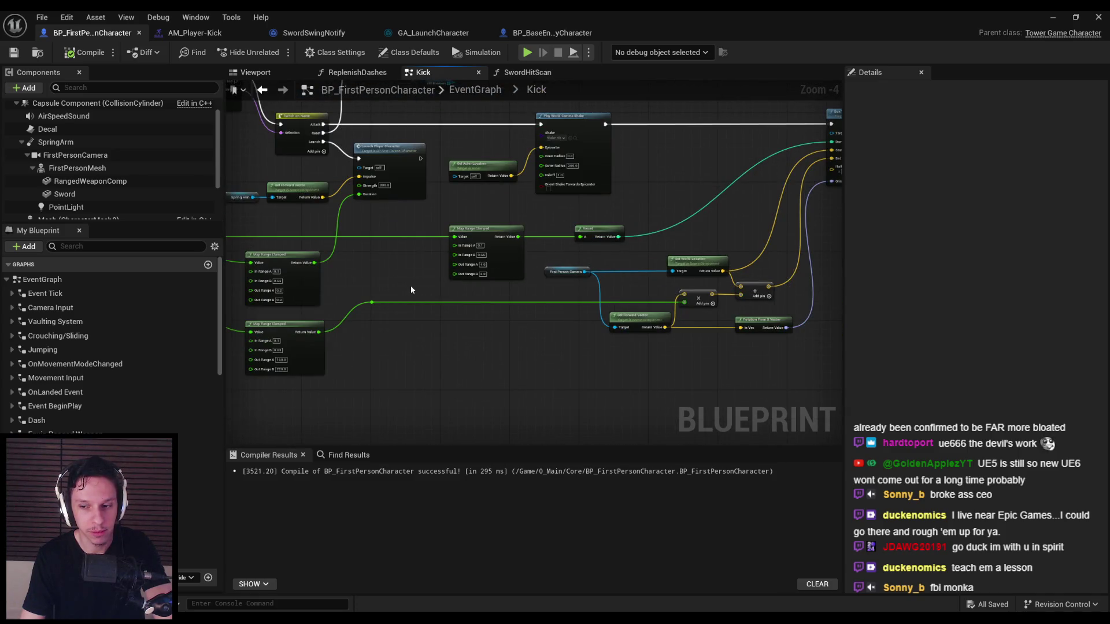
scroll(411, 290, up, 3)
drag(589, 332, 538, 187)
key(shift+a)
key(shift+d)
scroll(633, 243, down, 1)
key(ctrl+s)
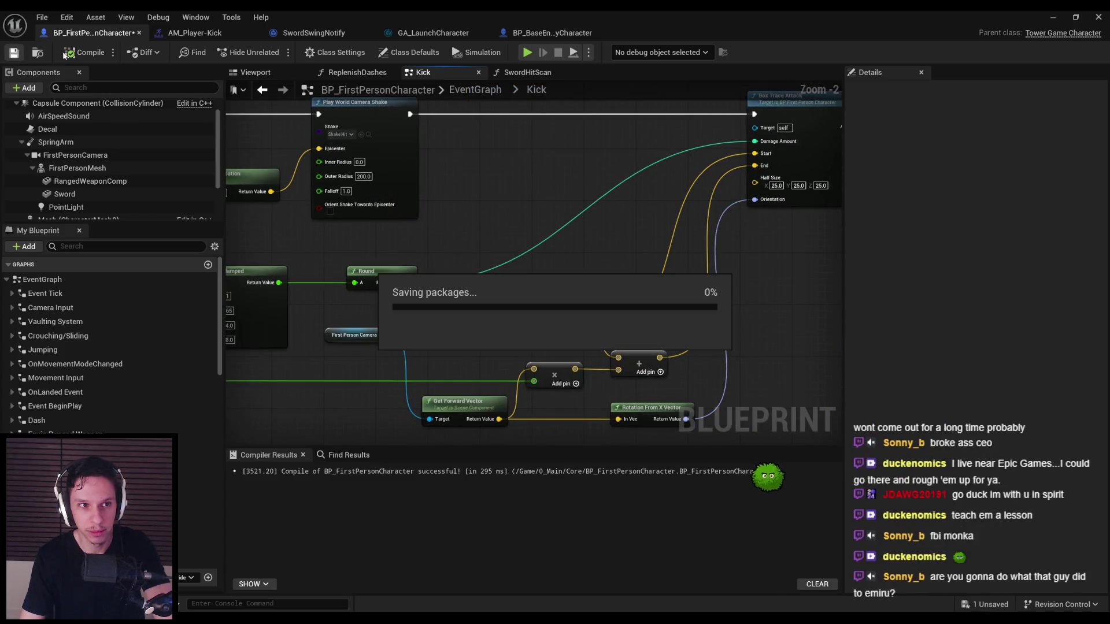
- Pan the Kick graph to bring the Box Trace Attack node into view
scroll(518, 228, down, 1)
mouse_move(518, 227)
mouse_down()
mouse_move(651, 254)
mouse_move(409, 224)
mouse_up()
scroll(651, 253, down, 1)
scroll(419, 226, up, 1)
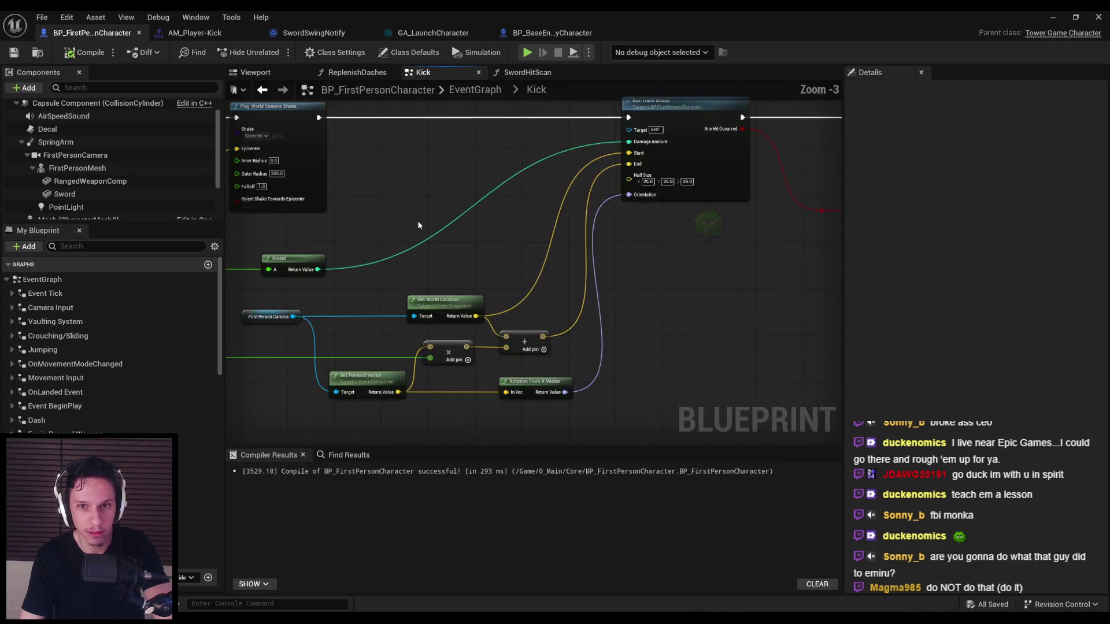
scroll(418, 225, up, 1)
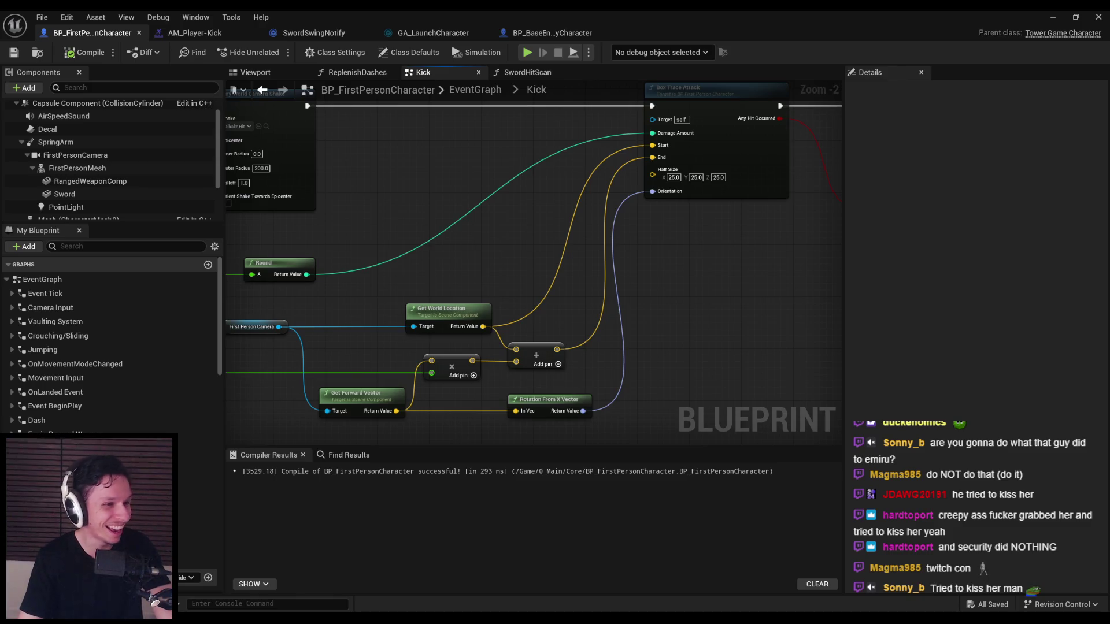
drag(546, 206, 508, 224)
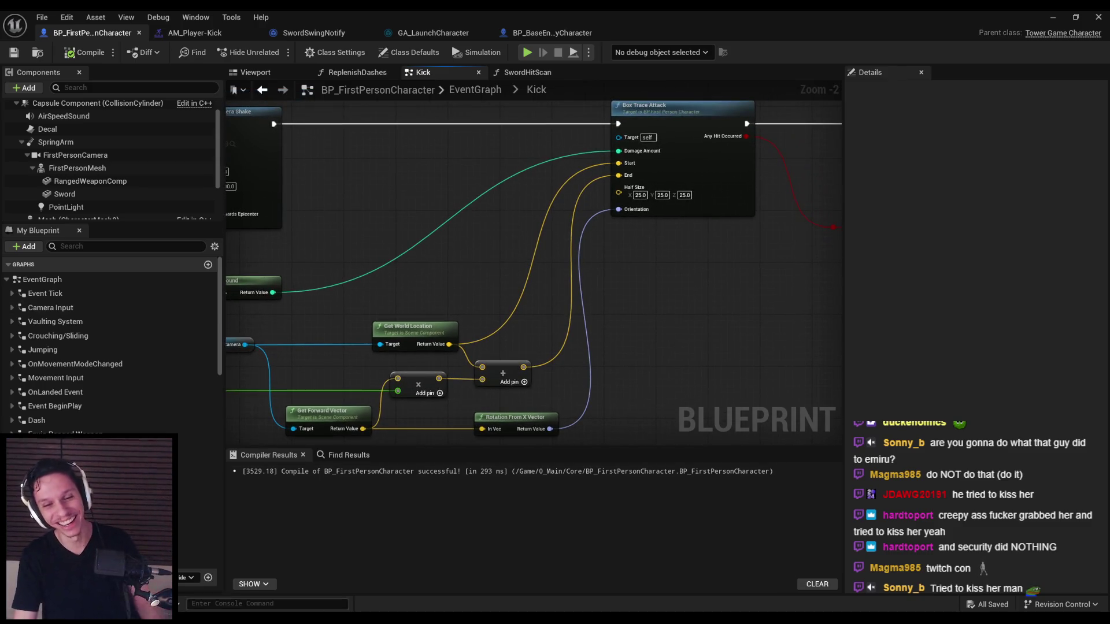
key(alt+Tab)
key(alt+Tab)
key(alt+Tab)
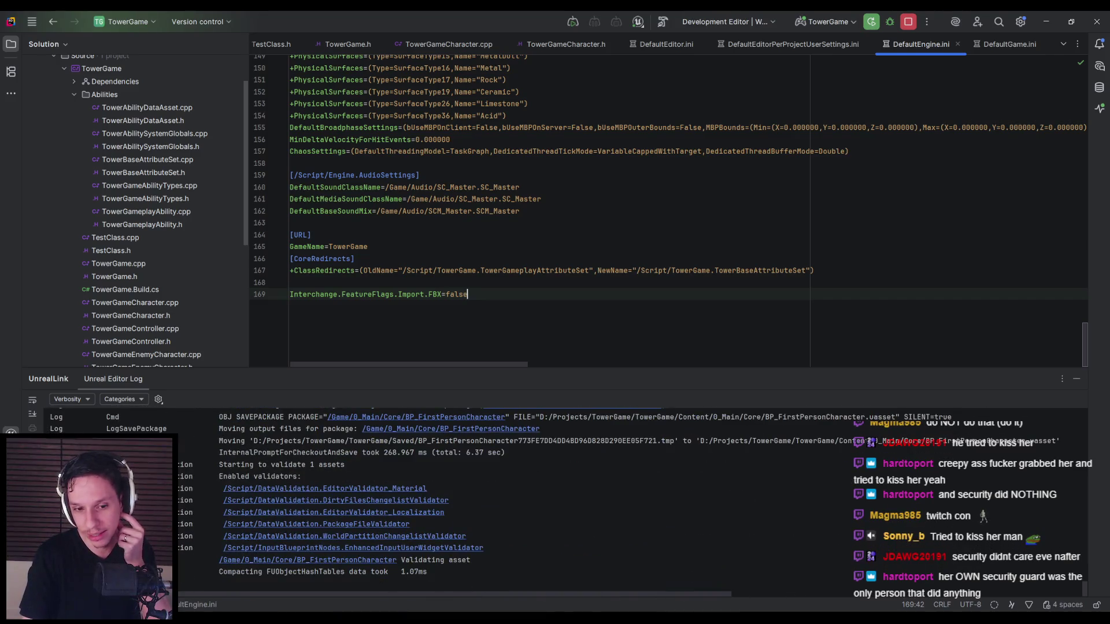
key(alt+Tab)
scroll(577, 346, down, 2)
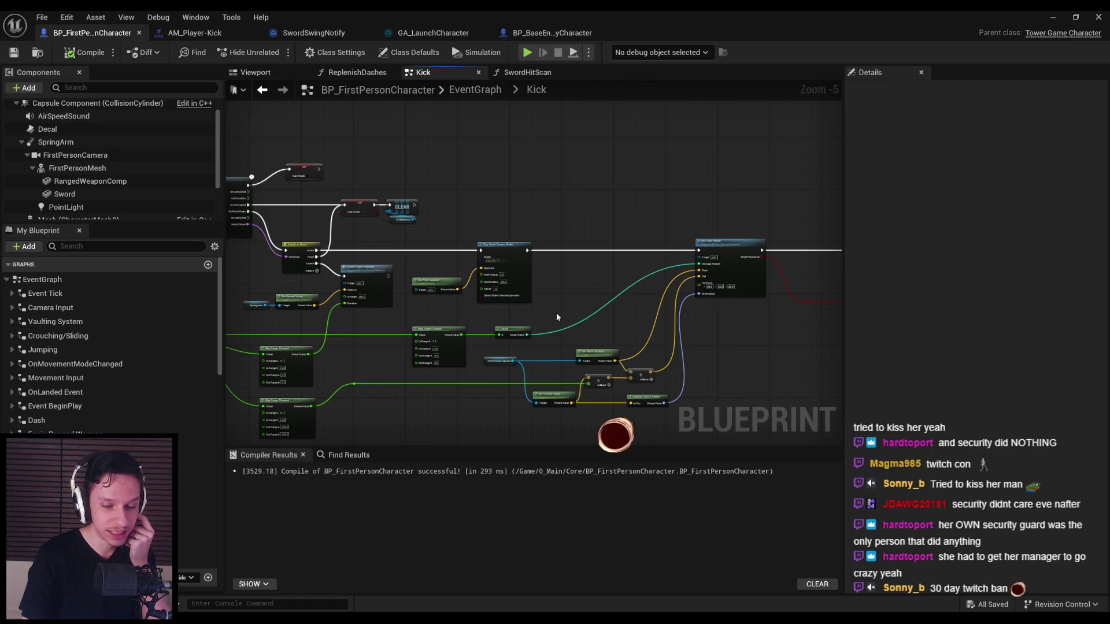
scroll(575, 286, up, 1)
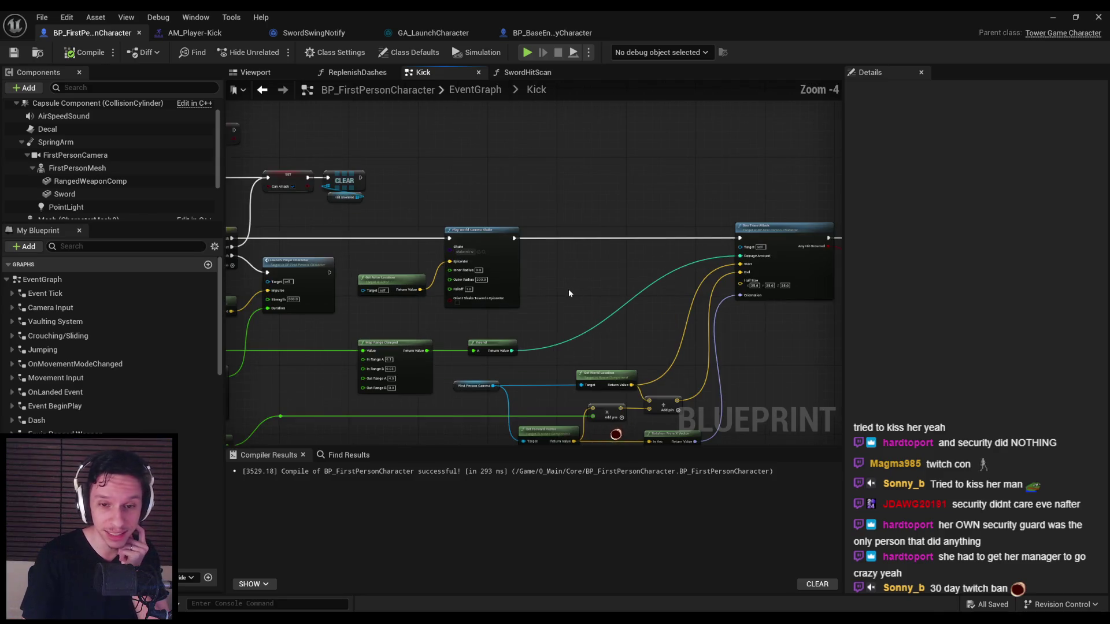
drag(577, 327, 568, 295)
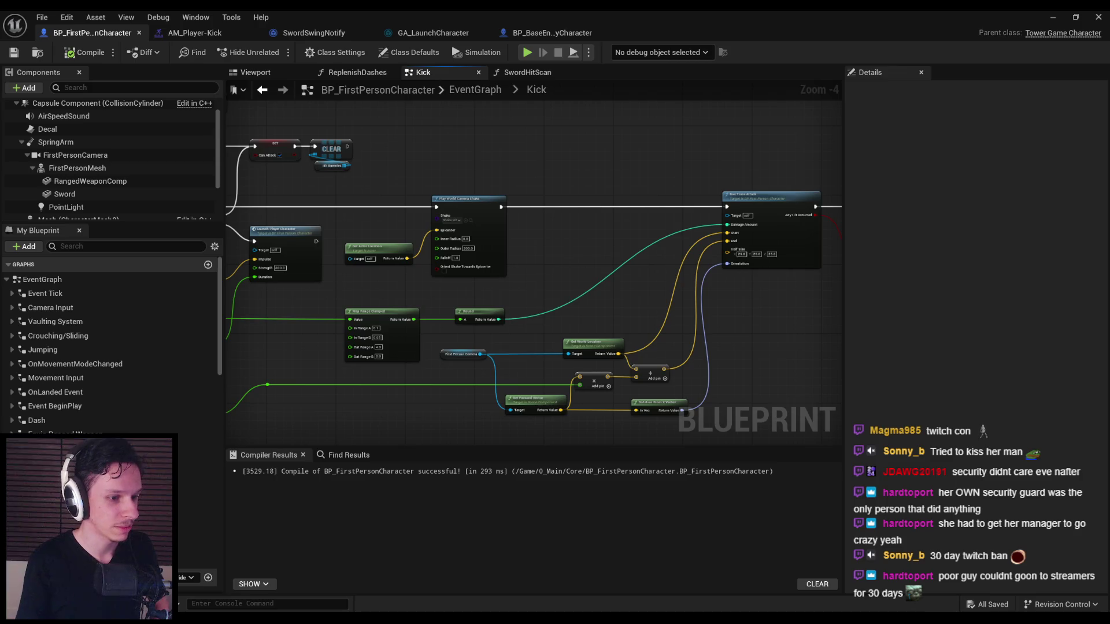
drag(417, 363, 429, 309)
scroll(430, 307, up, 1)
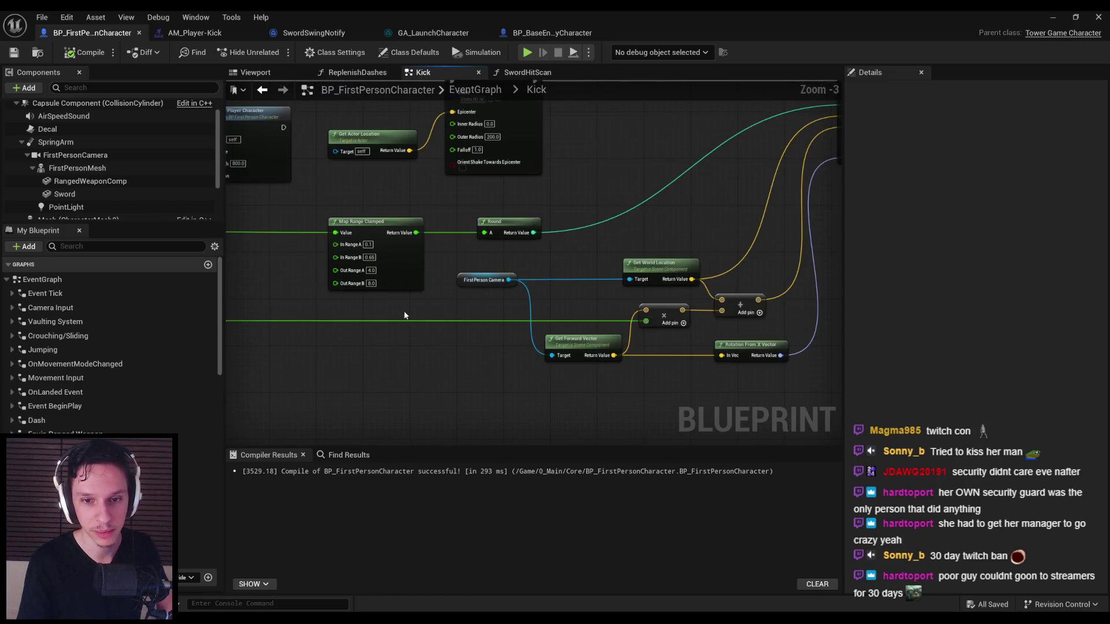
scroll(405, 309, down, 1)
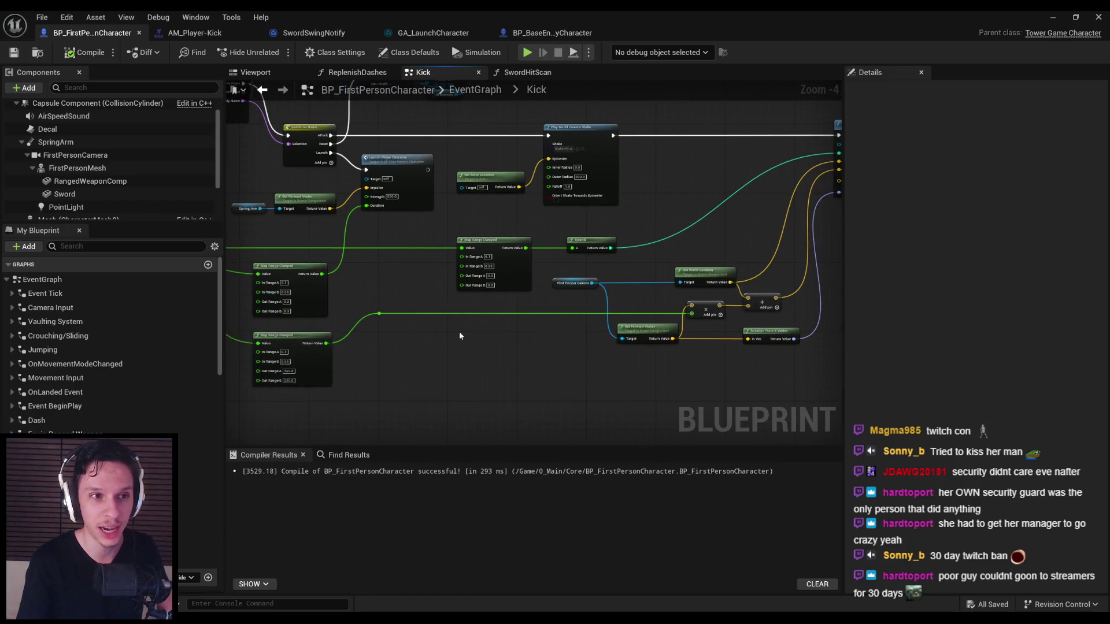
scroll(523, 318, down, 2)
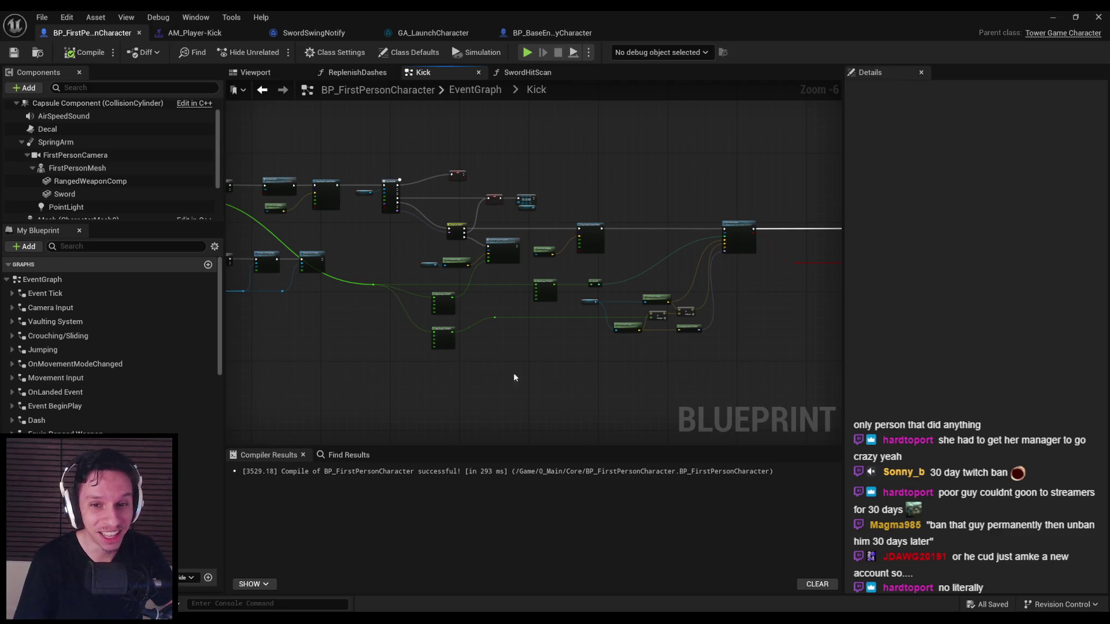
scroll(492, 378, up, 3)
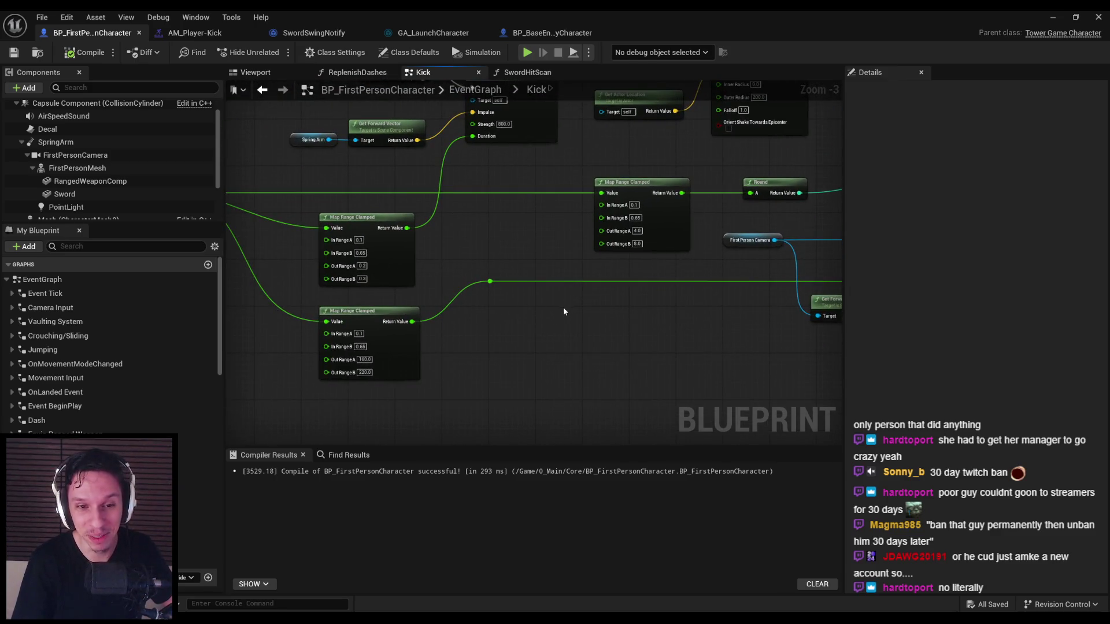
scroll(564, 311, down, 3)
scroll(451, 274, up, 4)
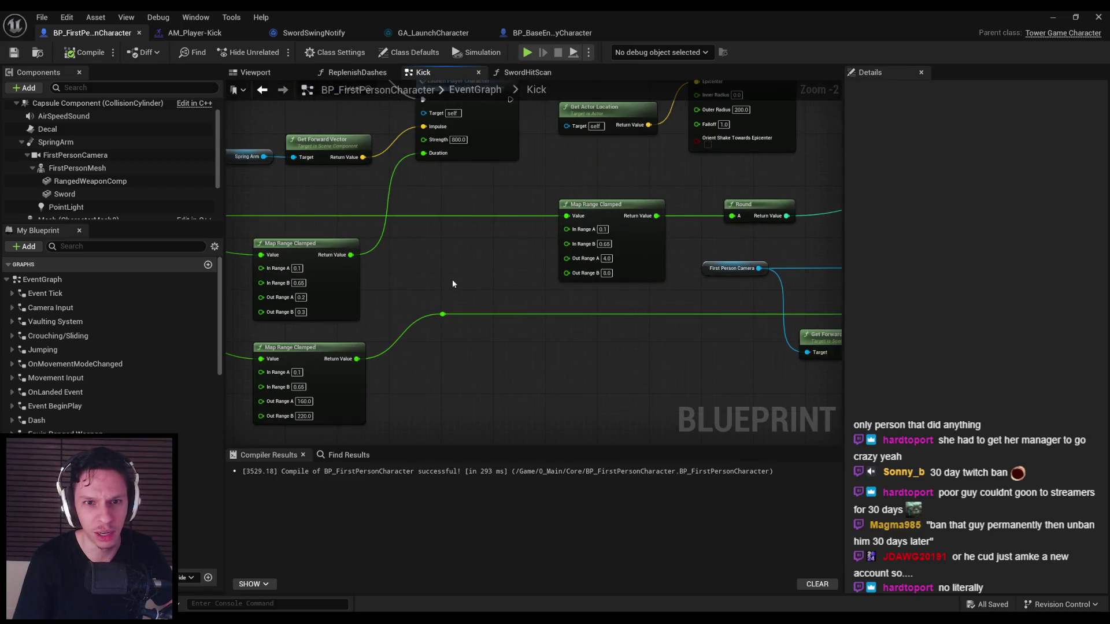
scroll(451, 284, down, 2)
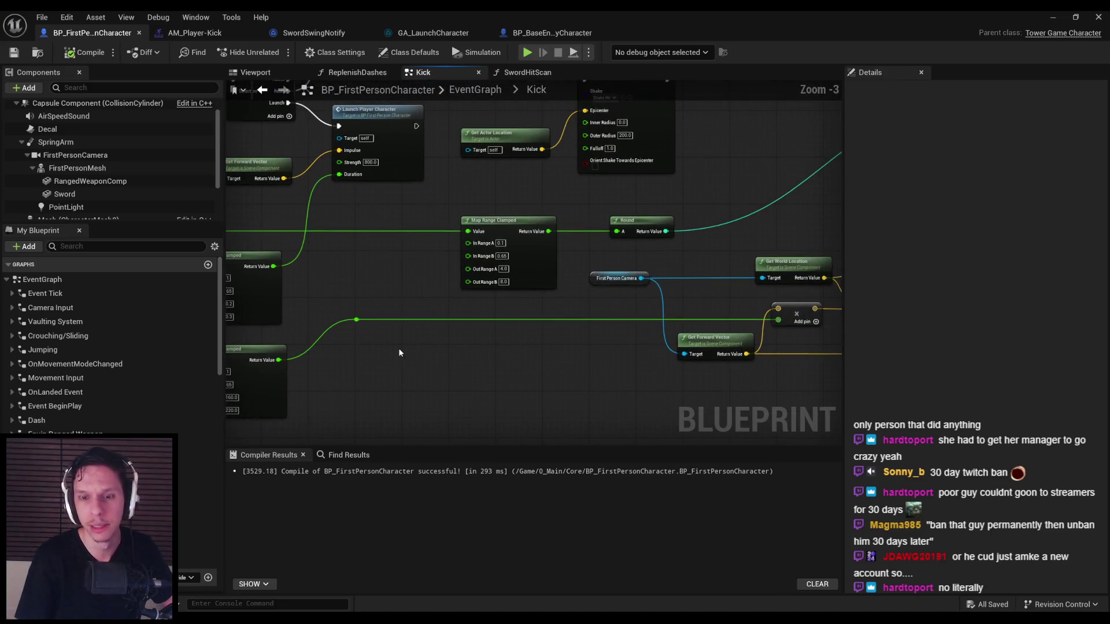
scroll(347, 292, down, 2)
scroll(345, 291, up, 2)
scroll(530, 313, down, 1)
mouse_move(398, 296)
mouse_down()
mouse_move(382, 313)
mouse_move(405, 328)
mouse_move(510, 303)
mouse_up()
scroll(510, 303, up, 1)
scroll(508, 302, up, 1)
scroll(507, 302, down, 1)
scroll(501, 296, up, 2)
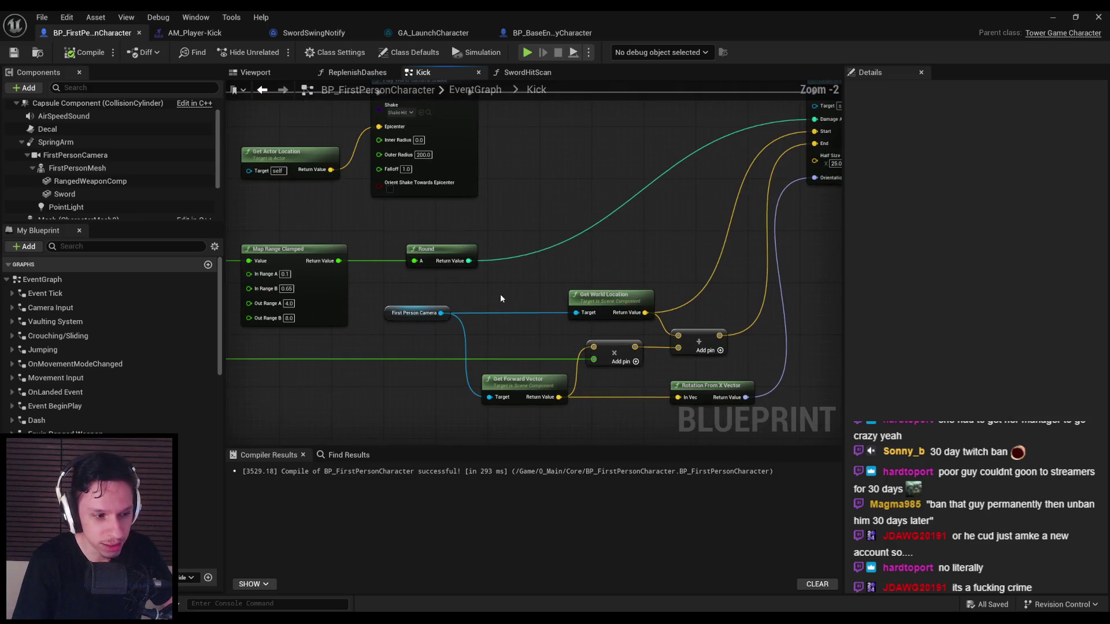
scroll(501, 298, down, 2)
mouse_move(501, 298)
mouse_down()
mouse_move(414, 314)
mouse_move(496, 312)
mouse_up()
scroll(414, 313, up, 1)
scroll(414, 313, down, 1)
scroll(495, 312, up, 1)
- Right-align the Round and First Person Camera nodes and save the blueprint
drag(436, 341, 477, 285)
key(shift+d)
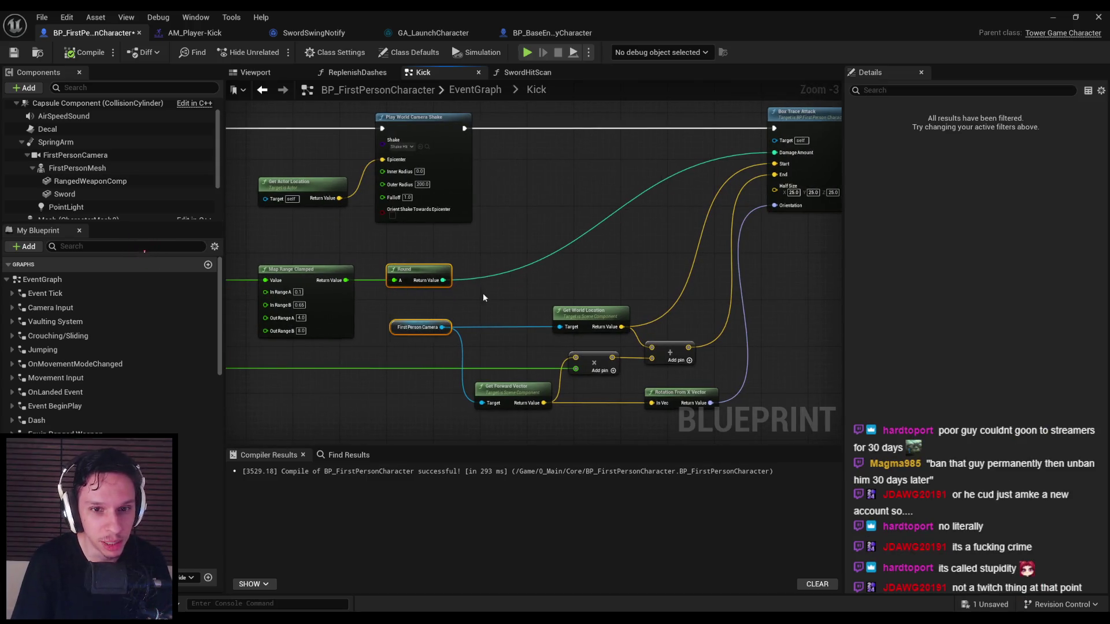
click(501, 307)
scroll(496, 307, down, 1)
key(ctrl+s)
- Nudge the Play World Camera Shake, Round and camera nodes slightly right together, then save
scroll(496, 270, up, 2)
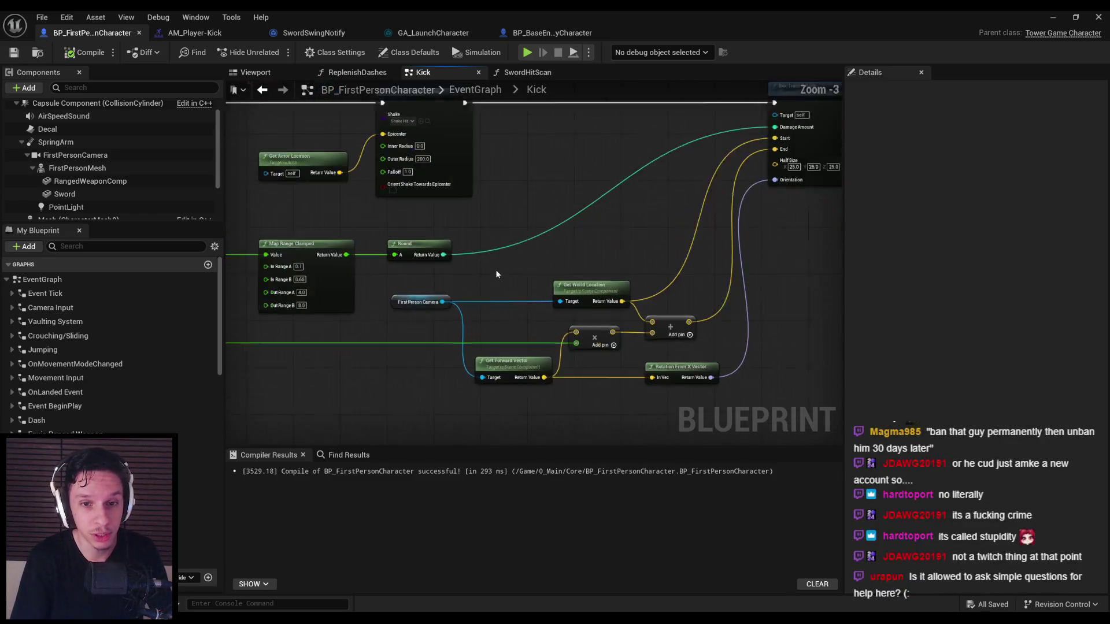
scroll(489, 273, down, 1)
mouse_move(489, 274)
mouse_down()
mouse_move(647, 251)
mouse_move(698, 259)
mouse_move(708, 311)
mouse_move(616, 346)
mouse_up()
ctrl+click(542, 196)
ctrl+click(431, 195)
drag(589, 283, 596, 283)
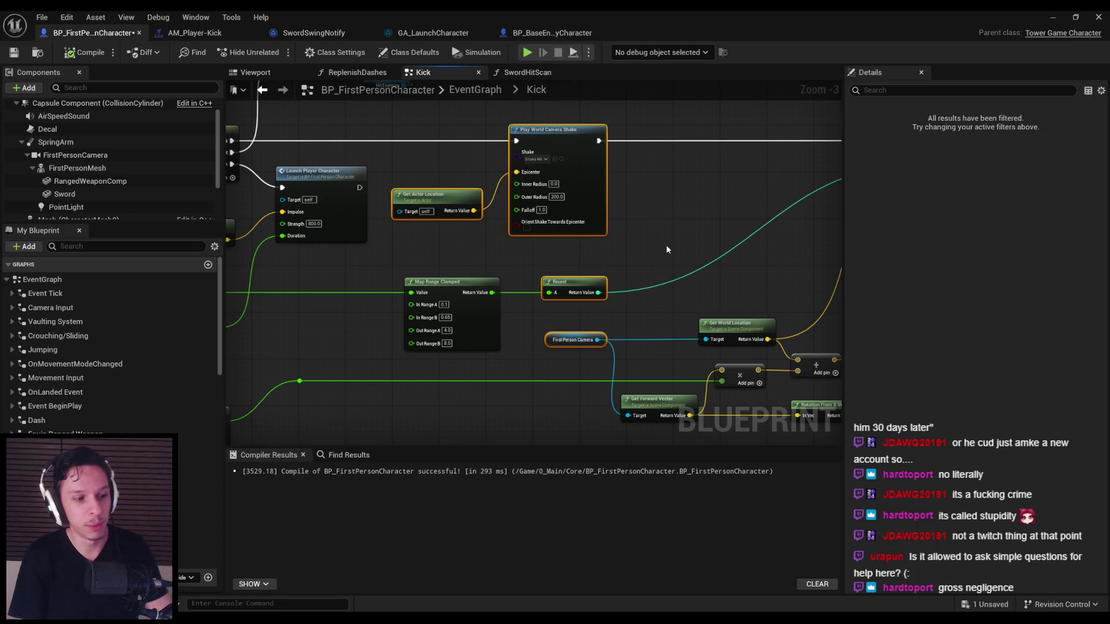
click(666, 244)
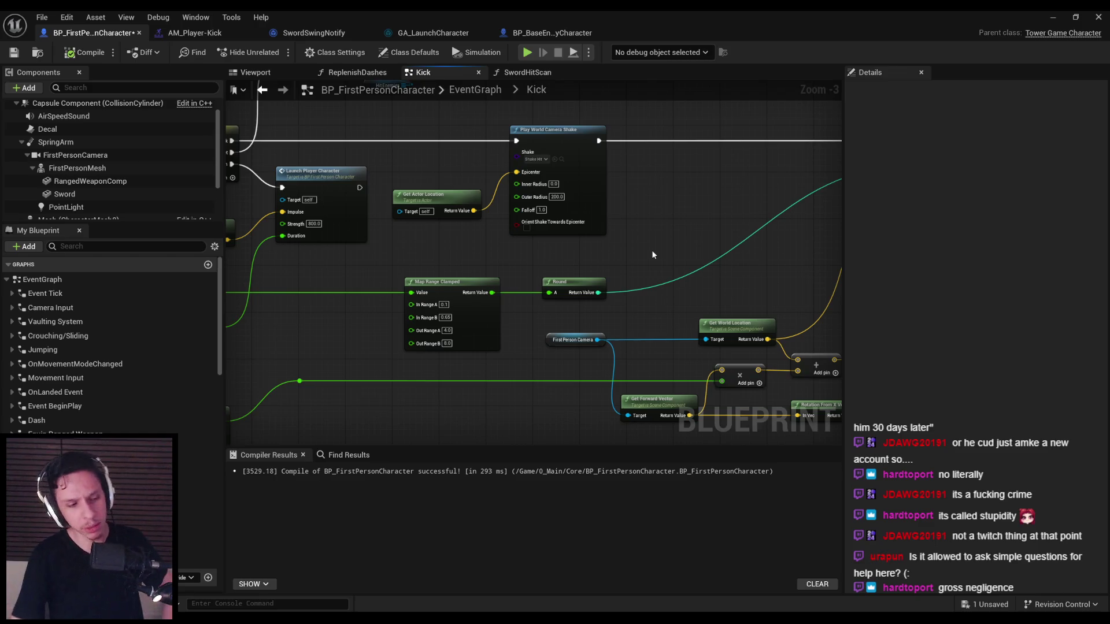
key(ctrl+s)
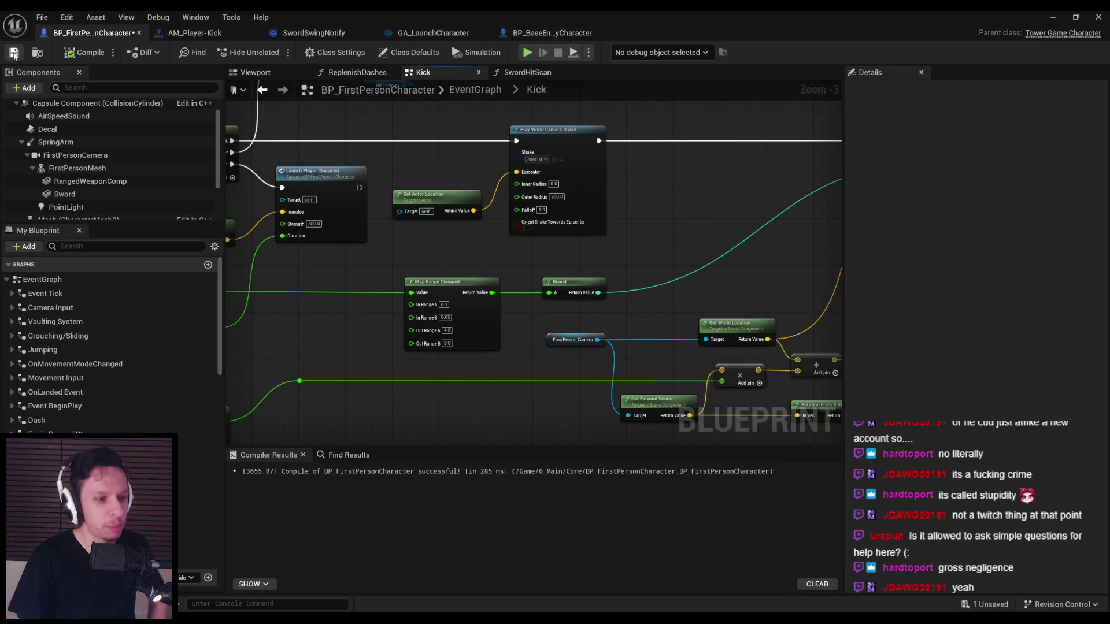
- Move the Get Actor Location node up, then compile and save the blueprint
drag(446, 196, 448, 169)
click(422, 215)
click(15, 53)
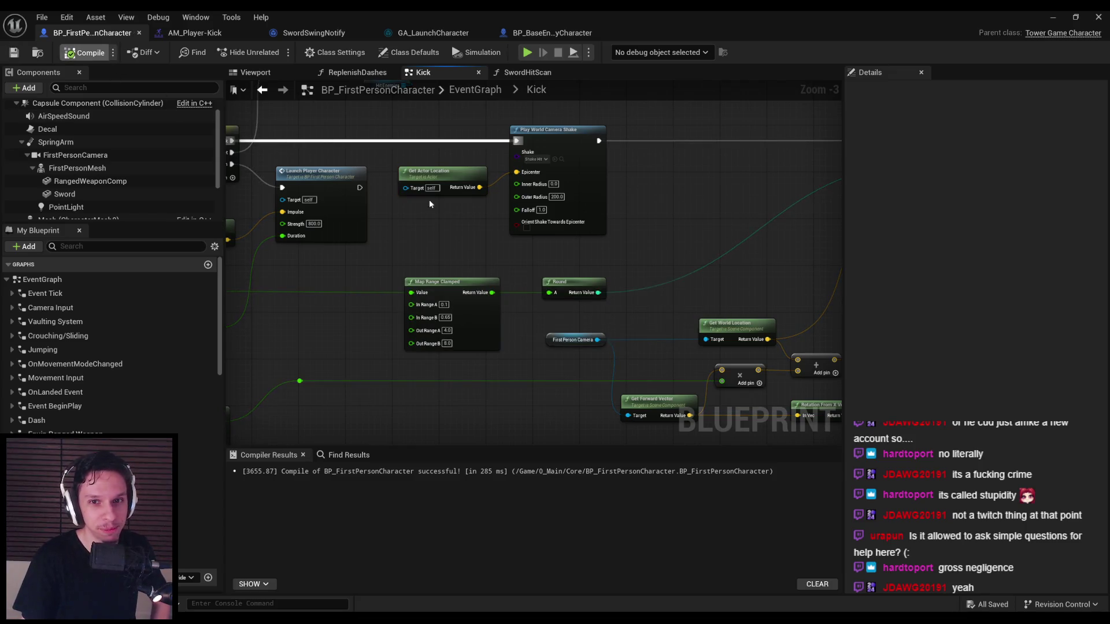
scroll(421, 246, down, 1)
mouse_move(421, 247)
mouse_down()
mouse_move(505, 242)
mouse_move(434, 215)
mouse_move(599, 218)
mouse_move(684, 178)
mouse_move(501, 179)
mouse_move(504, 214)
mouse_up()
scroll(520, 218, up, 1)
scroll(594, 181, down, 1)
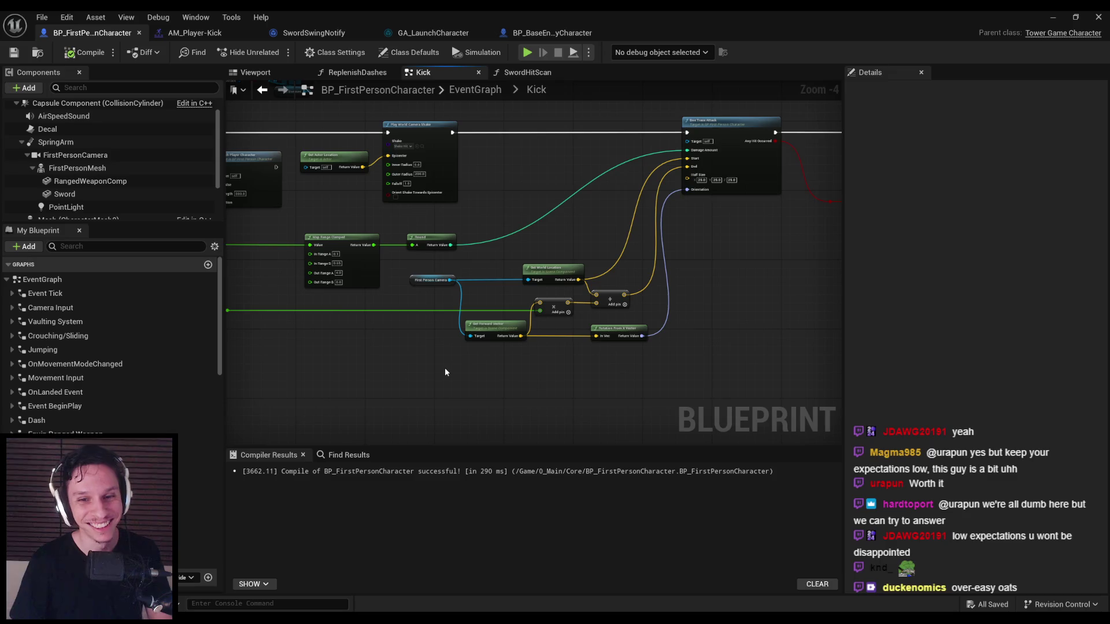
scroll(439, 324, up, 3)
scroll(594, 328, down, 4)
scroll(649, 359, up, 3)
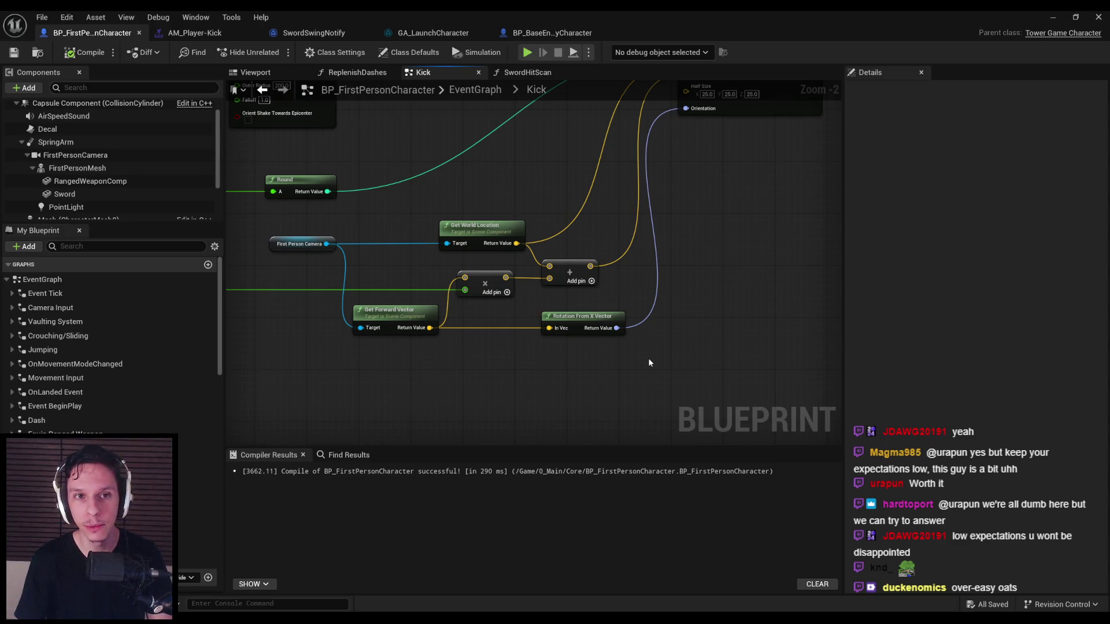
- Play in Editor, jump and dash toward the red enemies, slash them repeatedly, then stop
key(alt+p)
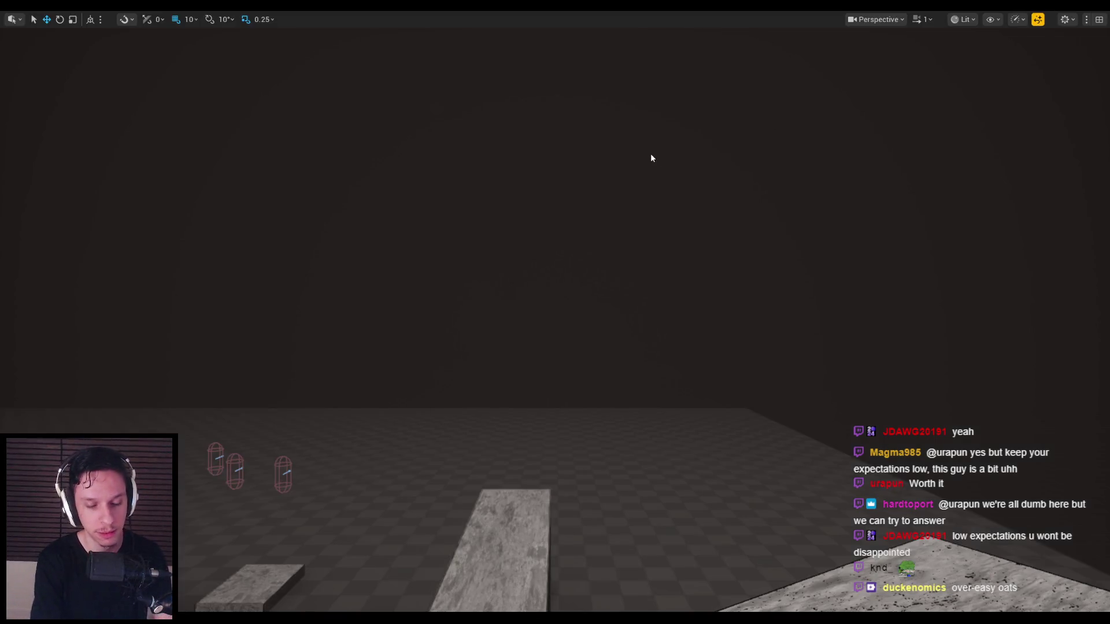
key(space)
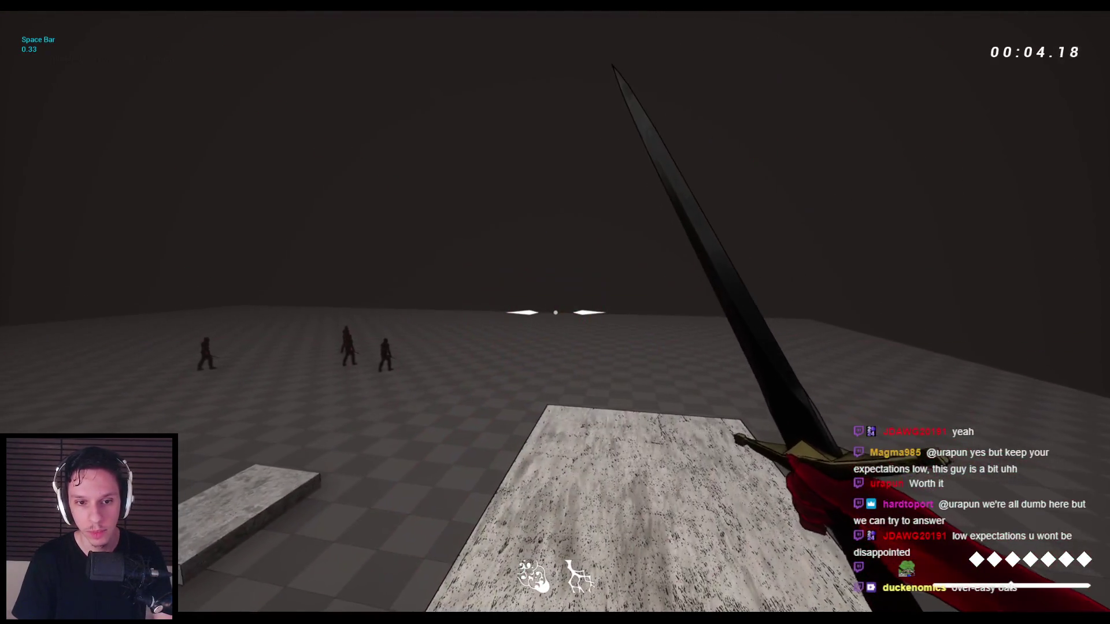
key(space)
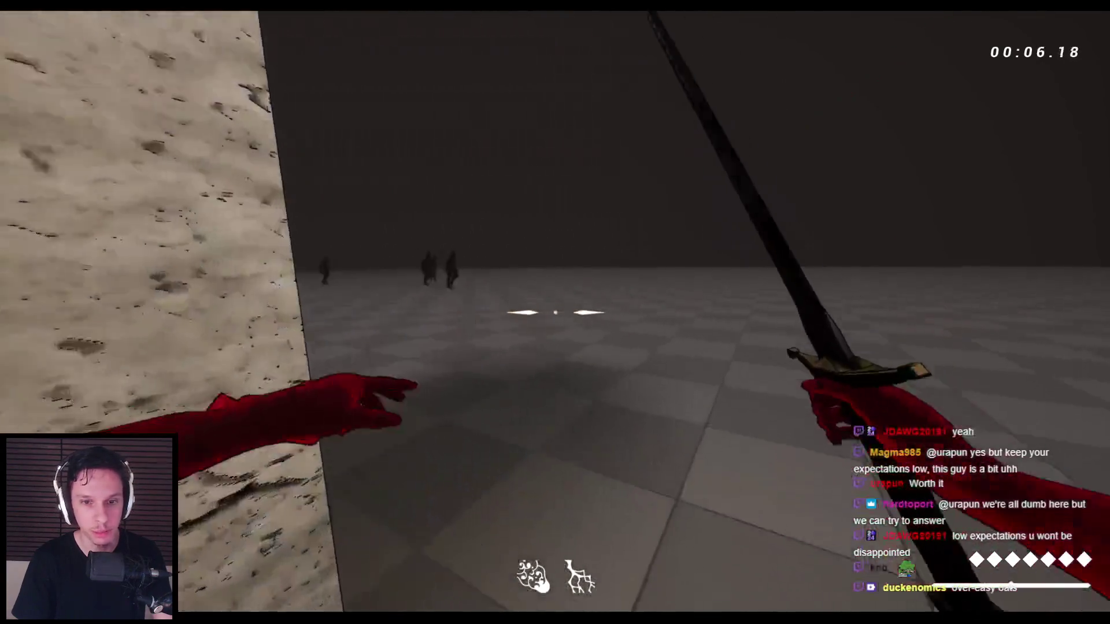
key(space)
key(space)
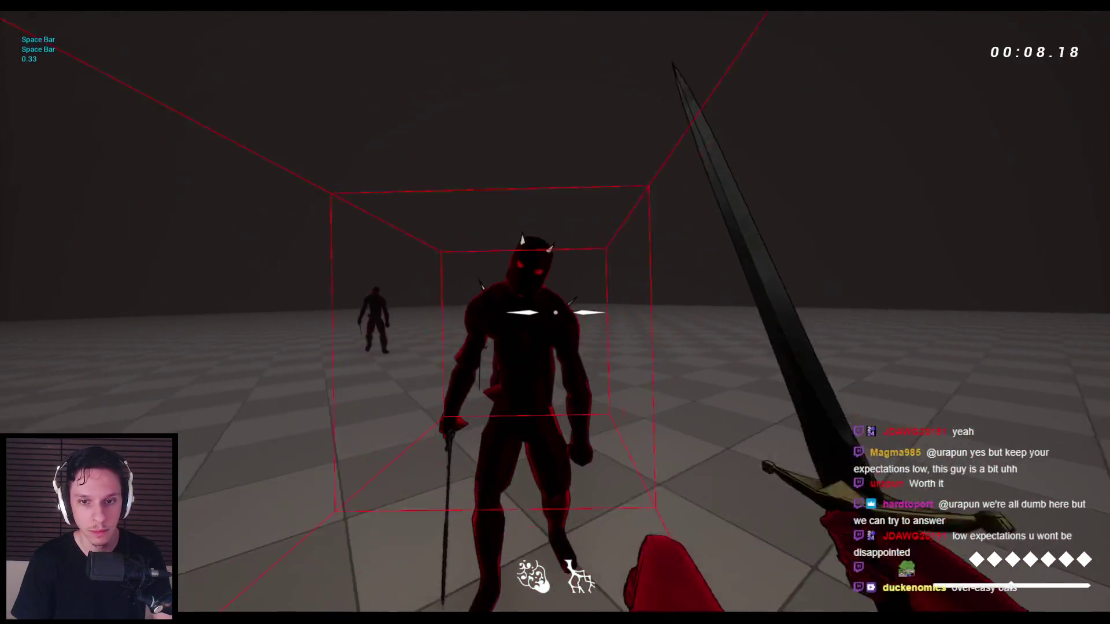
click(555, 313)
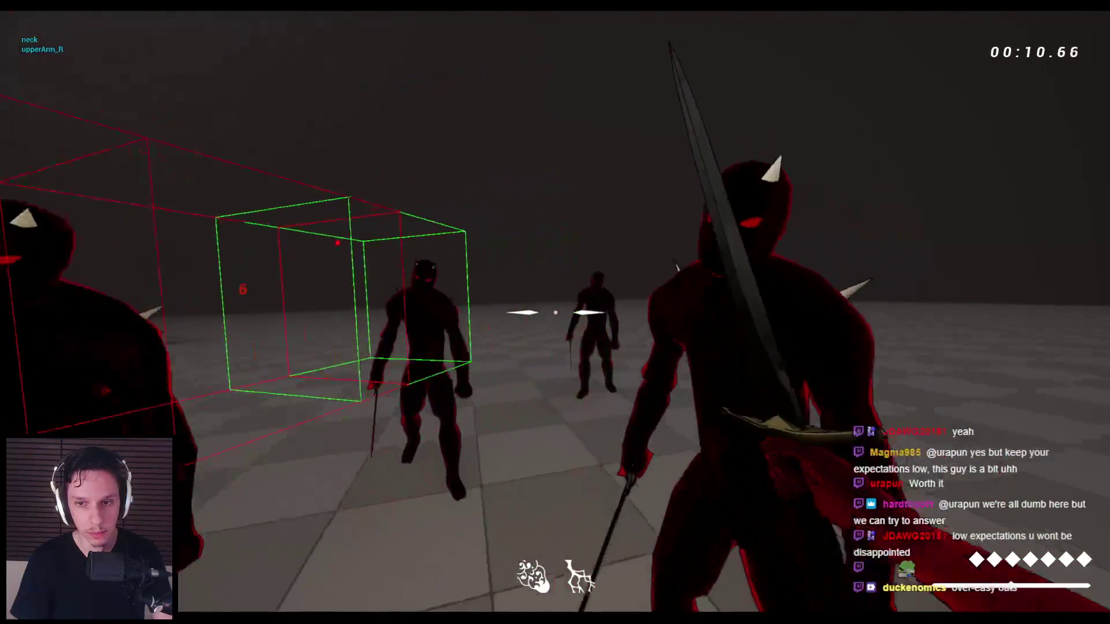
click(555, 312)
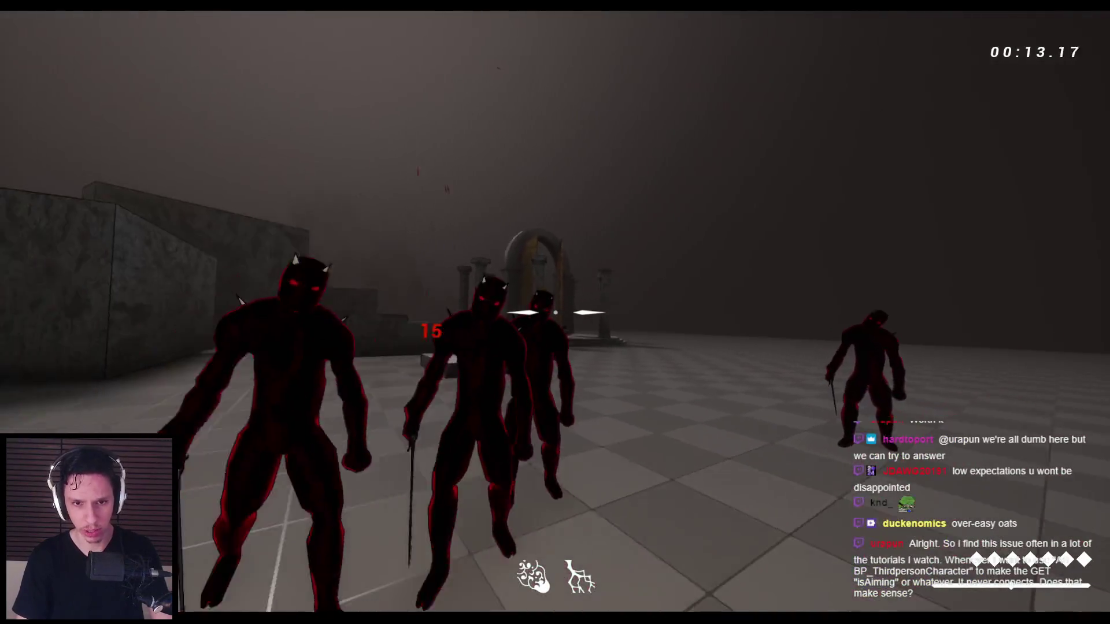
click(556, 312)
key(space)
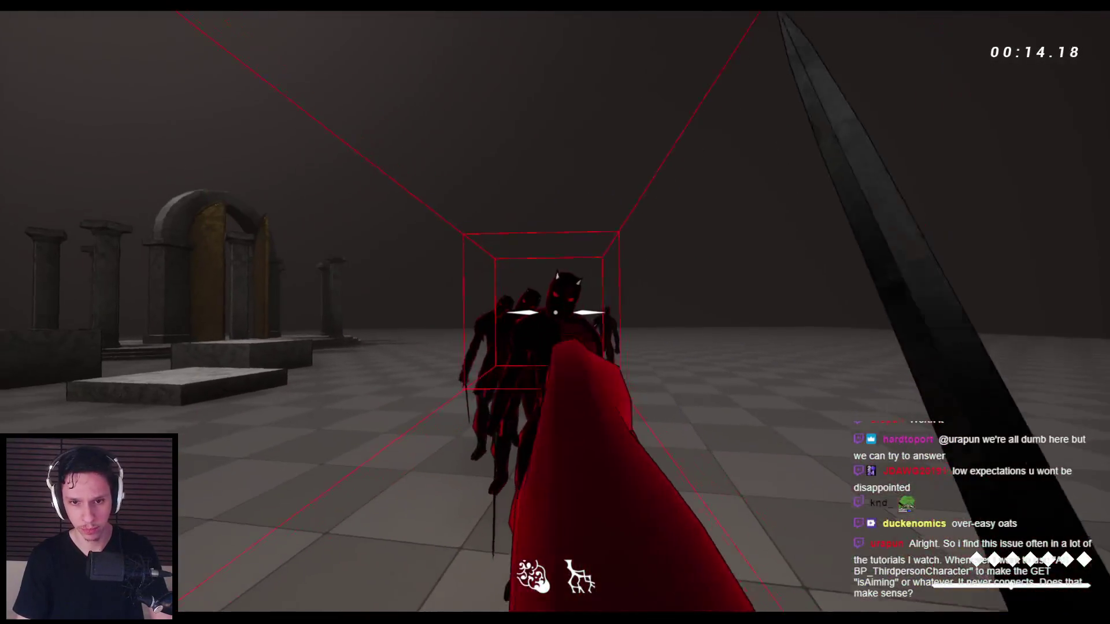
click(556, 313)
key(Escape)
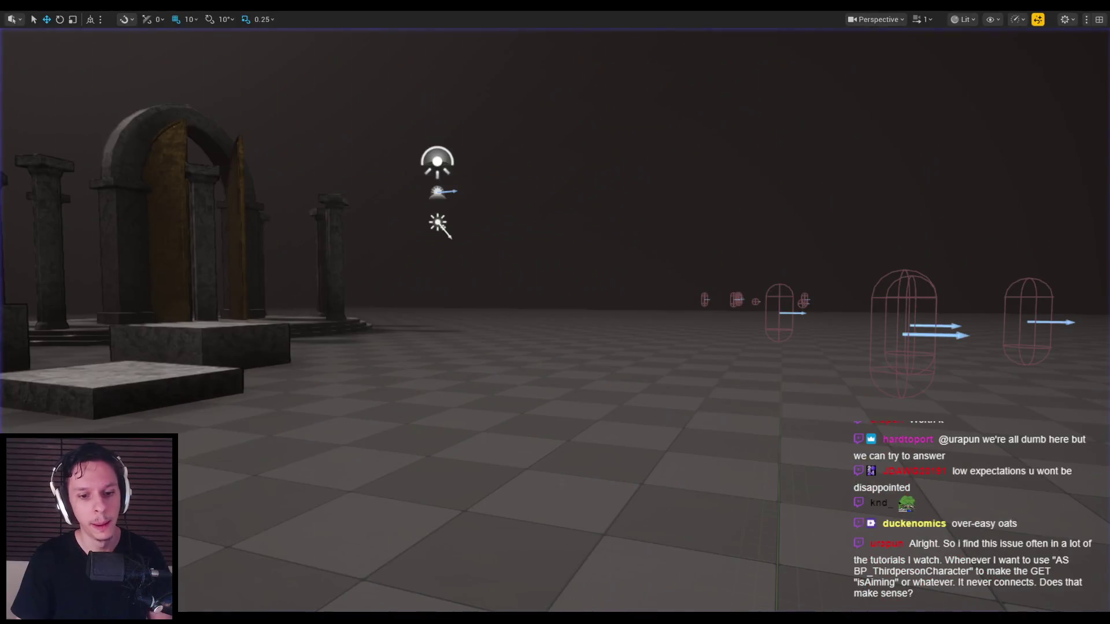
scroll(448, 407, down, 3)
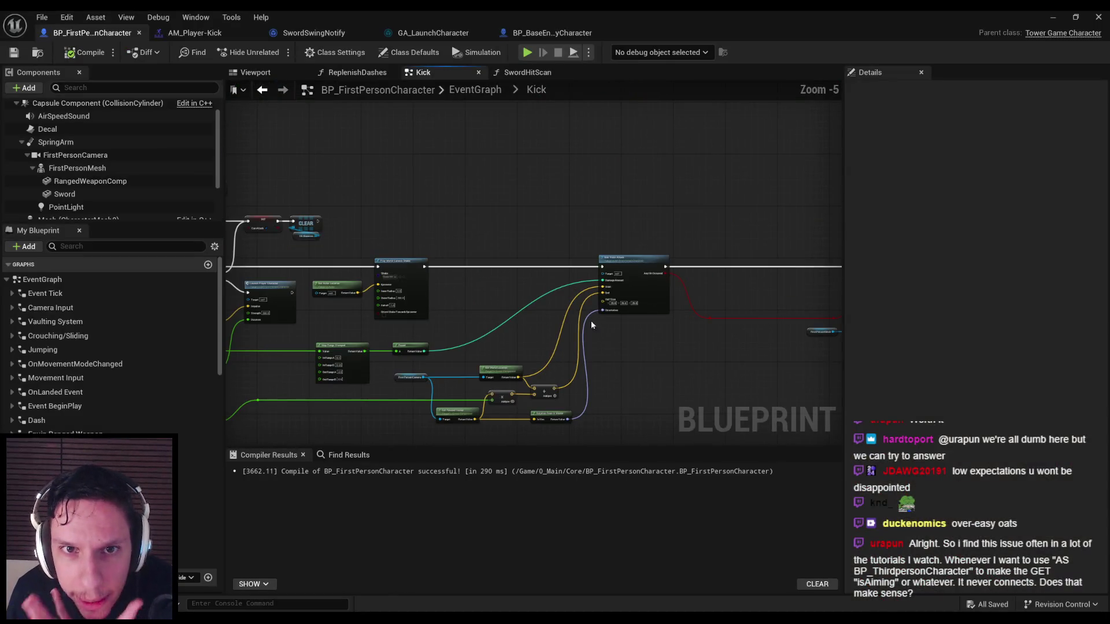
scroll(592, 253, up, 1)
mouse_move(592, 254)
mouse_down()
mouse_move(447, 265)
mouse_move(162, 249)
mouse_up()
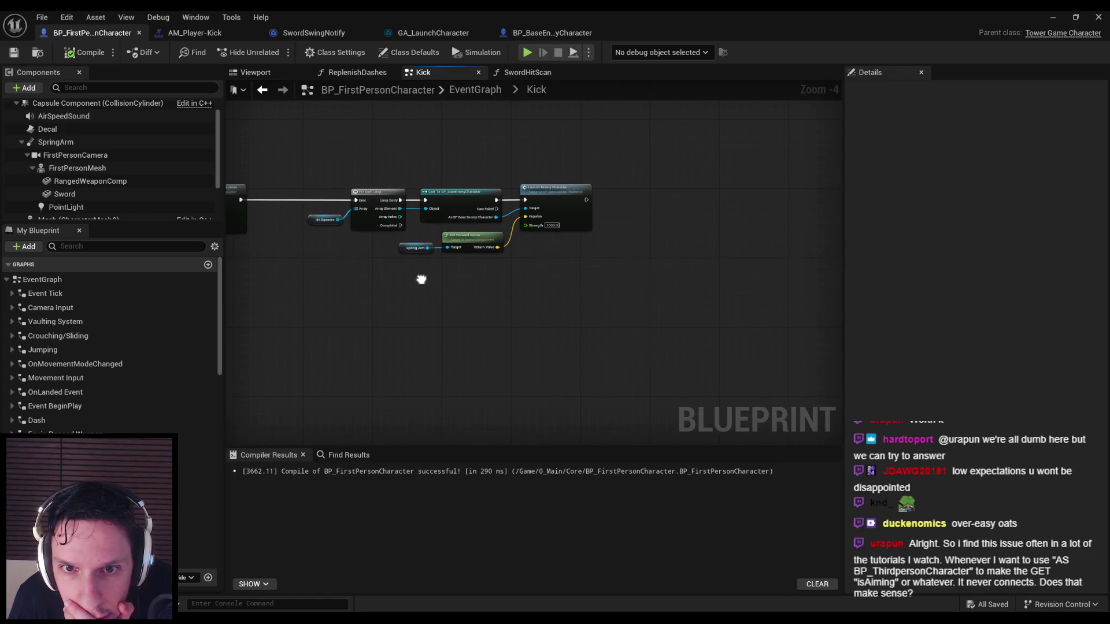
scroll(529, 239, up, 1)
scroll(540, 254, up, 1)
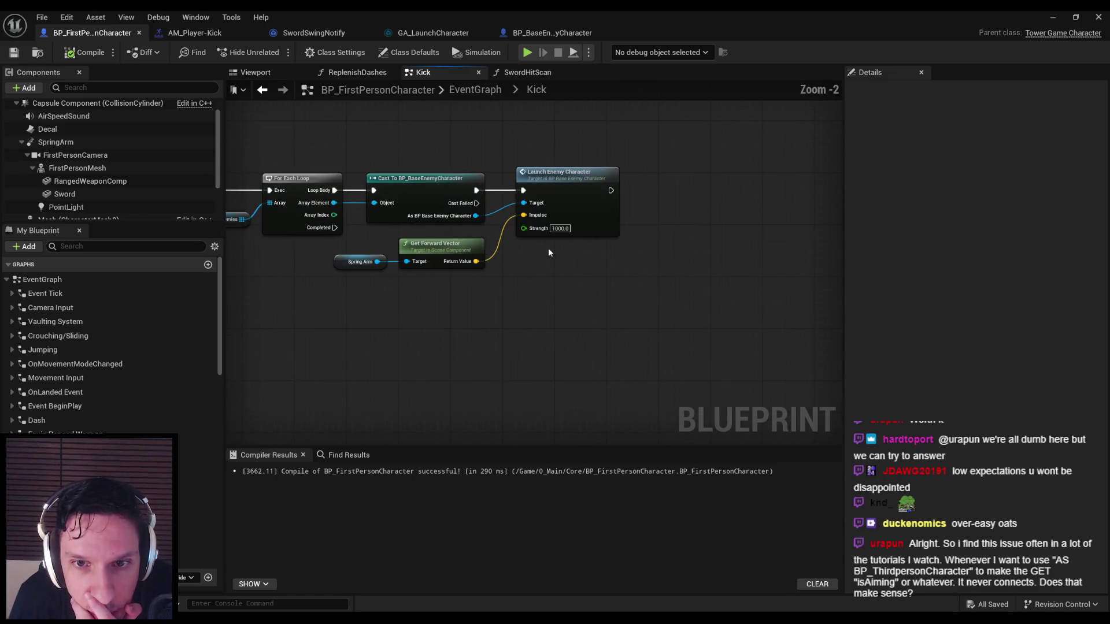
scroll(538, 254, down, 2)
scroll(495, 310, down, 1)
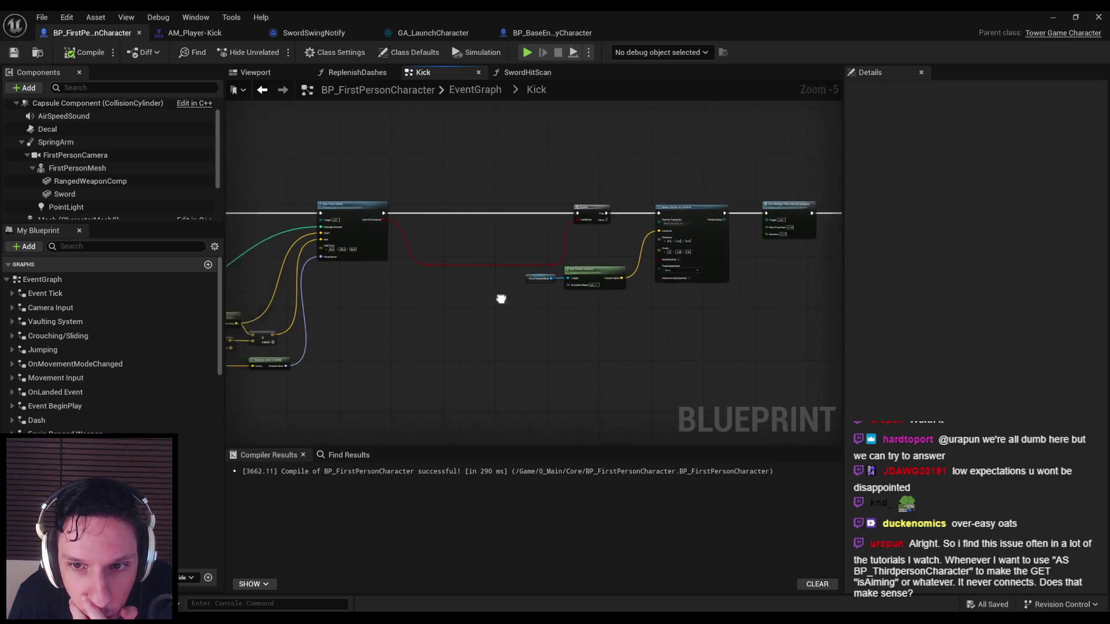
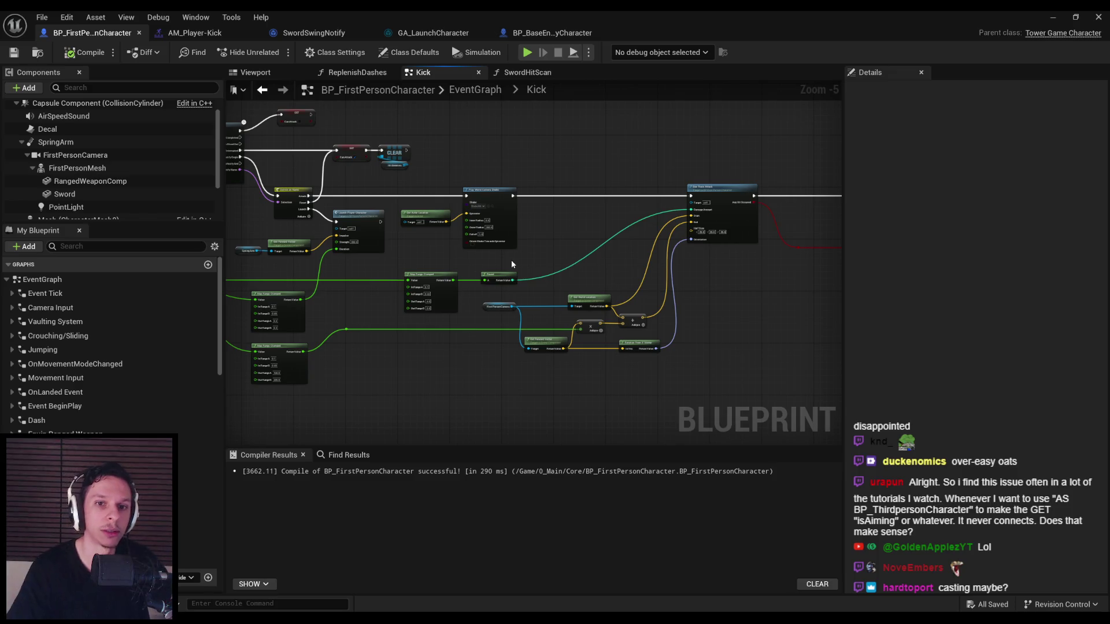
- Add a Cast To BP_FirstPersonCharacter node to the Kick graph via the 'cast to bp first person' search
scroll(462, 371, down, 2)
right_click(466, 372)
text(cast to bp first person)
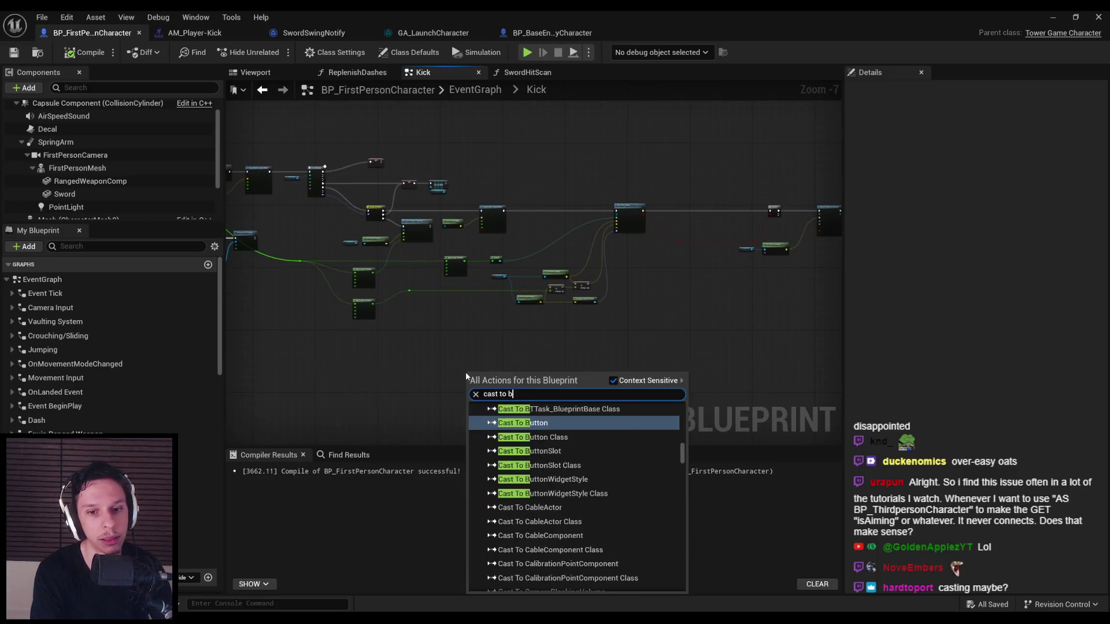
key(Up)
key(Up)
key(Up)
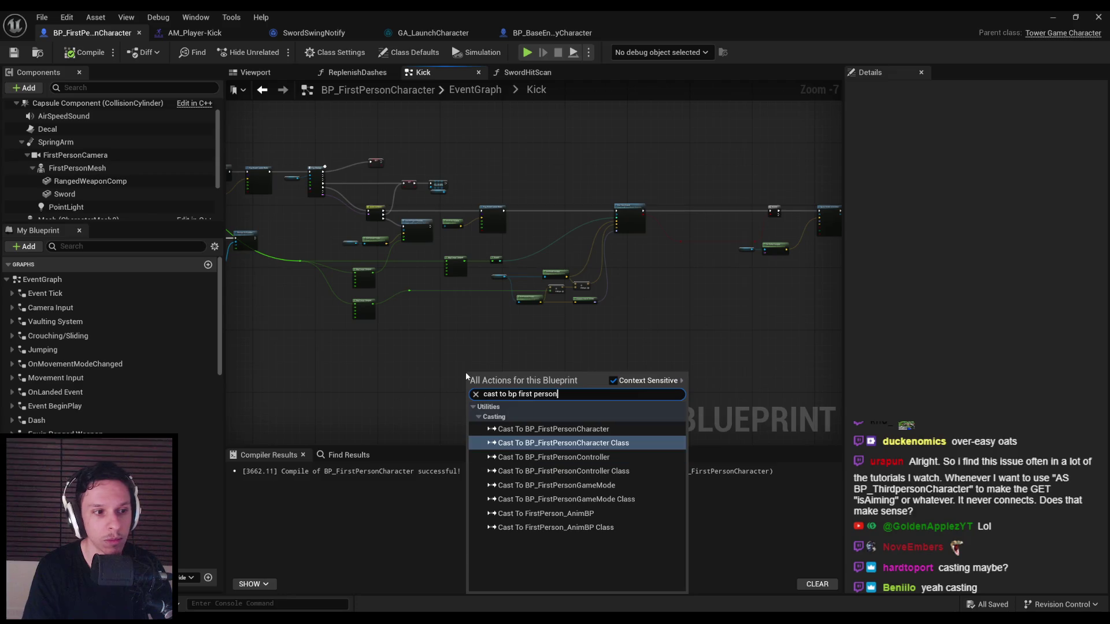
key(Return)
- Reposition the new cast node in the Kick graph and clear away the stray action menu and wire
scroll(466, 373, up, 4)
scroll(496, 368, up, 3)
drag(496, 368, 451, 258)
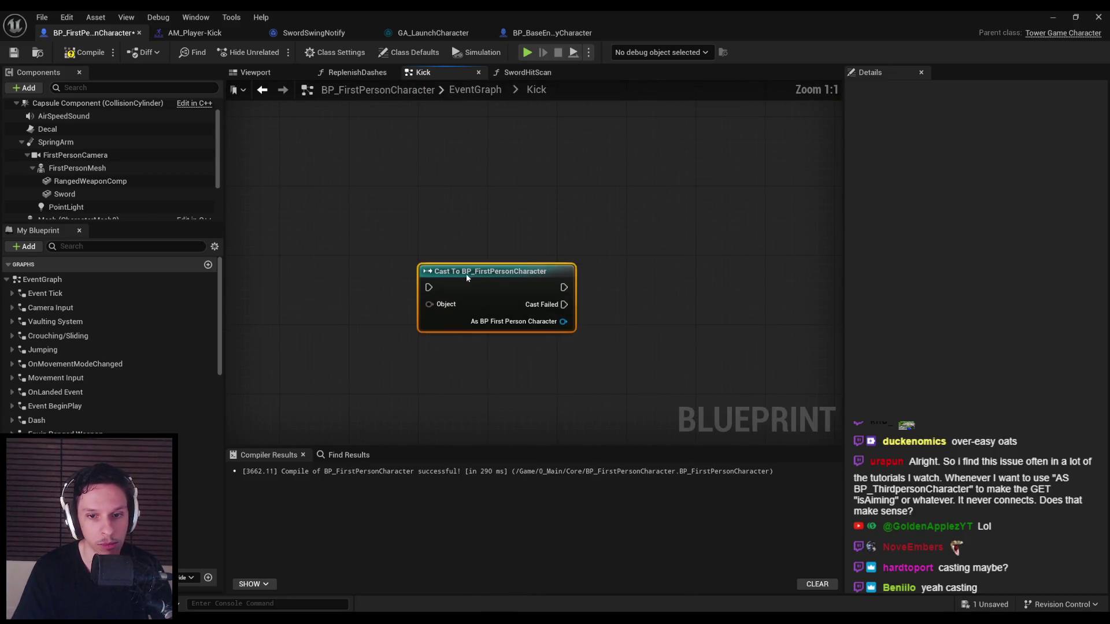
scroll(516, 370, down, 1)
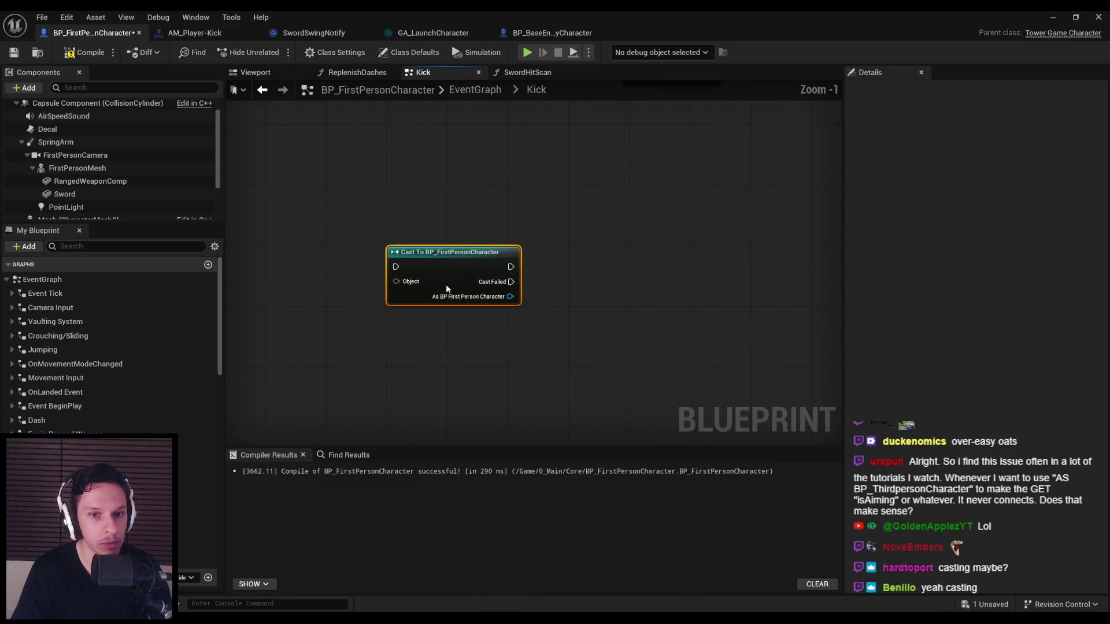
click(461, 354)
mouse_move(448, 324)
mouse_down()
mouse_move(491, 310)
mouse_move(483, 330)
mouse_move(469, 308)
mouse_up()
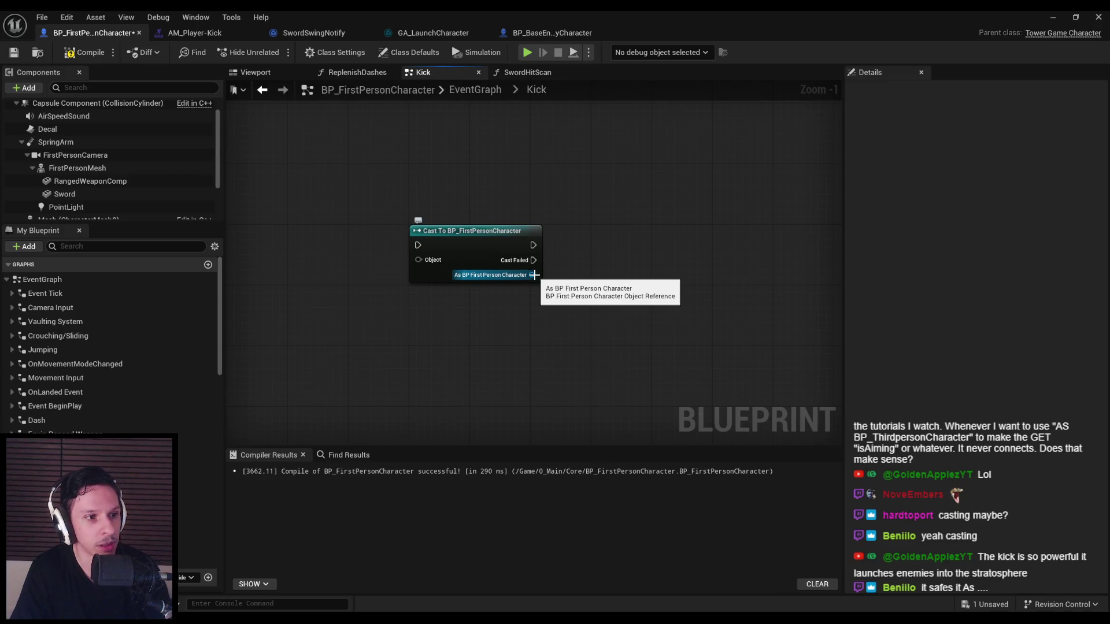
mouse_move(465, 249)
mouse_down()
mouse_move(449, 226)
mouse_move(463, 189)
mouse_up()
key(ctrl+z)
mouse_move(465, 257)
mouse_down()
mouse_move(584, 314)
mouse_move(574, 301)
mouse_up()
scroll(102, 414, down, 5)
scroll(102, 376, down, 10)
click(307, 368)
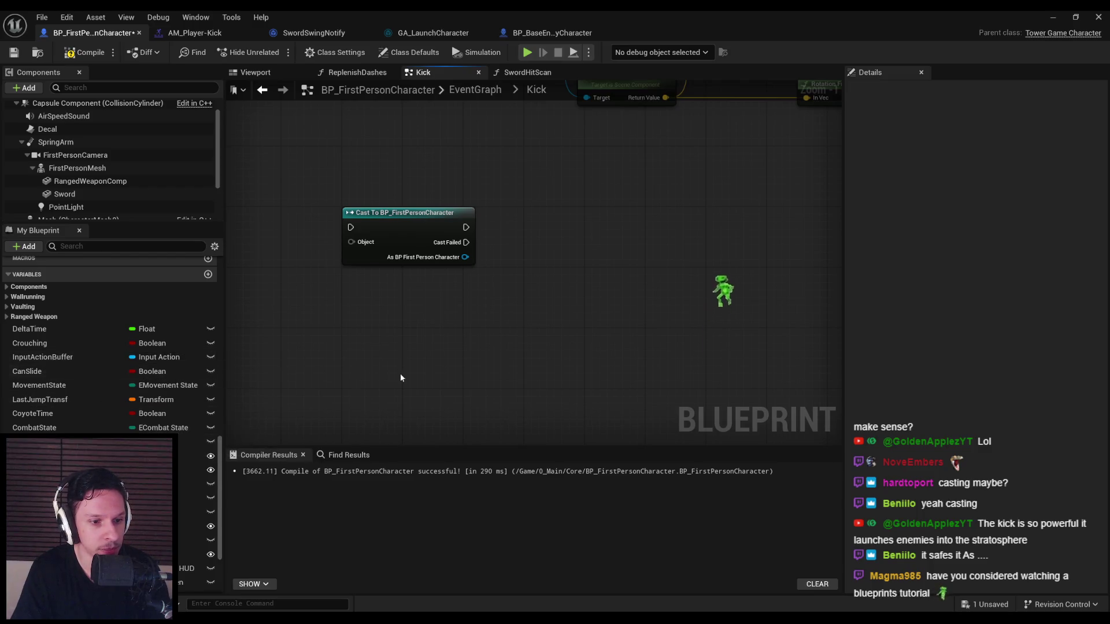
- Check the CanSlide variable's settings, then cut the cast node and save BP_FirstPersonCharacter
scroll(69, 358, down, 1)
click(41, 354)
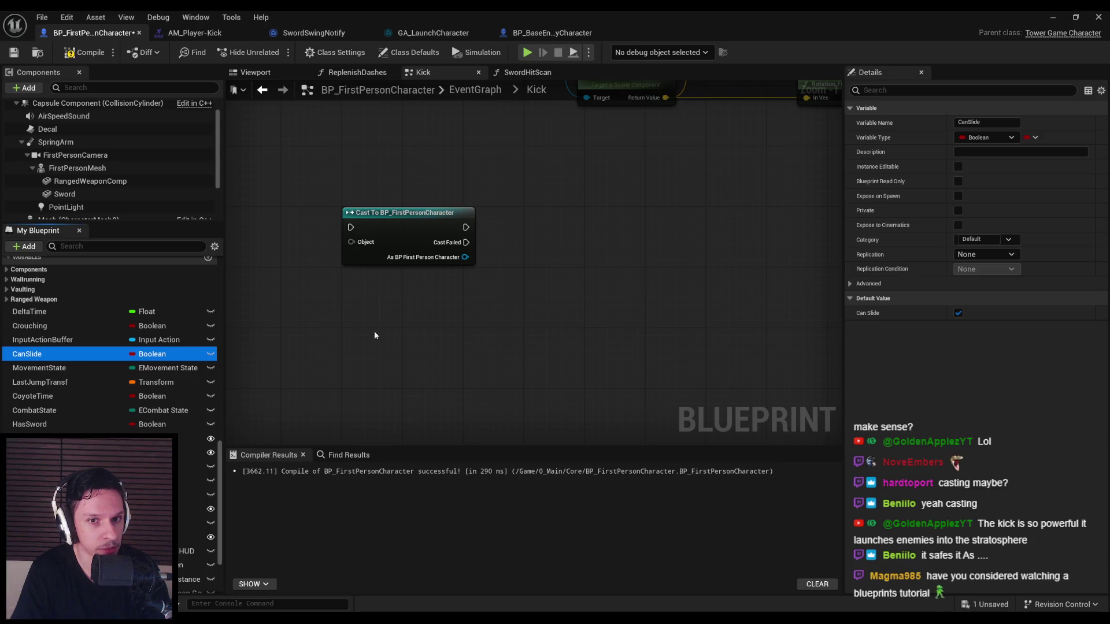
click(400, 260)
key(Delete)
key(ctrl+s)
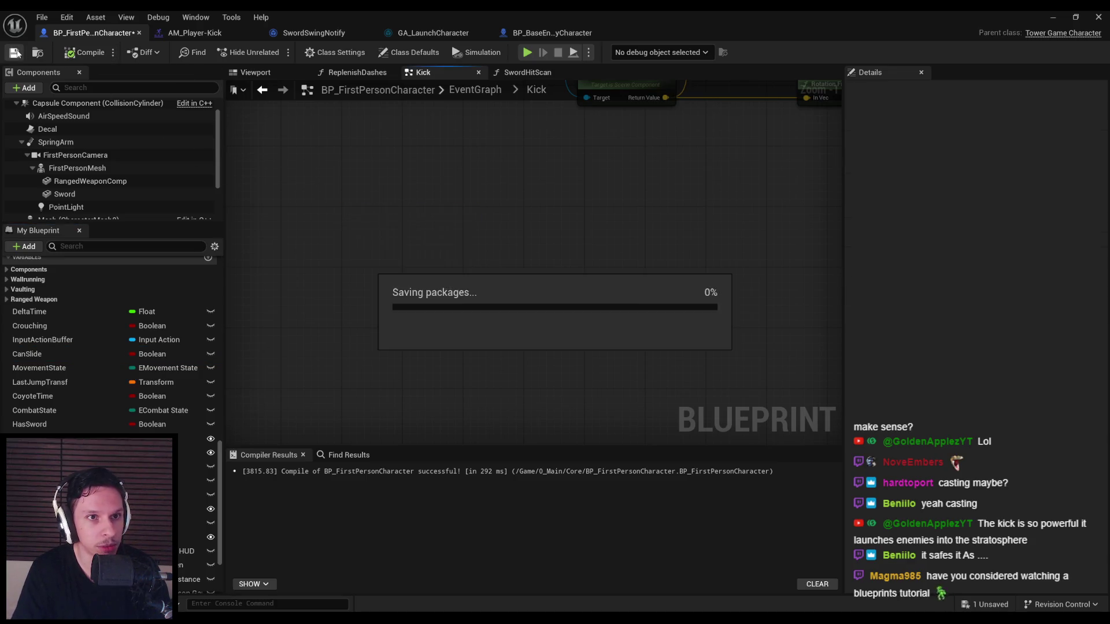
- Paste the Cast To BP_FirstPersonCharacter node into BP_BaseEnemyCharacter's event graph
click(552, 32)
scroll(425, 260, down, 3)
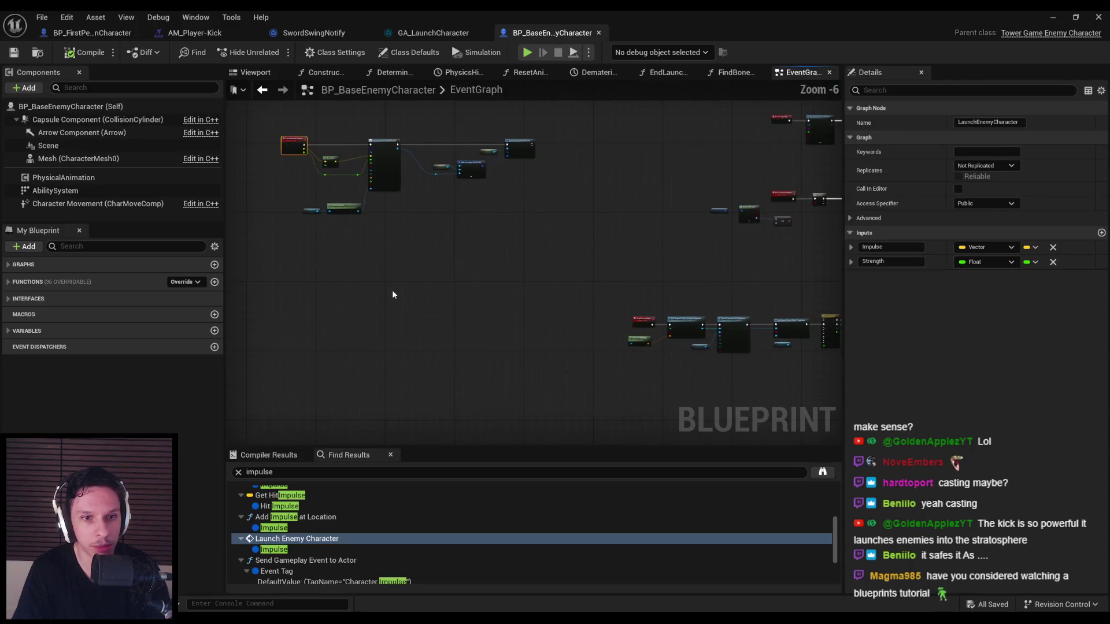
click(355, 294)
scroll(348, 286, up, 5)
key(ctrl+v)
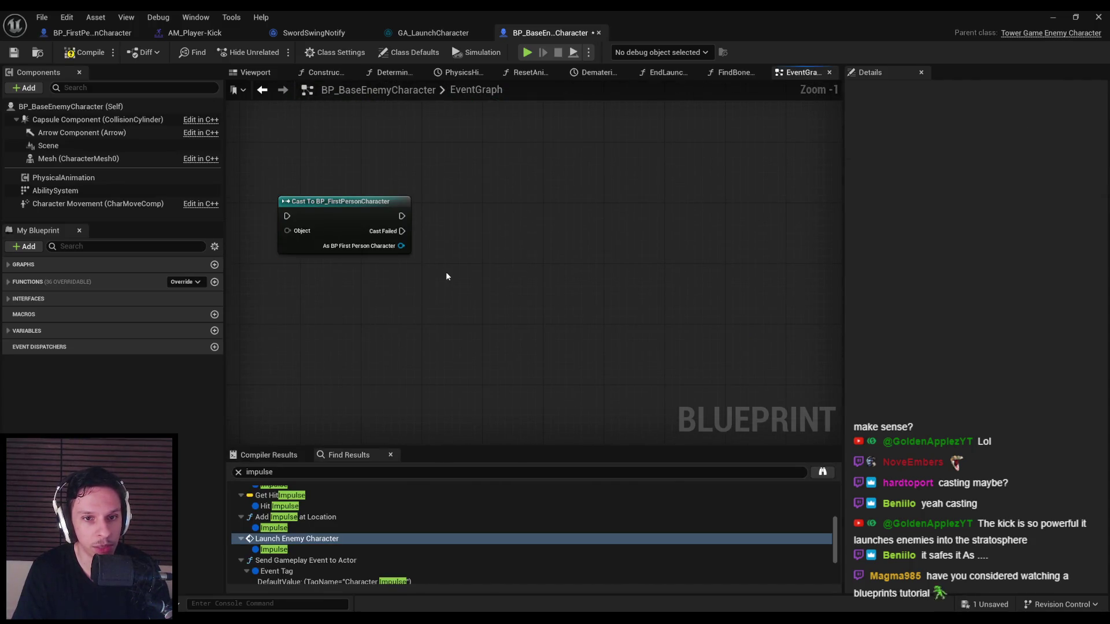
- Search the enemy graph's actions for 'can slide', toggling context-sensitive filtering off and on
right_click(445, 272)
text(can slide)
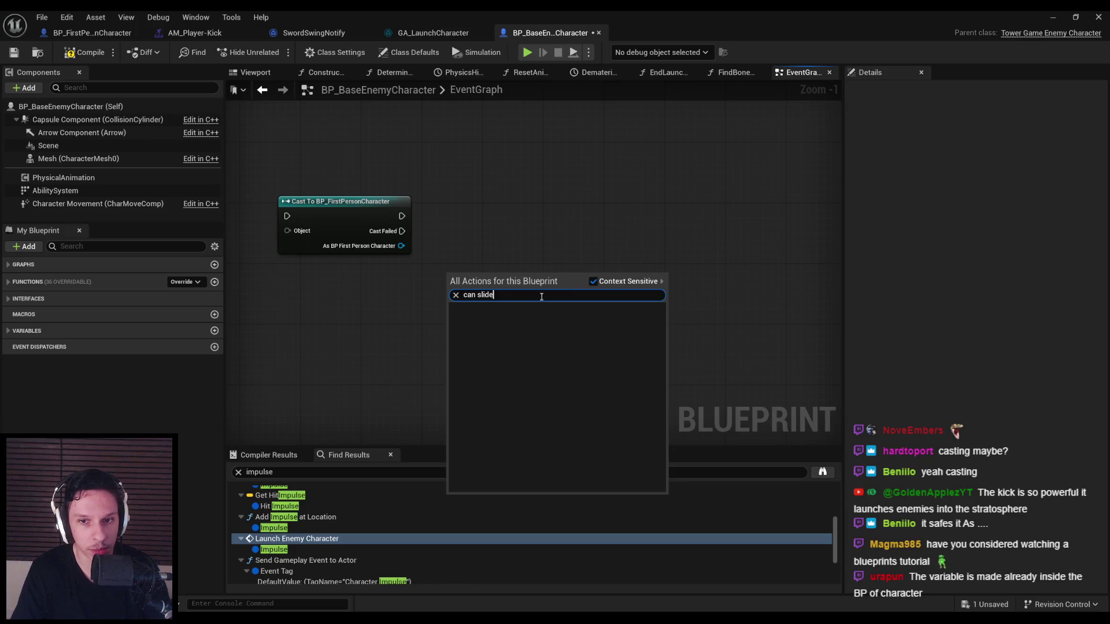
click(592, 281)
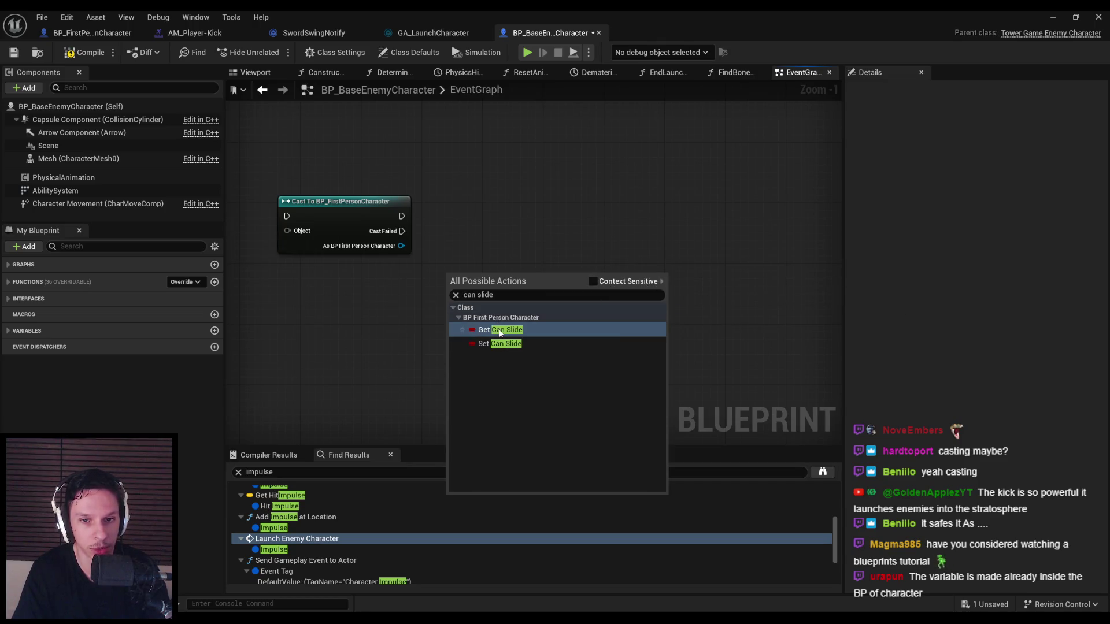
click(593, 281)
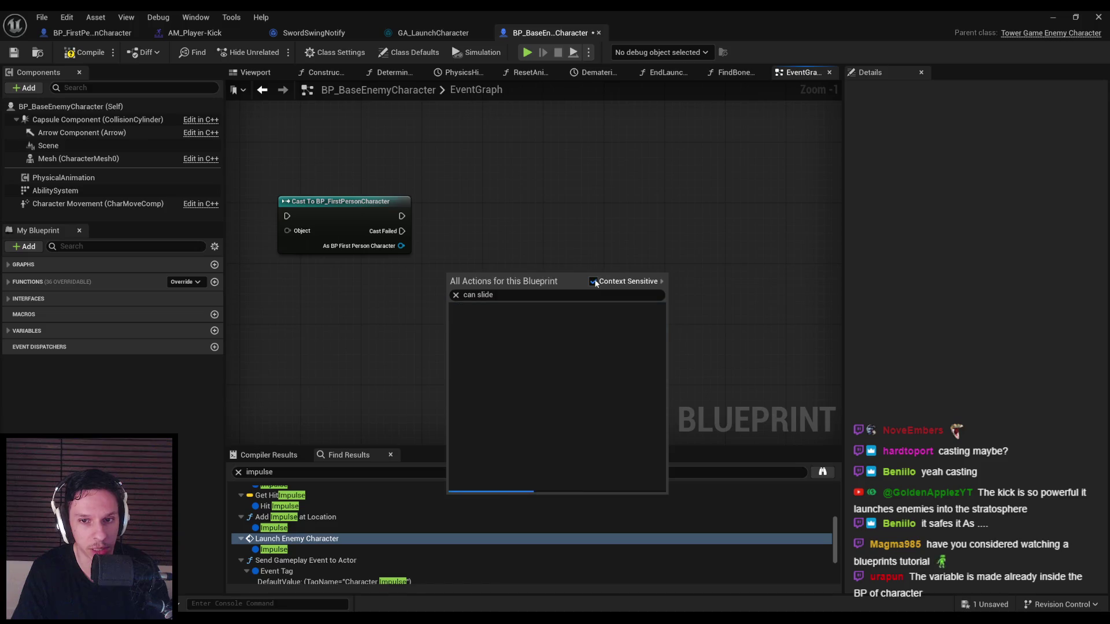
click(387, 295)
- Find Get/Set Can Slide by searching 'canslide' from the cast node's output pin
mouse_move(401, 246)
mouse_down()
mouse_move(508, 287)
mouse_move(500, 298)
mouse_up()
text(canslide)
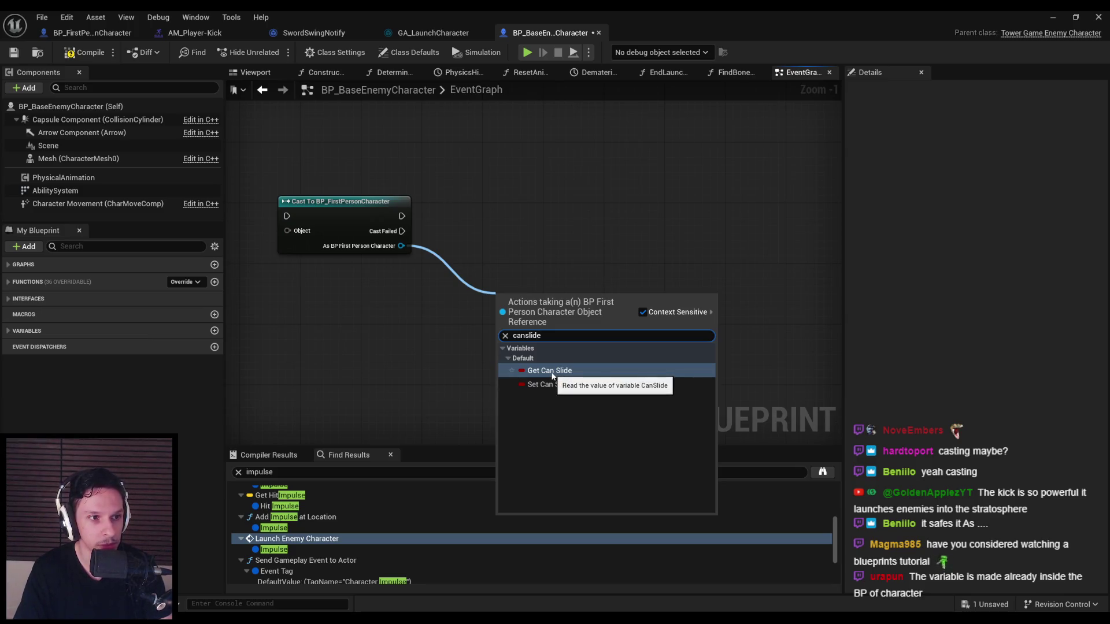
click(643, 312)
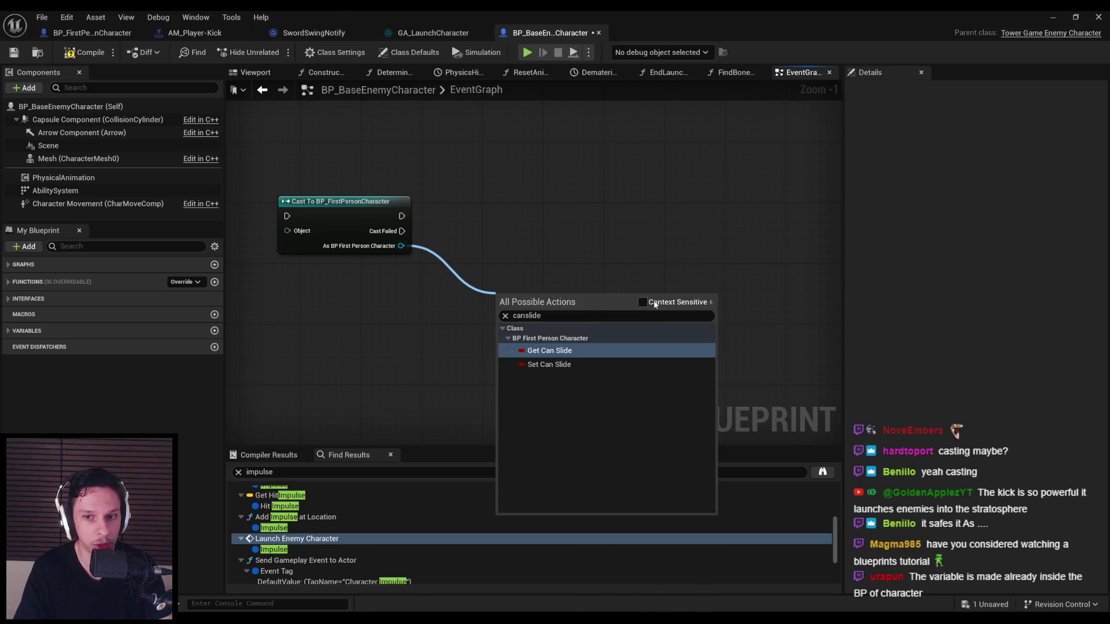
drag(401, 245, 494, 292)
text(canslid)
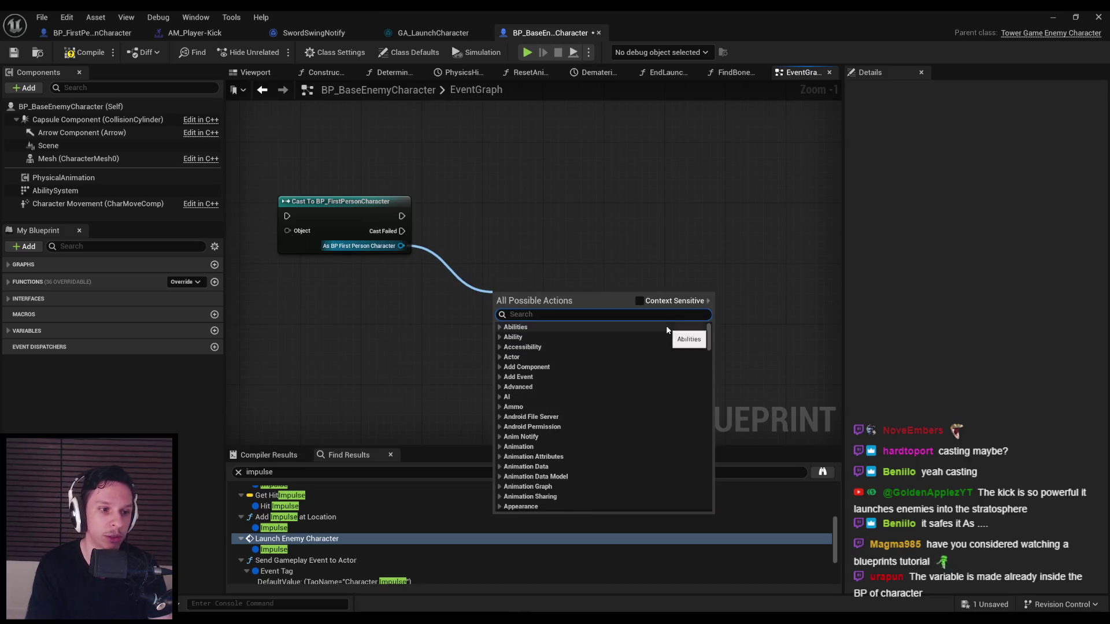
text(e)
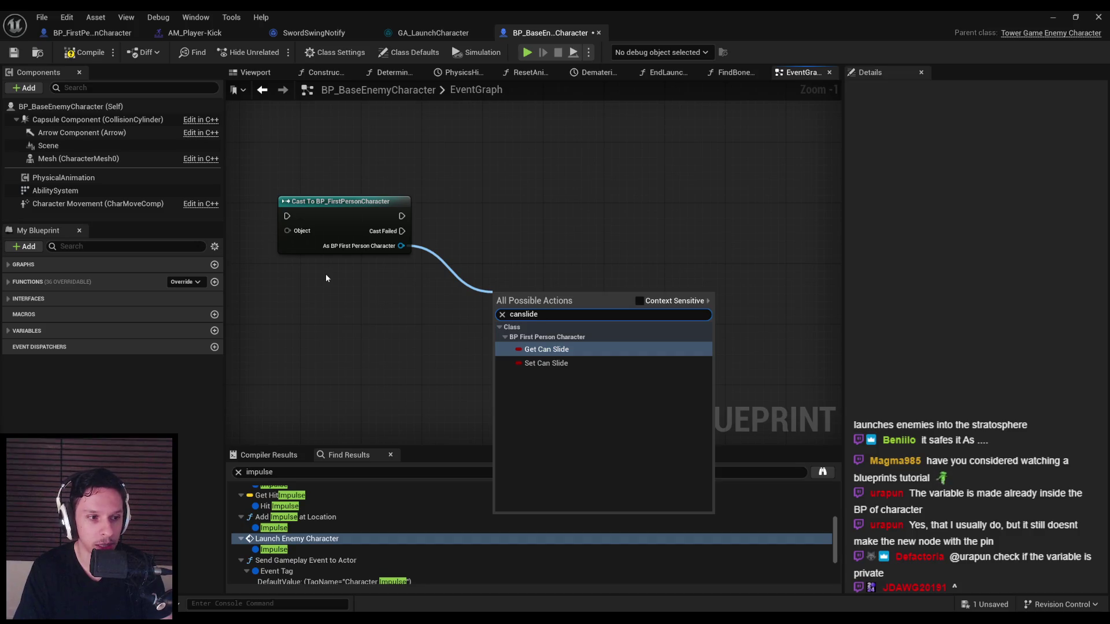
click(115, 33)
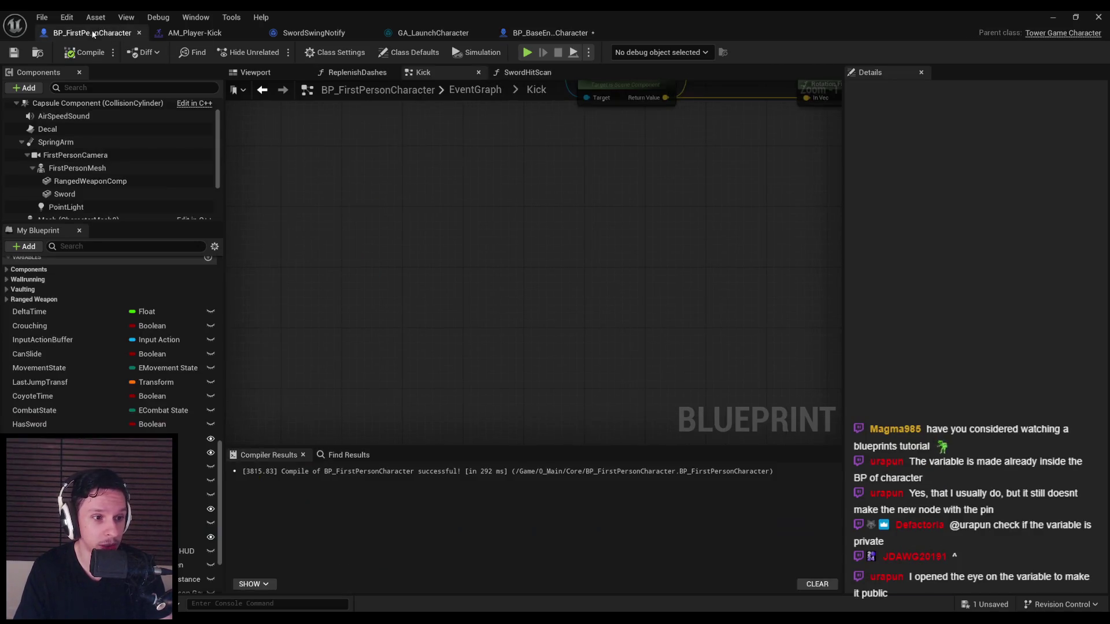
- Check CanSlide's settings, then select the enemy graph's cast node and compile
click(54, 355)
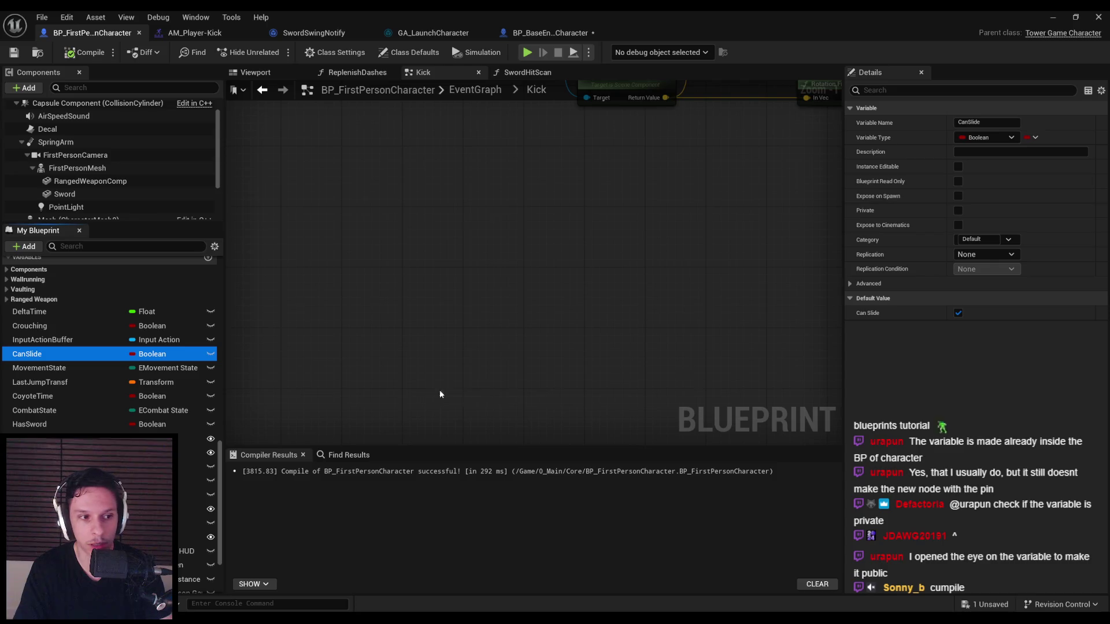
click(549, 33)
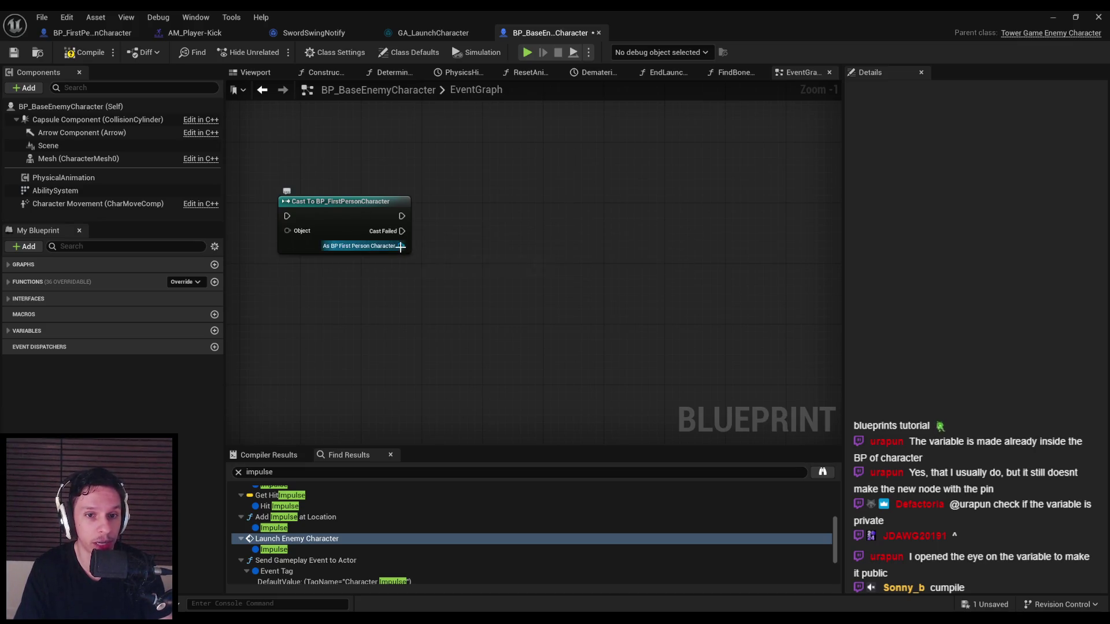
click(338, 228)
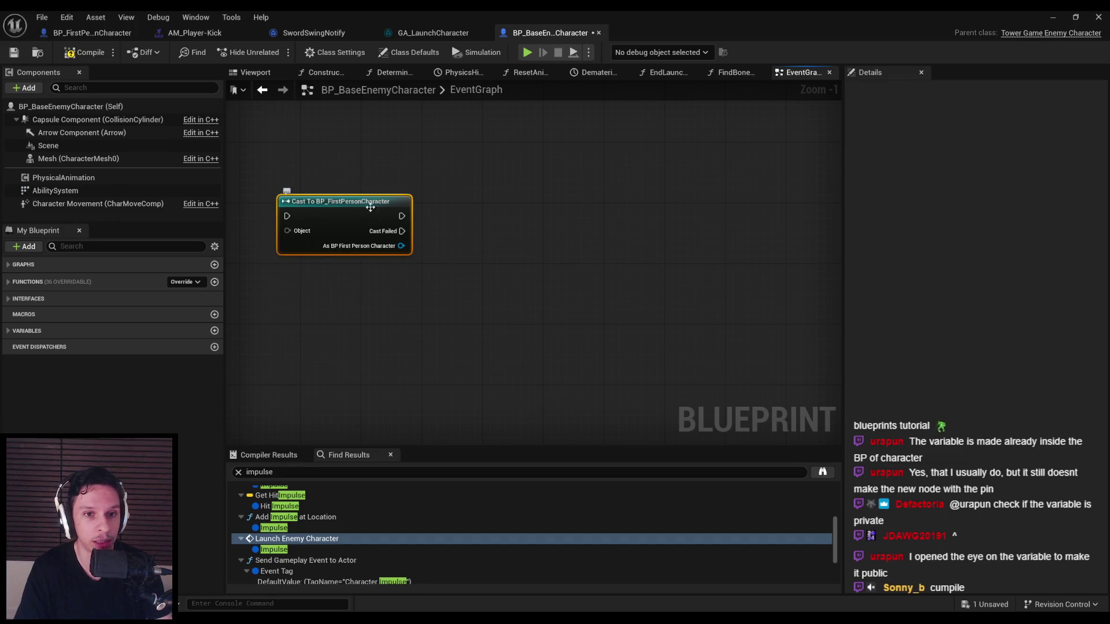
click(14, 52)
- Delete the cast node from BP_BaseEnemyCharacter, save it, and return to BP_FirstPersonCharacter
drag(341, 202, 466, 281)
drag(379, 247, 564, 359)
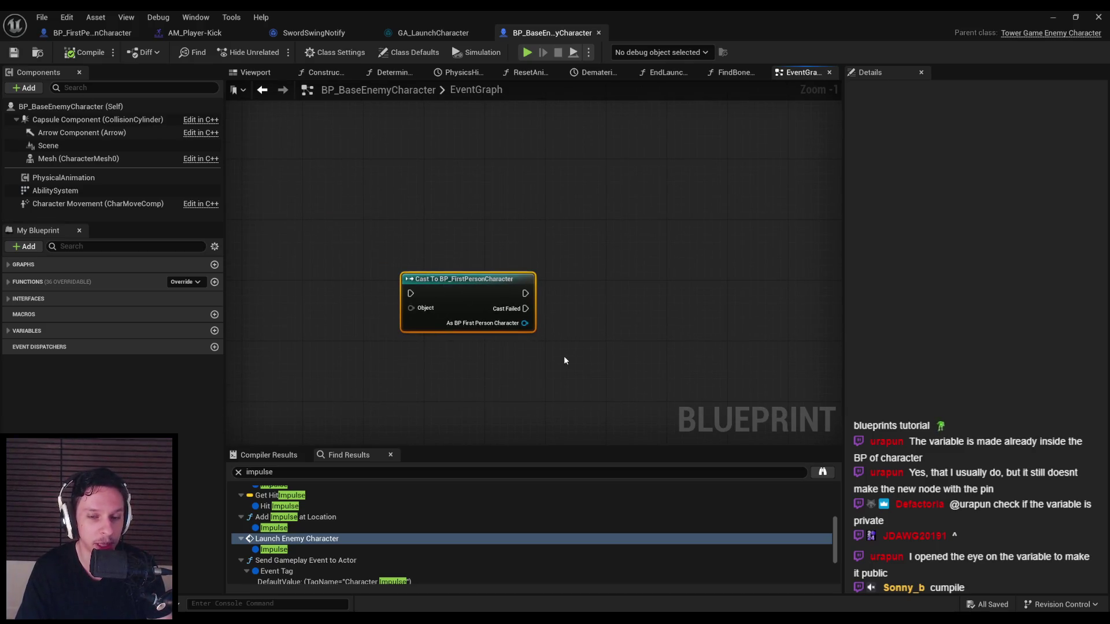
drag(565, 360, 370, 254)
key(Delete)
click(14, 52)
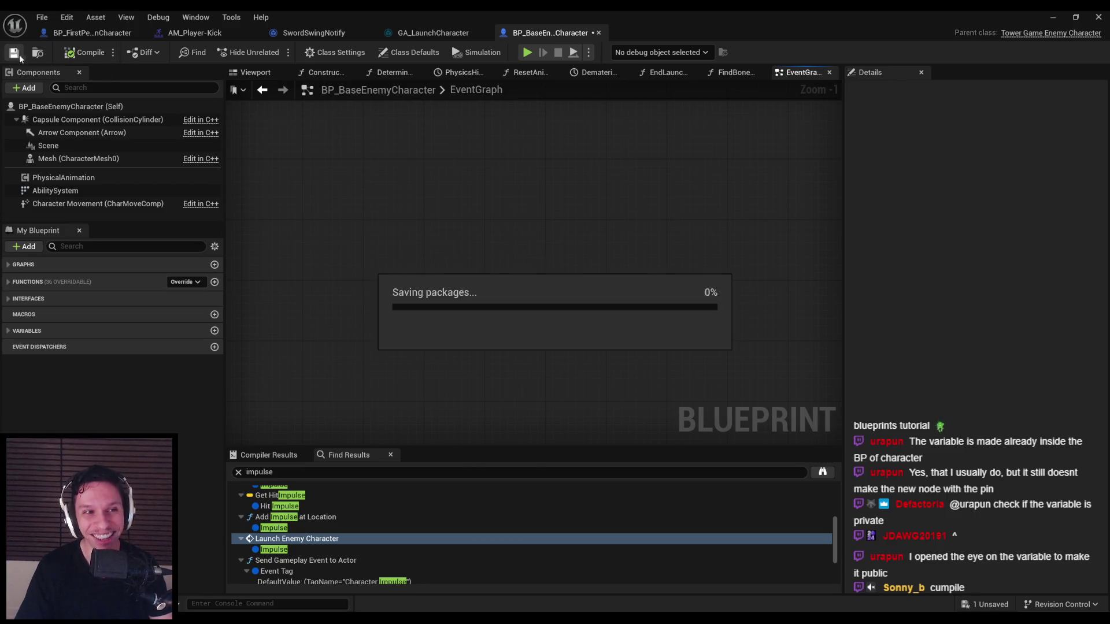
click(220, 33)
click(111, 33)
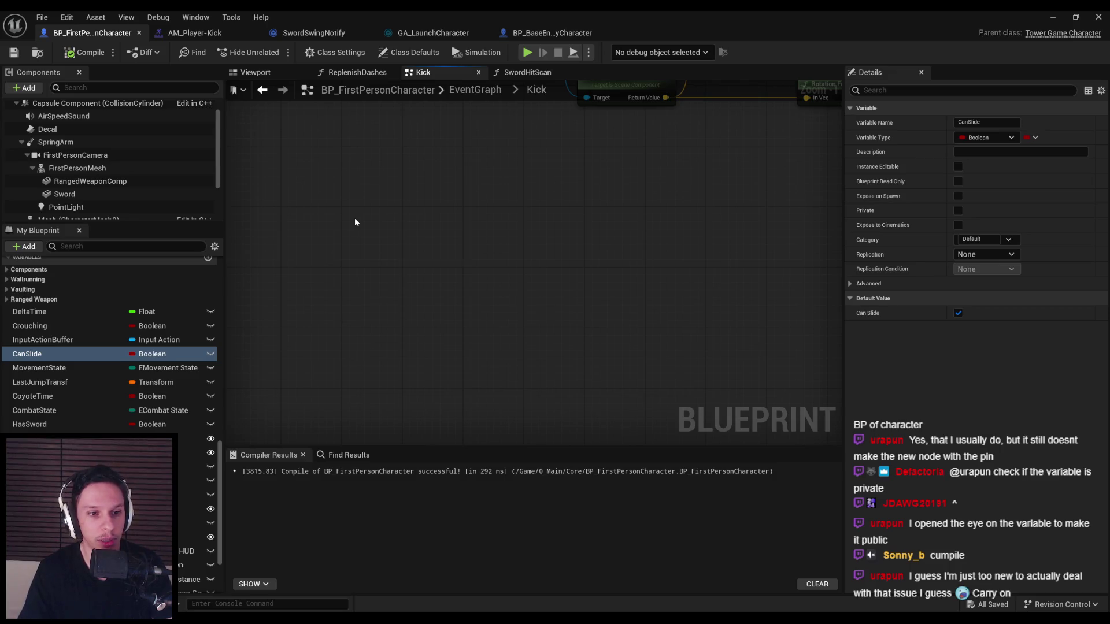
scroll(219, 313, down, 8)
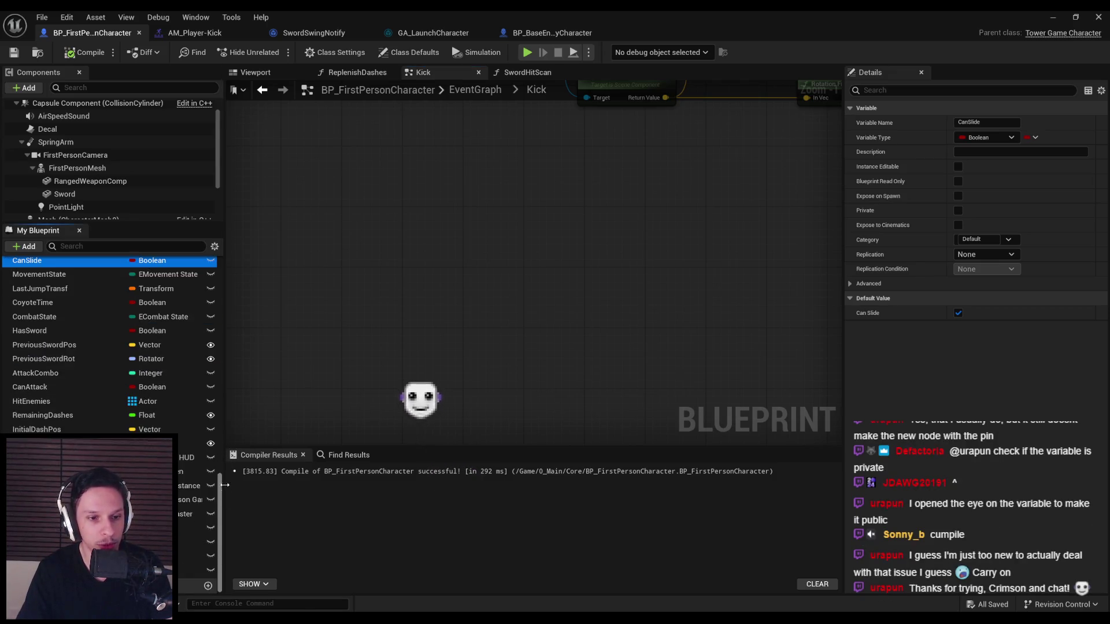
- Cycle through the open editor tabs and come back to BP_FirstPersonCharacter
mouse_move(219, 313)
mouse_down()
mouse_move(221, 473)
mouse_move(209, 411)
mouse_move(223, 328)
mouse_move(225, 519)
mouse_move(225, 497)
mouse_move(324, 405)
mouse_move(386, 379)
mouse_up()
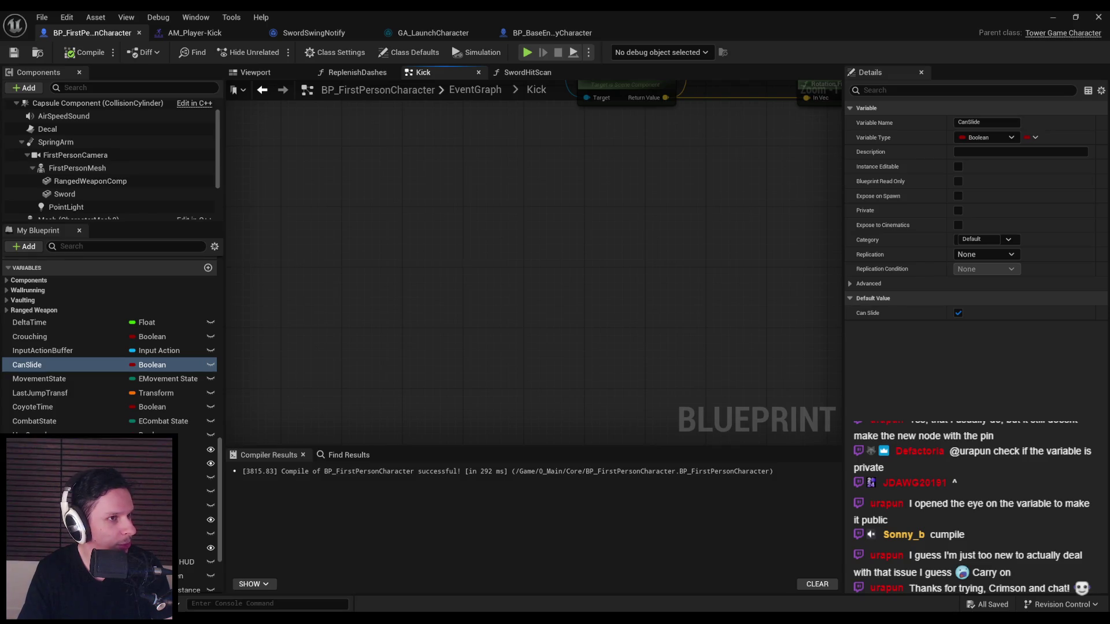
scroll(313, 238, down, 2)
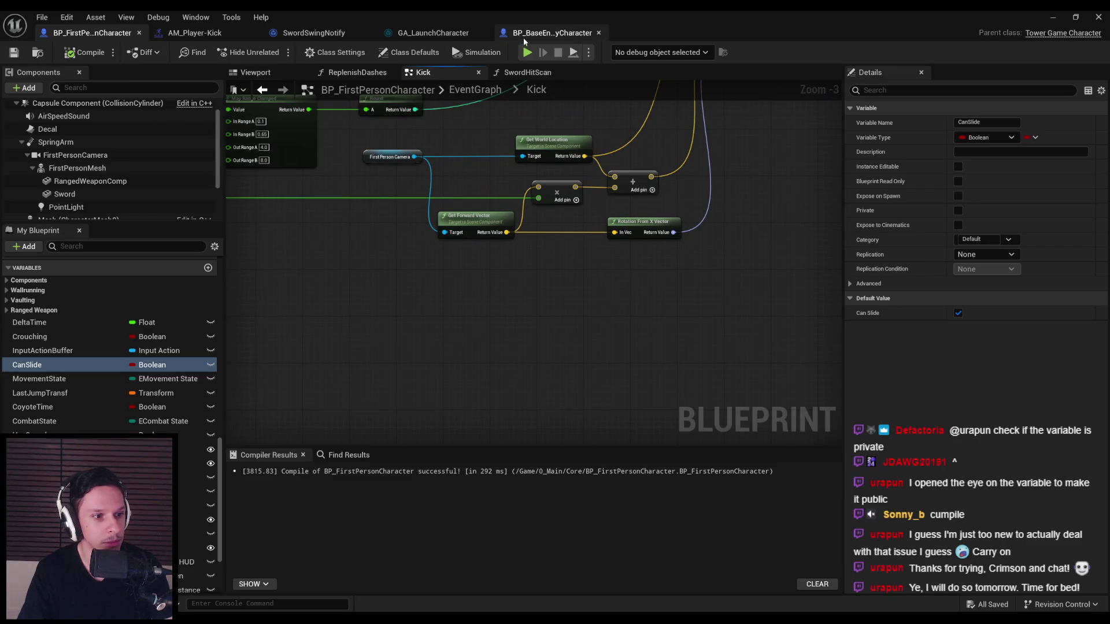
click(549, 33)
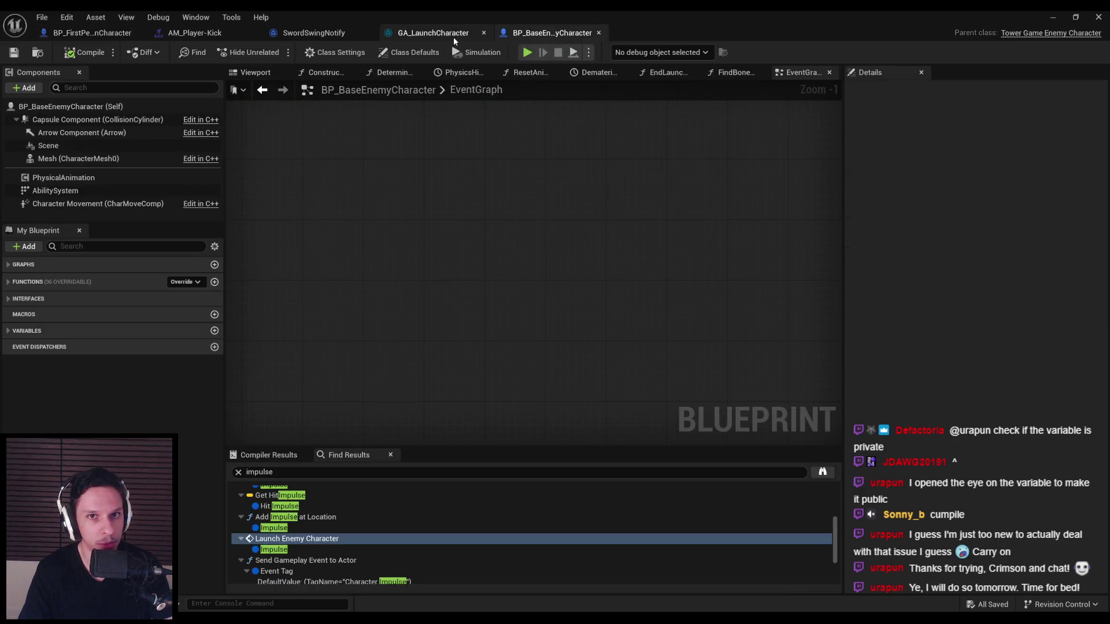
click(454, 35)
click(312, 34)
click(219, 33)
click(307, 33)
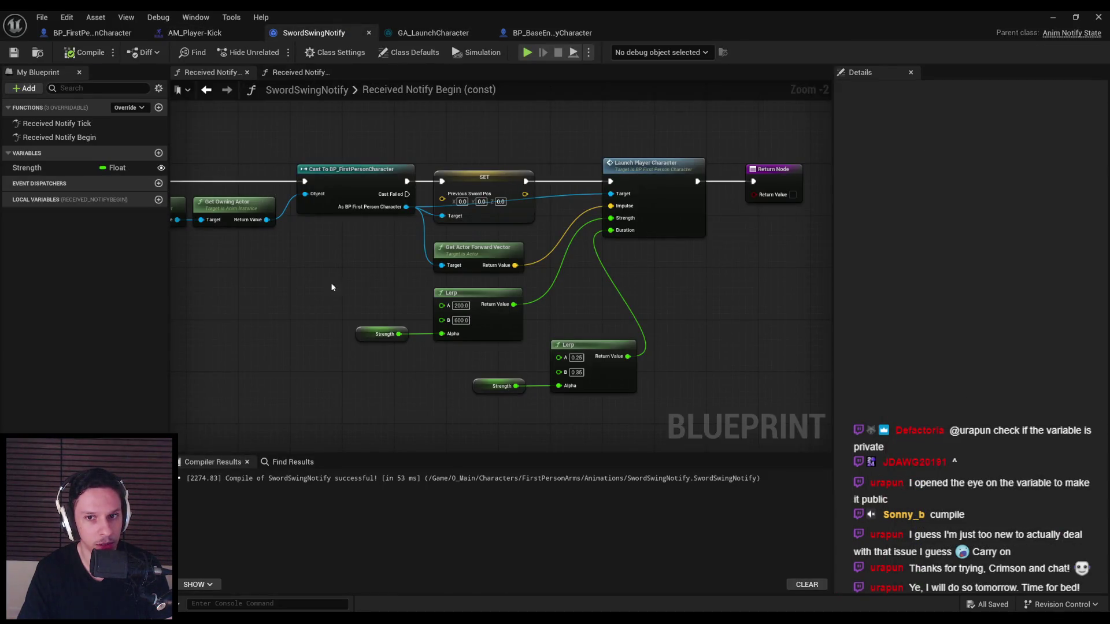
click(174, 34)
click(98, 33)
- Duplicate a Map Range Clamped node in the Kick graph for the kick's Elapsed Seconds
drag(300, 232, 310, 370)
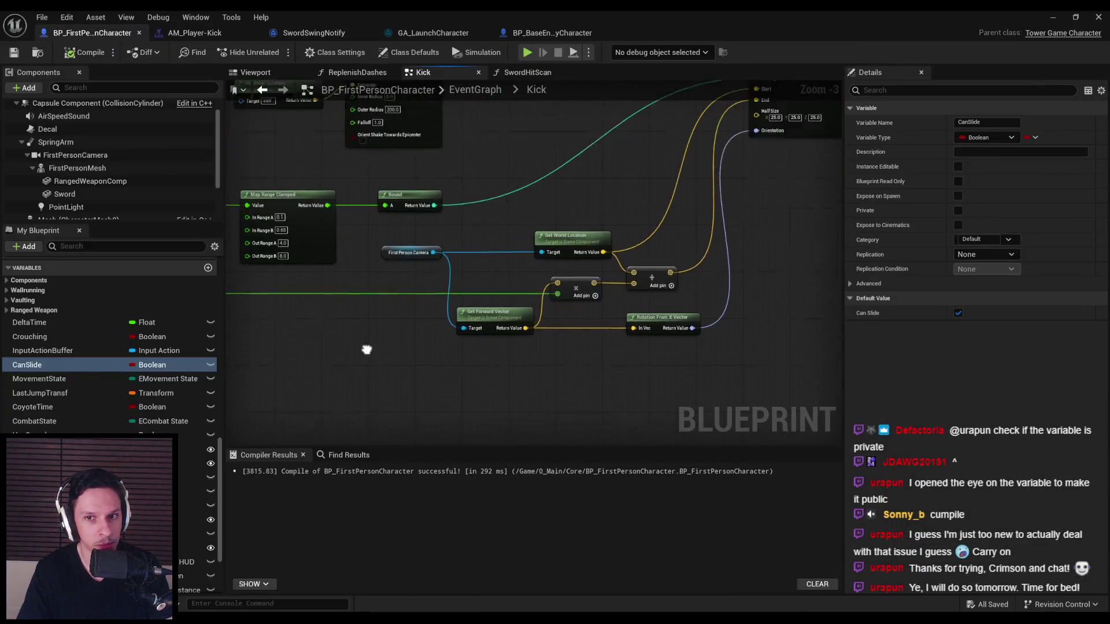
scroll(309, 370, down, 1)
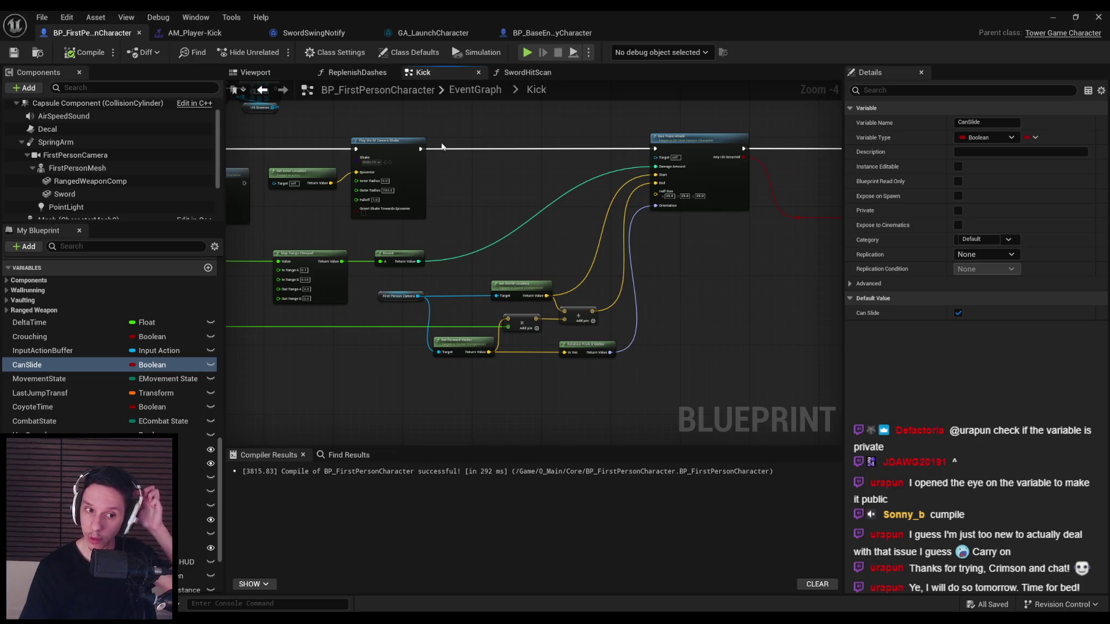
mouse_move(405, 292)
mouse_down()
mouse_move(396, 329)
mouse_move(577, 312)
mouse_move(255, 367)
mouse_move(324, 315)
mouse_up()
scroll(478, 312, down, 3)
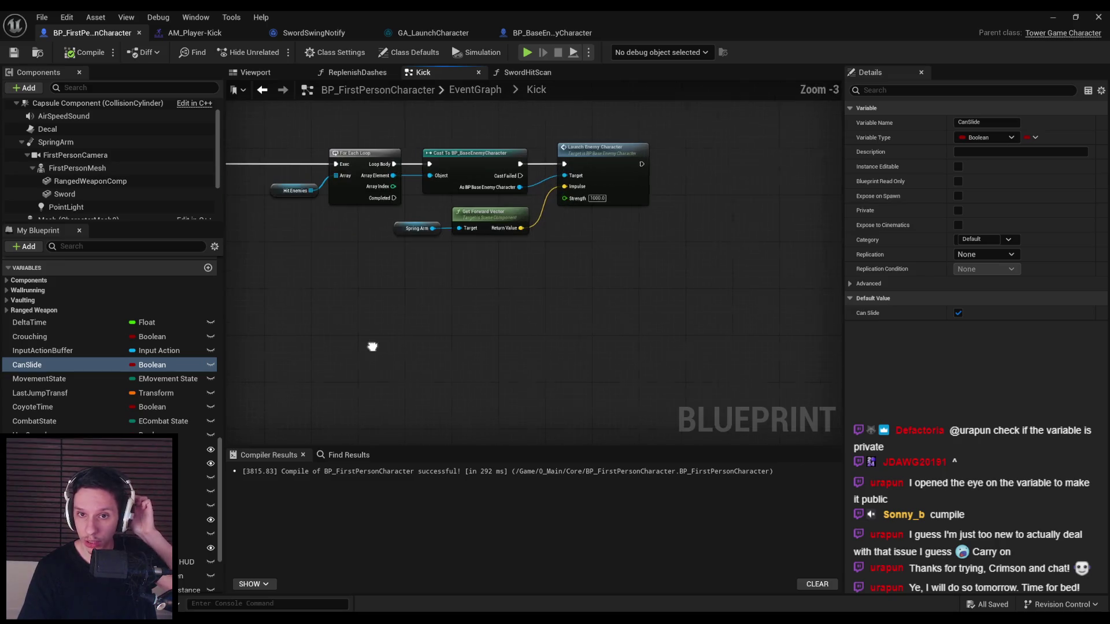
scroll(502, 292, up, 3)
mouse_move(318, 280)
mouse_down()
mouse_move(351, 324)
mouse_move(293, 214)
mouse_move(363, 172)
mouse_up()
key(ctrl+v)
scroll(366, 260, down, 3)
scroll(603, 247, up, 3)
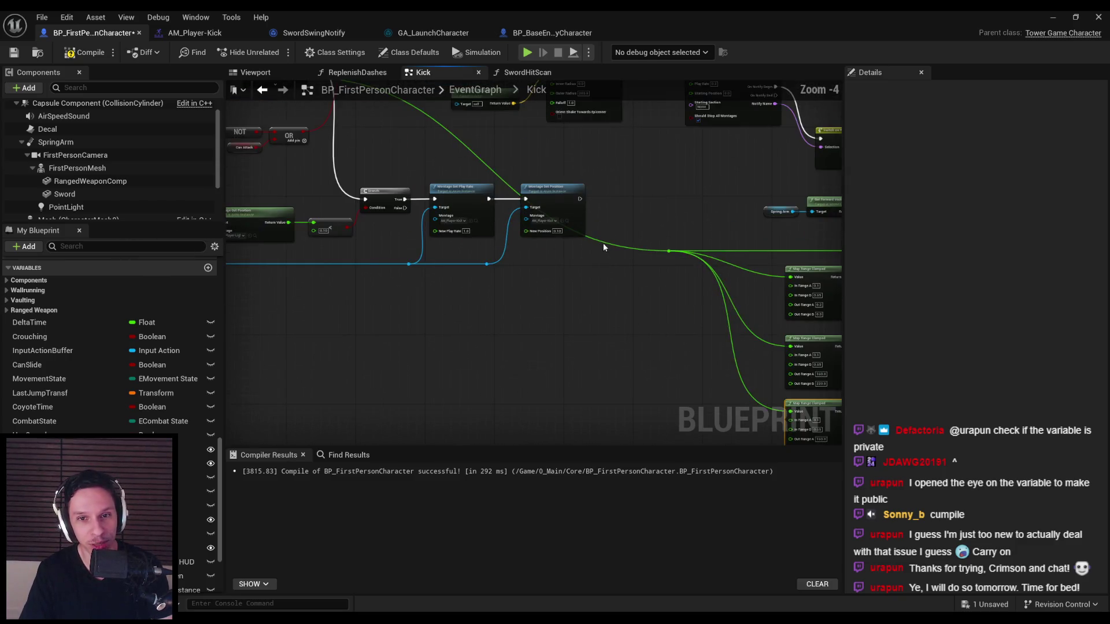
scroll(358, 141, up, 2)
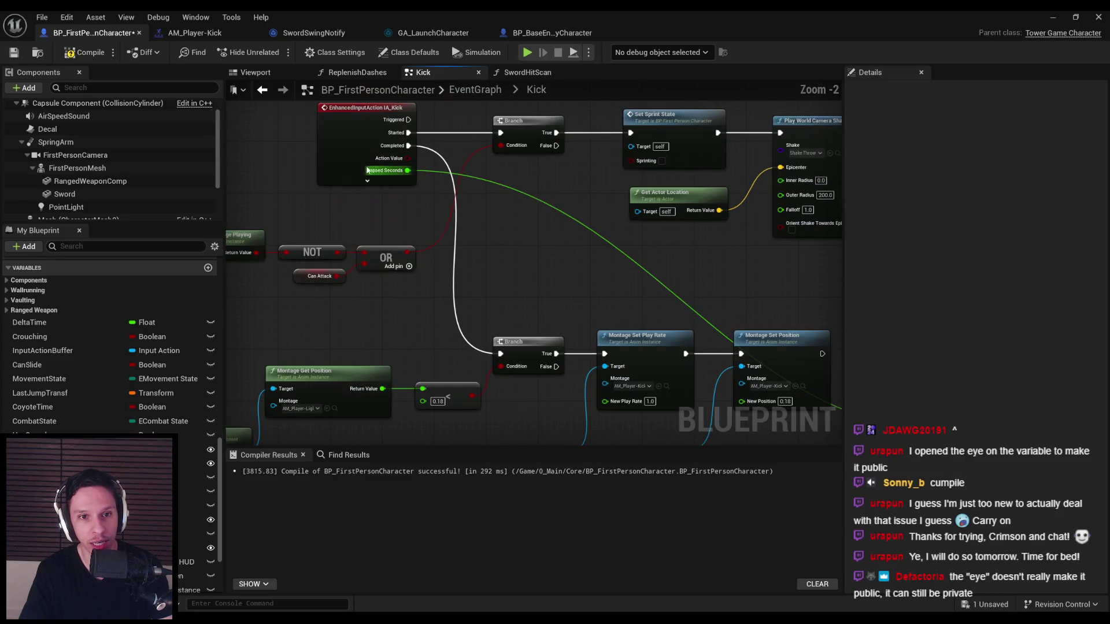
- Add a Get IA_Kick action value node to the Kick graph and check its node options
scroll(526, 302, down, 2)
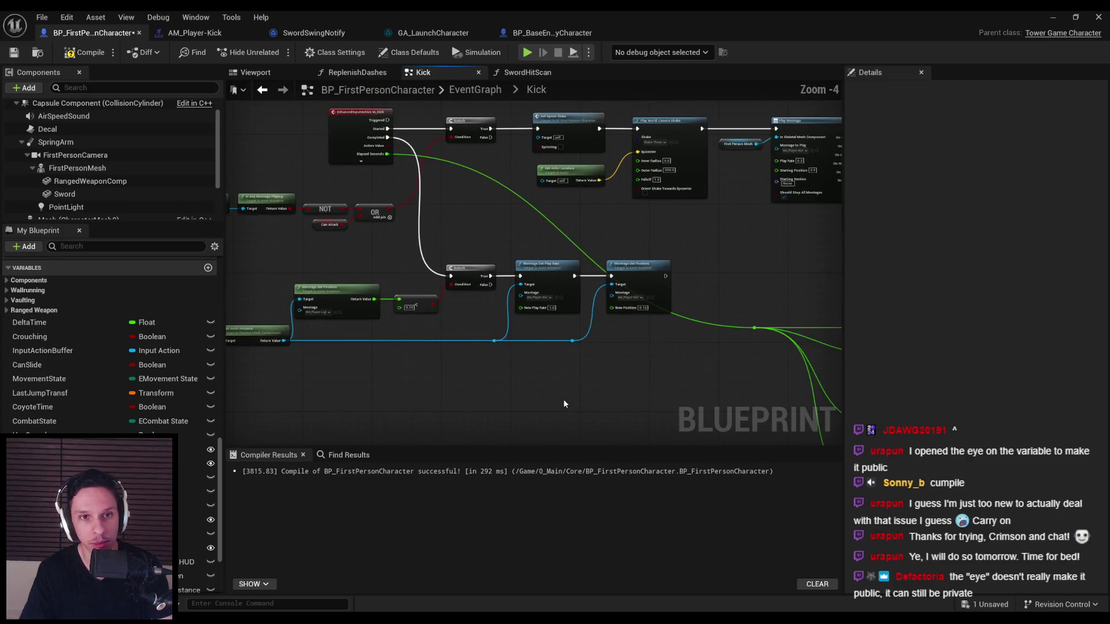
right_click(564, 403)
text(kick)
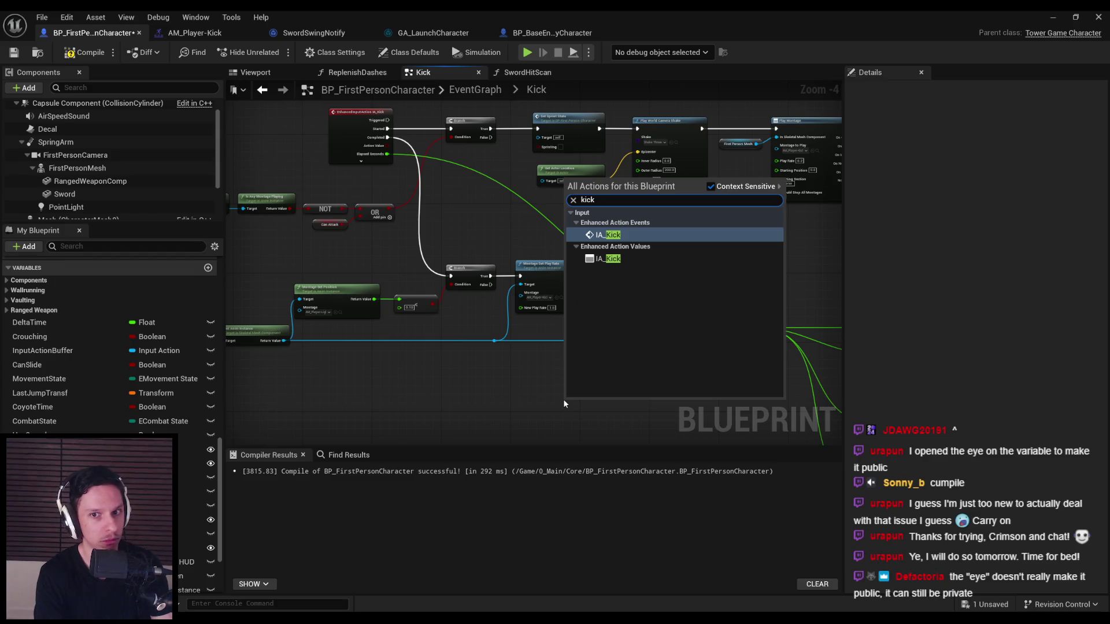
click(607, 259)
scroll(517, 302, up, 3)
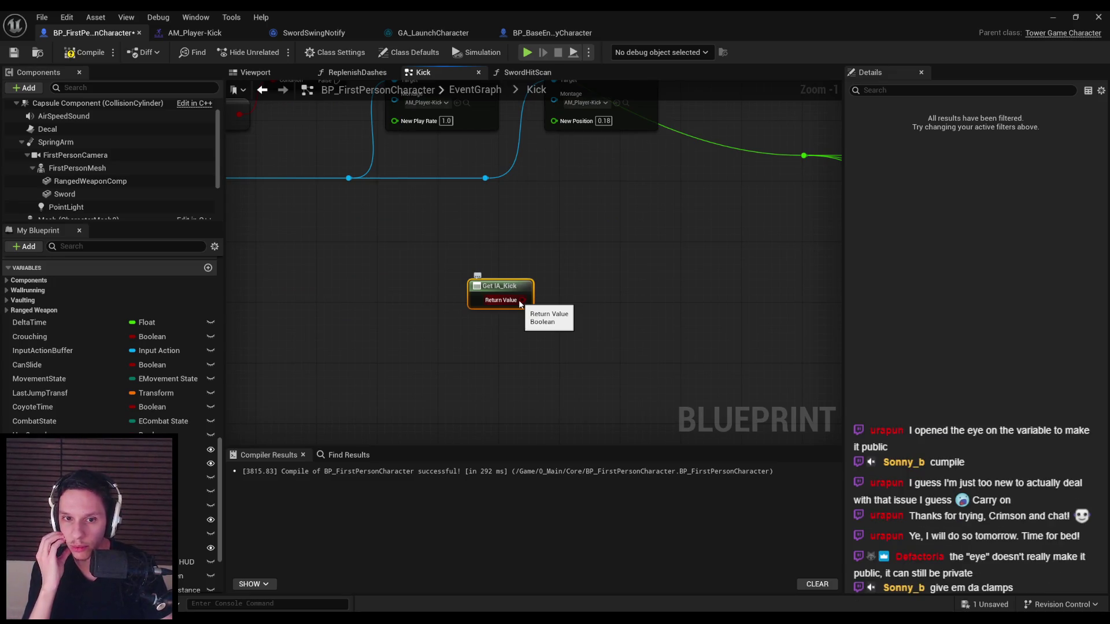
drag(523, 300, 567, 304)
key(Escape)
right_click(516, 286)
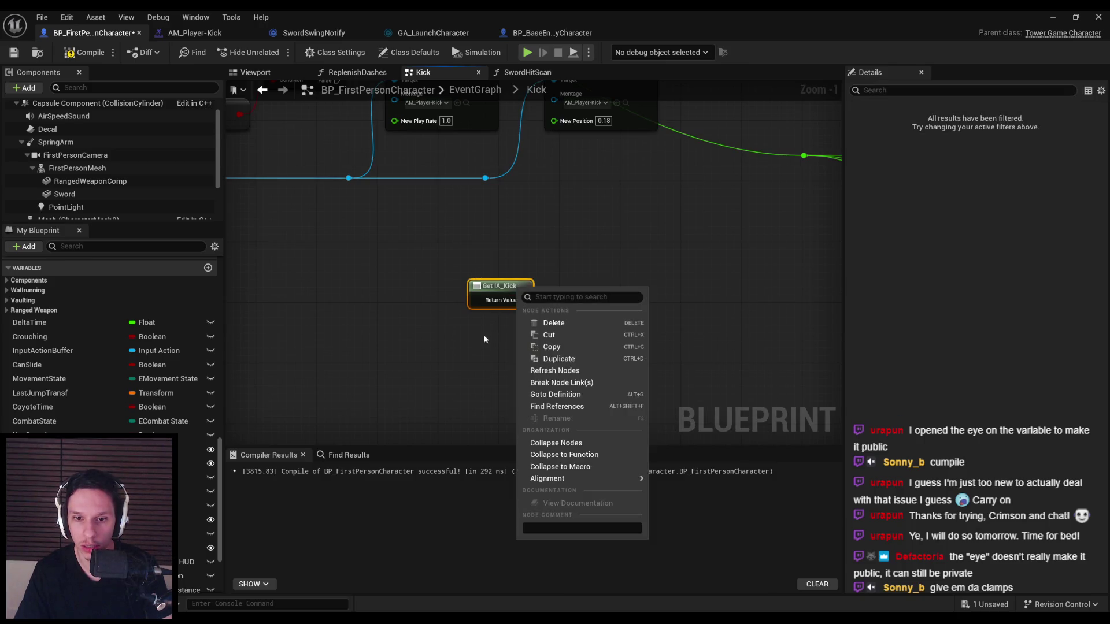
drag(535, 322, 504, 321)
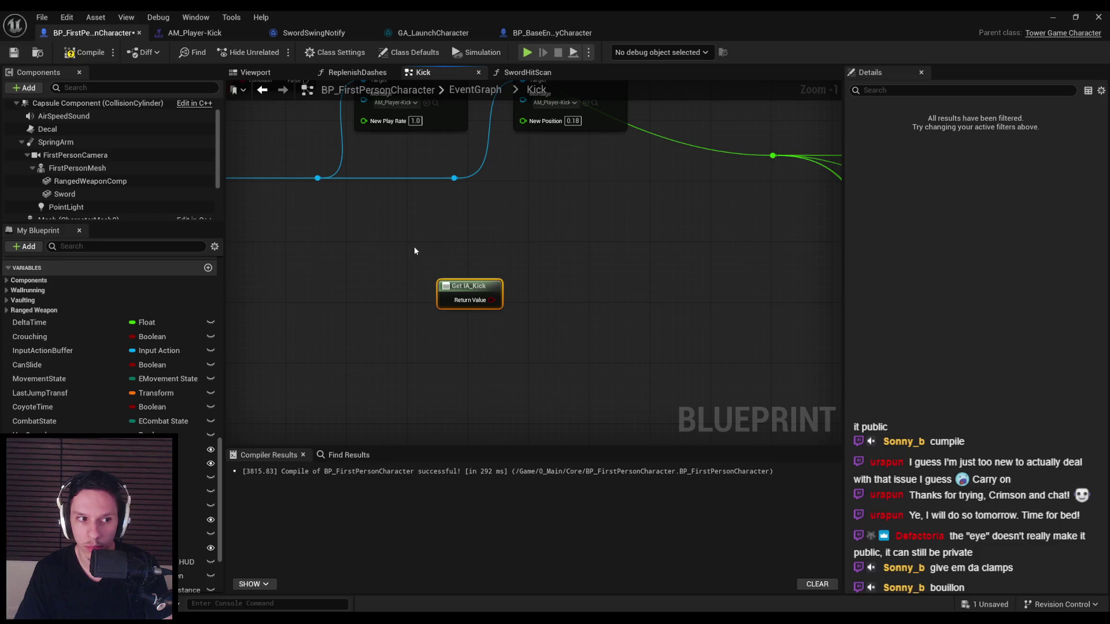
- Wire the new Map Range Clamped output into Launch Character's Strength and tidy the reroute point
scroll(448, 293, down, 2)
scroll(539, 410, down, 3)
scroll(386, 371, up, 3)
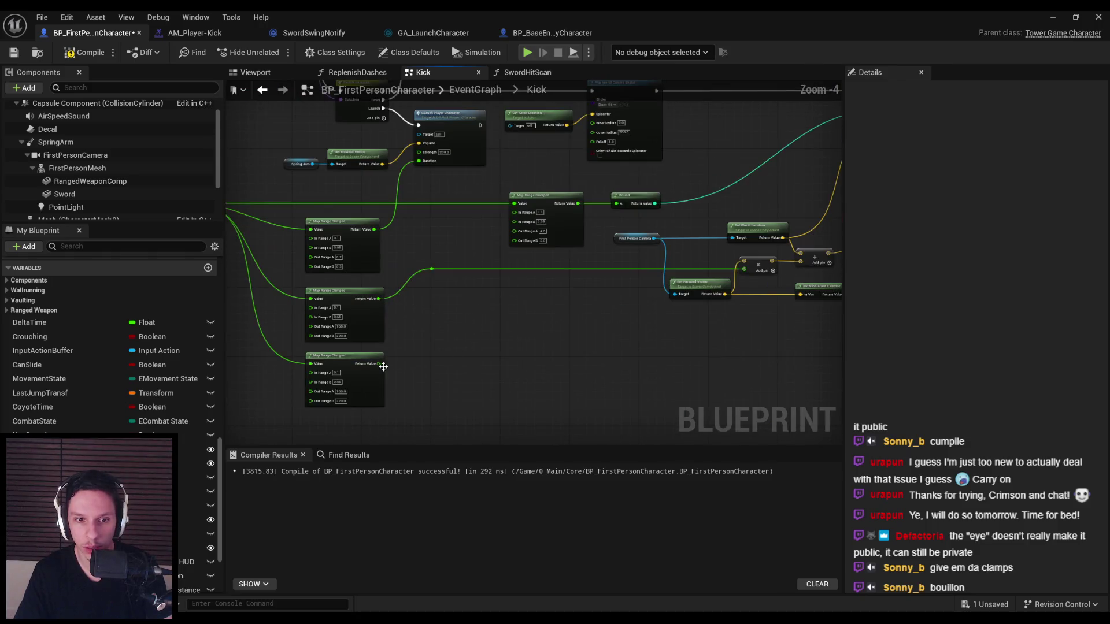
mouse_move(734, 353)
mouse_down()
mouse_move(788, 336)
mouse_move(812, 231)
mouse_move(404, 115)
mouse_move(517, 136)
mouse_up()
scroll(451, 279, down, 2)
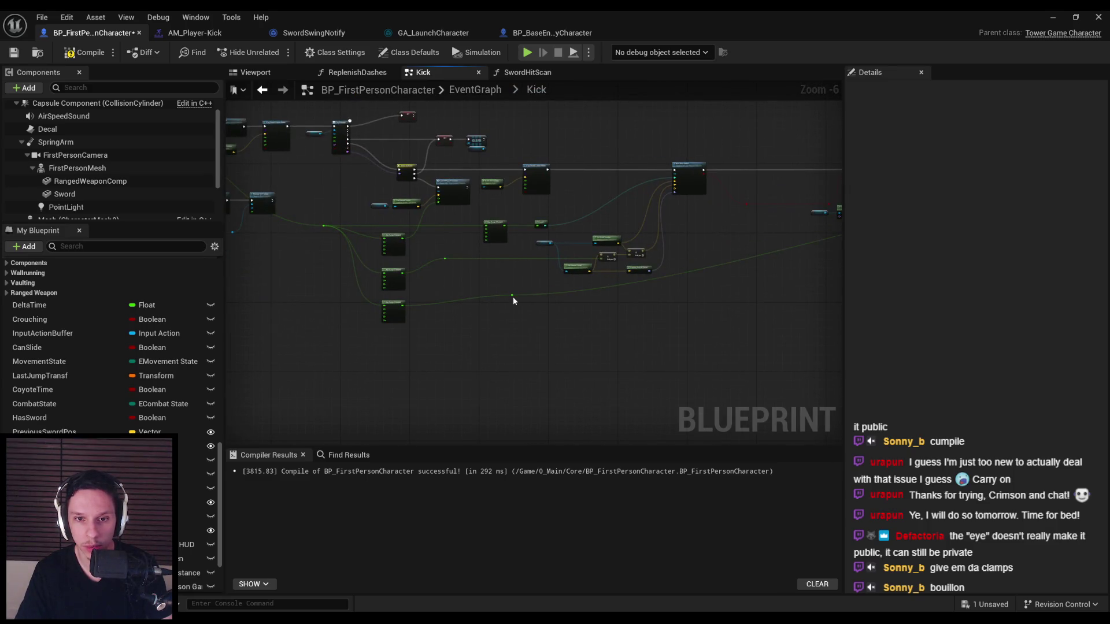
drag(513, 297, 808, 310)
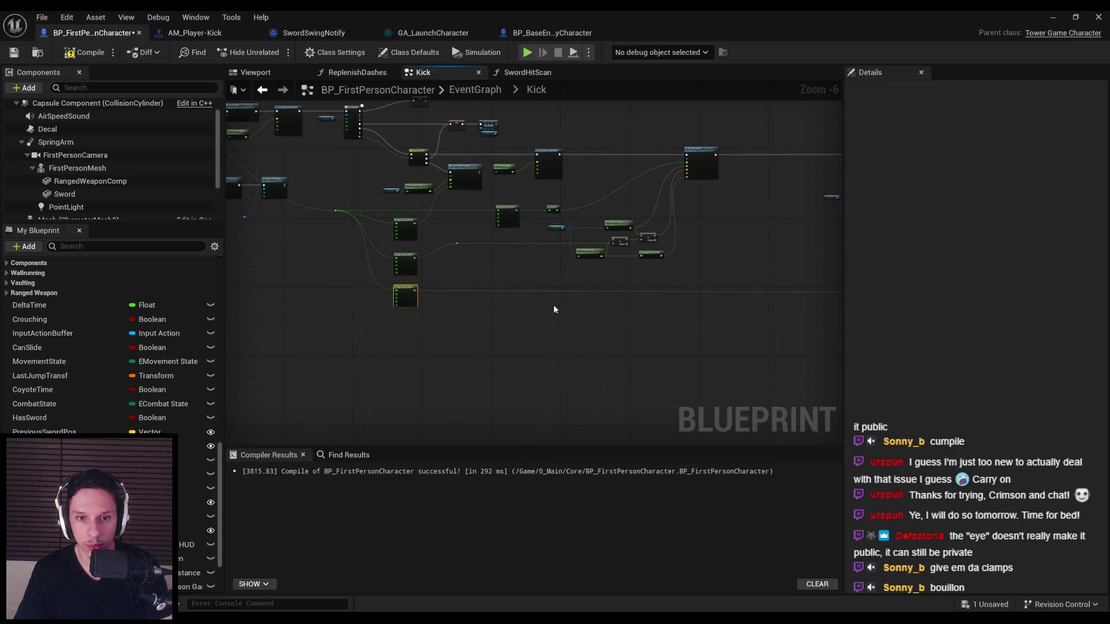
drag(525, 306, 303, 312)
scroll(613, 317, up, 5)
scroll(556, 334, down, 5)
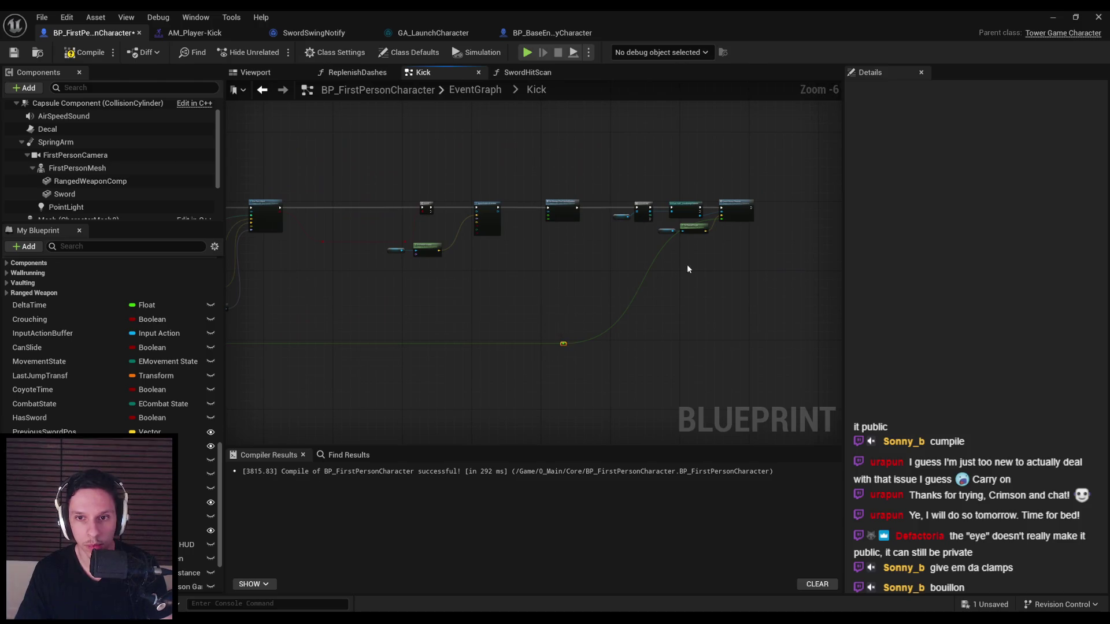
scroll(640, 242, up, 3)
scroll(610, 252, down, 3)
key(Right)
key(Right)
key(Right)
click(587, 225)
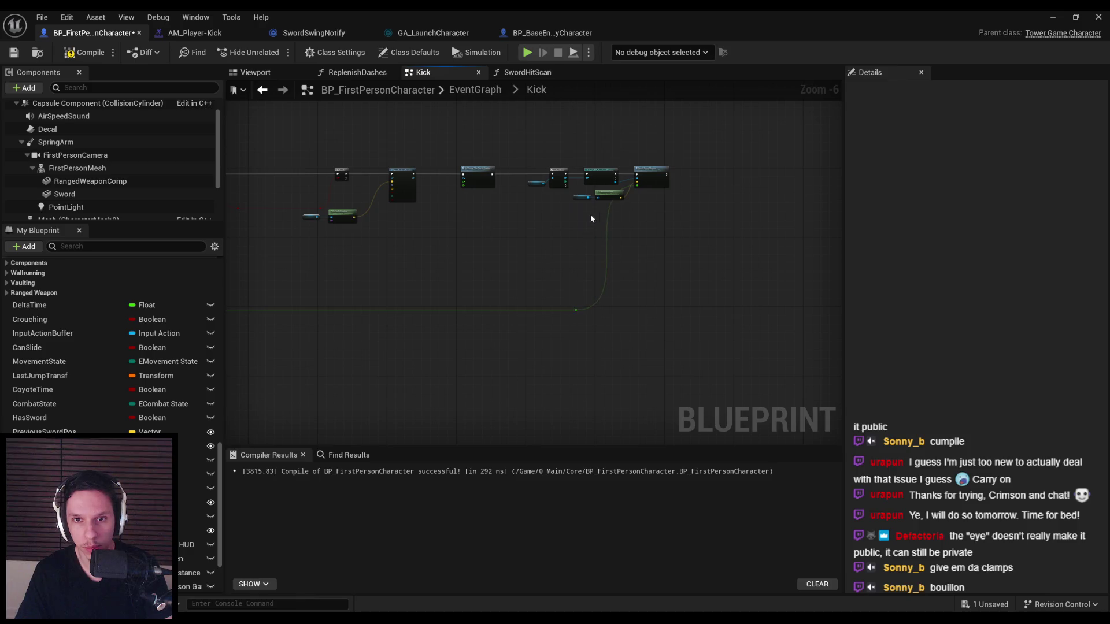
- Set the Map Range Clamped Out Range A to 300 and Out Range B to 800
scroll(587, 224, up, 4)
scroll(449, 271, down, 4)
scroll(624, 292, up, 7)
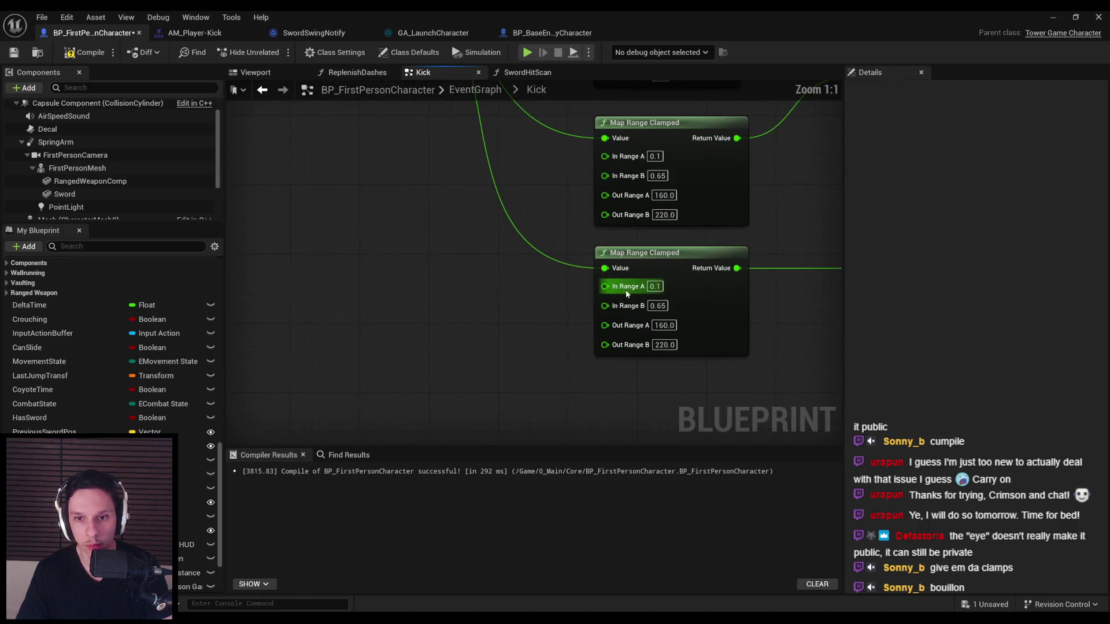
text(500)
key(Return)
text(800)
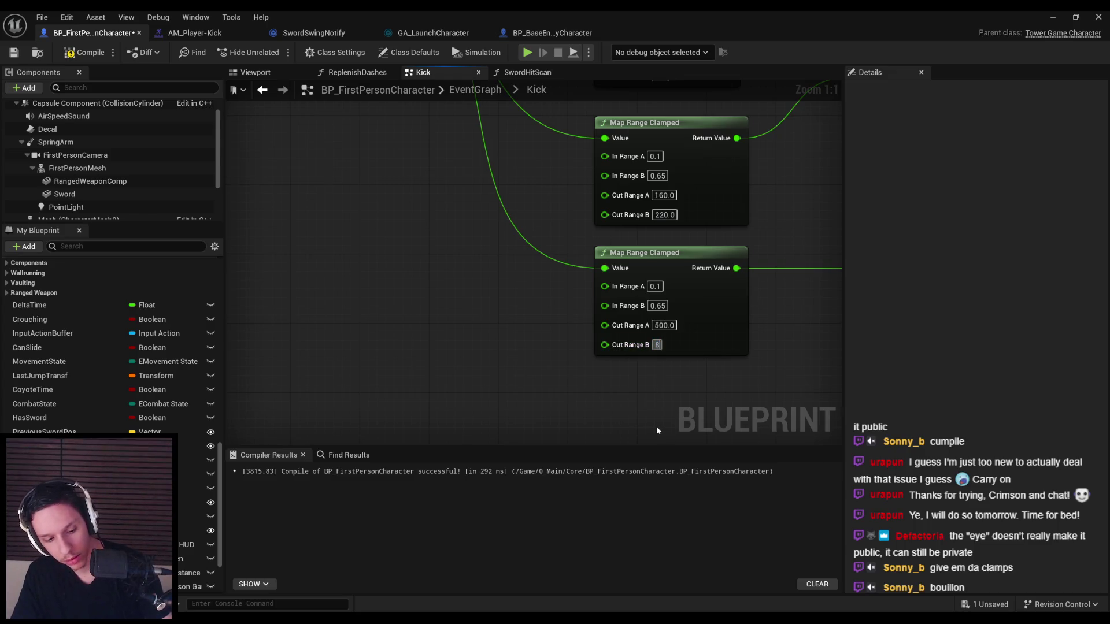
click(654, 326)
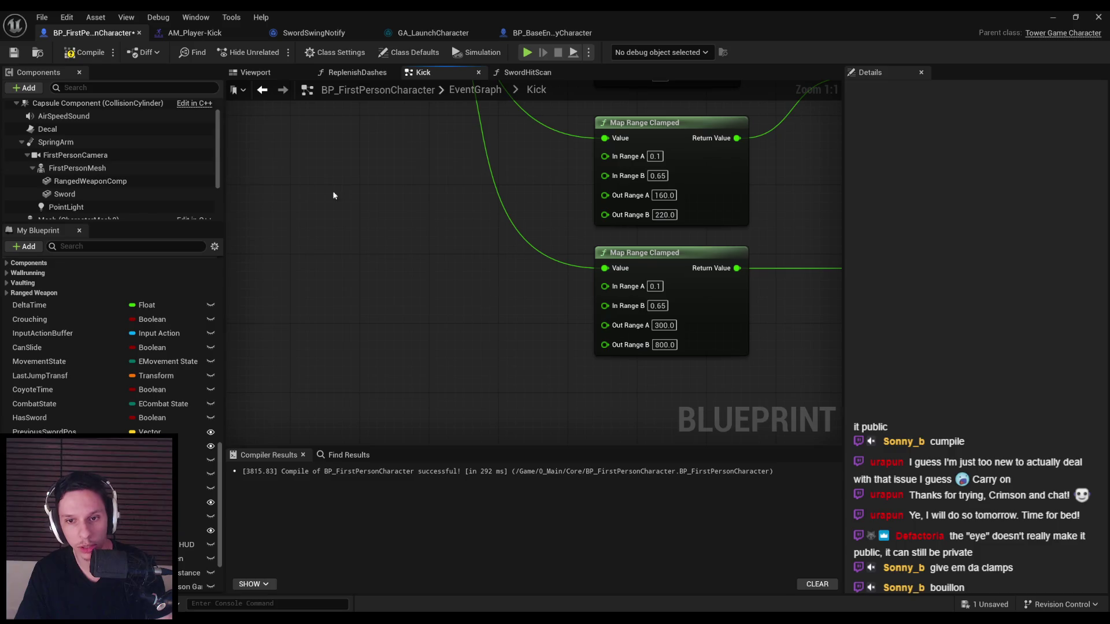
click(1044, 16)
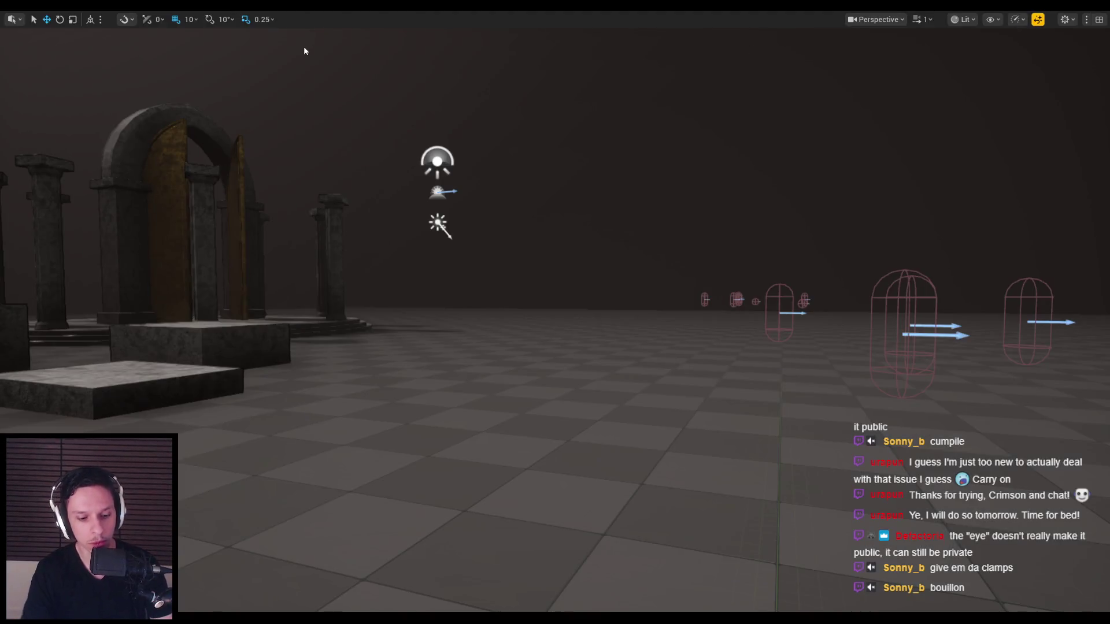
- Start Play In Editor and fight the enemy grunts with sword swings and thrusts
key(alt+p)
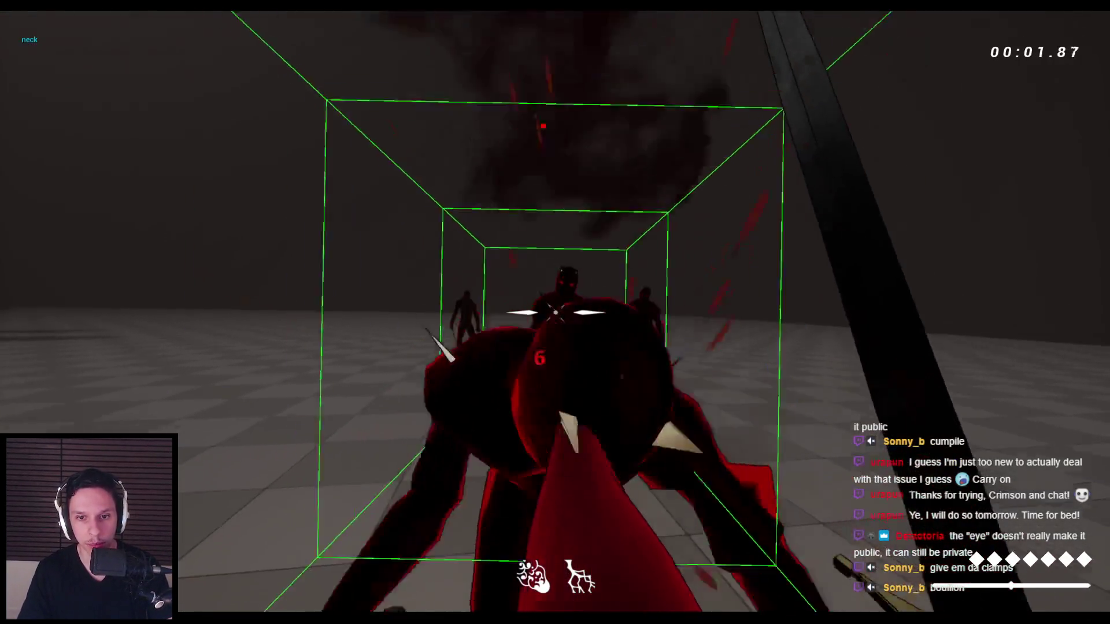
click(555, 312)
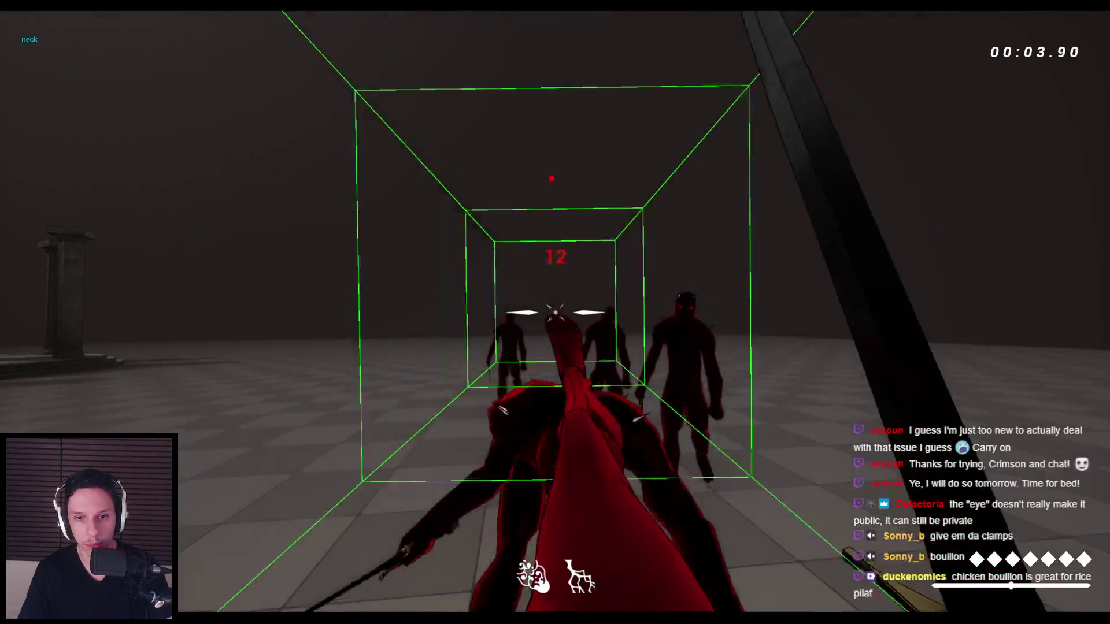
click(556, 312)
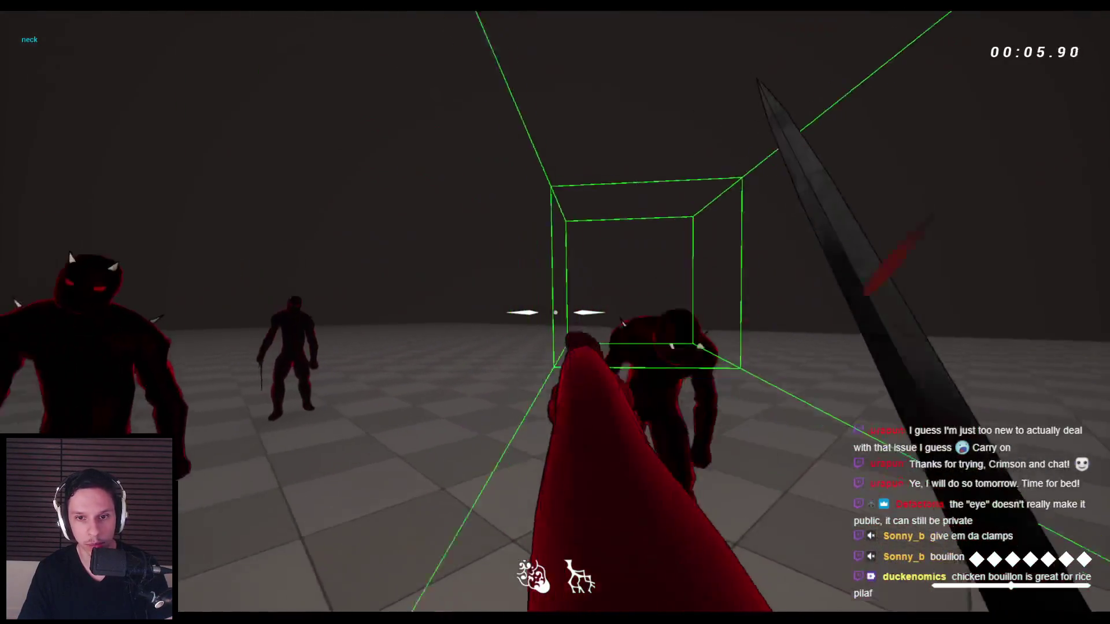
click(555, 312)
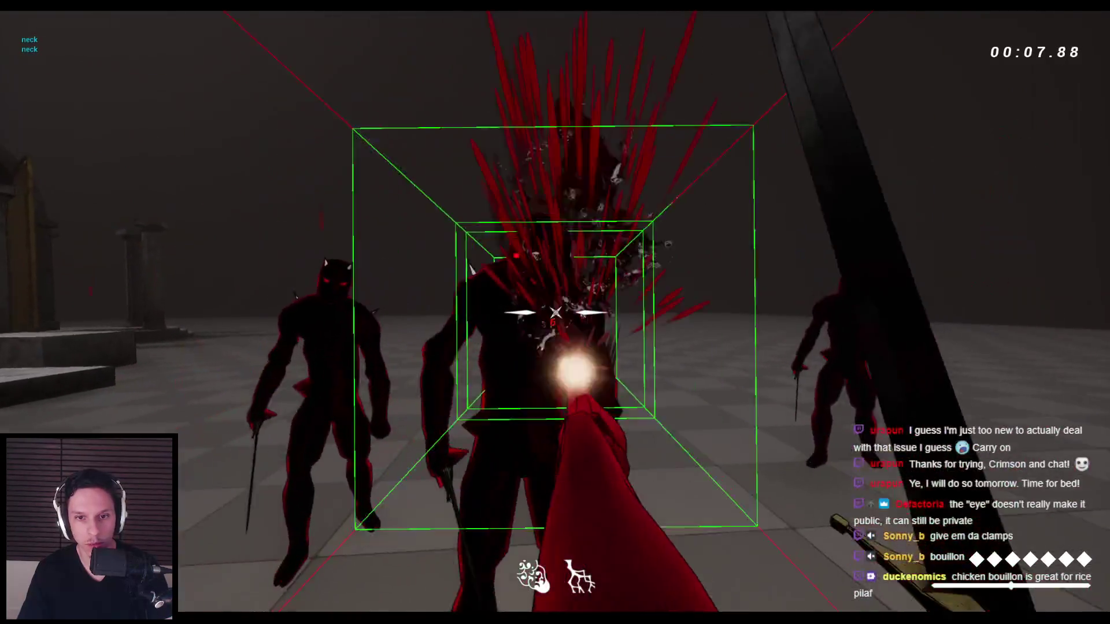
click(555, 312)
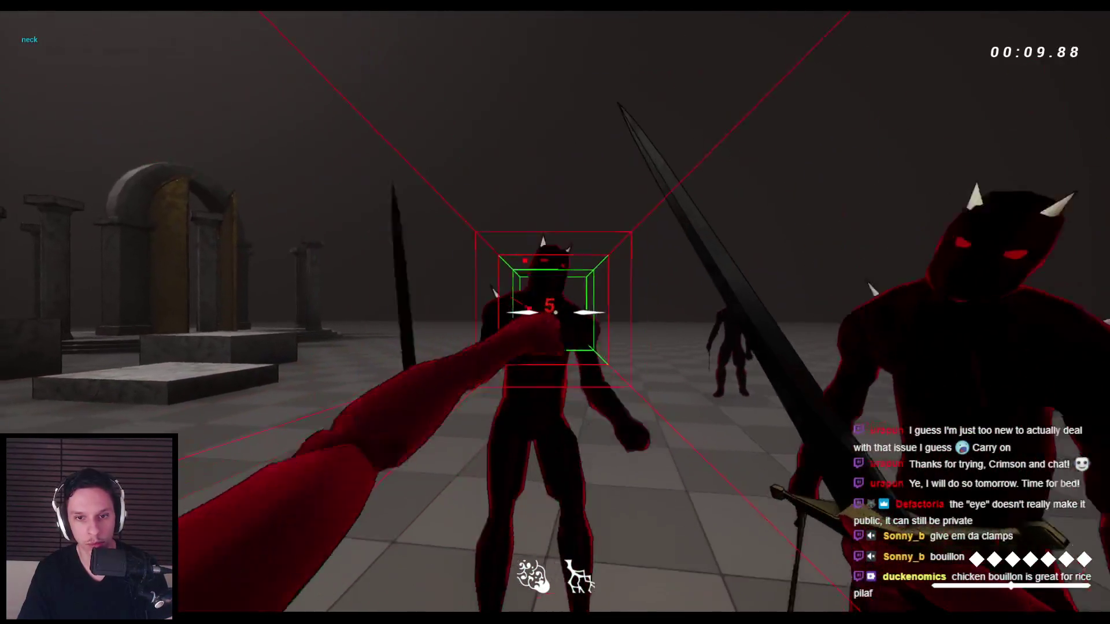
click(555, 312)
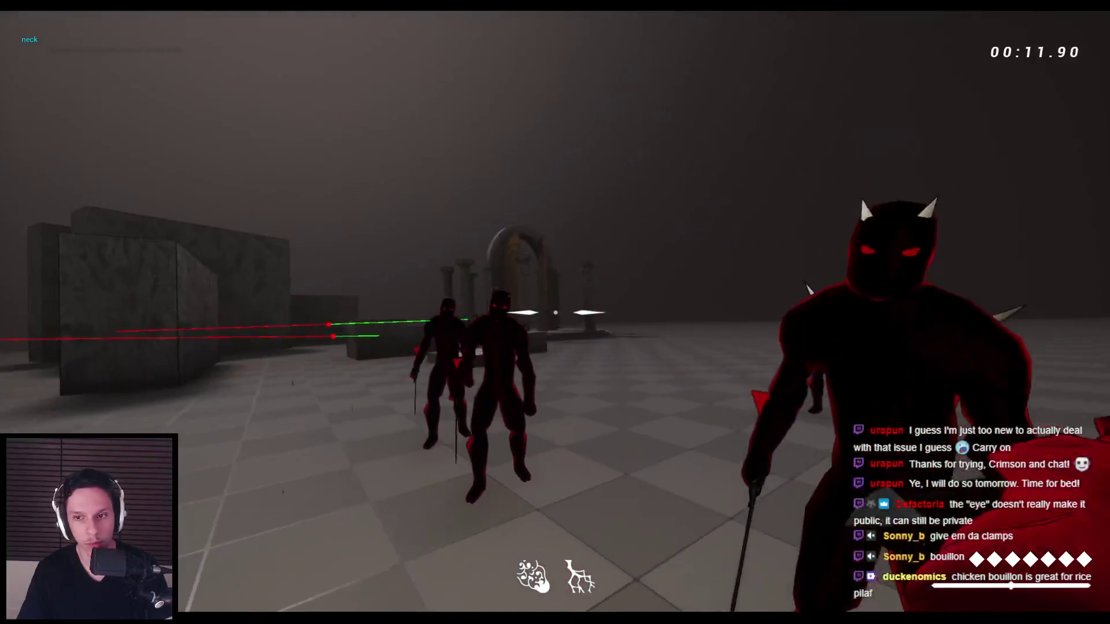
click(555, 312)
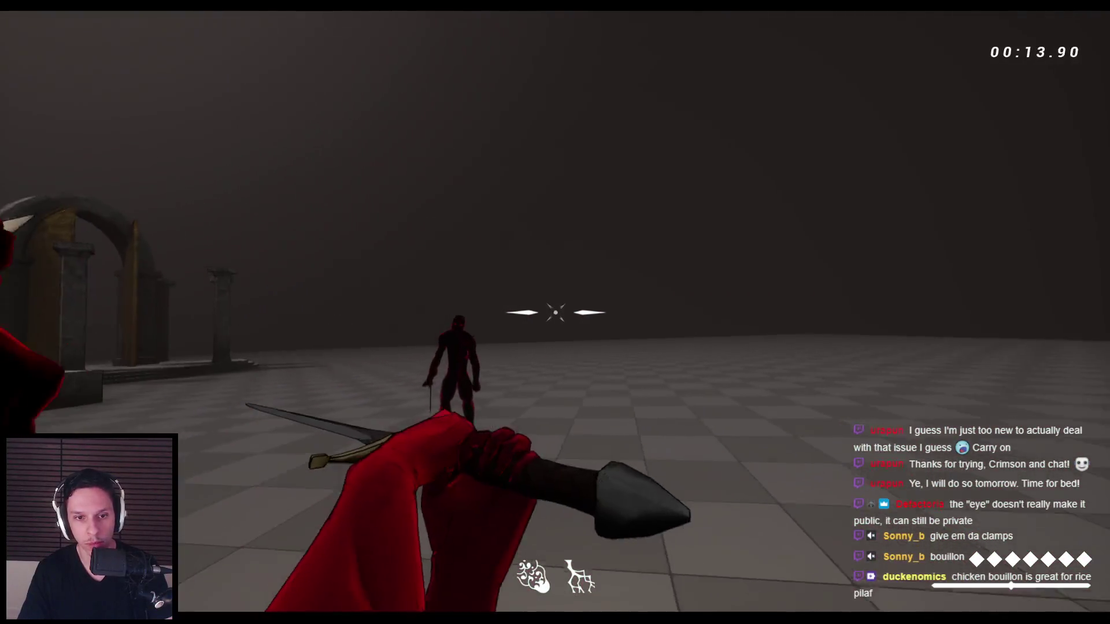
click(556, 312)
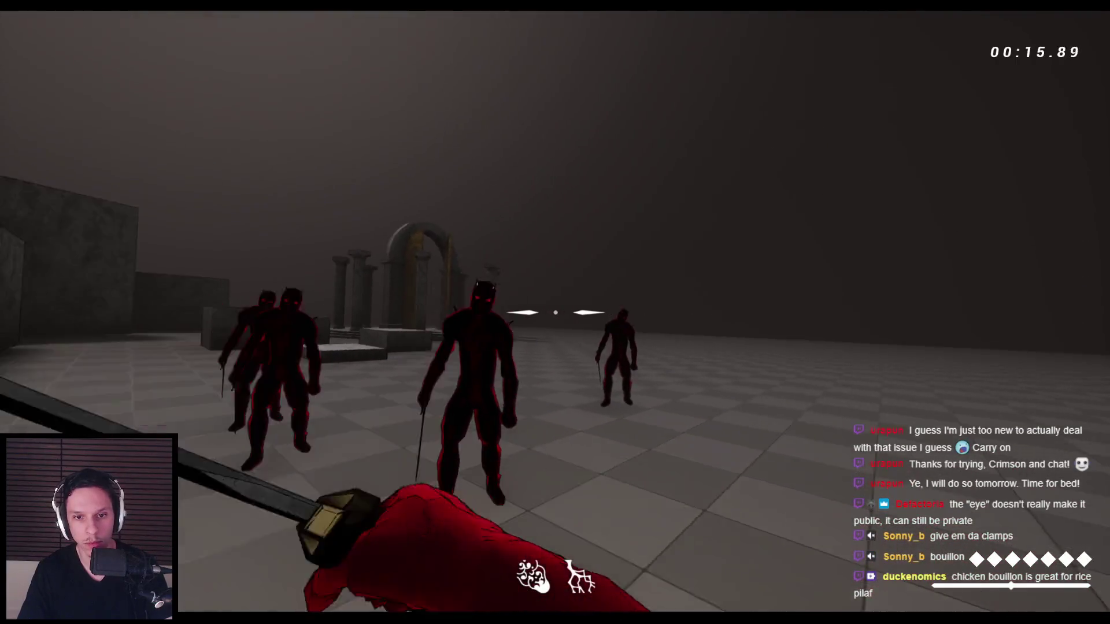
click(555, 312)
- Keep attacking until the grunt dies and ragdolls, then stop the play session
click(555, 312)
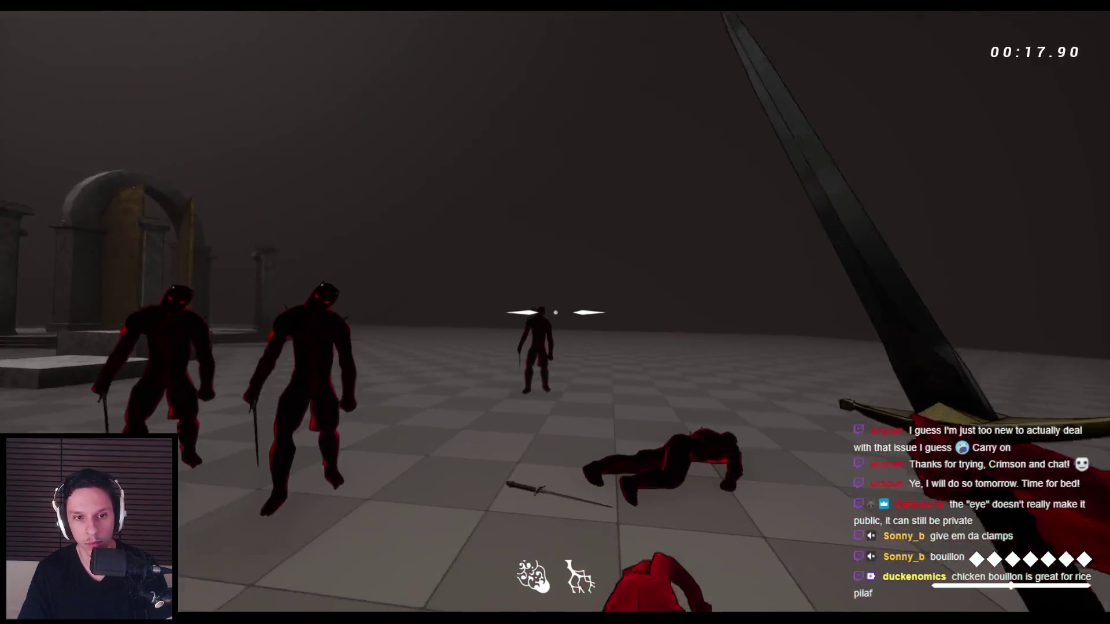
click(555, 312)
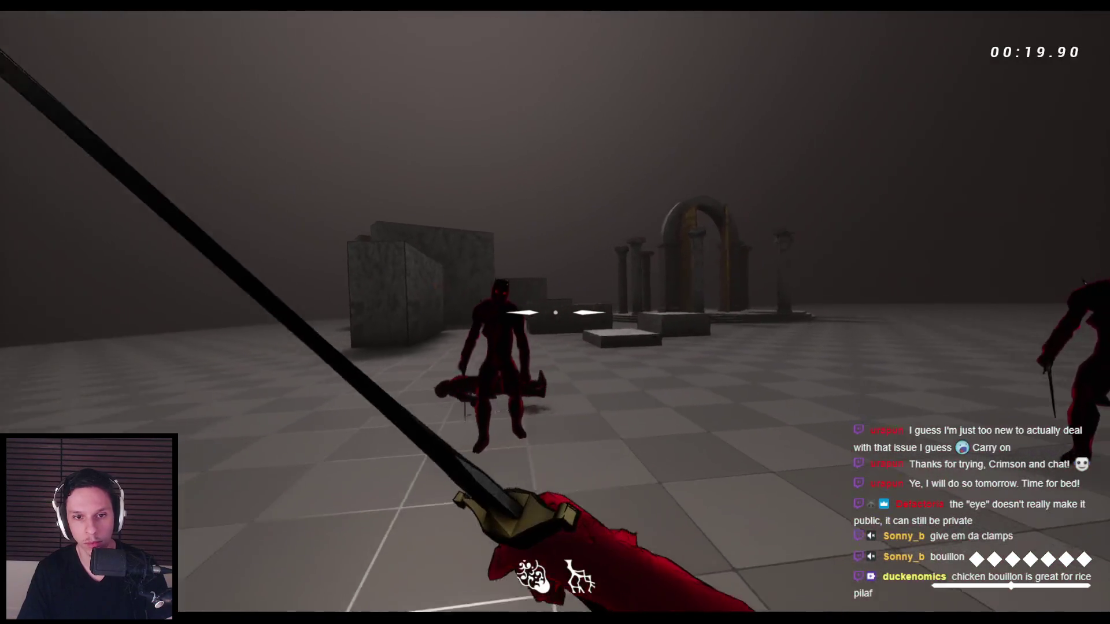
click(555, 313)
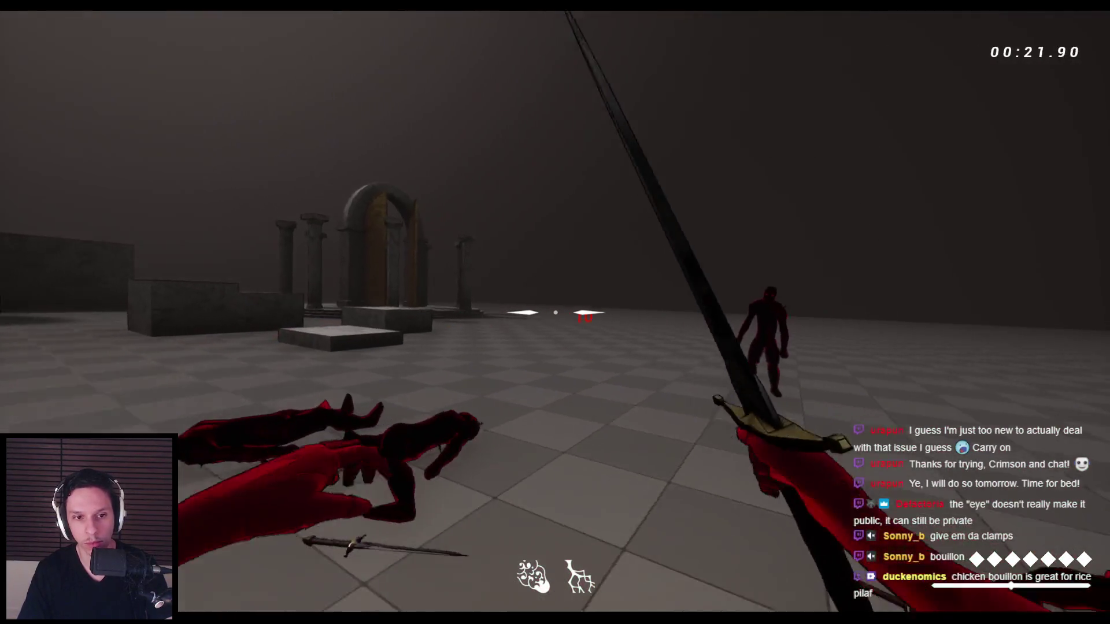
click(555, 312)
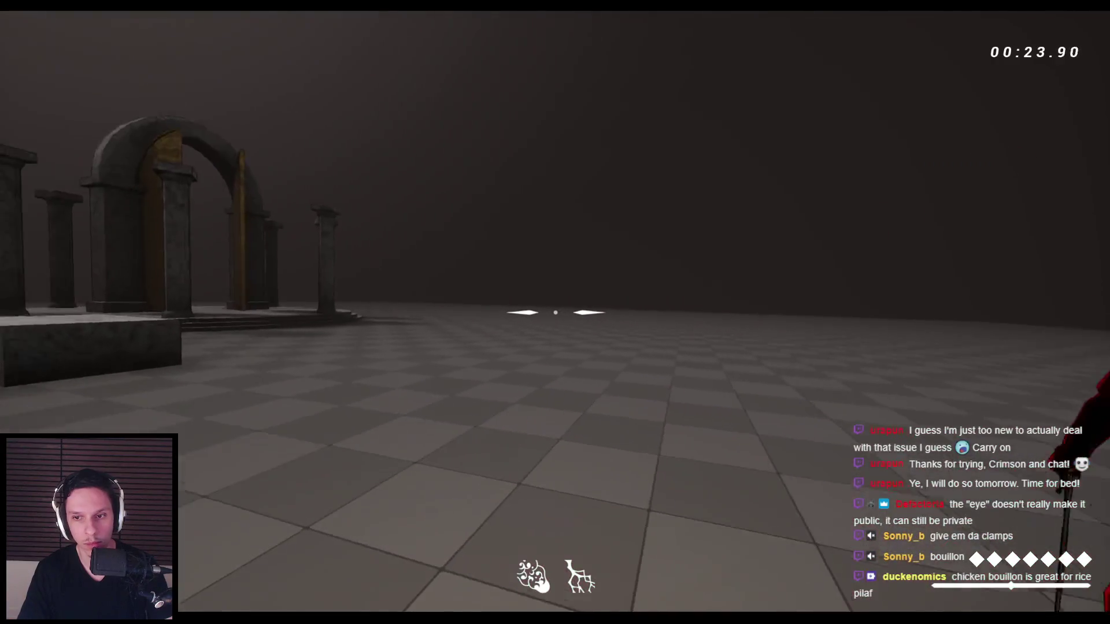
click(555, 312)
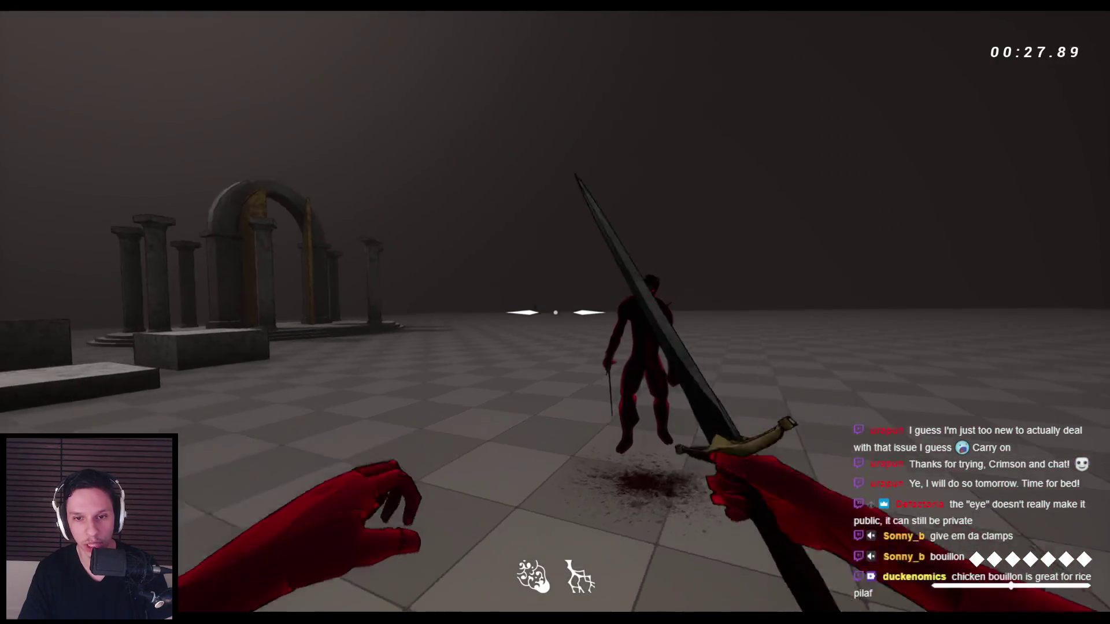
click(555, 312)
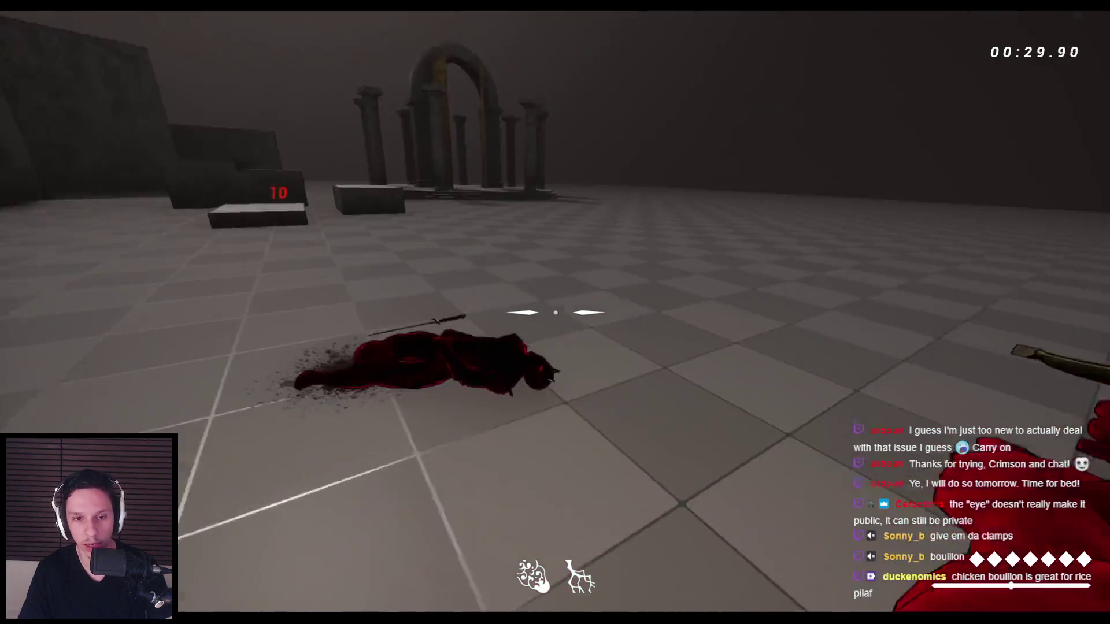
key(Escape)
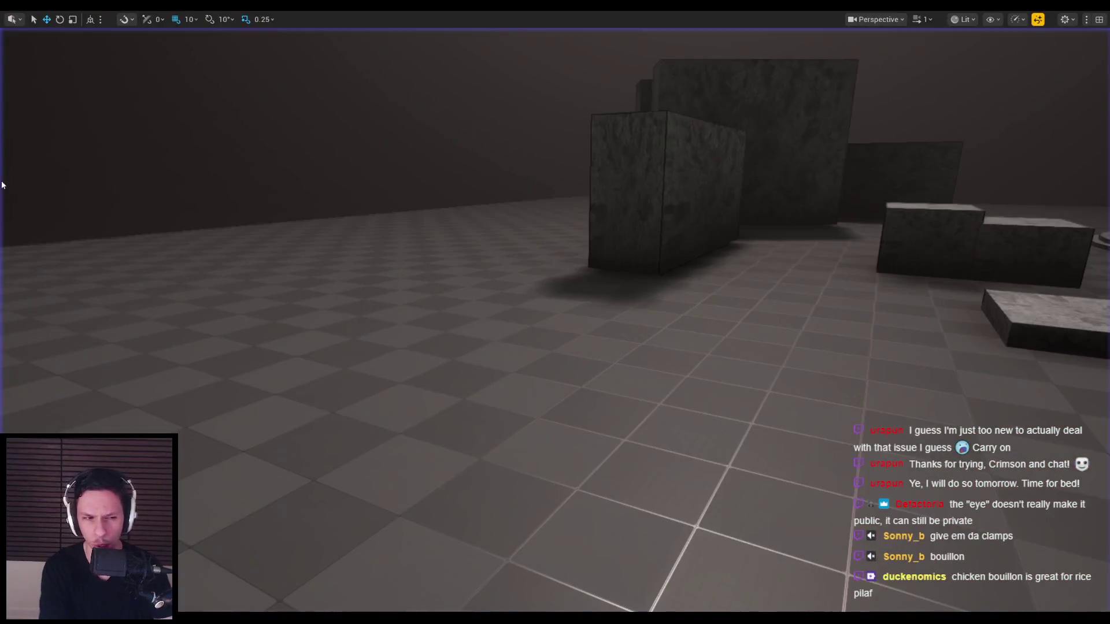
- Start a play session and slash the approaching demon grunts, jumping and dashing between strikes
key(alt+p)
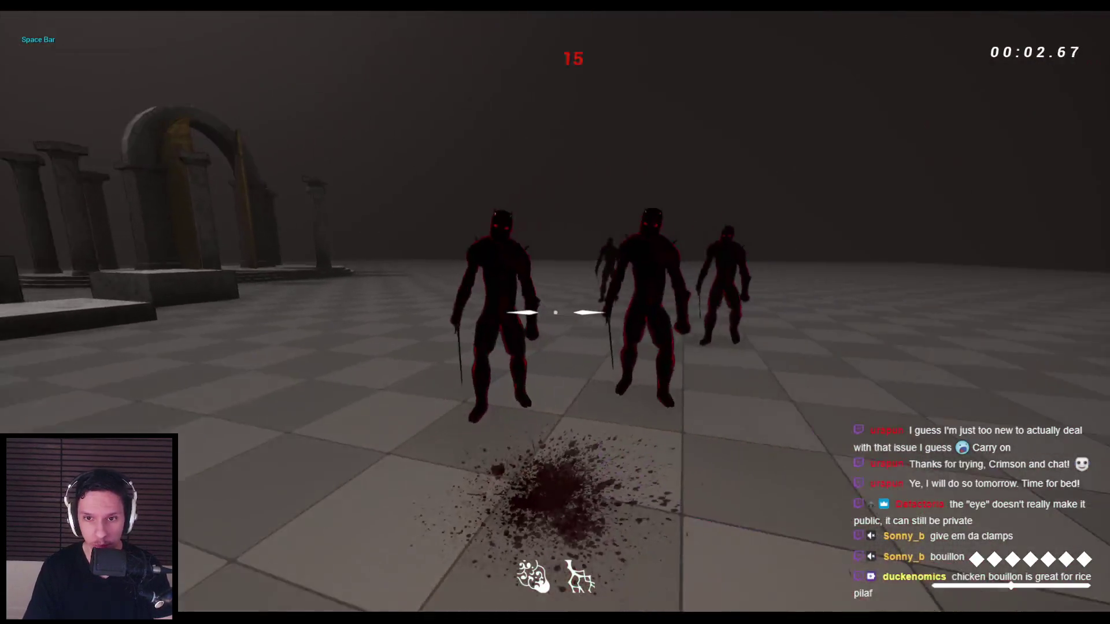
click(555, 312)
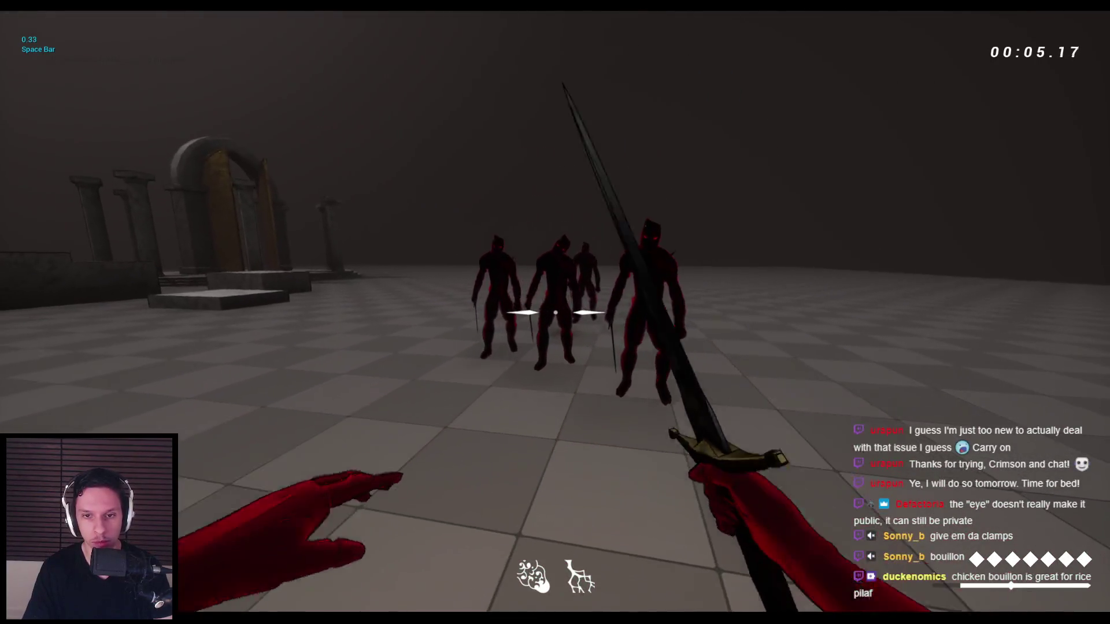
click(555, 312)
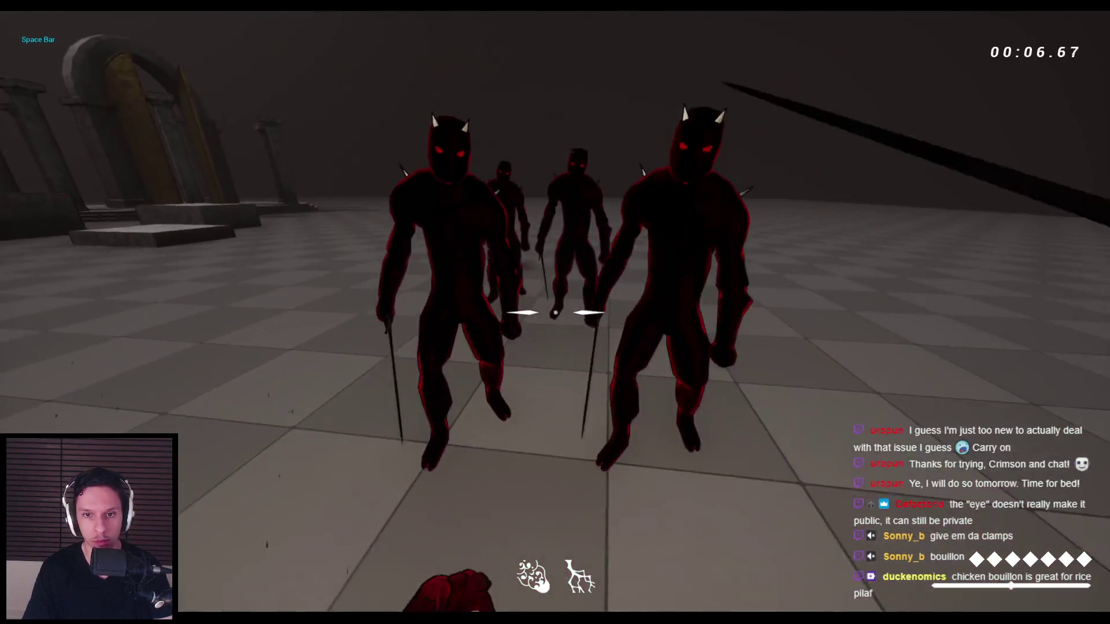
click(555, 312)
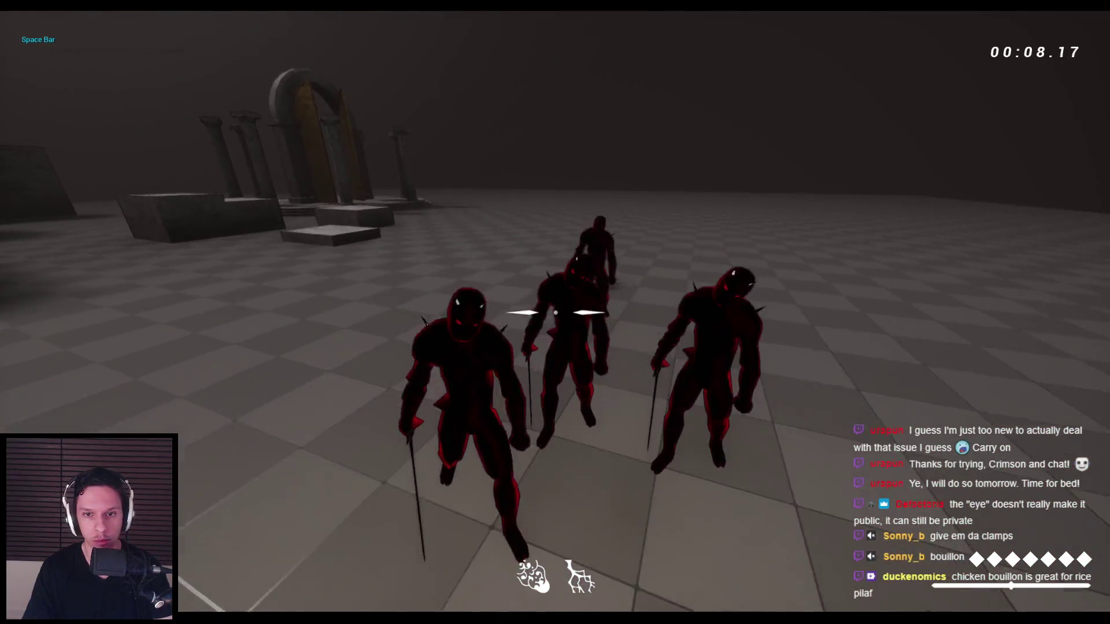
click(555, 312)
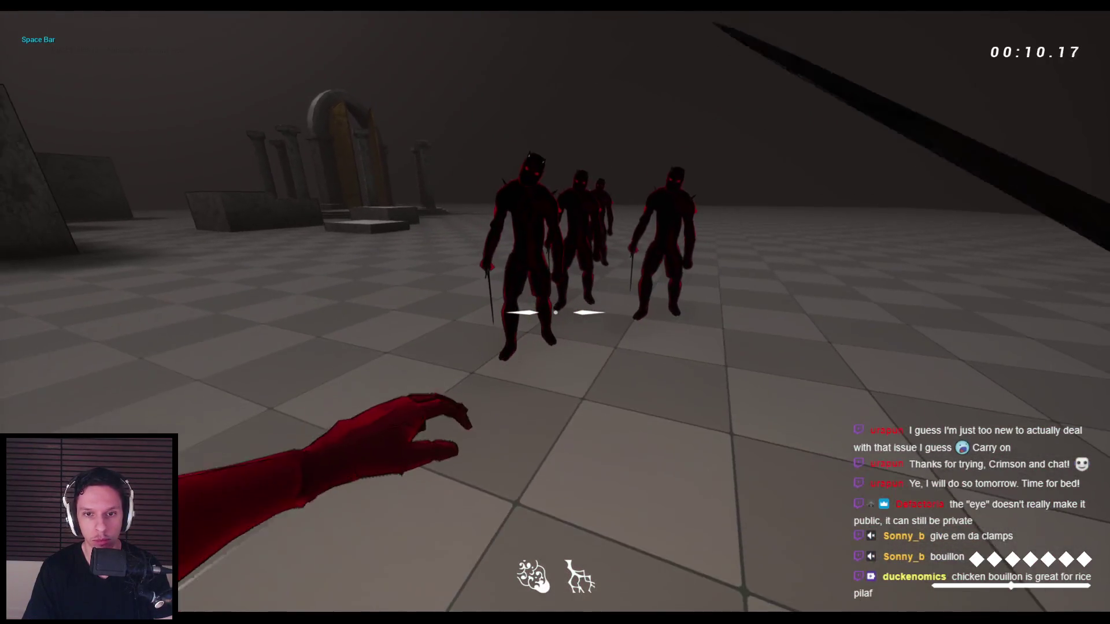
click(555, 312)
key(space)
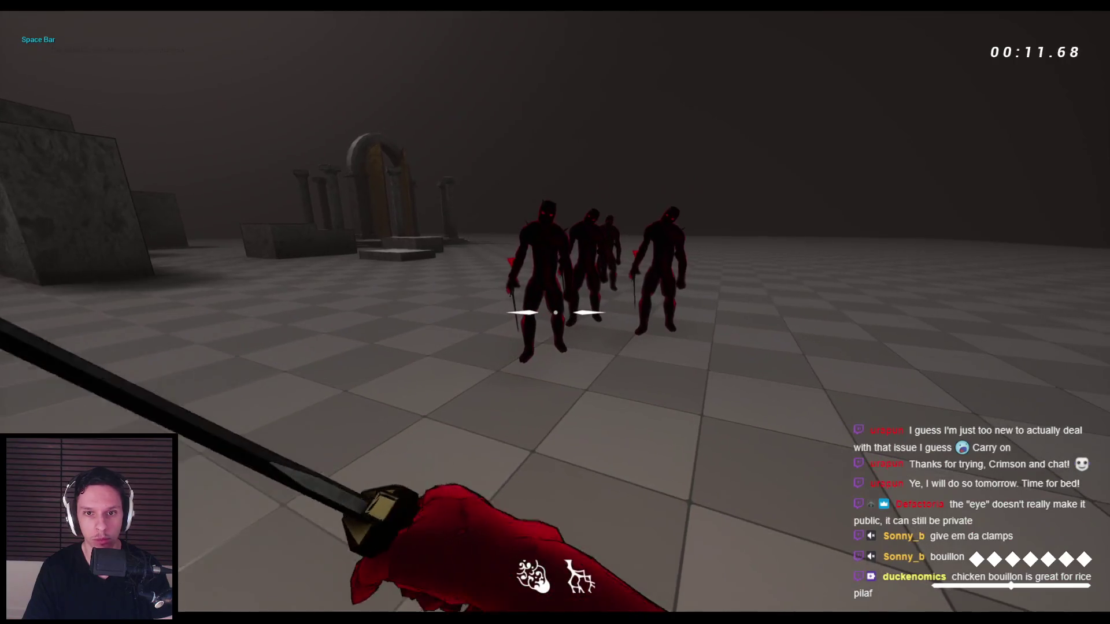
key(space)
click(555, 312)
click(555, 312)
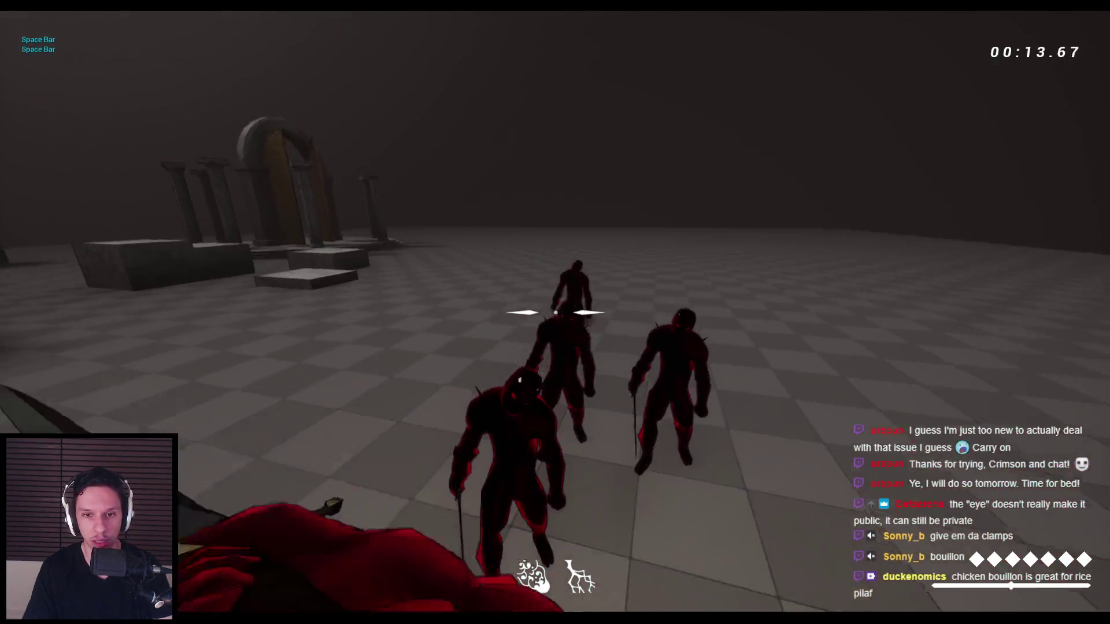
click(555, 312)
key(space)
key(space)
click(555, 312)
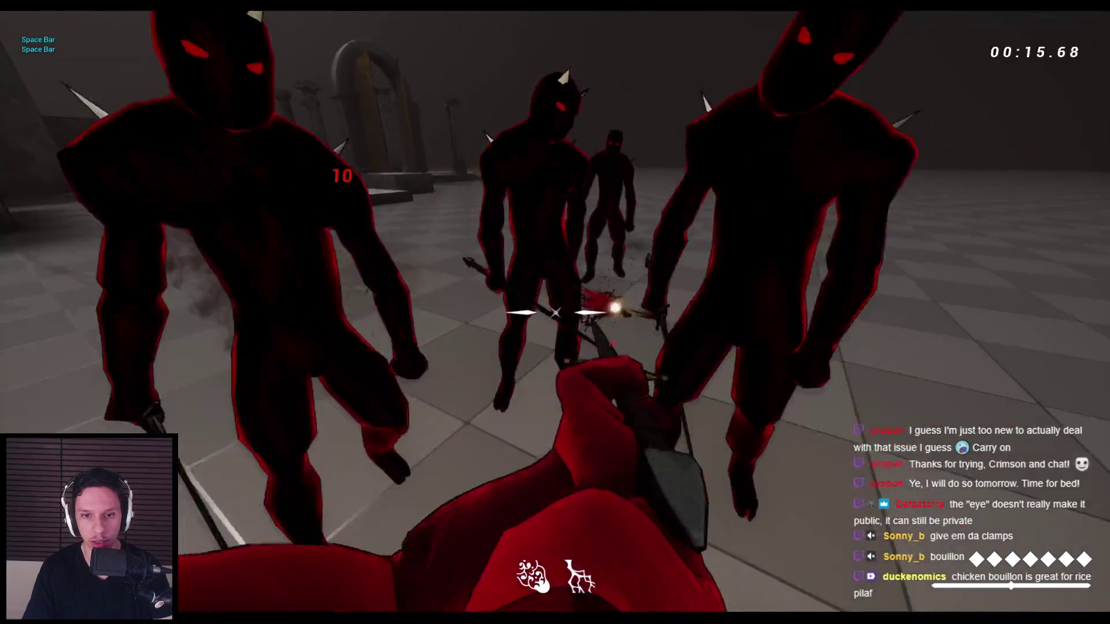
click(555, 312)
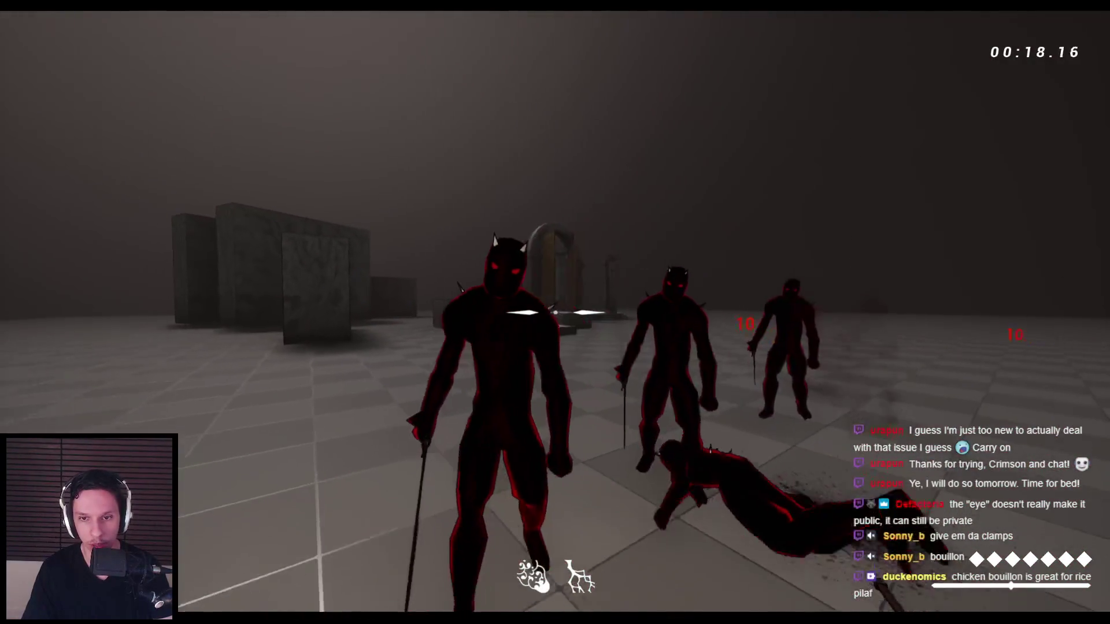
click(555, 312)
click(555, 312)
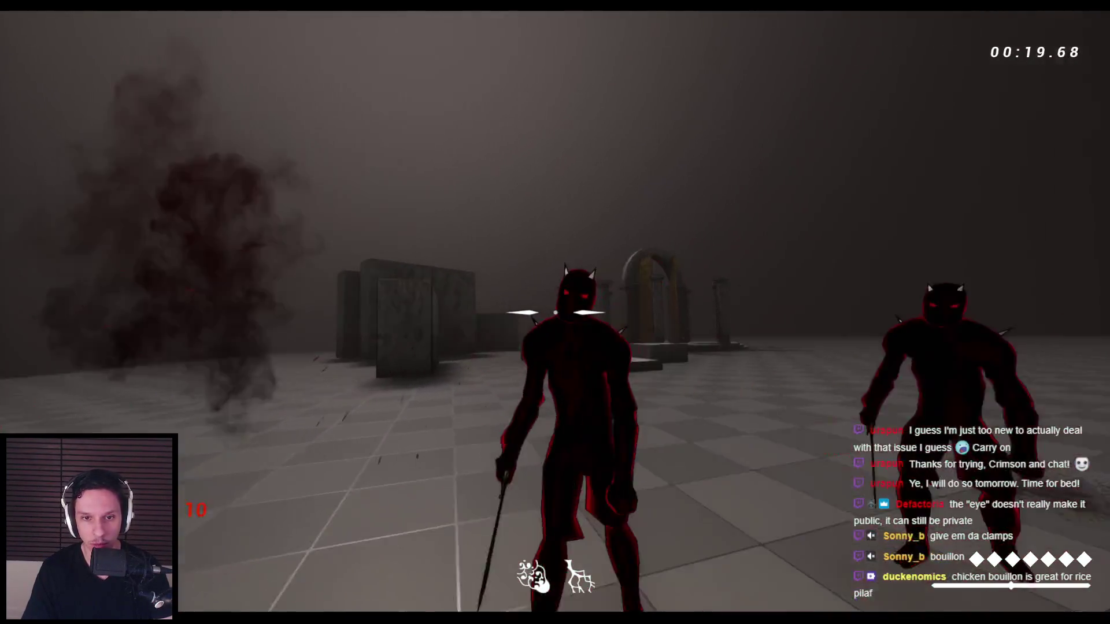
key(space)
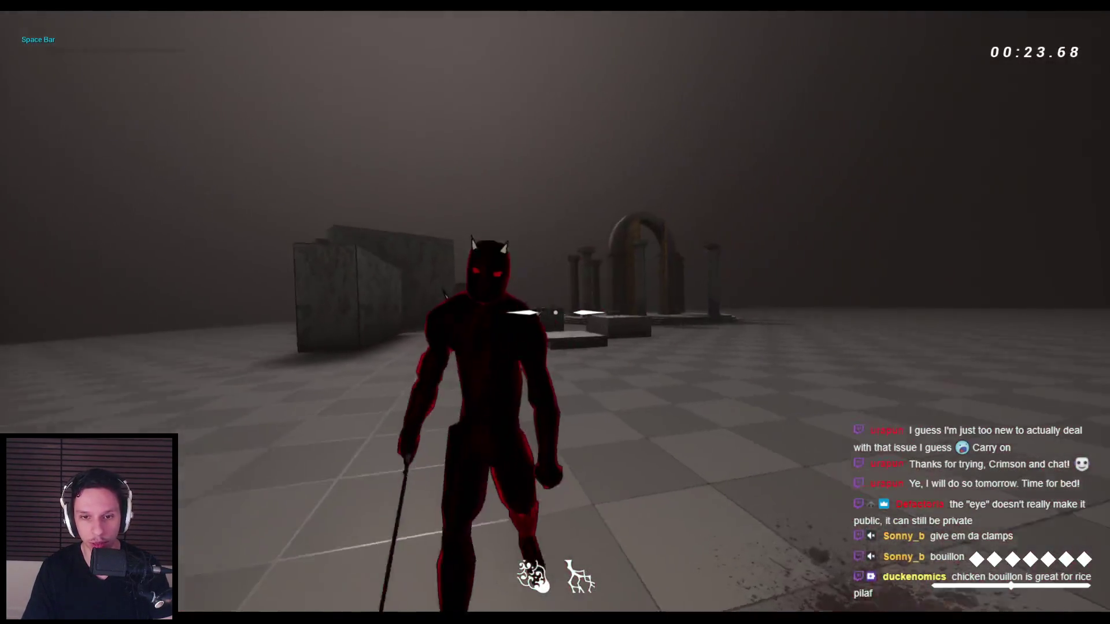
- Grab and slam a demon, kill the remaining grunts, and stab a fallen body to test its ragdoll
click(555, 313)
right_click(555, 313)
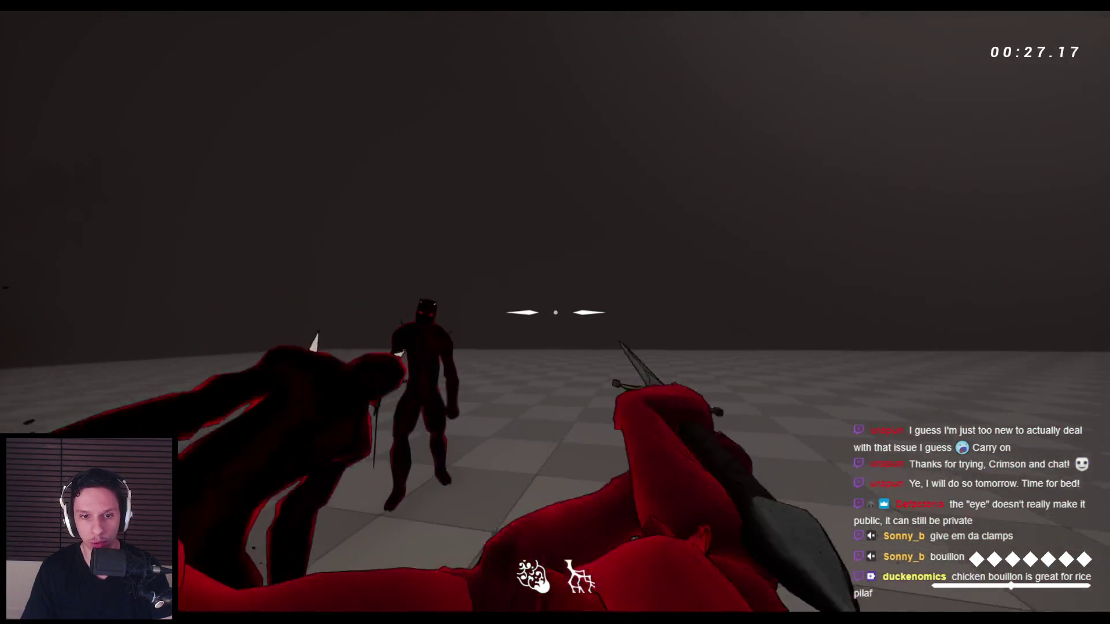
click(555, 312)
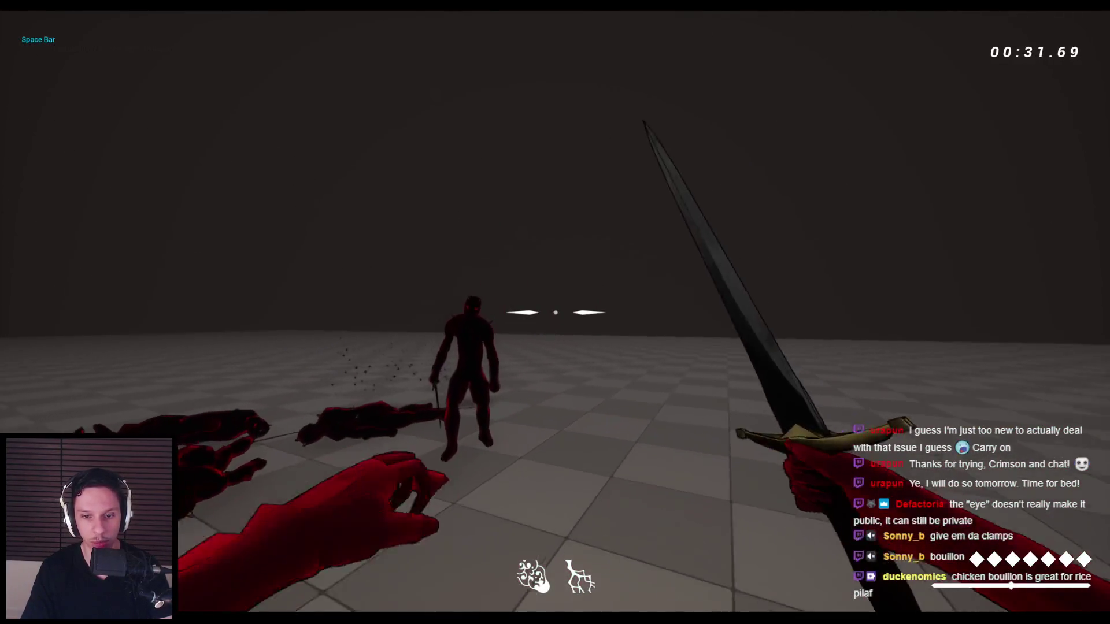
key(space)
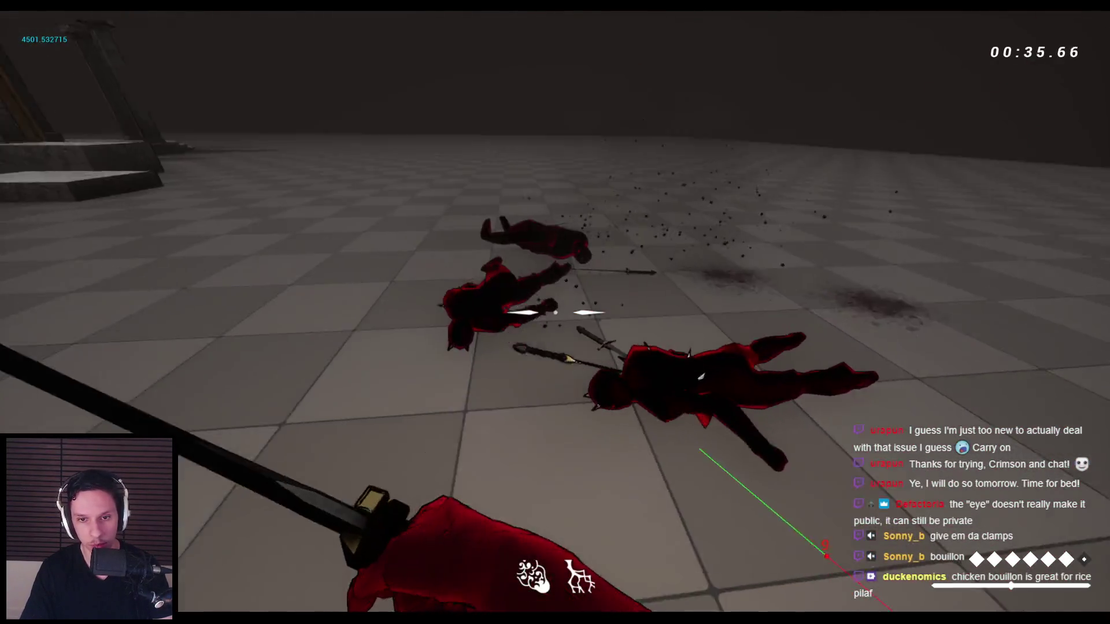
click(555, 313)
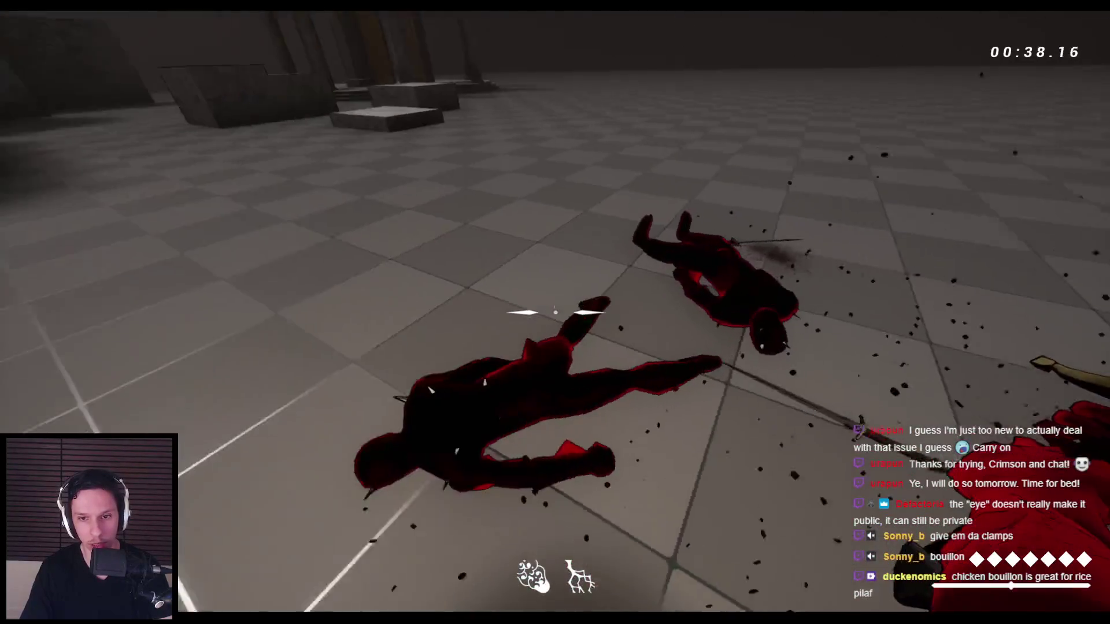
click(555, 312)
click(555, 312)
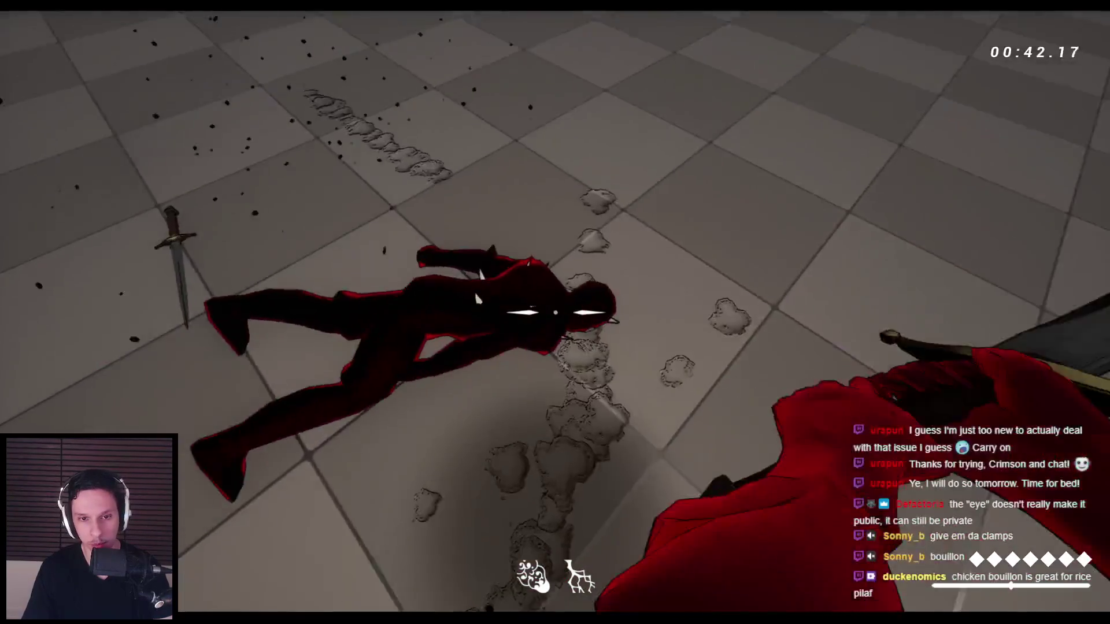
click(555, 312)
click(555, 313)
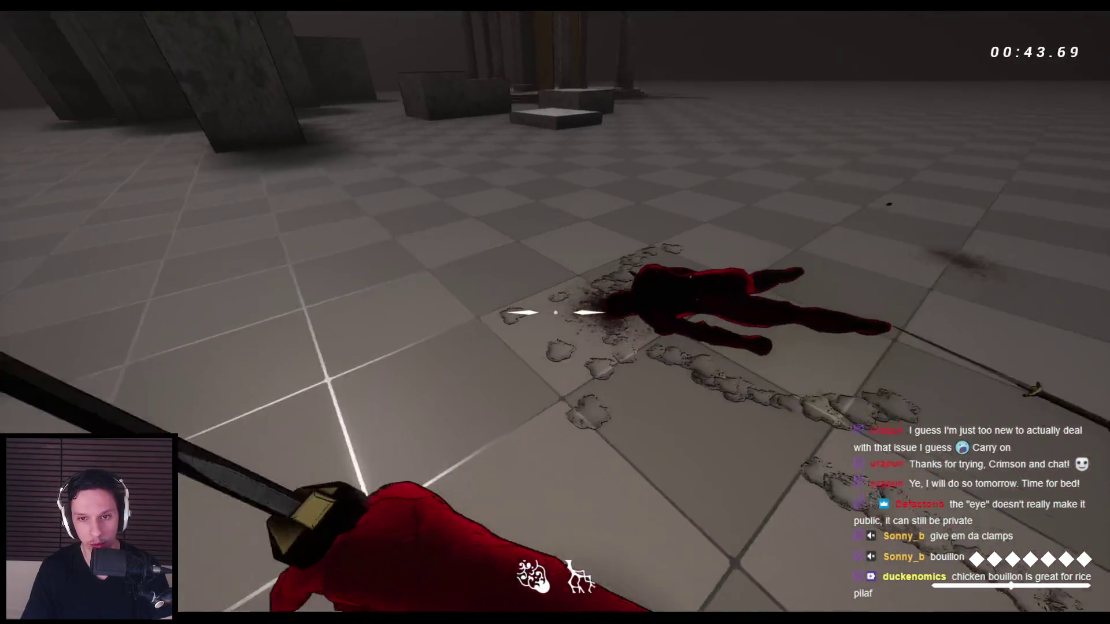
- Wall-run along the stone pillar, then stop and restart the play session
key(w)
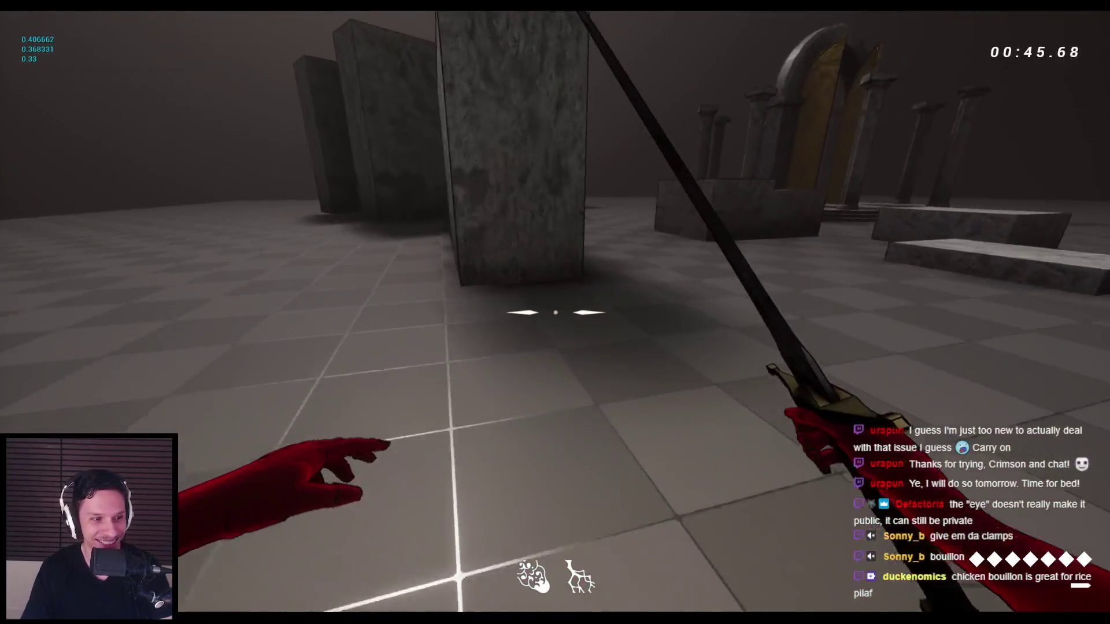
key(space)
key(space)
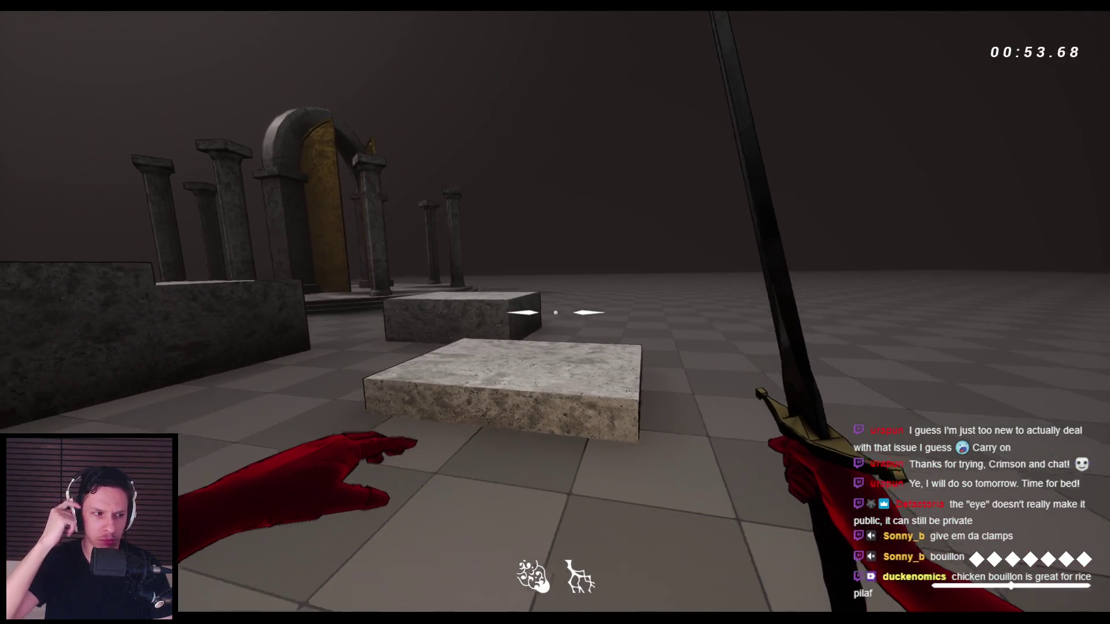
key(Escape)
key(alt+p)
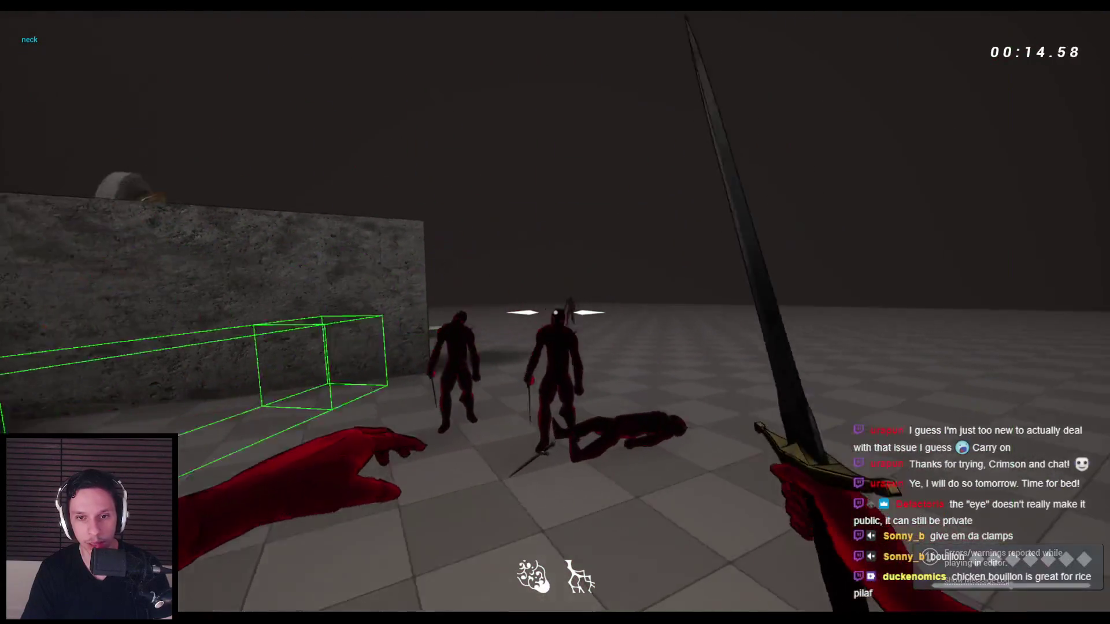
- Slash the enemy until it falls, jumping toward it and wall-running between hits
key(space)
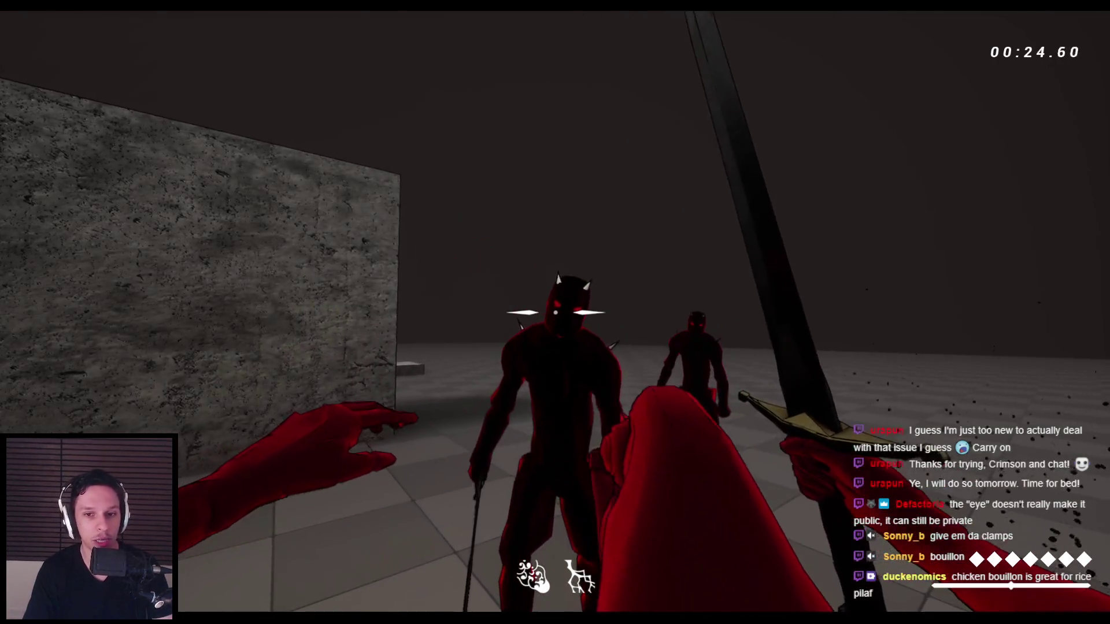
click(555, 312)
key(space)
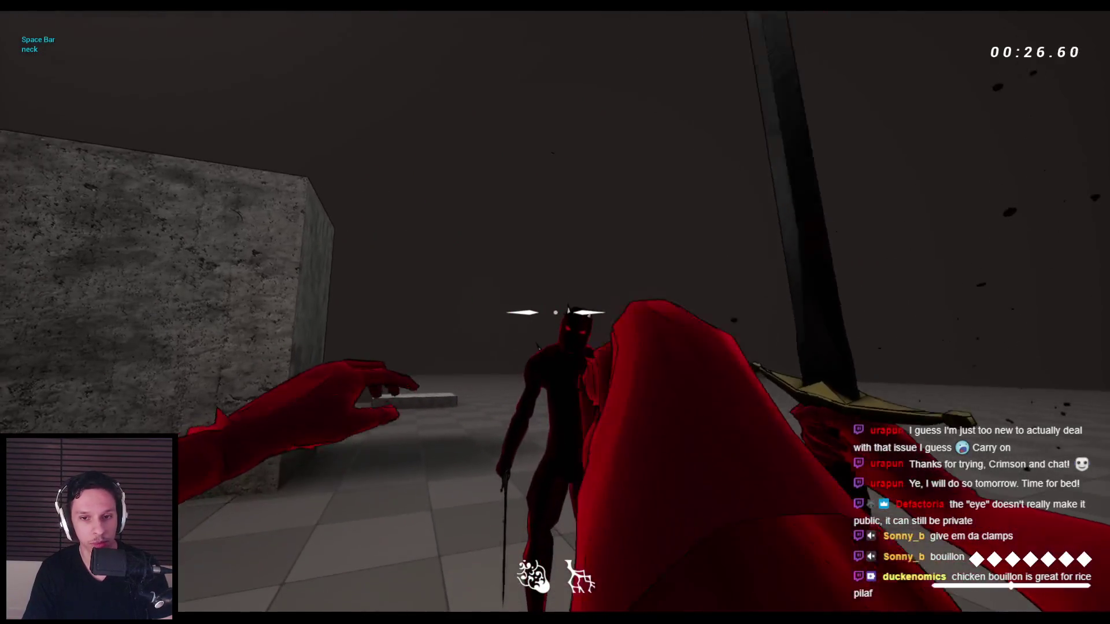
click(555, 313)
key(space)
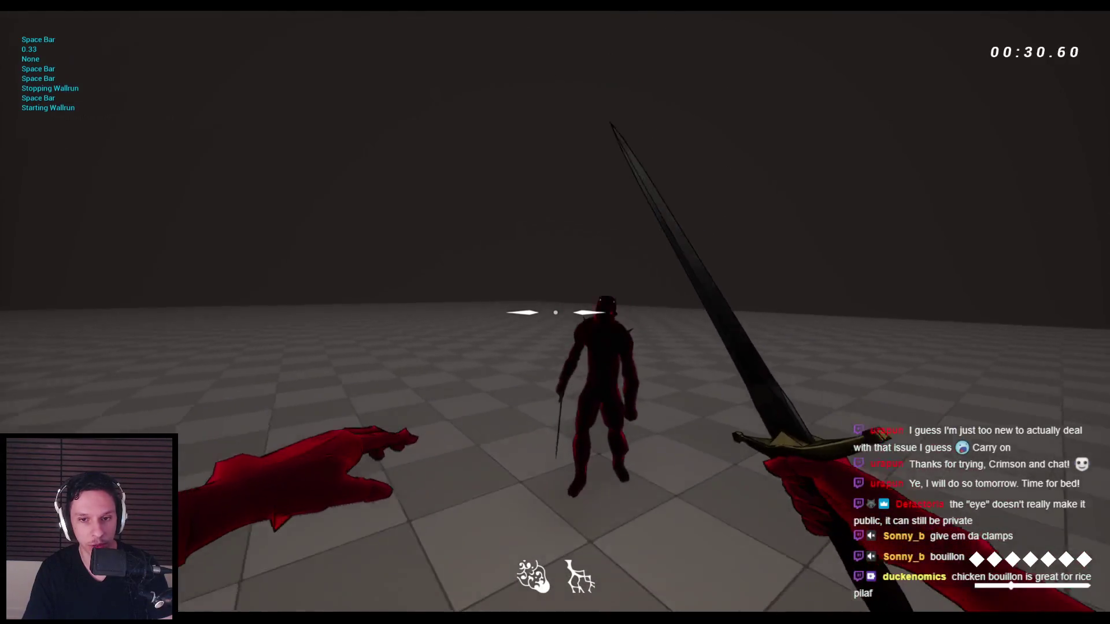
click(555, 312)
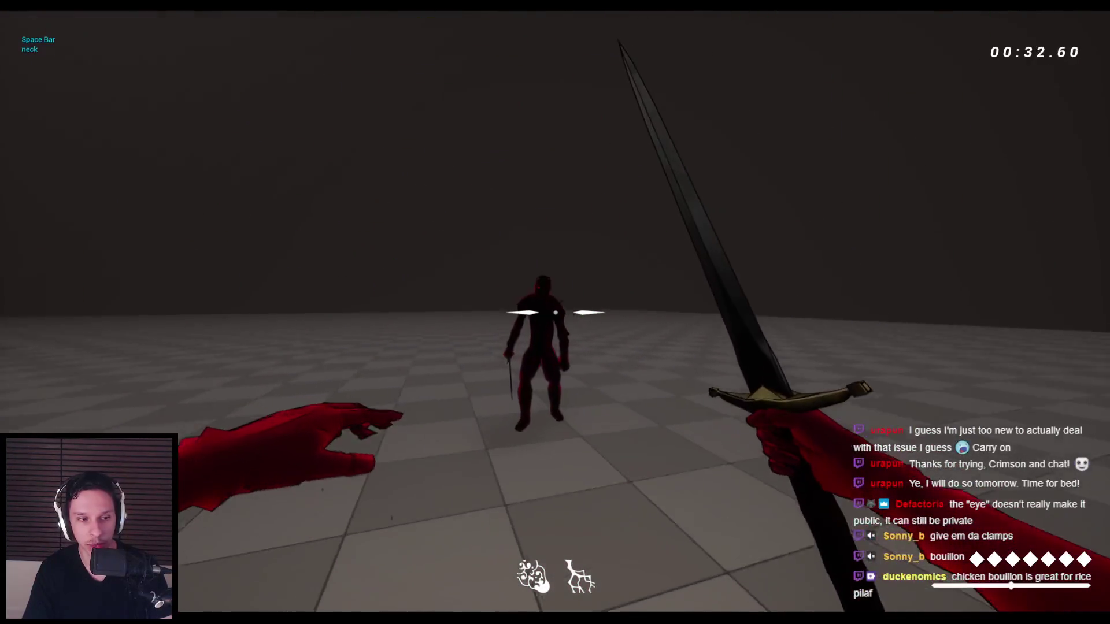
click(555, 313)
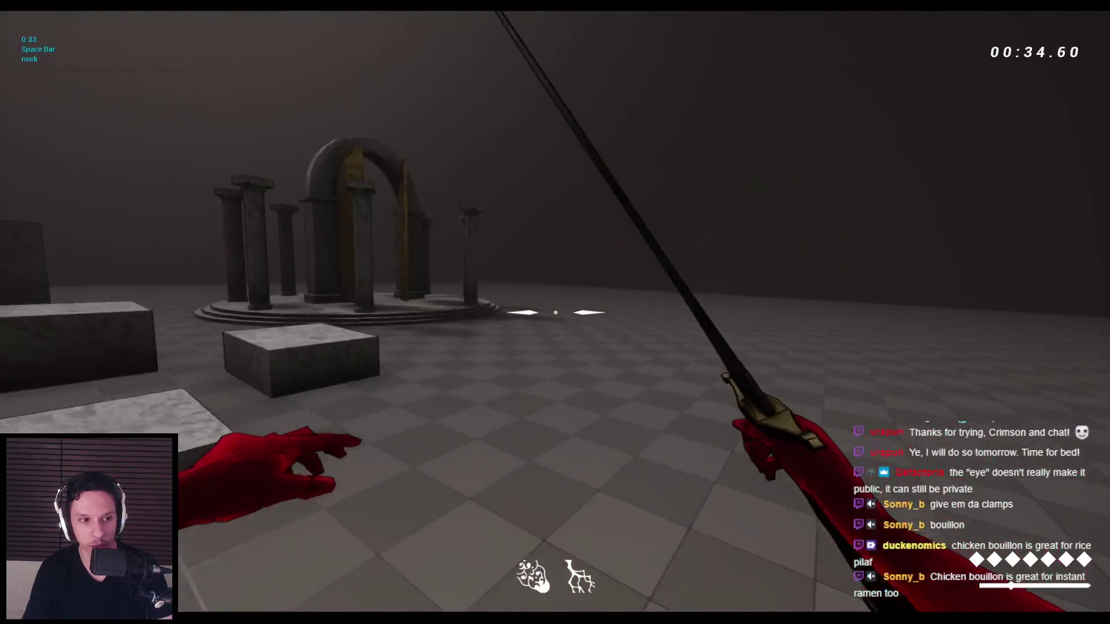
- Wall-run once more, then end Play In Editor and bring up the PlayMontagePro repository page
key(space)
key(space)
key(space)
key(space)
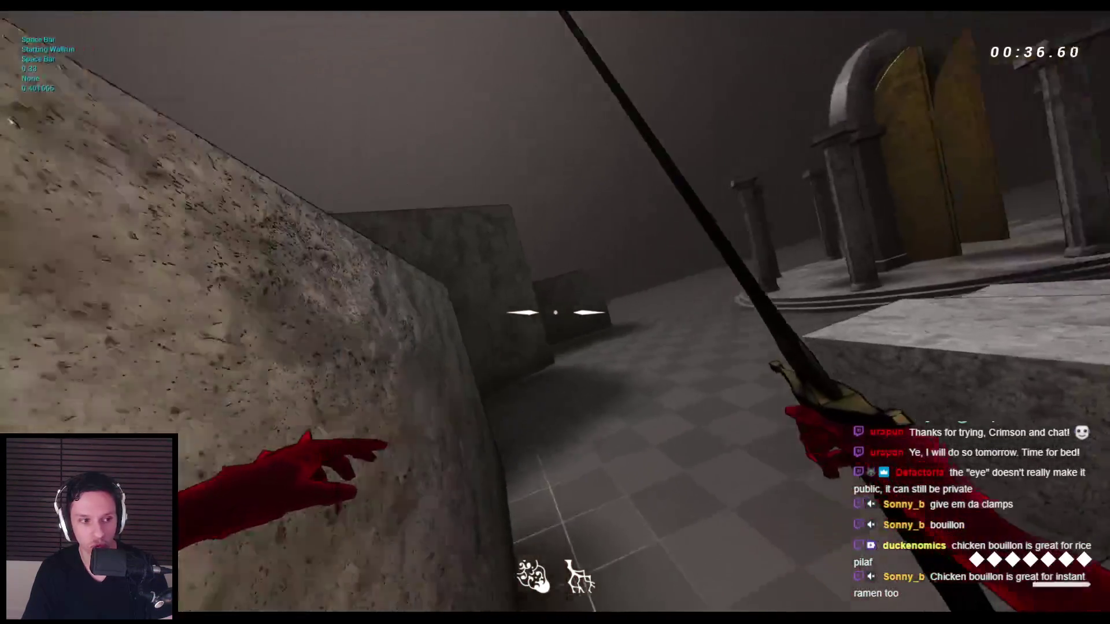
key(space)
key(space)
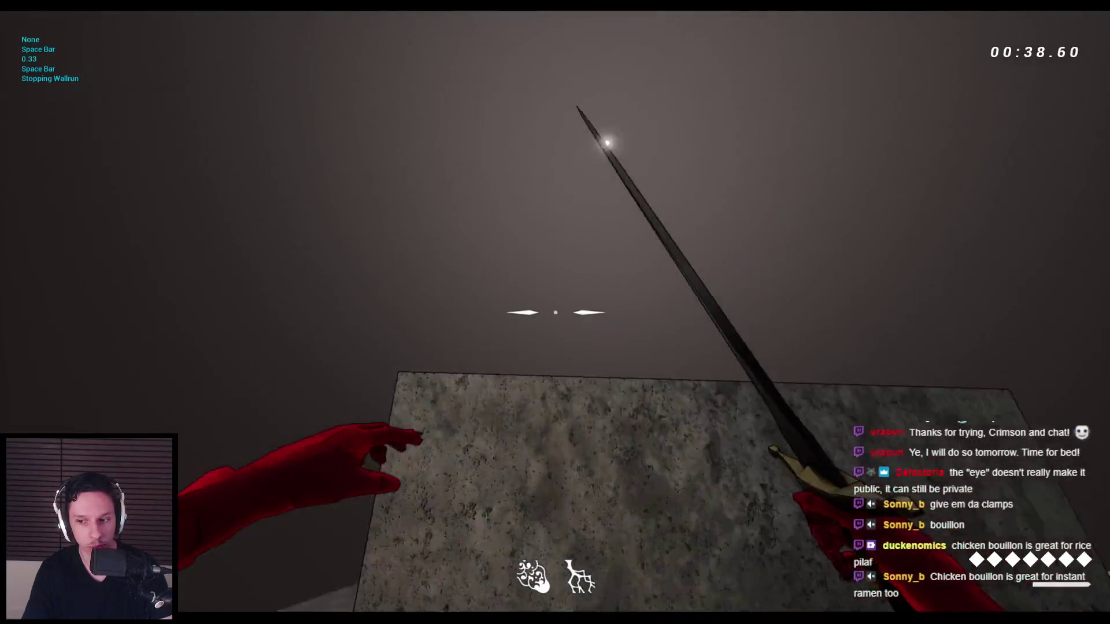
key(Escape)
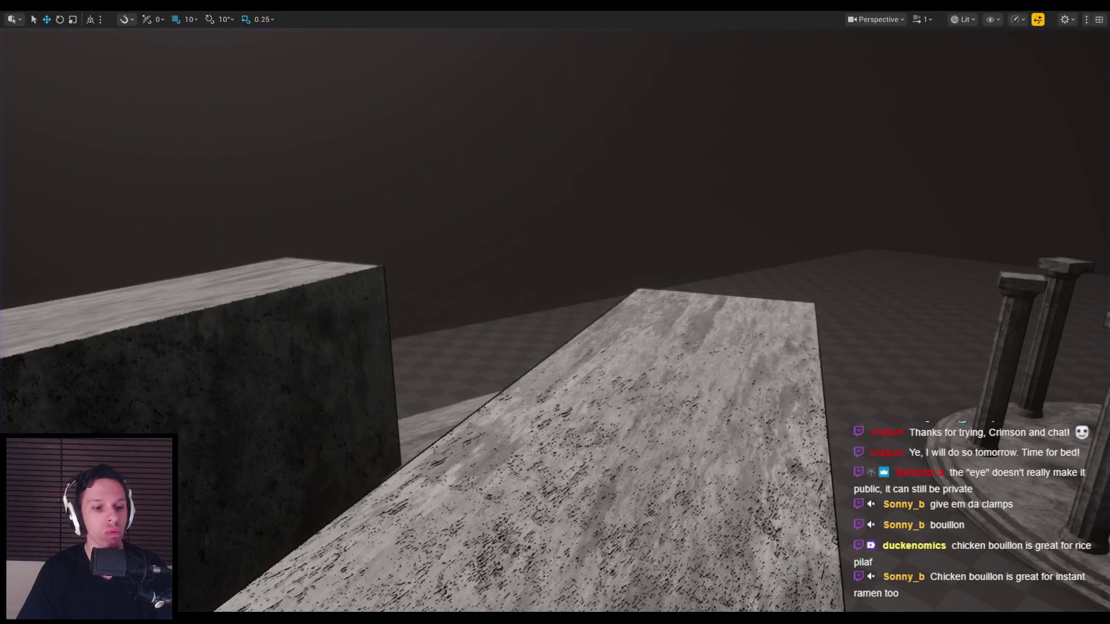
click(202, 573)
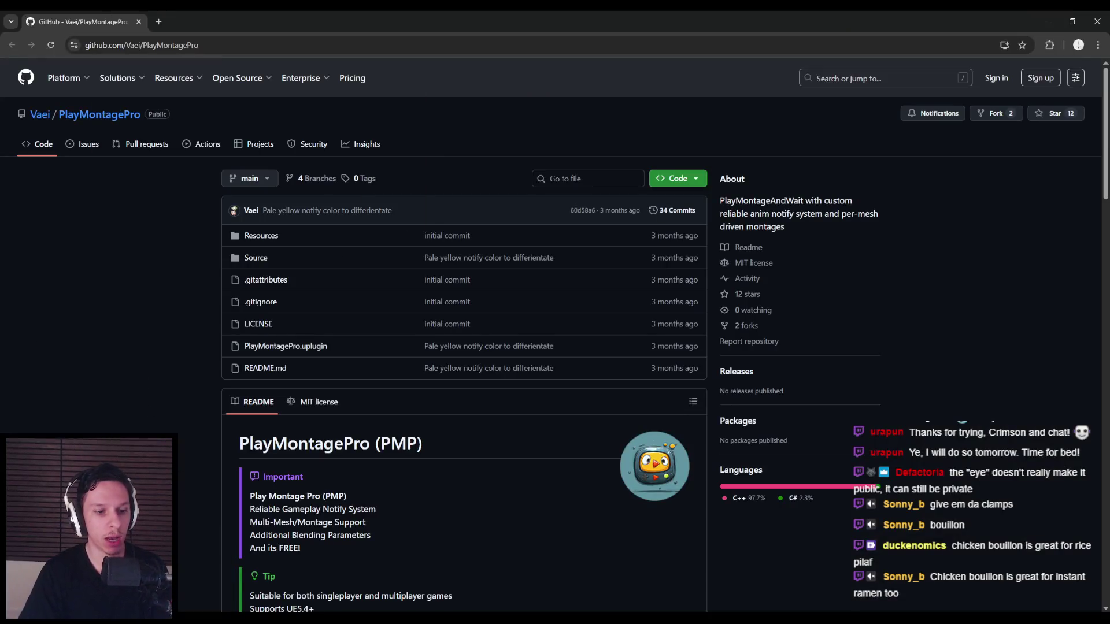
click(1054, 22)
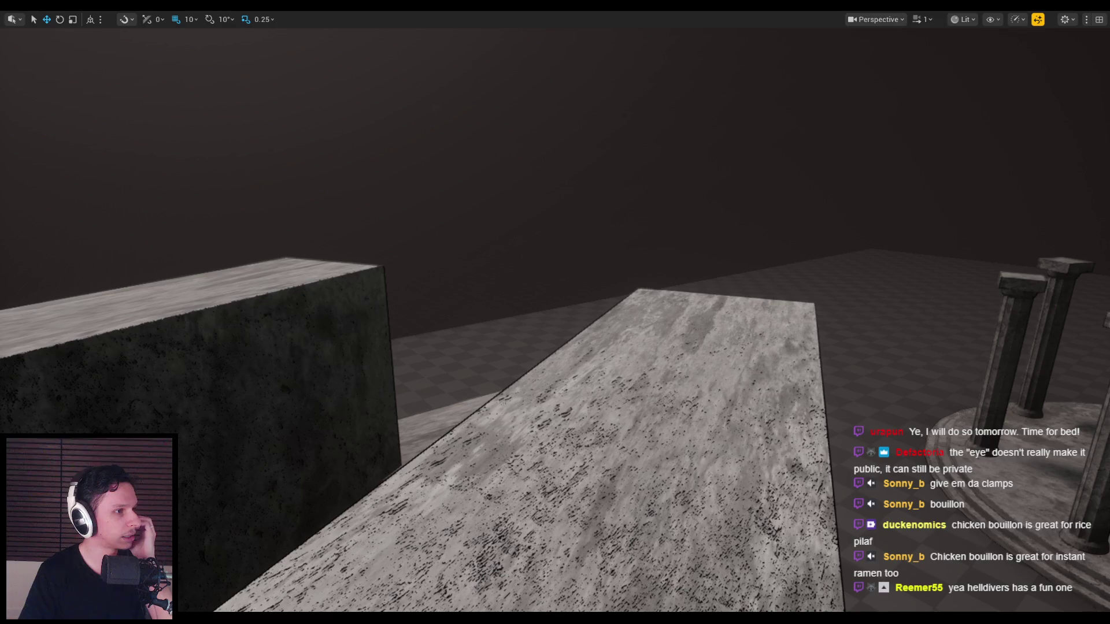
drag(368, 221, 540, 221)
- Maximize the YouTube window and scrub the active ragdoll tutorial to Chapter 2, Setting Up the Physical Asset
double_click(540, 221)
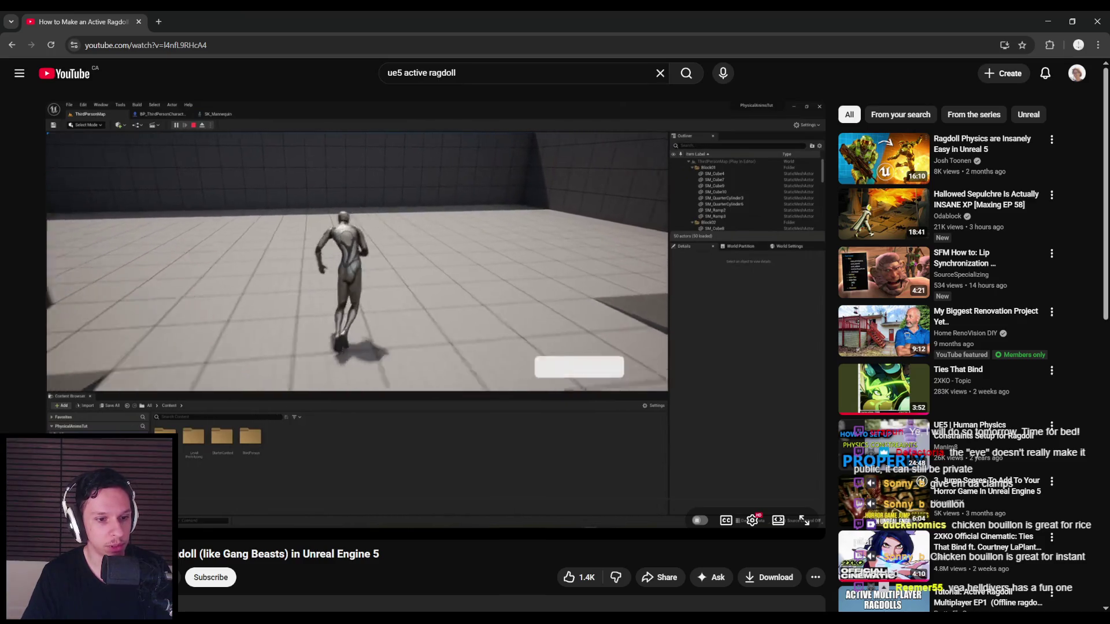
mouse_move(115, 512)
mouse_down()
mouse_move(81, 512)
mouse_move(144, 512)
mouse_up()
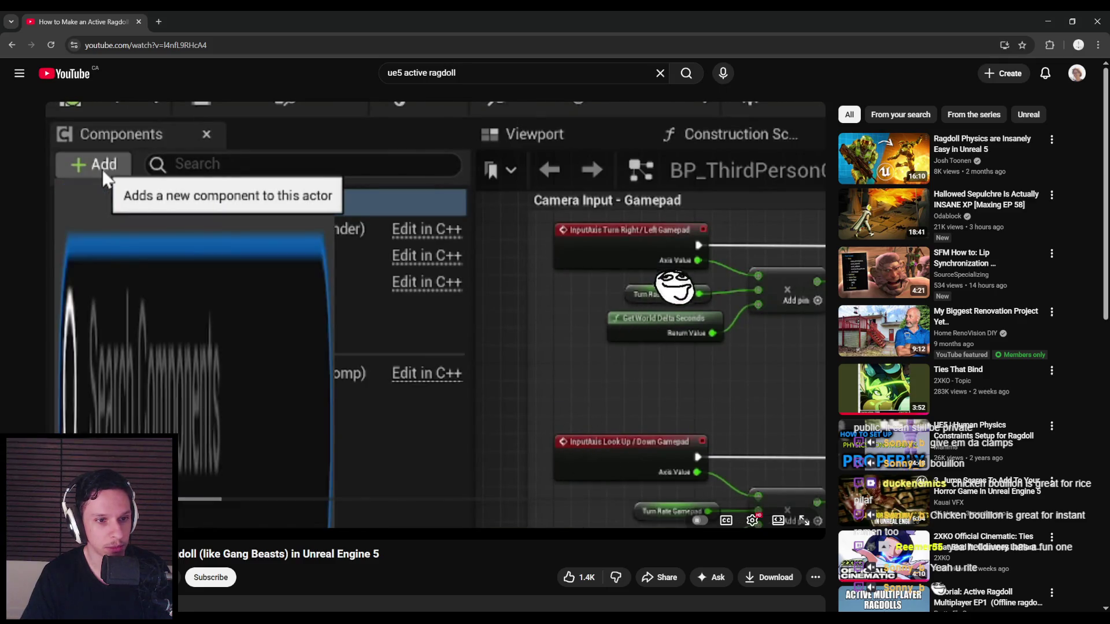
drag(206, 505, 653, 501)
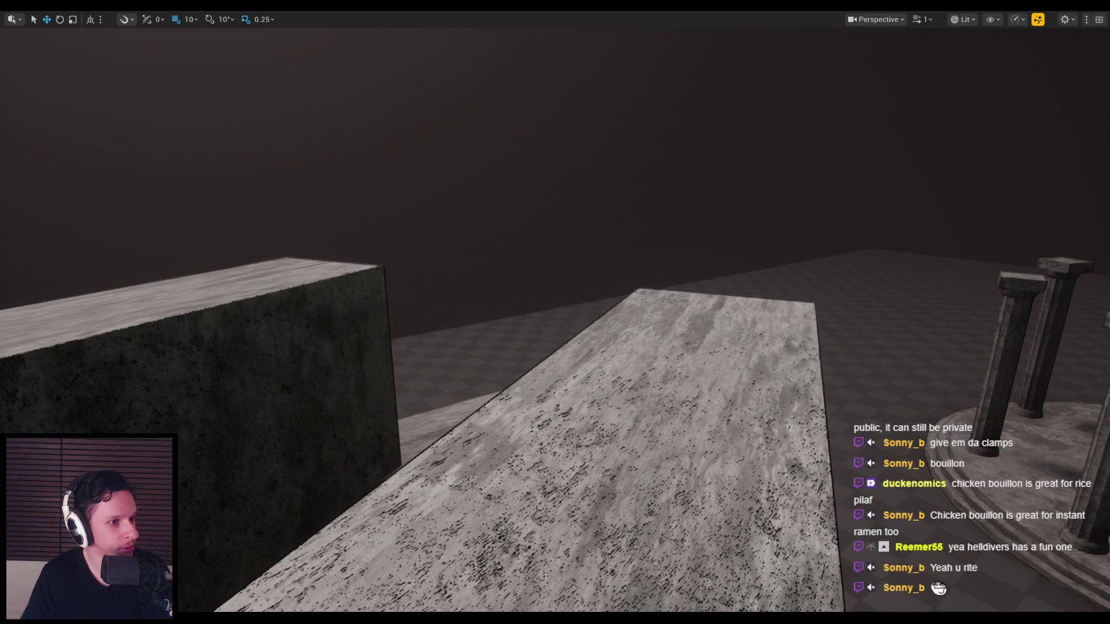
key(alt+Tab)
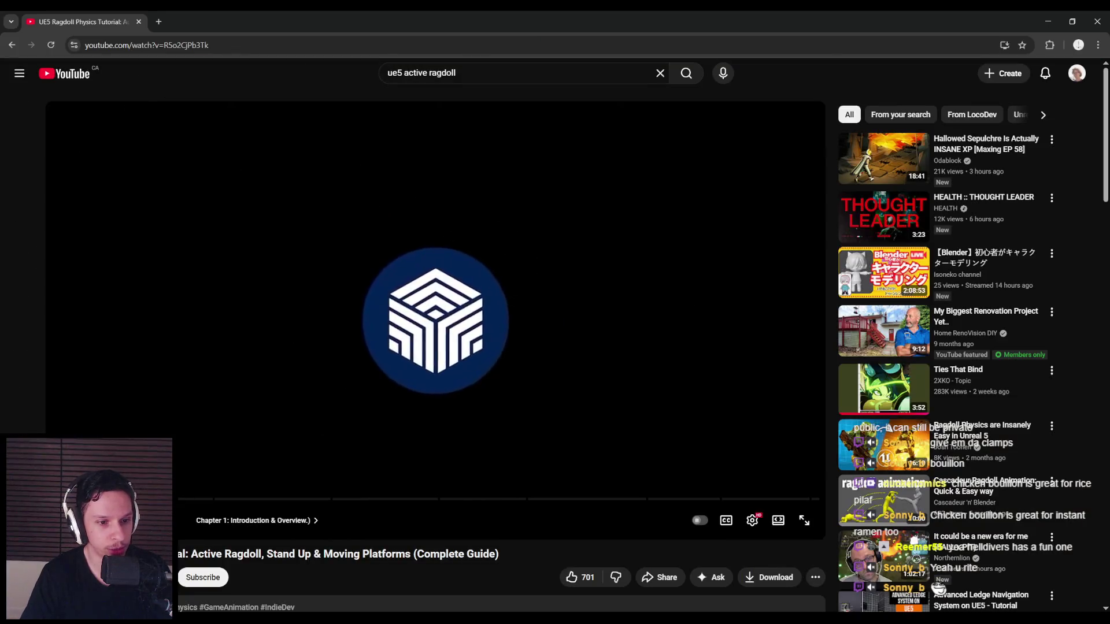
drag(115, 499, 118, 499)
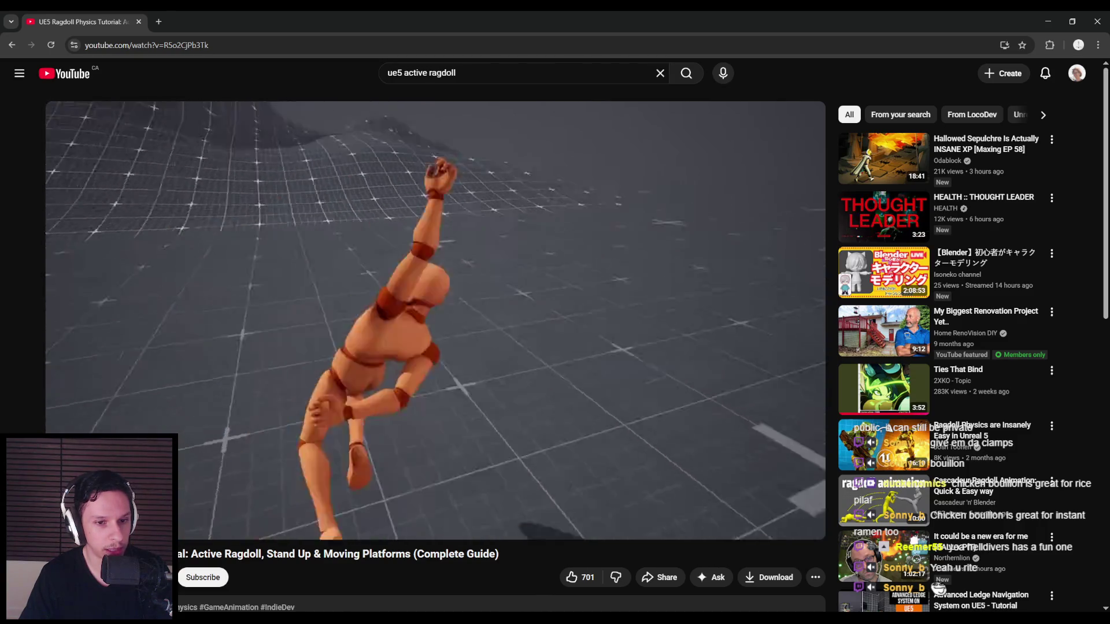
mouse_move(145, 509)
mouse_down()
mouse_move(113, 508)
mouse_move(55, 432)
mouse_up()
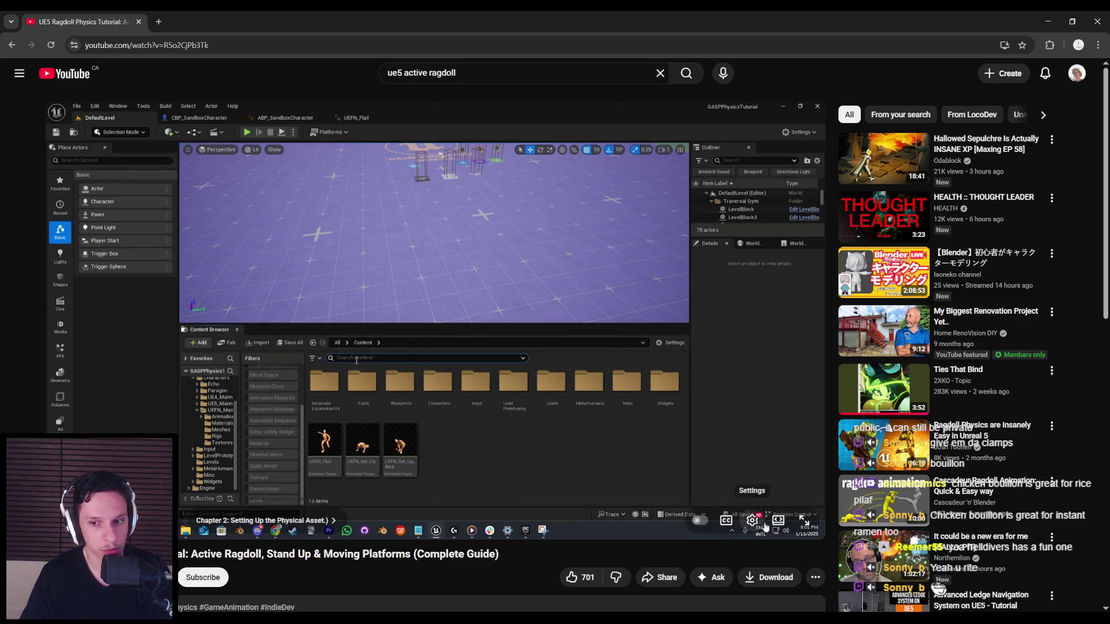
- Switch the player to theater mode and seek through Chapter 3 into Chapter 4, Refining Your Ragdoll Settings
click(781, 528)
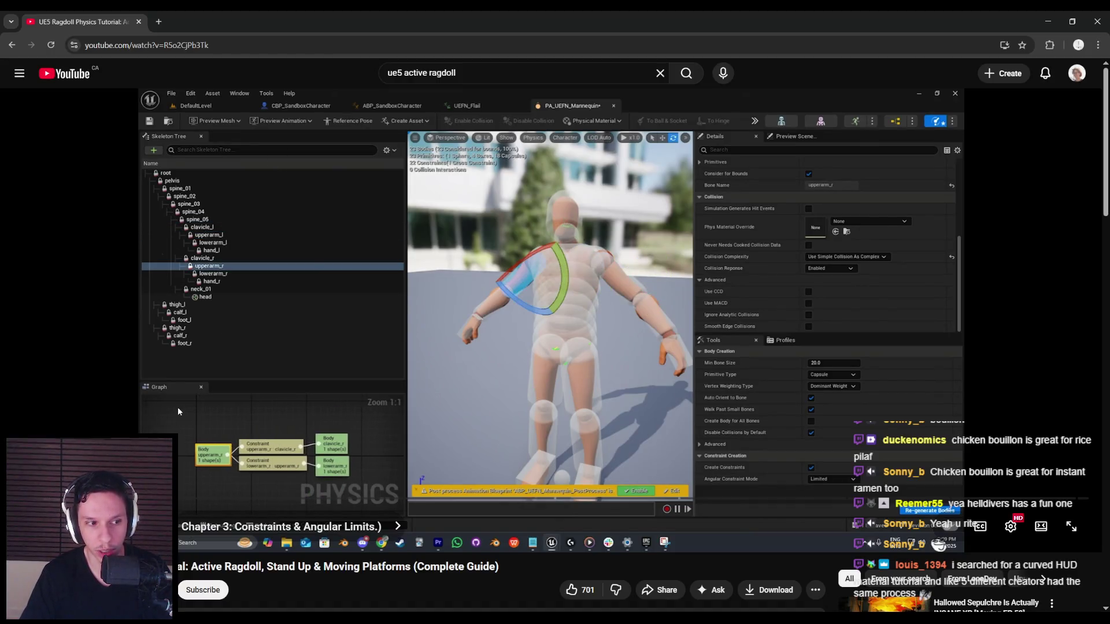
mouse_move(159, 509)
mouse_down()
mouse_move(160, 498)
mouse_move(237, 503)
mouse_move(169, 501)
mouse_up()
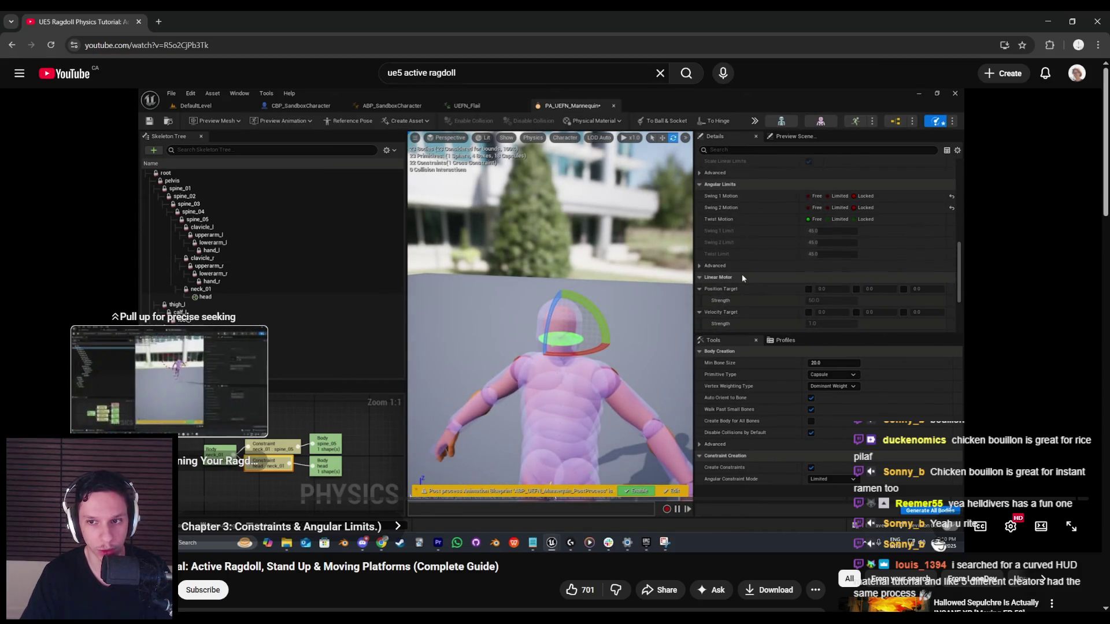
mouse_move(169, 501)
mouse_down()
mouse_move(253, 500)
mouse_move(168, 500)
mouse_move(178, 503)
mouse_up()
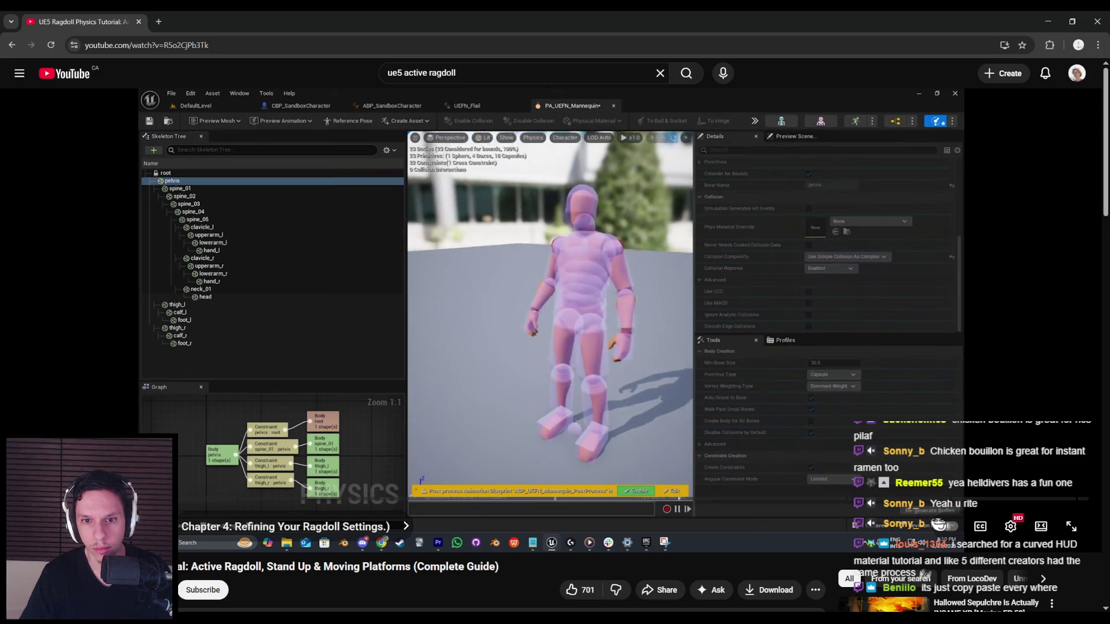
- Scrub through the ragdoll-refining chapter and pause the tutorial
drag(171, 509, 171, 509)
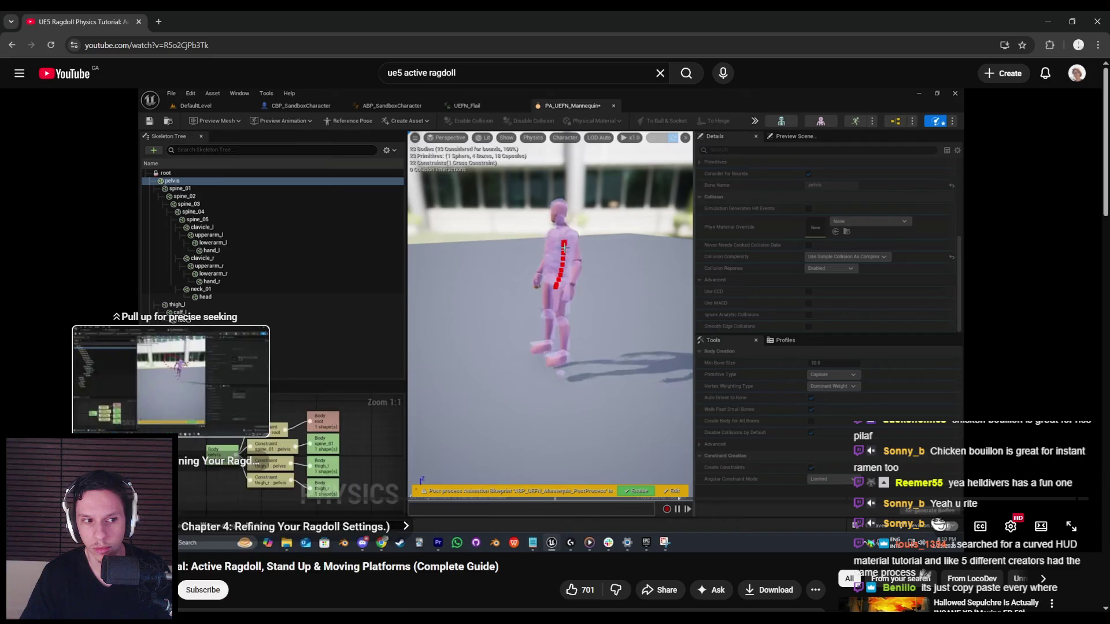
right_click(171, 509)
click(202, 455)
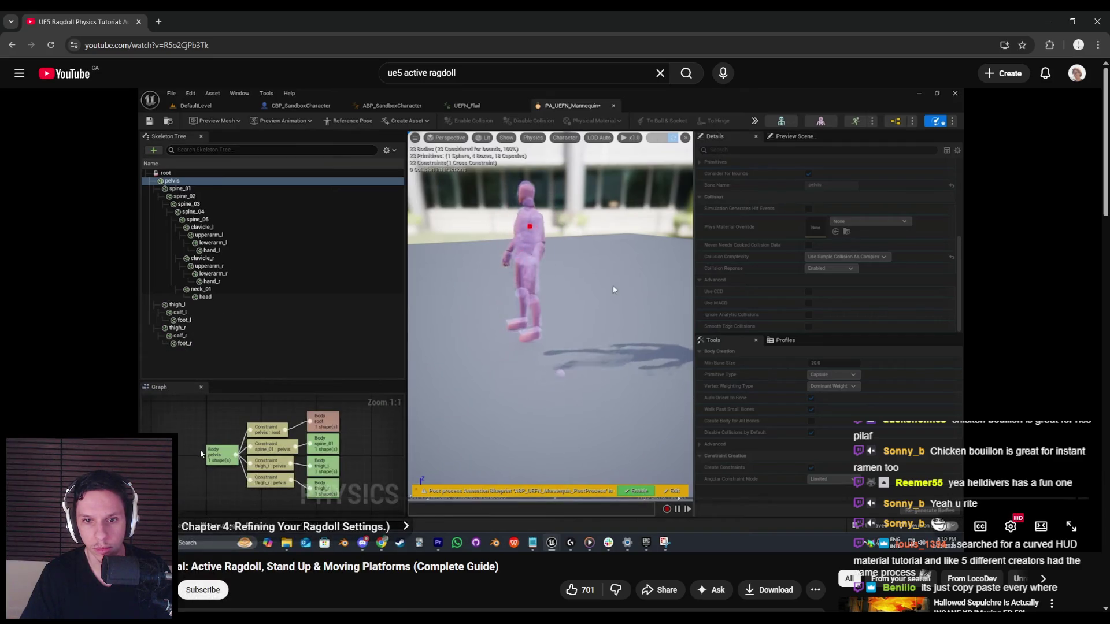
mouse_move(177, 513)
mouse_down()
mouse_move(179, 496)
mouse_move(111, 501)
mouse_move(185, 502)
mouse_up()
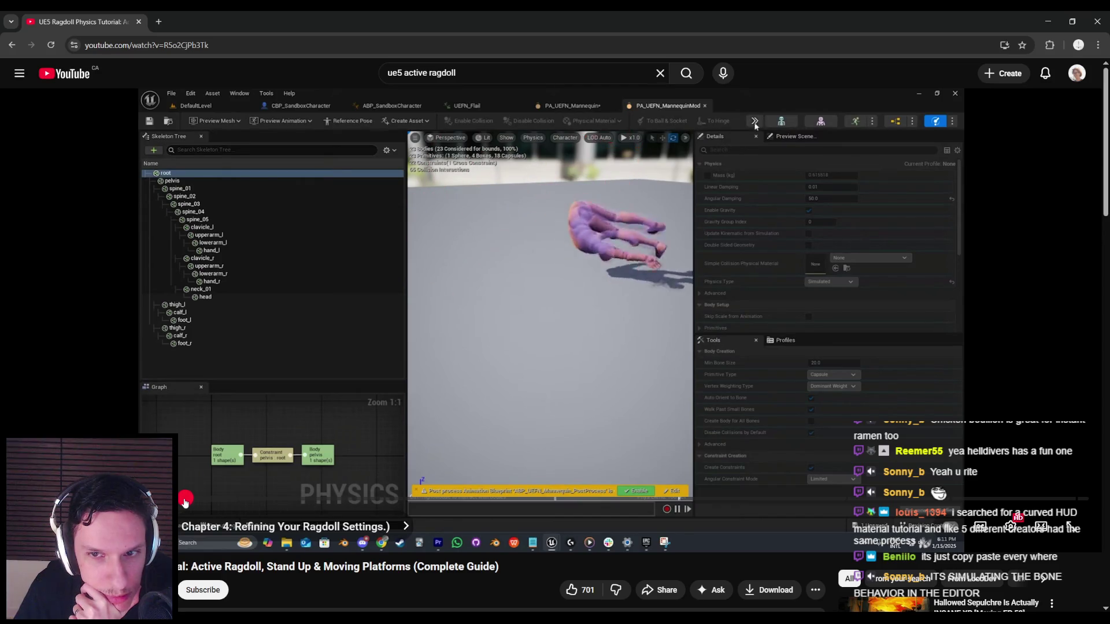
click(245, 437)
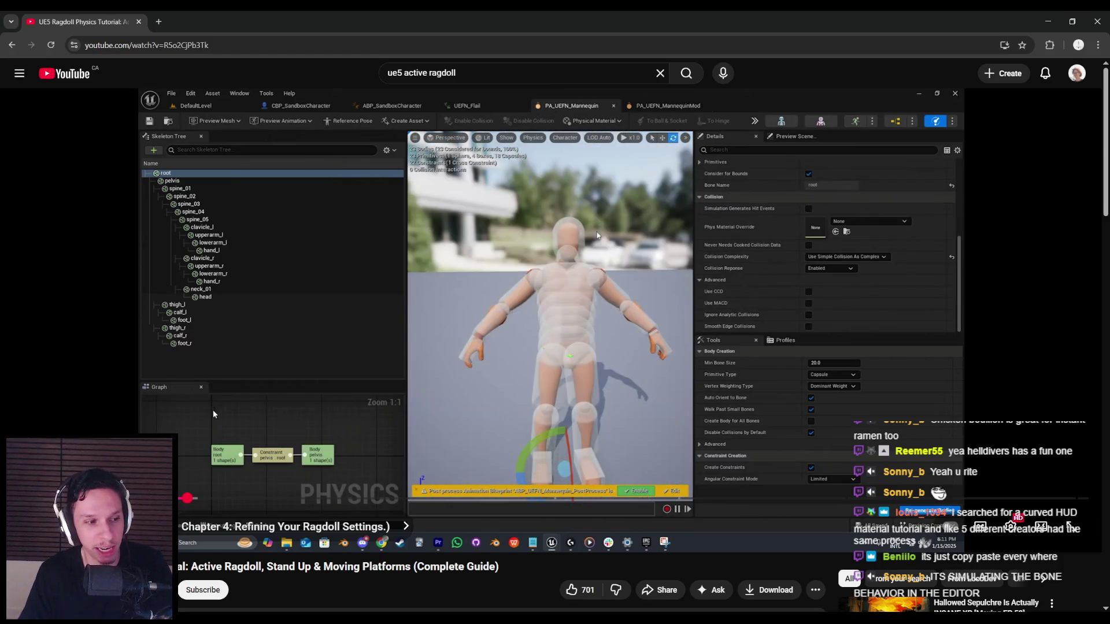
- Seek to and pause on the tutorial's constraint limits and angular motor drive settings
drag(193, 498, 200, 500)
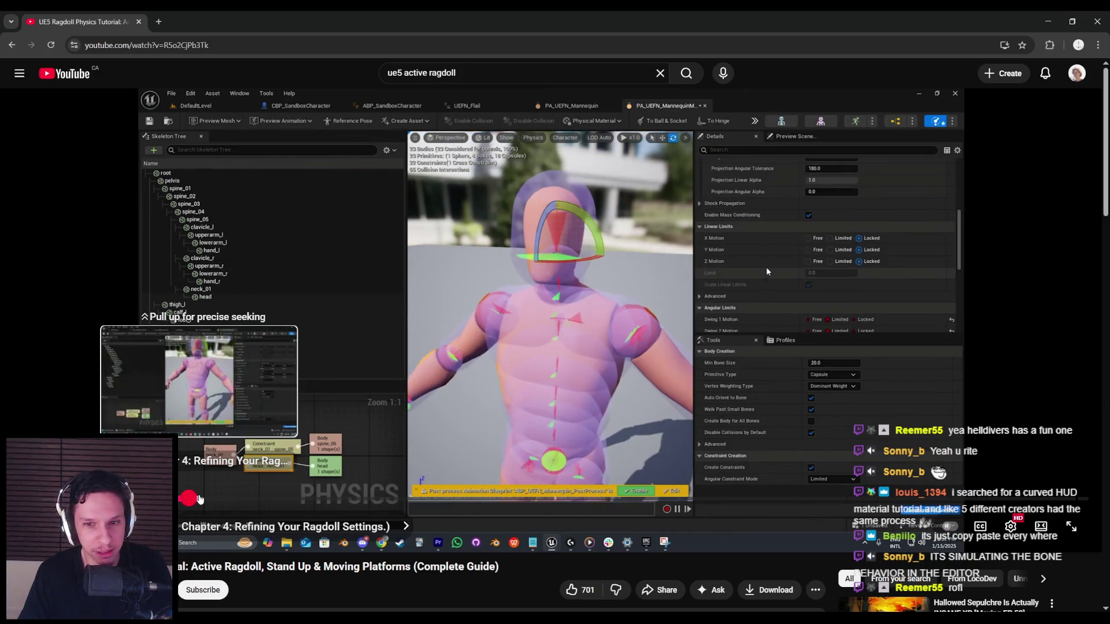
drag(199, 499, 207, 501)
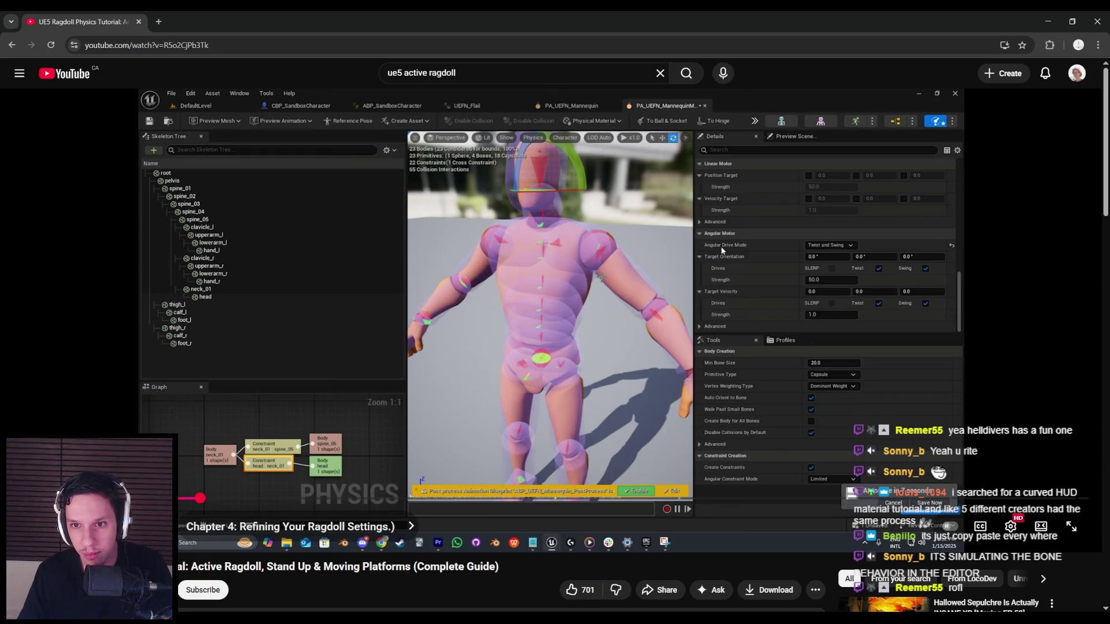
click(590, 315)
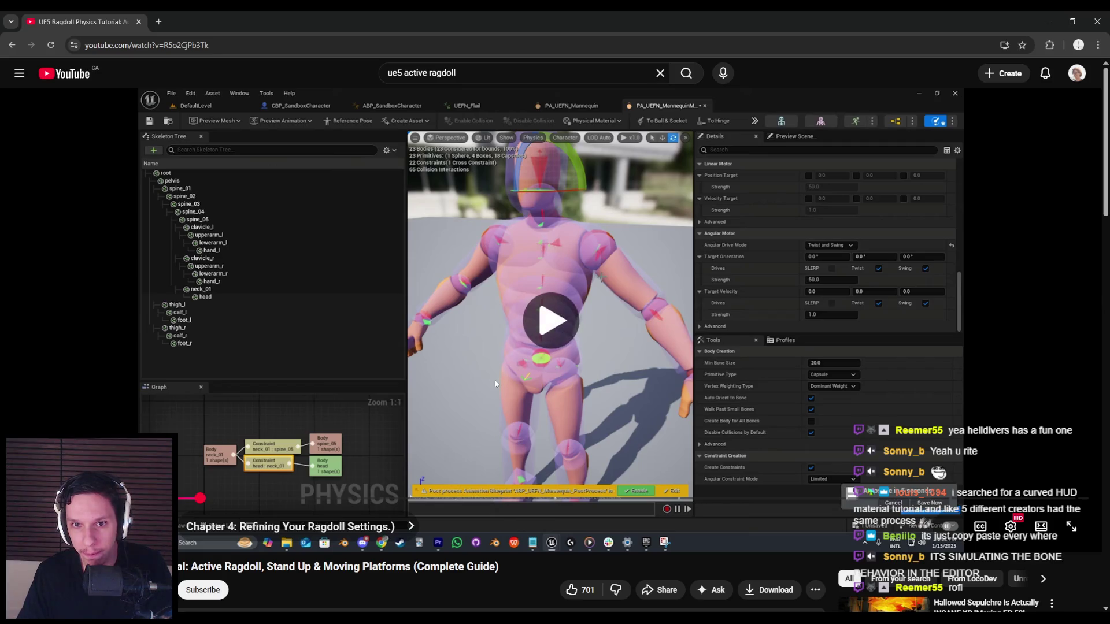
drag(200, 498, 223, 500)
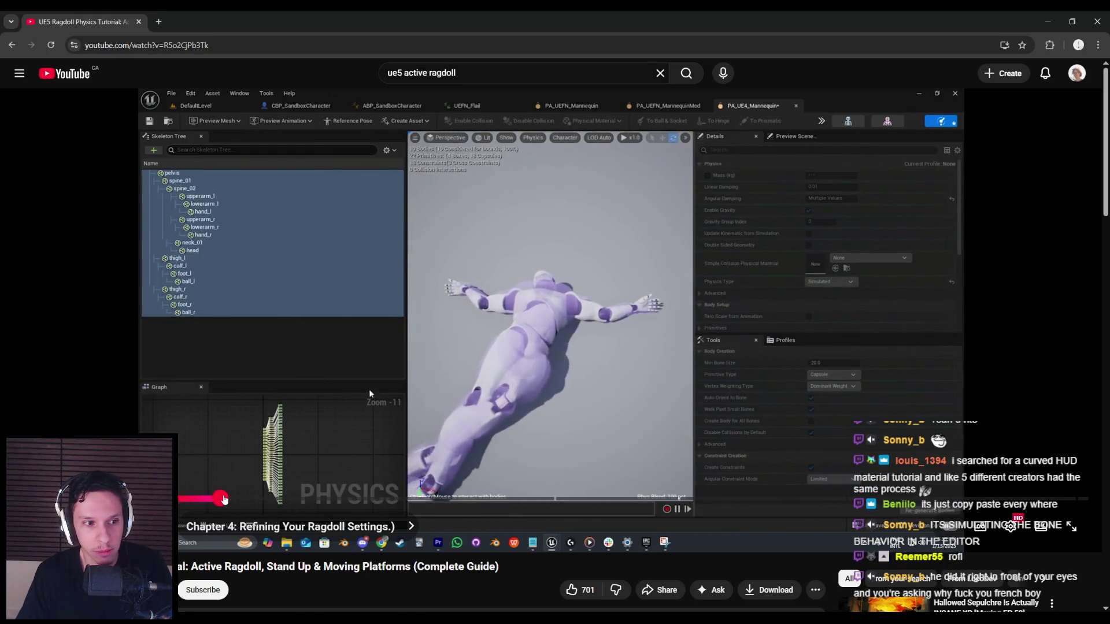
- Seek back to Chapter 3 and pause on the angular, linear and twist limits explanation
click(234, 439)
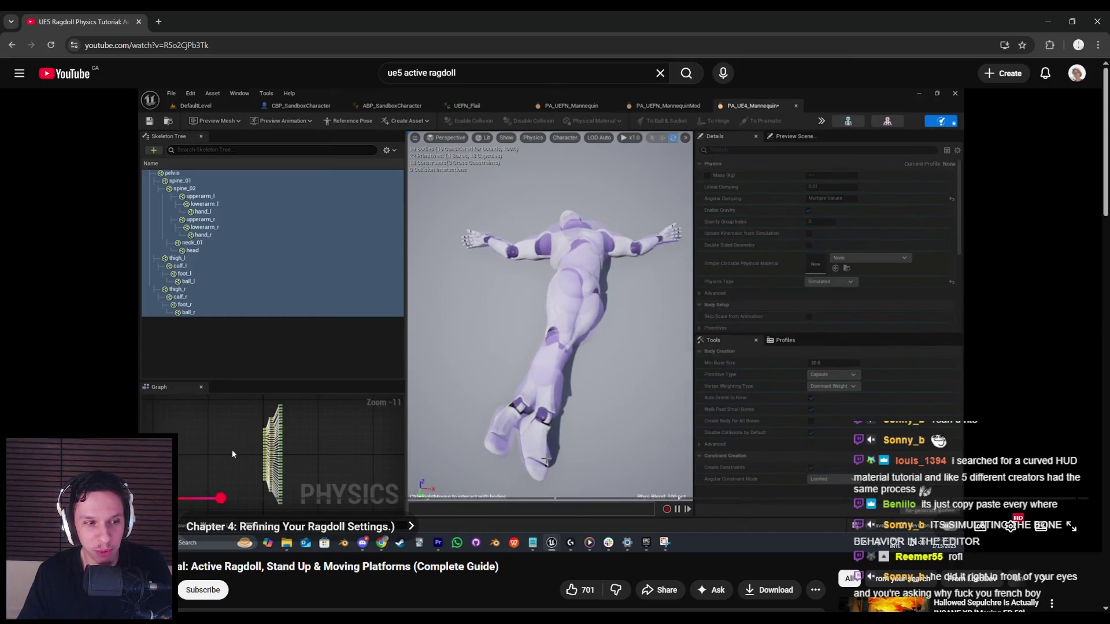
click(234, 453)
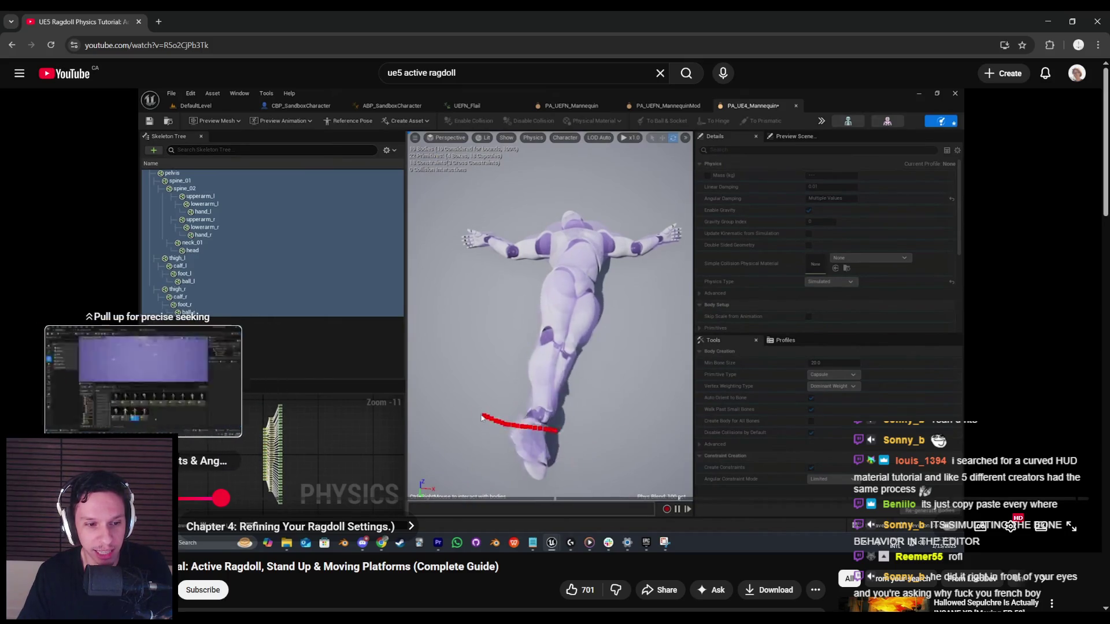
drag(221, 498, 165, 499)
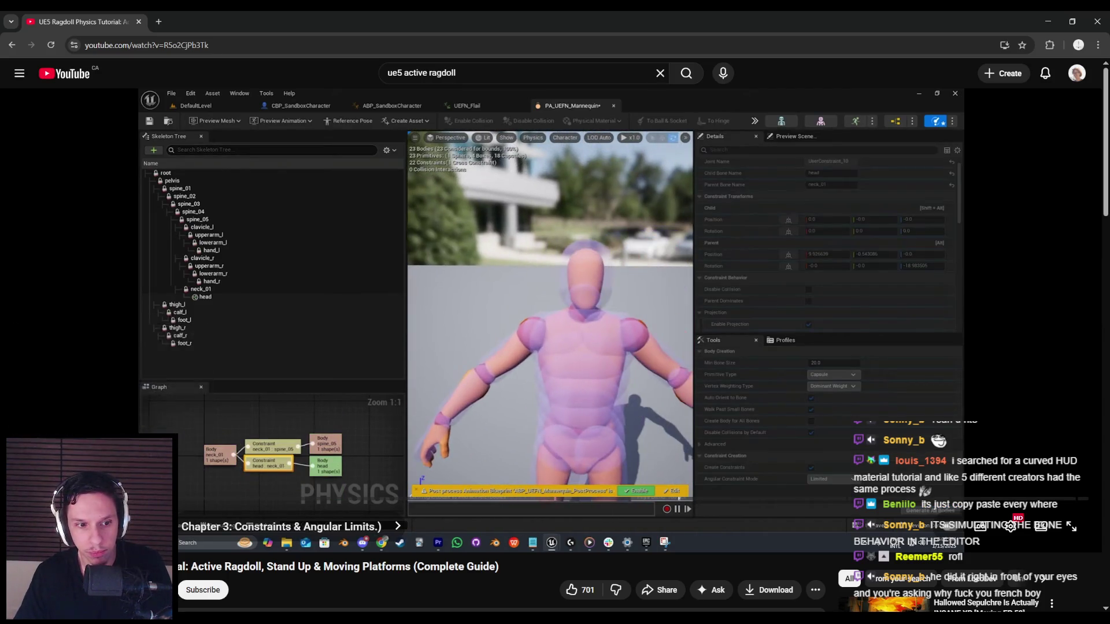
click(749, 259)
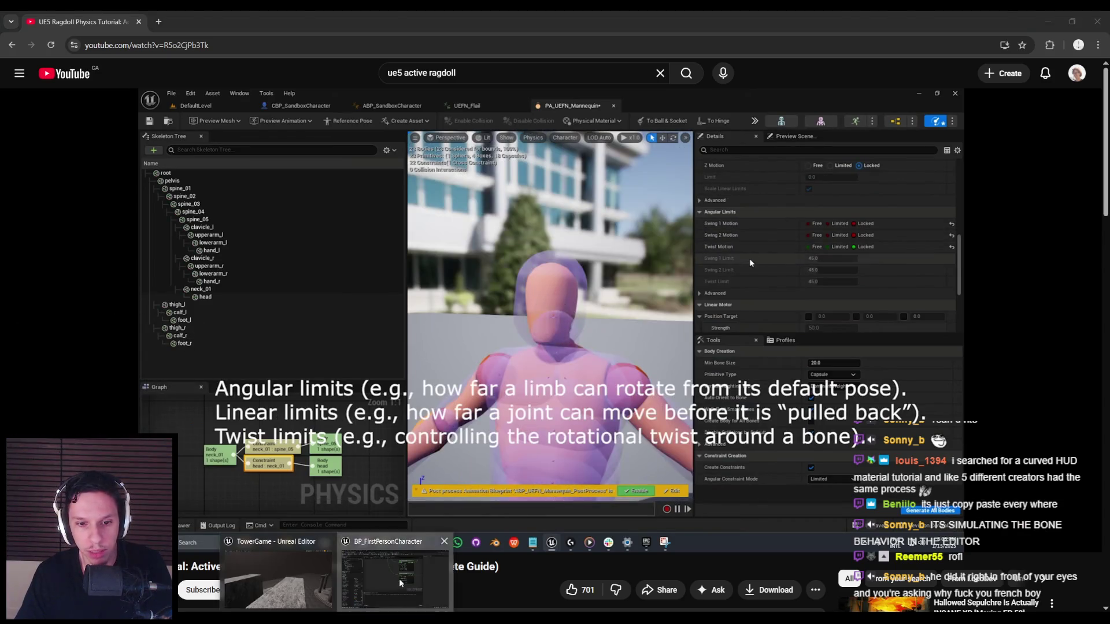
- Select the skeletal mesh in BP_BaseEnemyCharacter, then minimize it and show the Content Browser
key(alt+Tab)
click(551, 34)
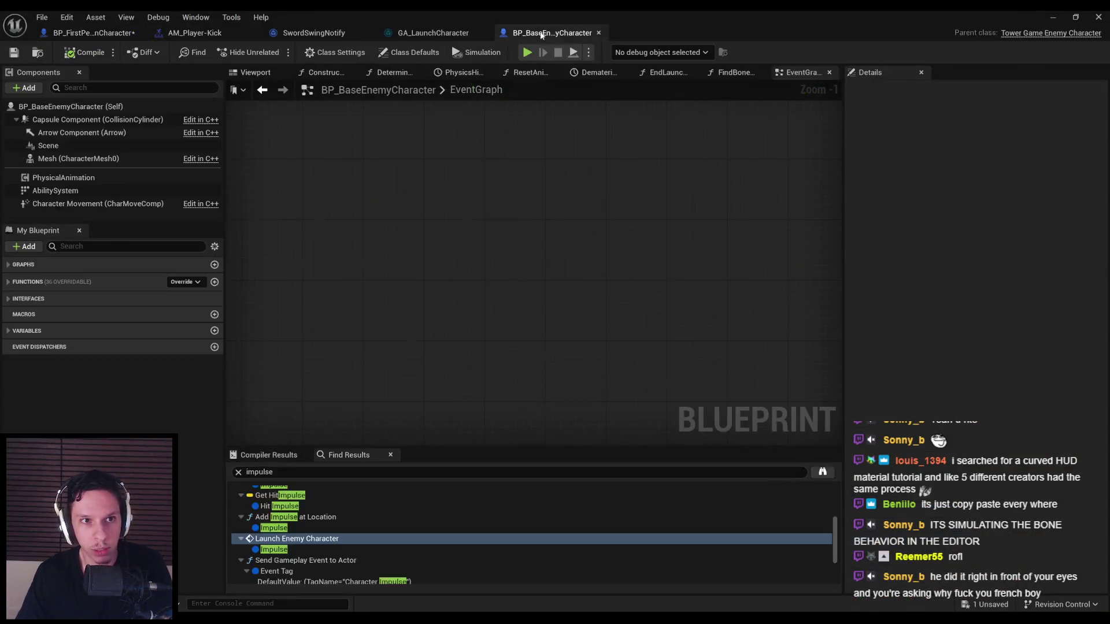
click(78, 159)
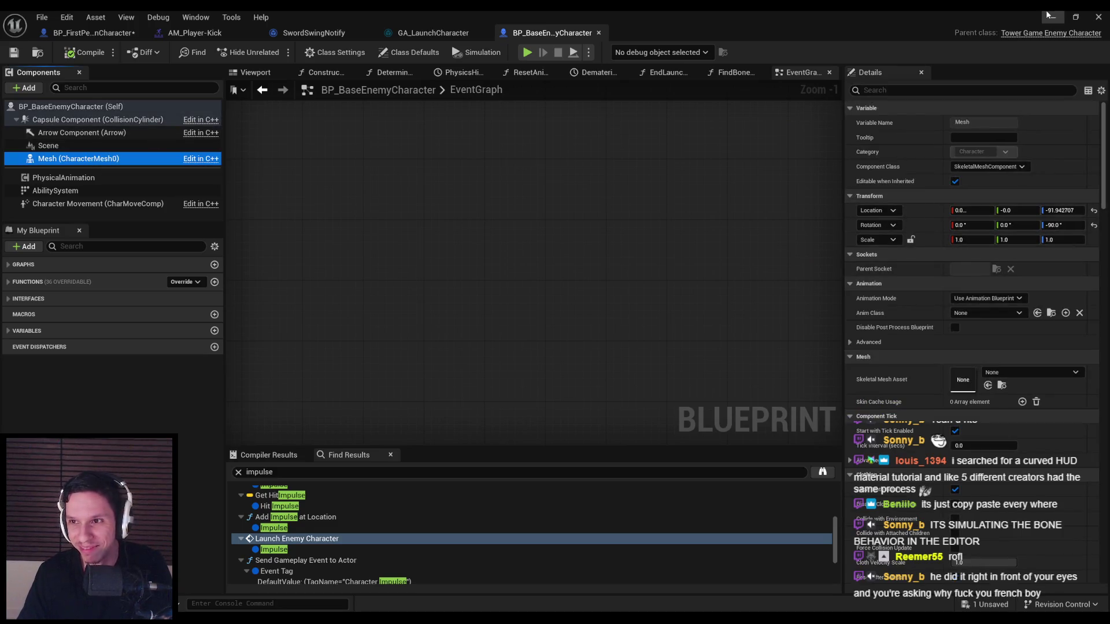
click(1050, 16)
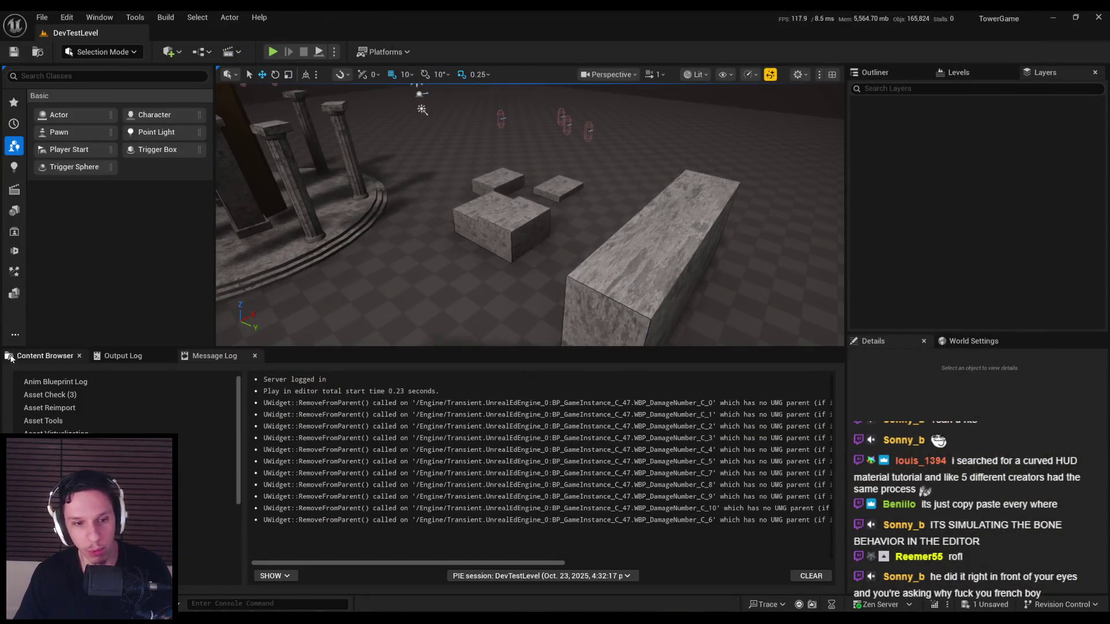
click(11, 358)
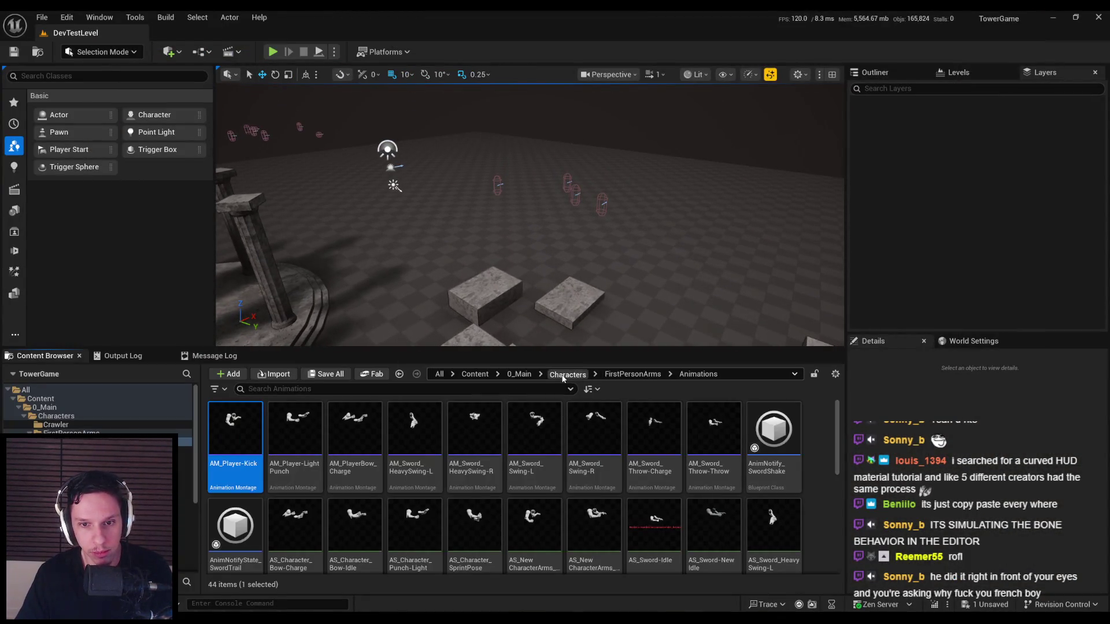
- Browse to 0_Main > Characters > Grunt and open the PA_Enemy-Grunt physics asset
click(563, 375)
click(519, 375)
double_click(292, 439)
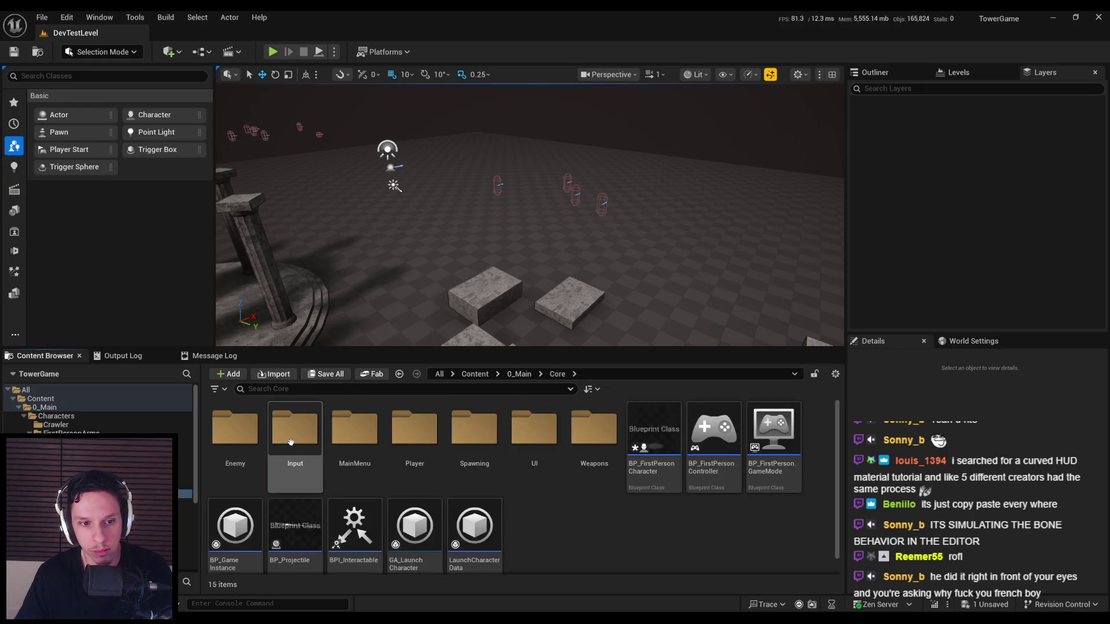
key(alt+Left)
key(ctrl+s)
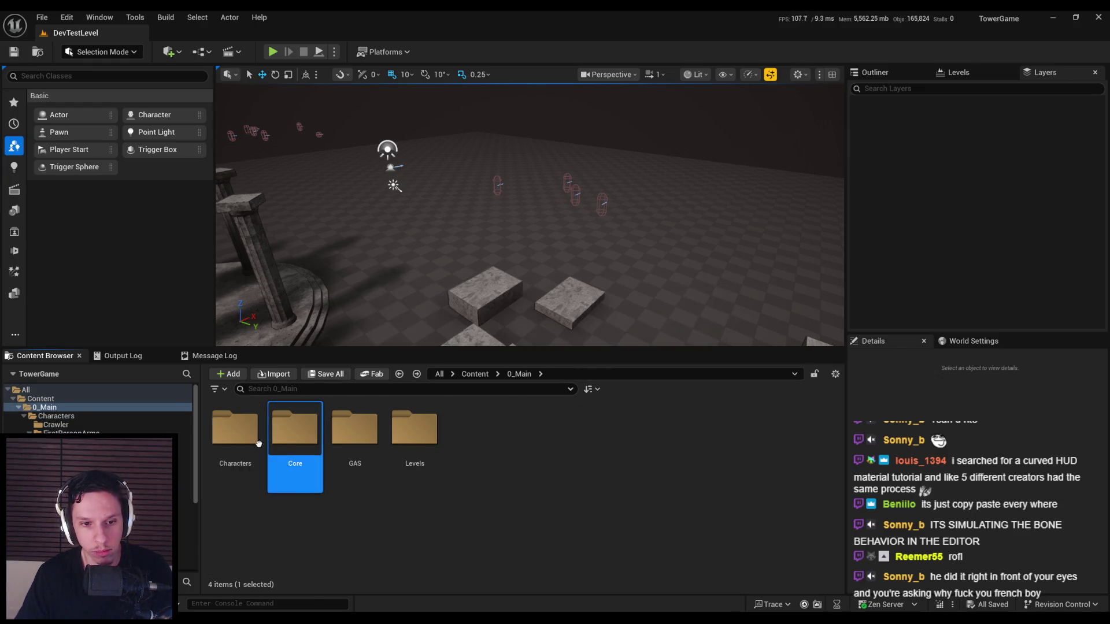
double_click(238, 436)
double_click(354, 434)
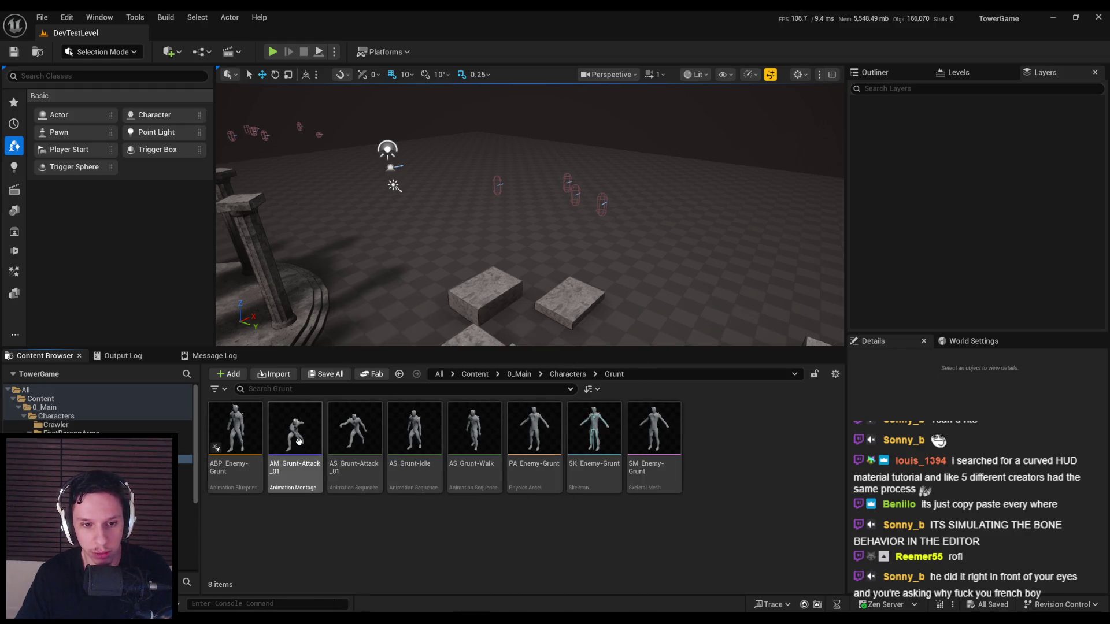
double_click(527, 447)
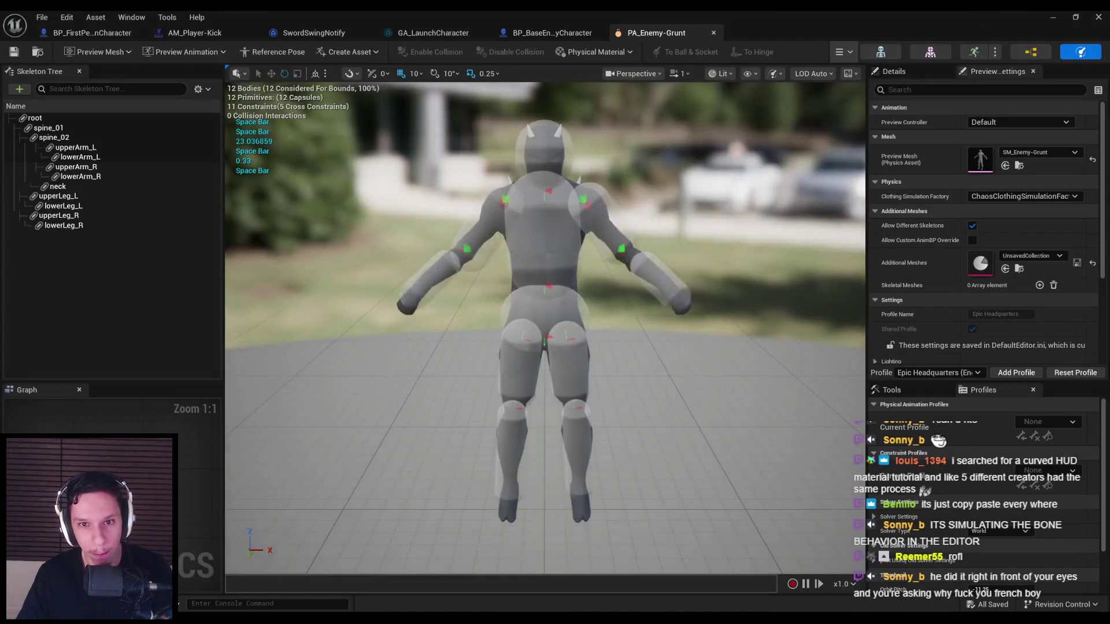
click(626, 313)
mouse_move(626, 312)
mouse_down()
mouse_move(592, 316)
mouse_move(595, 339)
mouse_up()
scroll(593, 324, up, 1)
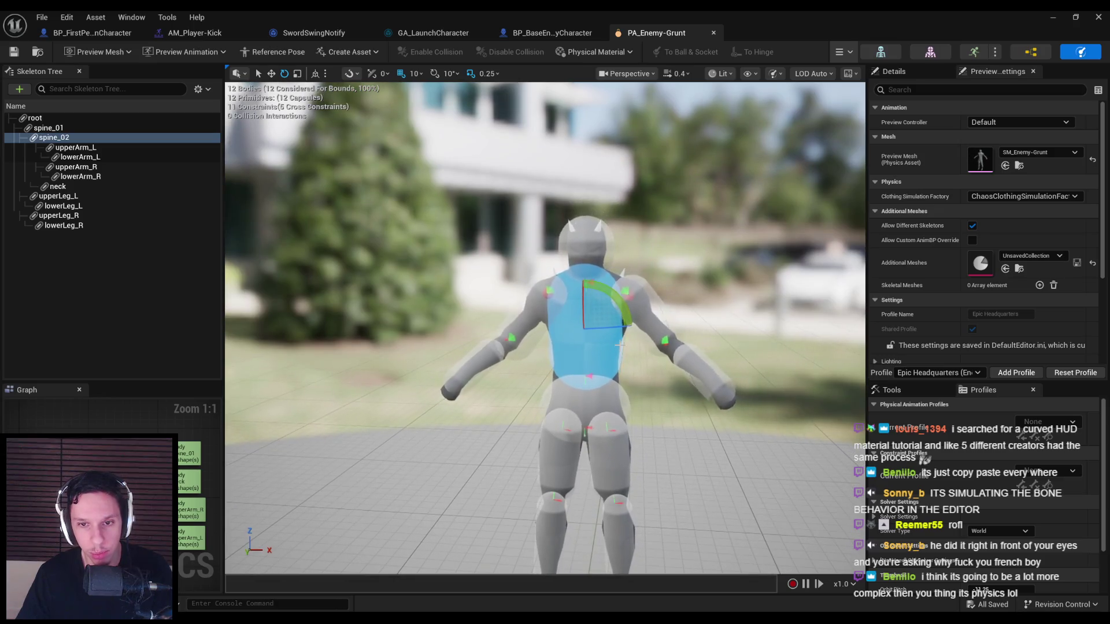
click(416, 584)
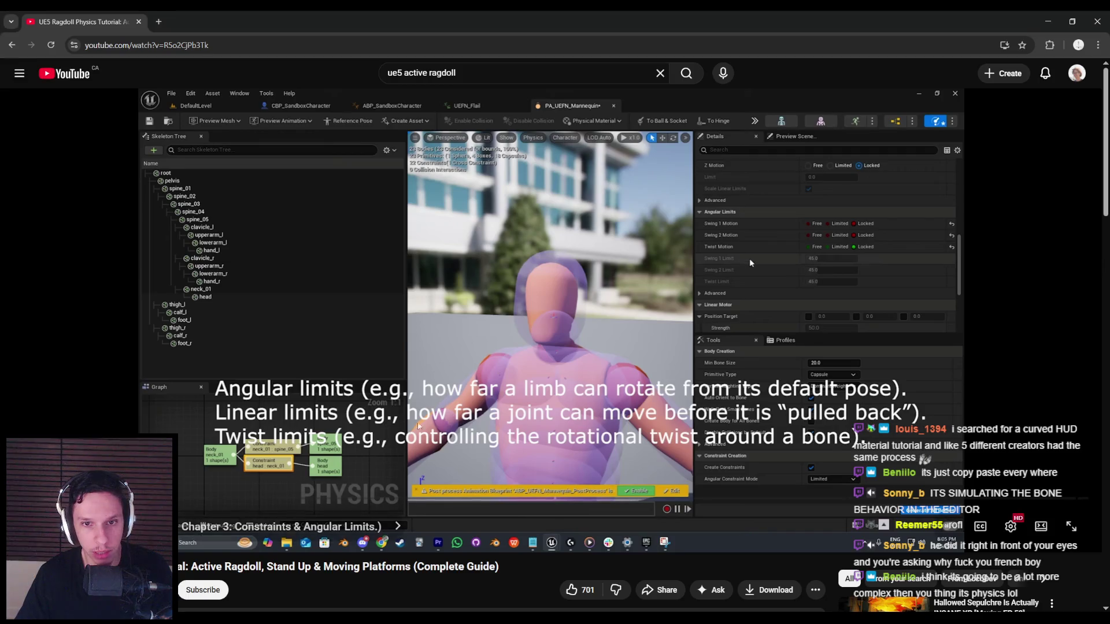
click(733, 256)
key(alt+Tab)
click(659, 330)
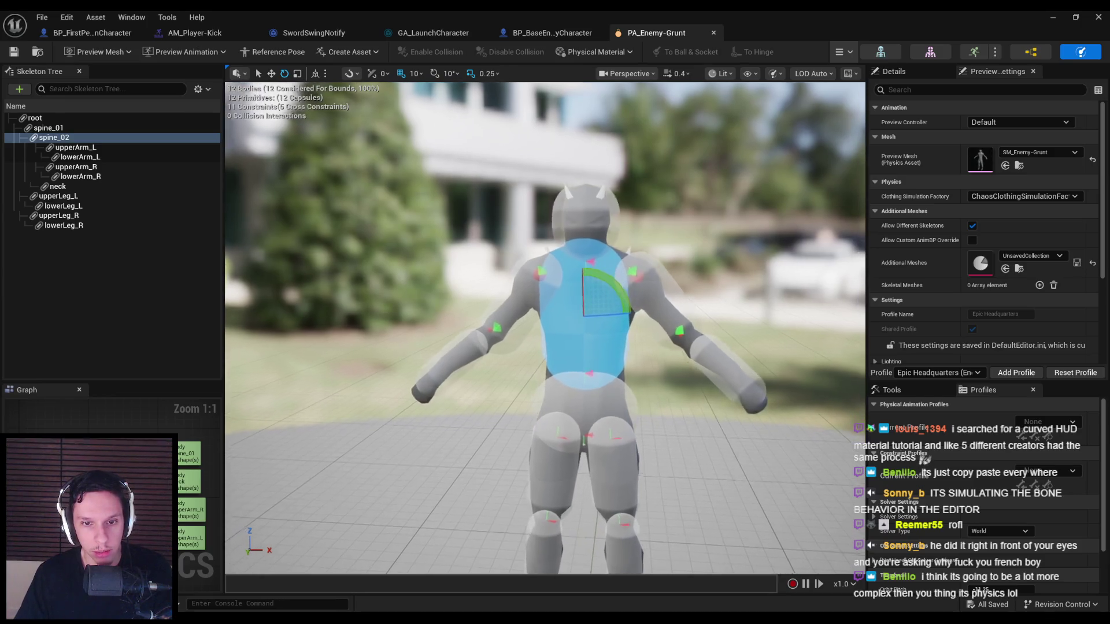
key(f)
scroll(544, 324, down, 5)
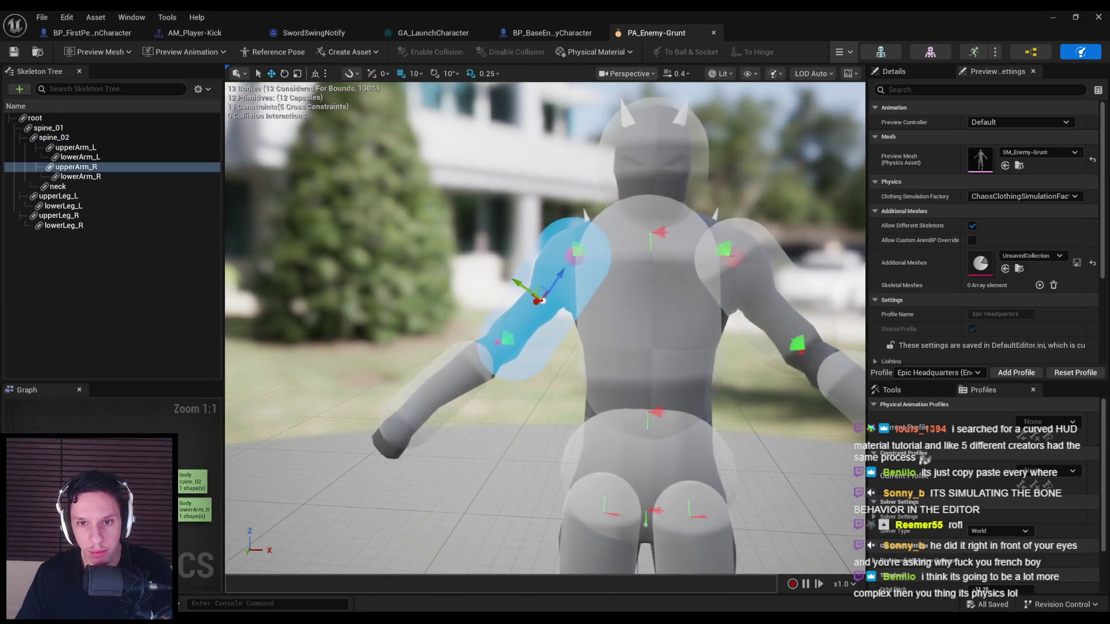
scroll(543, 324, down, 2)
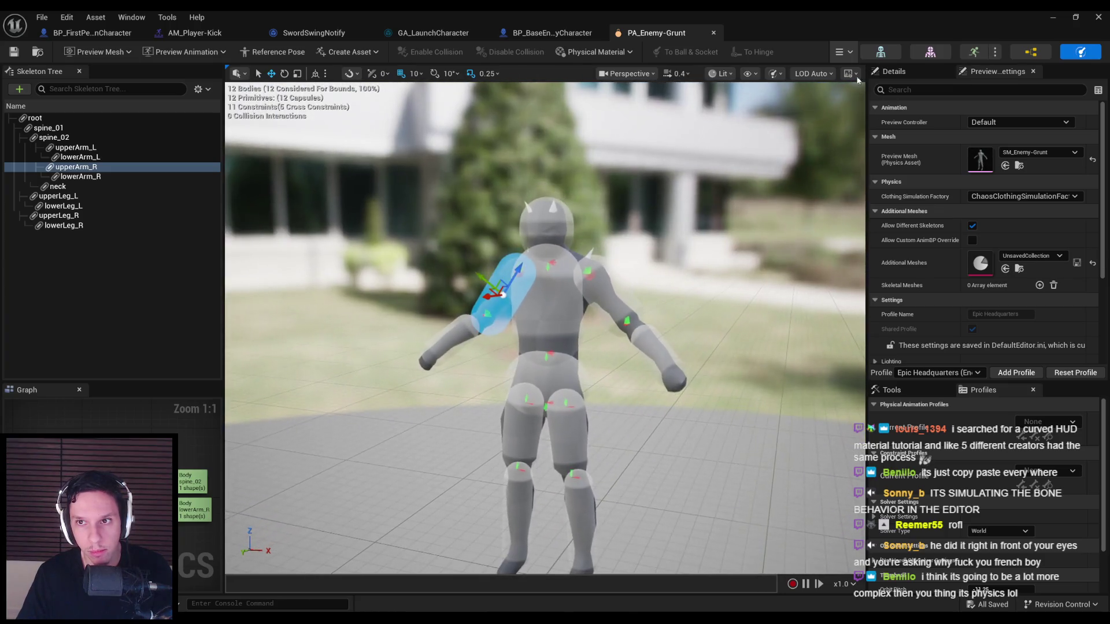
click(864, 105)
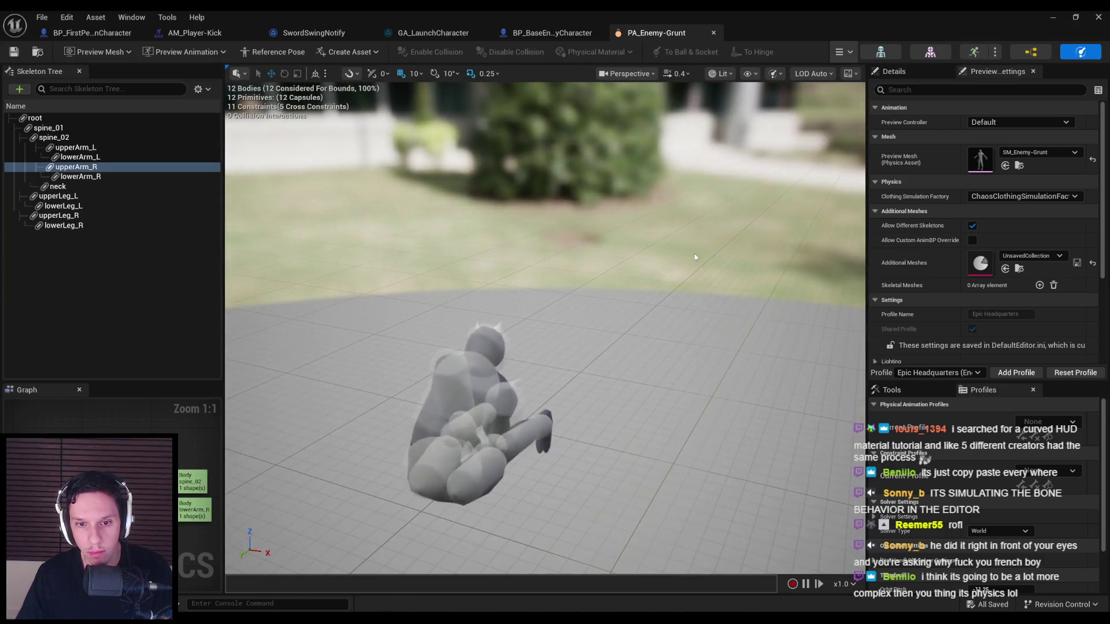
click(840, 53)
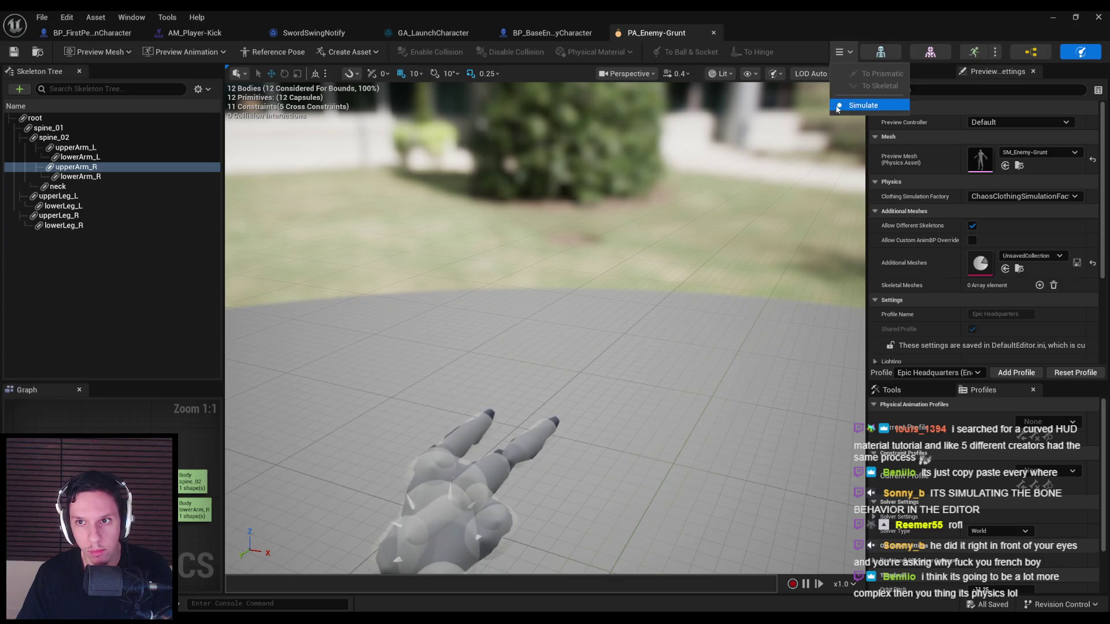
click(863, 104)
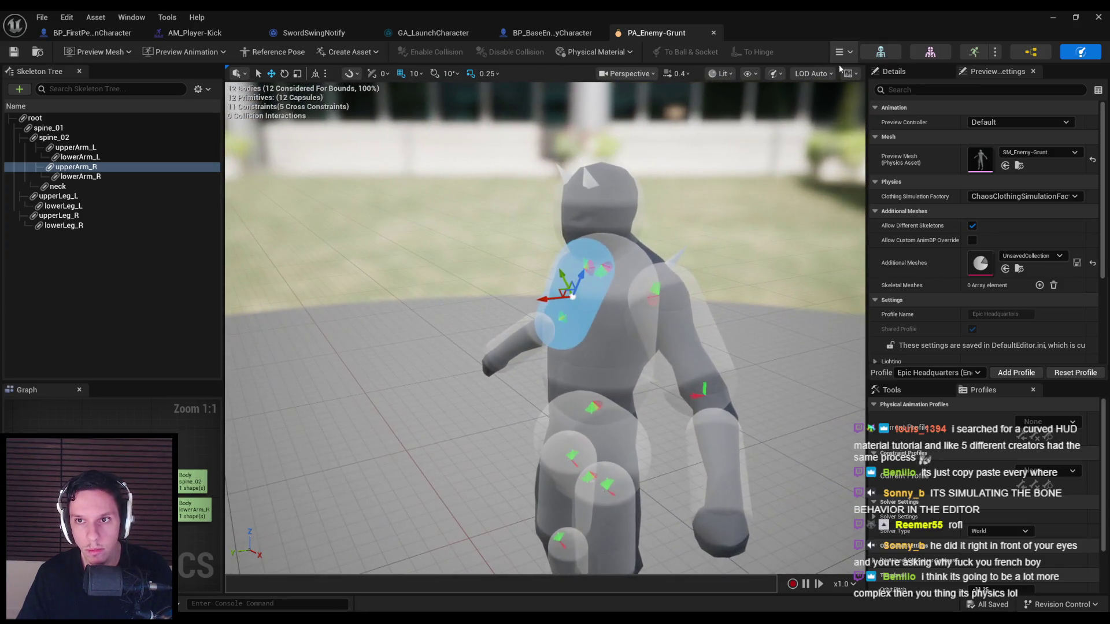
click(841, 105)
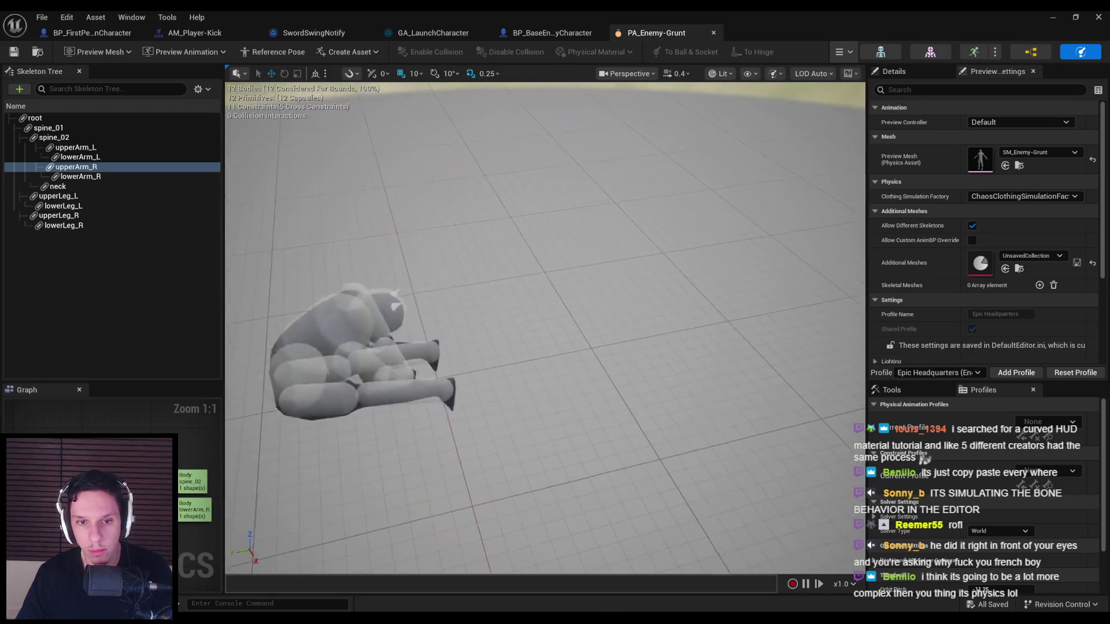
mouse_move(640, 340)
mouse_down()
mouse_move(680, 404)
mouse_move(711, 370)
mouse_move(557, 367)
mouse_move(535, 399)
mouse_move(694, 389)
mouse_move(793, 367)
mouse_move(793, 310)
mouse_move(632, 224)
mouse_move(800, 56)
mouse_up()
click(844, 51)
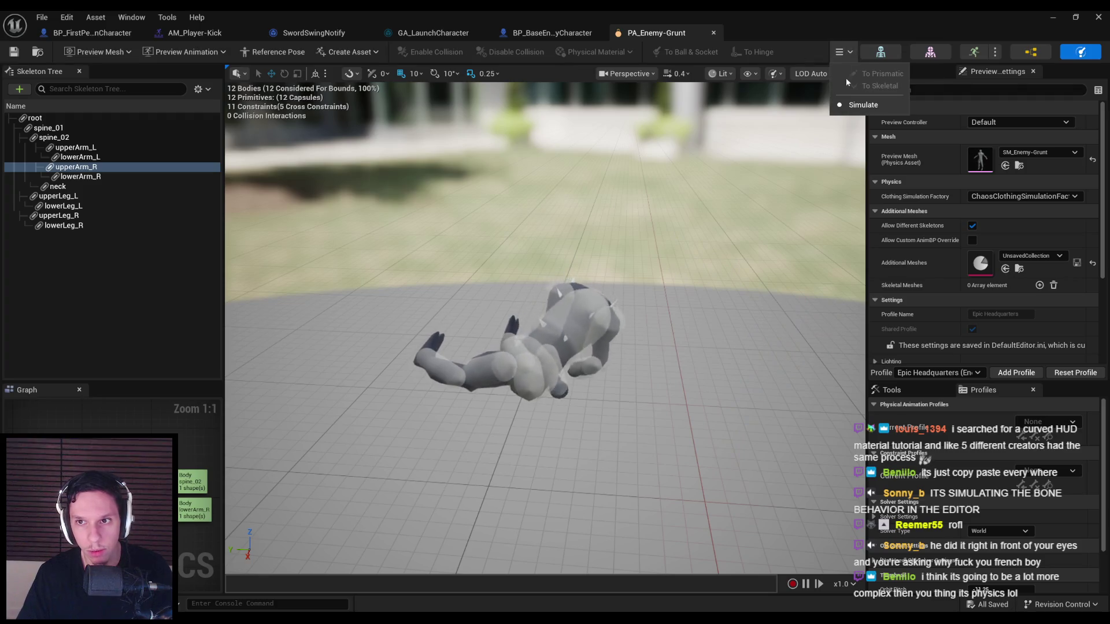
click(844, 106)
click(82, 119)
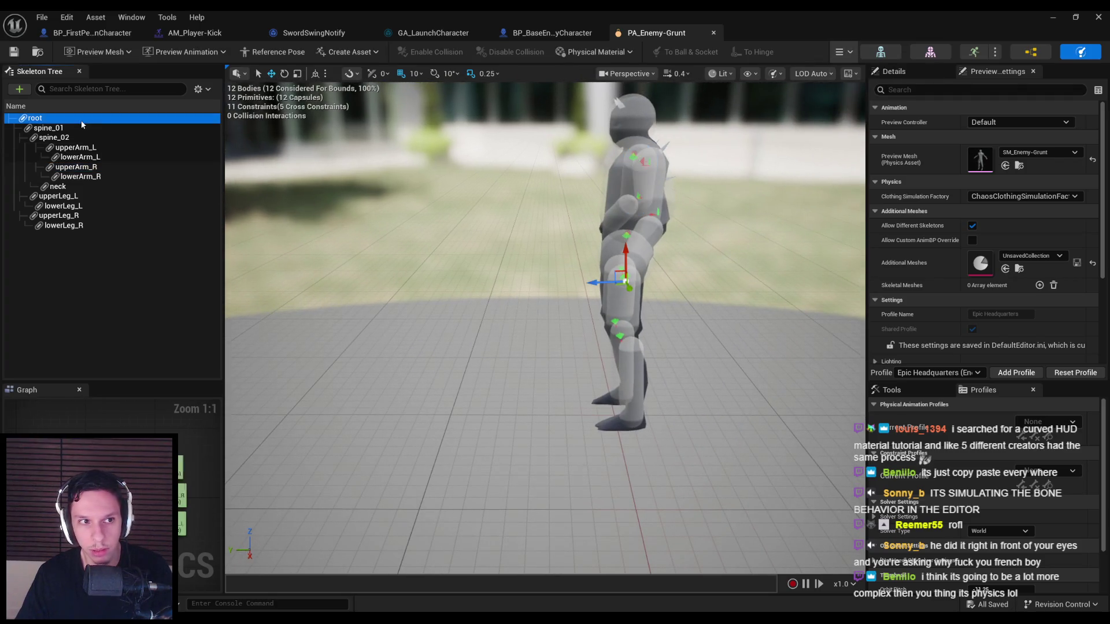
- Select the pelvis constraint and scroll through its details
scroll(913, 232, down, 10)
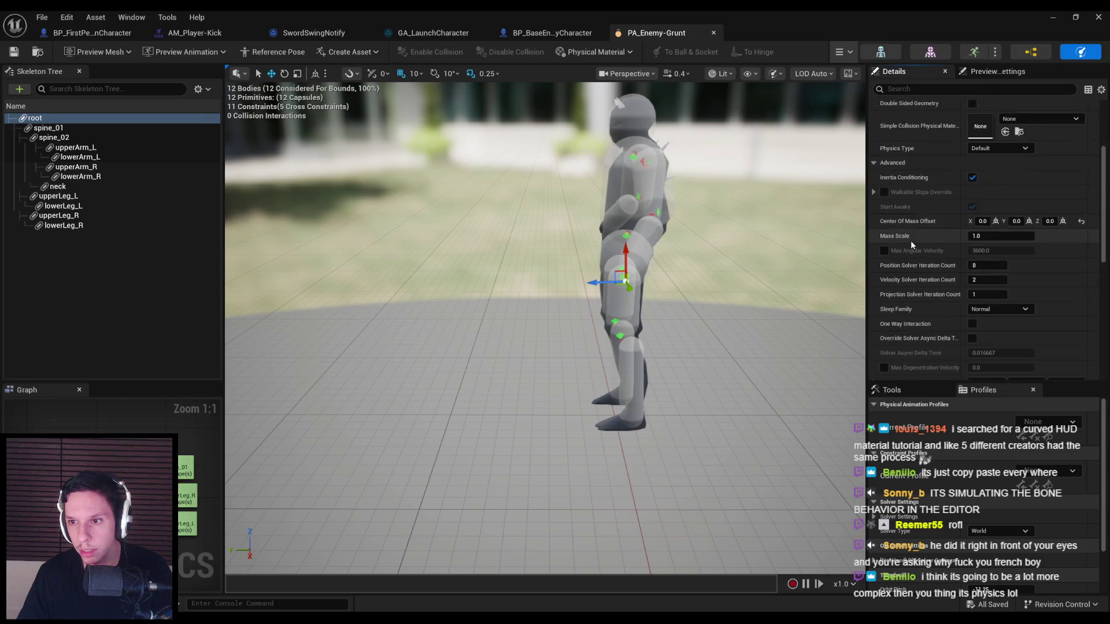
scroll(917, 234, up, 8)
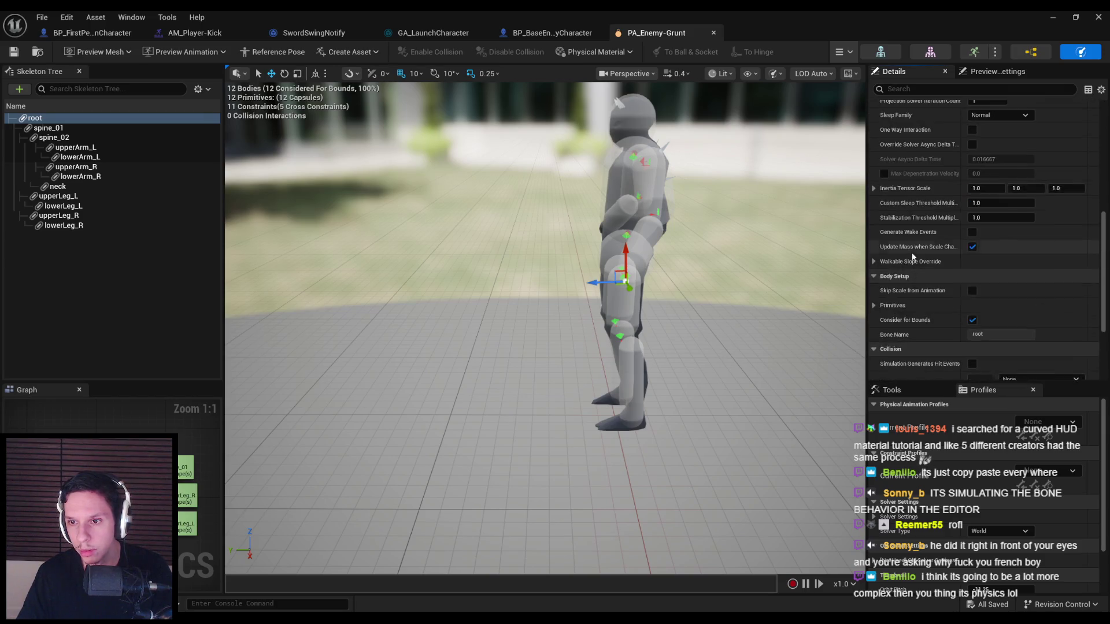
click(623, 279)
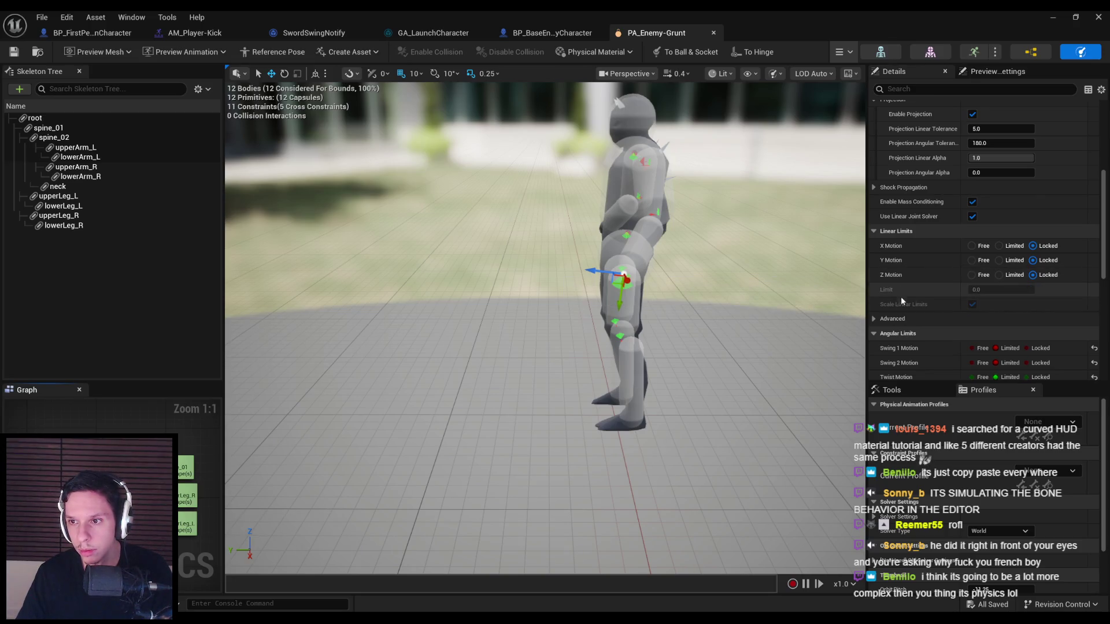
scroll(900, 297, down, 4)
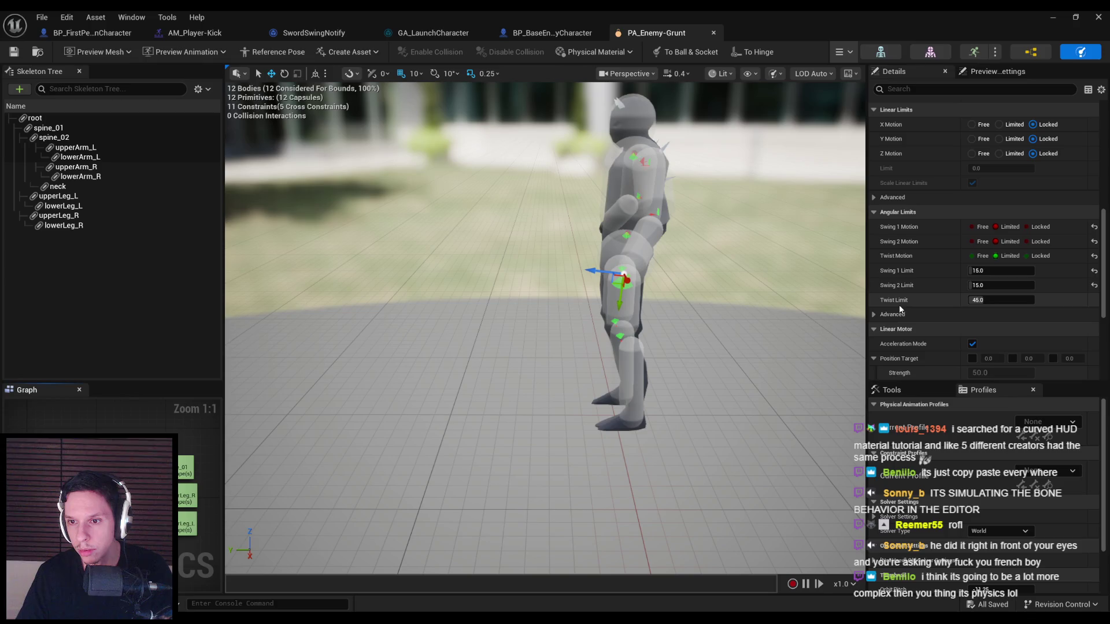
scroll(879, 314, down, 4)
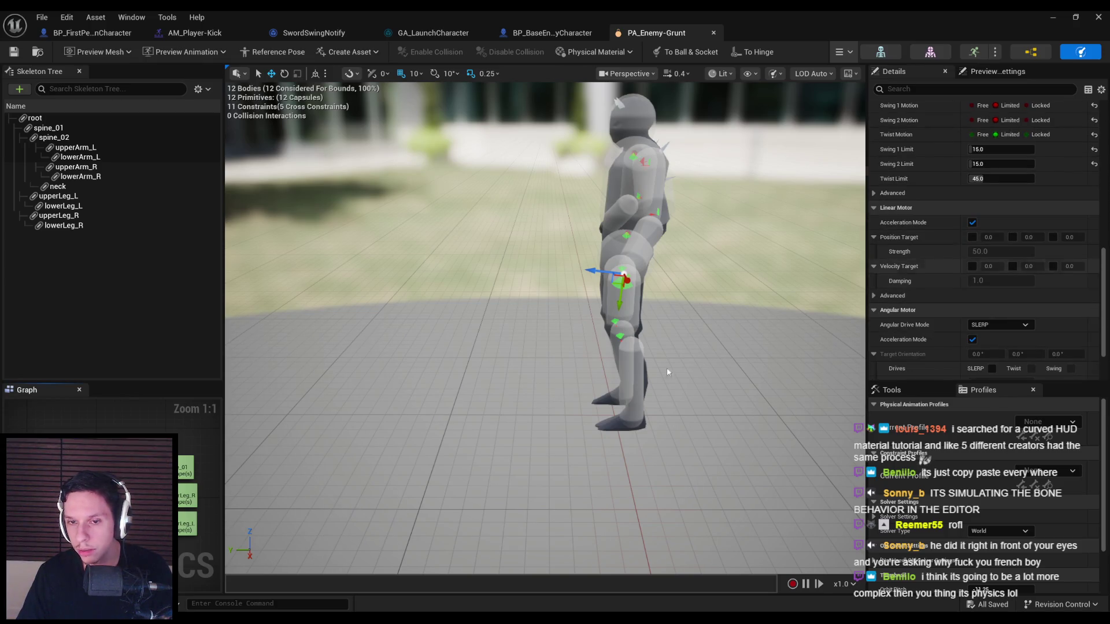
- Play the tutorial and pause it on its angular motor drive settings for reference
mouse_move(202, 563)
click(299, 576)
click(733, 256)
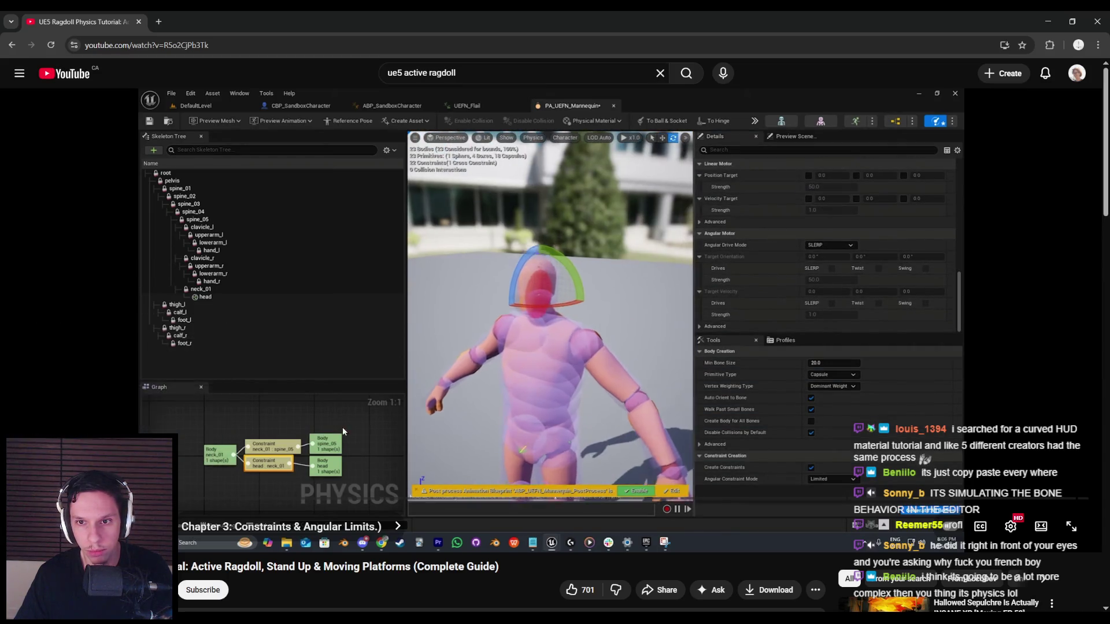
click(463, 405)
key(alt+Tab)
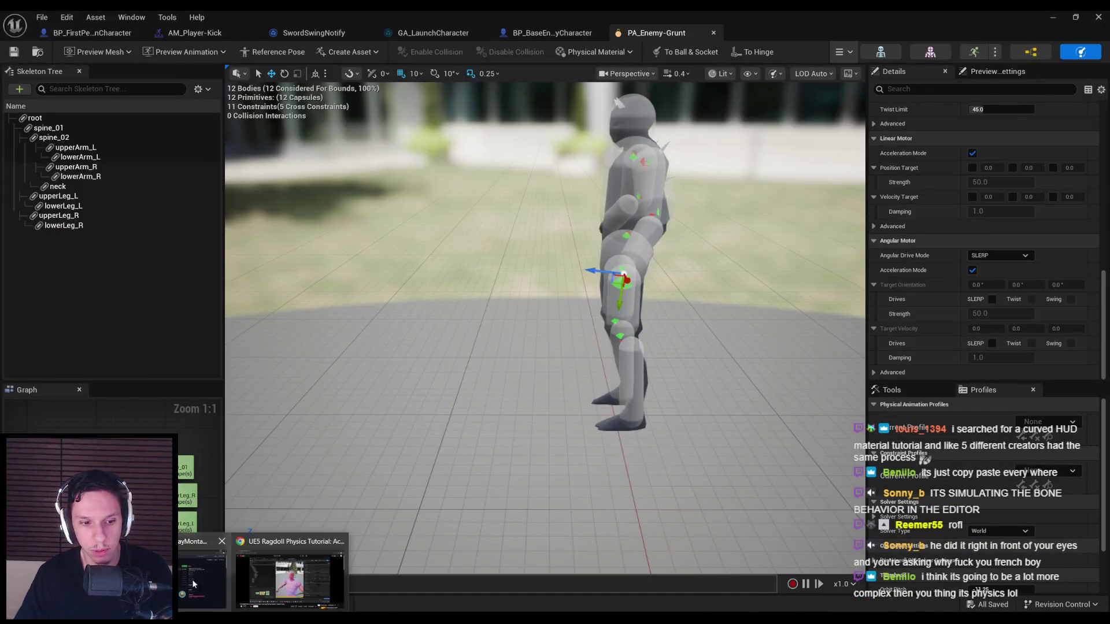
key(alt+Tab)
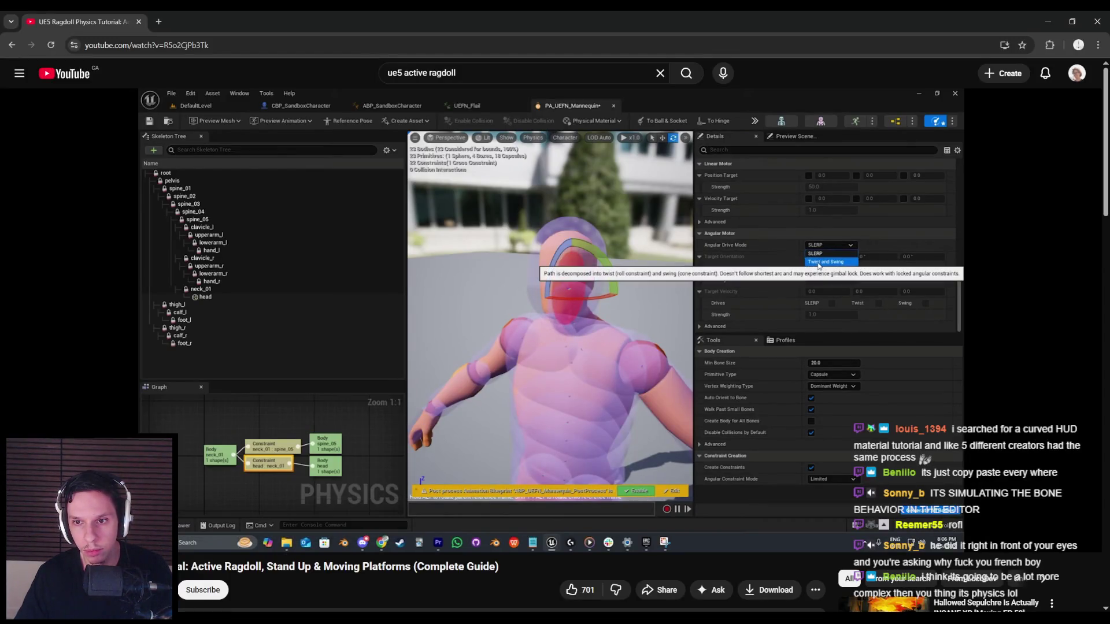
click(410, 362)
click(410, 362)
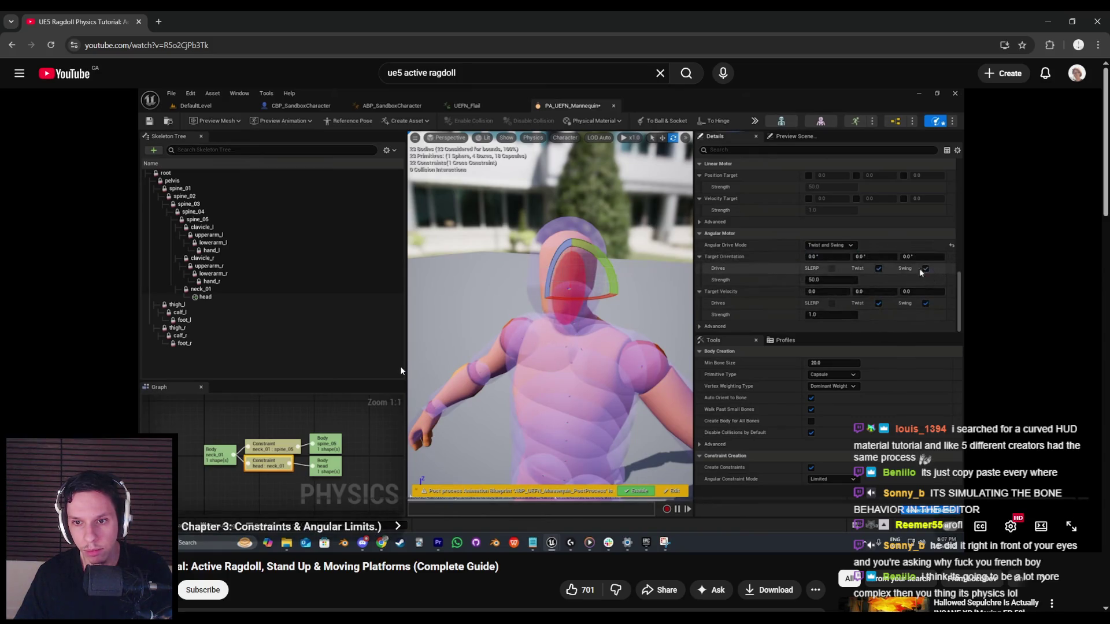
click(400, 367)
key(alt+Tab)
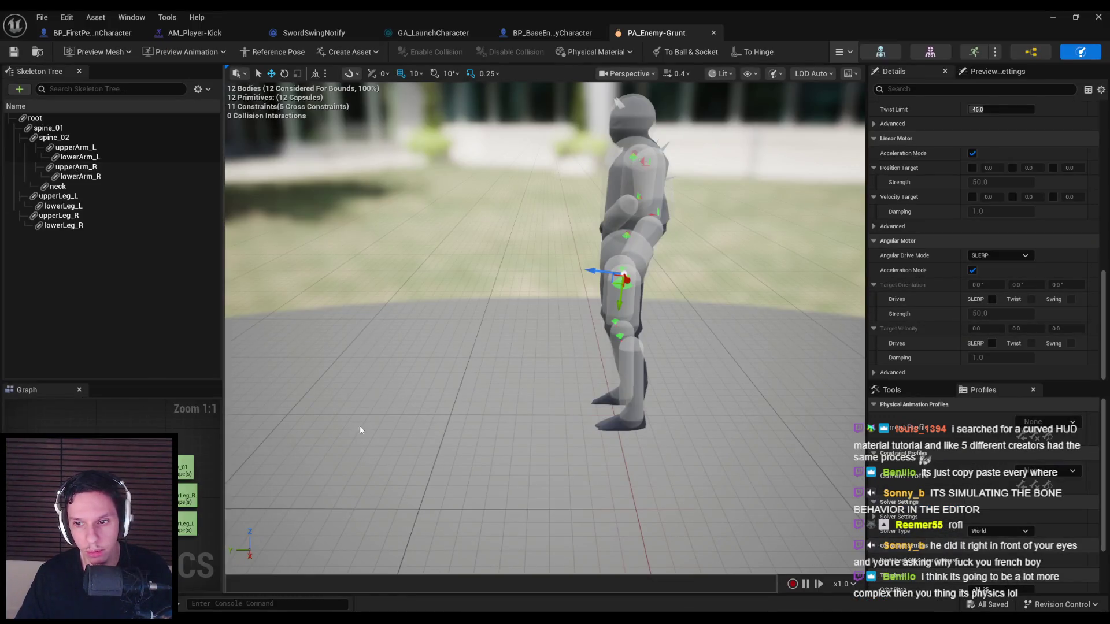
- Simulate the ragdoll with the Twist and Swing drive, stop and reset, and return to the tutorial
drag(376, 382, 480, 381)
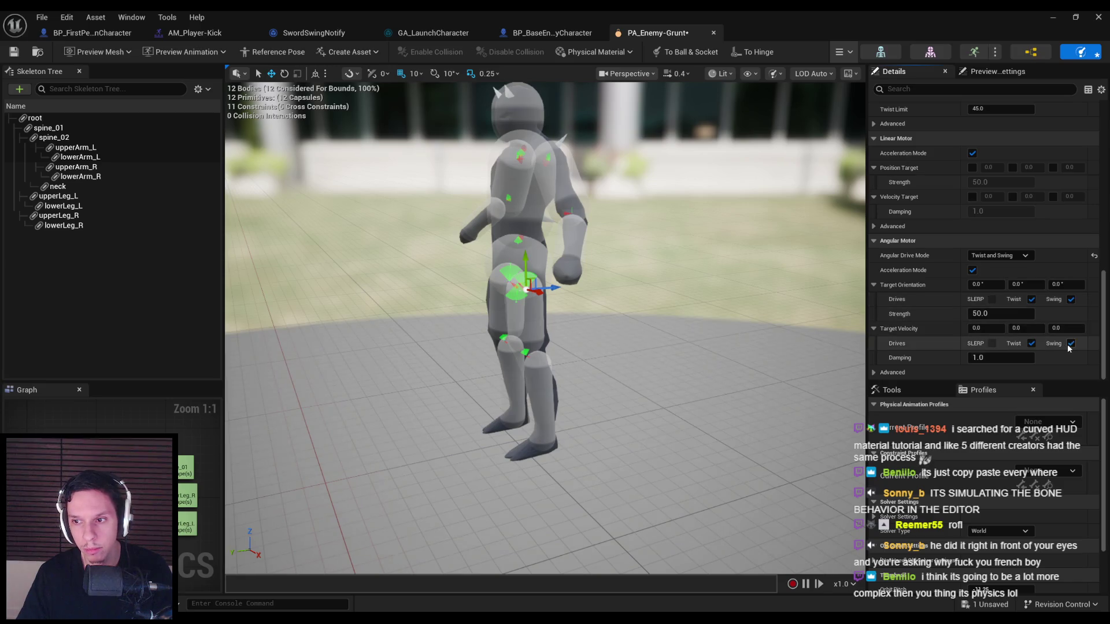
click(856, 105)
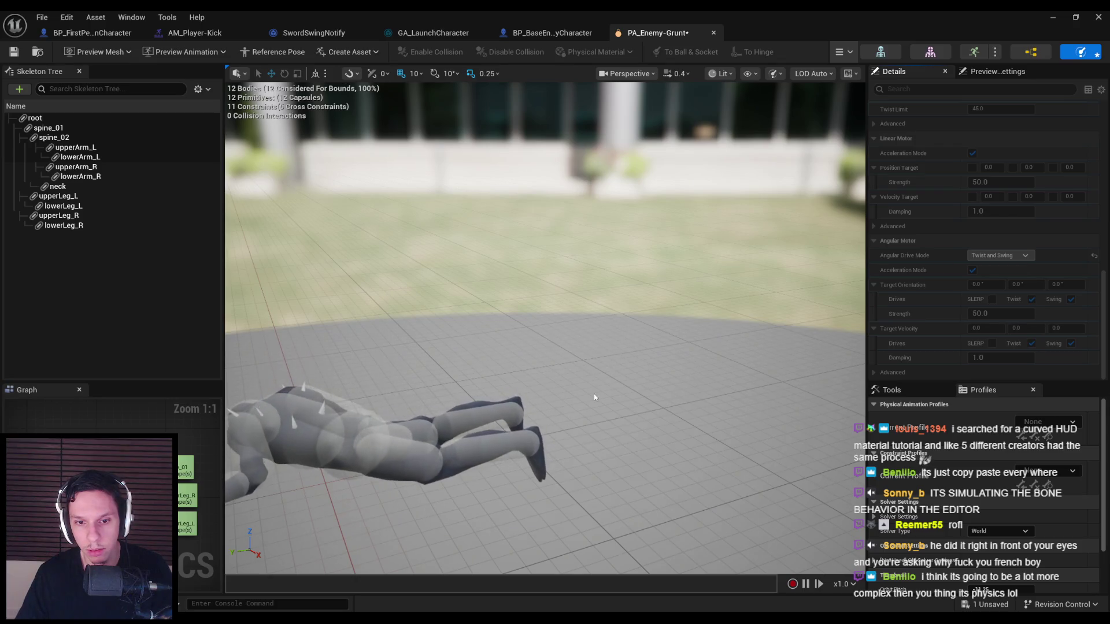
click(843, 52)
click(842, 105)
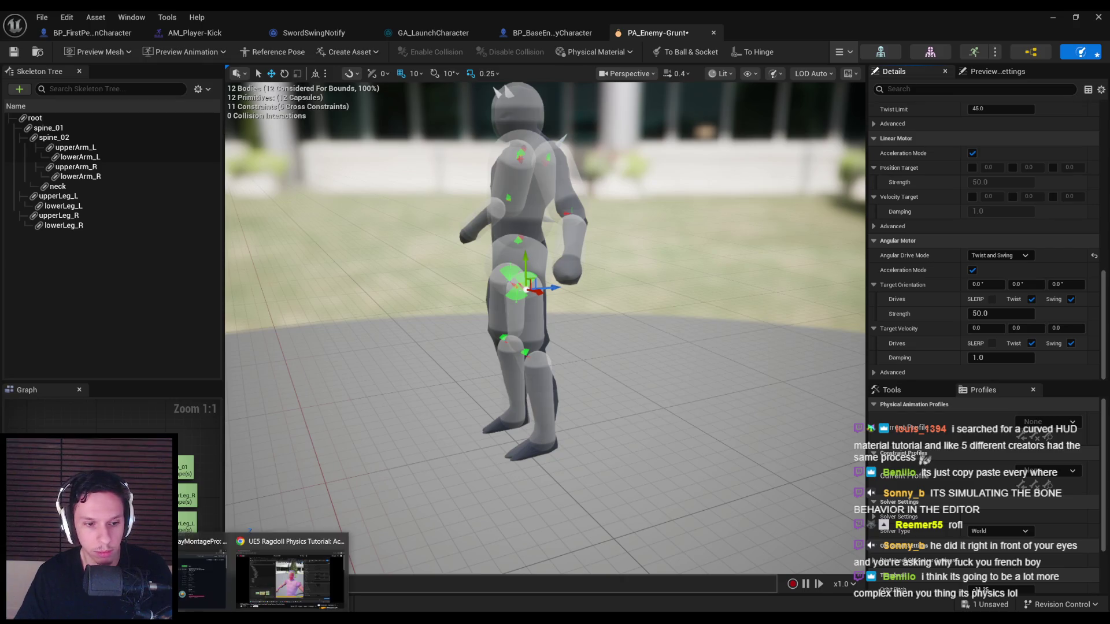
click(370, 593)
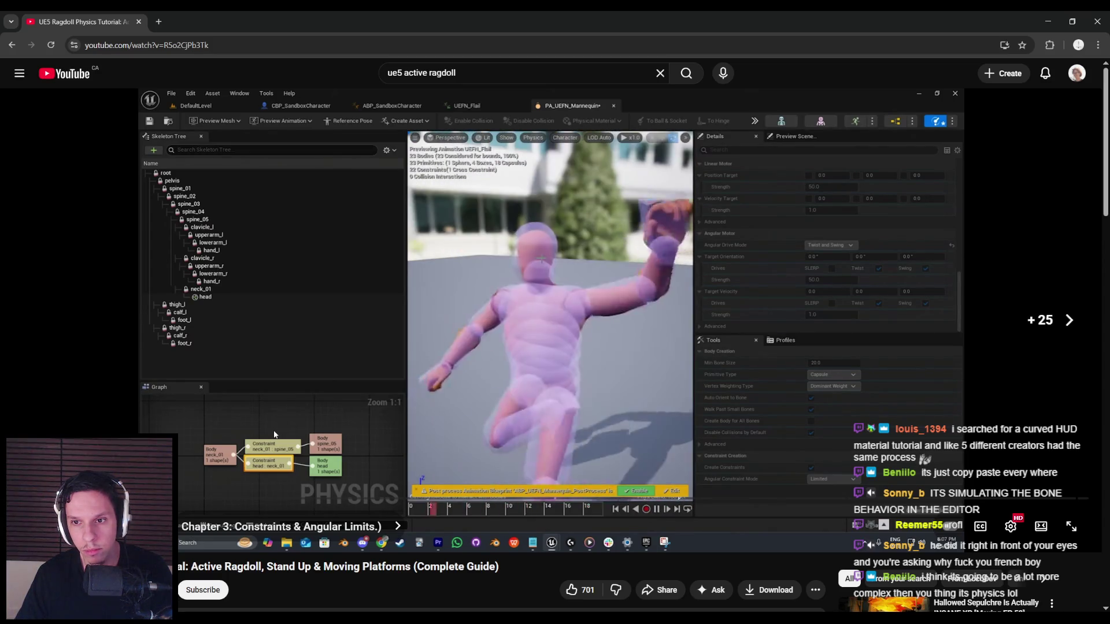
- Skip the tutorial ahead to the 45° swing and twist angular limits and pause there
key(Right)
key(Right)
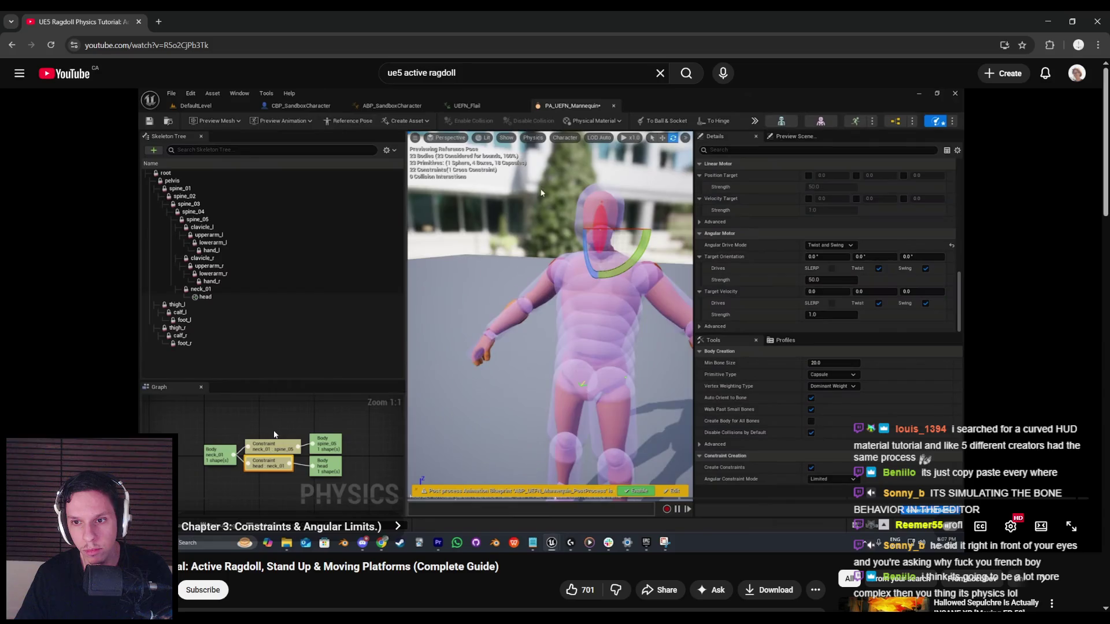
key(Right)
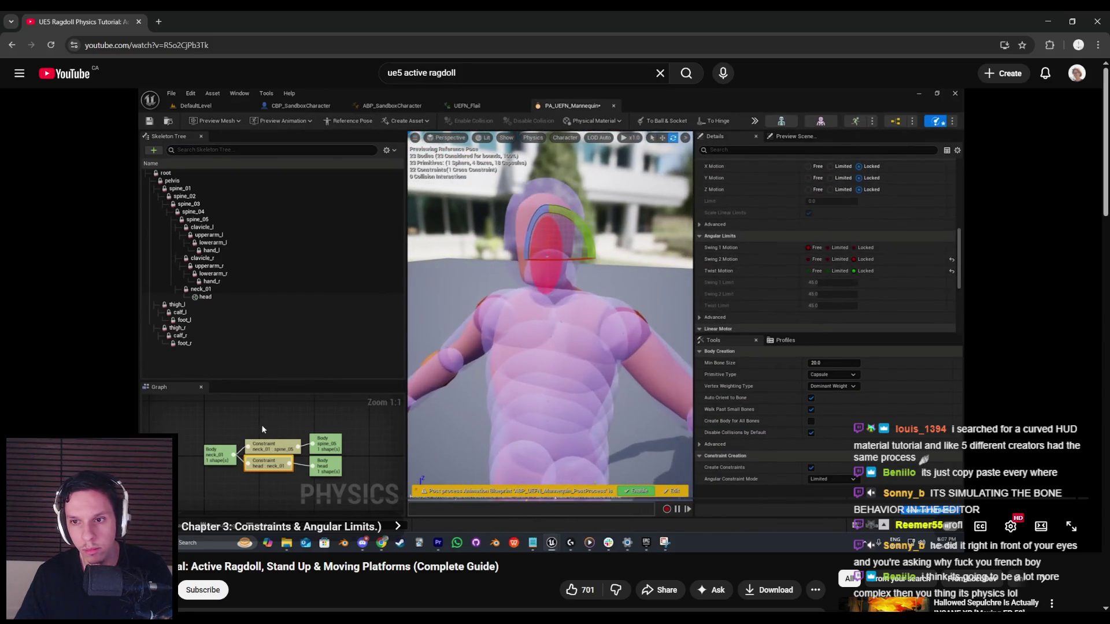
click(261, 424)
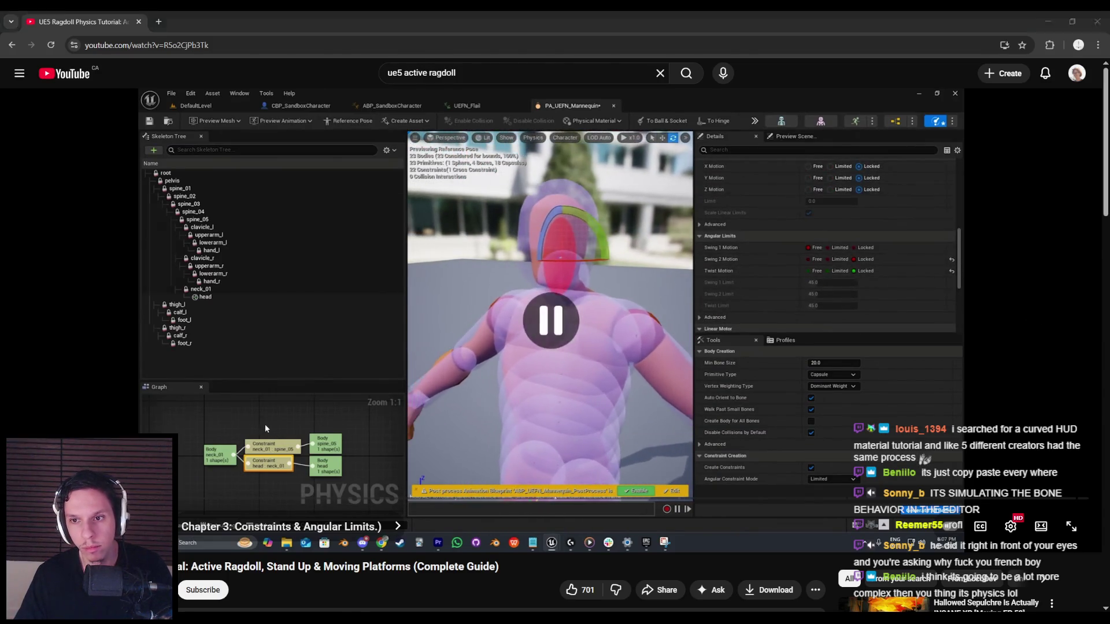
key(alt+Tab)
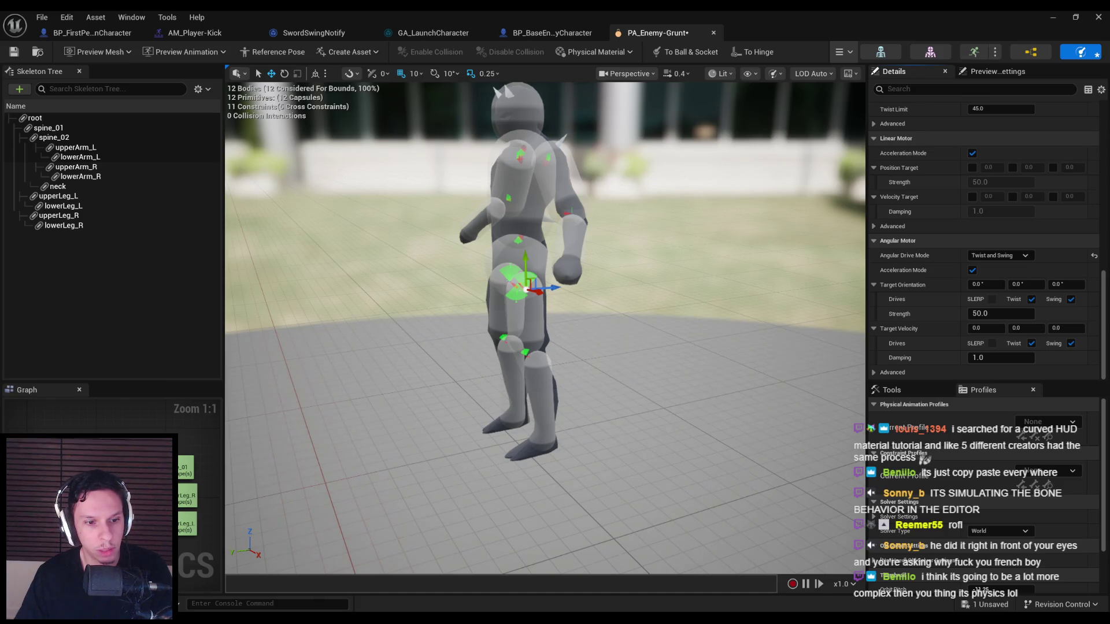
- Select the constraints of the four leg bodies, upperLeg_L through lowerLeg_R
mouse_move(359, 401)
mouse_down()
mouse_move(492, 399)
mouse_move(368, 400)
mouse_up()
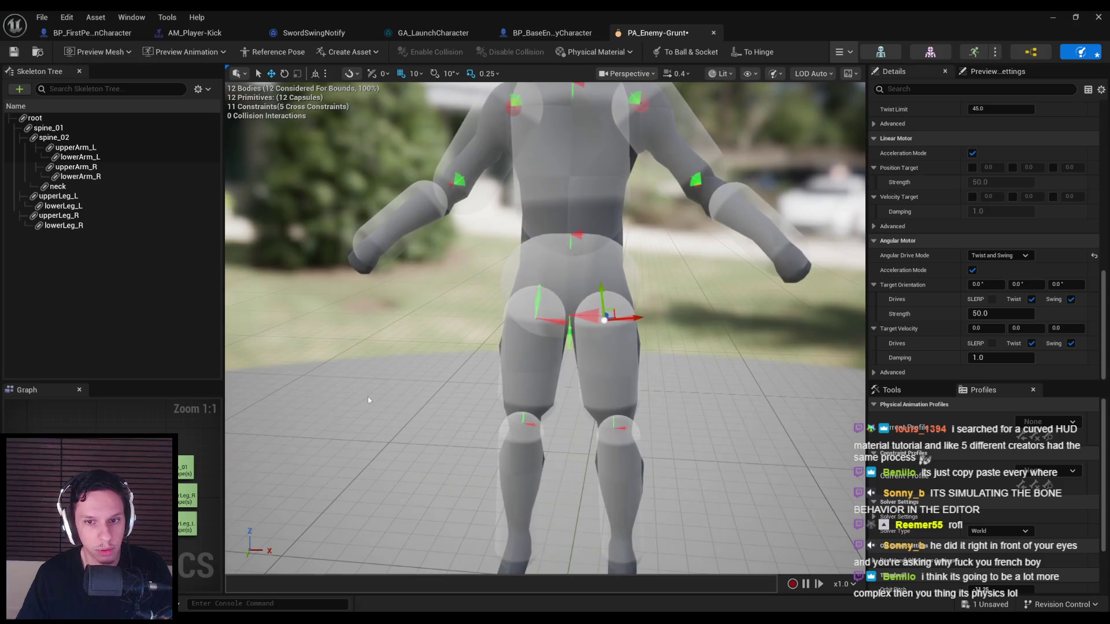
click(612, 428)
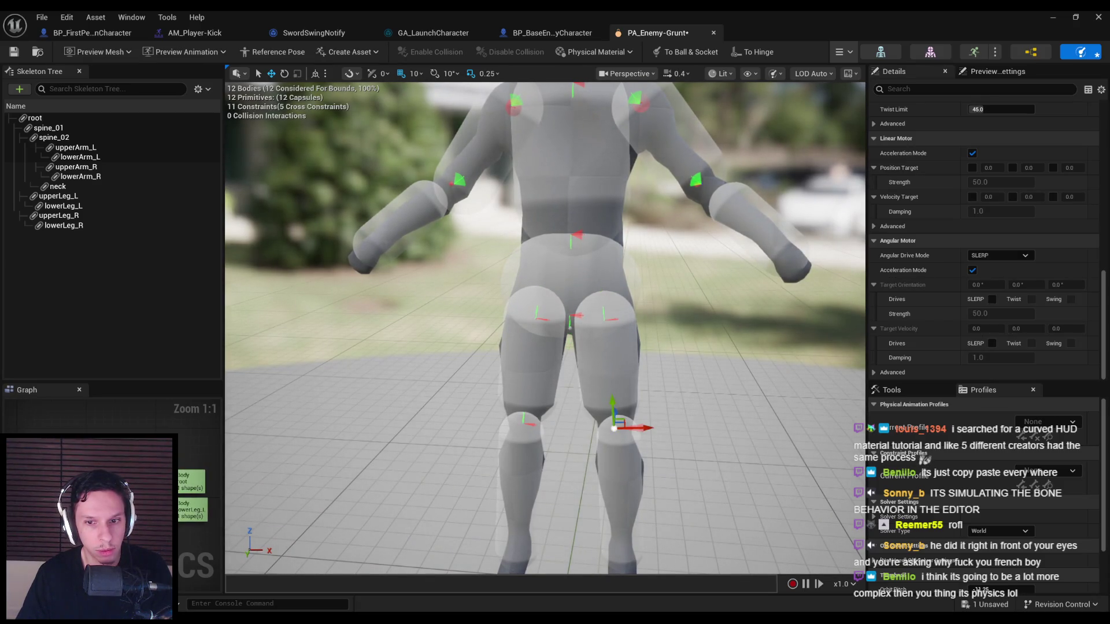
click(75, 148)
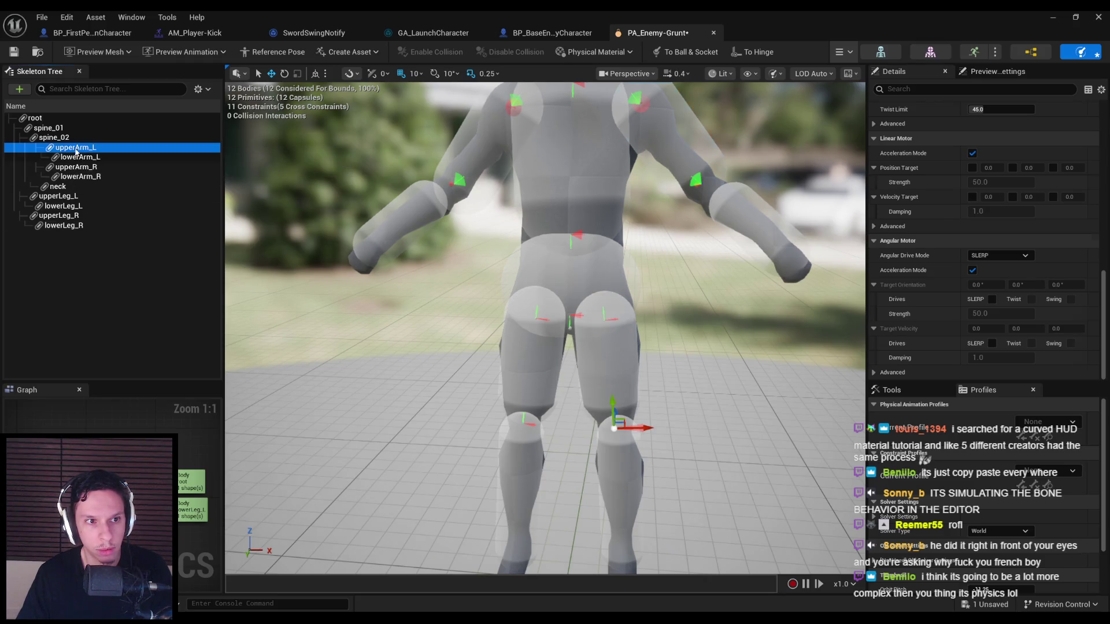
click(58, 196)
shift+click(64, 226)
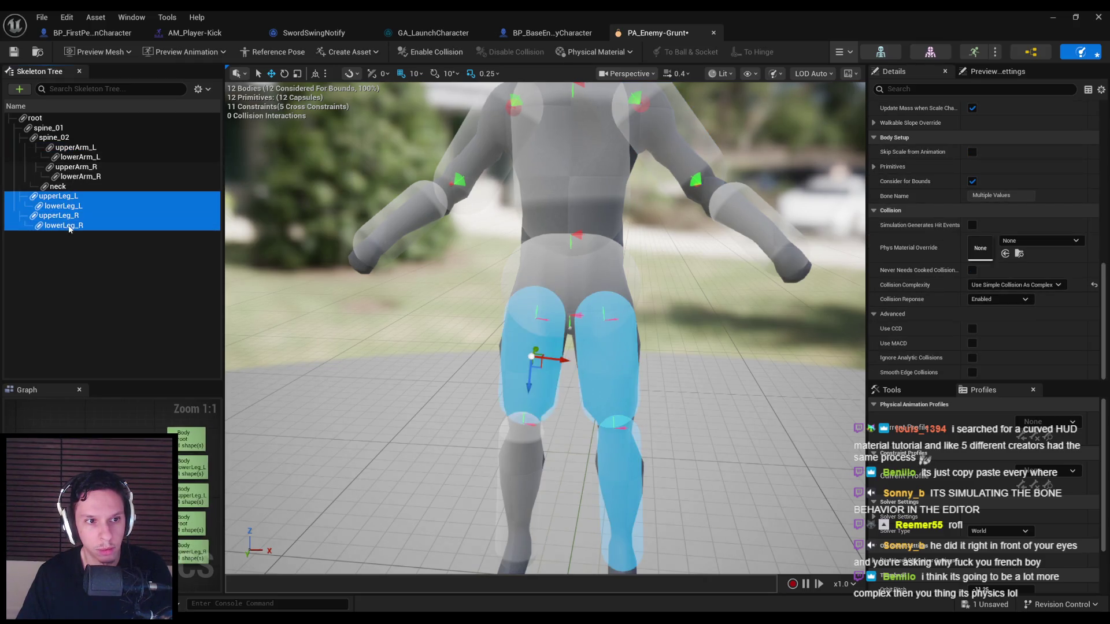
key(ctrl+t)
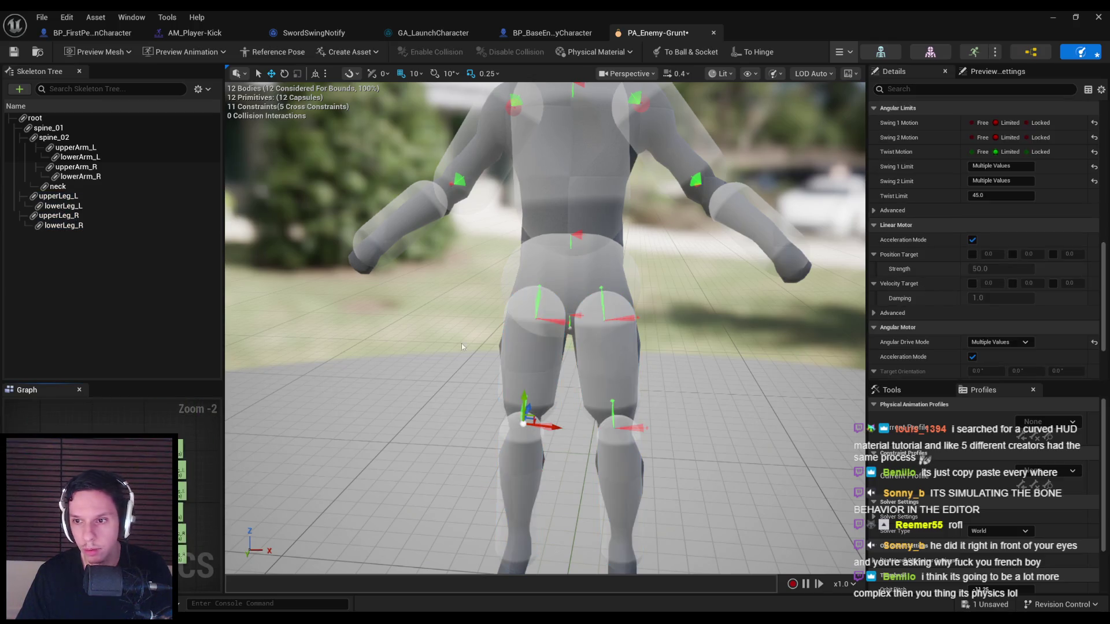
- Set their Angular Drive Mode to Twist and Swing with twist and swing orientation drives enabled
click(1000, 273)
click(991, 292)
scroll(1048, 288, down, 1)
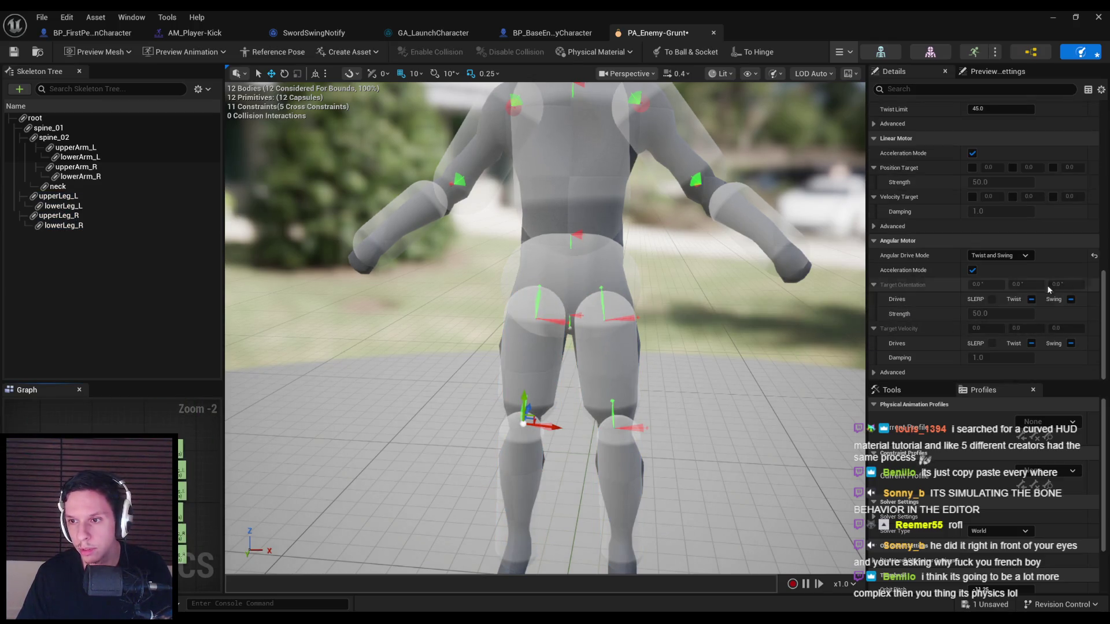
click(1071, 300)
click(1032, 300)
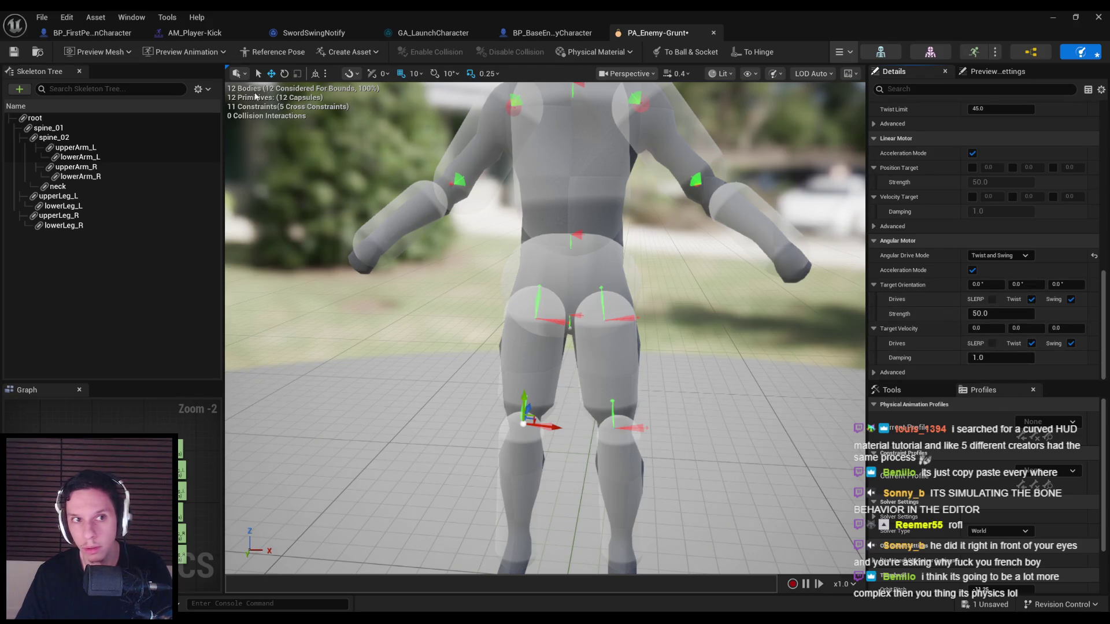
- Simulate the ragdoll, lift it by the head a few times, then stop and reset the pose
click(842, 56)
click(850, 106)
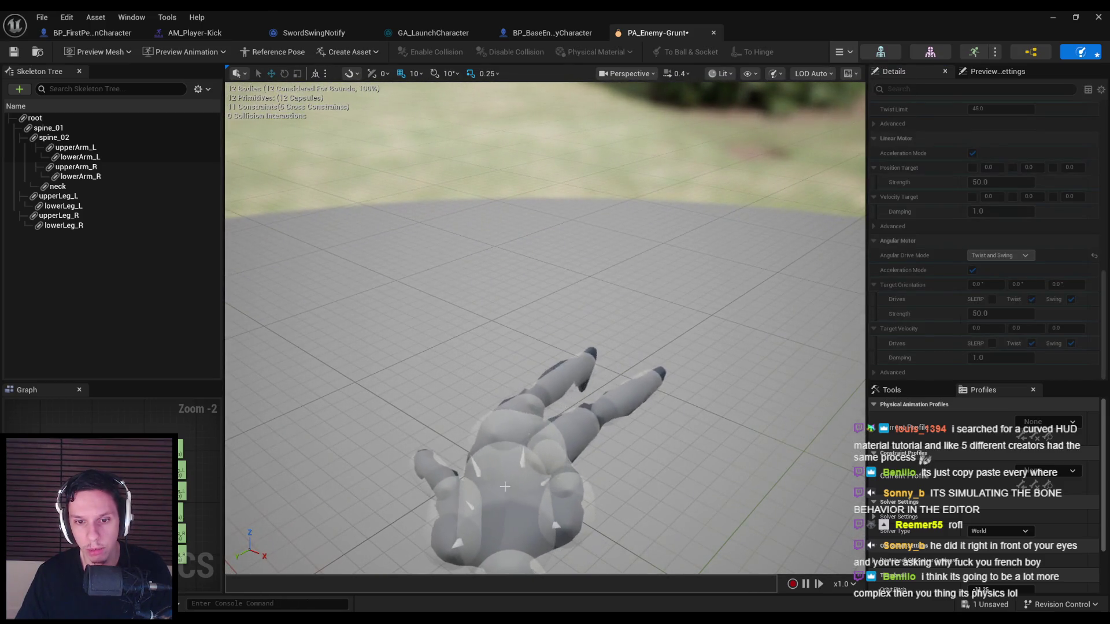
mouse_move(490, 448)
mouse_down()
mouse_move(509, 254)
mouse_move(587, 145)
mouse_move(646, 233)
mouse_up()
mouse_move(752, 362)
mouse_down()
mouse_move(557, 200)
mouse_move(600, 227)
mouse_move(584, 251)
mouse_up()
mouse_move(578, 307)
mouse_down()
mouse_move(570, 208)
mouse_move(551, 230)
mouse_move(538, 190)
mouse_move(492, 301)
mouse_move(417, 379)
mouse_move(529, 202)
mouse_move(564, 220)
mouse_up()
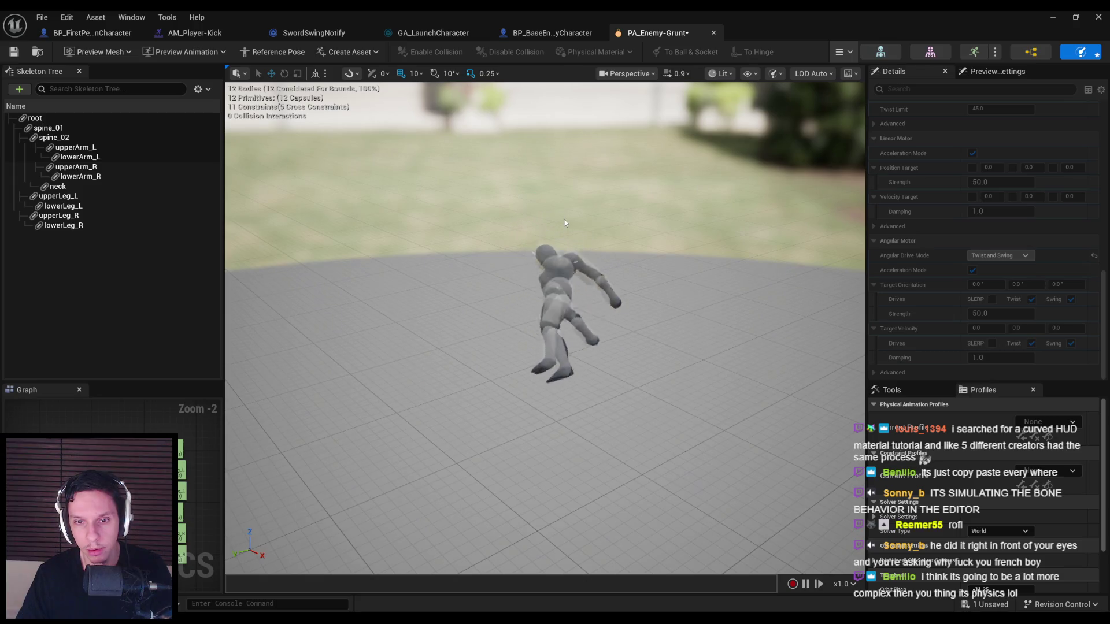
click(839, 56)
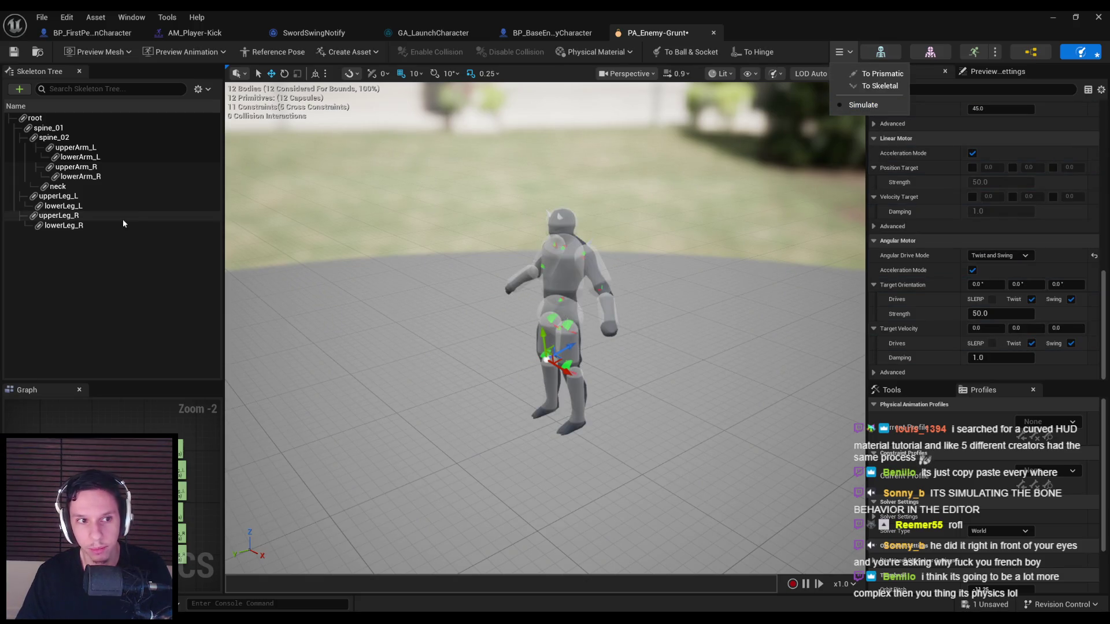
- Set the spine_01 and spine_02 constraints' Angular Drive Mode to Twist and Swing
click(58, 129)
ctrl+click(60, 137)
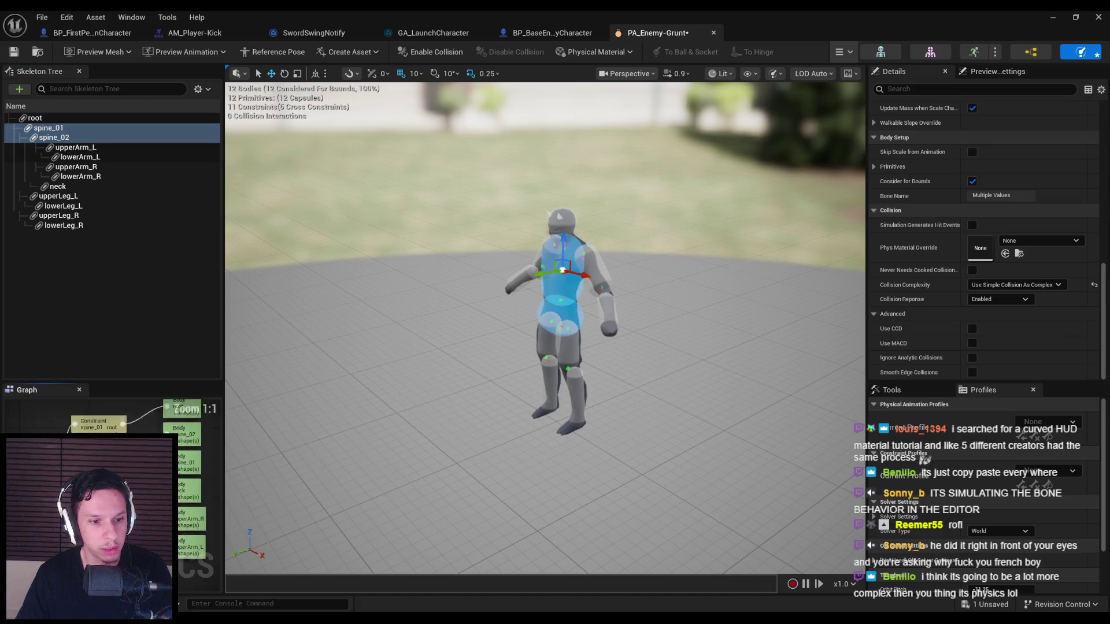
click(417, 373)
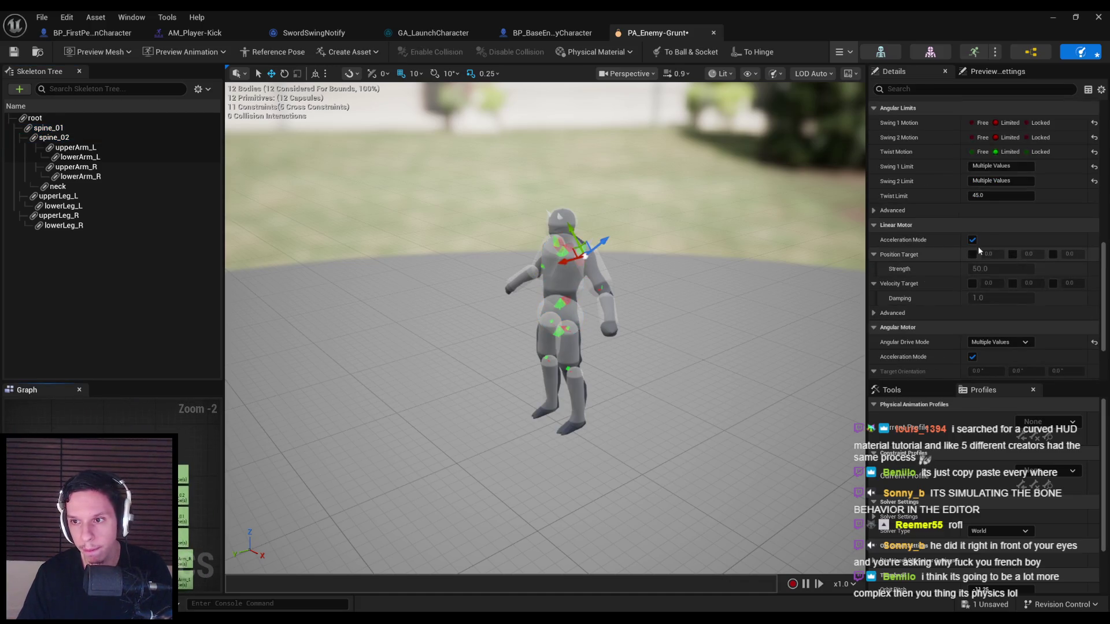
scroll(983, 289, down, 1)
click(998, 307)
click(992, 329)
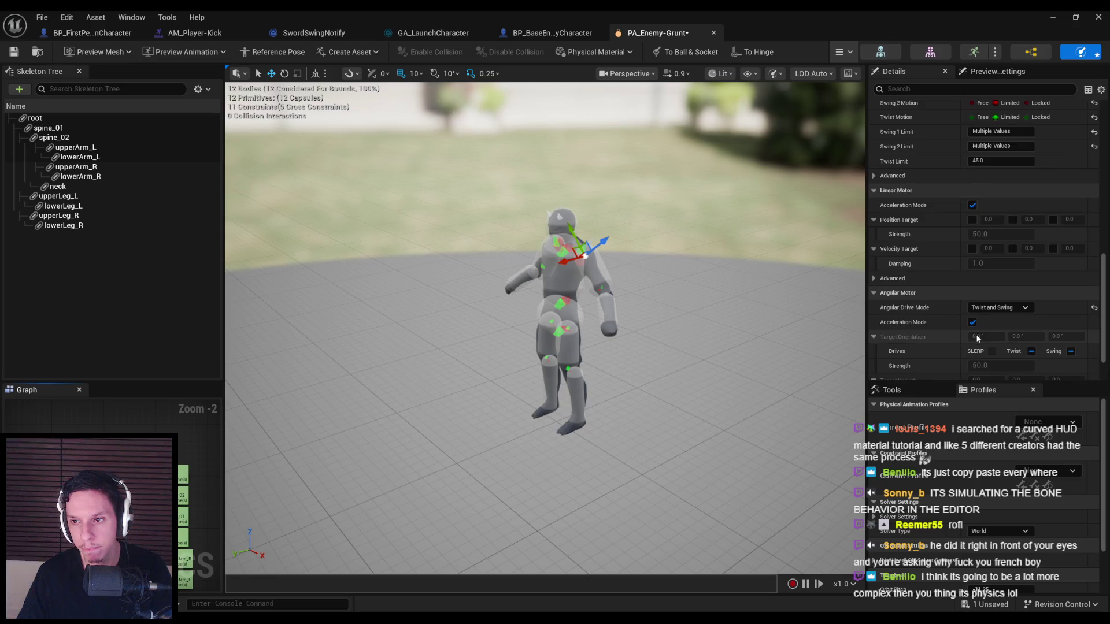
- Enable the twist and swing orientation and velocity drives on the torso constraints
scroll(1018, 301, down, 2)
click(1032, 298)
click(1071, 299)
click(1032, 343)
click(1070, 344)
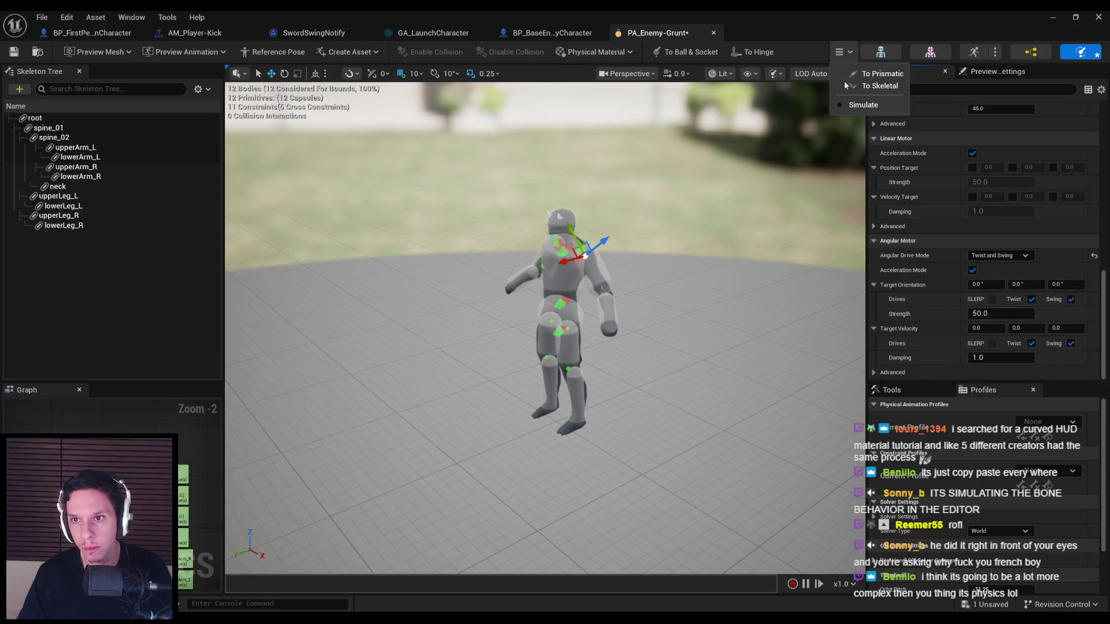
- Preview the ragdoll simulation briefly, then go to the tutorial and seek it forward
click(843, 105)
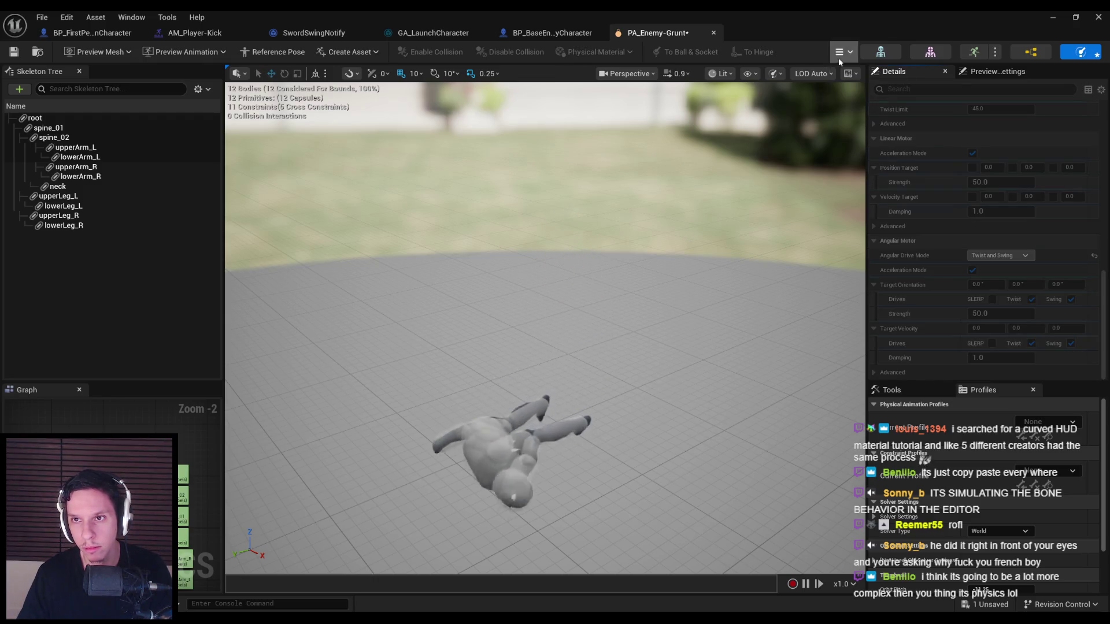
click(840, 52)
click(844, 106)
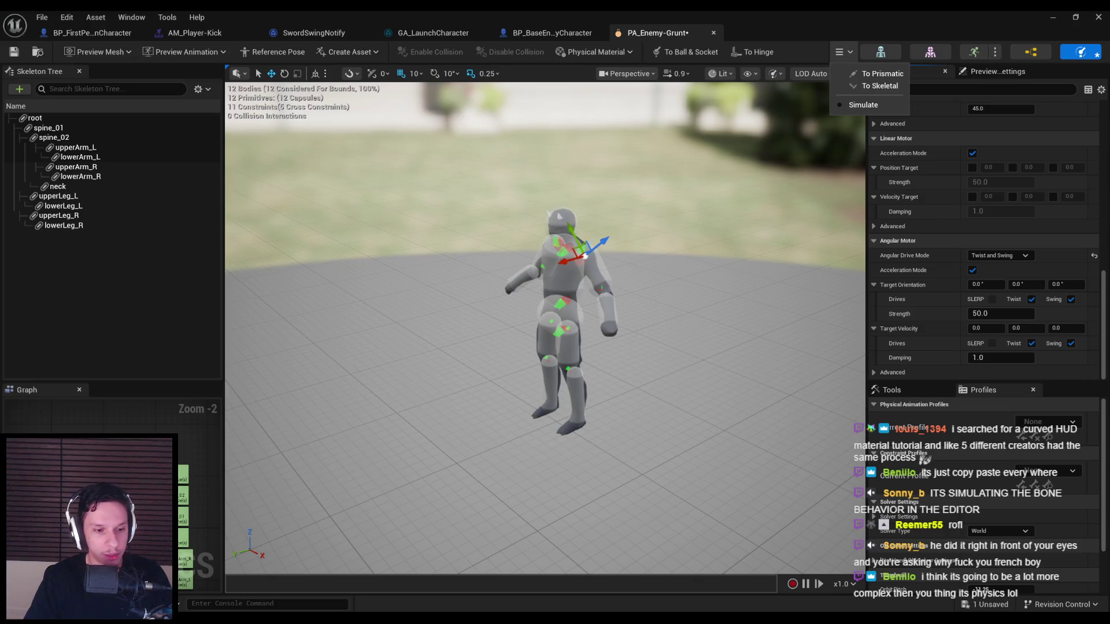
click(265, 573)
mouse_move(127, 514)
mouse_down()
mouse_move(164, 515)
mouse_move(130, 515)
mouse_move(145, 513)
mouse_move(171, 434)
mouse_up()
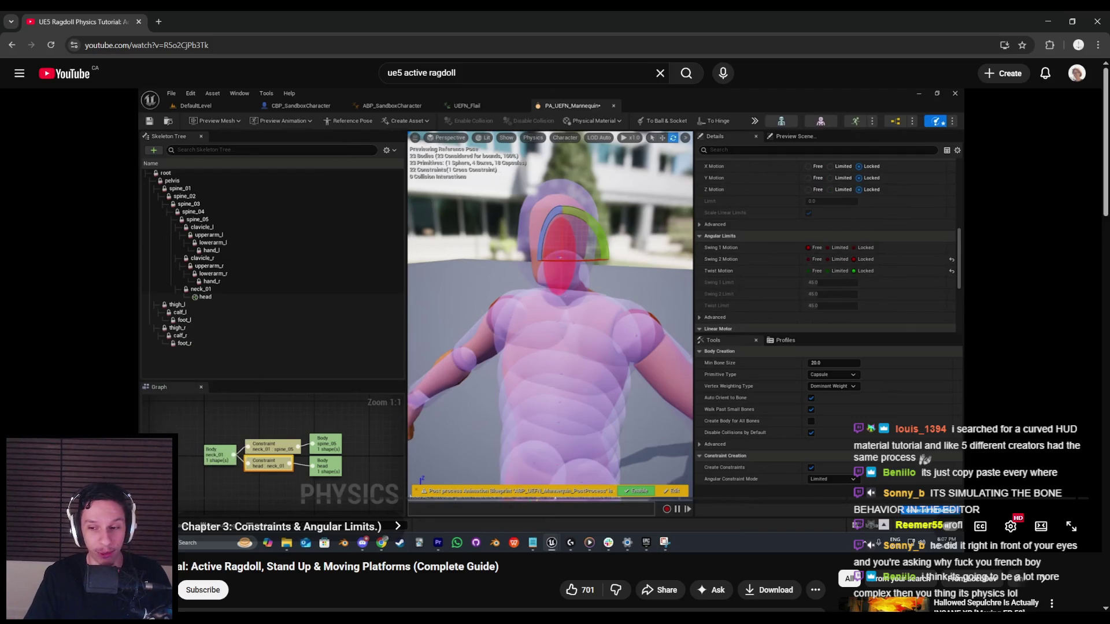
- Play the constraints chapter, pause it on the upperarm_l edit, and return to Unreal
click(787, 279)
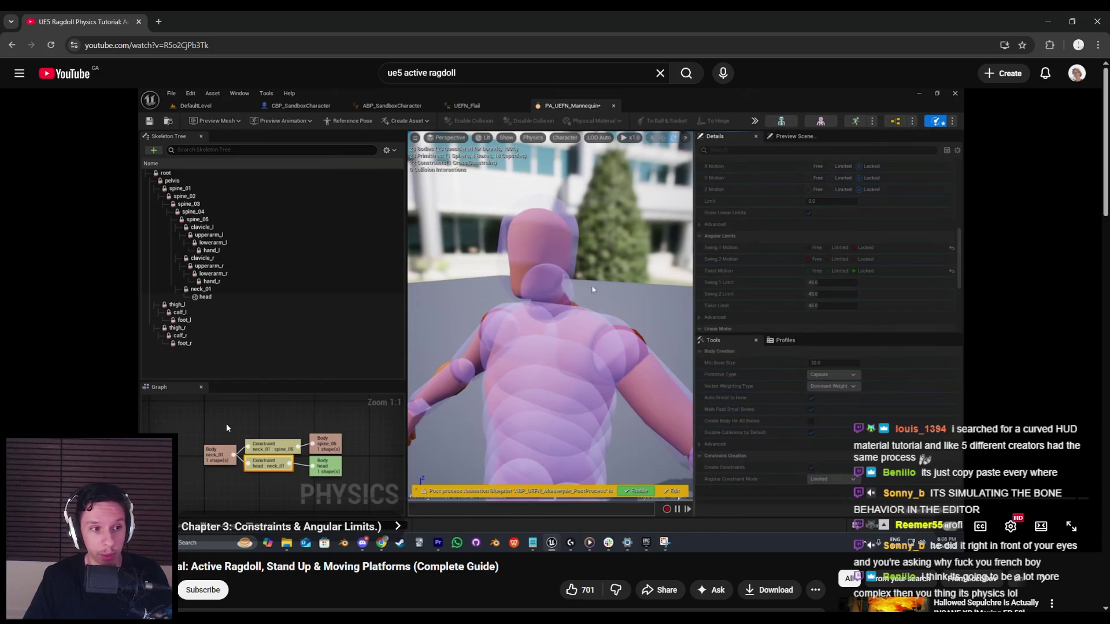
click(204, 429)
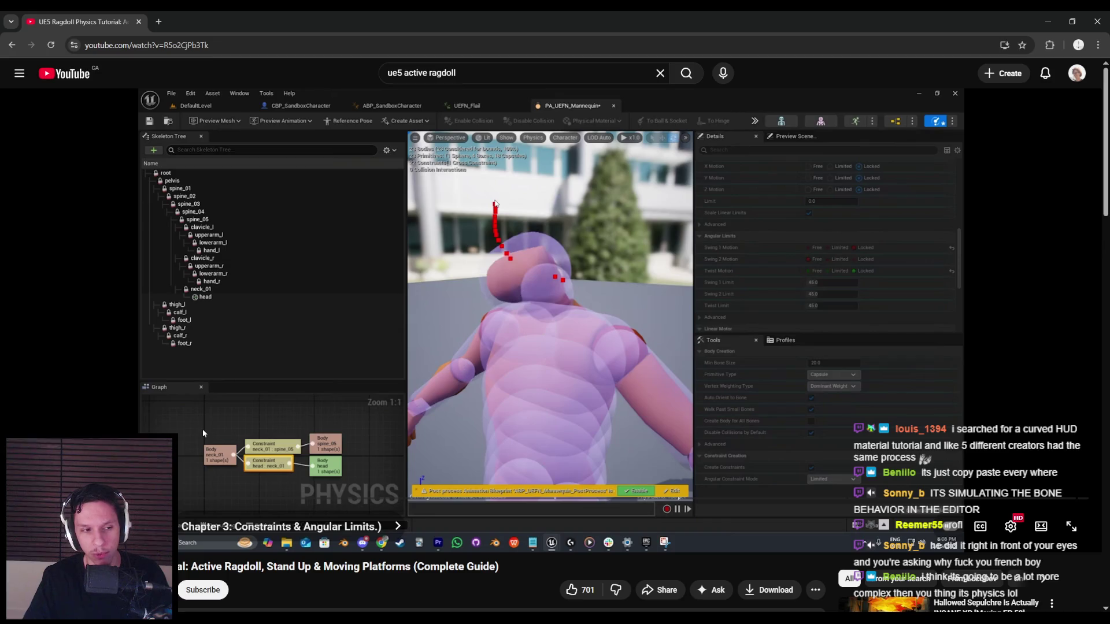
click(202, 429)
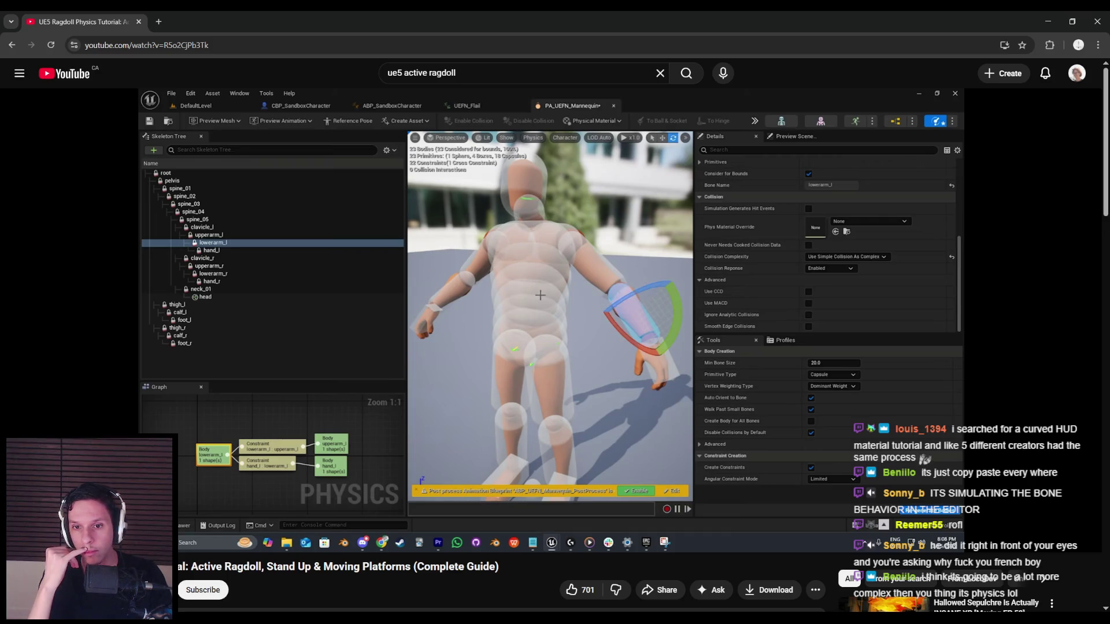
click(342, 317)
key(alt+Tab)
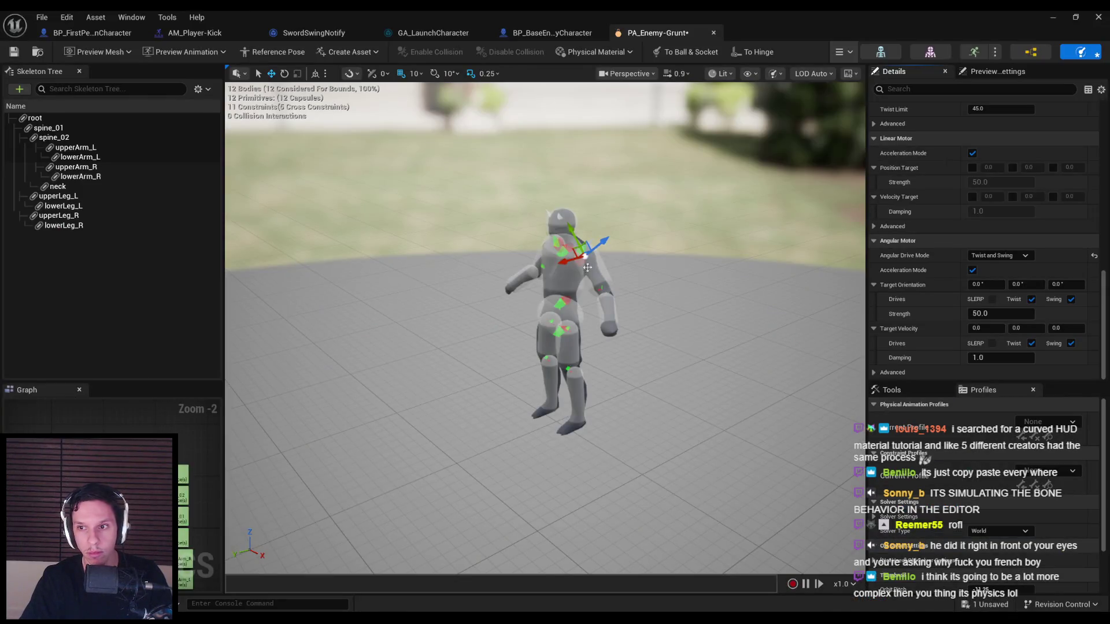
- Inspect the upperArm_L body's Physics Type, comparing it against the tutorial
click(596, 266)
scroll(956, 297, down, 5)
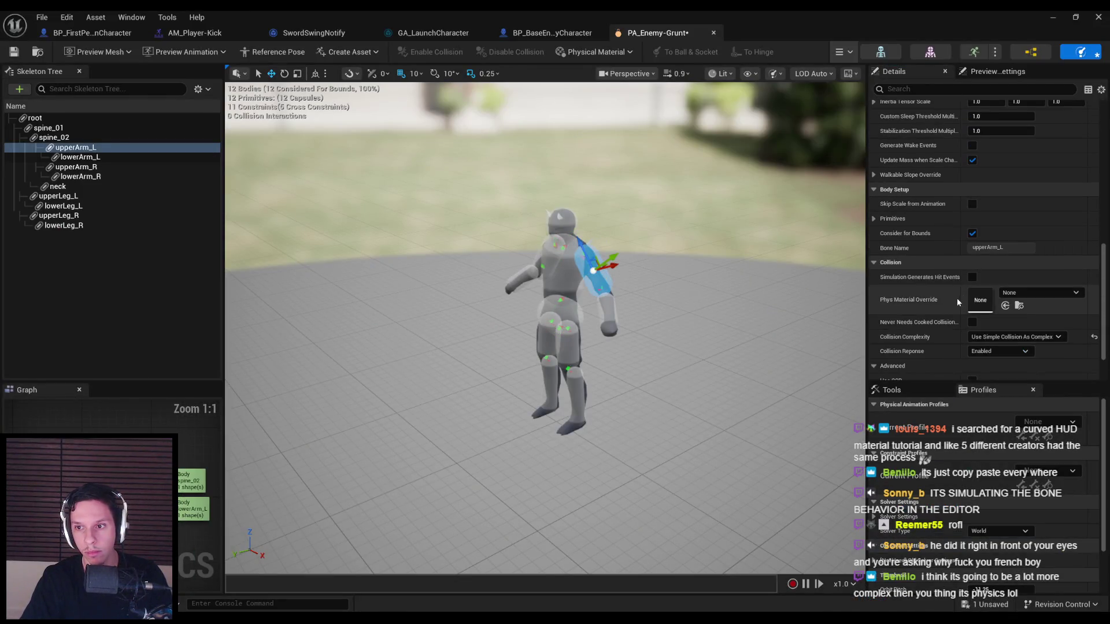
scroll(957, 299, down, 5)
key(alt+Tab)
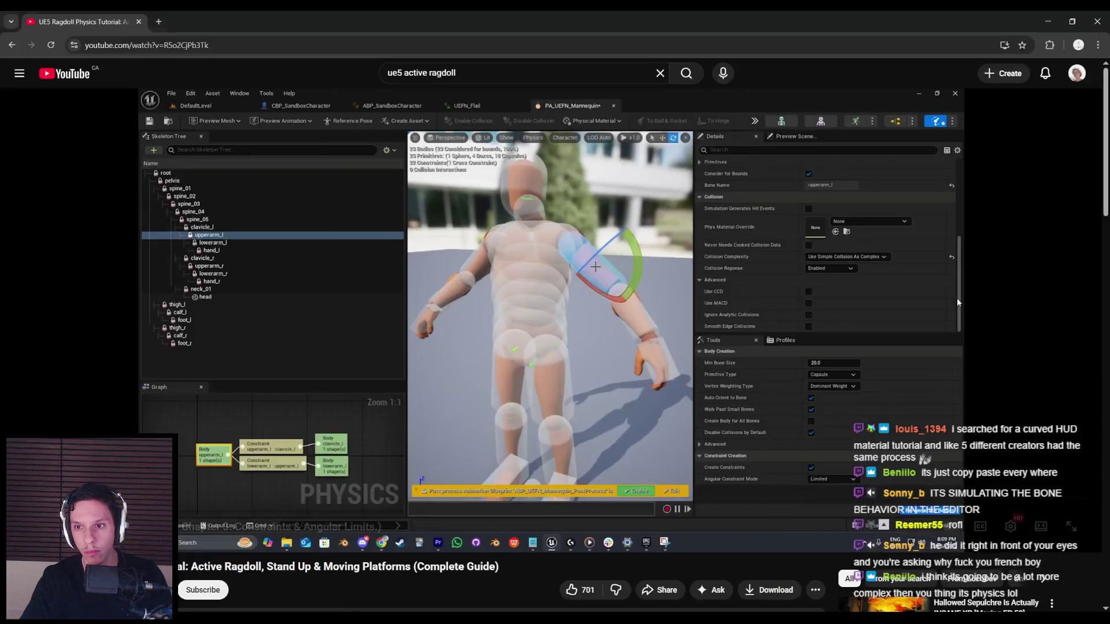
key(alt+Tab)
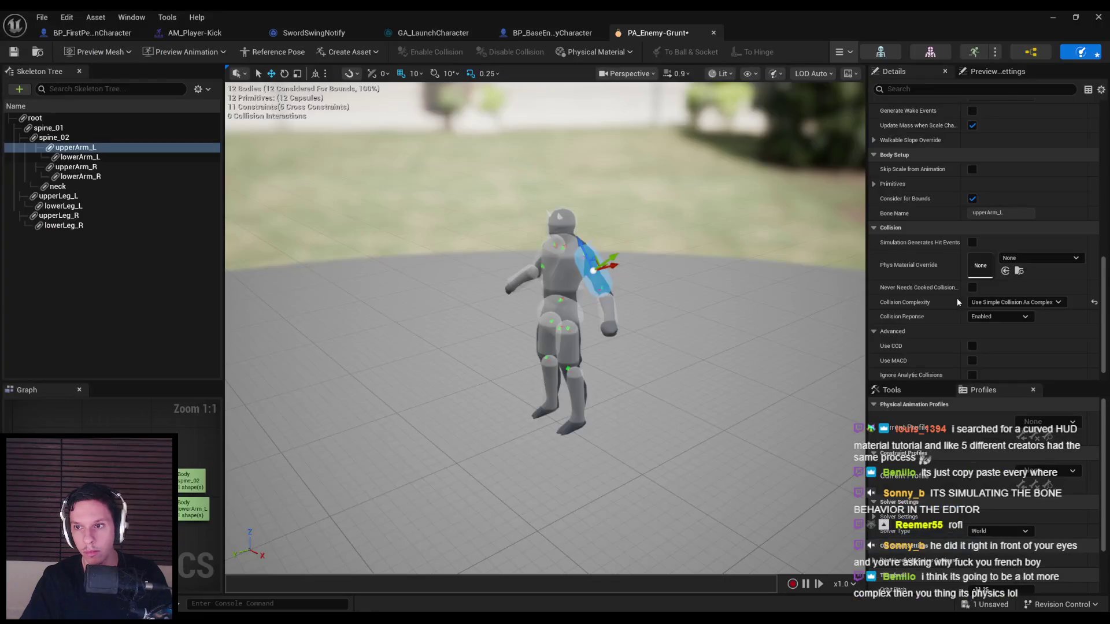
scroll(938, 315, up, 8)
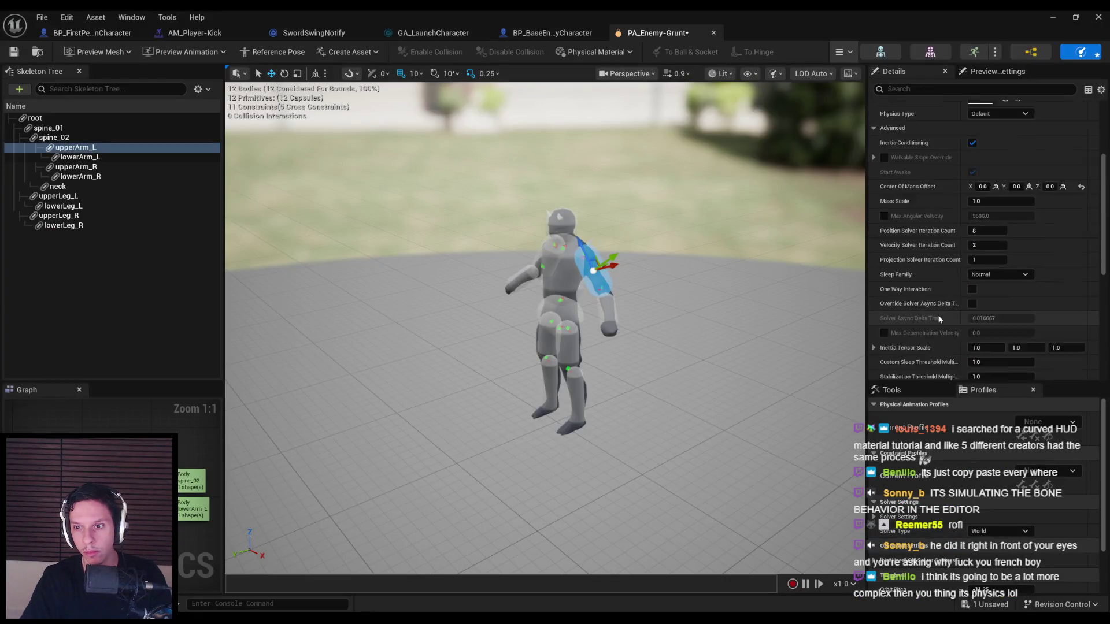
click(994, 269)
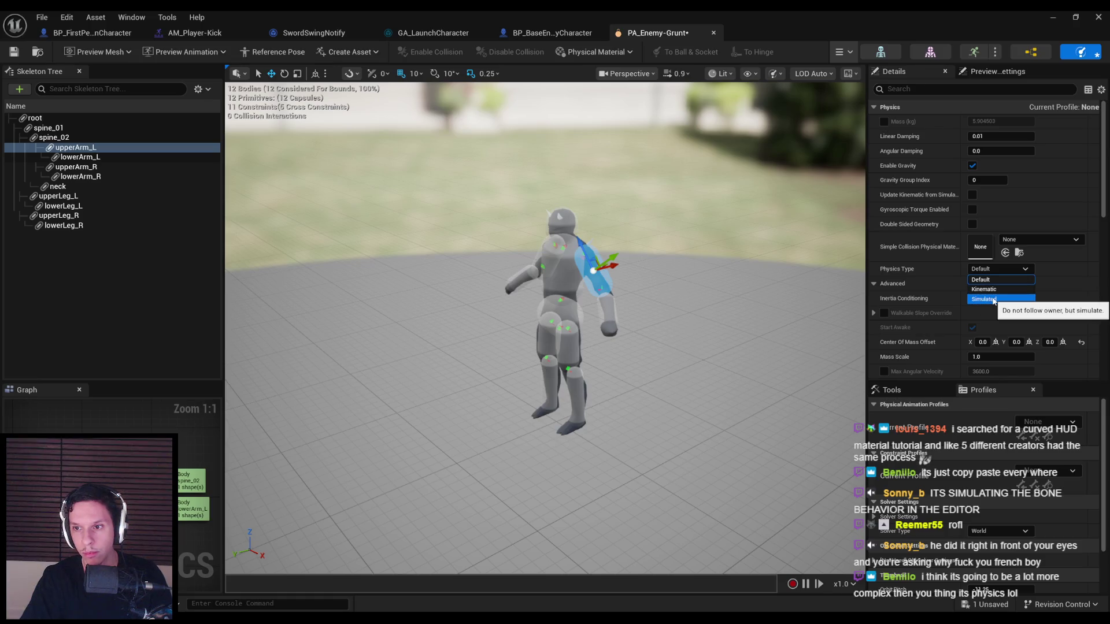
click(982, 280)
- Set spine_01 and spine_02 Physics Type to Kinematic and start the simulation preview
click(48, 127)
shift+click(53, 137)
click(999, 269)
click(1006, 291)
click(845, 52)
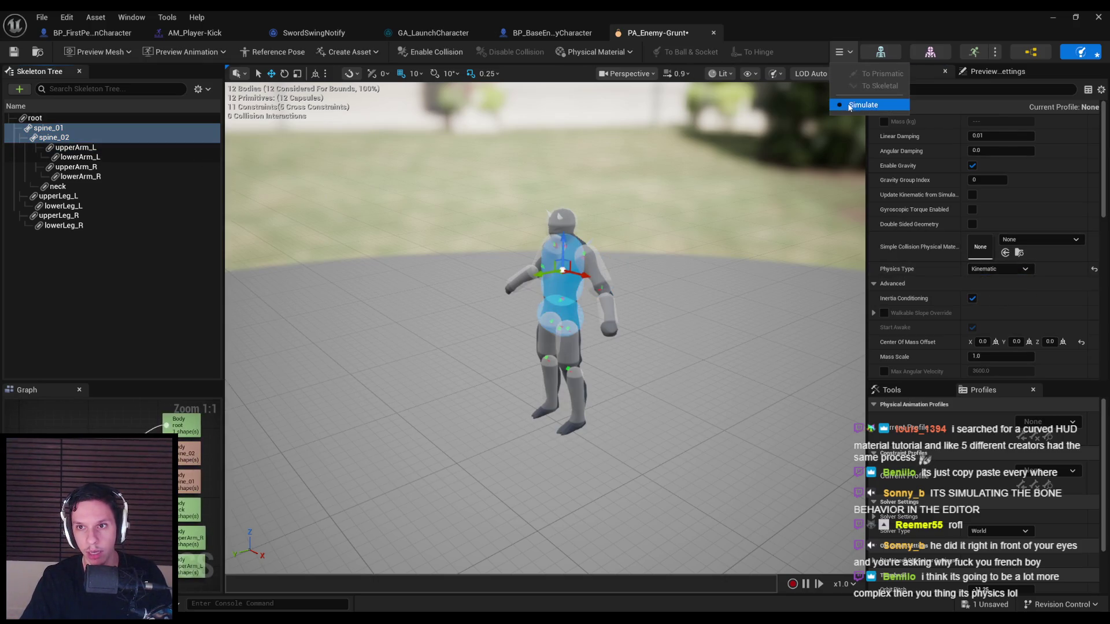
click(850, 107)
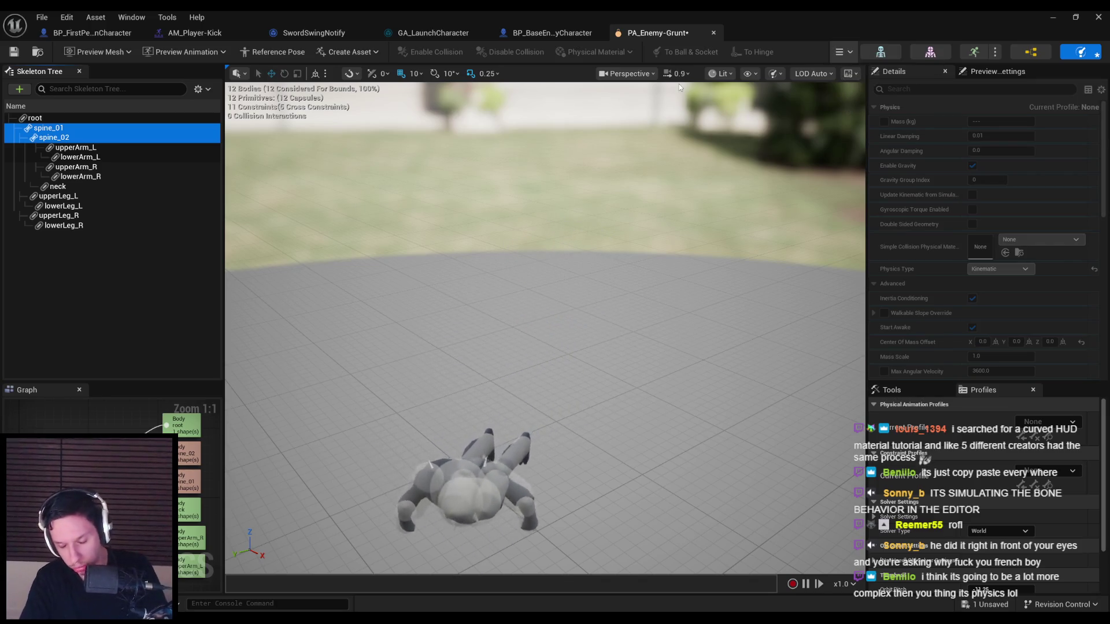
- Test the spine bodies as Simulated, then reset their Physics Type to Default
click(843, 52)
click(863, 104)
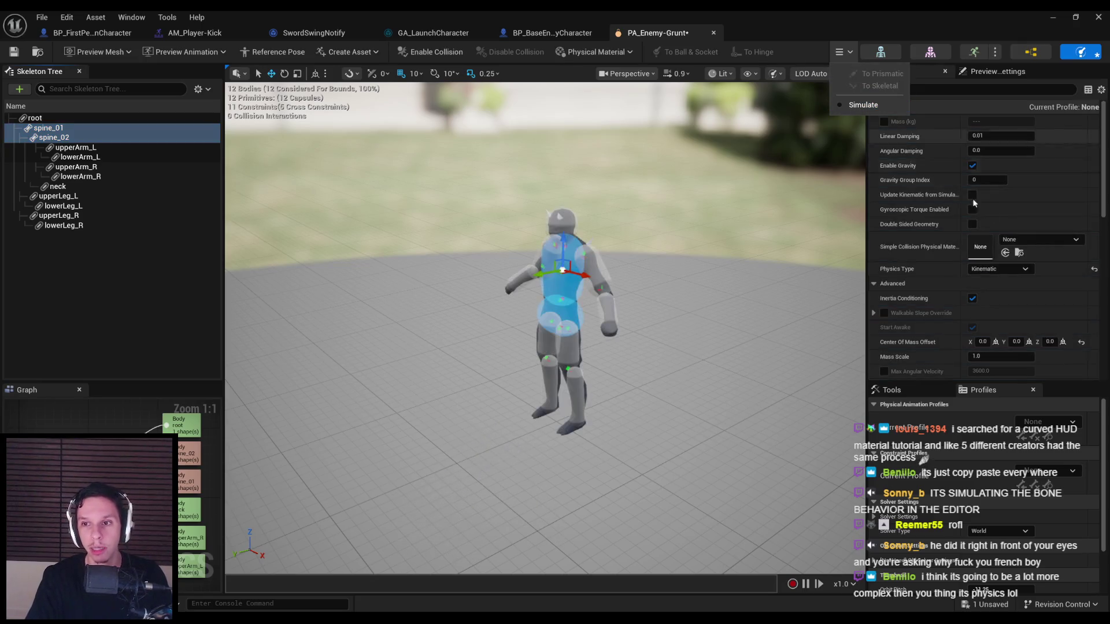
click(1002, 269)
click(986, 300)
click(843, 52)
click(841, 108)
click(843, 52)
click(842, 106)
click(1002, 269)
click(986, 280)
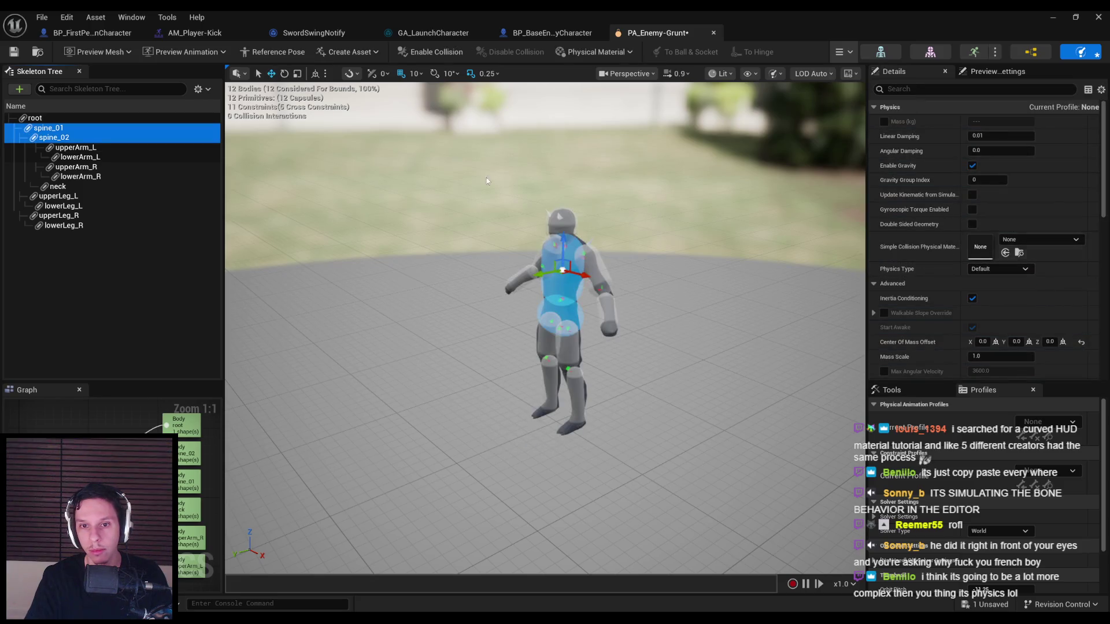
- Make spine_02 alone Kinematic, simulate, and drag the ragdoll around to test it
click(58, 128)
click(69, 140)
click(990, 270)
click(986, 300)
click(990, 270)
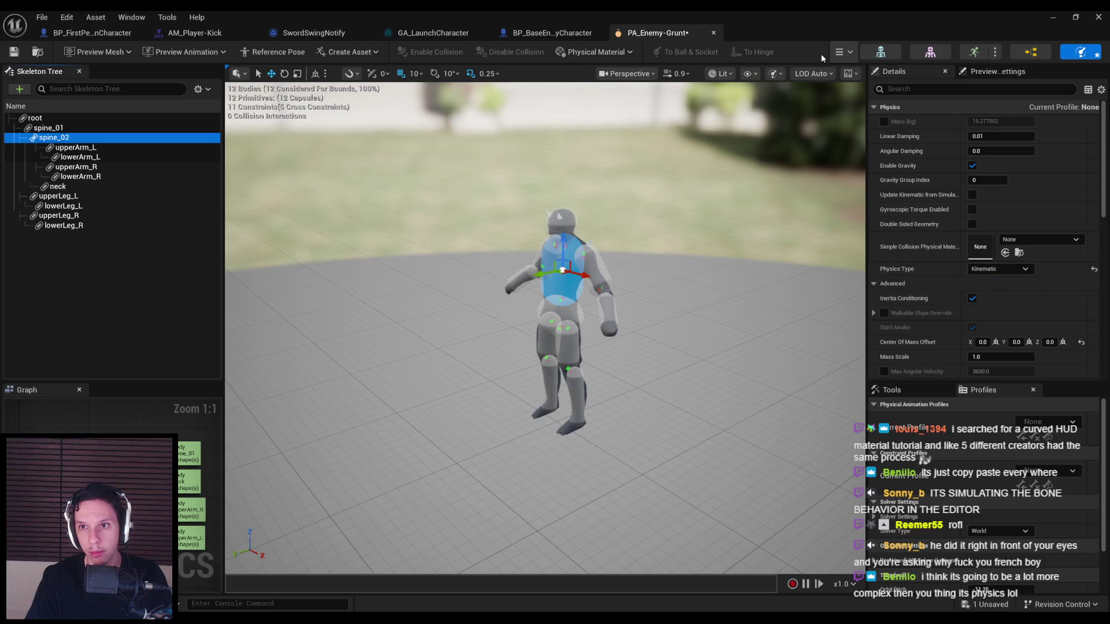
click(842, 106)
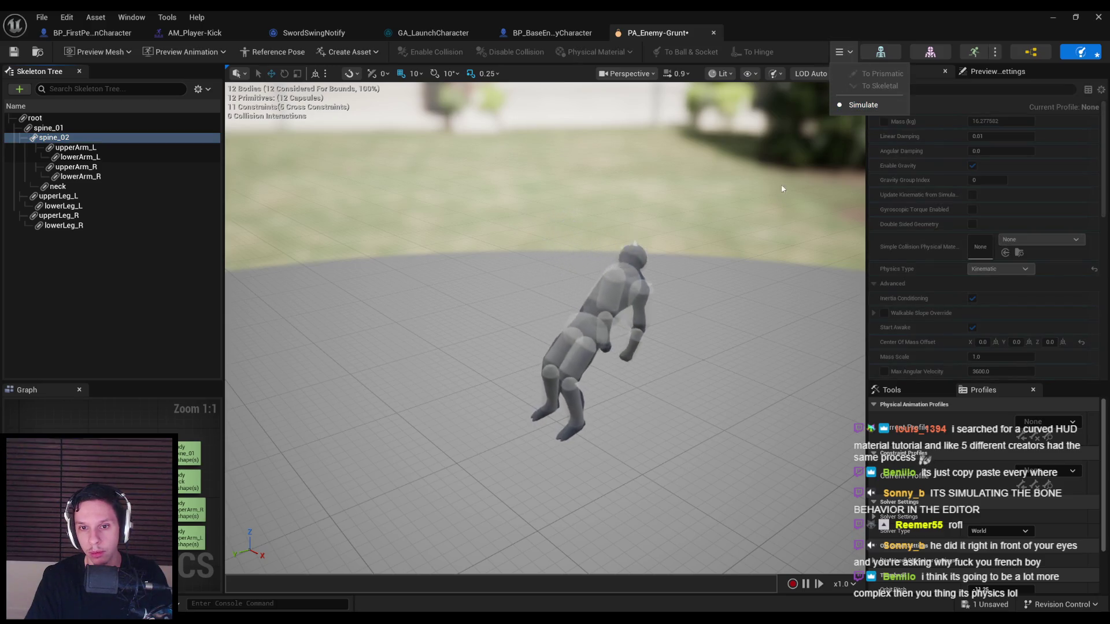
mouse_move(774, 202)
mouse_down()
mouse_move(740, 204)
mouse_move(742, 241)
mouse_up()
drag(712, 388, 685, 375)
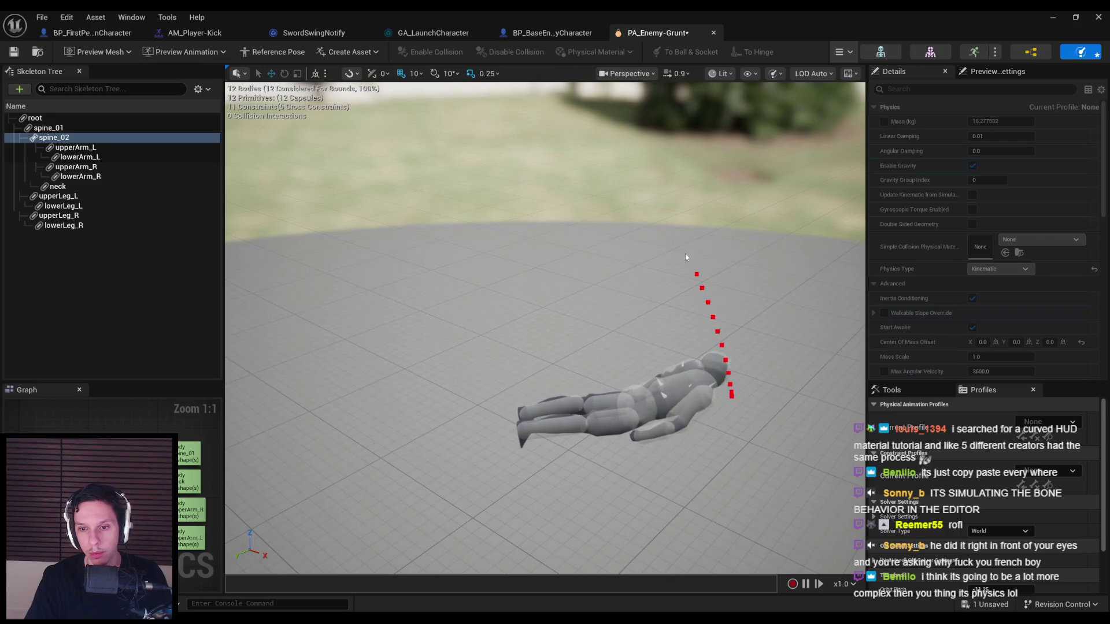
mouse_move(634, 347)
mouse_down()
mouse_move(584, 243)
mouse_move(508, 162)
mouse_move(428, 142)
mouse_up()
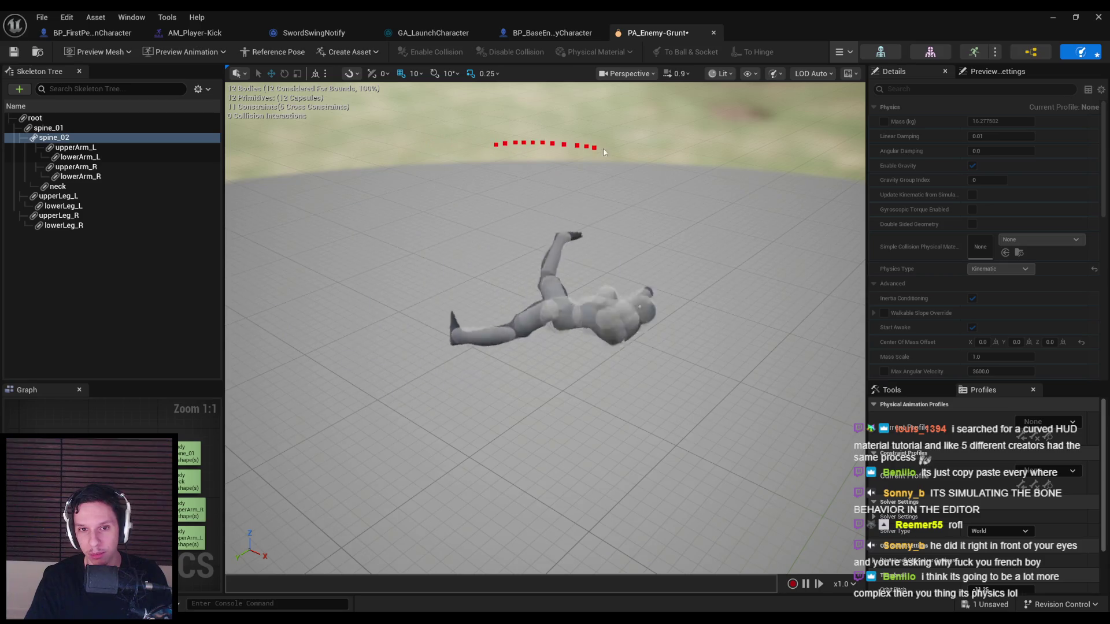
mouse_move(621, 131)
mouse_down()
mouse_move(572, 144)
mouse_move(547, 137)
mouse_move(521, 162)
mouse_move(529, 158)
mouse_up()
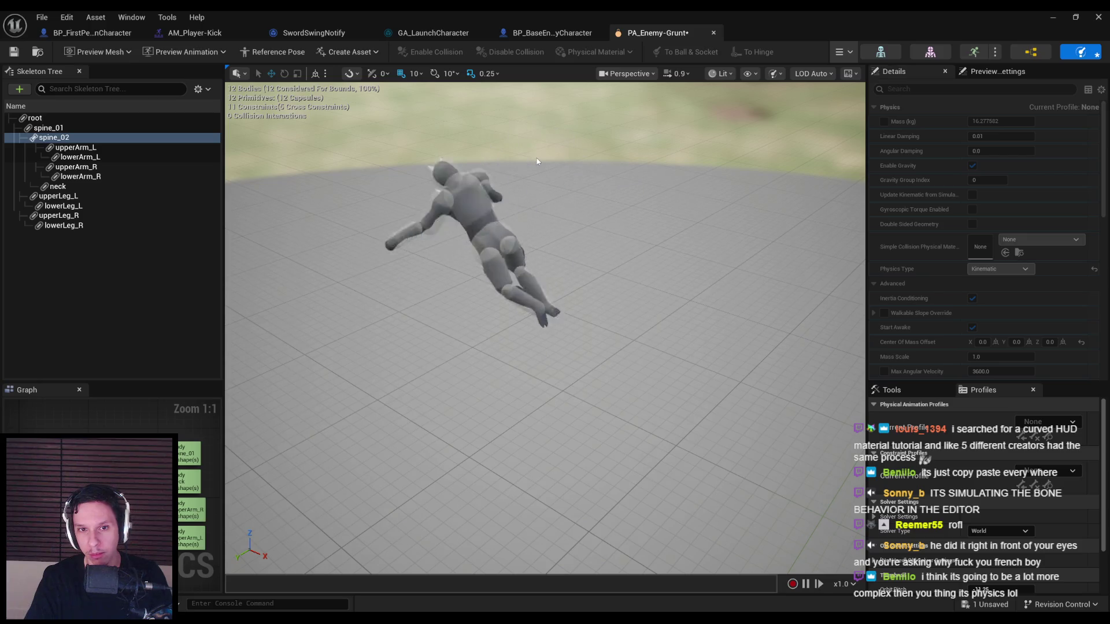
- Stop the simulation and return spine_02's Physics Type to Default
click(845, 52)
click(842, 104)
click(1000, 269)
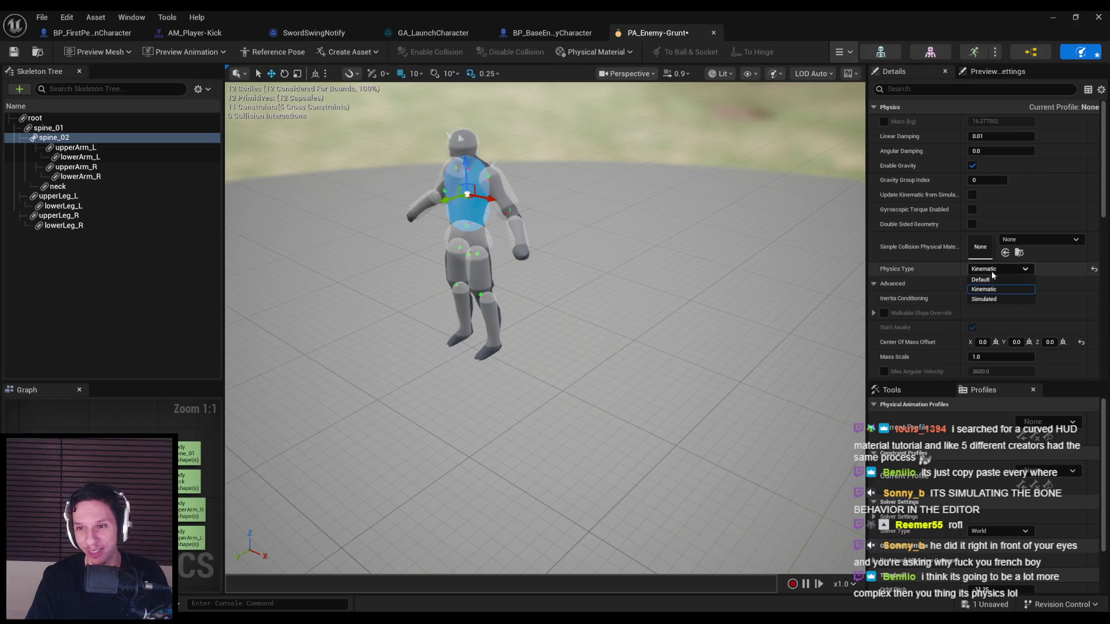
click(983, 281)
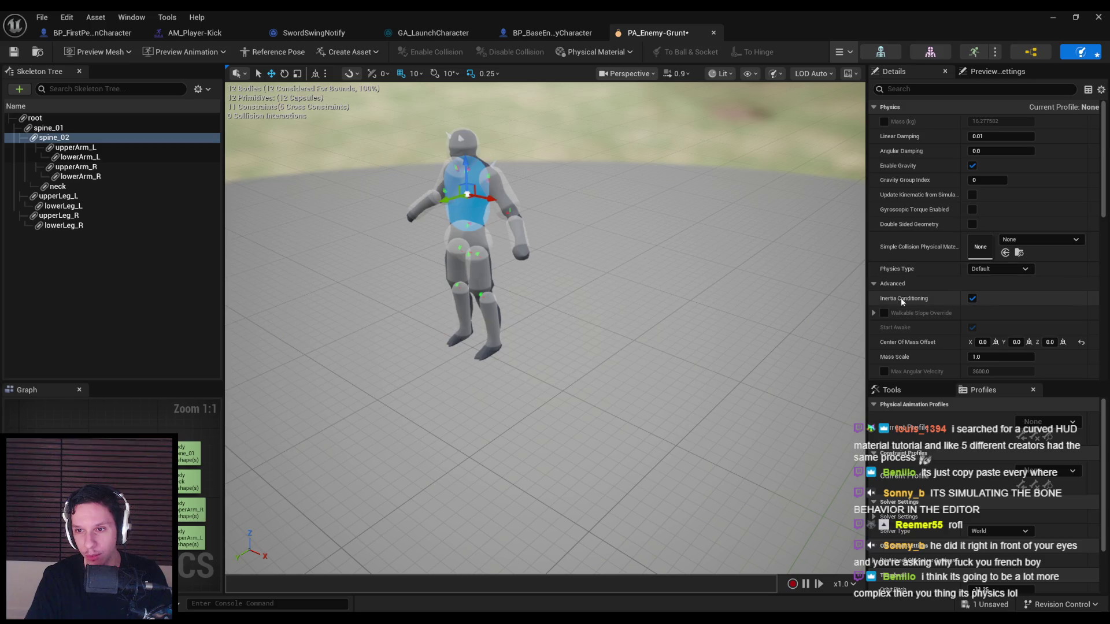
click(997, 269)
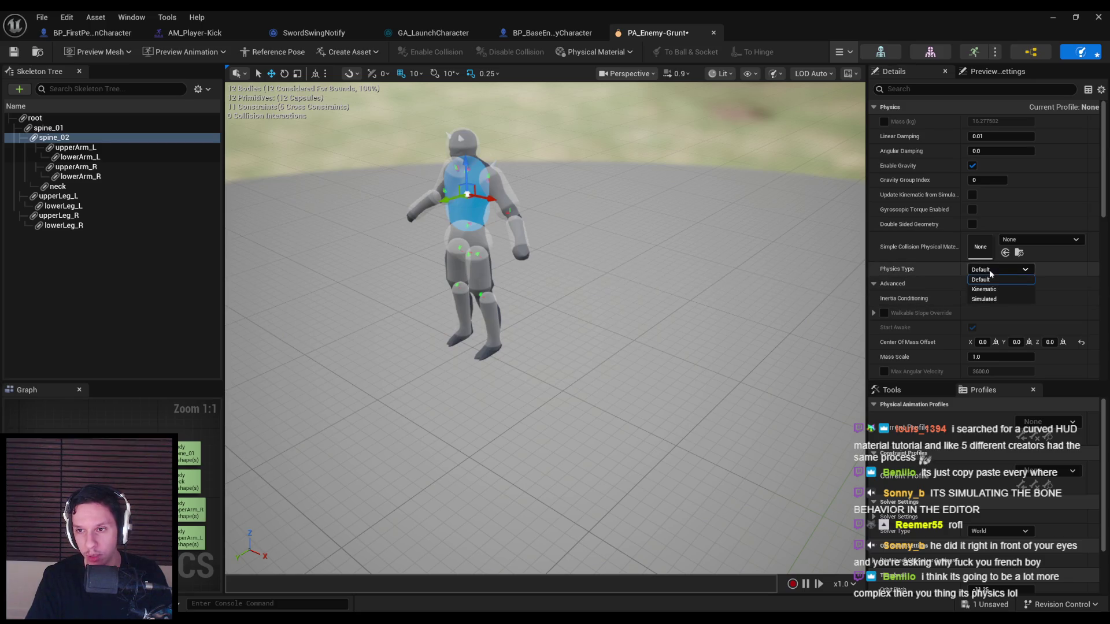
click(987, 272)
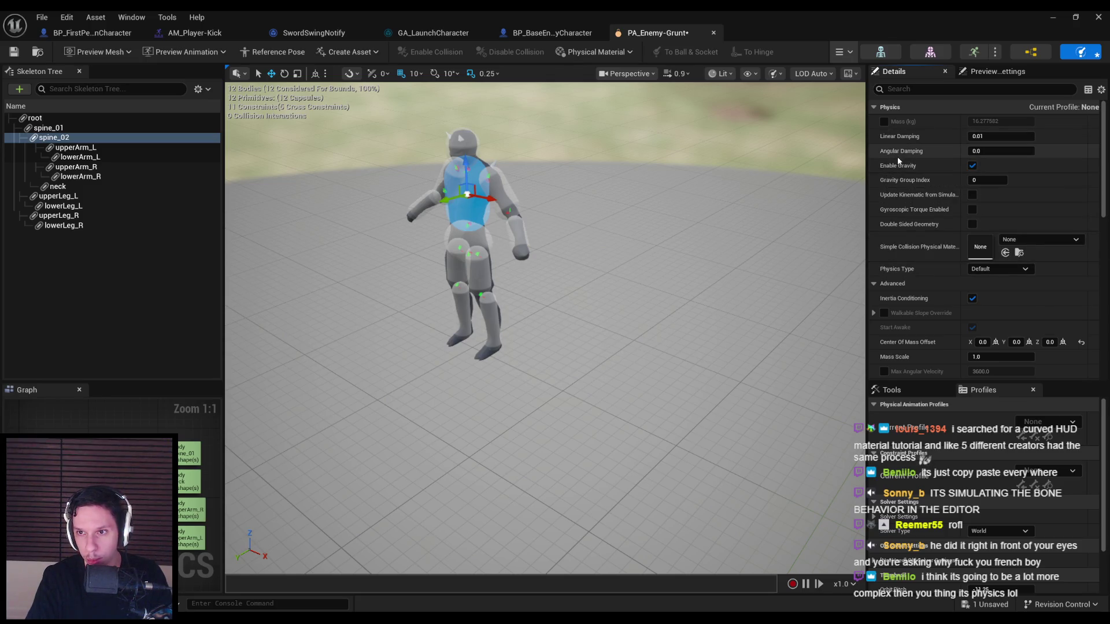
- Run the ragdoll preview once more with the default spine settings
click(856, 105)
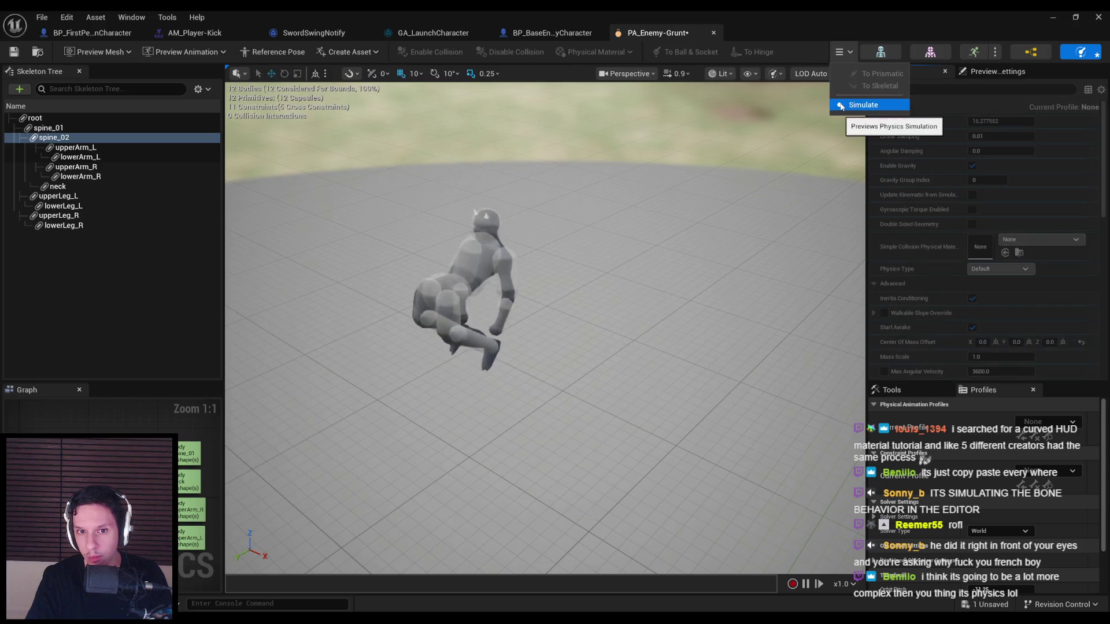
click(847, 53)
click(855, 104)
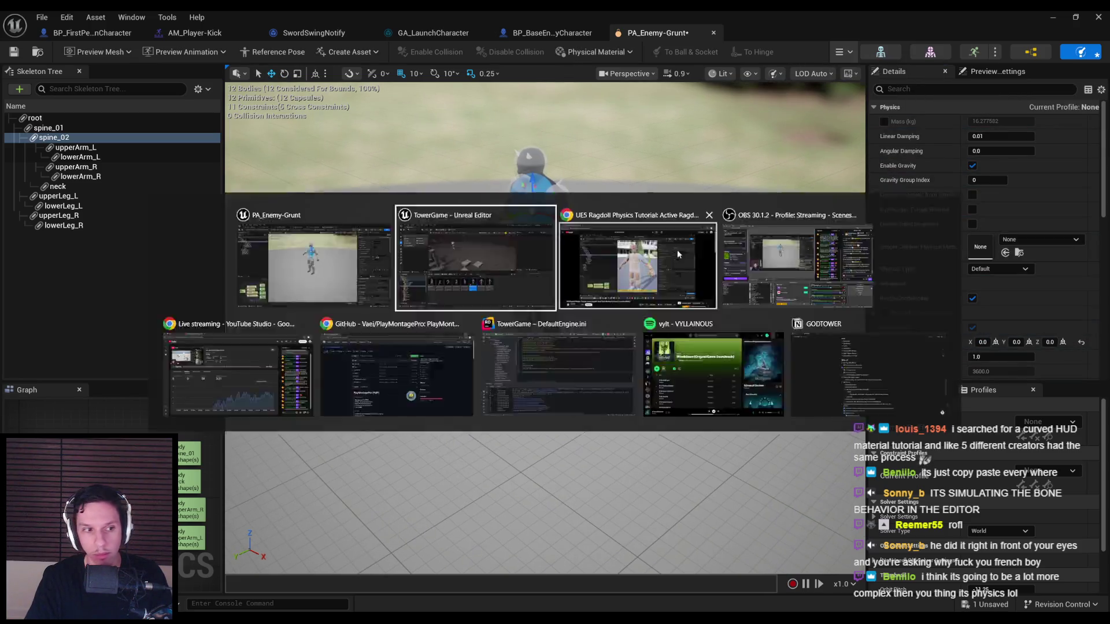
mouse_move(301, 615)
click(301, 573)
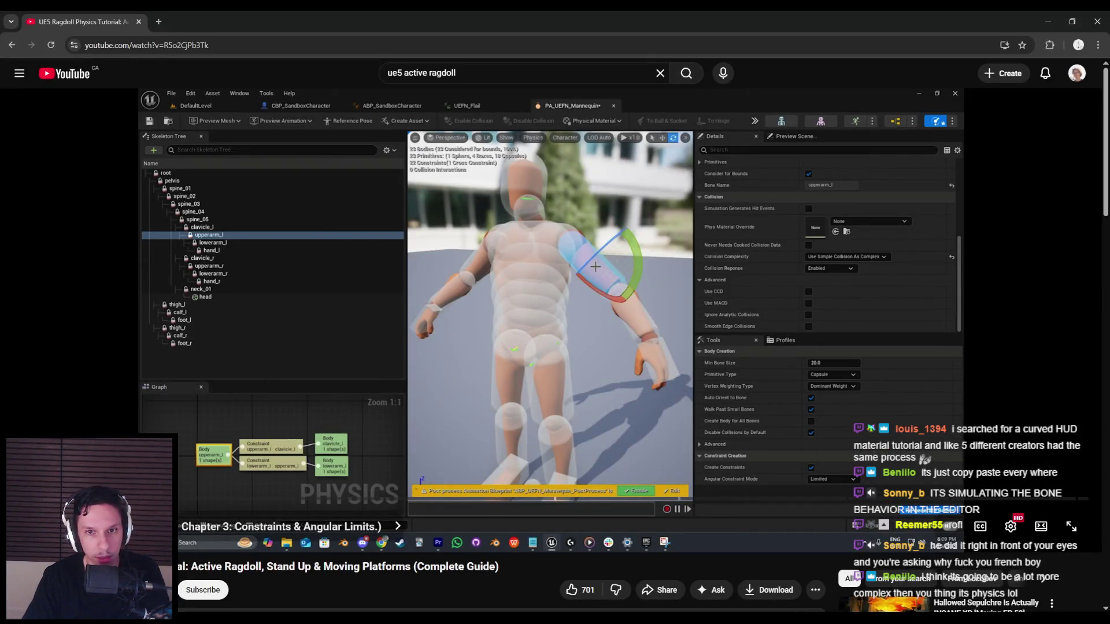
- Skim the tutorial from Chapter 3 into Chapter 4, ending on spine_05's linear limits
drag(155, 517, 155, 517)
key(Right)
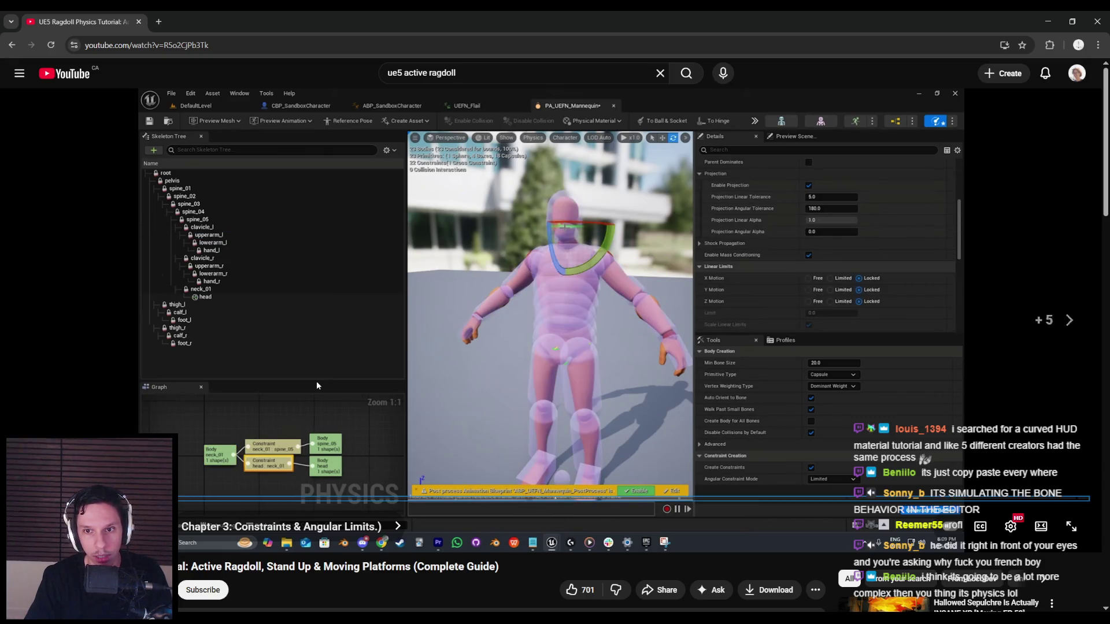
key(space)
key(Left)
key(space)
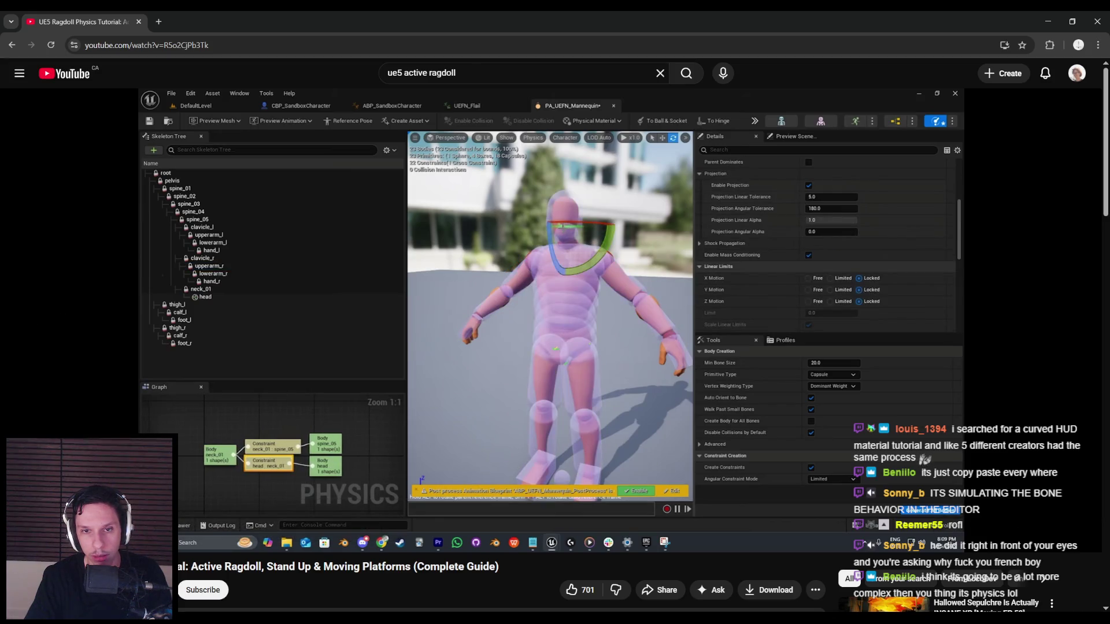
key(Right)
key(Right)
key(Right)
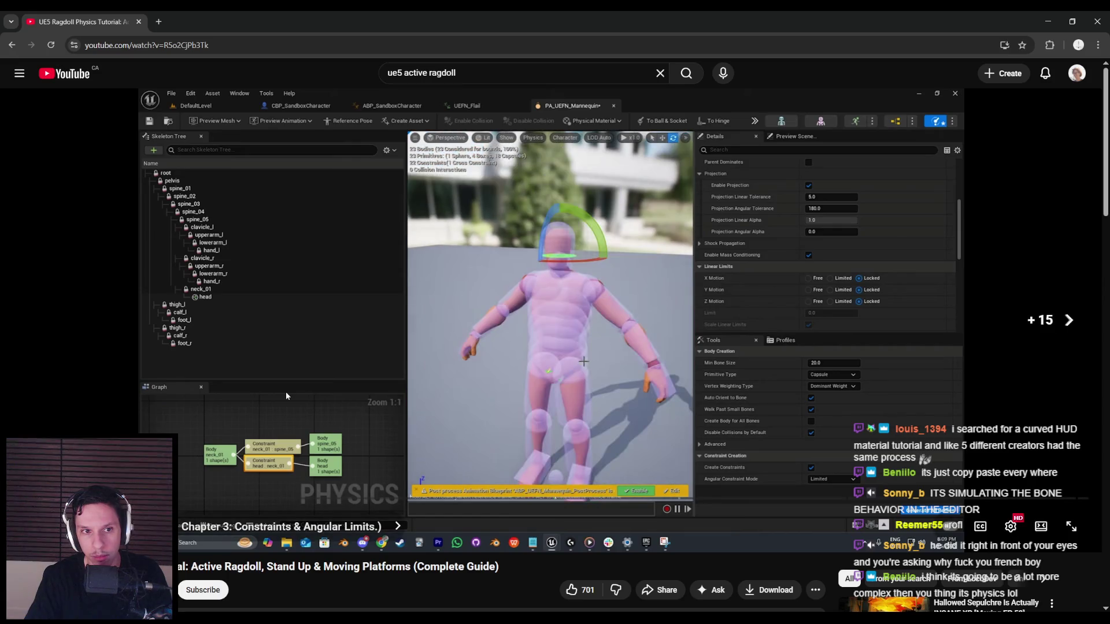
key(Right)
key(Right)
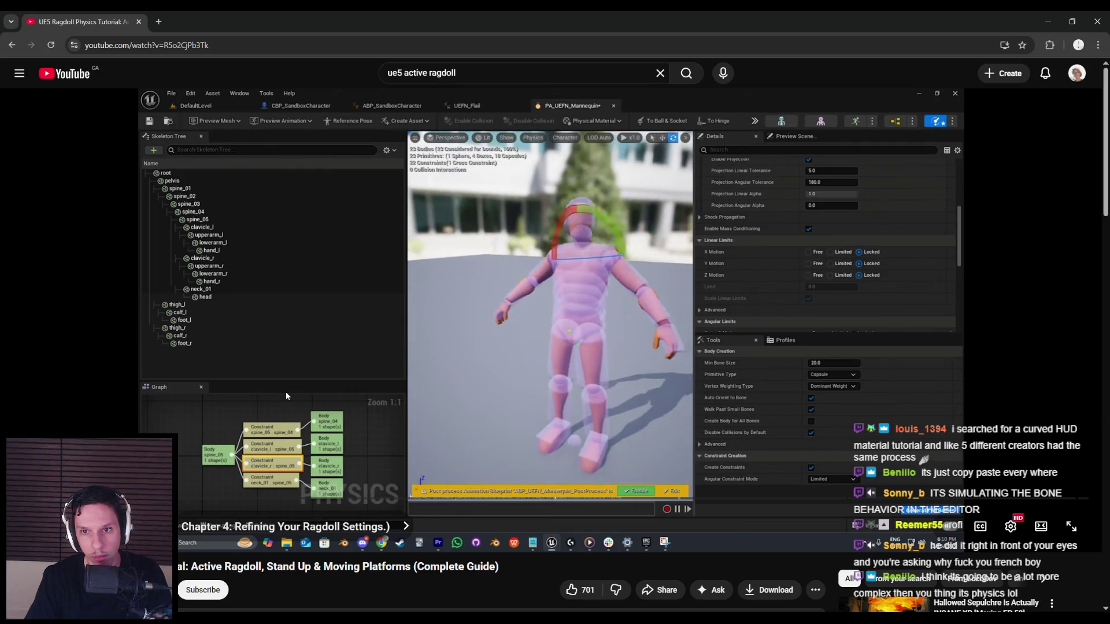
key(Right)
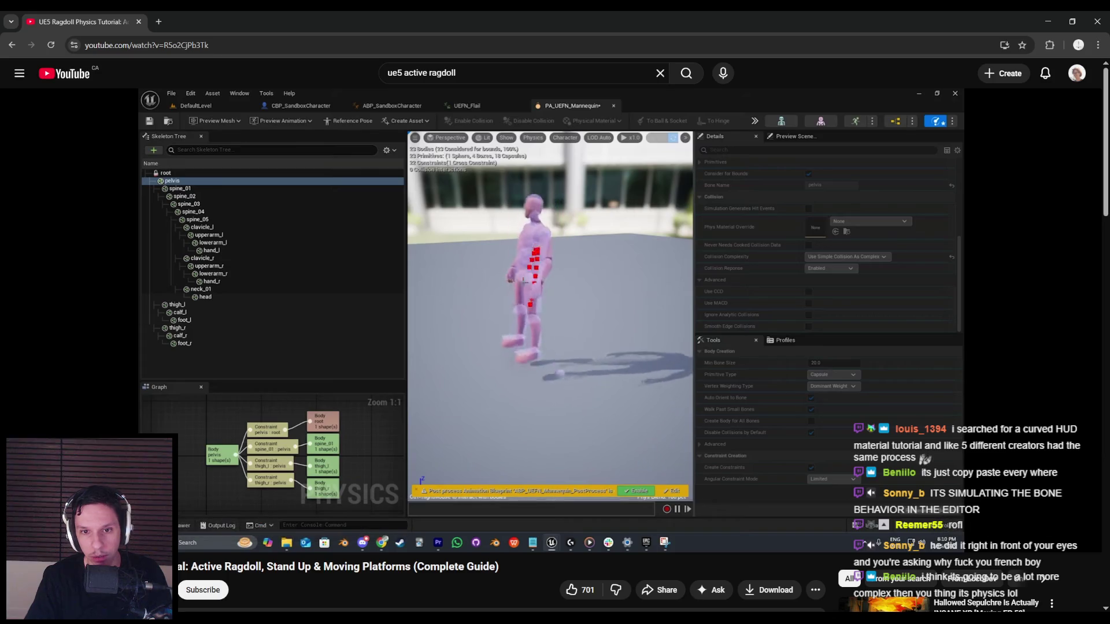
key(Left)
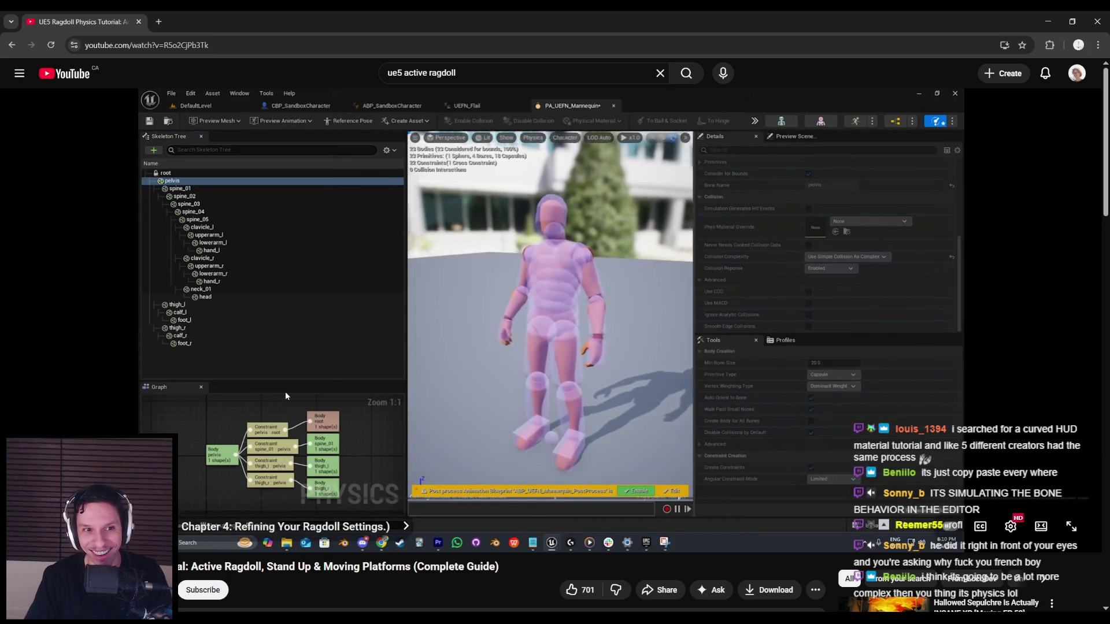
key(Left)
key(Right)
key(Right)
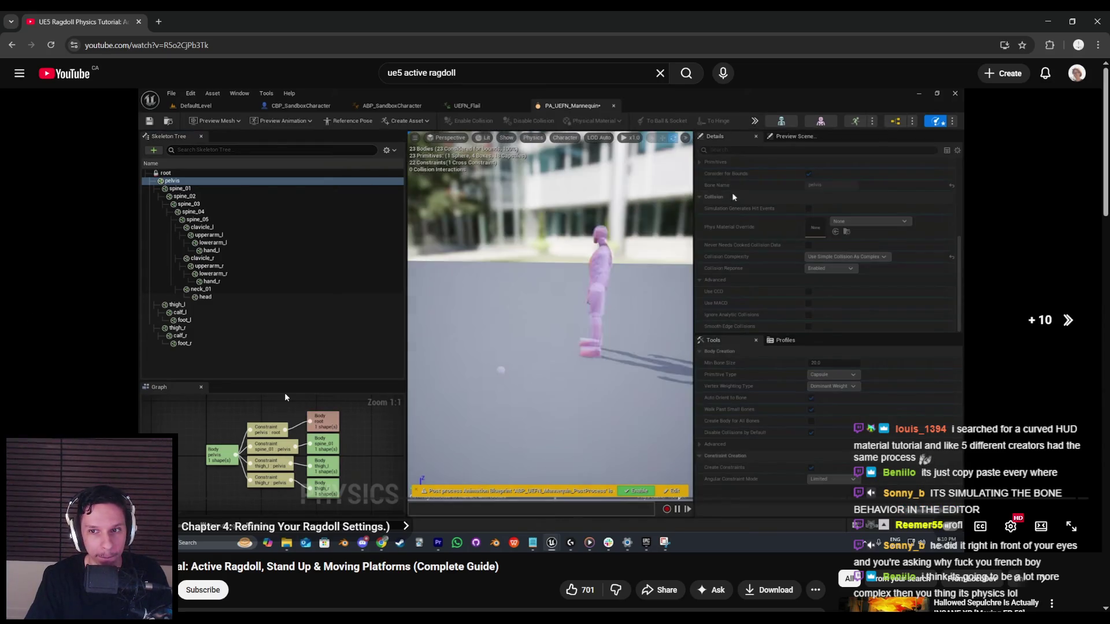
key(Right)
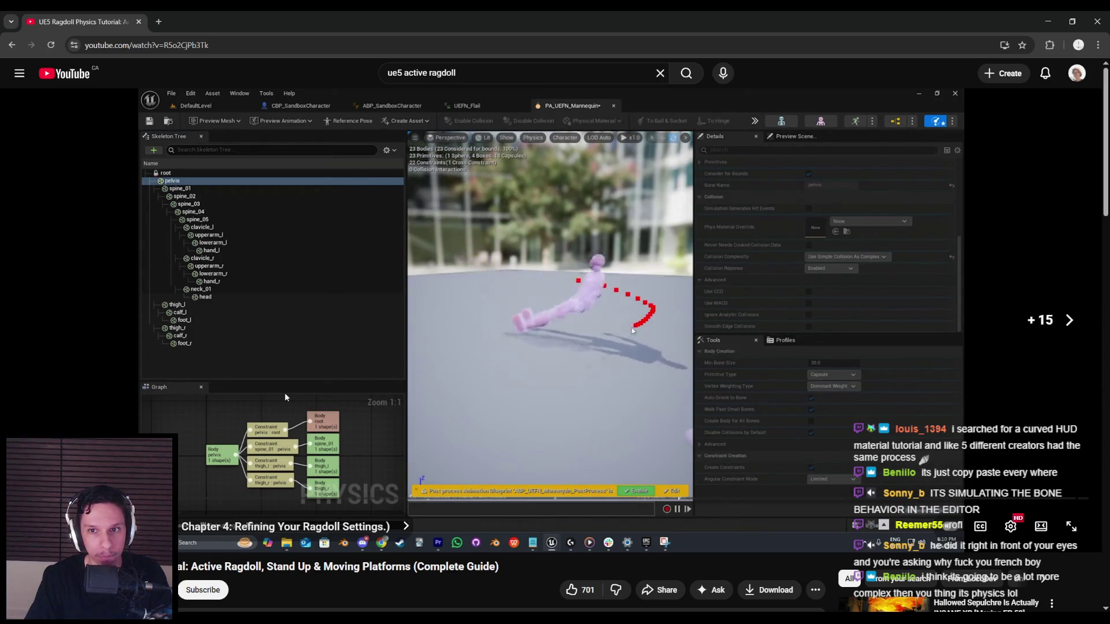
key(Right)
key(Right)
key(Right)
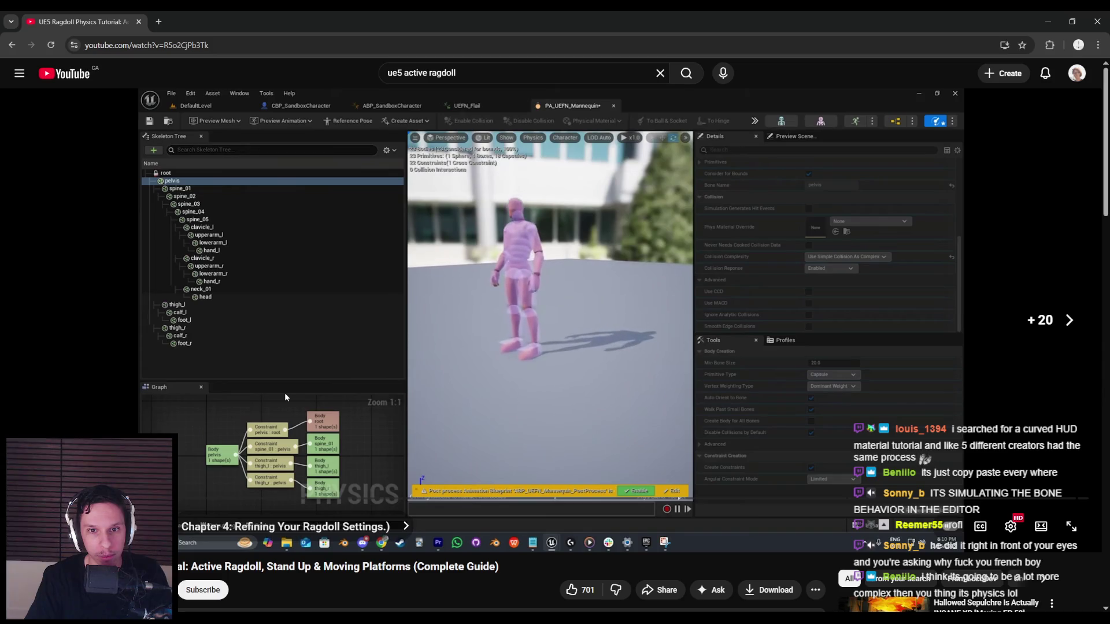
key(Right)
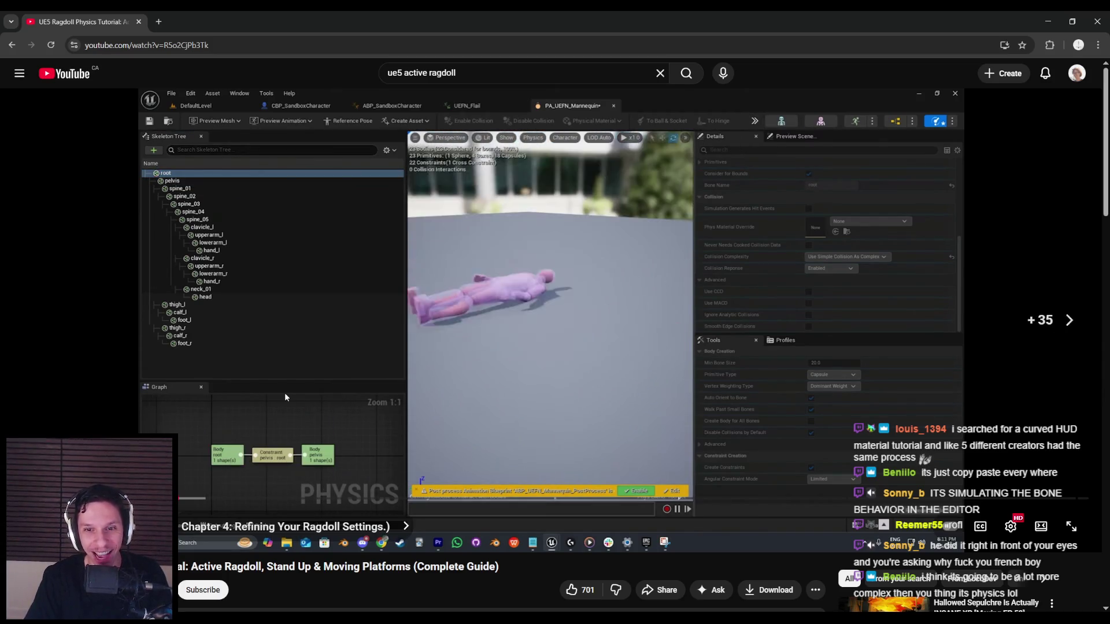
key(Right)
key(Right)
key(Right)
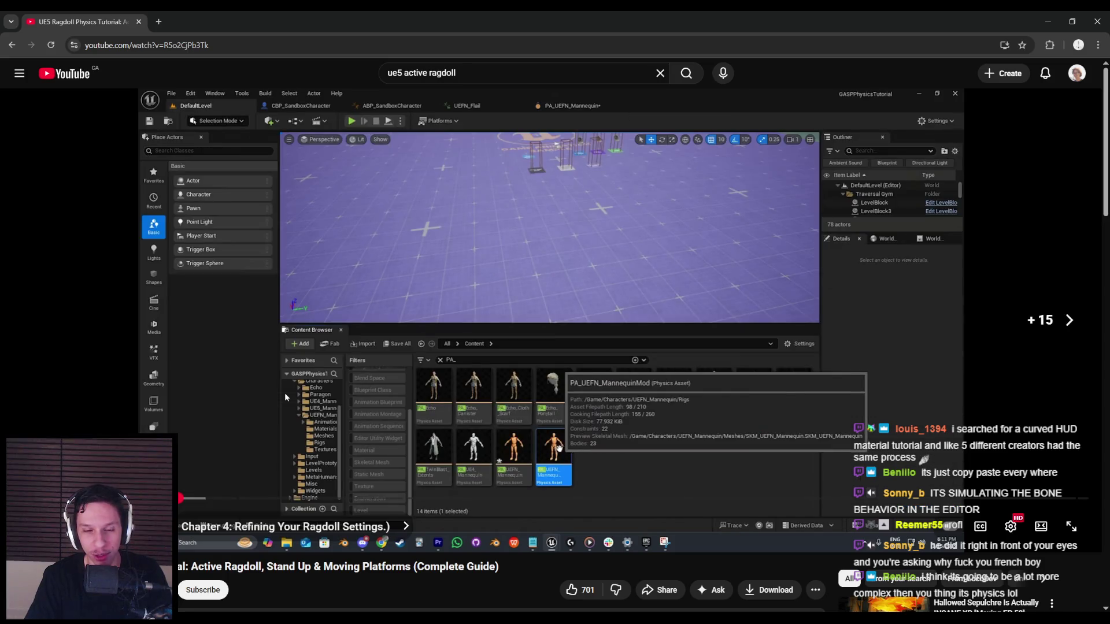
key(Left)
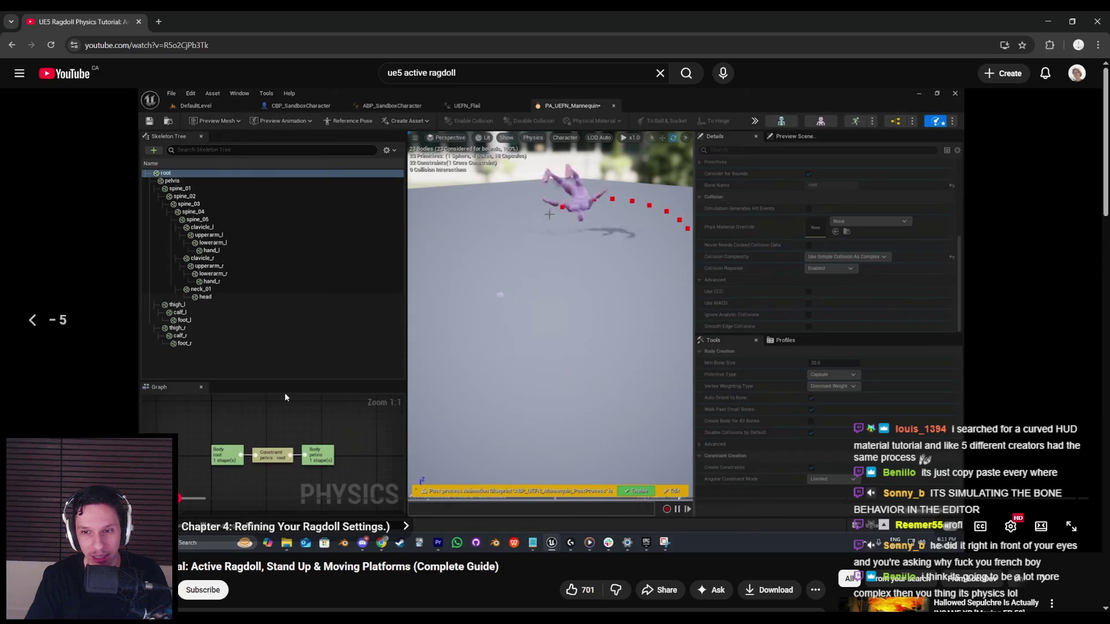
key(Left)
key(Left)
key(Left)
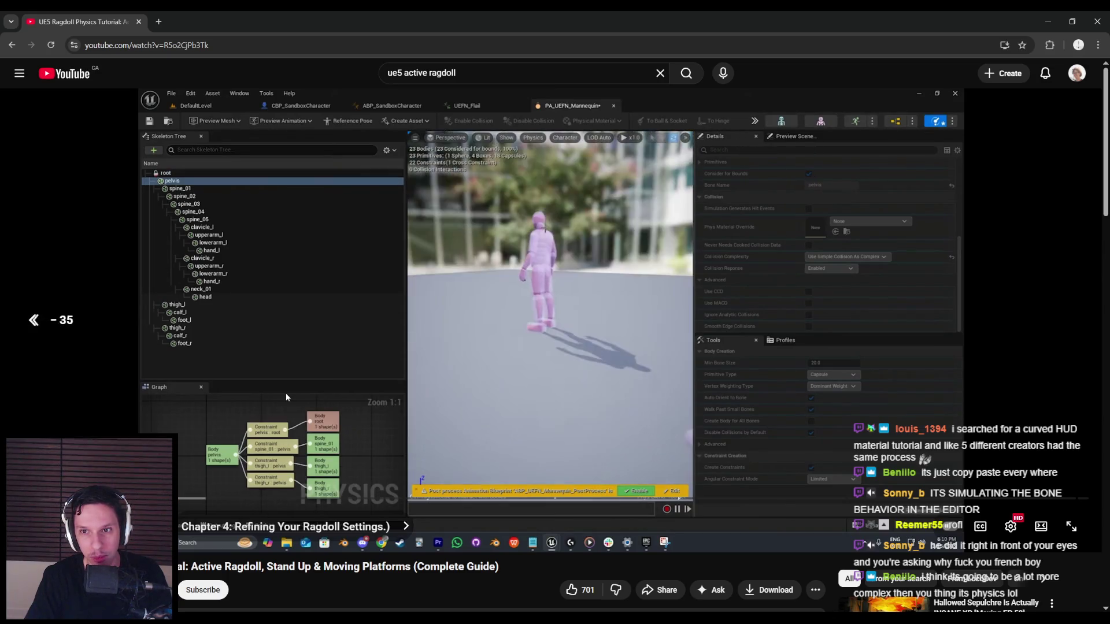
key(Left)
key(Left)
key(Left)
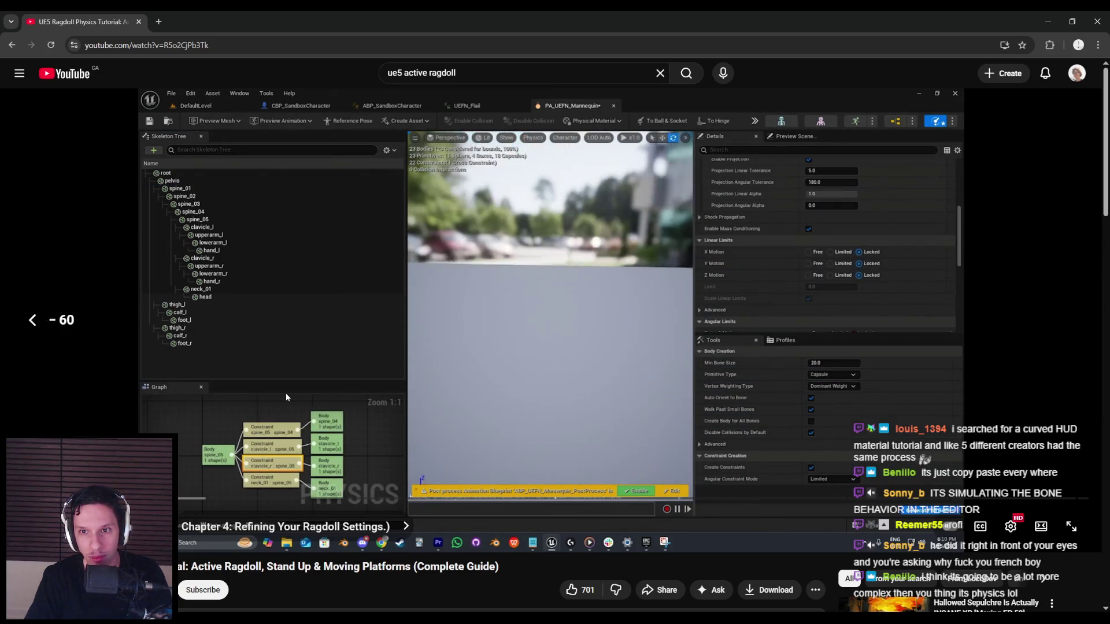
- Rewind the tutorial to Chapter 3's angular limits, pause it, and return to Unreal
key(Left)
key(Left)
key(Left)
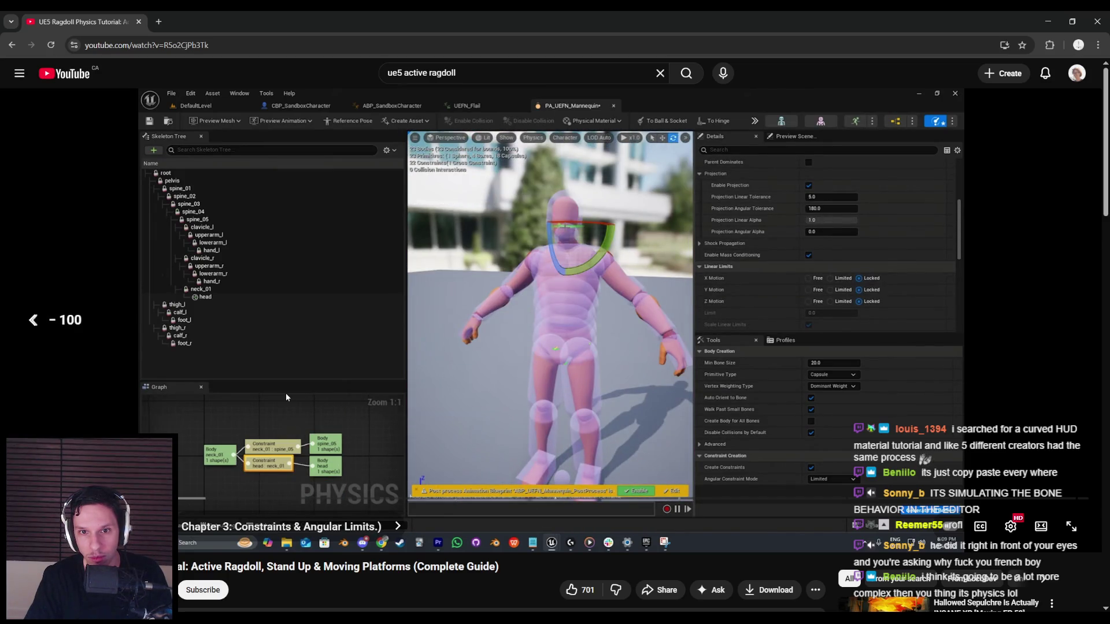
key(Left)
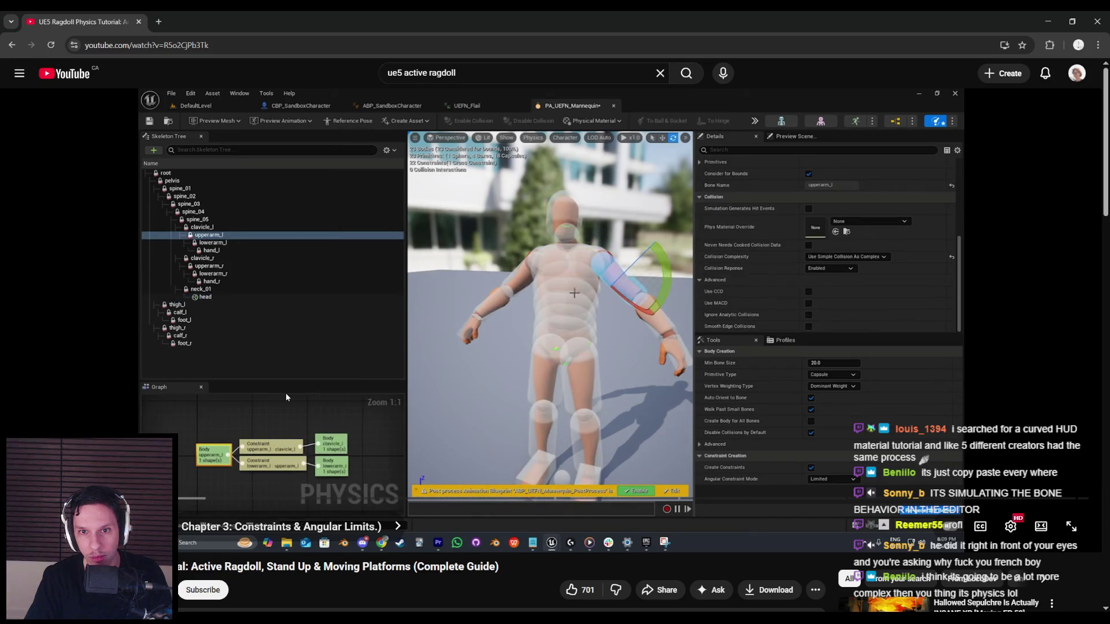
key(Left)
key(Left)
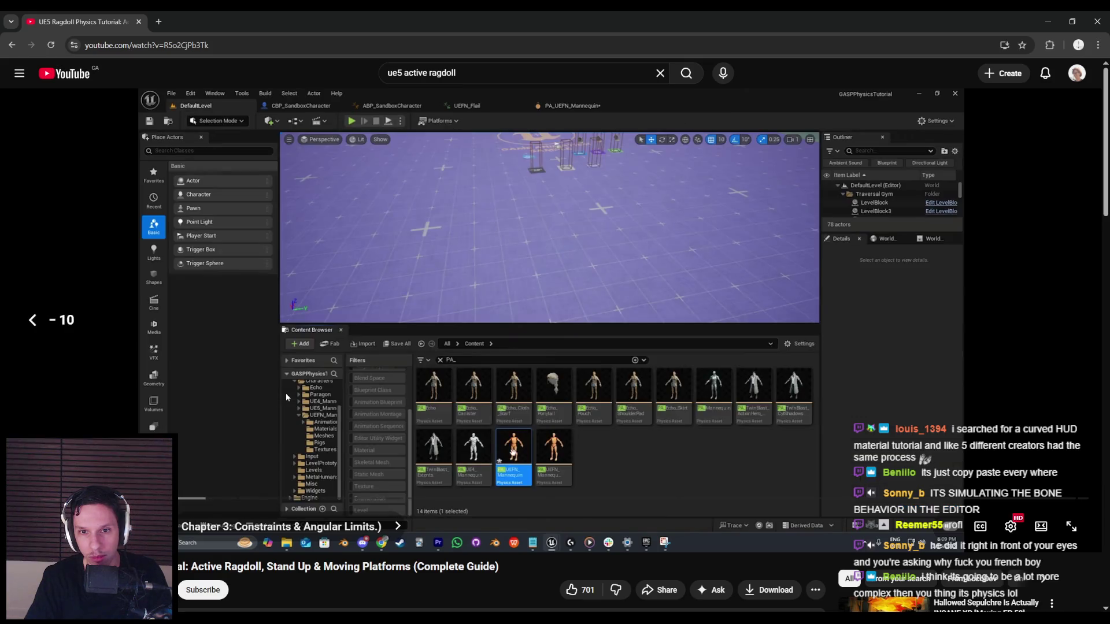
key(Right)
key(Left)
key(Left)
key(Left)
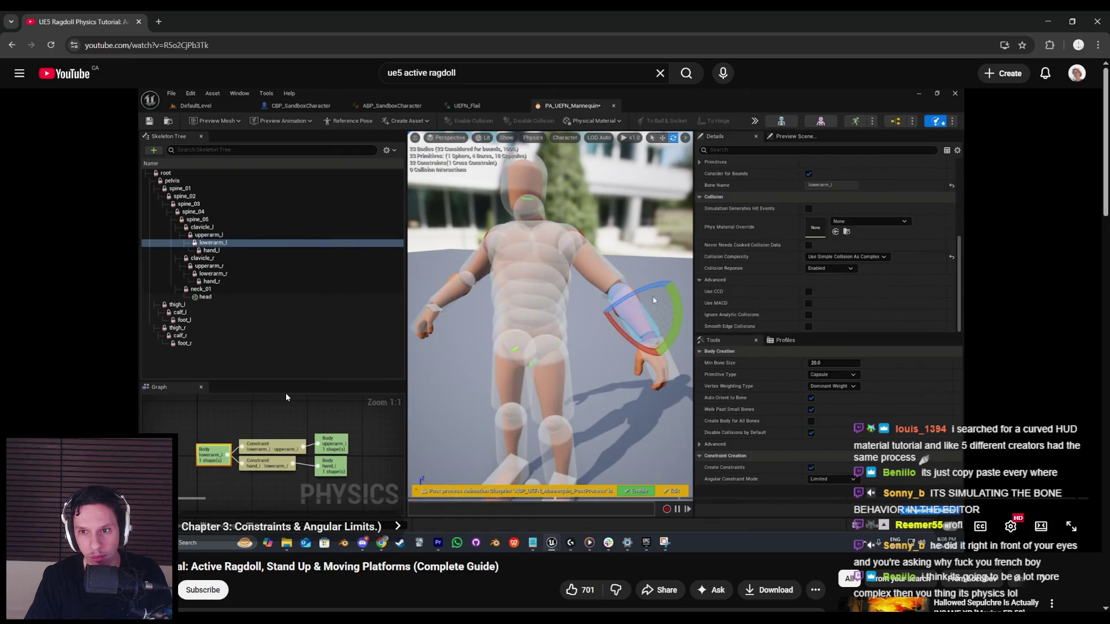
key(Left)
key(Left)
key(Left)
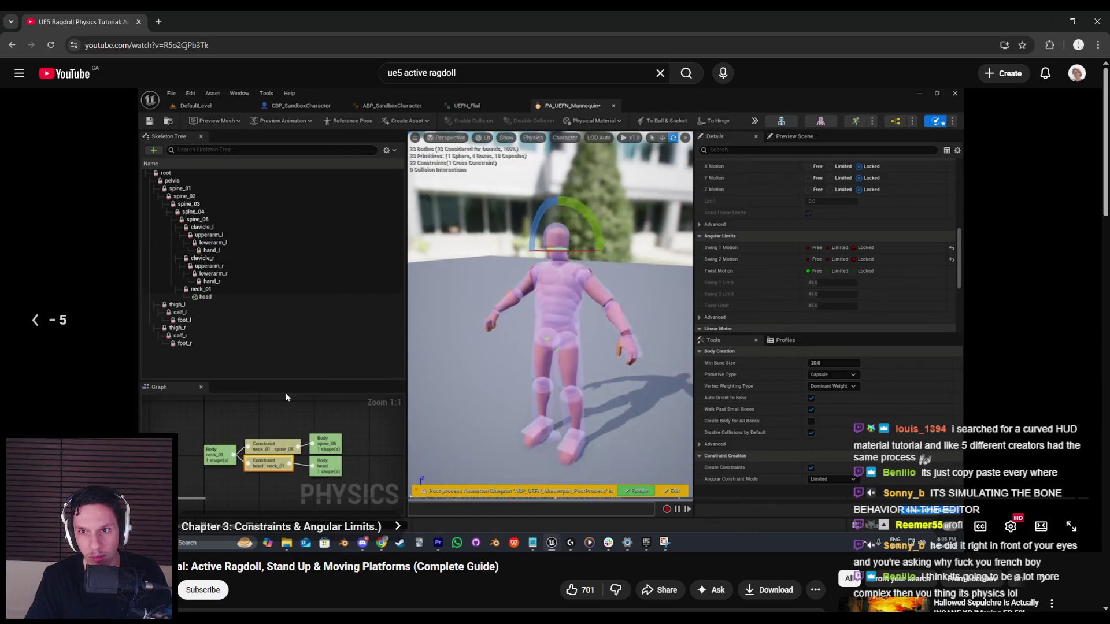
key(Left)
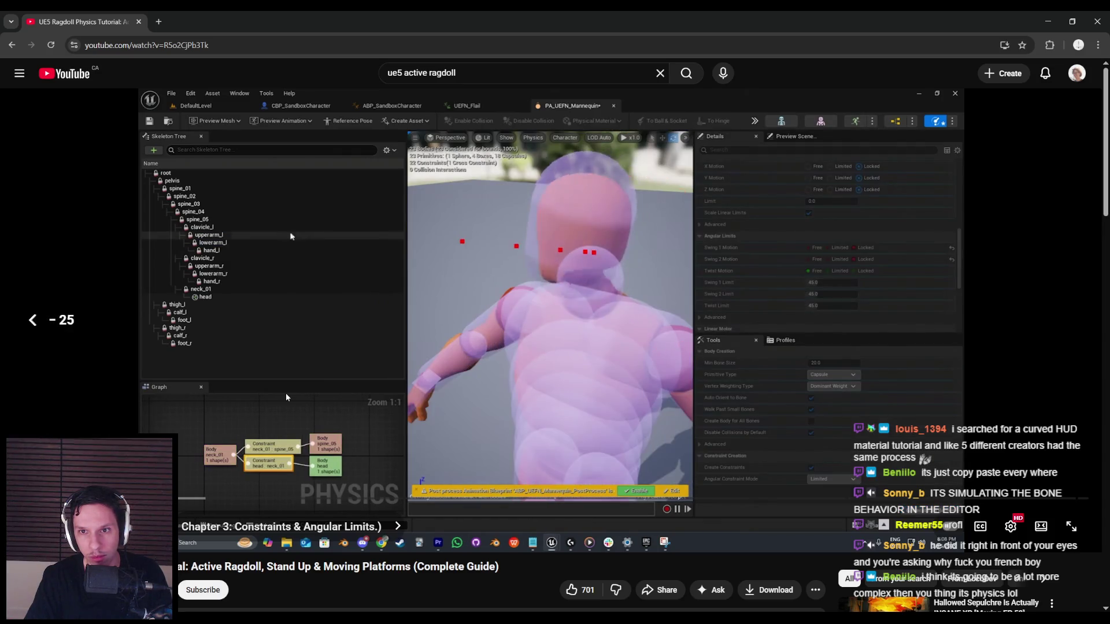
key(Left)
key(Left)
key(Left)
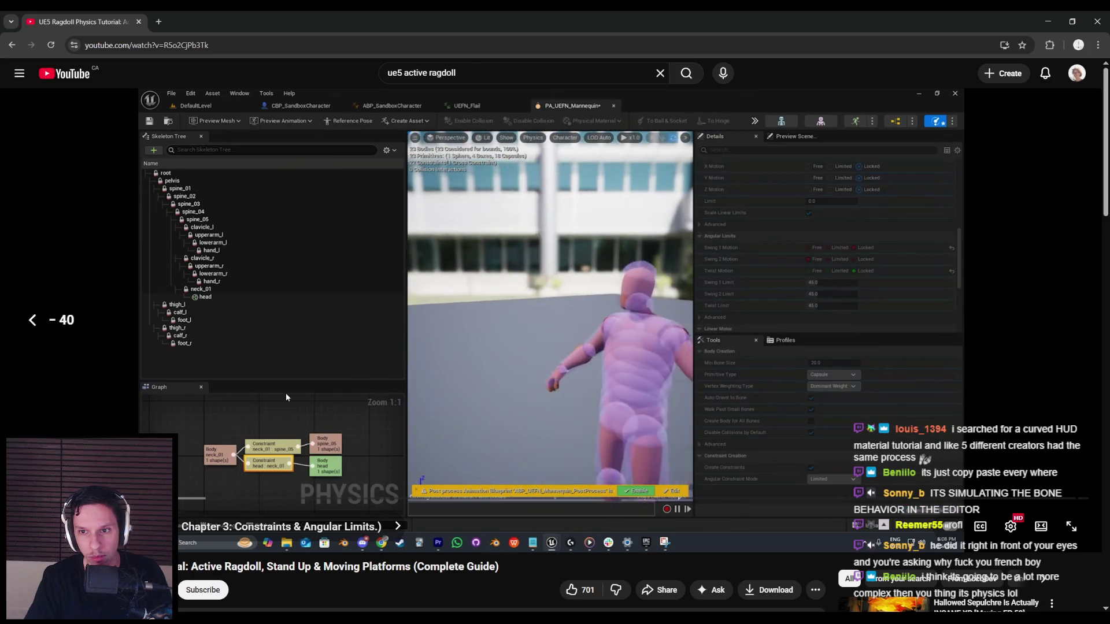
key(Left)
key(Left)
key(Left)
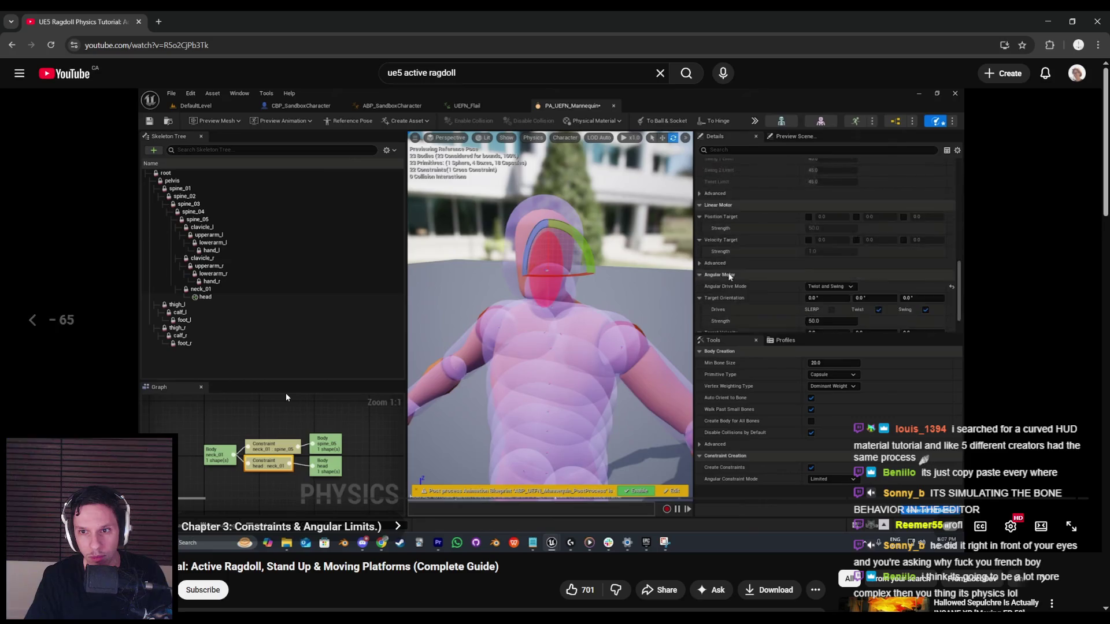
key(Left)
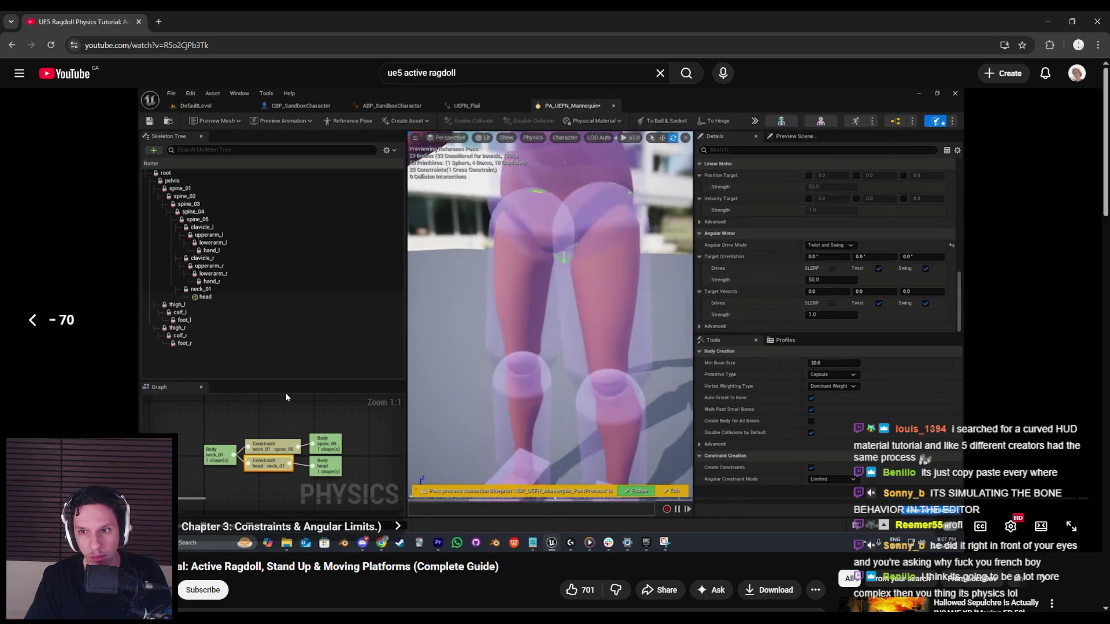
key(Left)
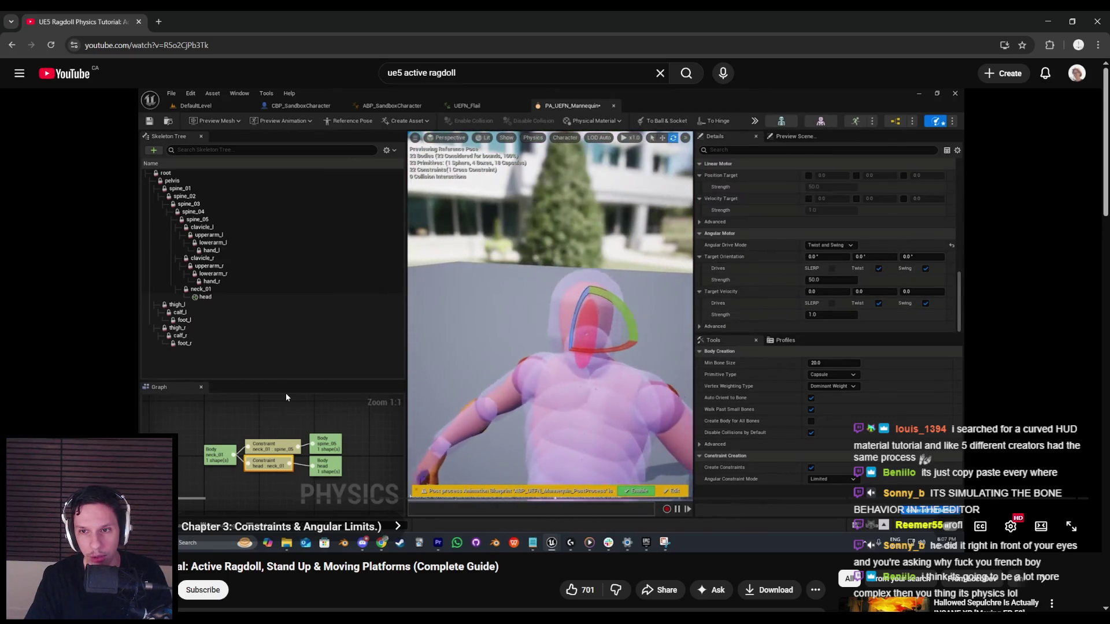
key(Left)
key(Left)
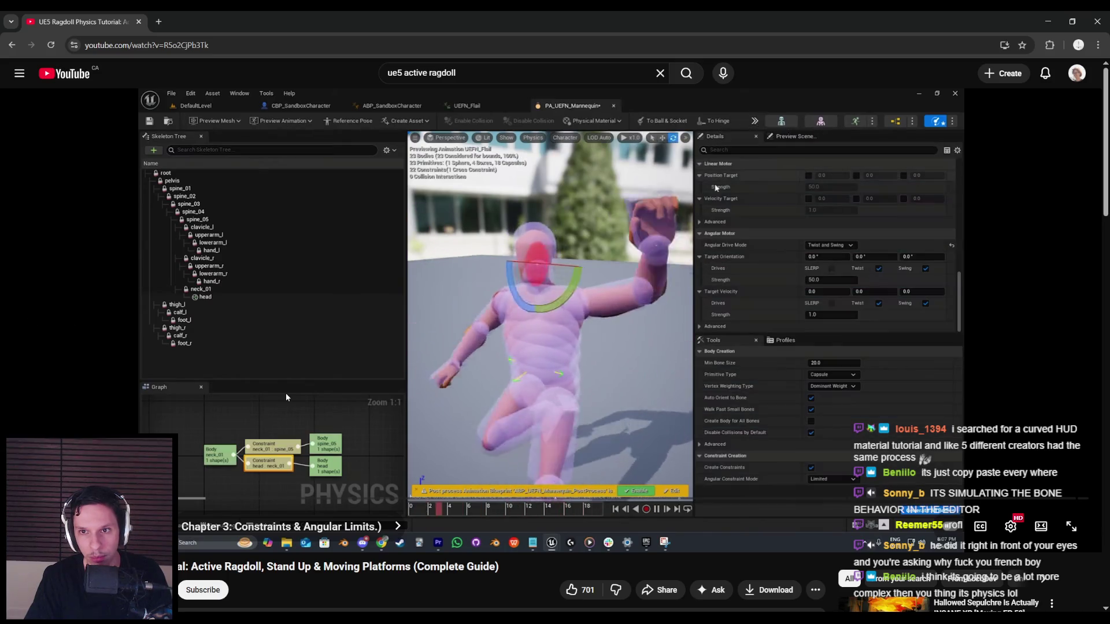
key(Right)
key(Right)
key(Right)
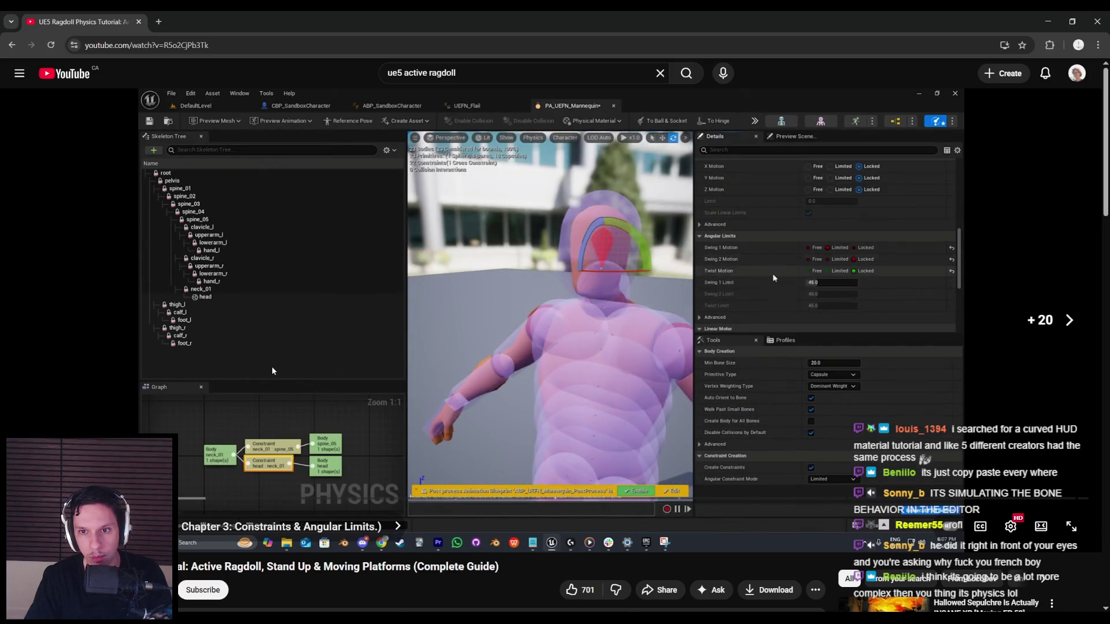
key(space)
key(alt+Tab)
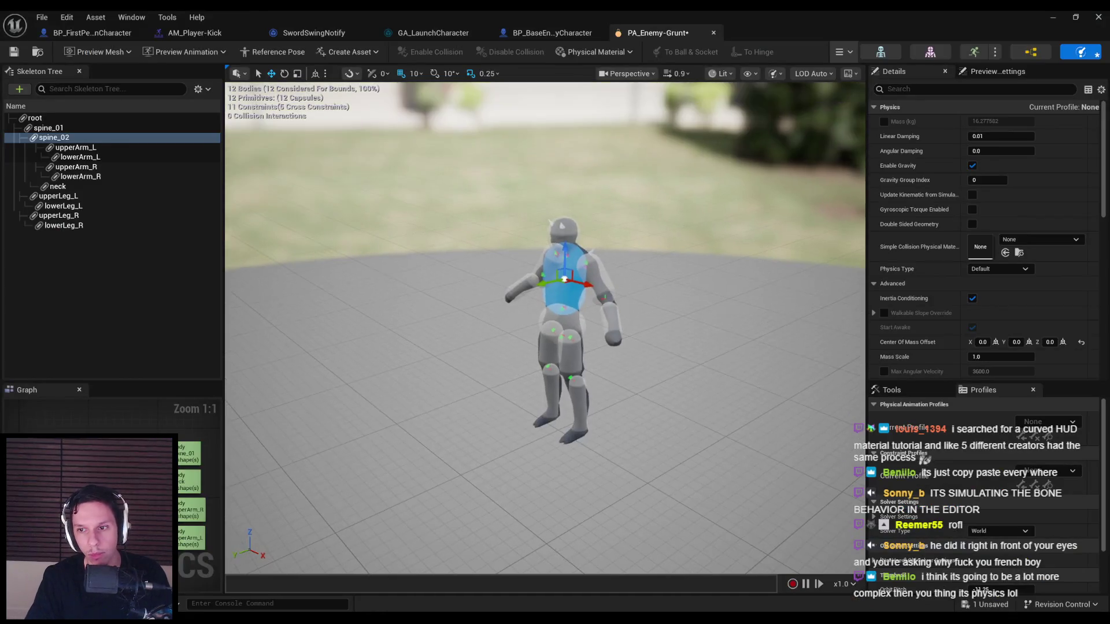
- Select the lowerLeg_R body, scroll its physics details, and show the physical animation Profiles
click(10, 197)
click(58, 216)
click(64, 225)
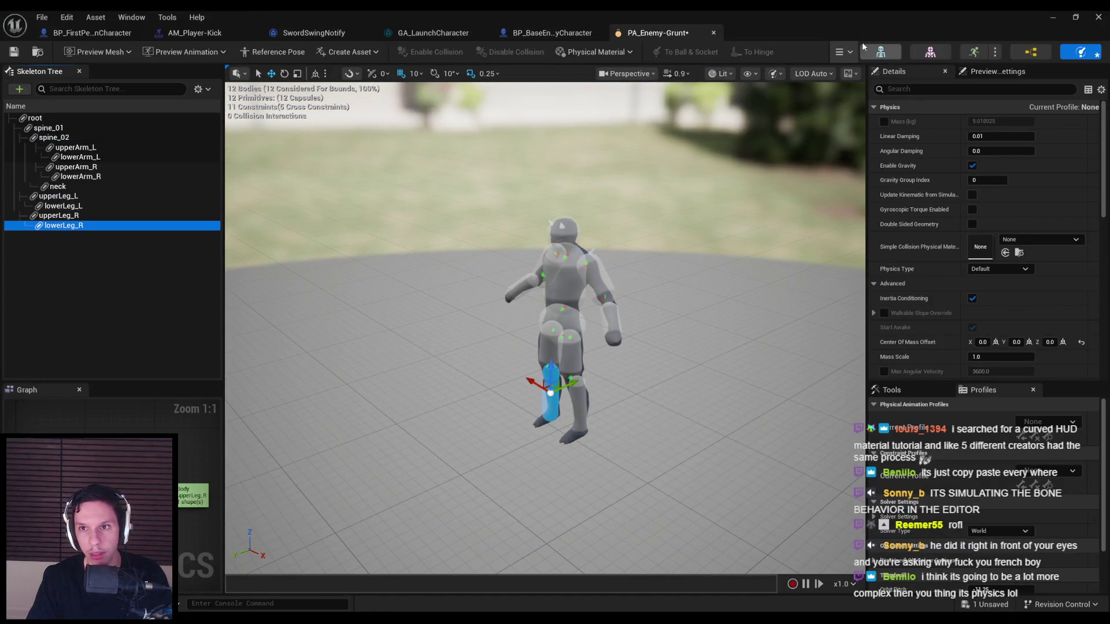
click(839, 51)
click(848, 135)
scroll(909, 230, down, 5)
drag(1105, 259, 1095, 357)
click(983, 390)
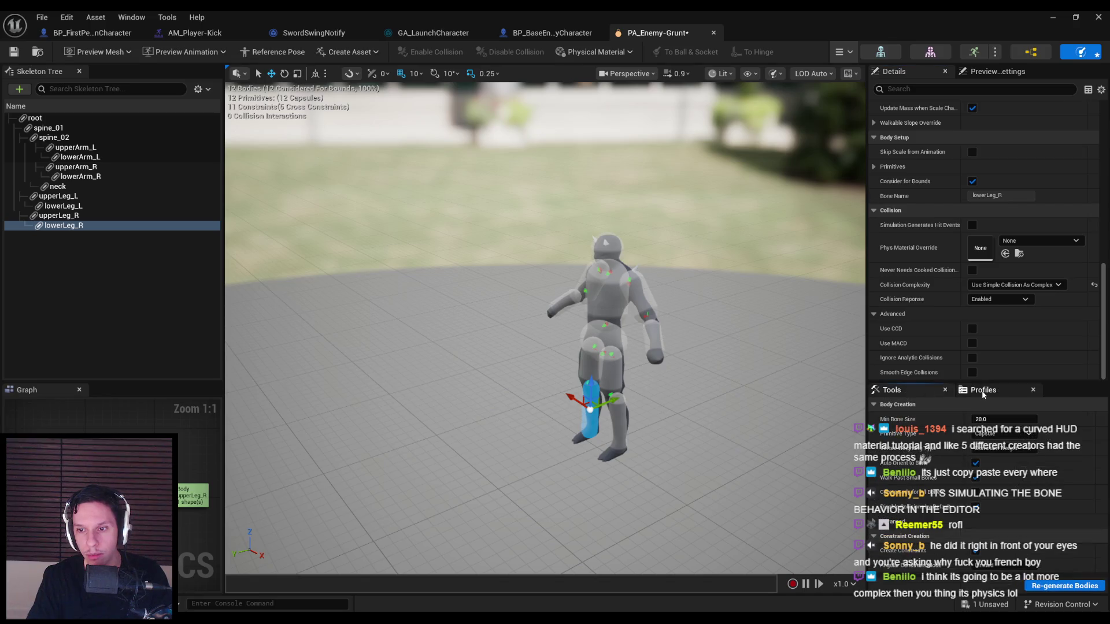
mouse_move(1102, 332)
mouse_down()
mouse_move(1097, 280)
mouse_move(777, 221)
mouse_up()
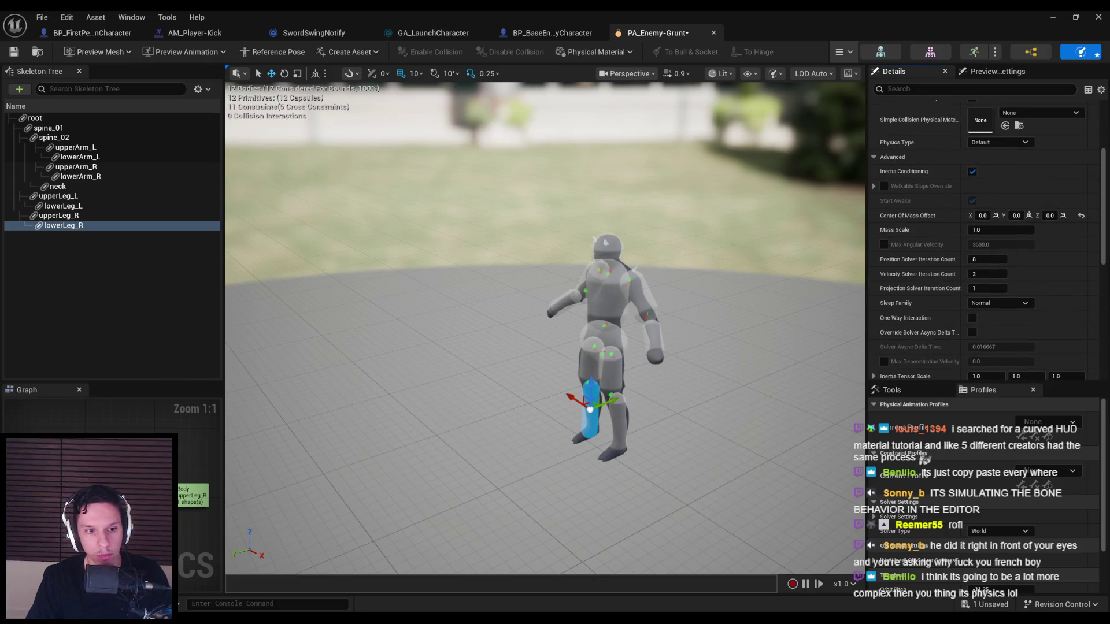
- Review the knee constraint's 8° swing and 45° twist limits, with soft stiffness 50 and damping 5
click(587, 381)
scroll(934, 221, down, 5)
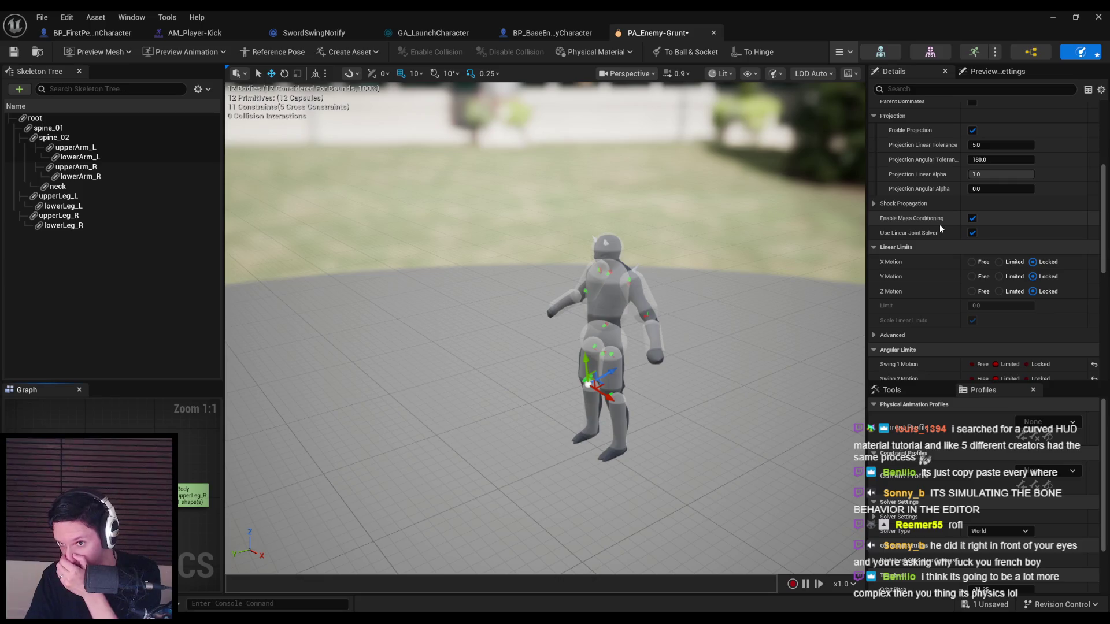
scroll(939, 224, down, 1)
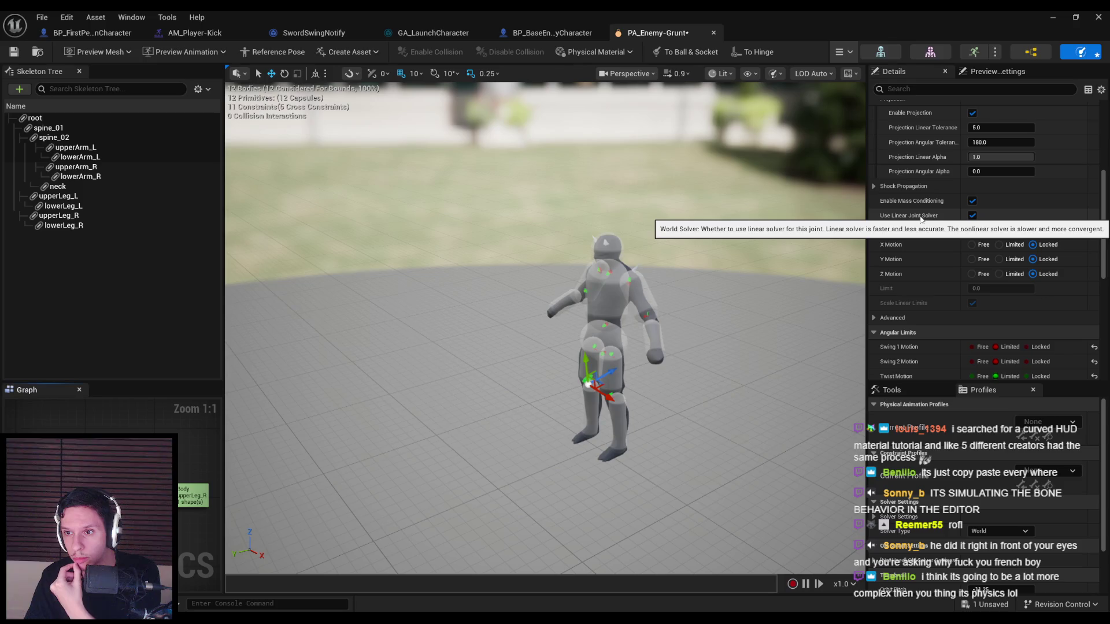
scroll(896, 251, down, 3)
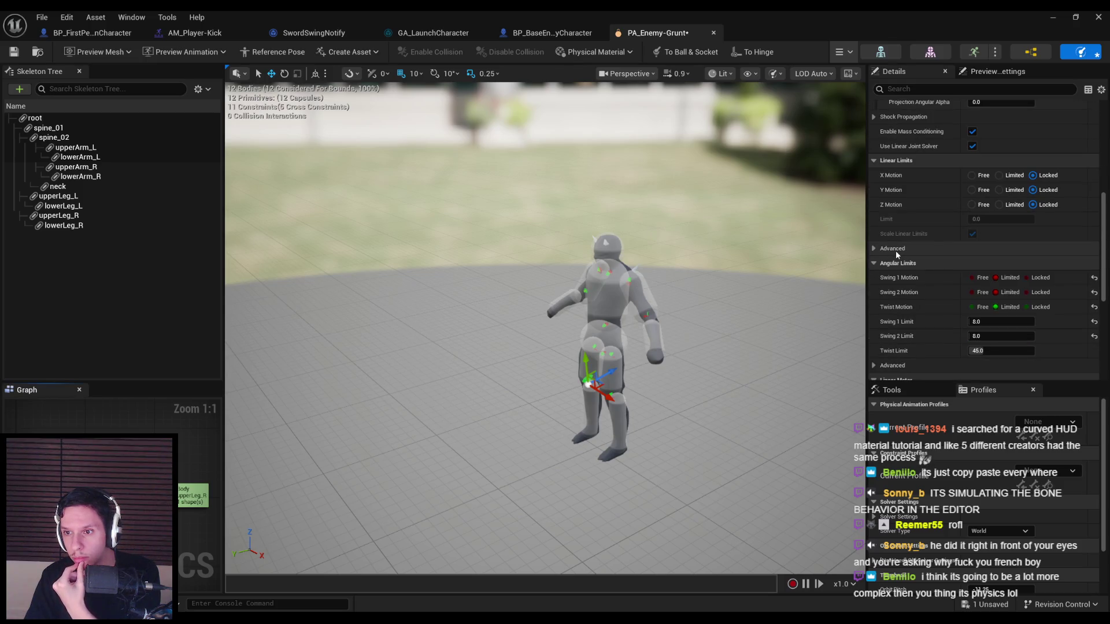
scroll(900, 272, down, 4)
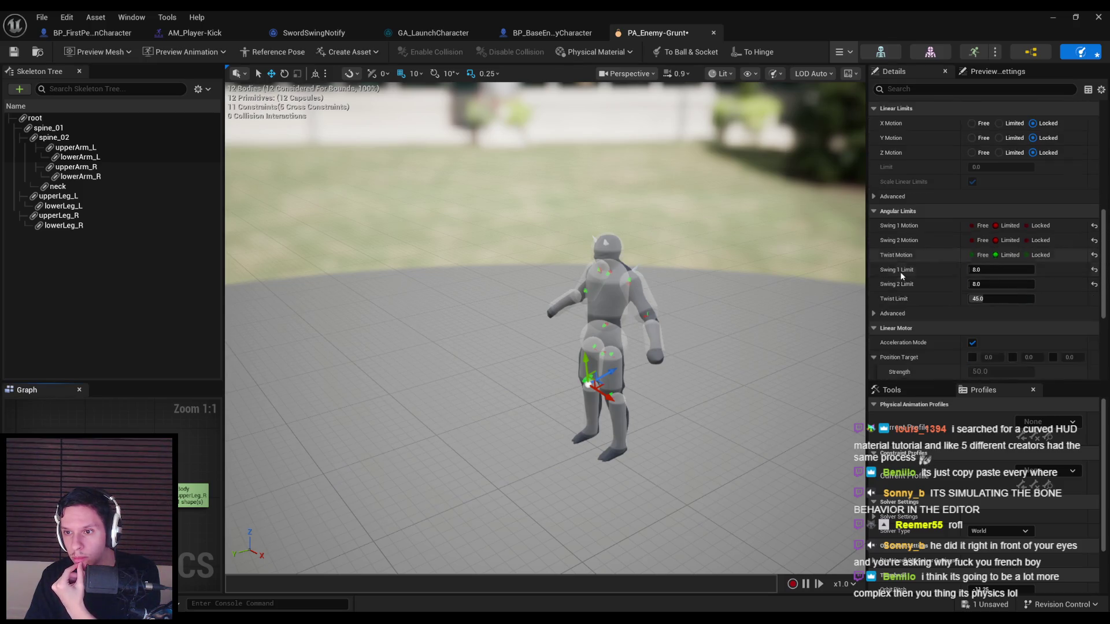
click(873, 210)
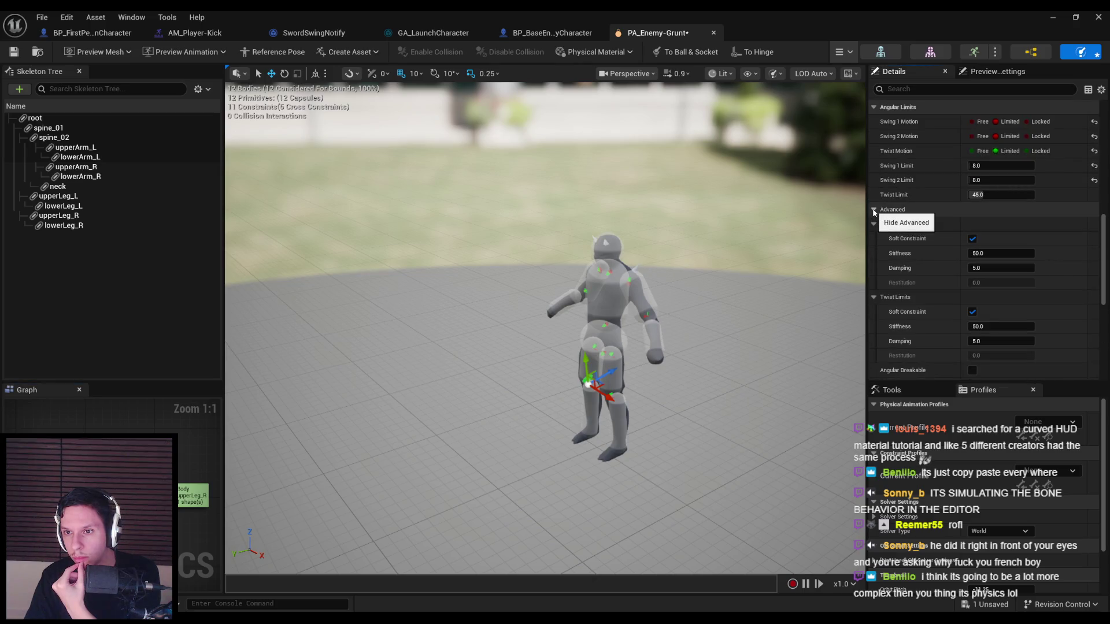
scroll(879, 238, down, 3)
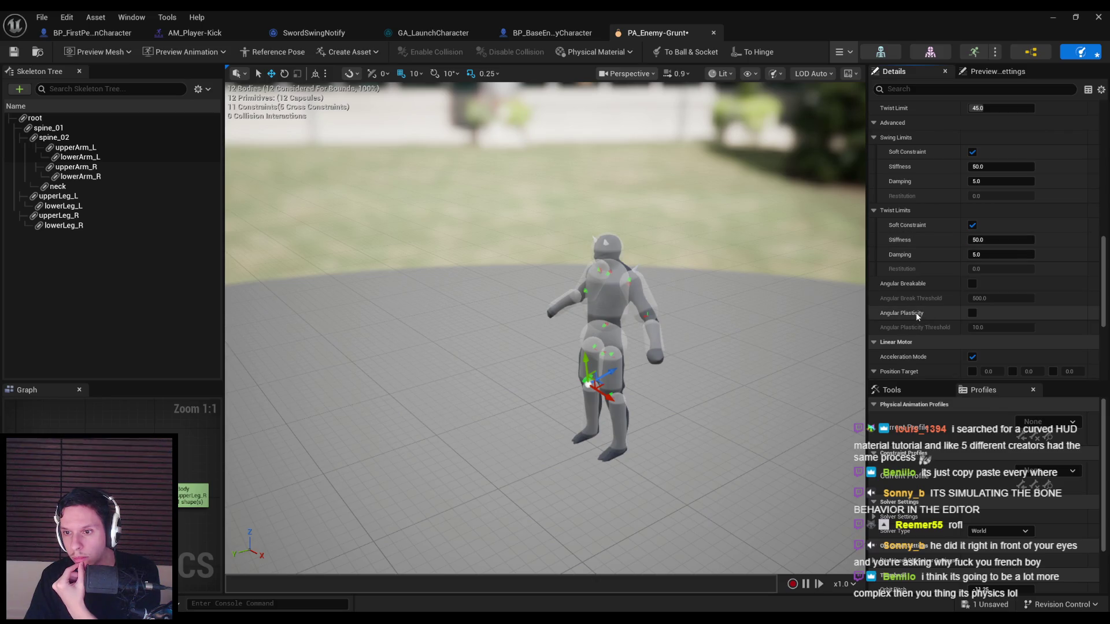
mouse_move(915, 314)
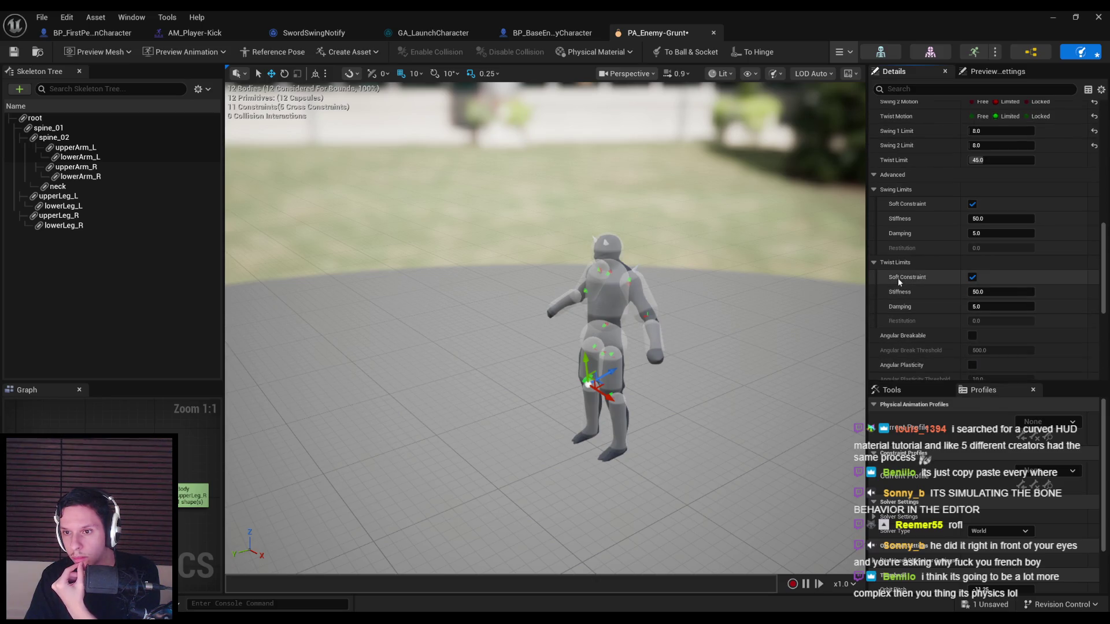
scroll(898, 279, up, 3)
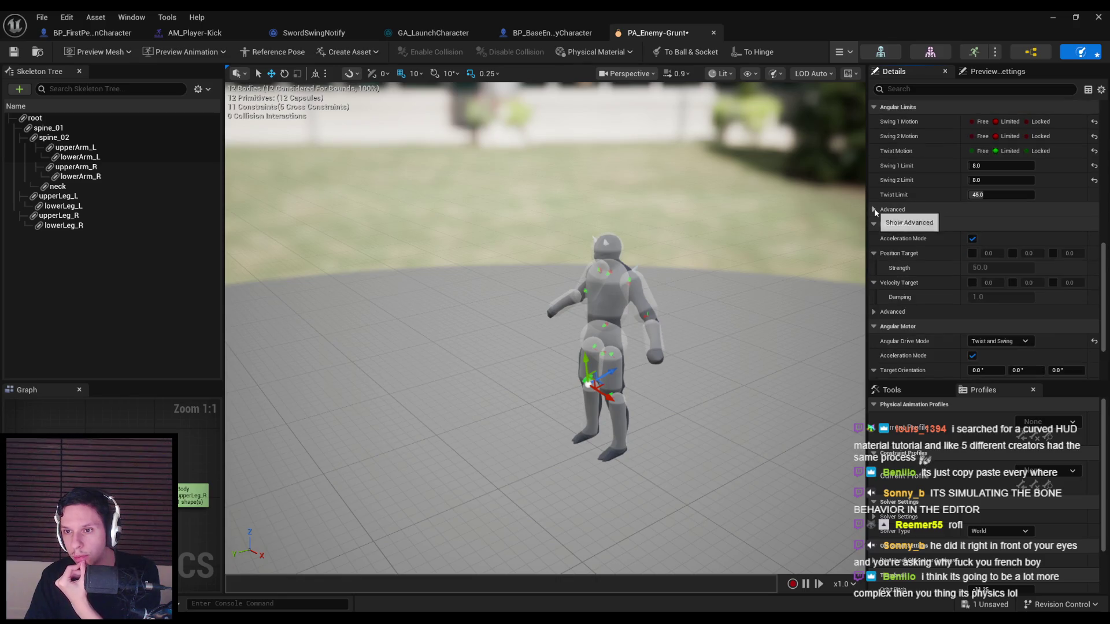
- Scroll to the knee constraint's Angular Motor and list the drive modes, SLERP and Twist and Swing
scroll(879, 257, up, 1)
scroll(879, 257, down, 8)
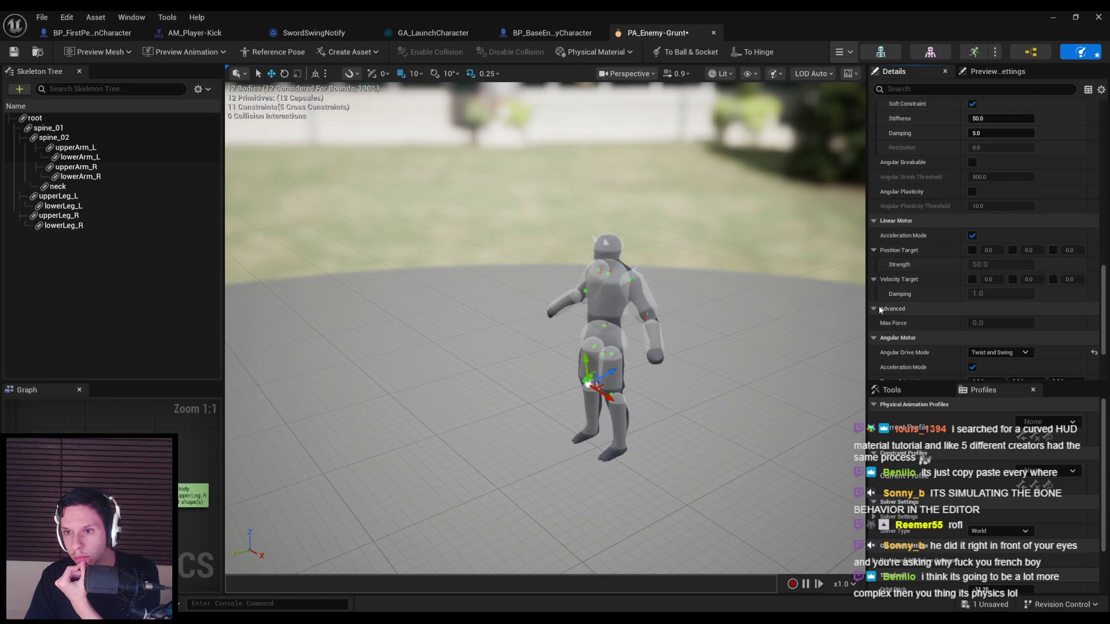
scroll(879, 308, down, 3)
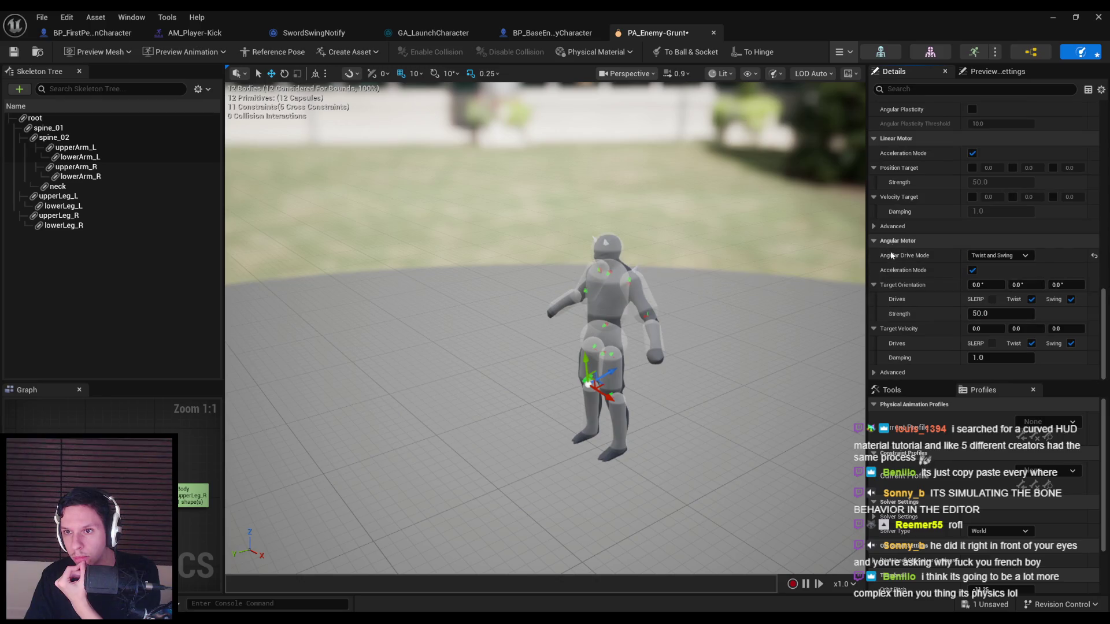
scroll(890, 259, up, 10)
scroll(889, 261, down, 1)
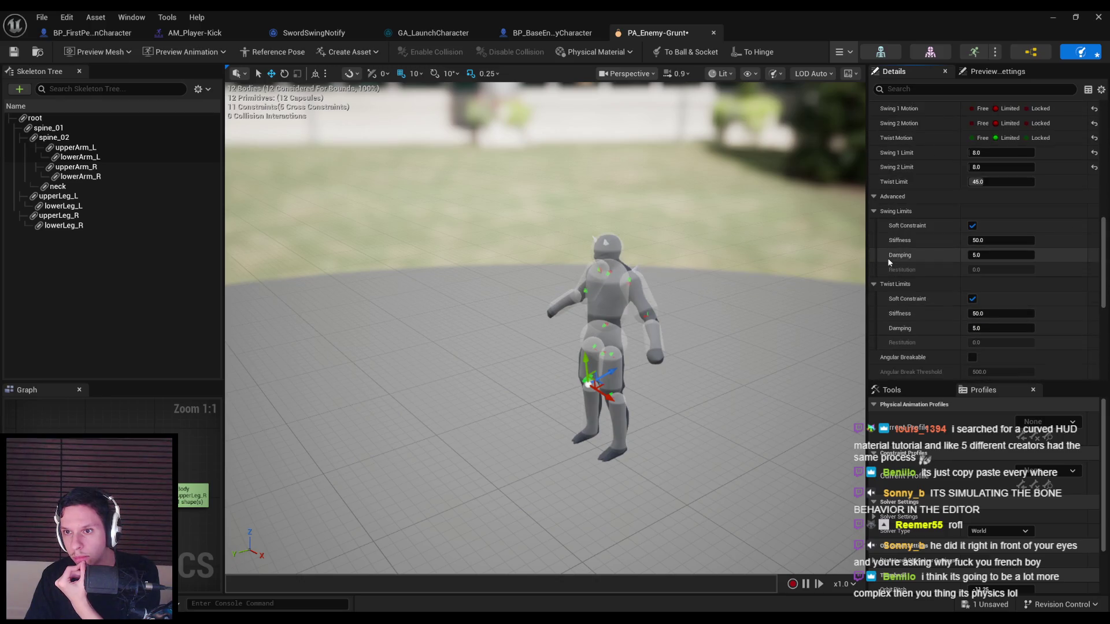
scroll(886, 257, down, 9)
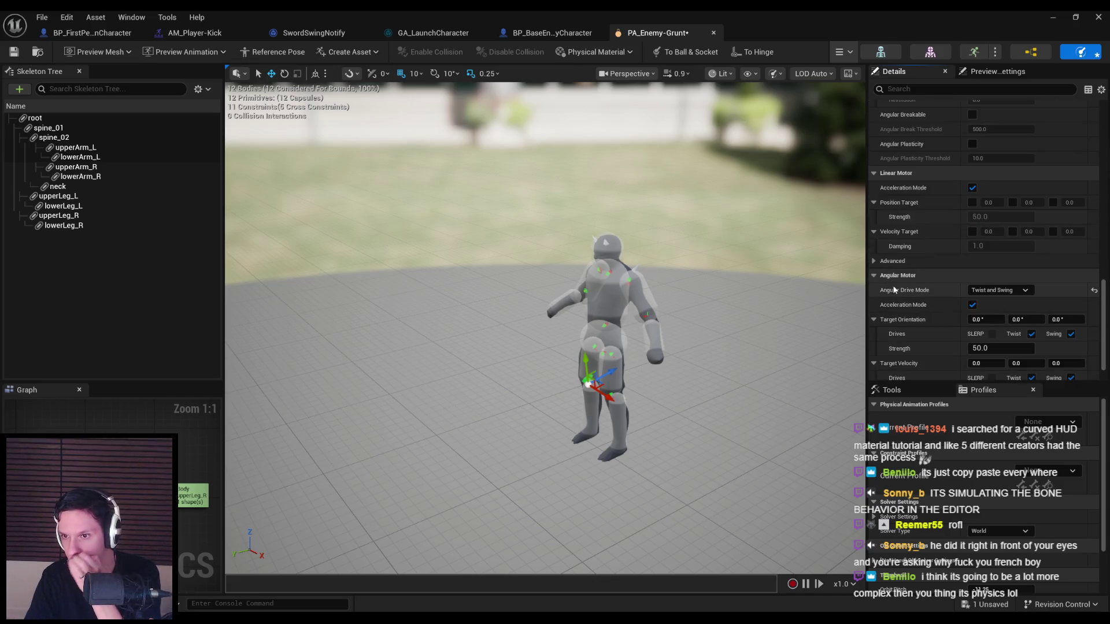
scroll(893, 284, down, 2)
click(996, 257)
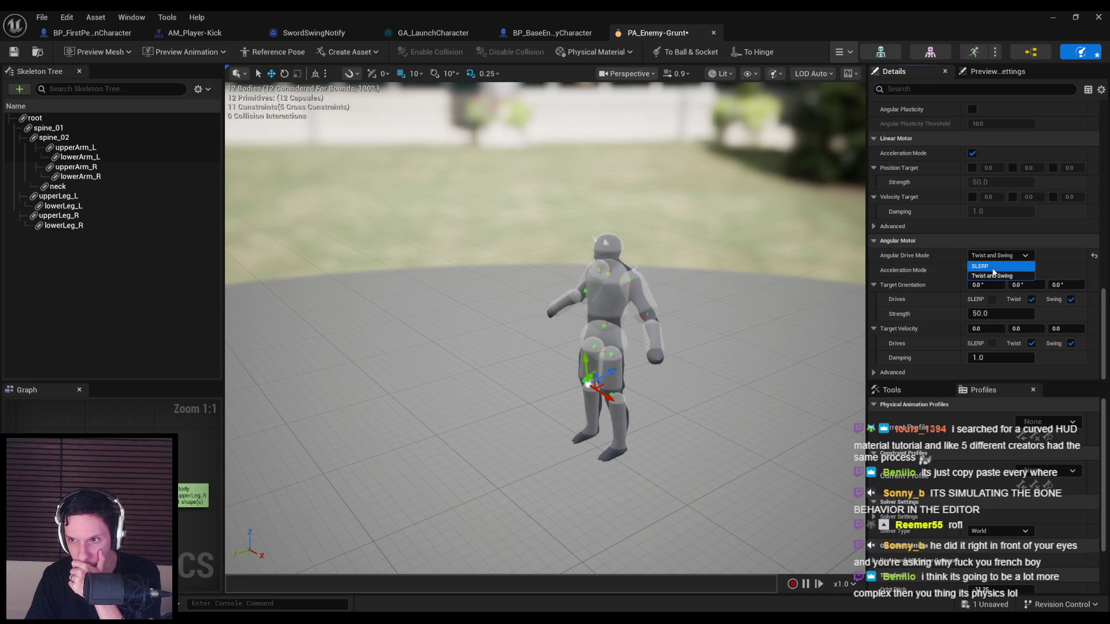
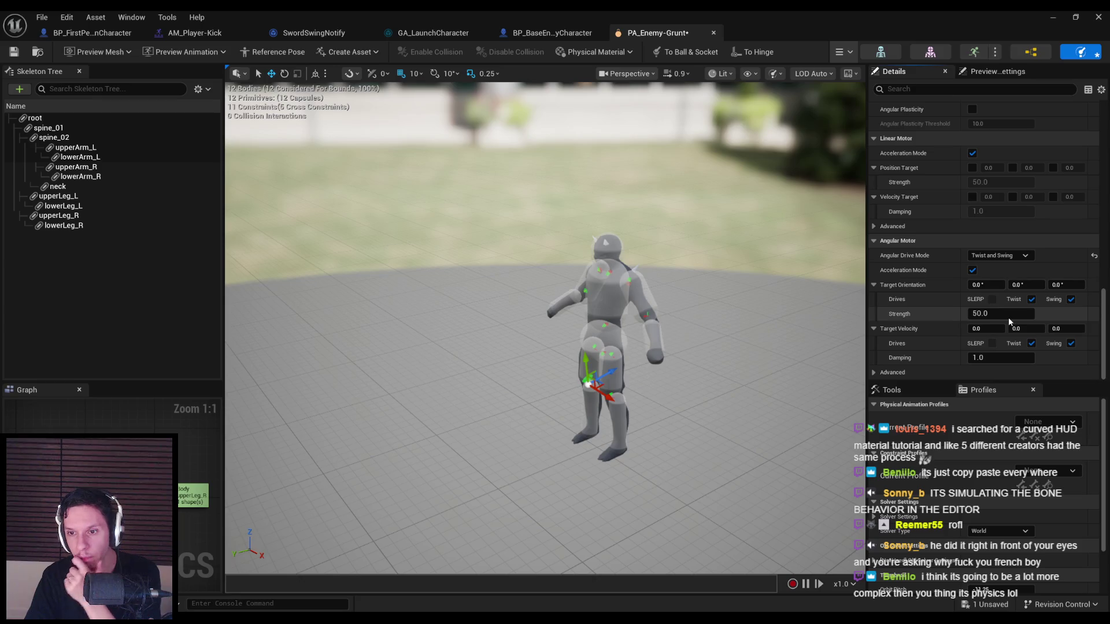
- Select the spine joint constraint and preview the ragdoll falling at motor strength 50
click(48, 127)
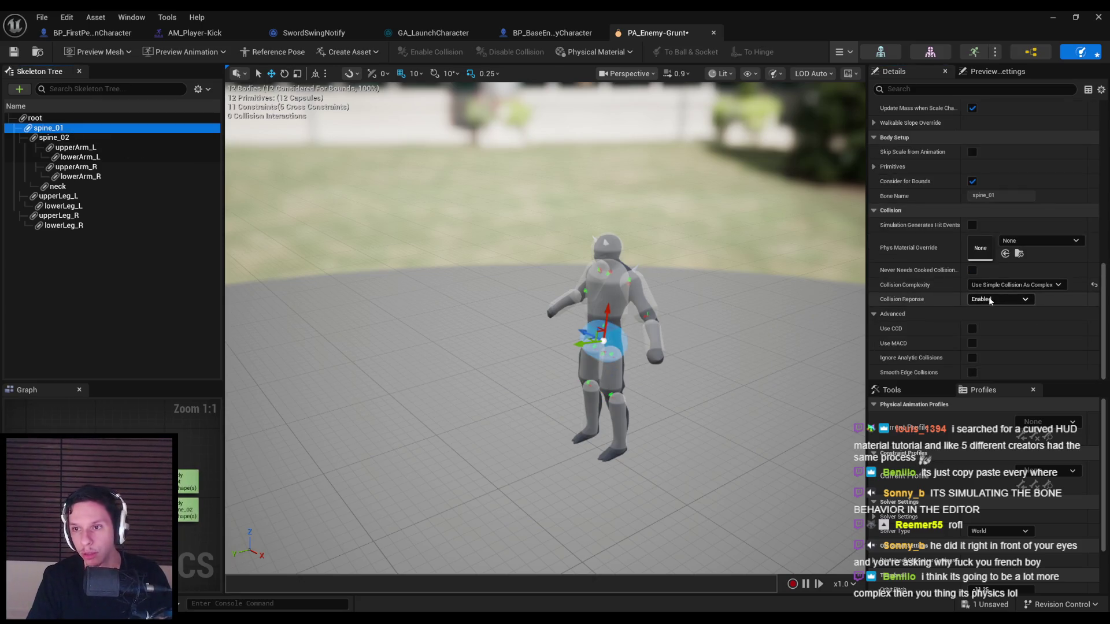
click(604, 325)
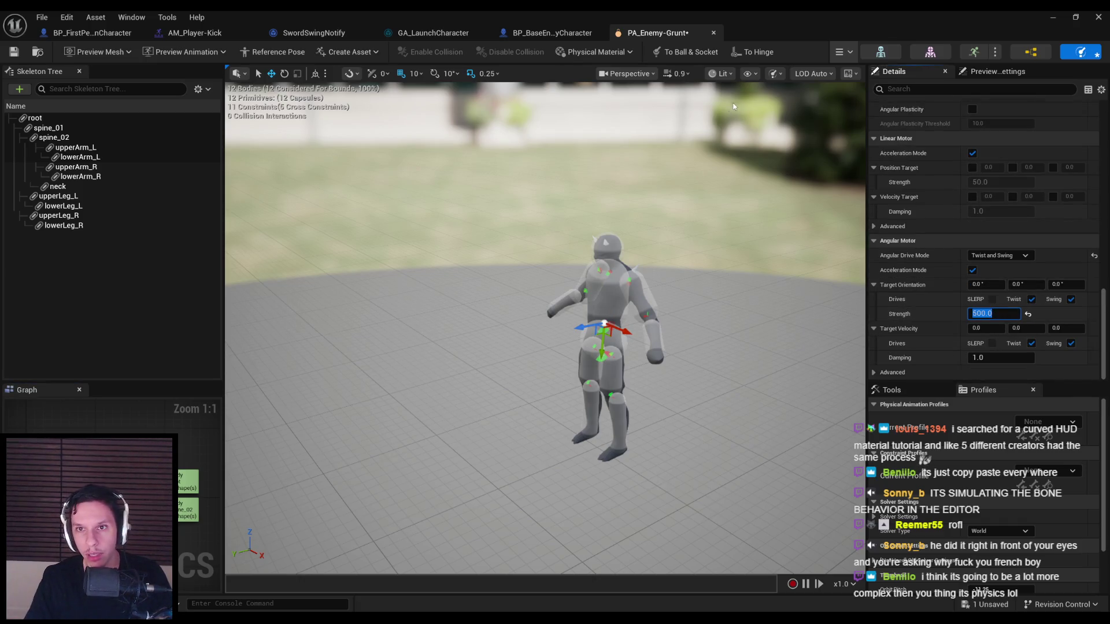
click(842, 54)
click(863, 104)
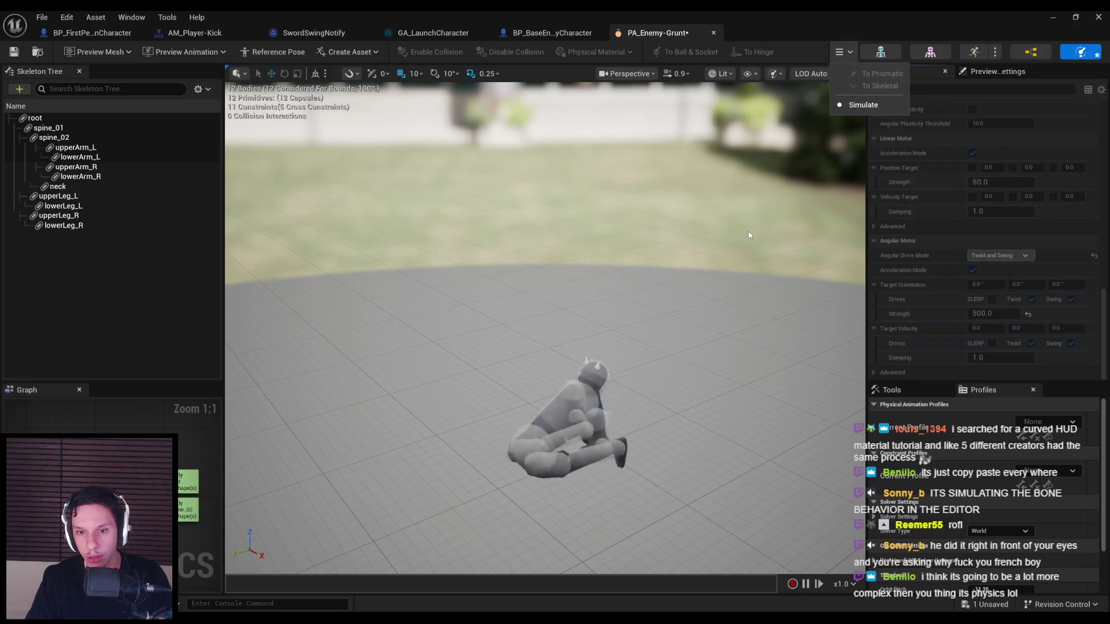
click(863, 105)
- Raise angular motor strength to 5000, test the fall, and select bodies spine_01 through lowerLeg_R
click(998, 313)
text(5000)
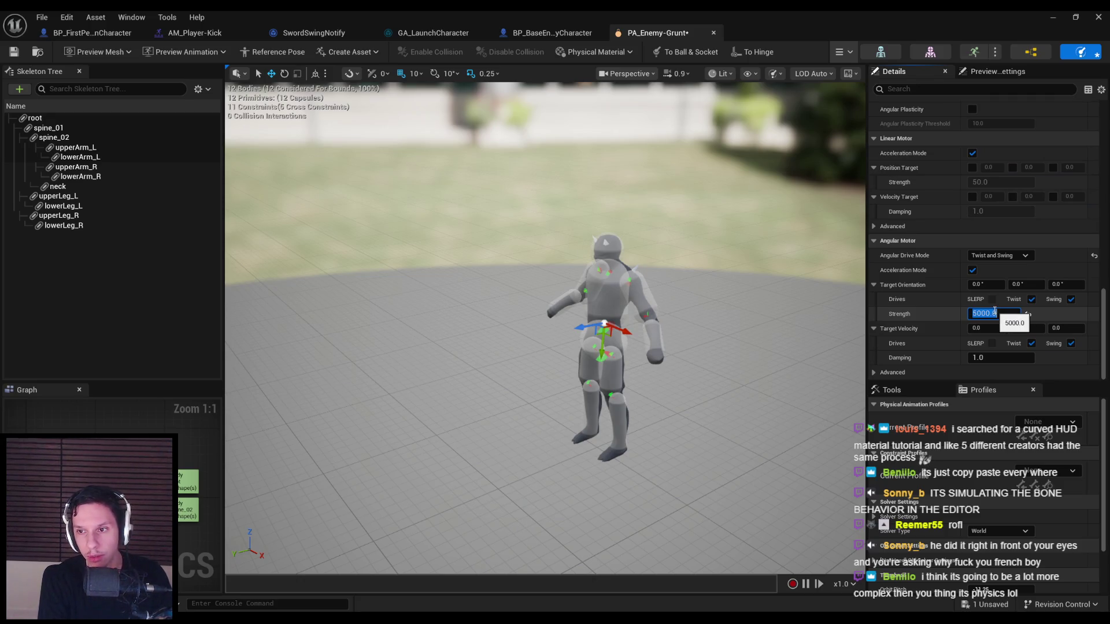
click(849, 54)
click(843, 105)
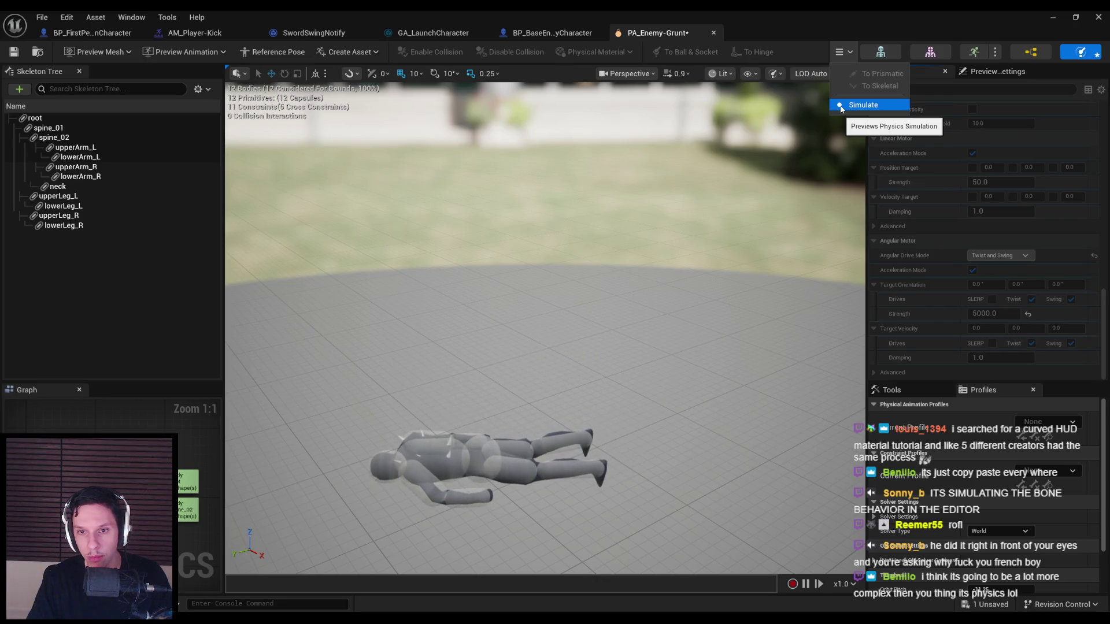
click(841, 106)
click(841, 106)
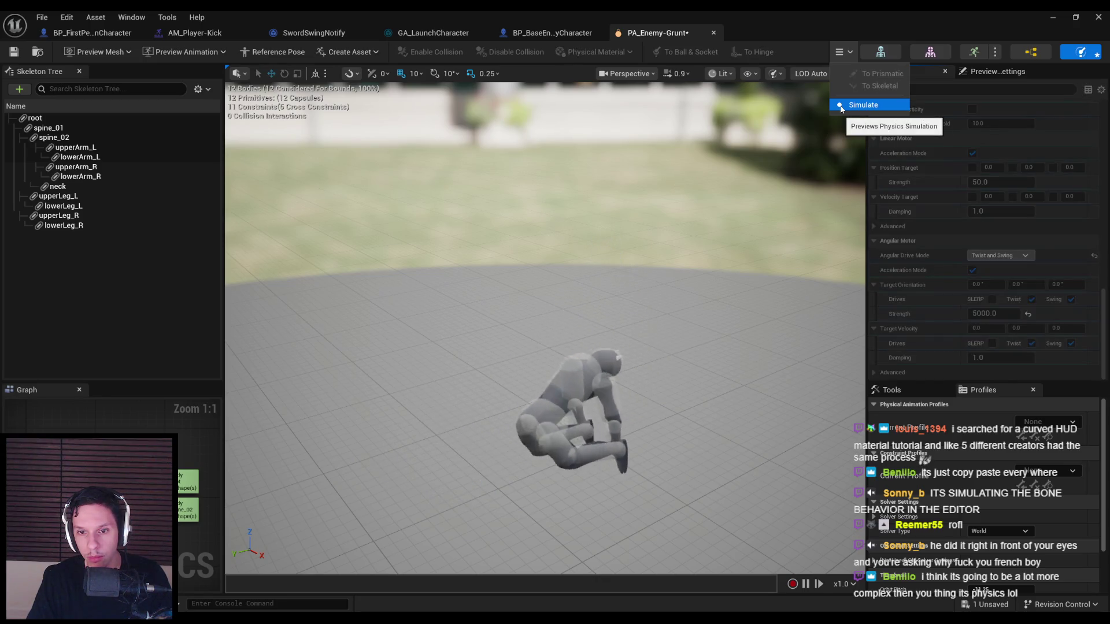
click(841, 106)
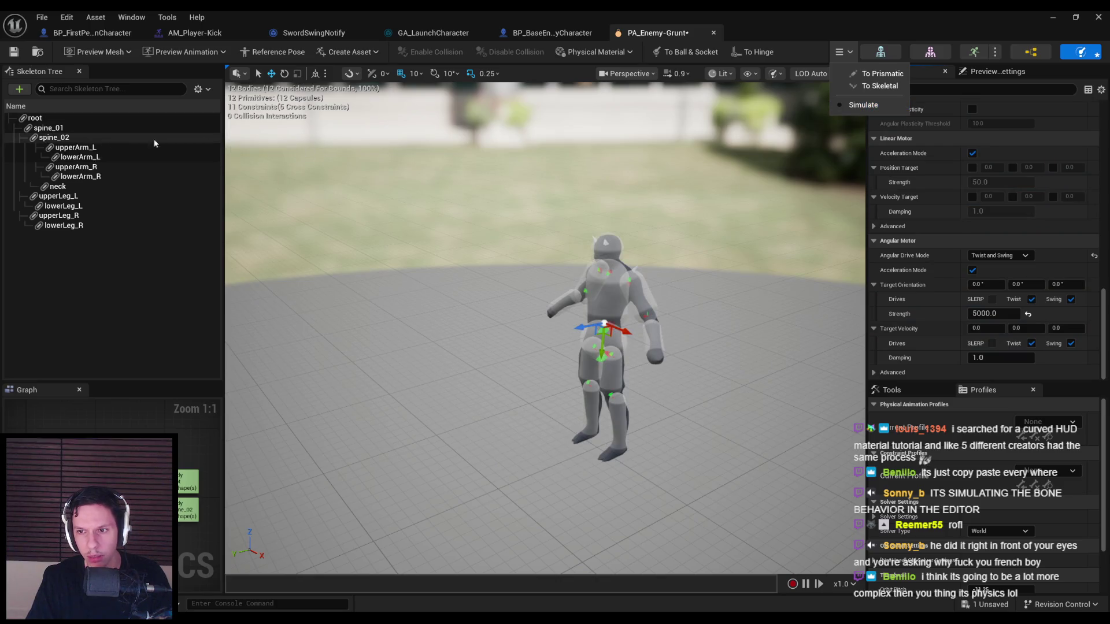
click(49, 128)
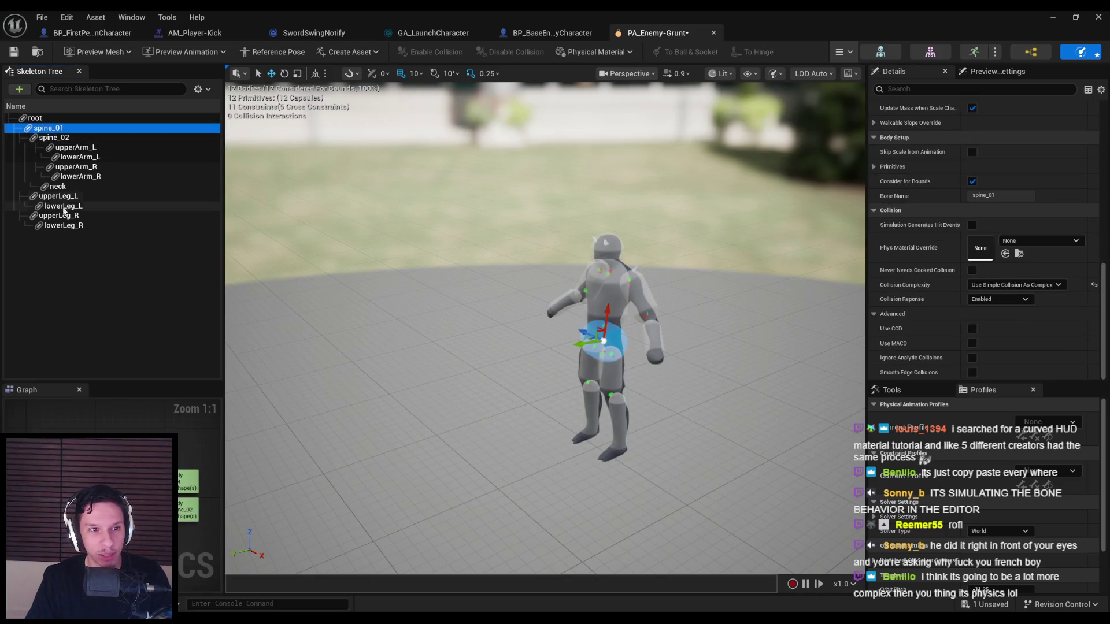
shift+click(64, 226)
- Set every constraint's angular drive mode to Twist and Swing with the swing orientation drive on
click(108, 432)
scroll(981, 299, down, 3)
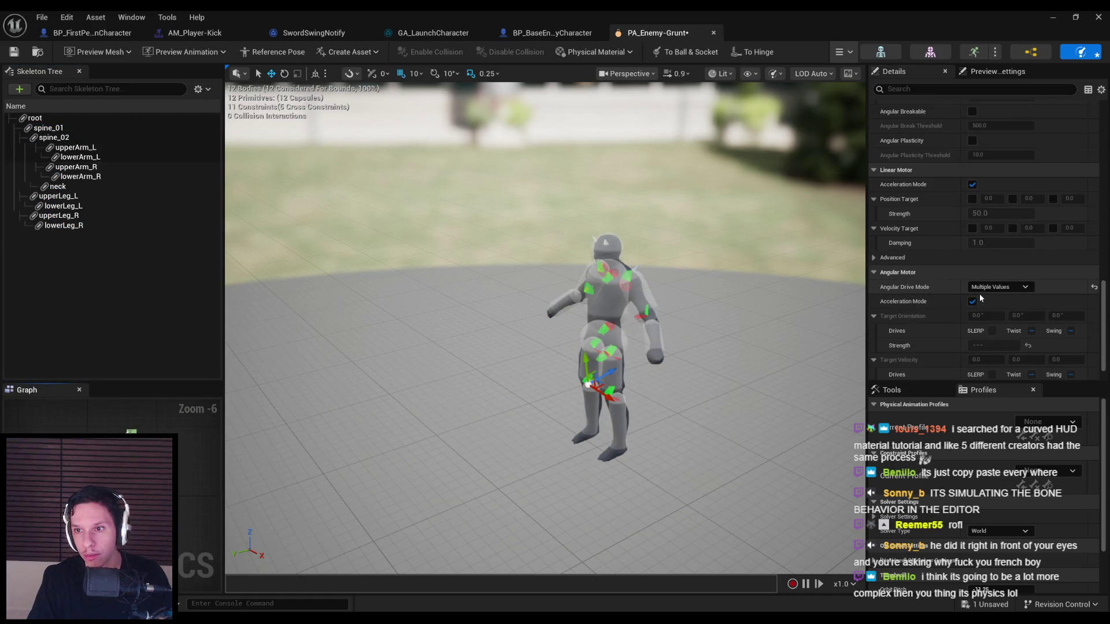
scroll(989, 271, down, 1)
click(992, 276)
click(1032, 299)
click(1071, 300)
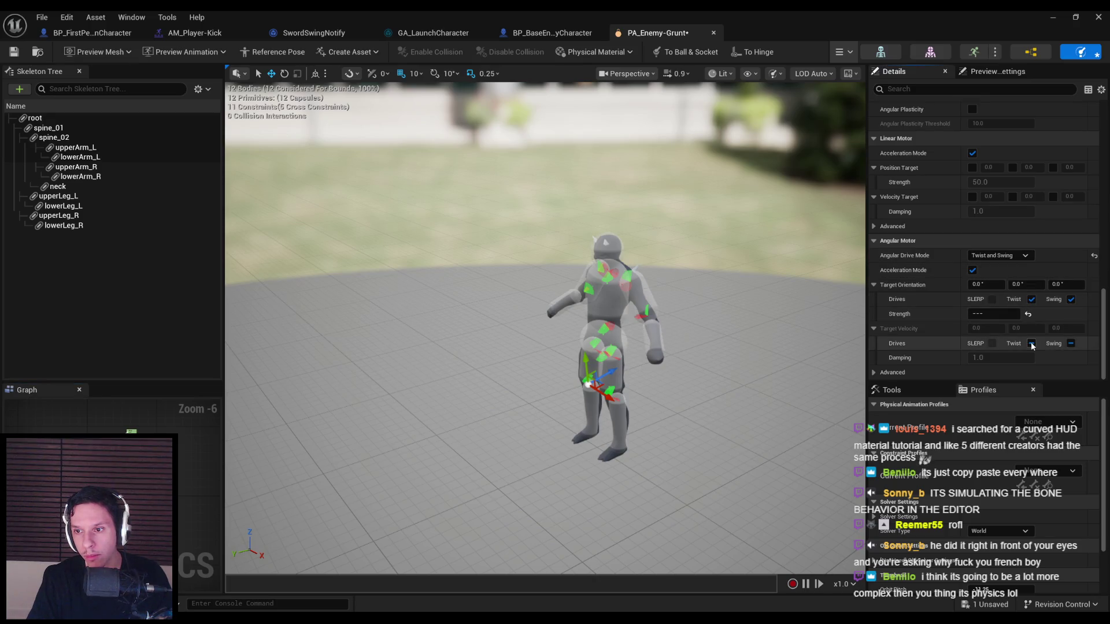
click(998, 314)
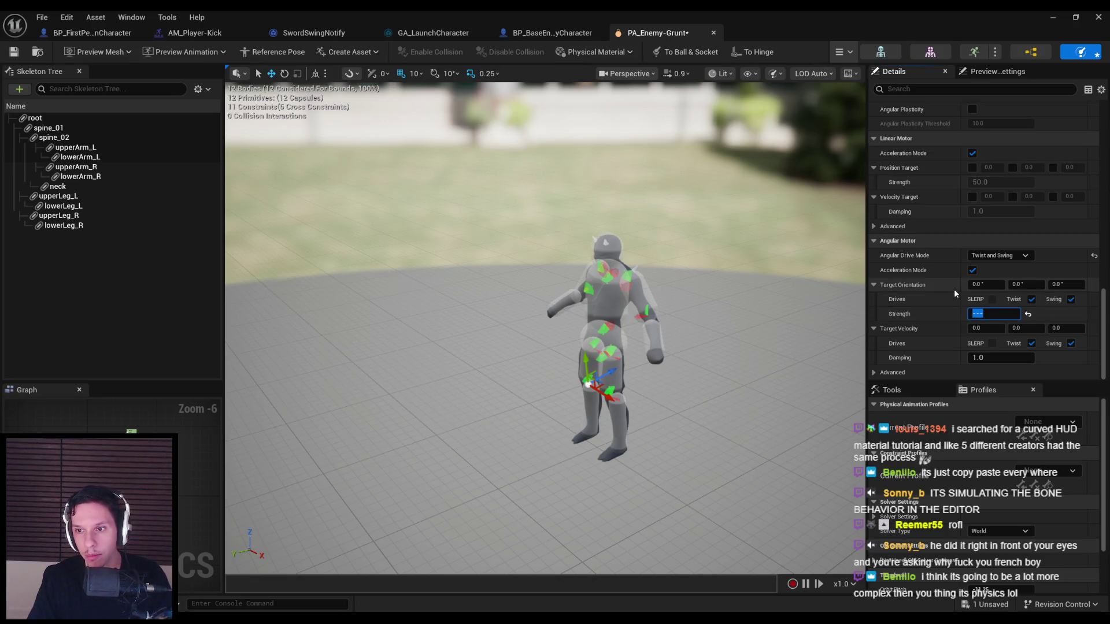
- Simulate the ragdoll and drag it repeatedly until it stands upright
click(842, 53)
click(861, 105)
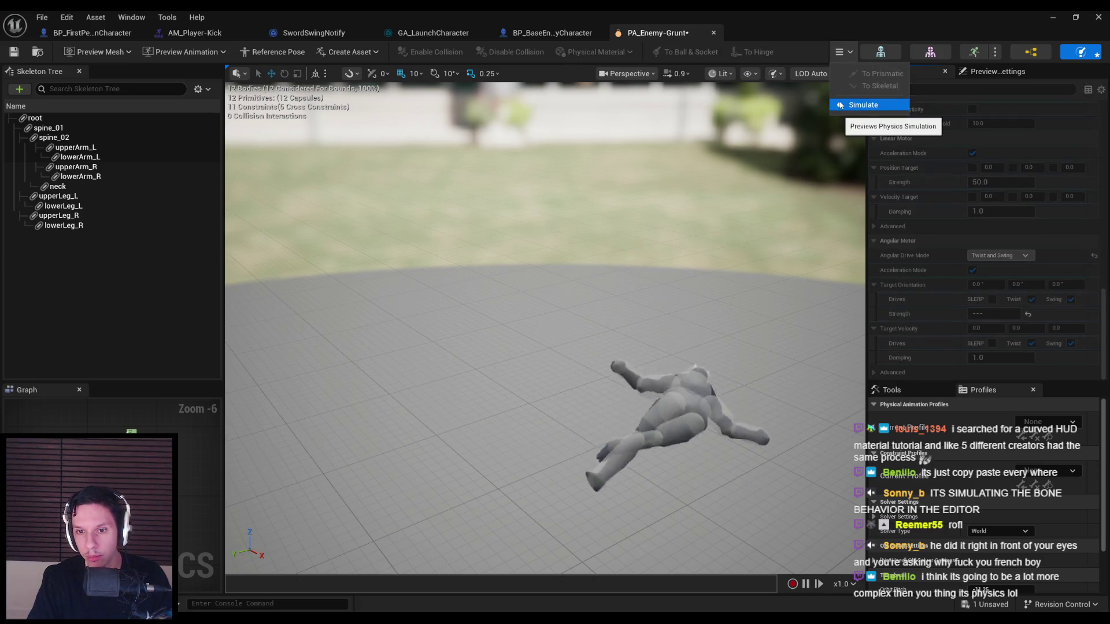
mouse_move(509, 425)
mouse_down()
mouse_move(520, 289)
mouse_move(491, 287)
mouse_move(423, 326)
mouse_up()
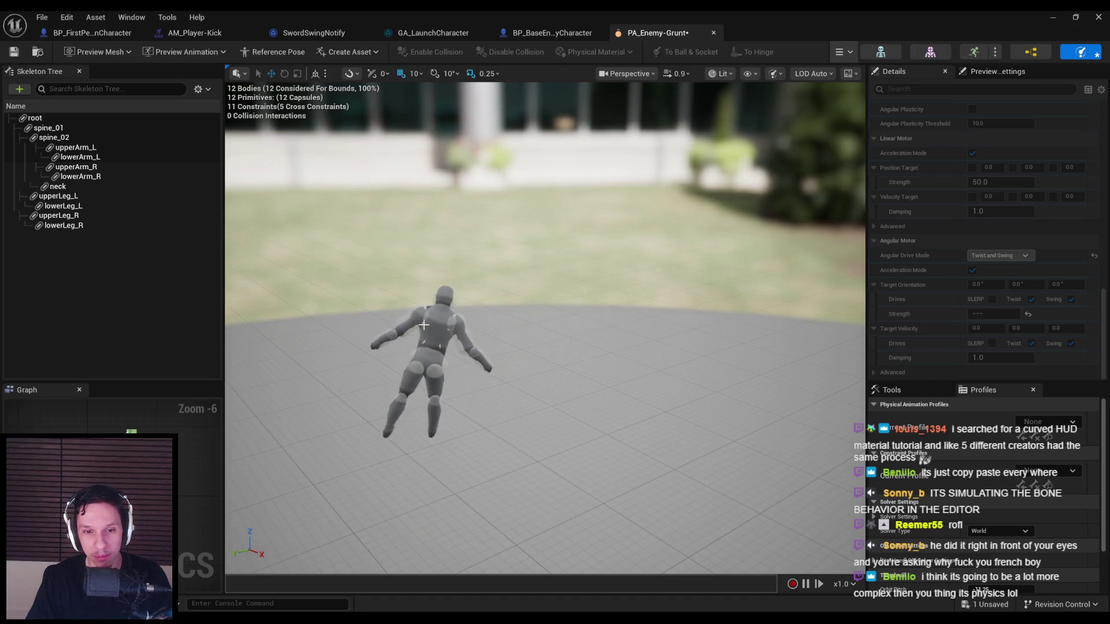
drag(340, 477, 384, 322)
mouse_move(408, 468)
mouse_down()
mouse_move(495, 302)
mouse_move(492, 312)
mouse_up()
mouse_move(412, 464)
mouse_down()
mouse_move(564, 347)
mouse_move(588, 243)
mouse_move(584, 261)
mouse_up()
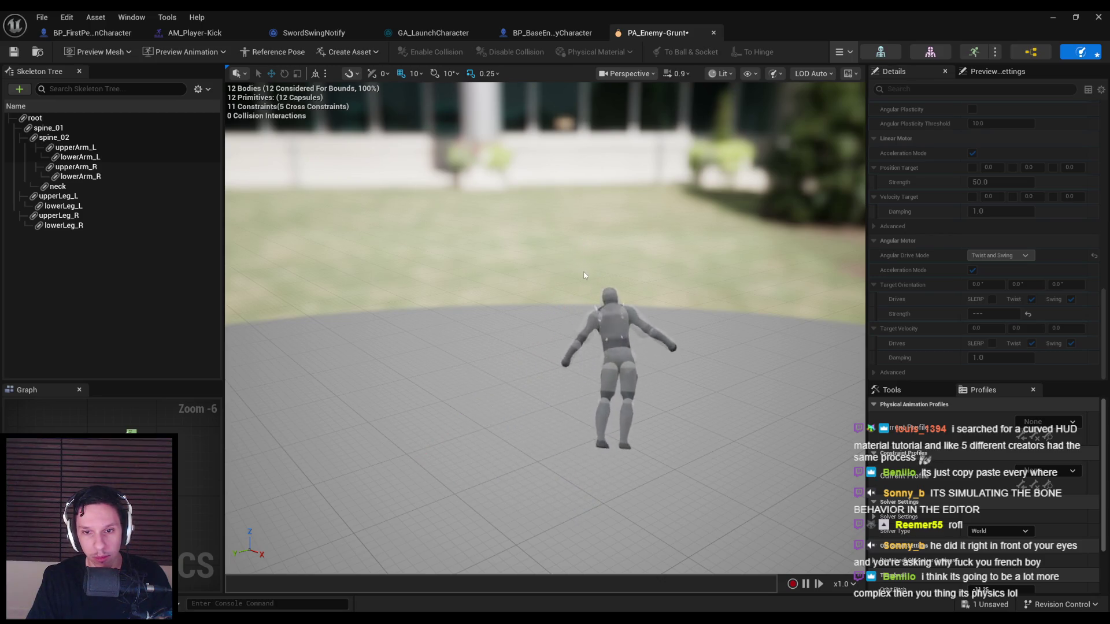
- Restart the ragdoll simulation and pull the fallen ragdoll upright
click(845, 51)
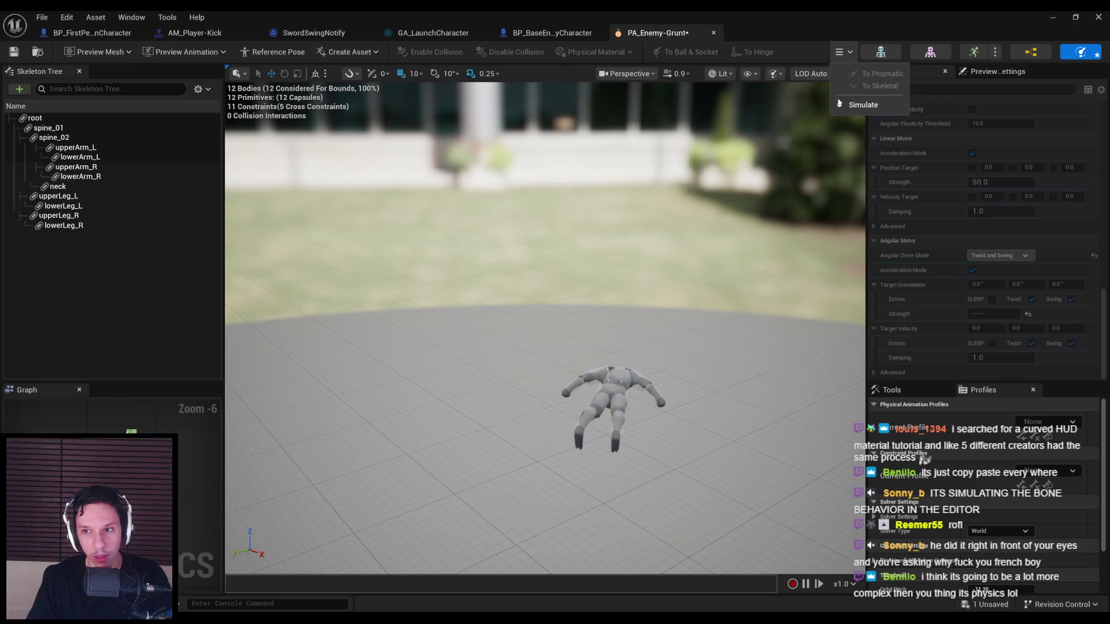
click(839, 104)
click(994, 314)
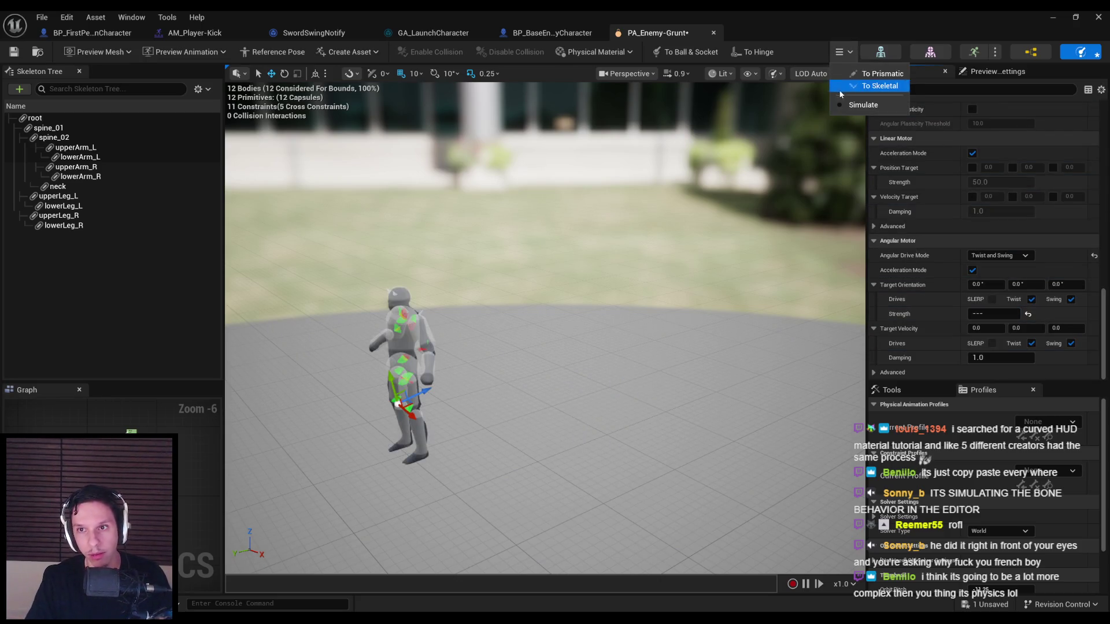
click(843, 105)
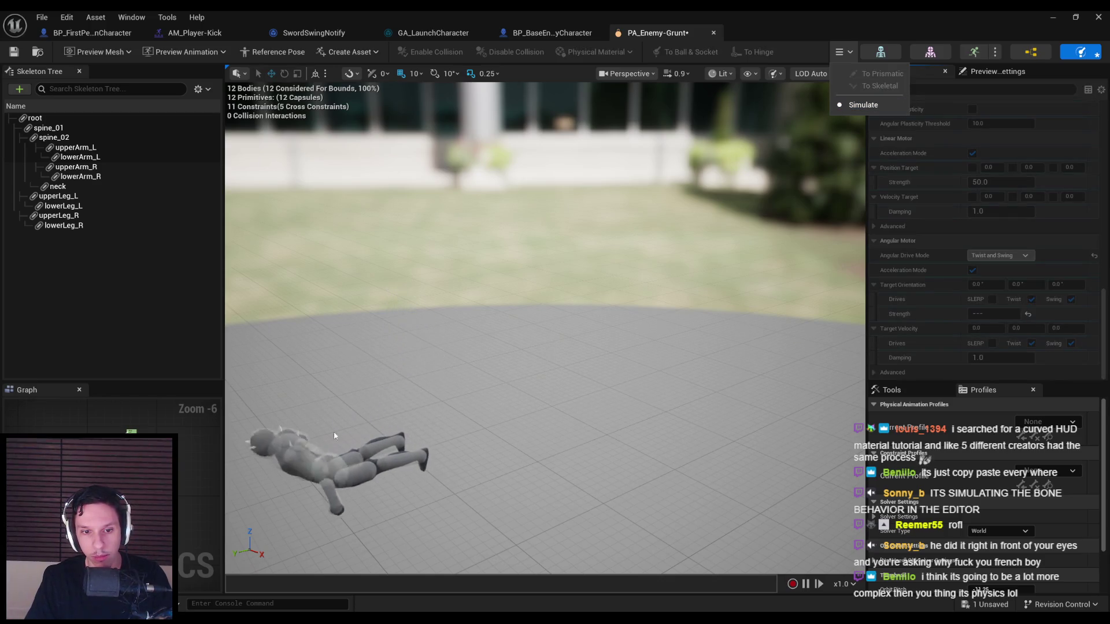
mouse_move(339, 434)
mouse_down()
mouse_move(329, 422)
mouse_move(397, 379)
mouse_move(399, 346)
mouse_up()
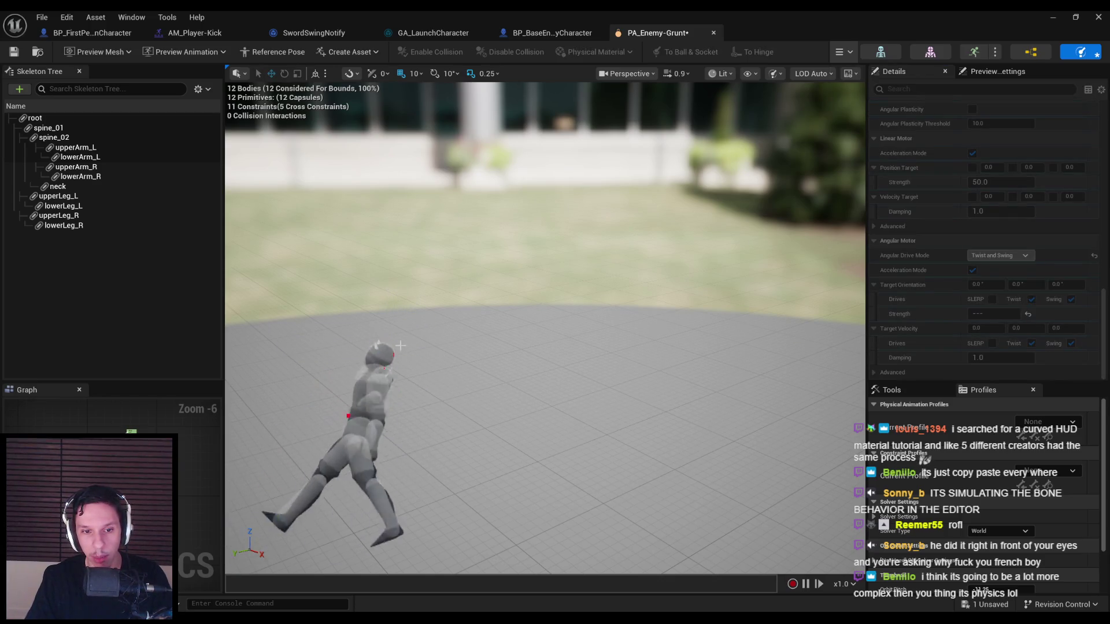
- Stop simulating, zoom in on the hip and leg constraint limits, and run one more test
click(839, 51)
click(843, 104)
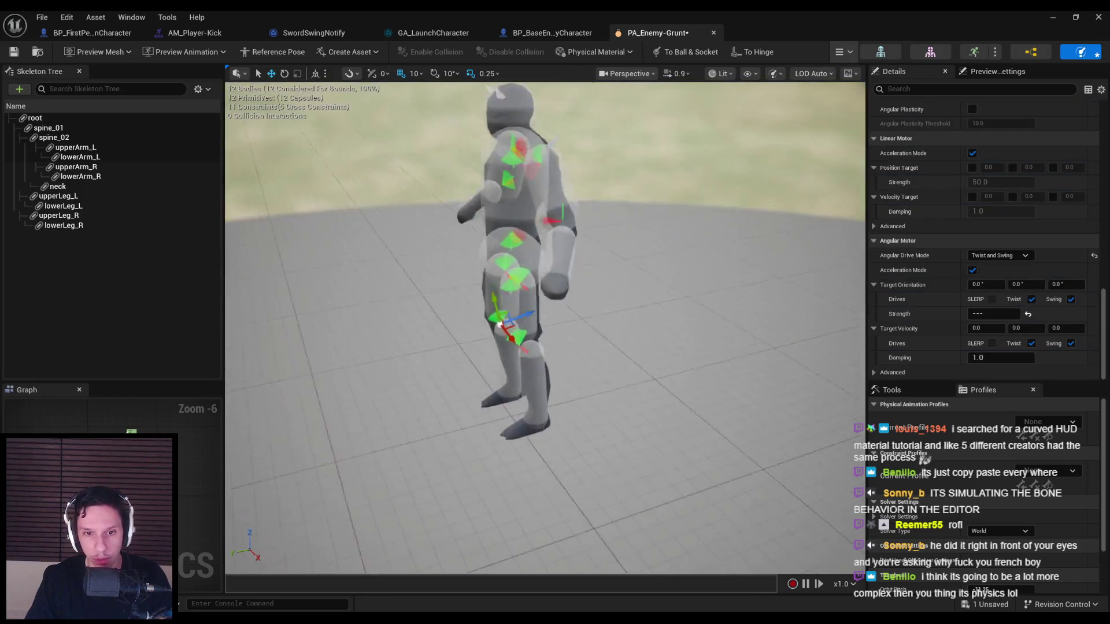
scroll(543, 323, up, 5)
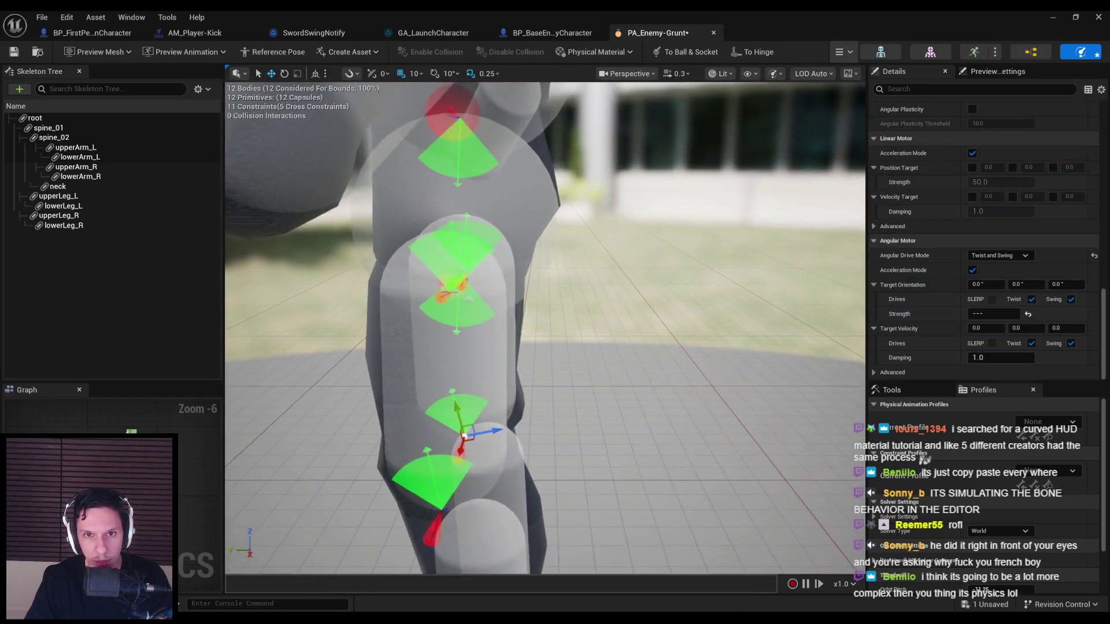
scroll(543, 324, up, 1)
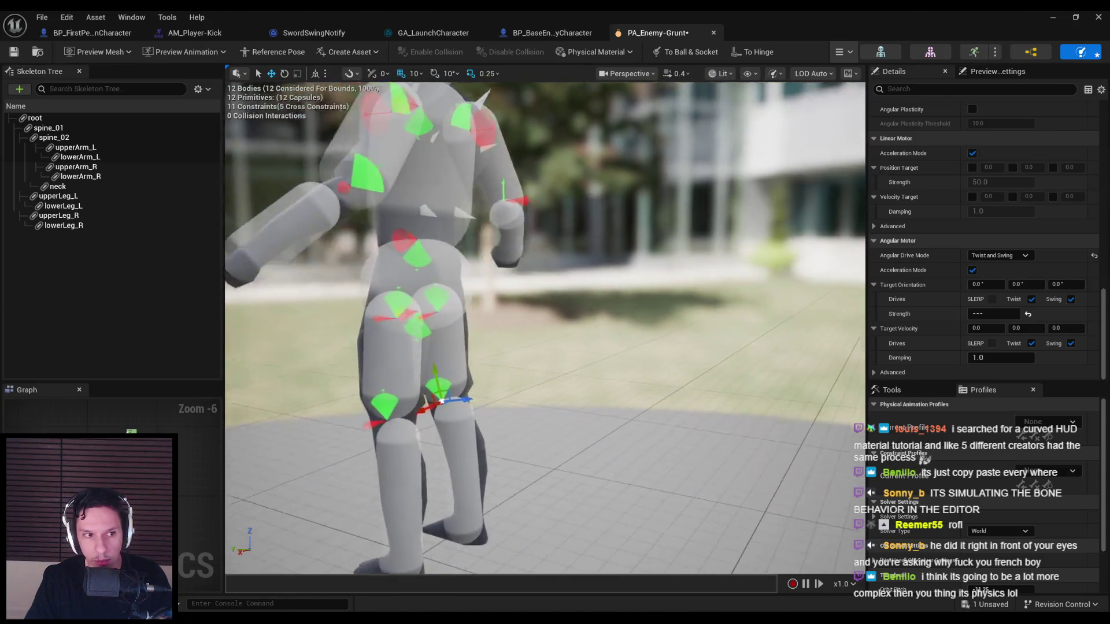
click(840, 52)
click(858, 105)
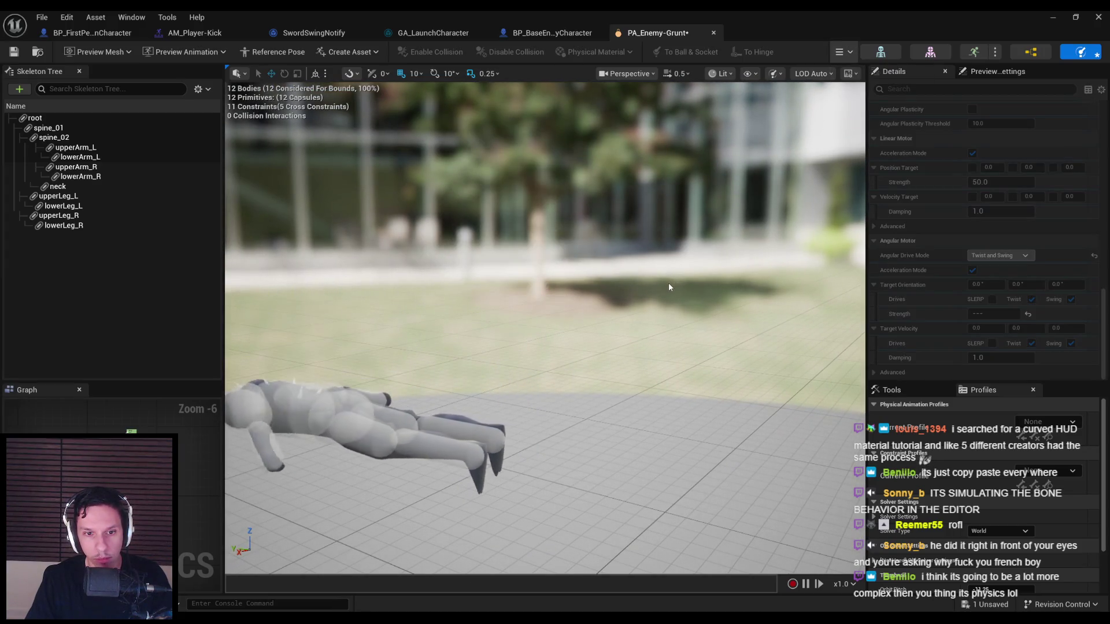
click(838, 104)
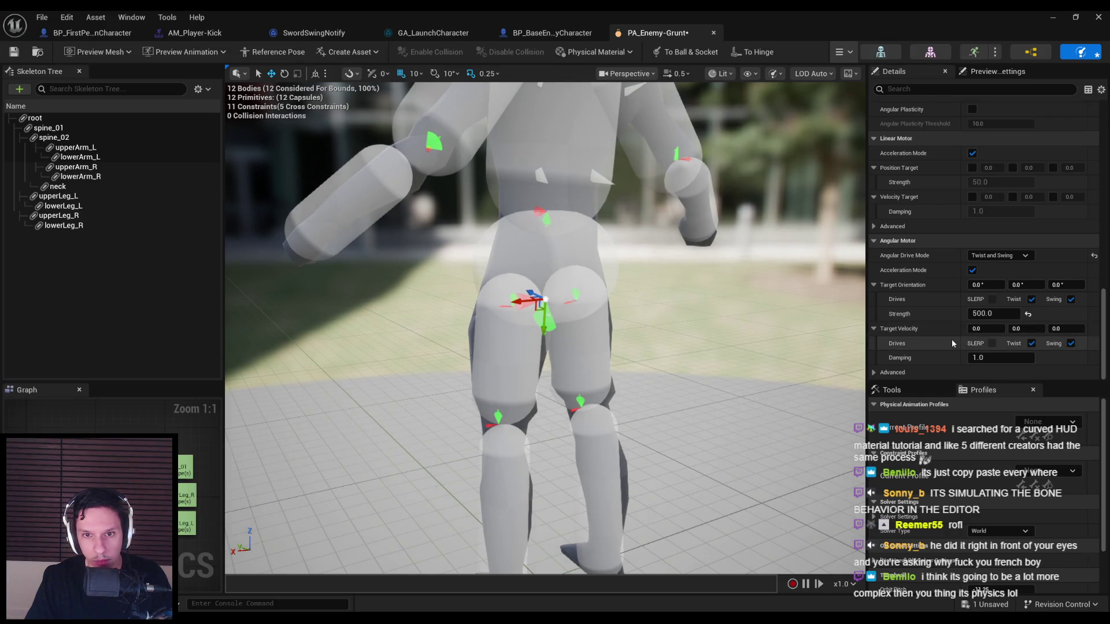
scroll(954, 335, up, 5)
- Check the Twist Limit stays at 45.0 and undo back to the upper joint constraint
click(991, 202)
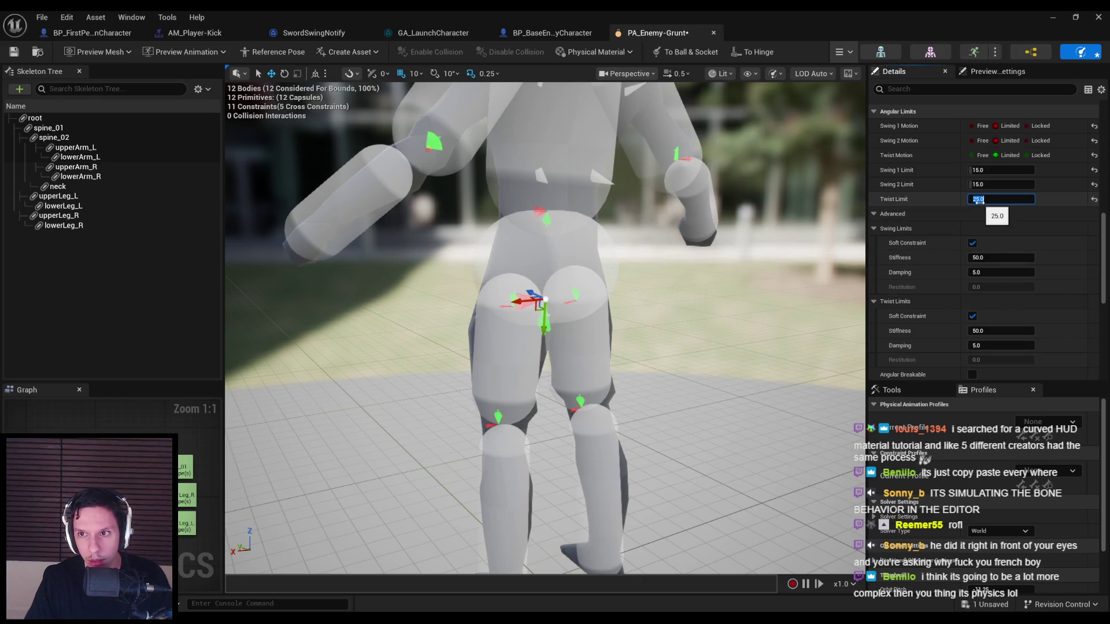
text(4)
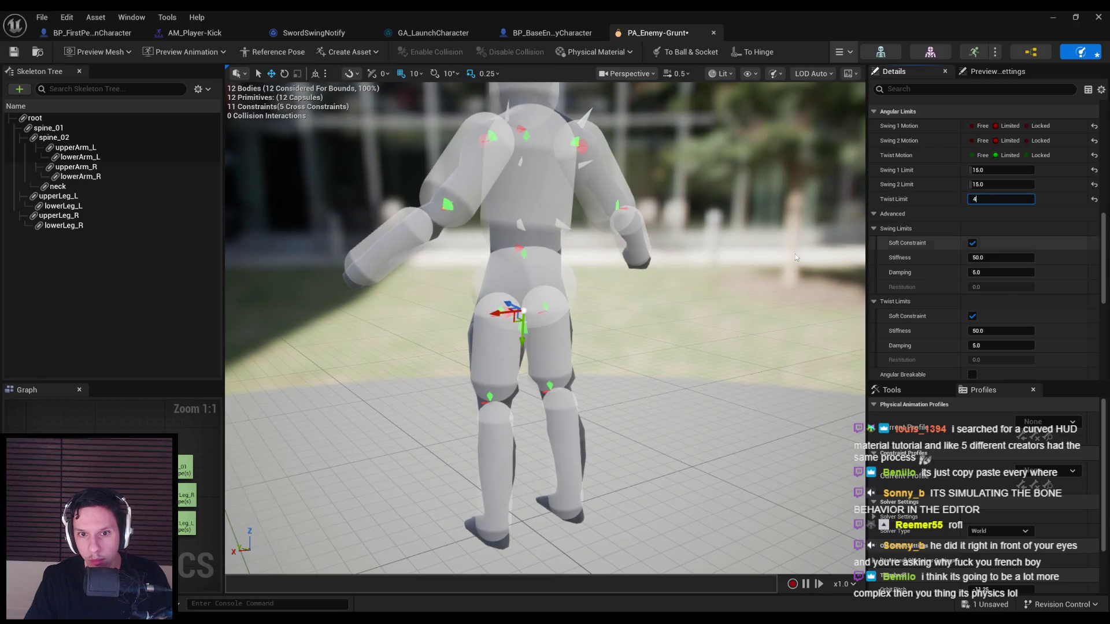
key(Return)
scroll(701, 289, up, 6)
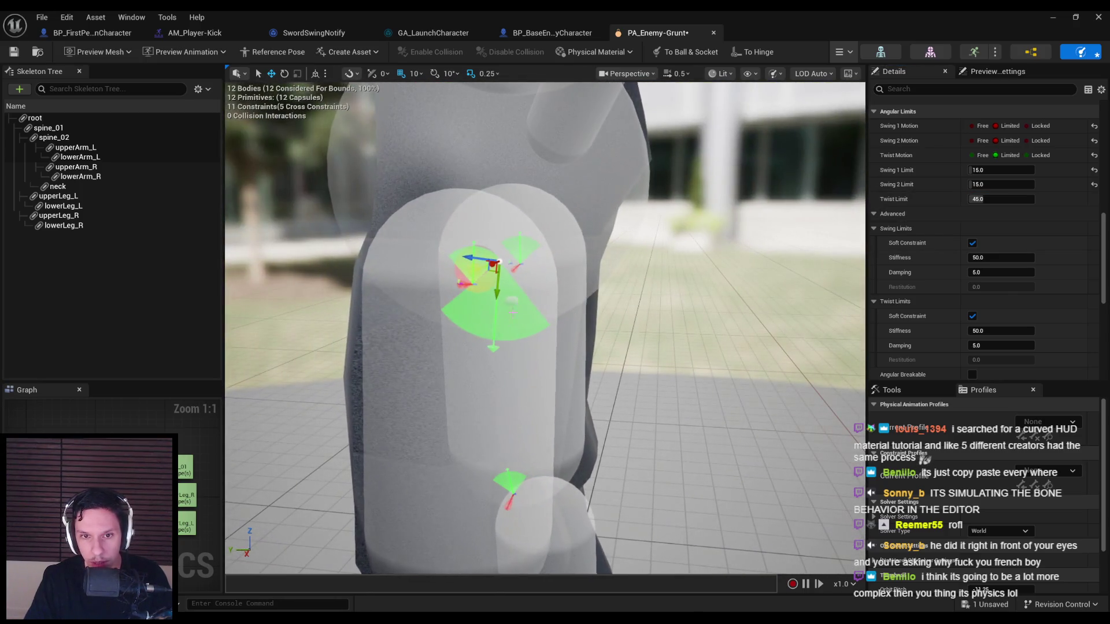
scroll(654, 235, down, 4)
click(654, 235)
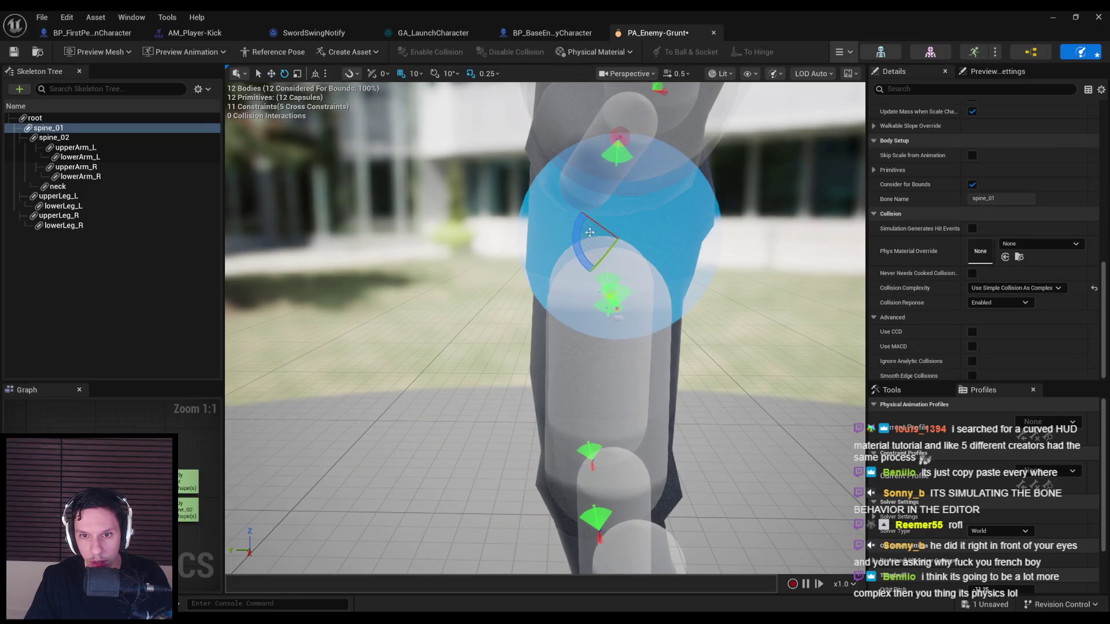
key(ctrl+z)
- Rotate the lower leg joint constraint's limit cone by about -19 degrees
click(612, 297)
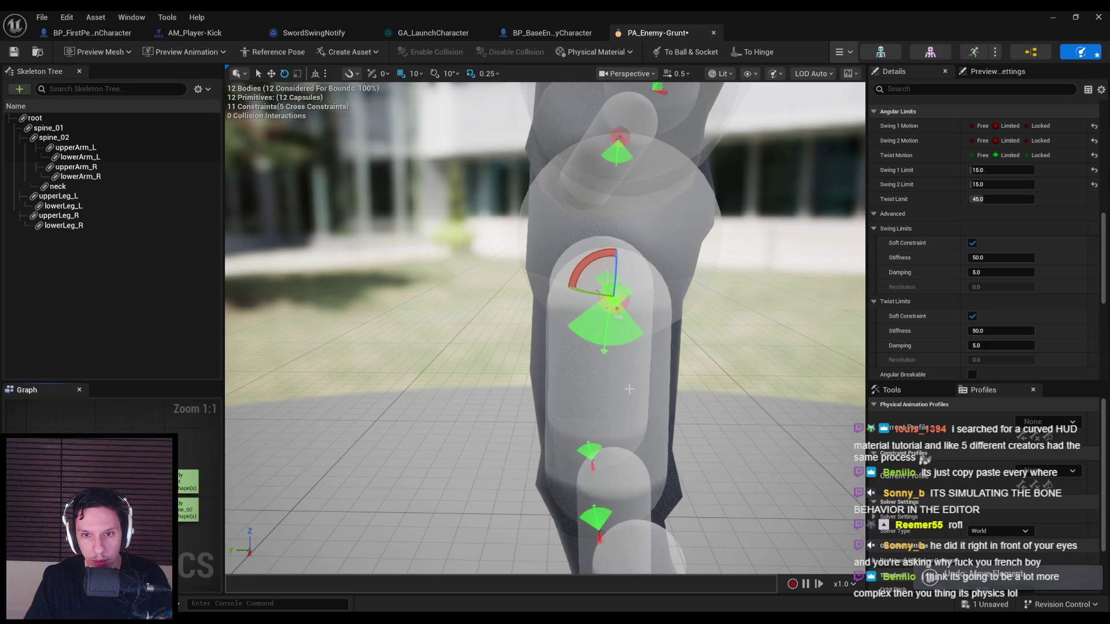
drag(575, 275, 569, 283)
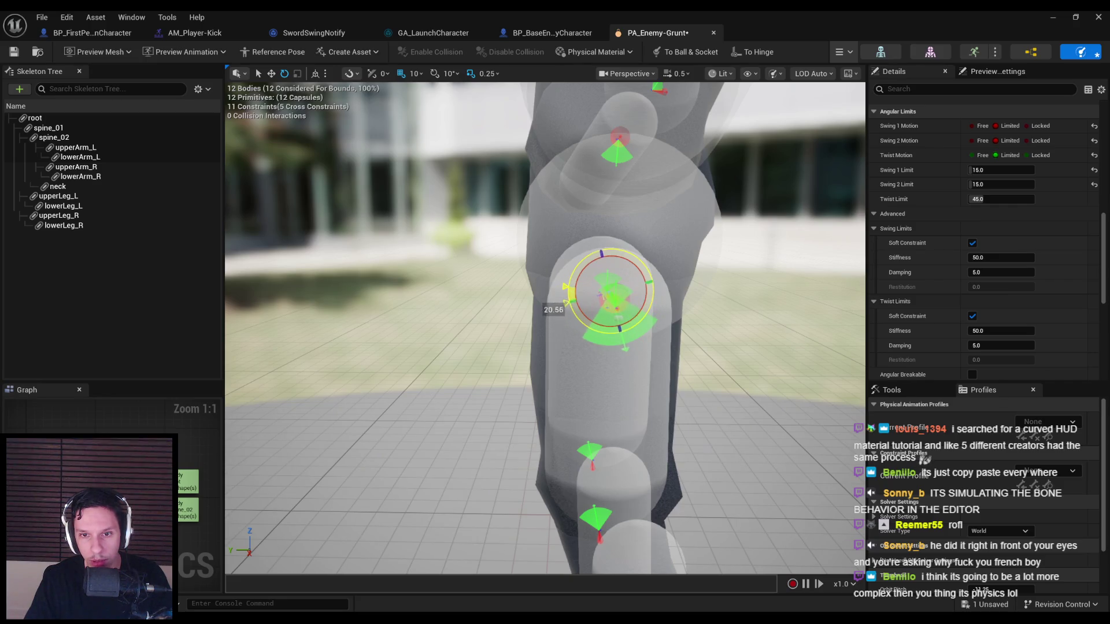
drag(568, 282, 573, 277)
drag(694, 173, 792, 88)
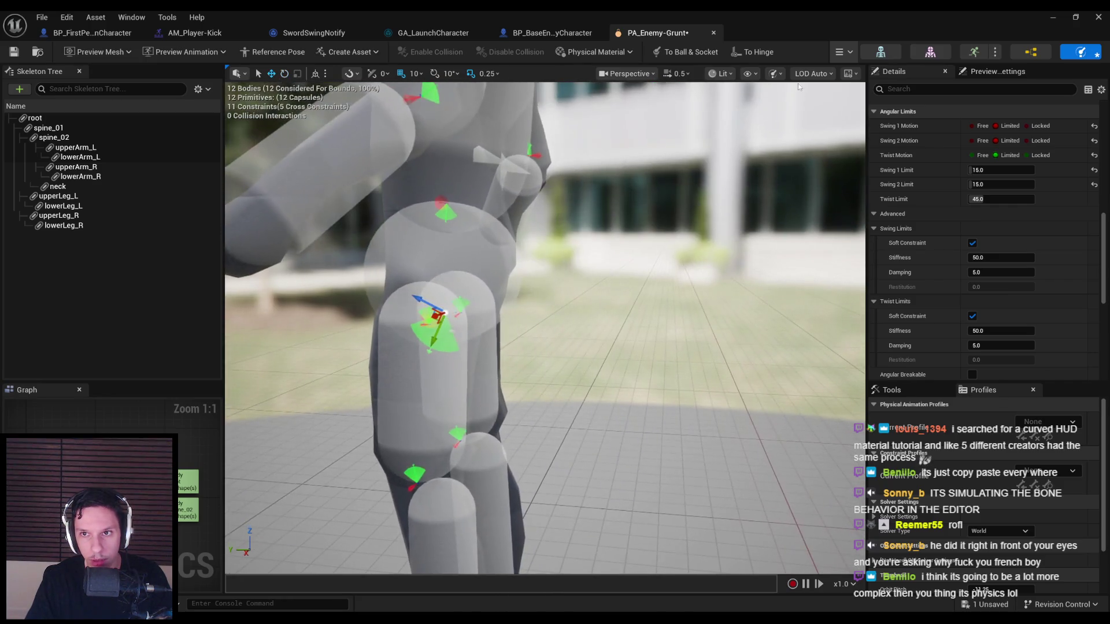
- Test-simulate the ragdoll several times with the reoriented leg limit
click(861, 105)
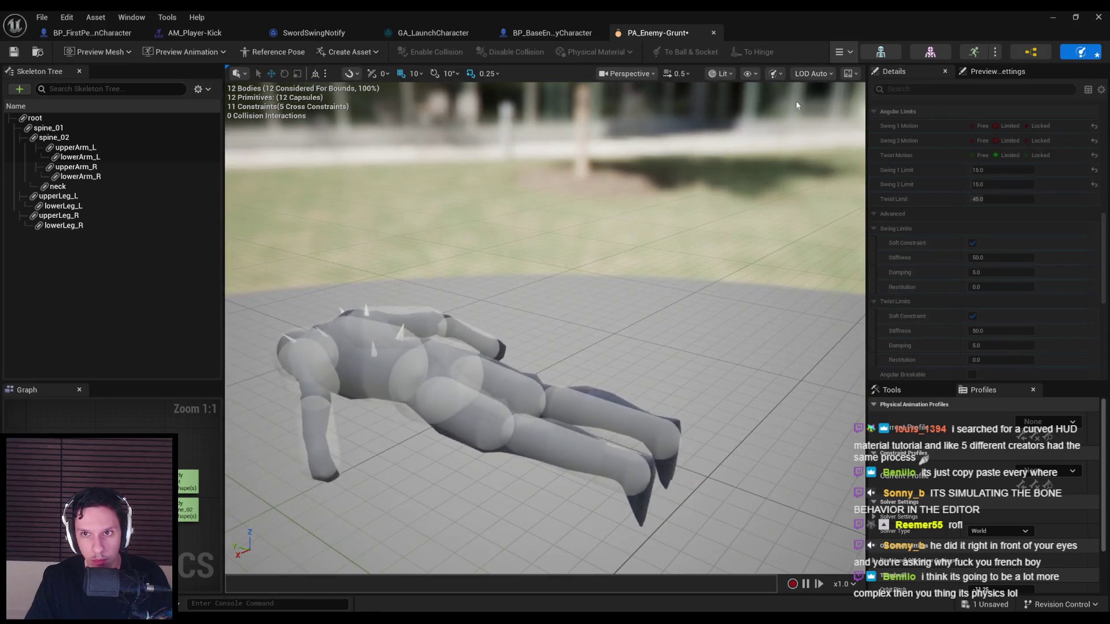
click(841, 51)
click(862, 105)
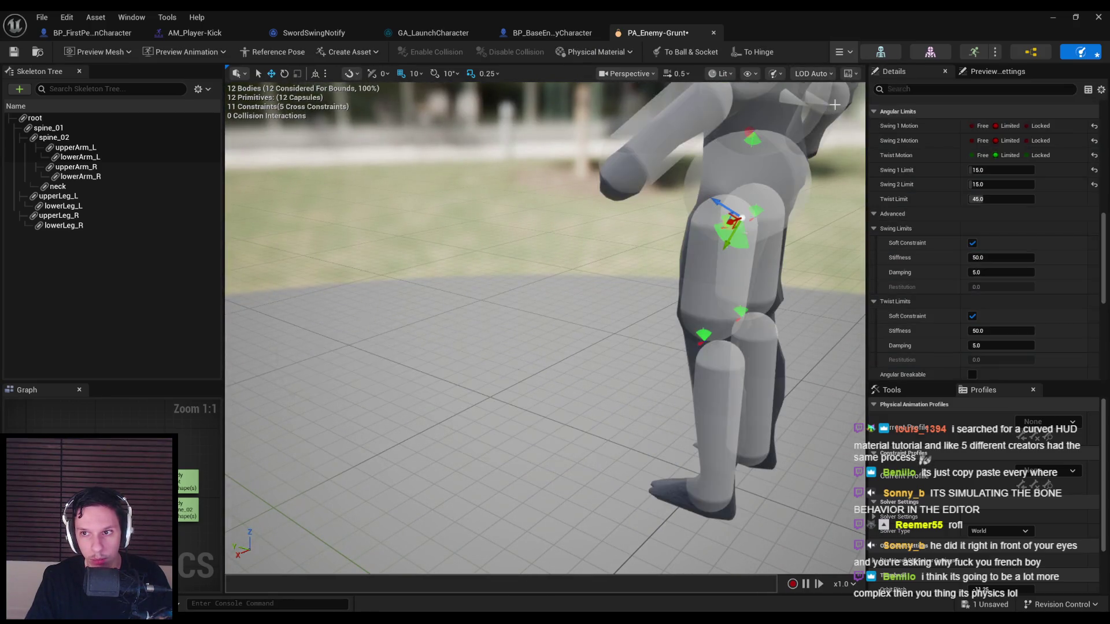
drag(815, 108, 850, 113)
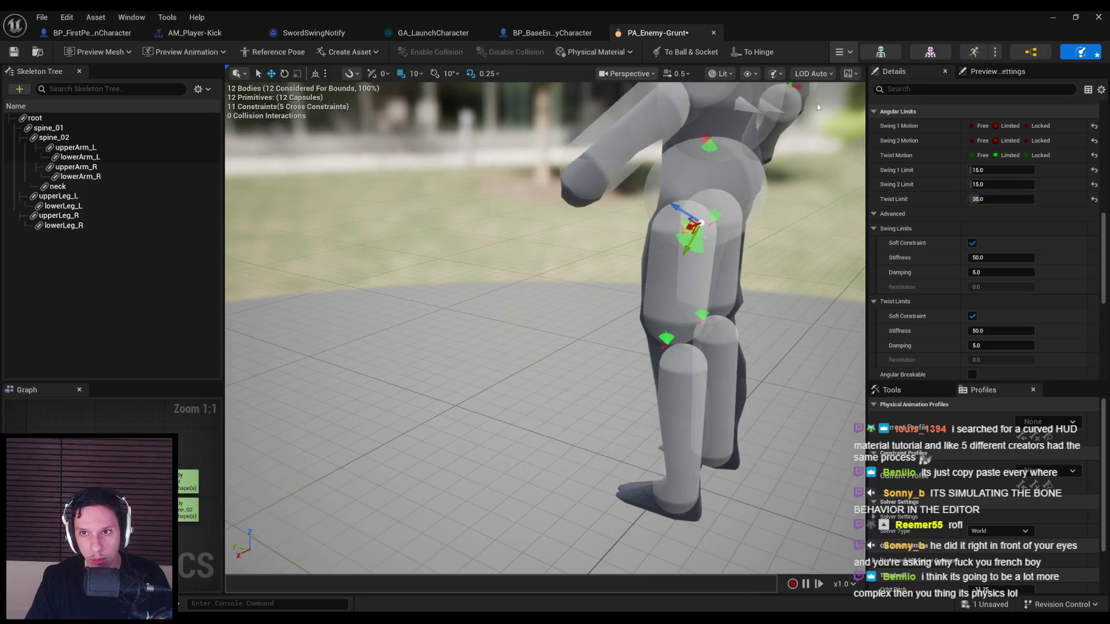
click(849, 106)
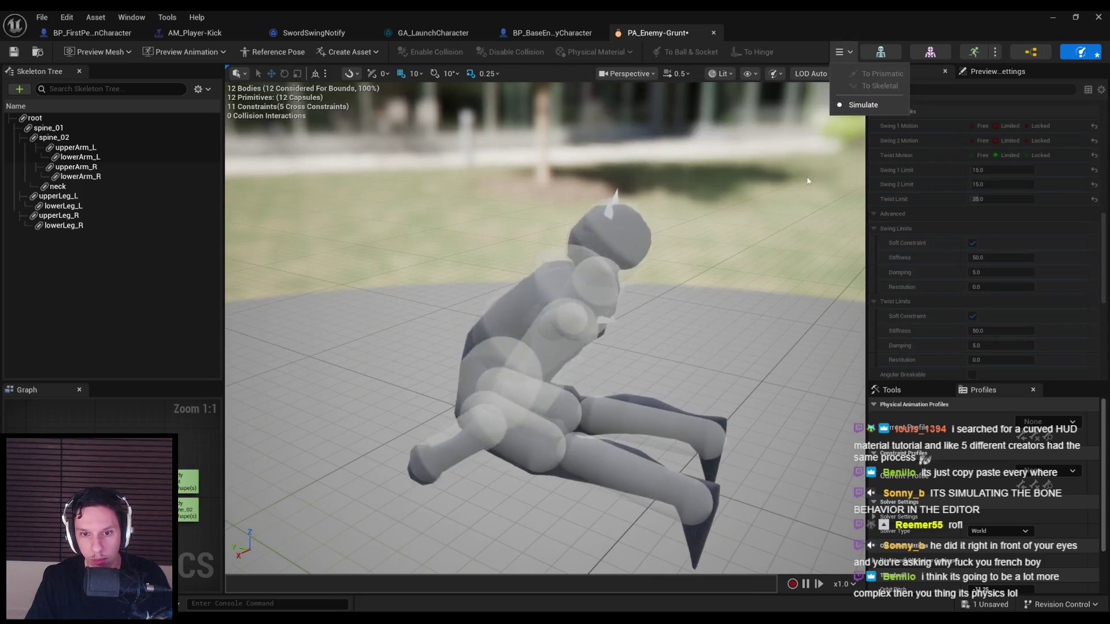
click(849, 106)
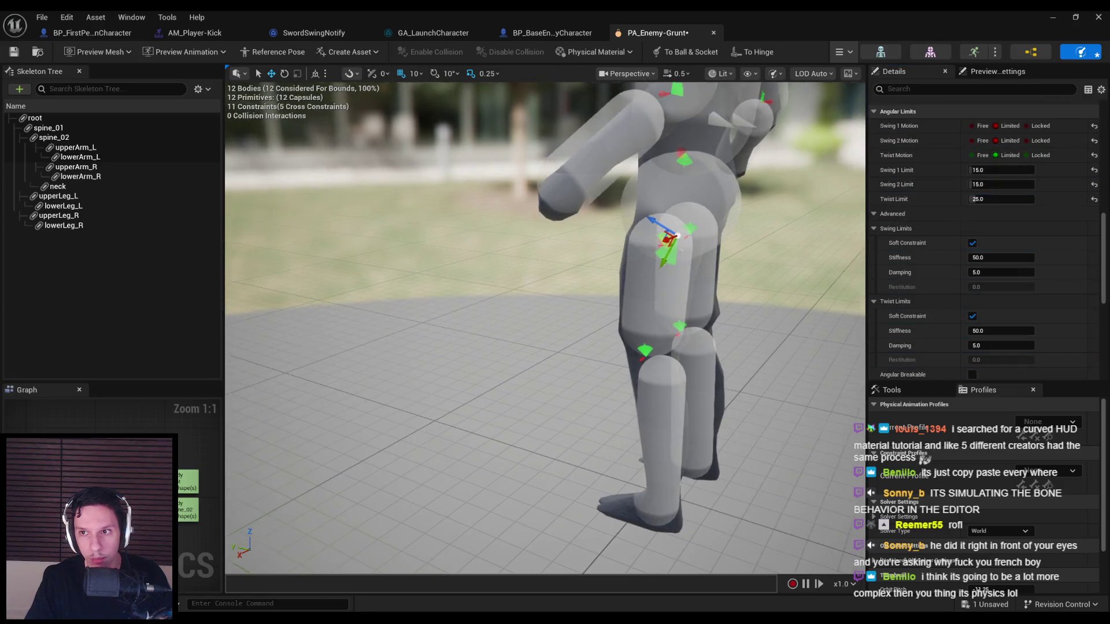
click(850, 51)
click(849, 104)
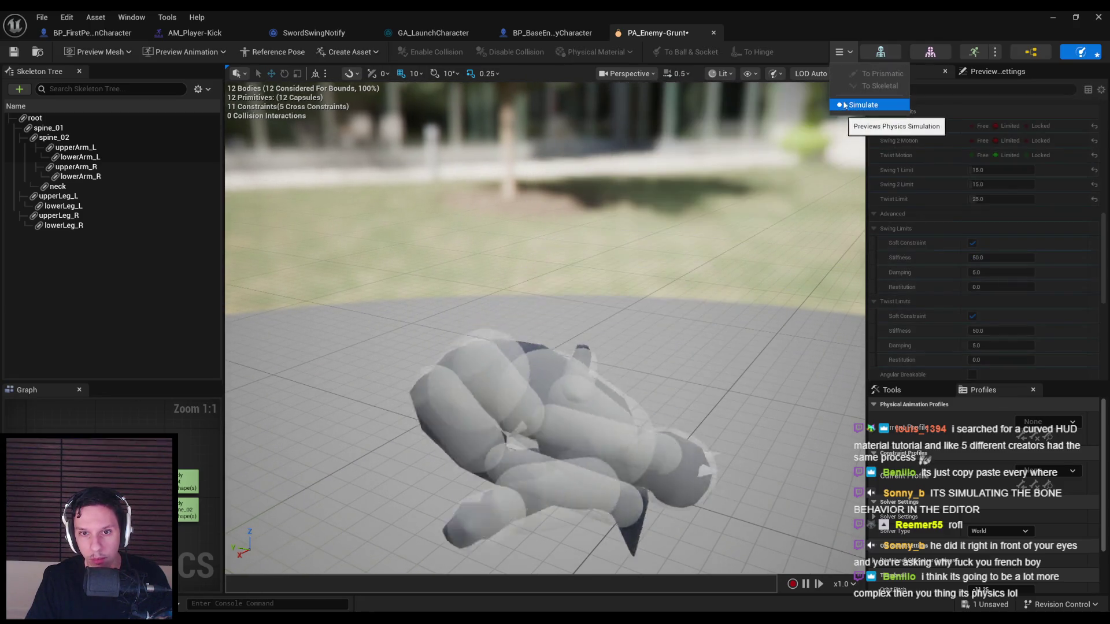
click(847, 105)
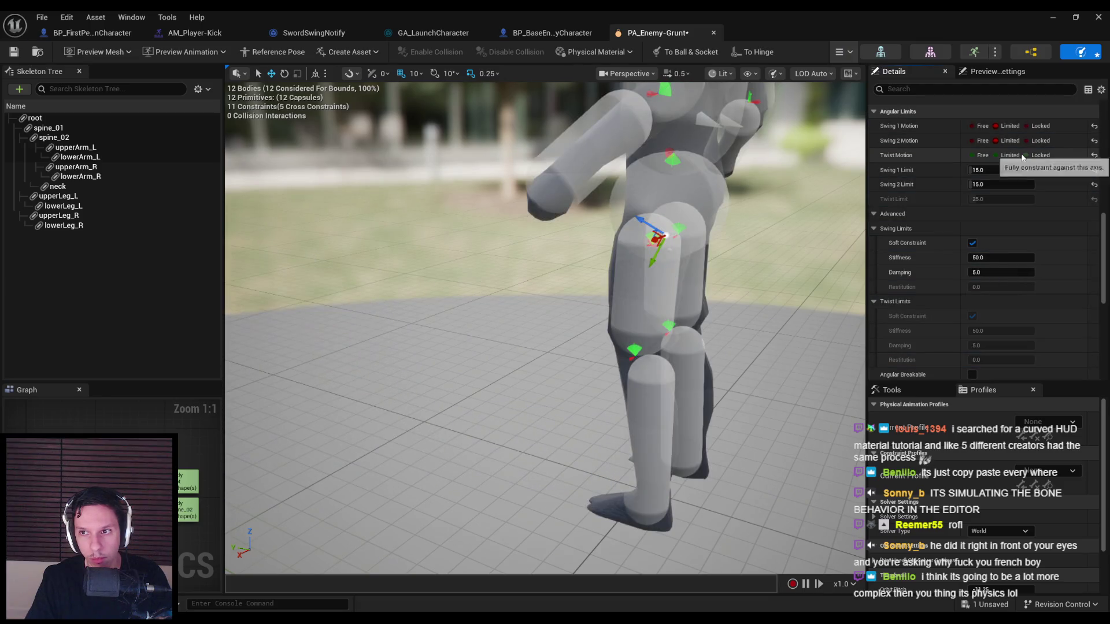
click(848, 52)
click(848, 105)
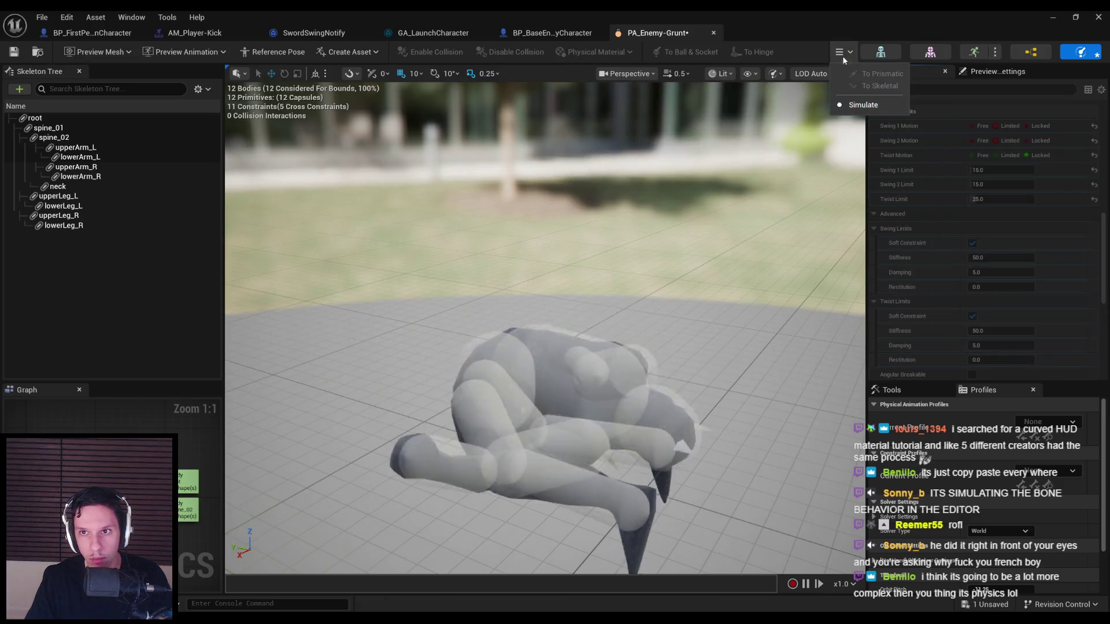
click(848, 52)
- Set the knee constraint's Twist Limit to 45 and rotate its limit orientation
click(849, 105)
click(994, 199)
text(45)
key(Return)
key(f)
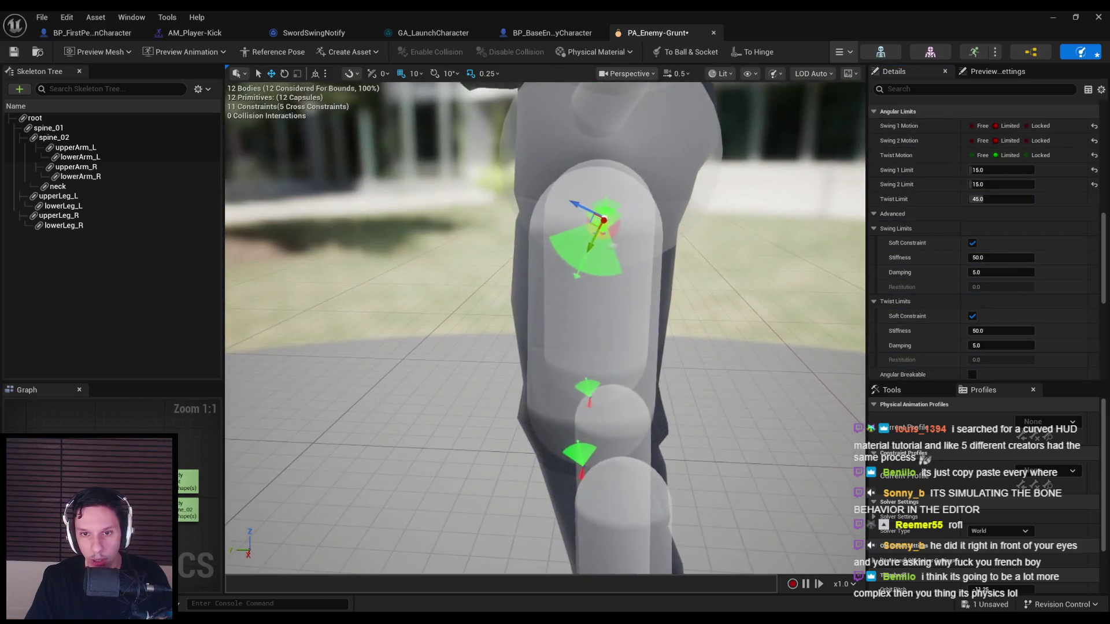
mouse_move(606, 180)
mouse_down()
mouse_move(634, 261)
mouse_move(615, 265)
mouse_move(723, 271)
mouse_up()
- Test the ragdoll fall again, then select the four arm bodies' joint constraints
click(843, 52)
click(841, 106)
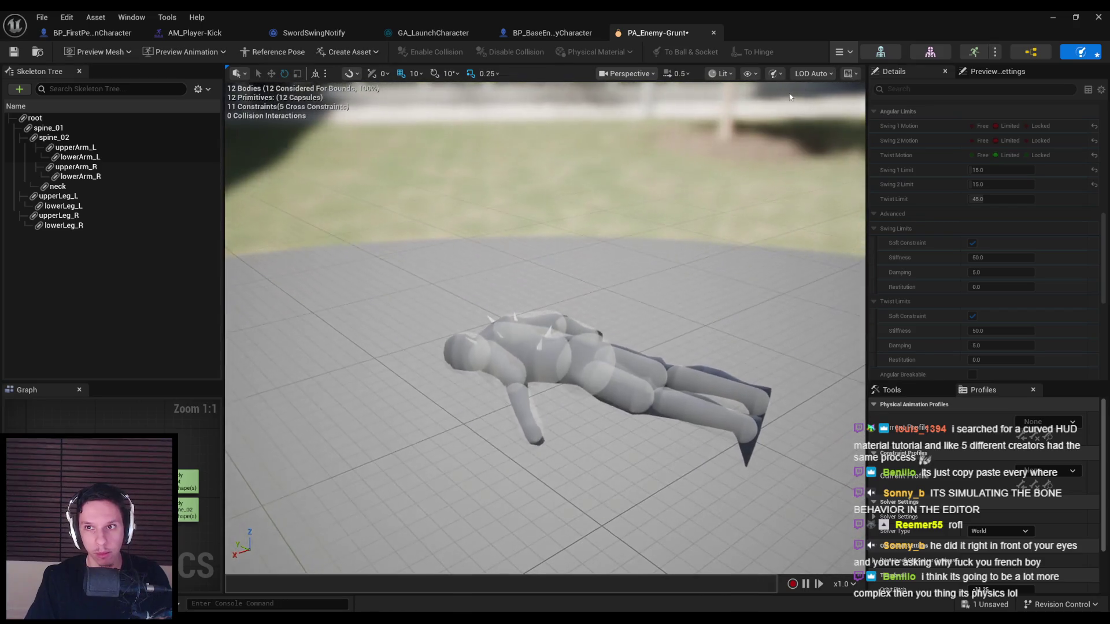
click(841, 107)
key(f)
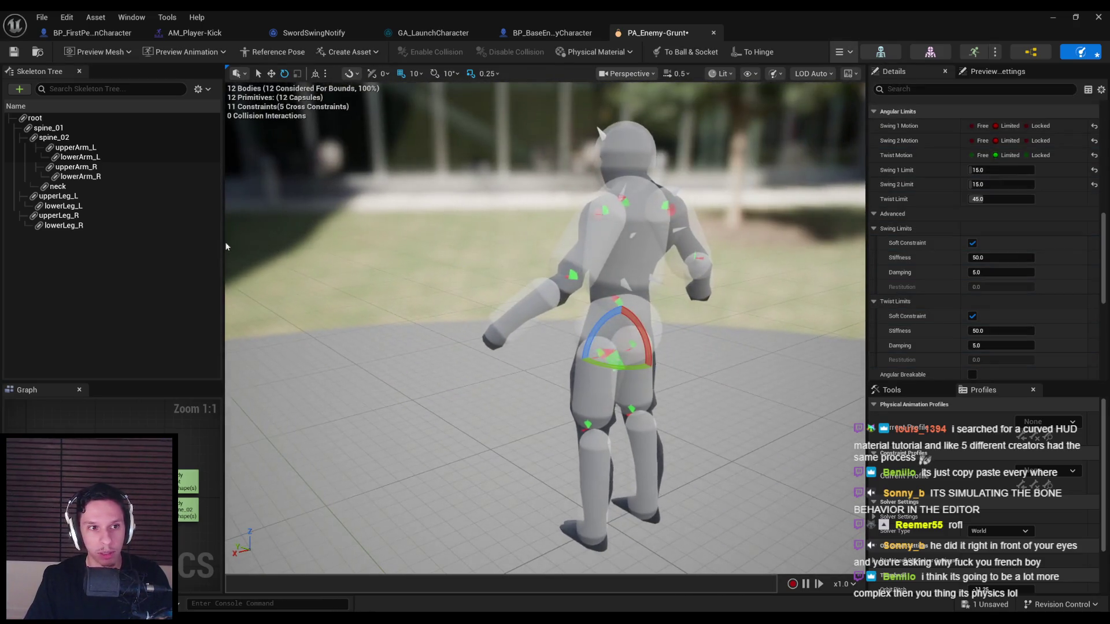
shift+click(85, 176)
key(ctrl+alt+c)
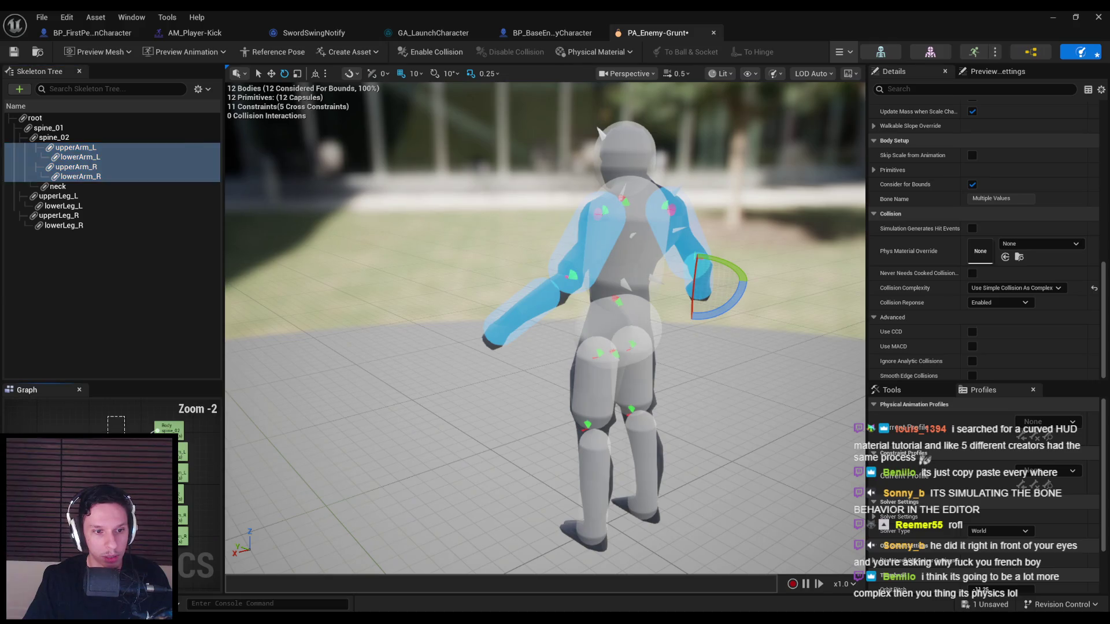
- Set the arm constraints' target orientation strength to 150 and simulate the ragdoll
scroll(952, 370, down, 5)
scroll(955, 352, down, 1)
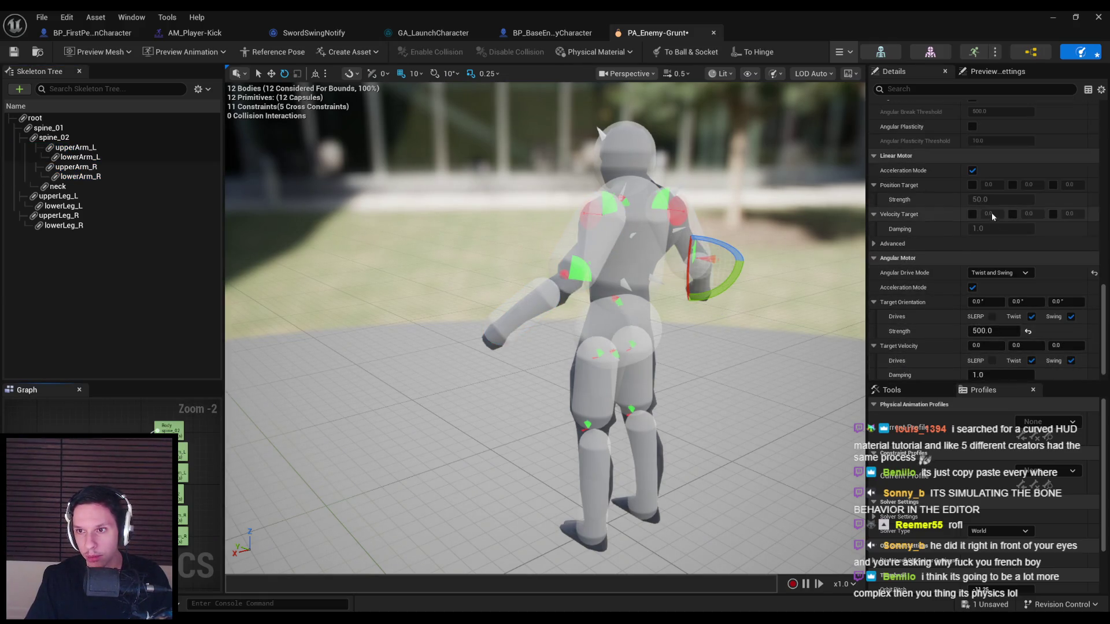
scroll(979, 204, down, 1)
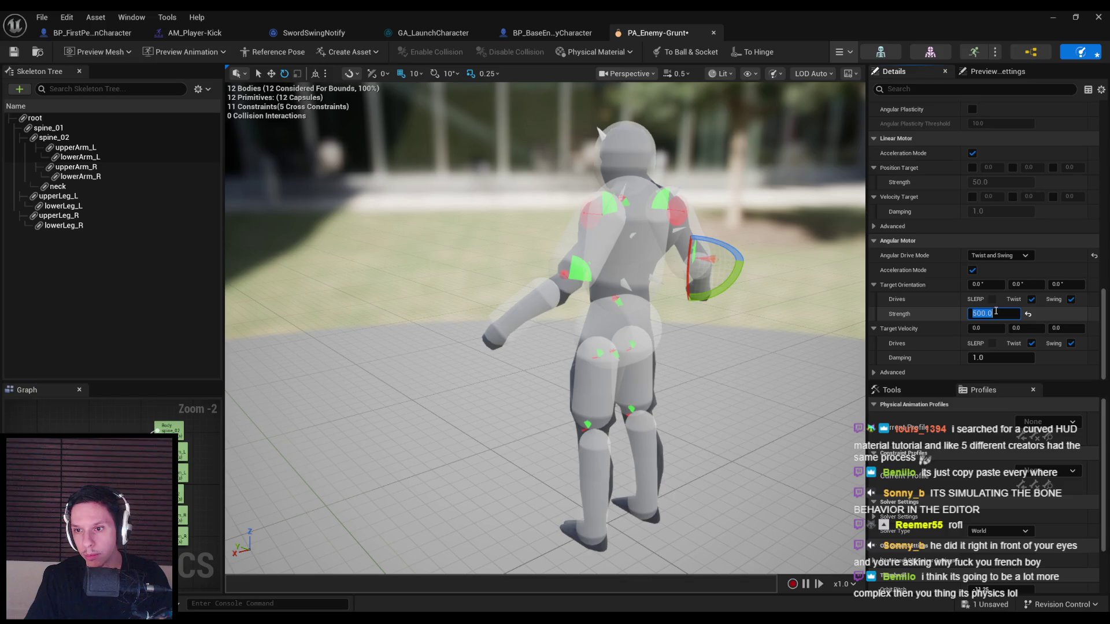
click(850, 53)
click(861, 105)
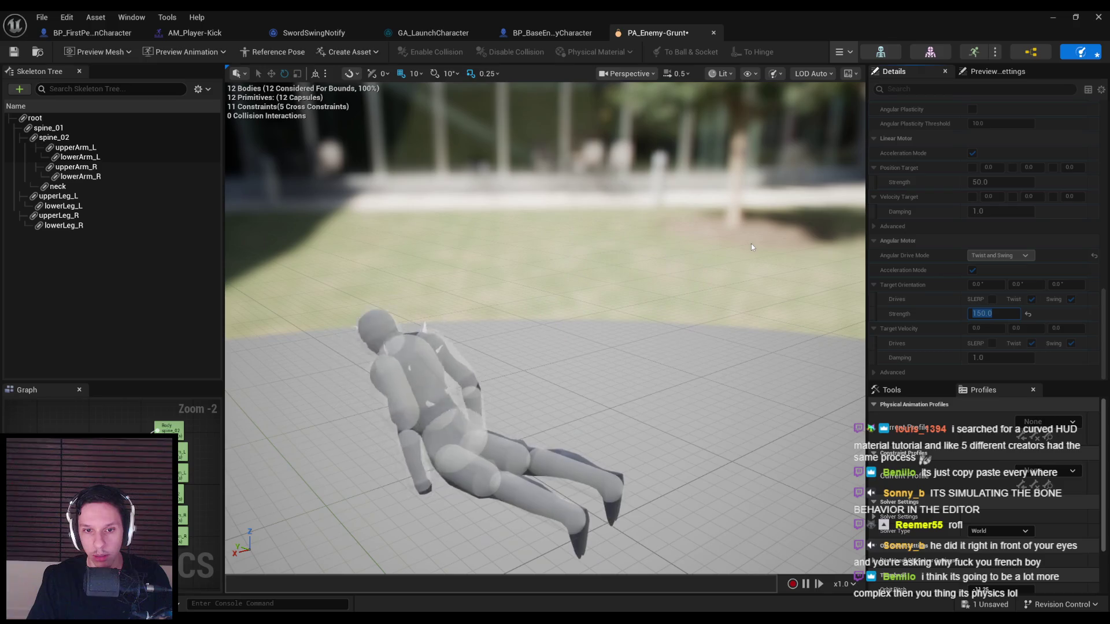
click(844, 52)
click(863, 105)
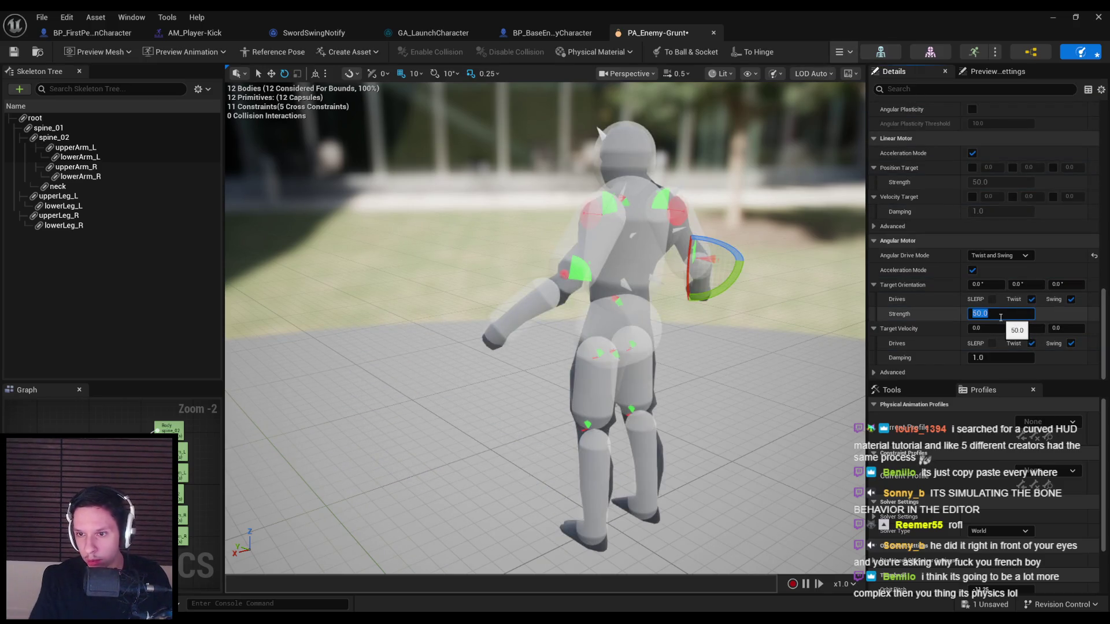
- Lower the arm motor strength to 50, watch the collapse, and select the spine_01 pelvis body
click(844, 52)
click(834, 101)
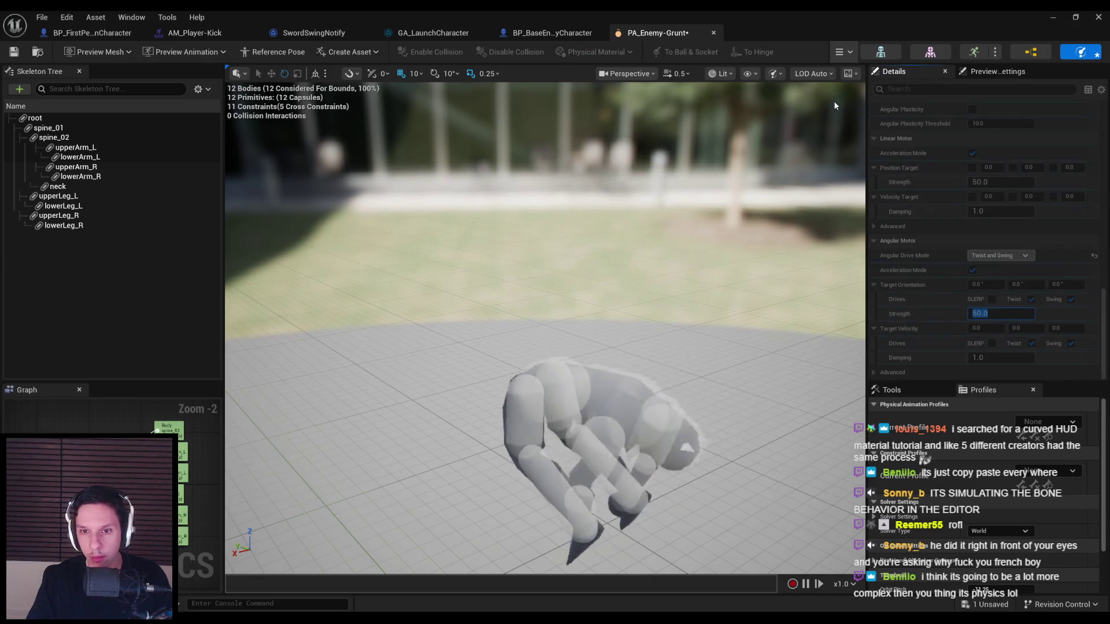
click(844, 52)
click(850, 102)
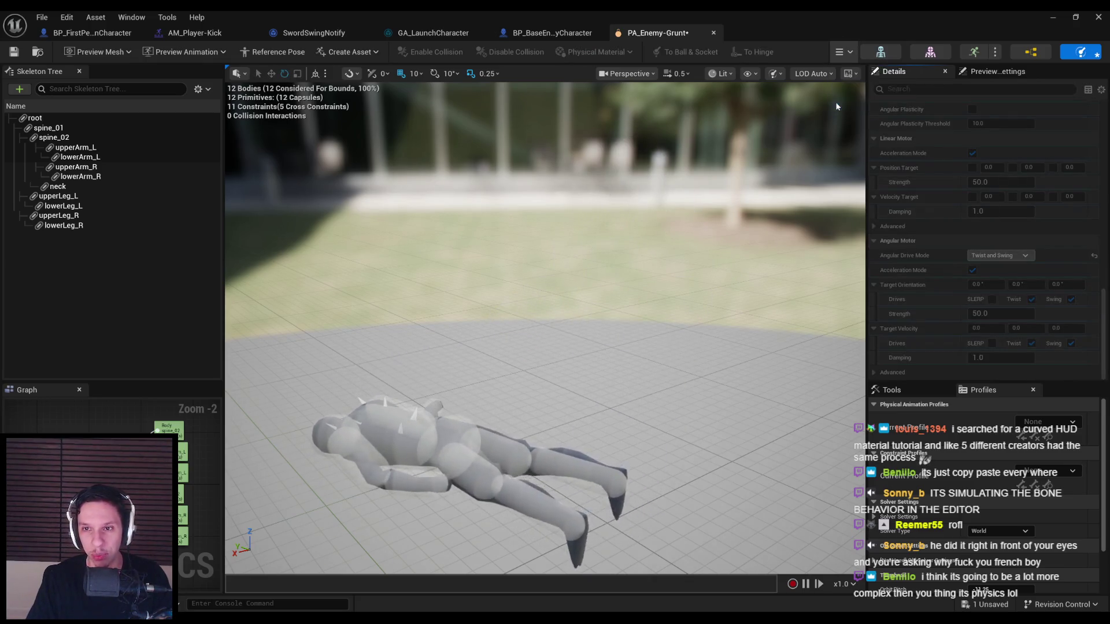
scroll(738, 216, up, 5)
click(632, 310)
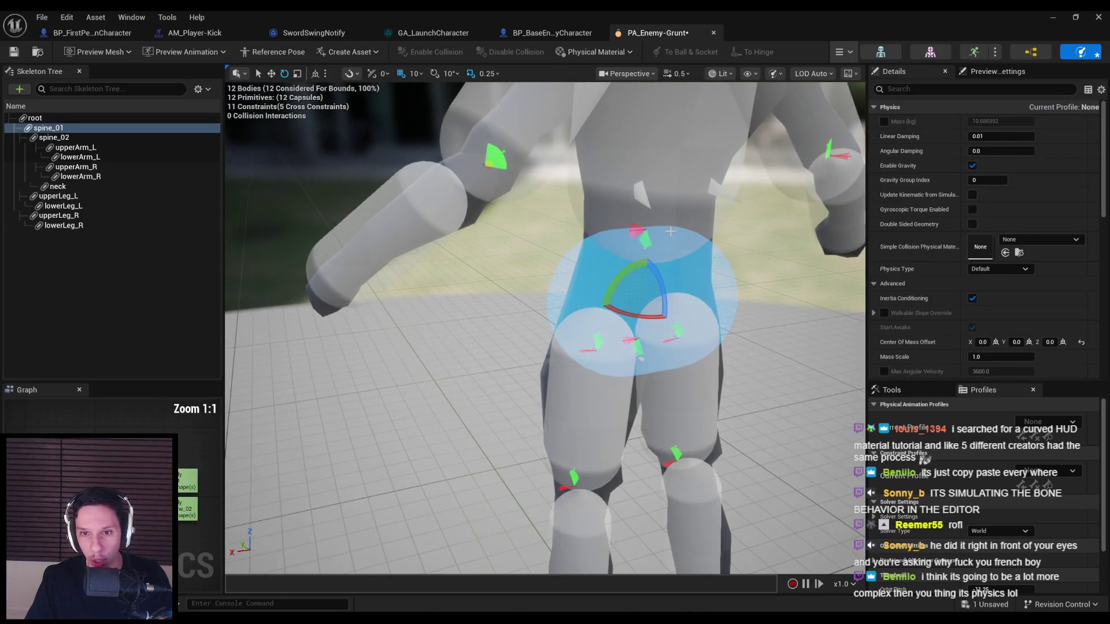
- Select the upperLeg_L-to-root hip constraint and test-simulate the ragdoll collapse
scroll(632, 310, up, 3)
mouse_move(632, 310)
mouse_down()
mouse_move(509, 292)
mouse_move(538, 296)
mouse_up()
click(622, 223)
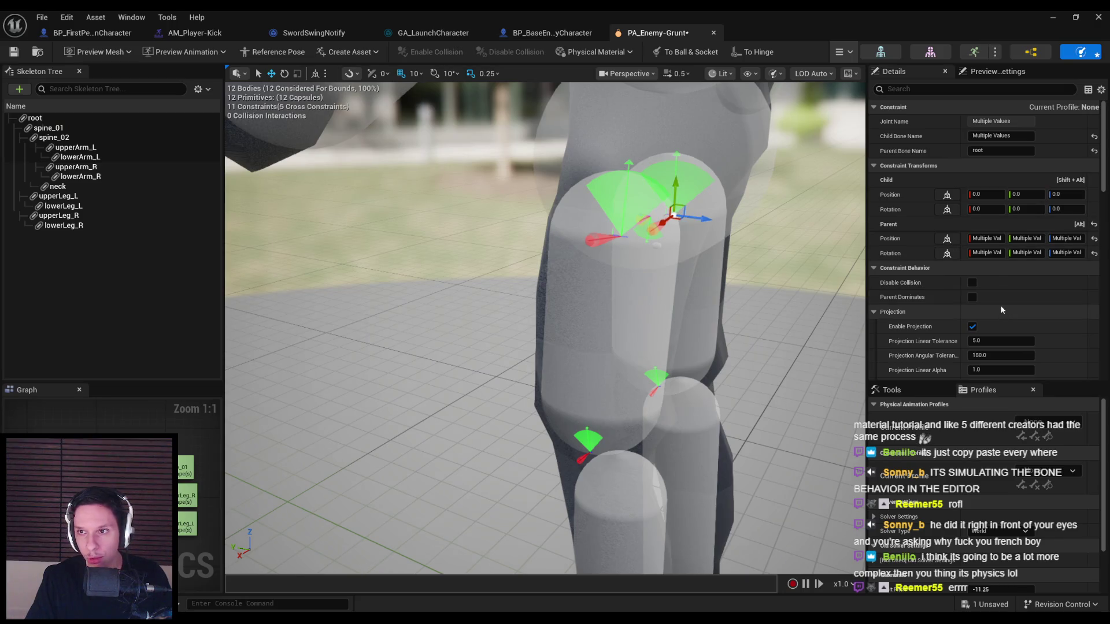
scroll(1001, 307, down, 8)
scroll(1014, 291, down, 3)
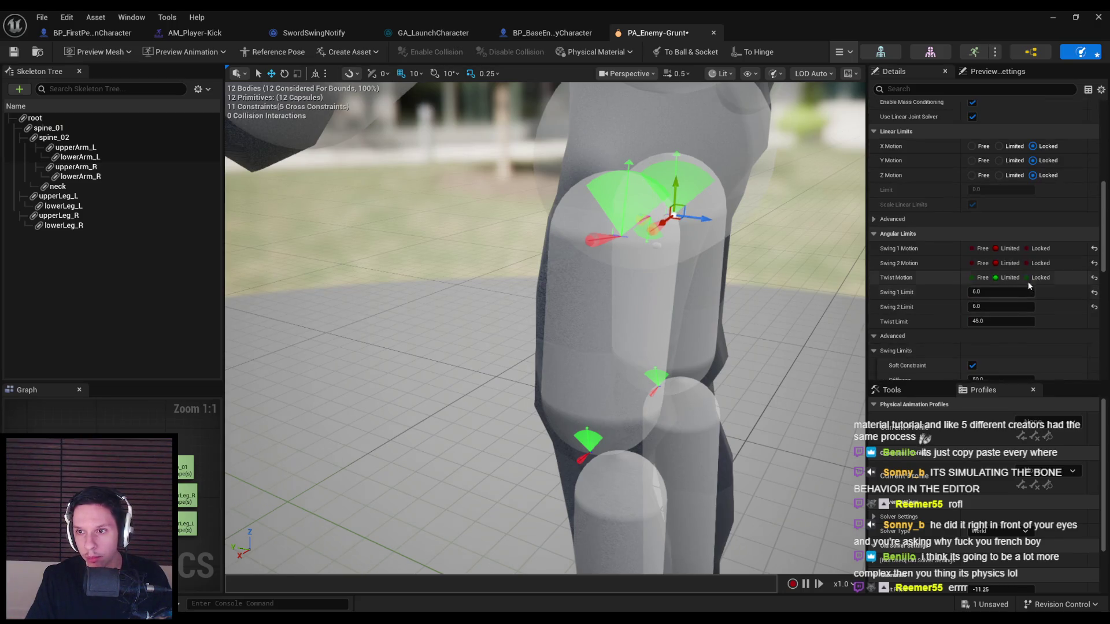
scroll(683, 88, down, 5)
click(850, 52)
click(861, 105)
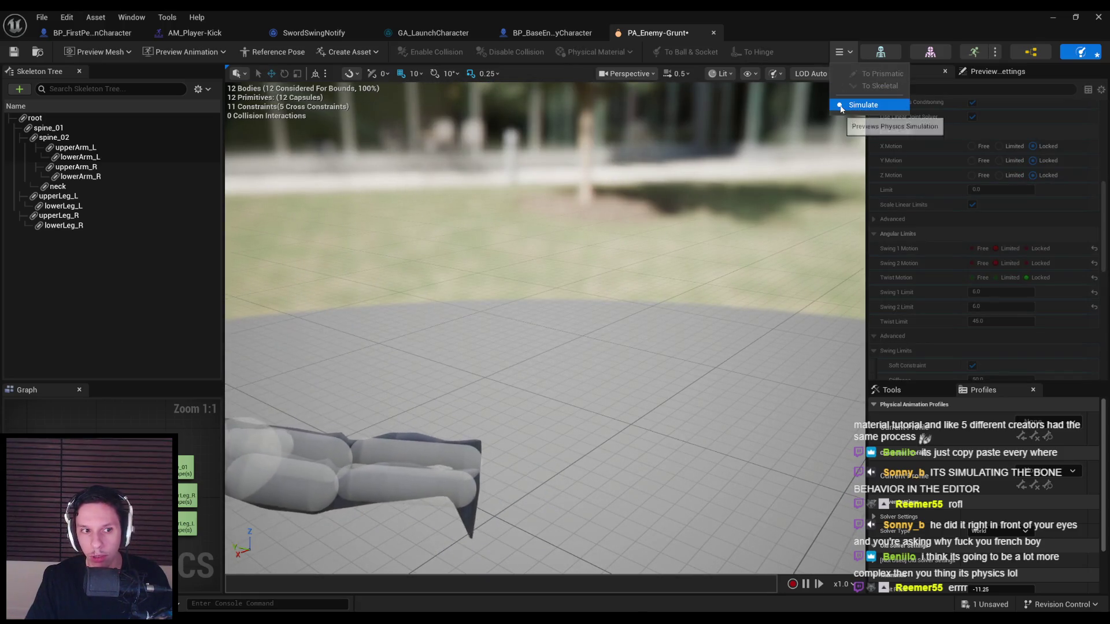
click(863, 105)
- Make the hip twist Limited, lock twist on the constraint below spine_02, and re-simulate
click(1000, 277)
scroll(948, 313, down, 2)
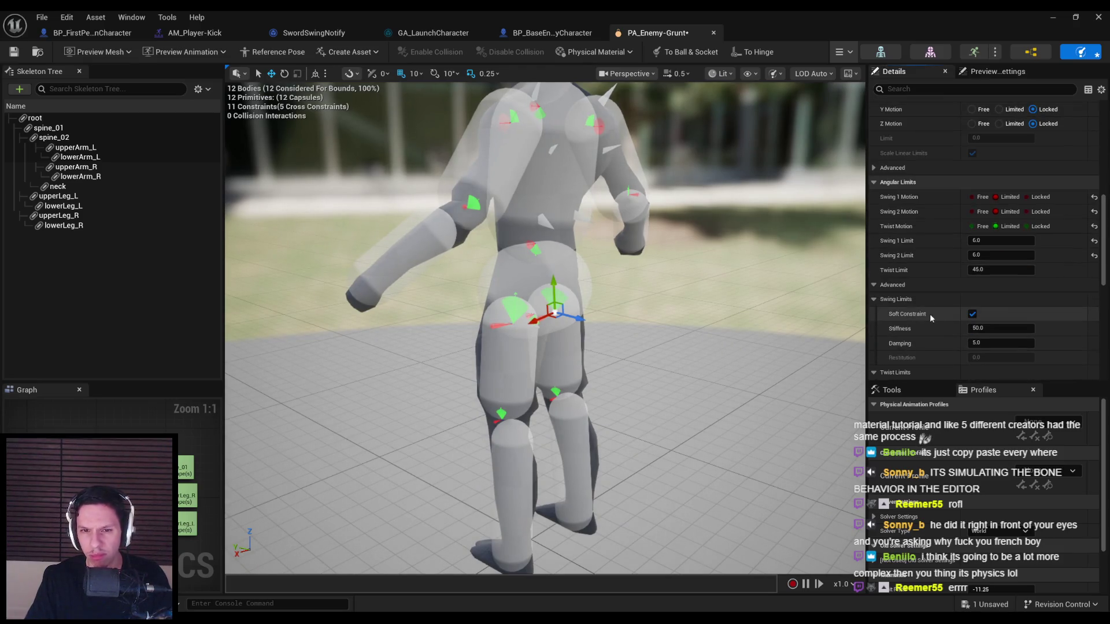
click(554, 209)
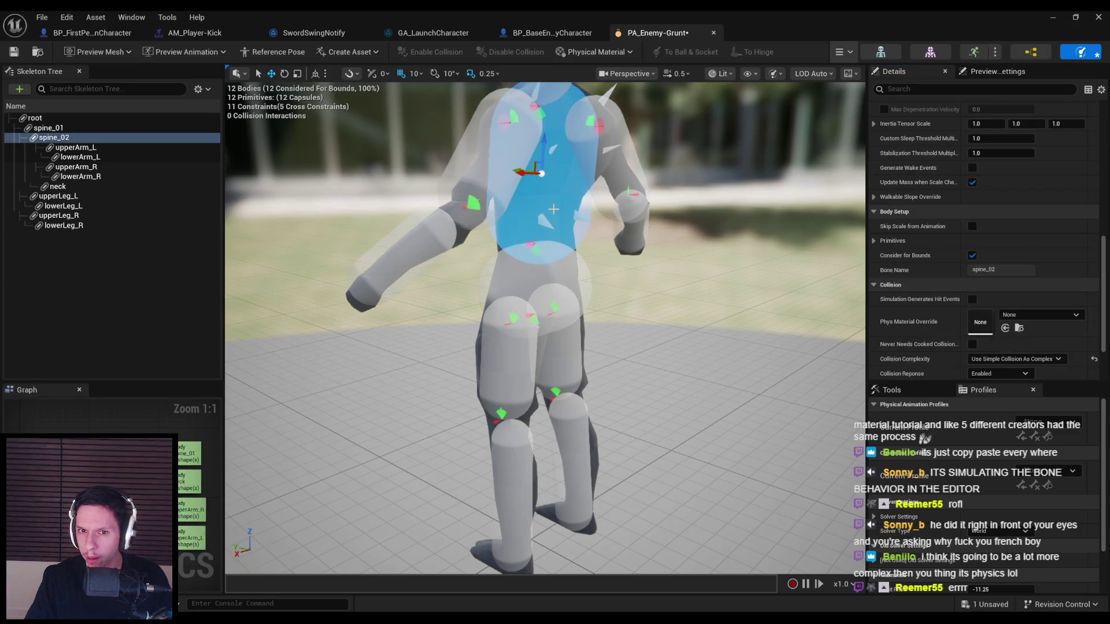
click(532, 248)
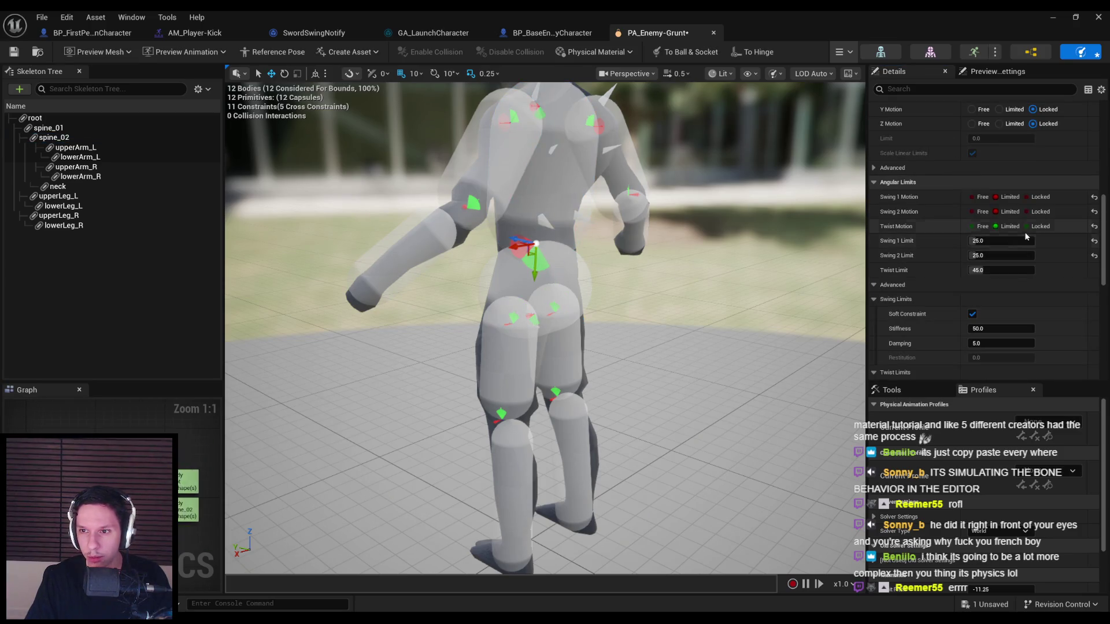
click(1026, 226)
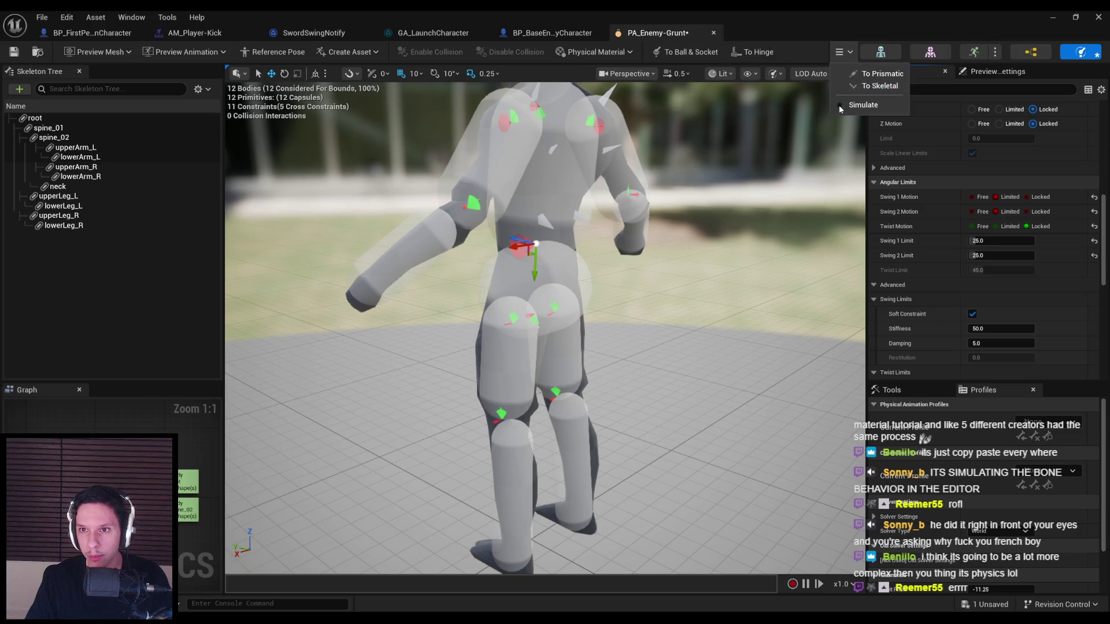
click(840, 107)
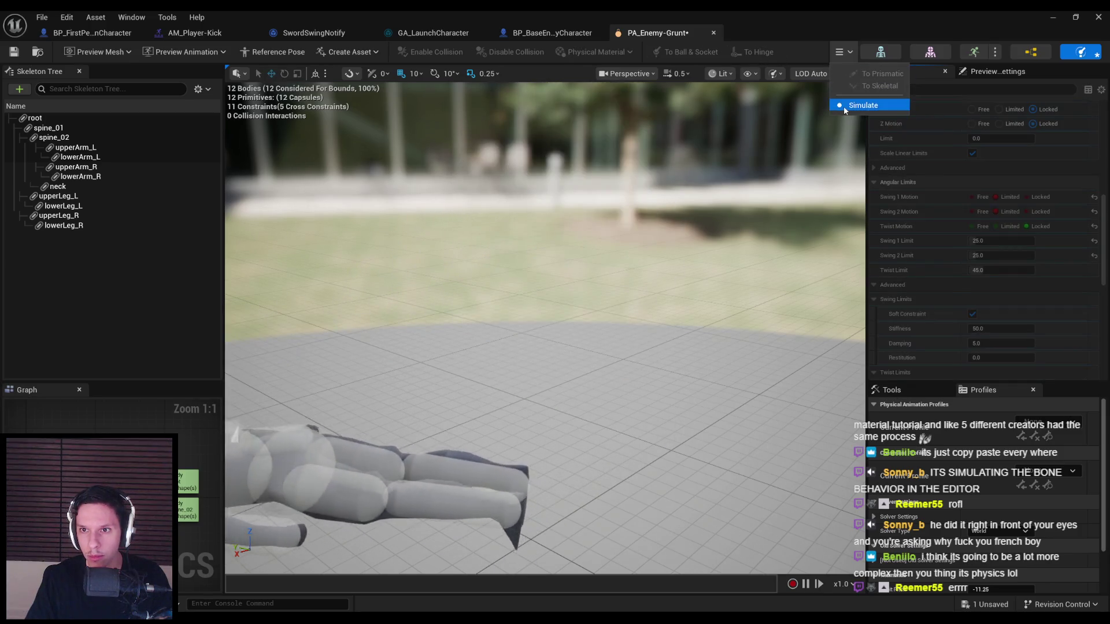
click(844, 106)
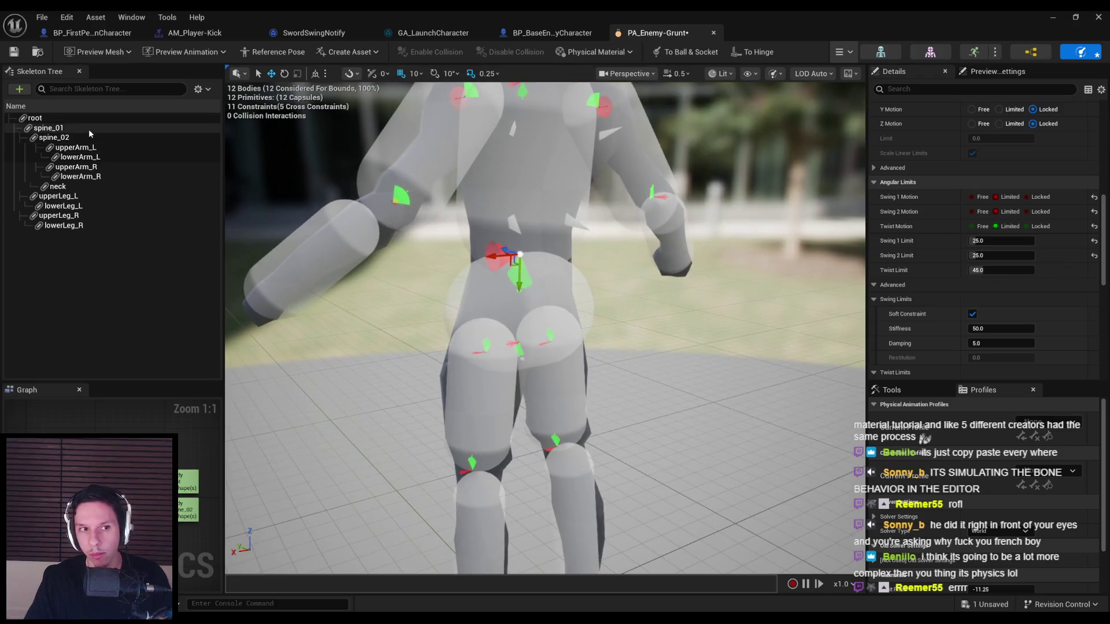
- Lock twist on the spine_01 hip constraint, re-simulate, then set Swing 1 and Twist to Limited
click(88, 128)
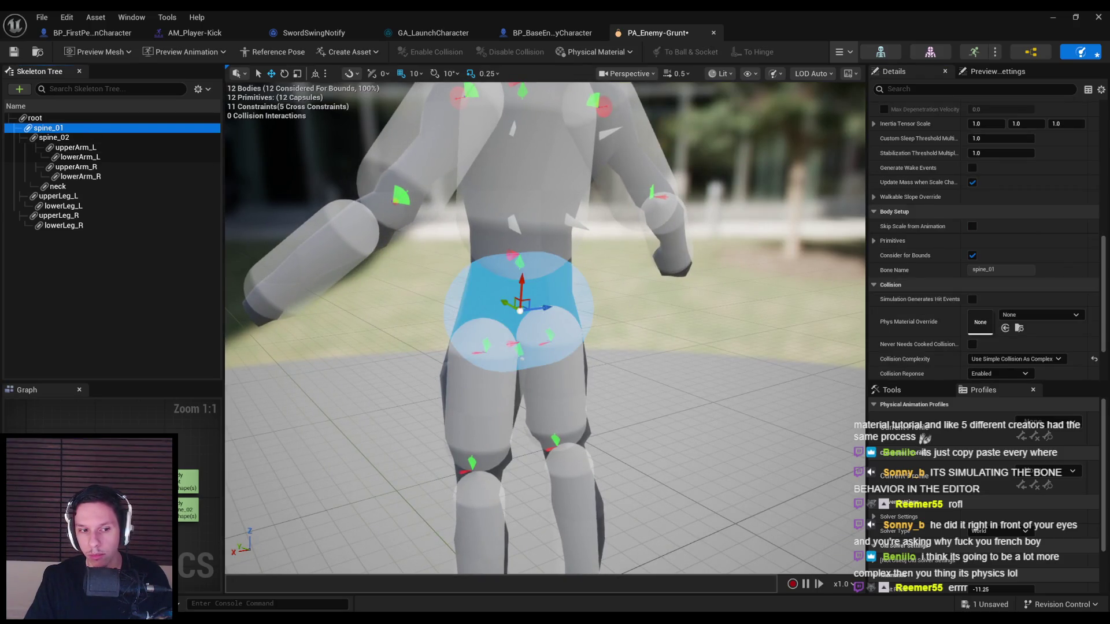
click(519, 342)
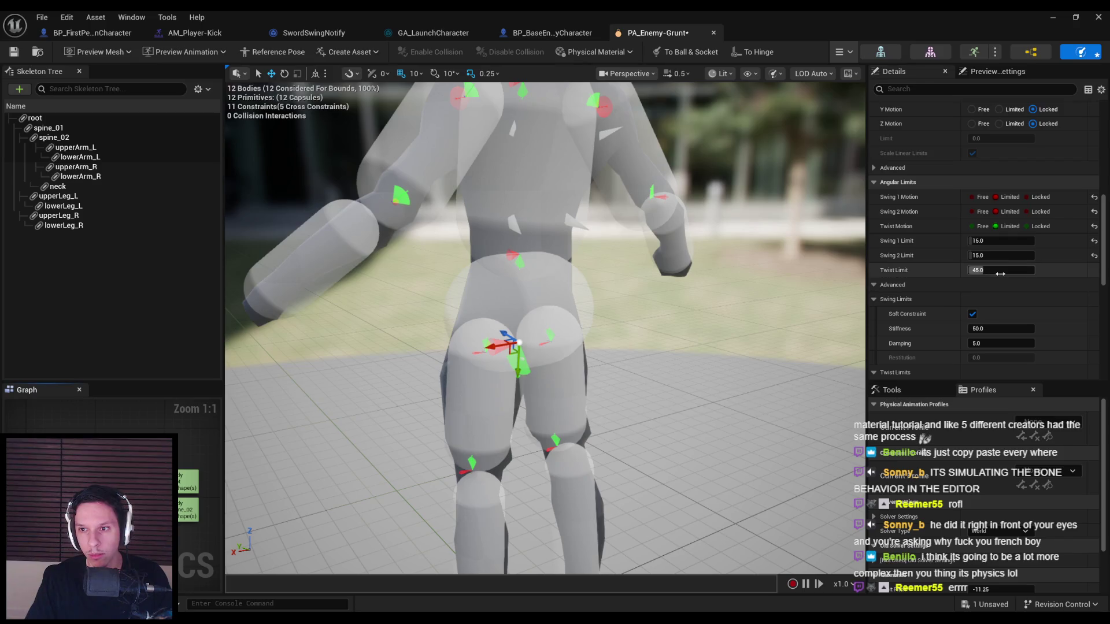
click(1027, 227)
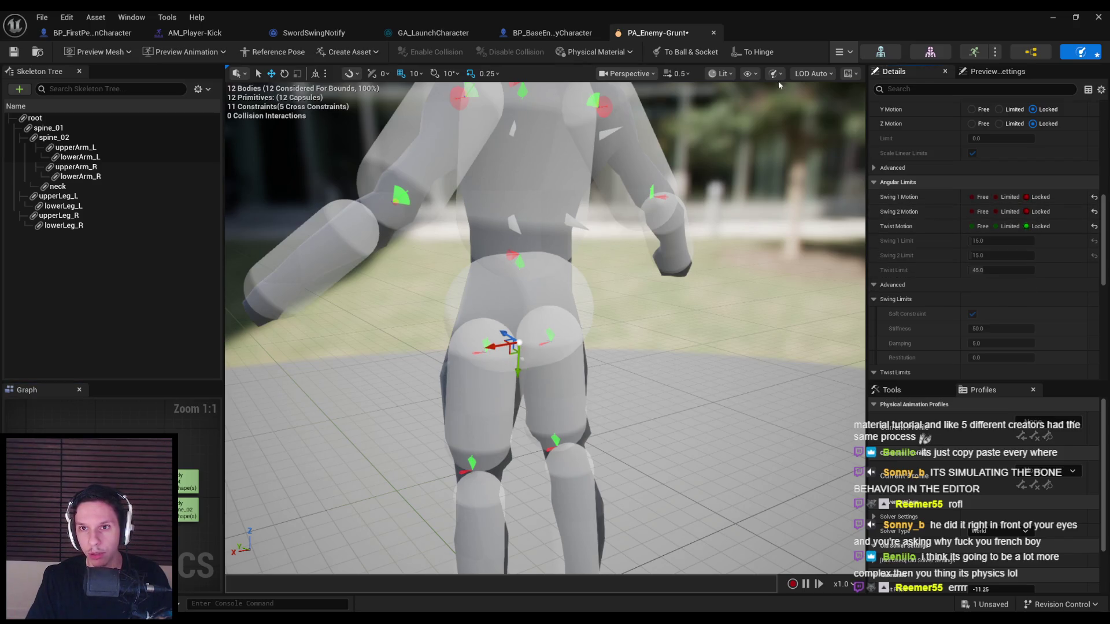
click(842, 103)
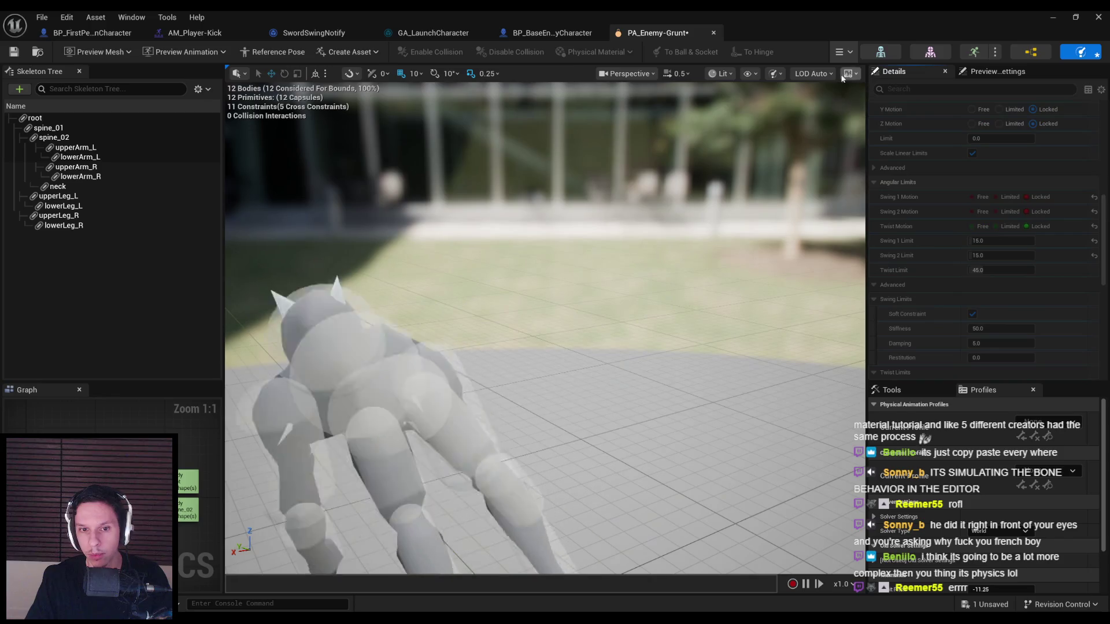
click(843, 51)
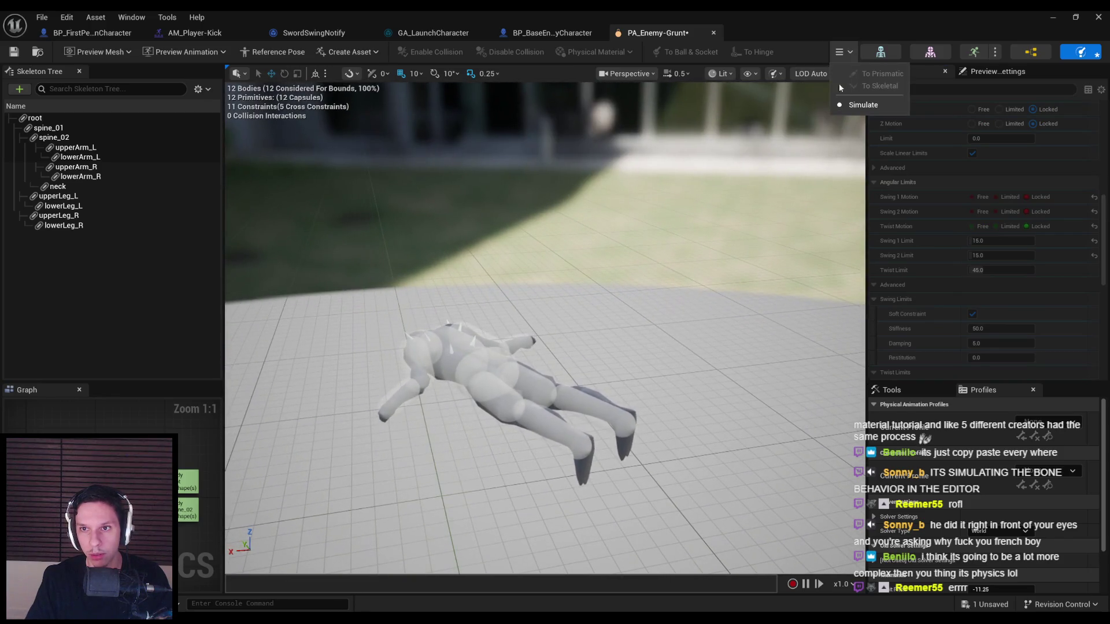
click(863, 105)
click(997, 197)
click(997, 226)
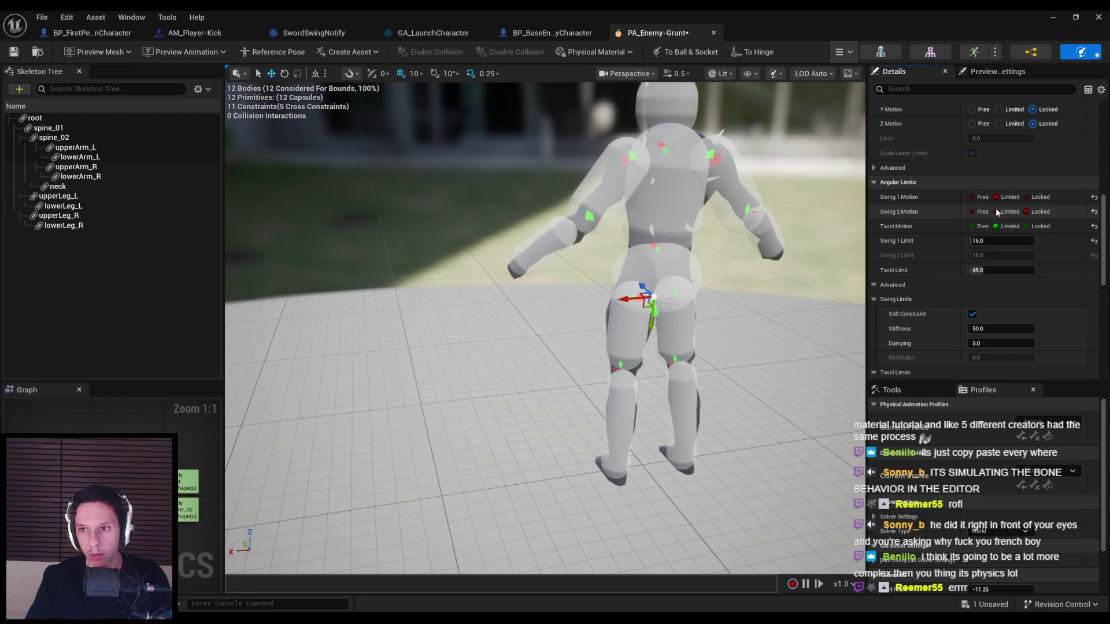
scroll(925, 289, down, 3)
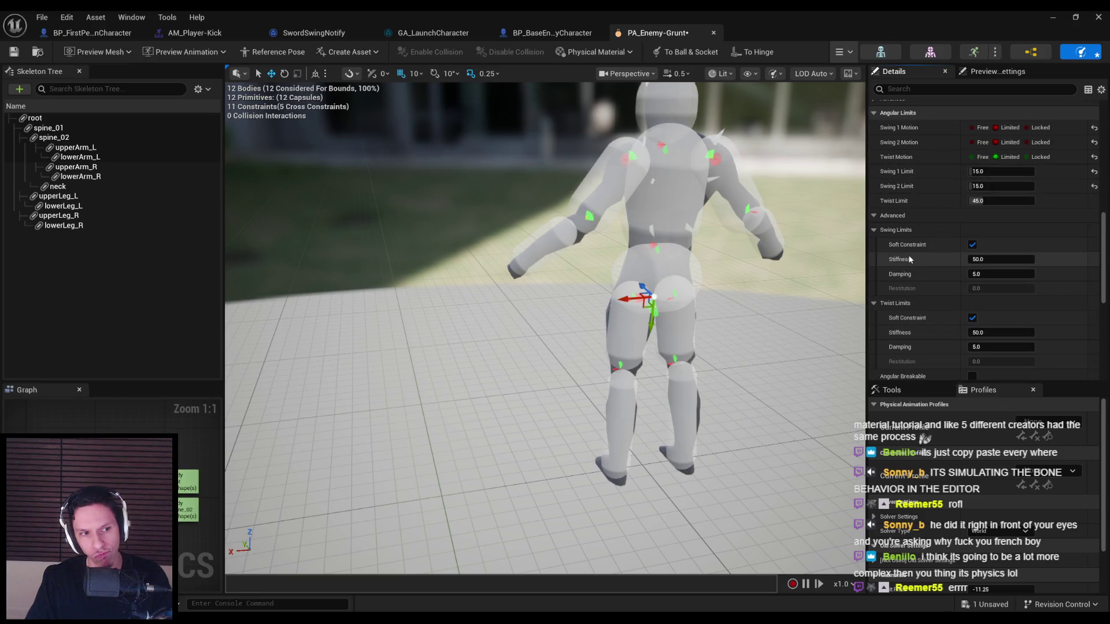
scroll(948, 262, up, 6)
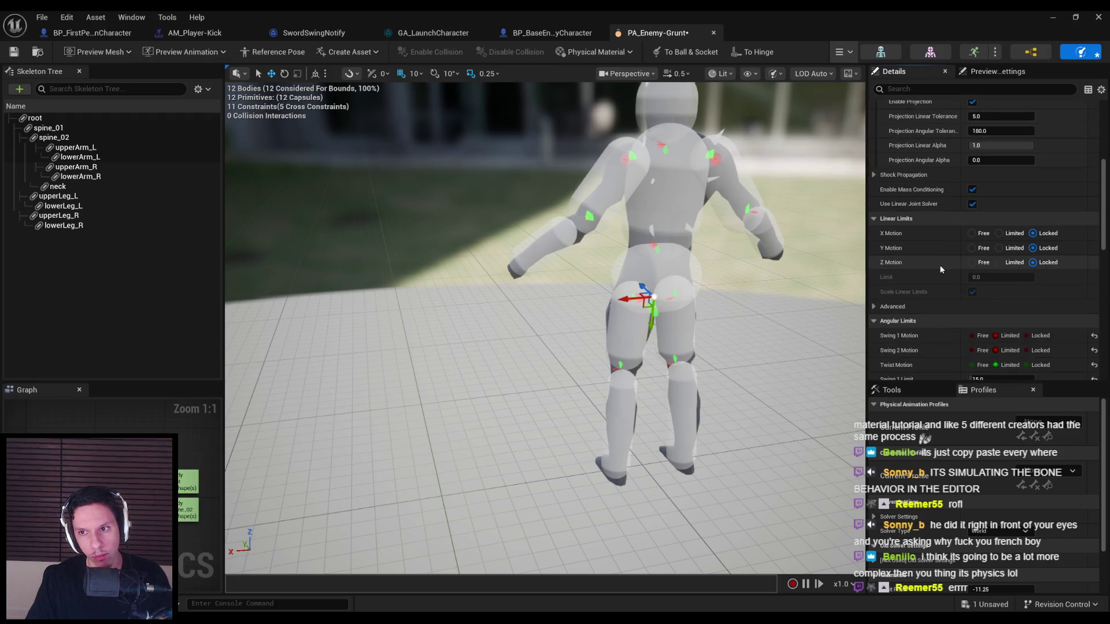
scroll(939, 265, down, 10)
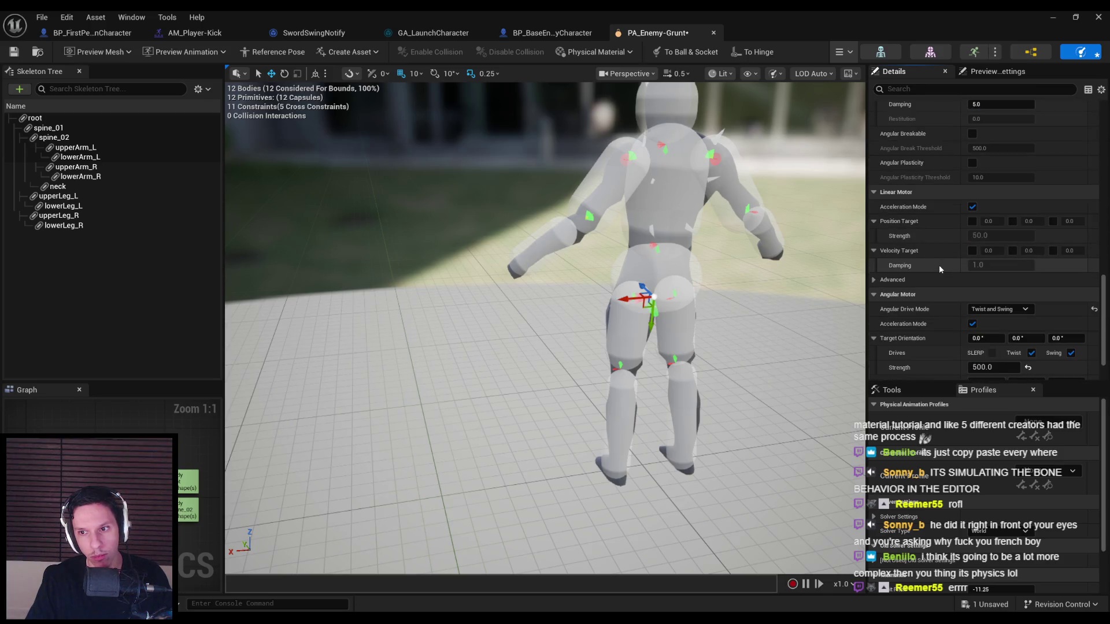
scroll(936, 266, down, 3)
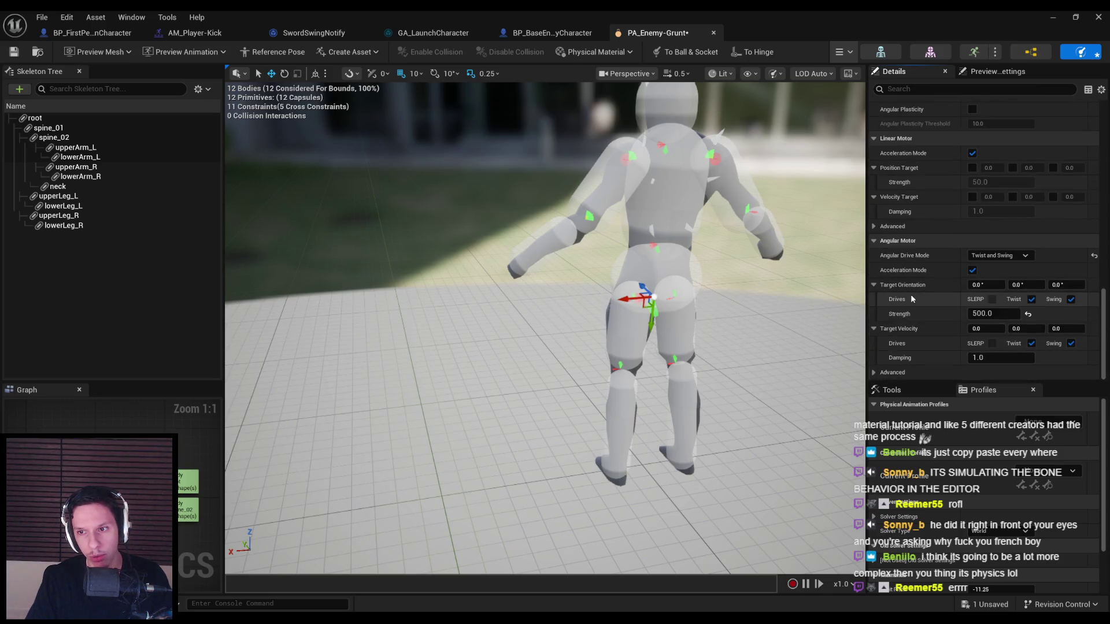
click(891, 372)
scroll(889, 360, down, 1)
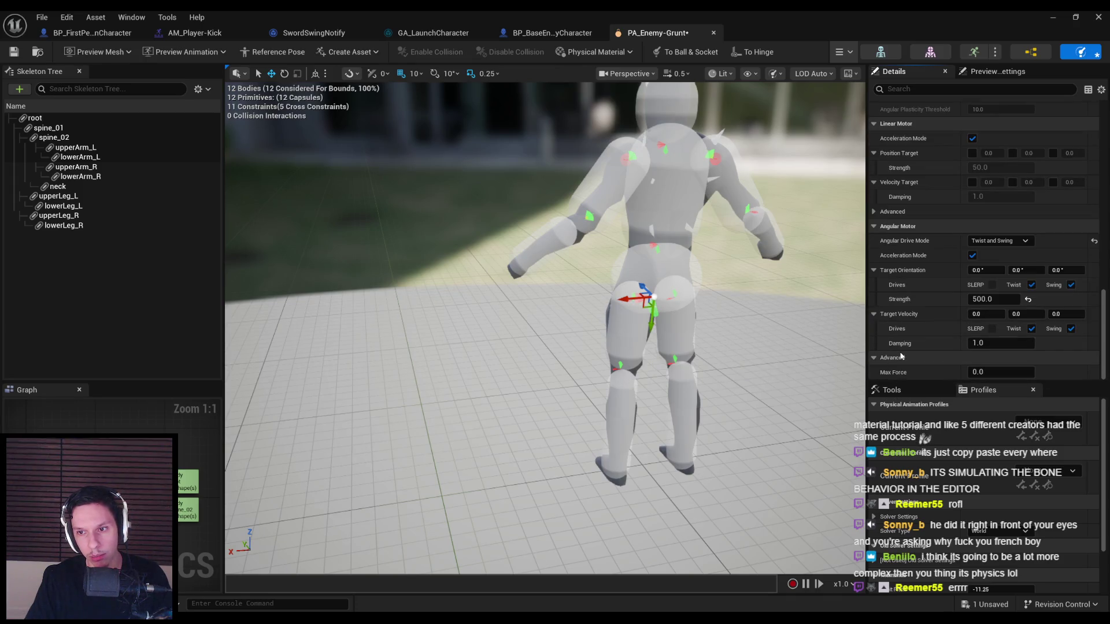
scroll(902, 341, up, 5)
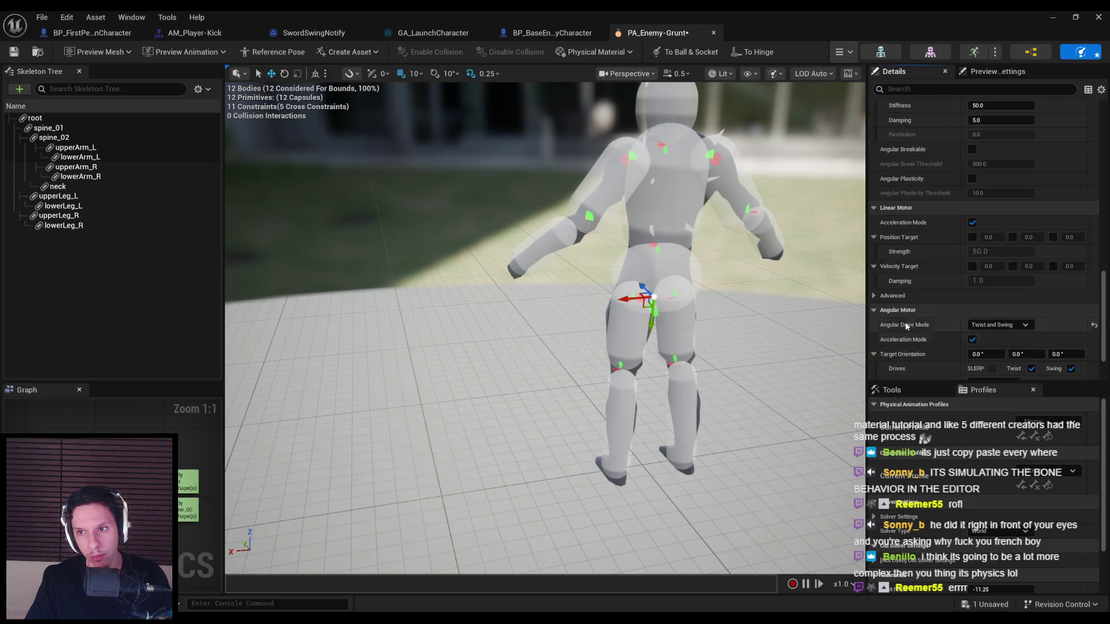
scroll(905, 324, down, 1)
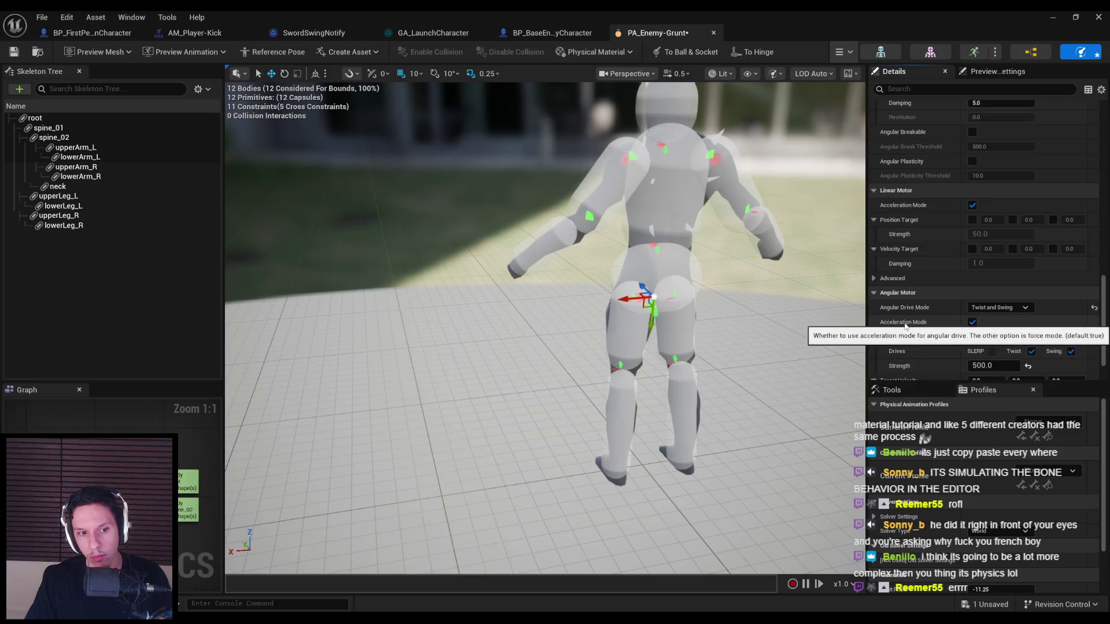
click(1001, 307)
click(999, 318)
click(848, 74)
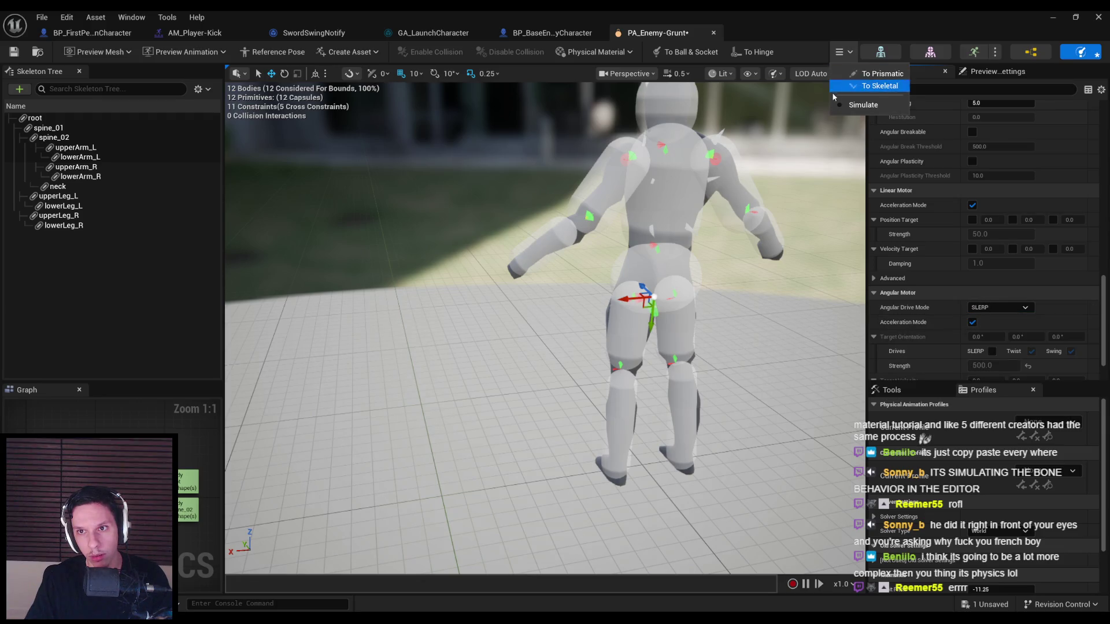
click(842, 105)
click(847, 73)
click(837, 103)
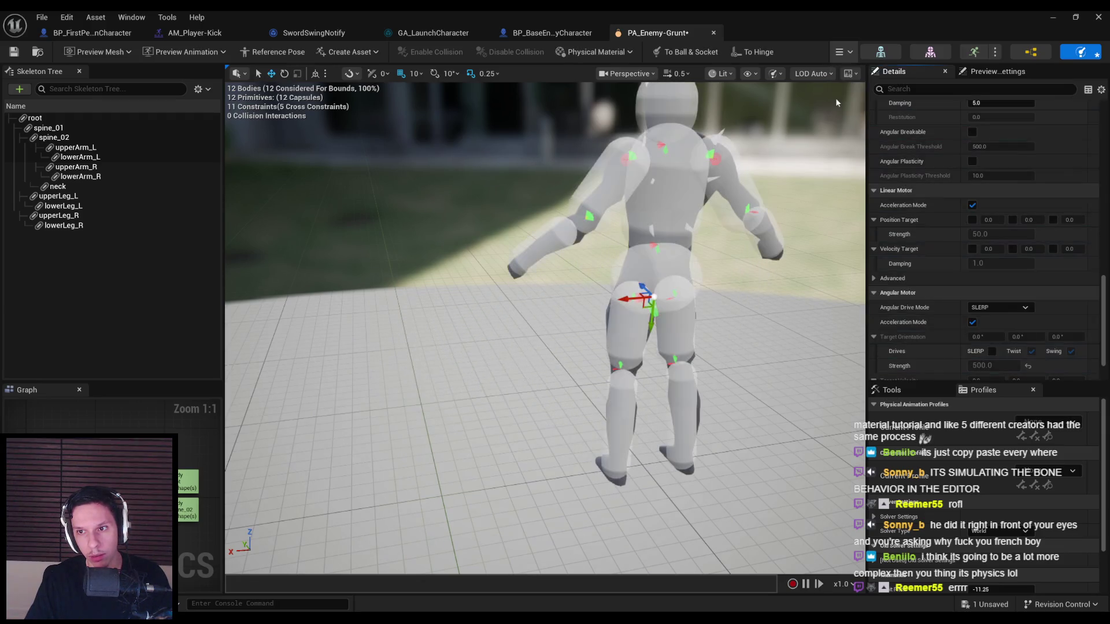
click(999, 308)
click(995, 327)
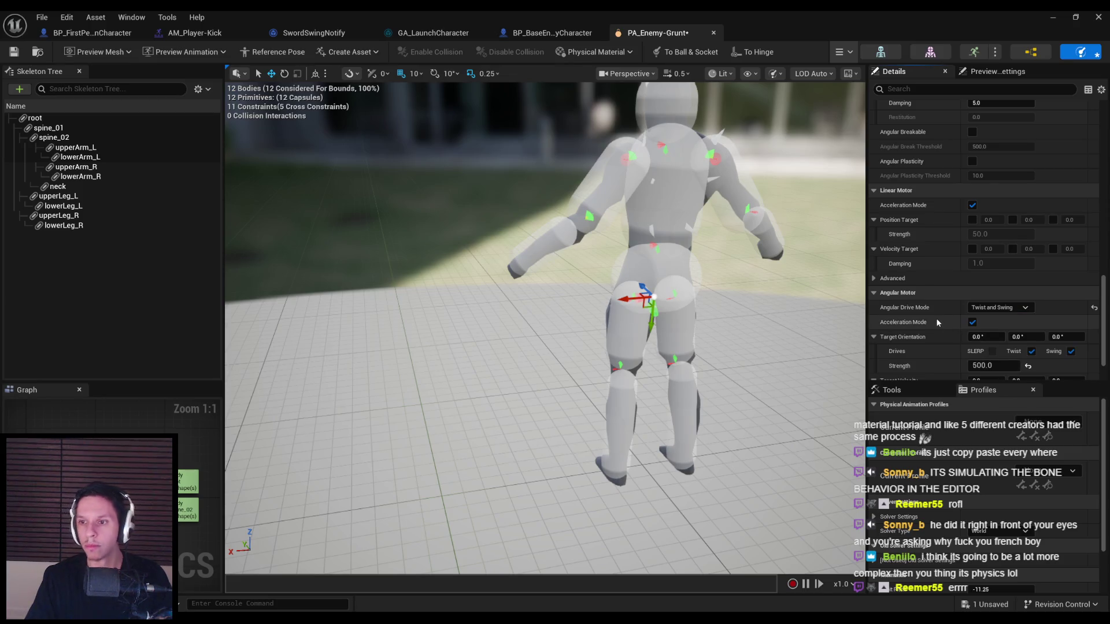
scroll(935, 318, up, 1)
scroll(928, 319, up, 4)
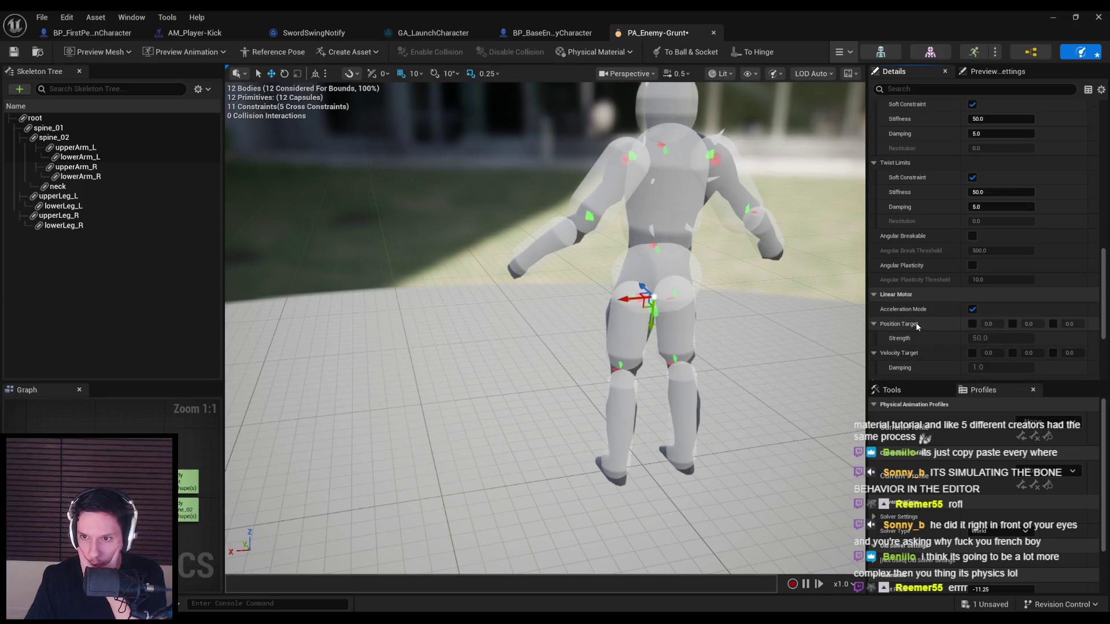
scroll(916, 322, up, 4)
scroll(915, 323, up, 8)
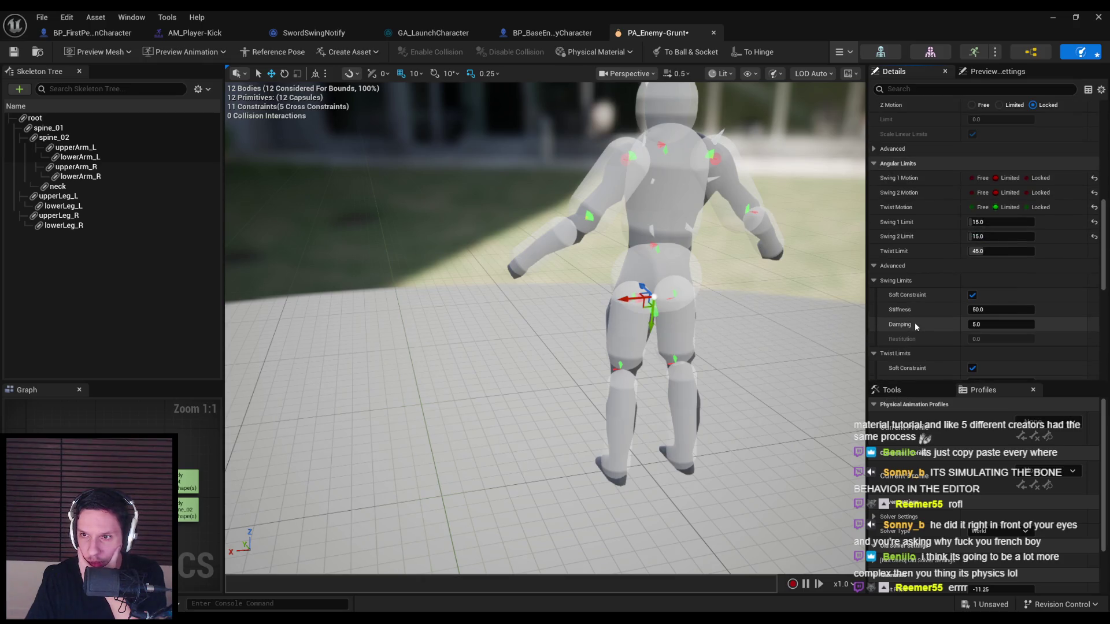
mouse_move(705, 341)
mouse_down()
mouse_move(699, 289)
mouse_move(706, 416)
mouse_up()
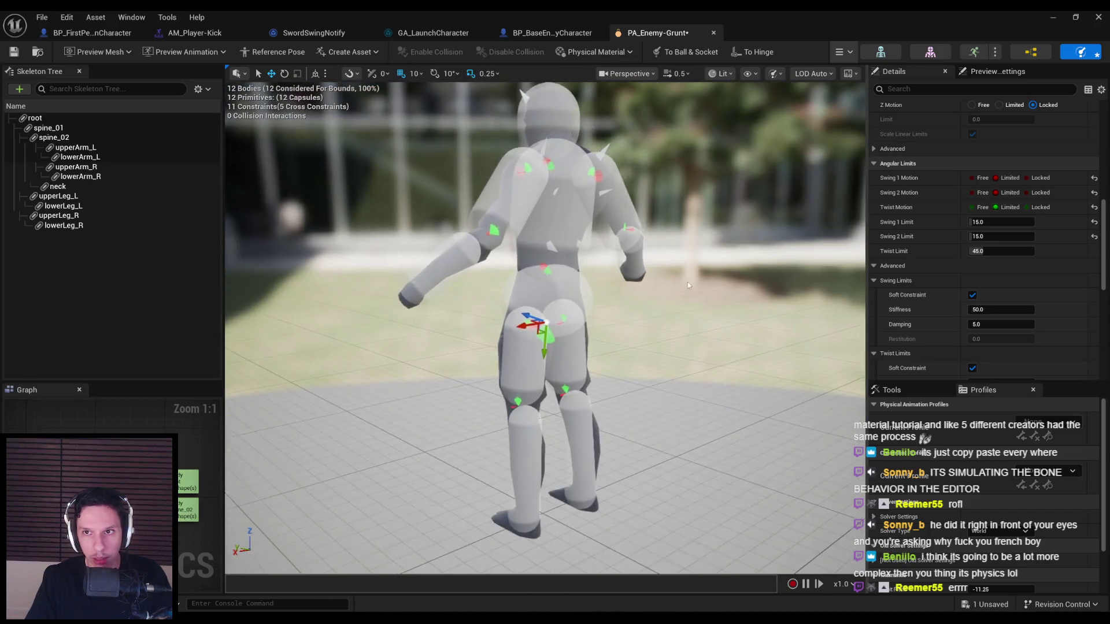